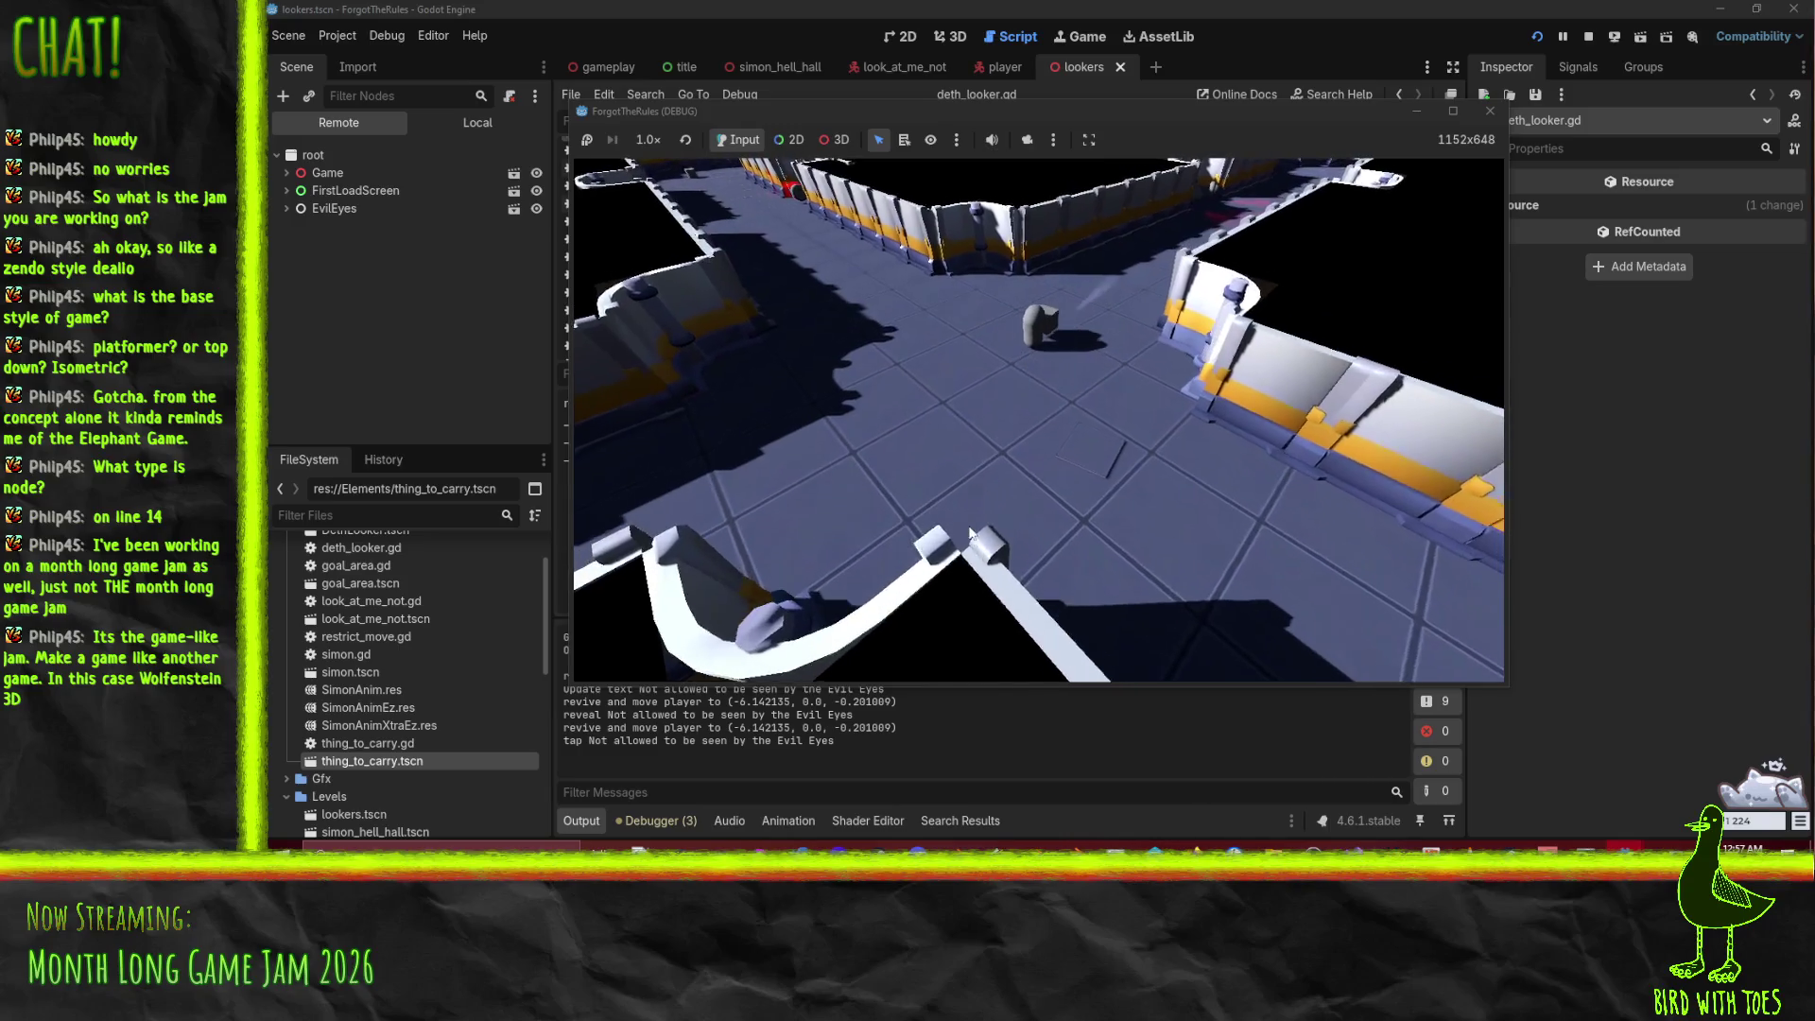
Step: Walk forward along the level's corridors into the right-hand side room
{"action": "key", "text": "d"}
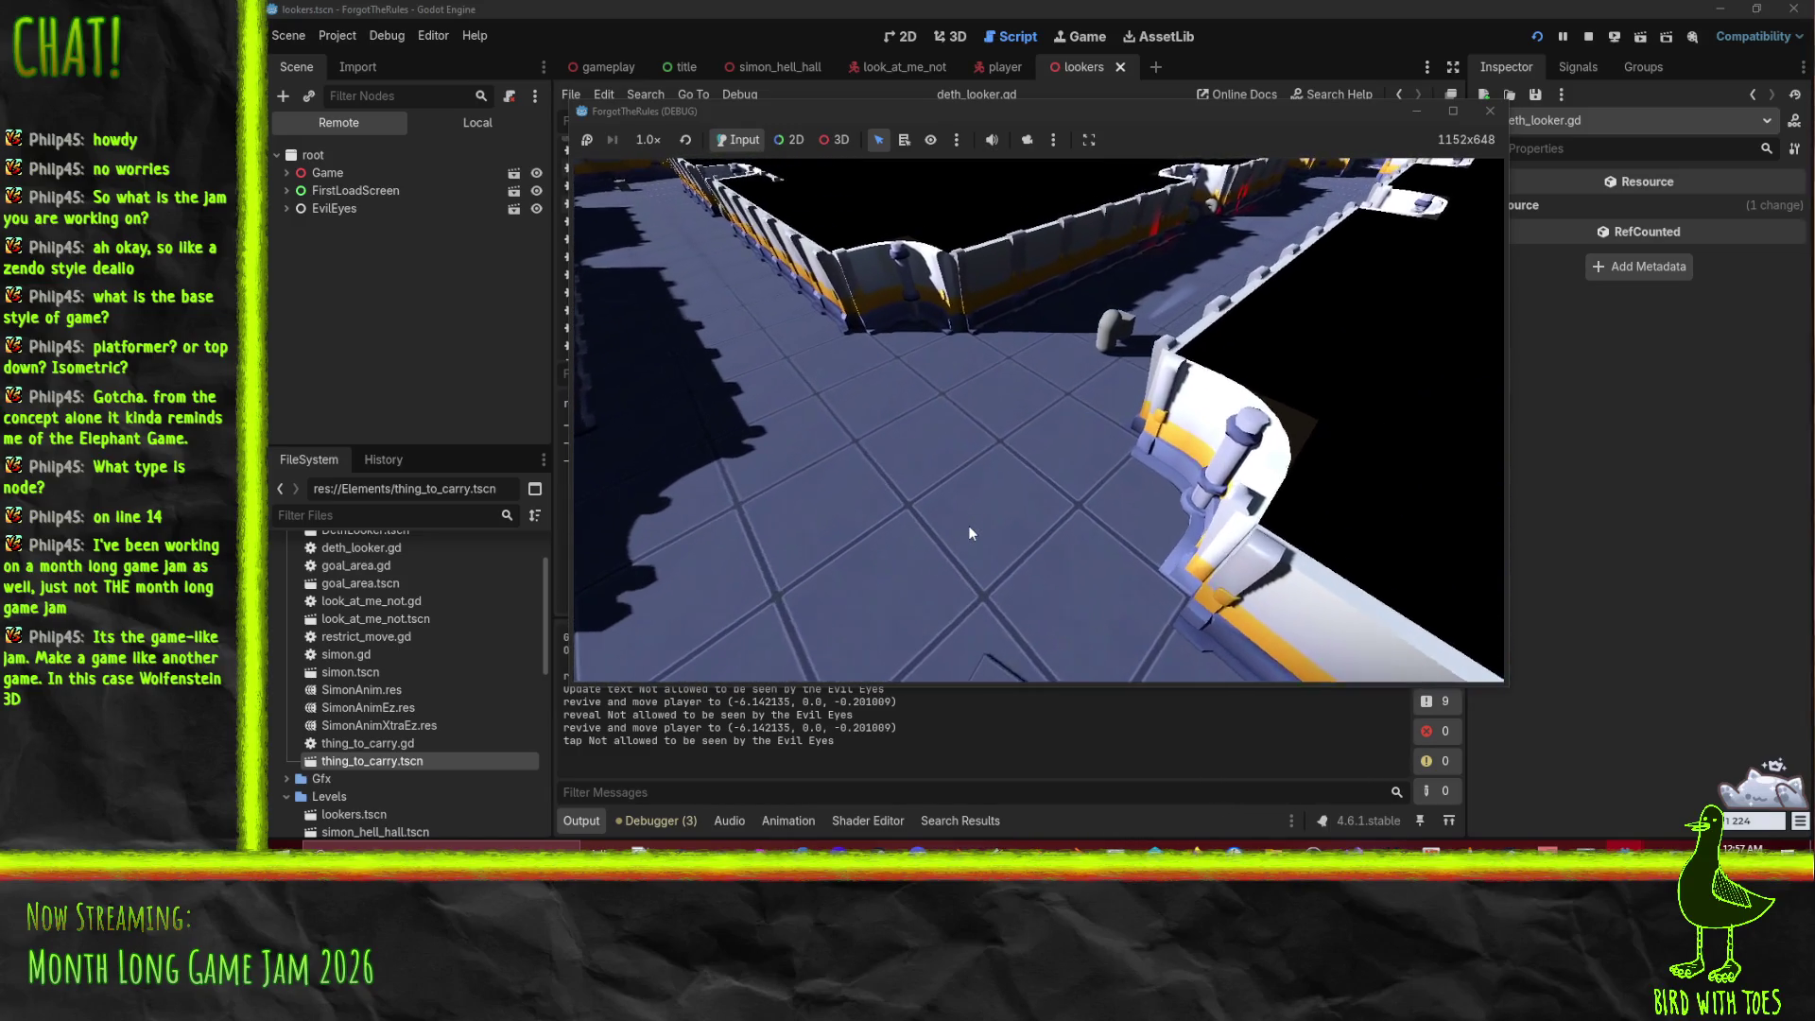
{"action": "key", "text": "w"}
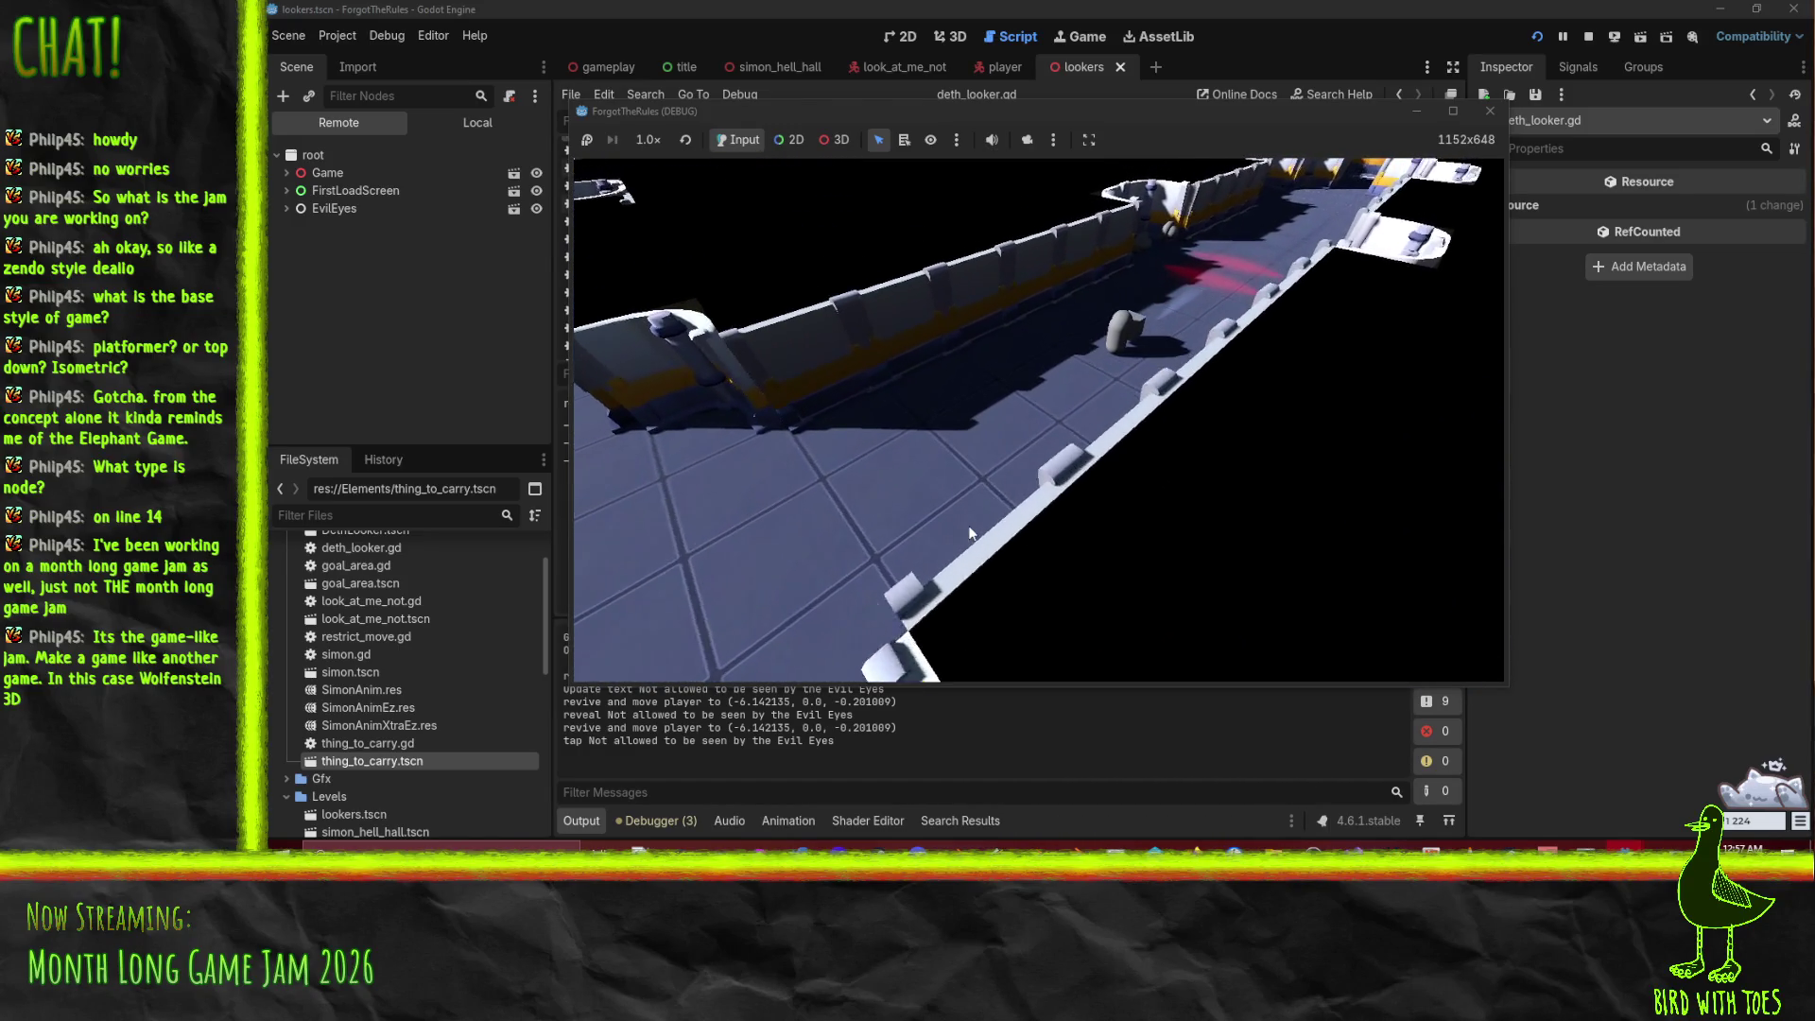
{"action": "key", "text": "w"}
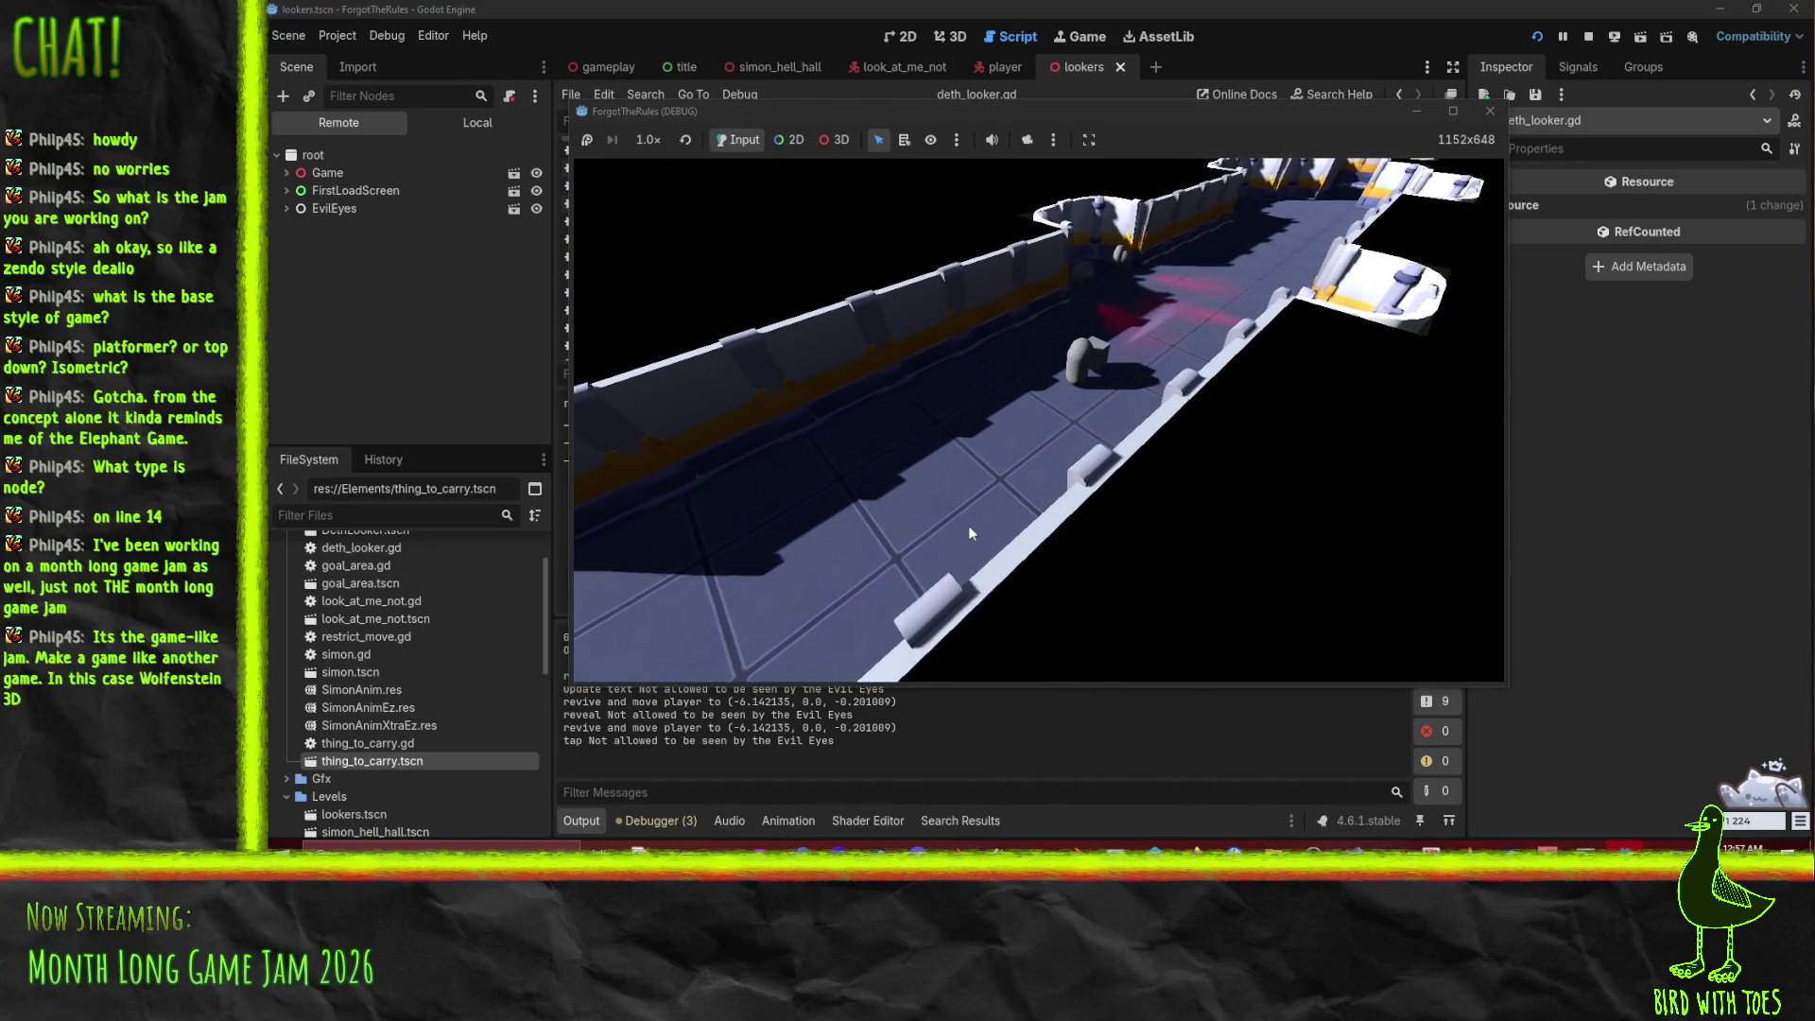
{"action": "key", "text": "w"}
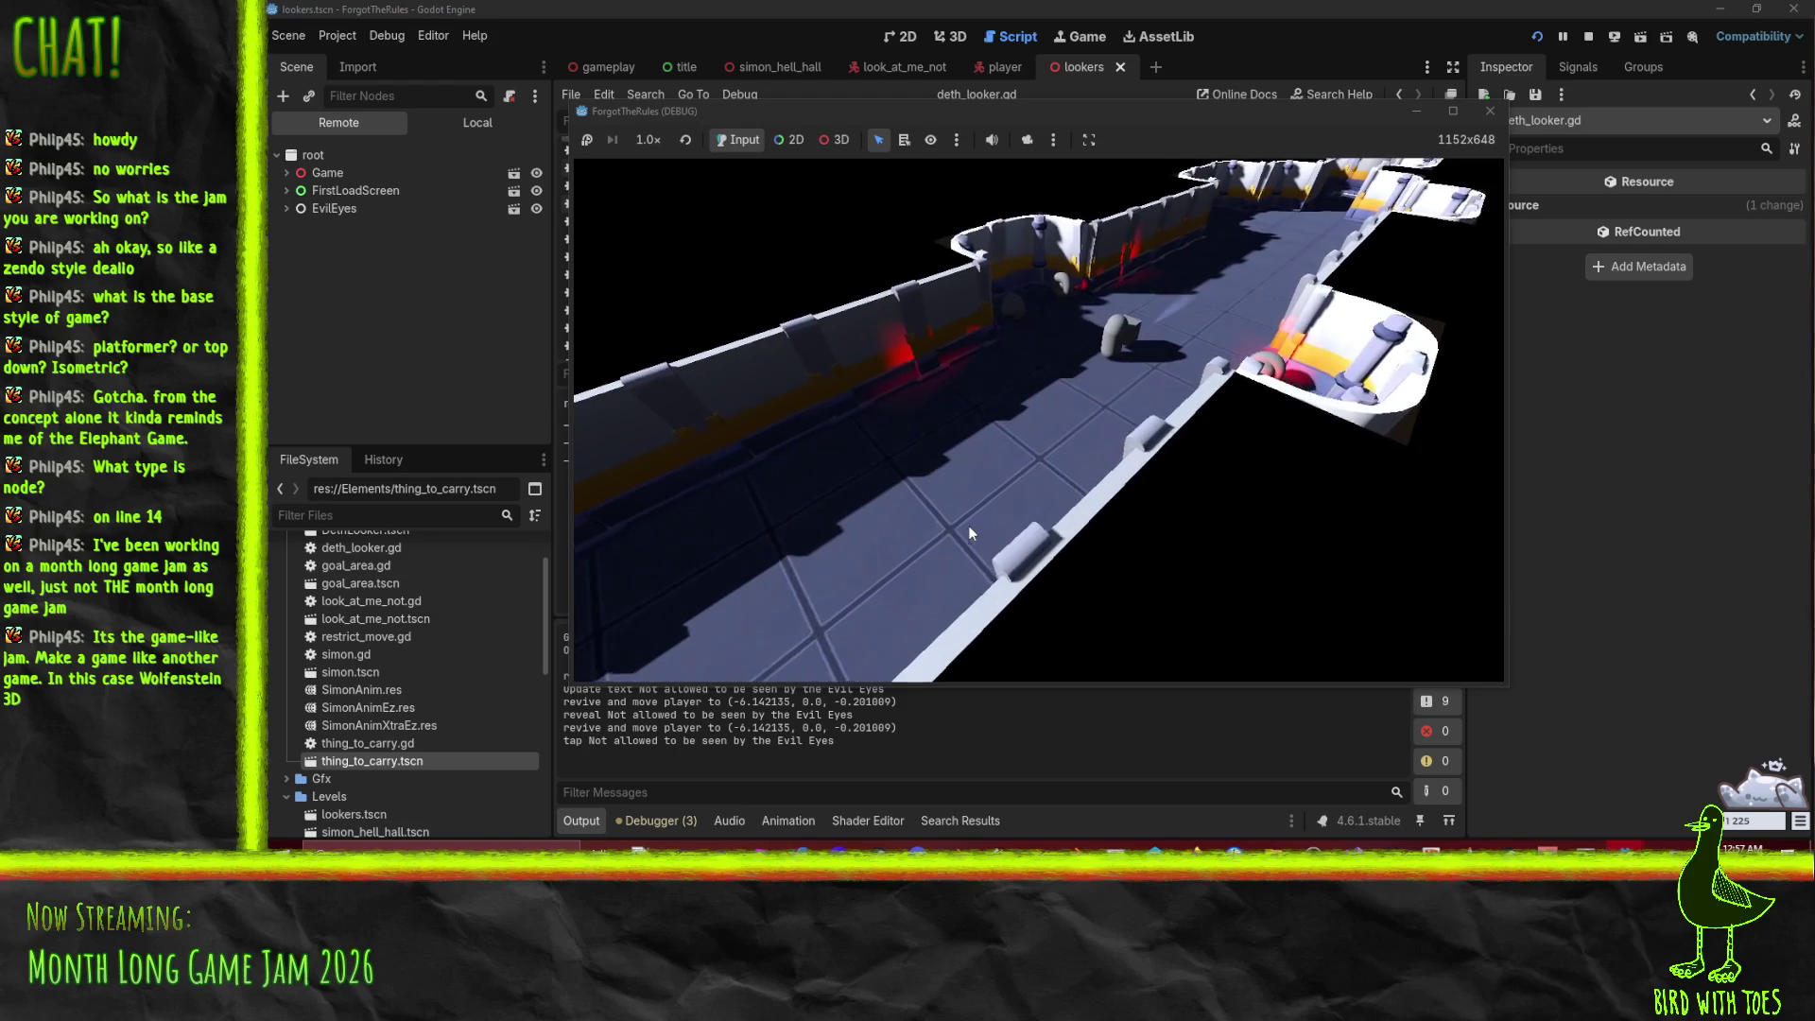
{"action": "key", "text": "w"}
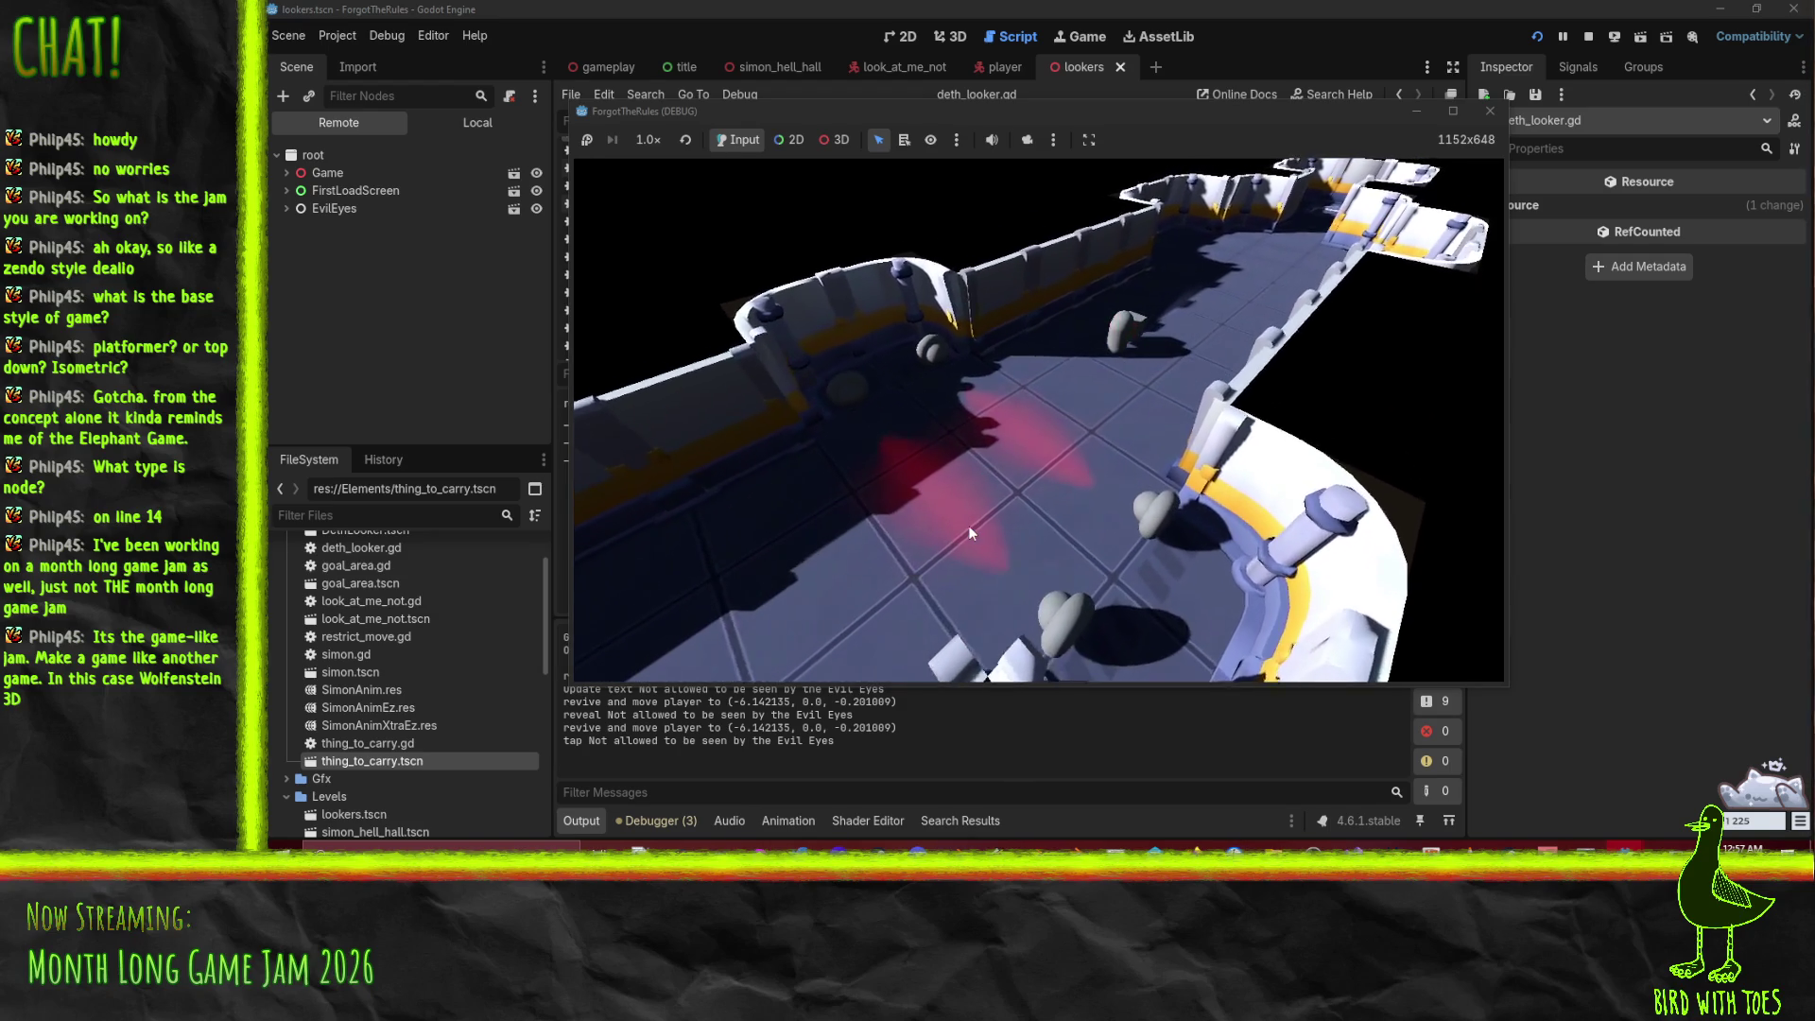
{"action": "key", "text": "w"}
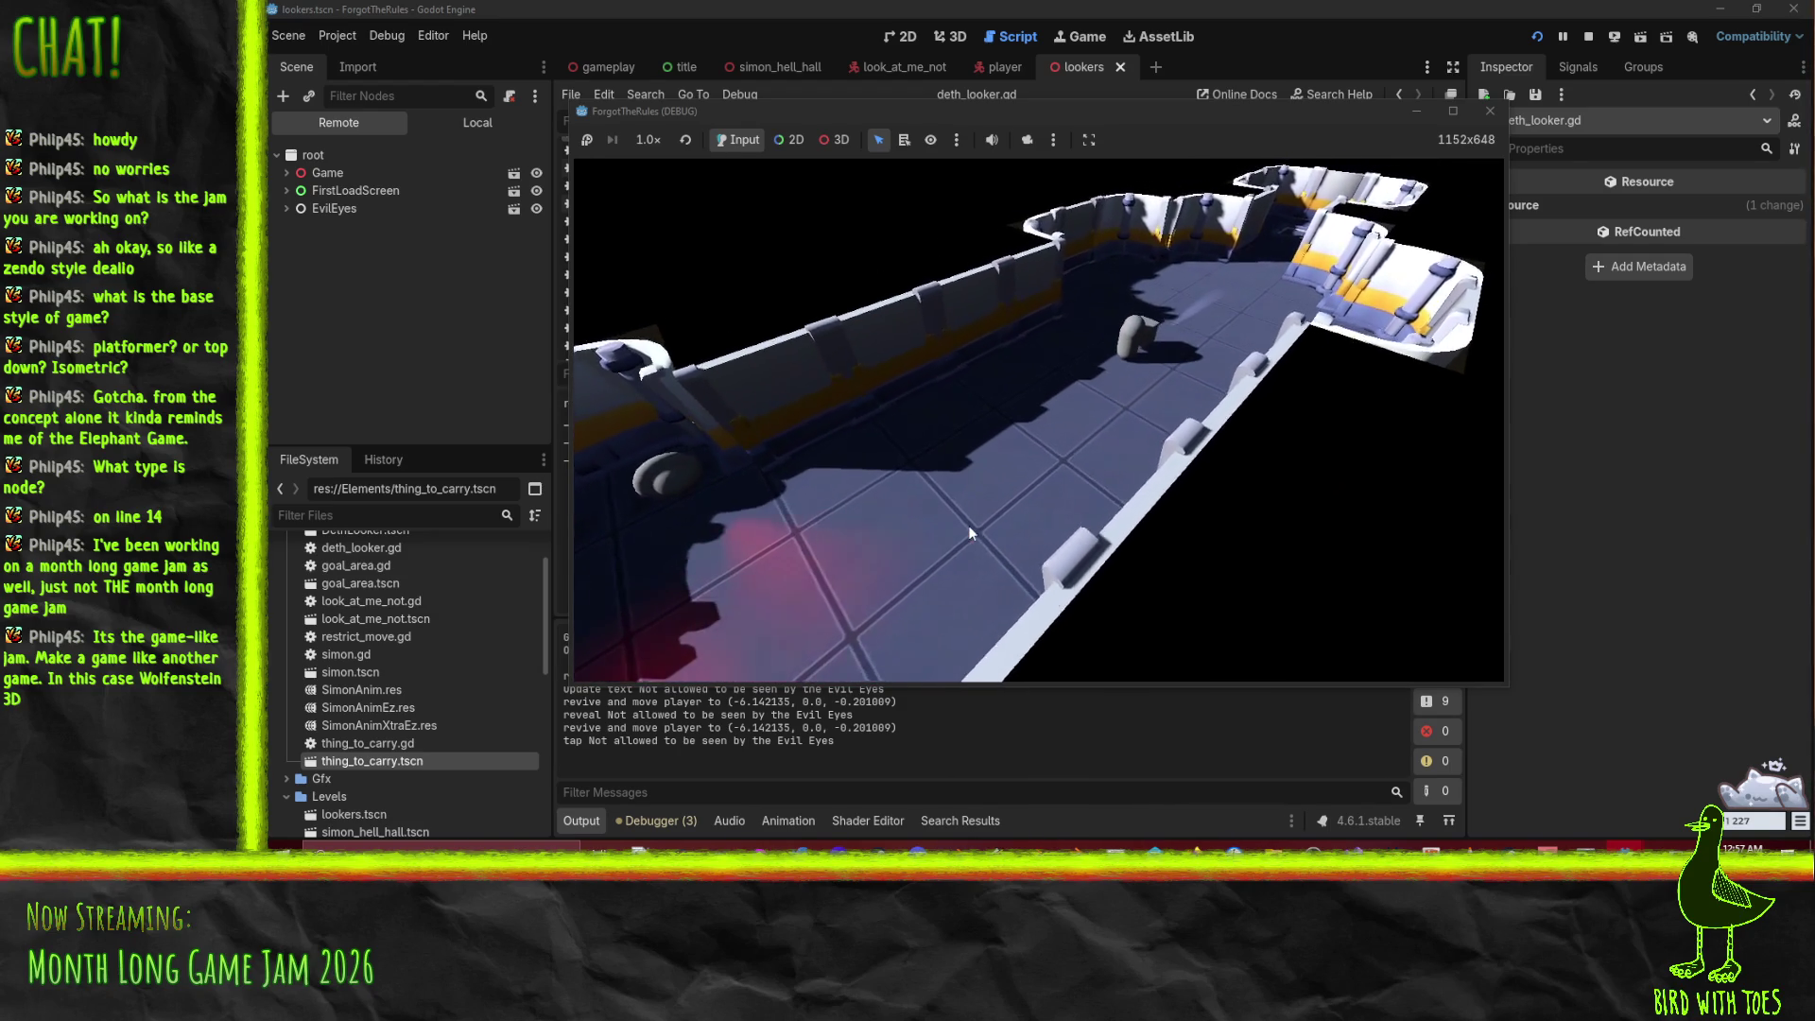
{"action": "key", "text": "w"}
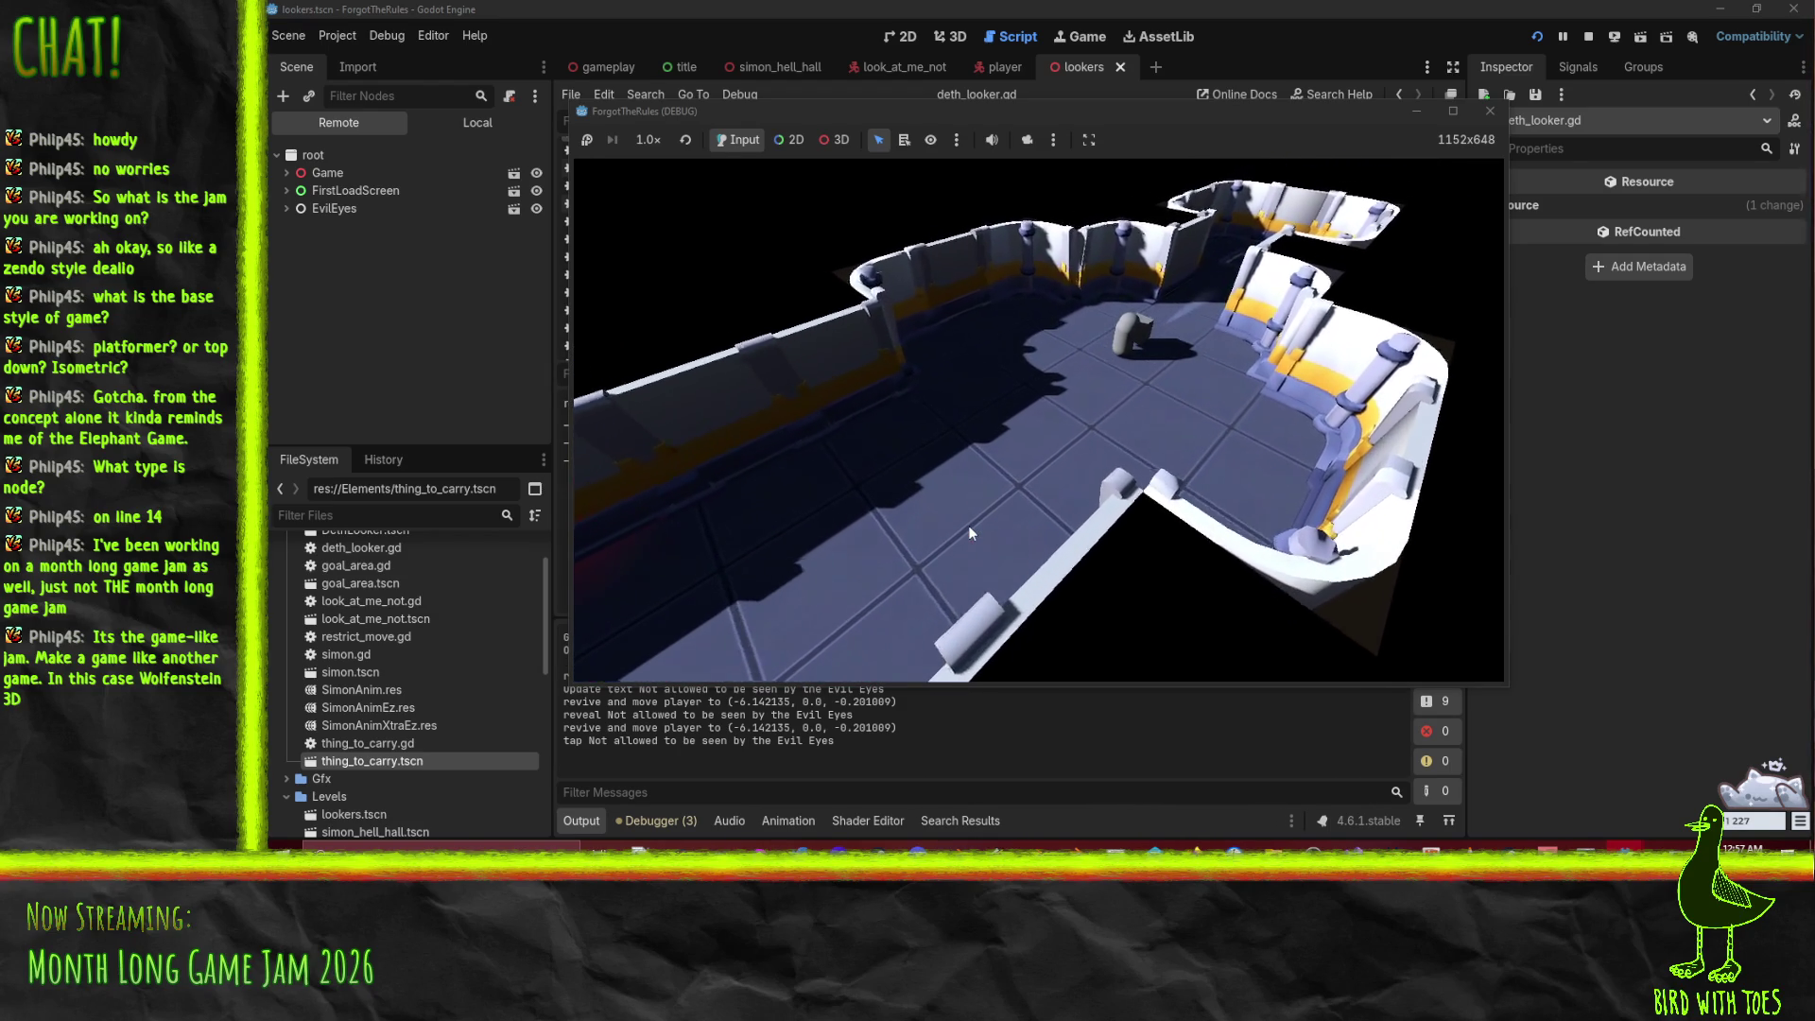
{"action": "key", "text": "w"}
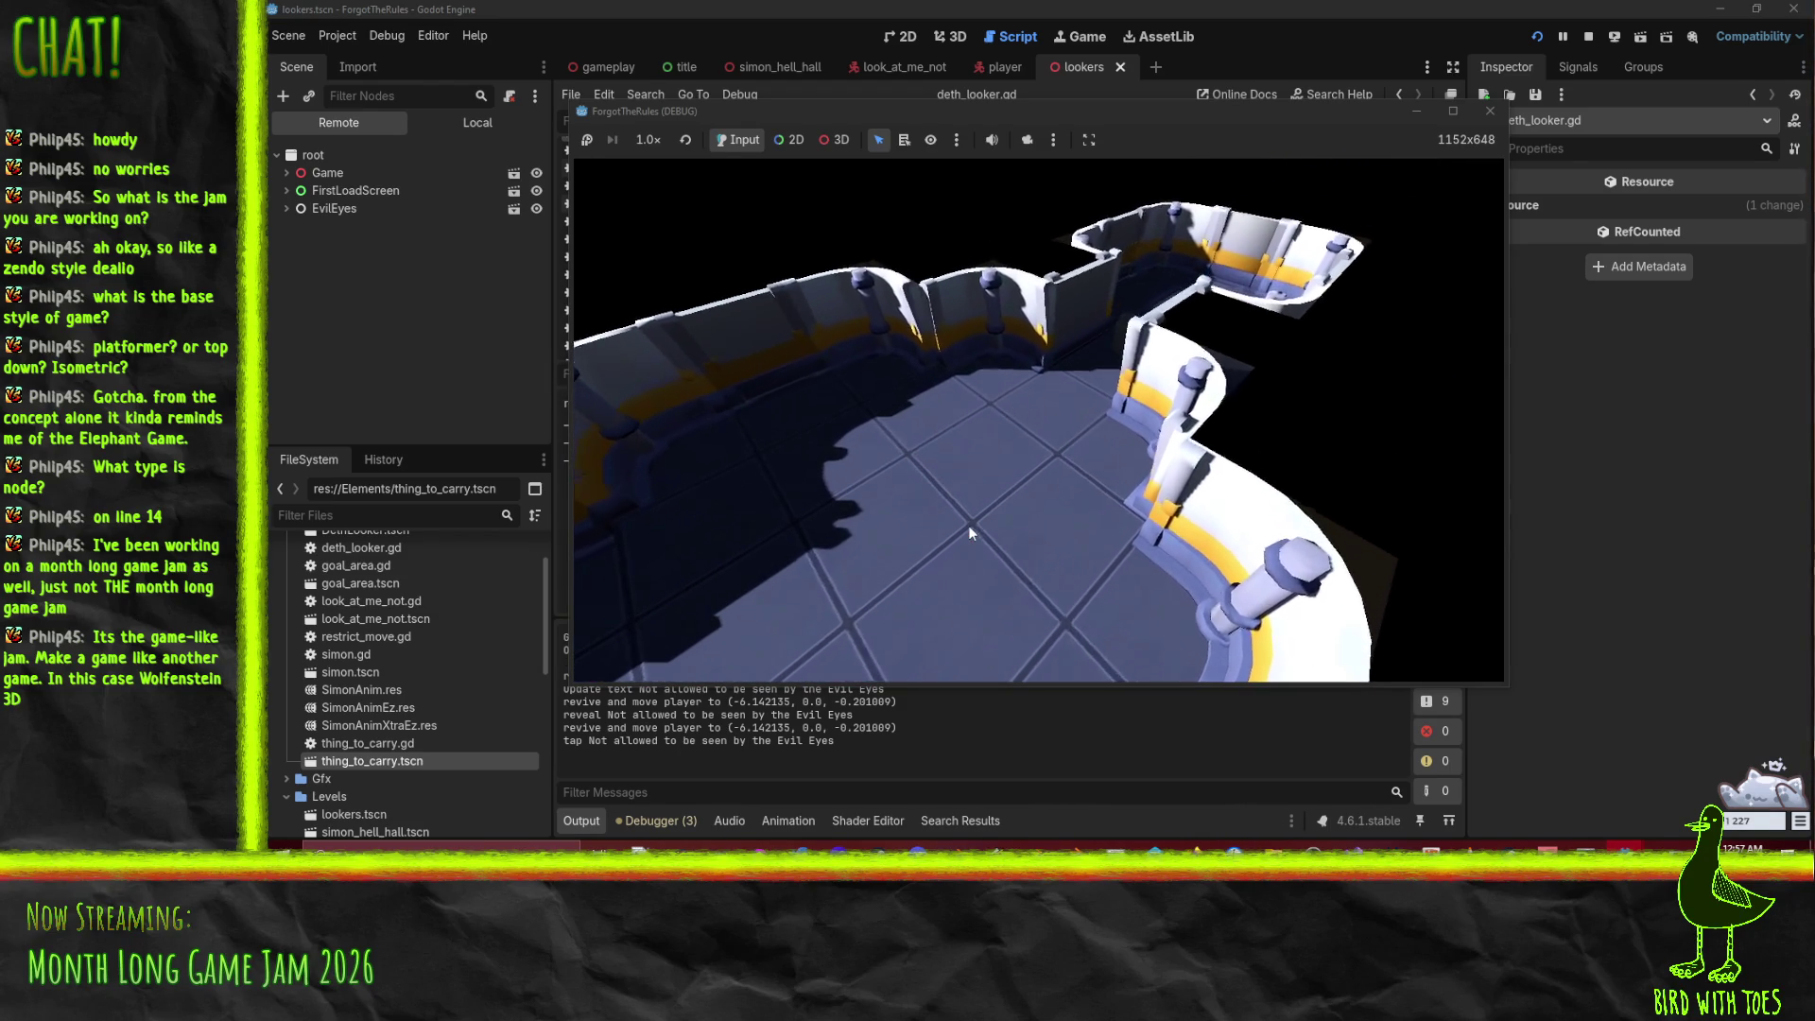
{"action": "key", "text": "w"}
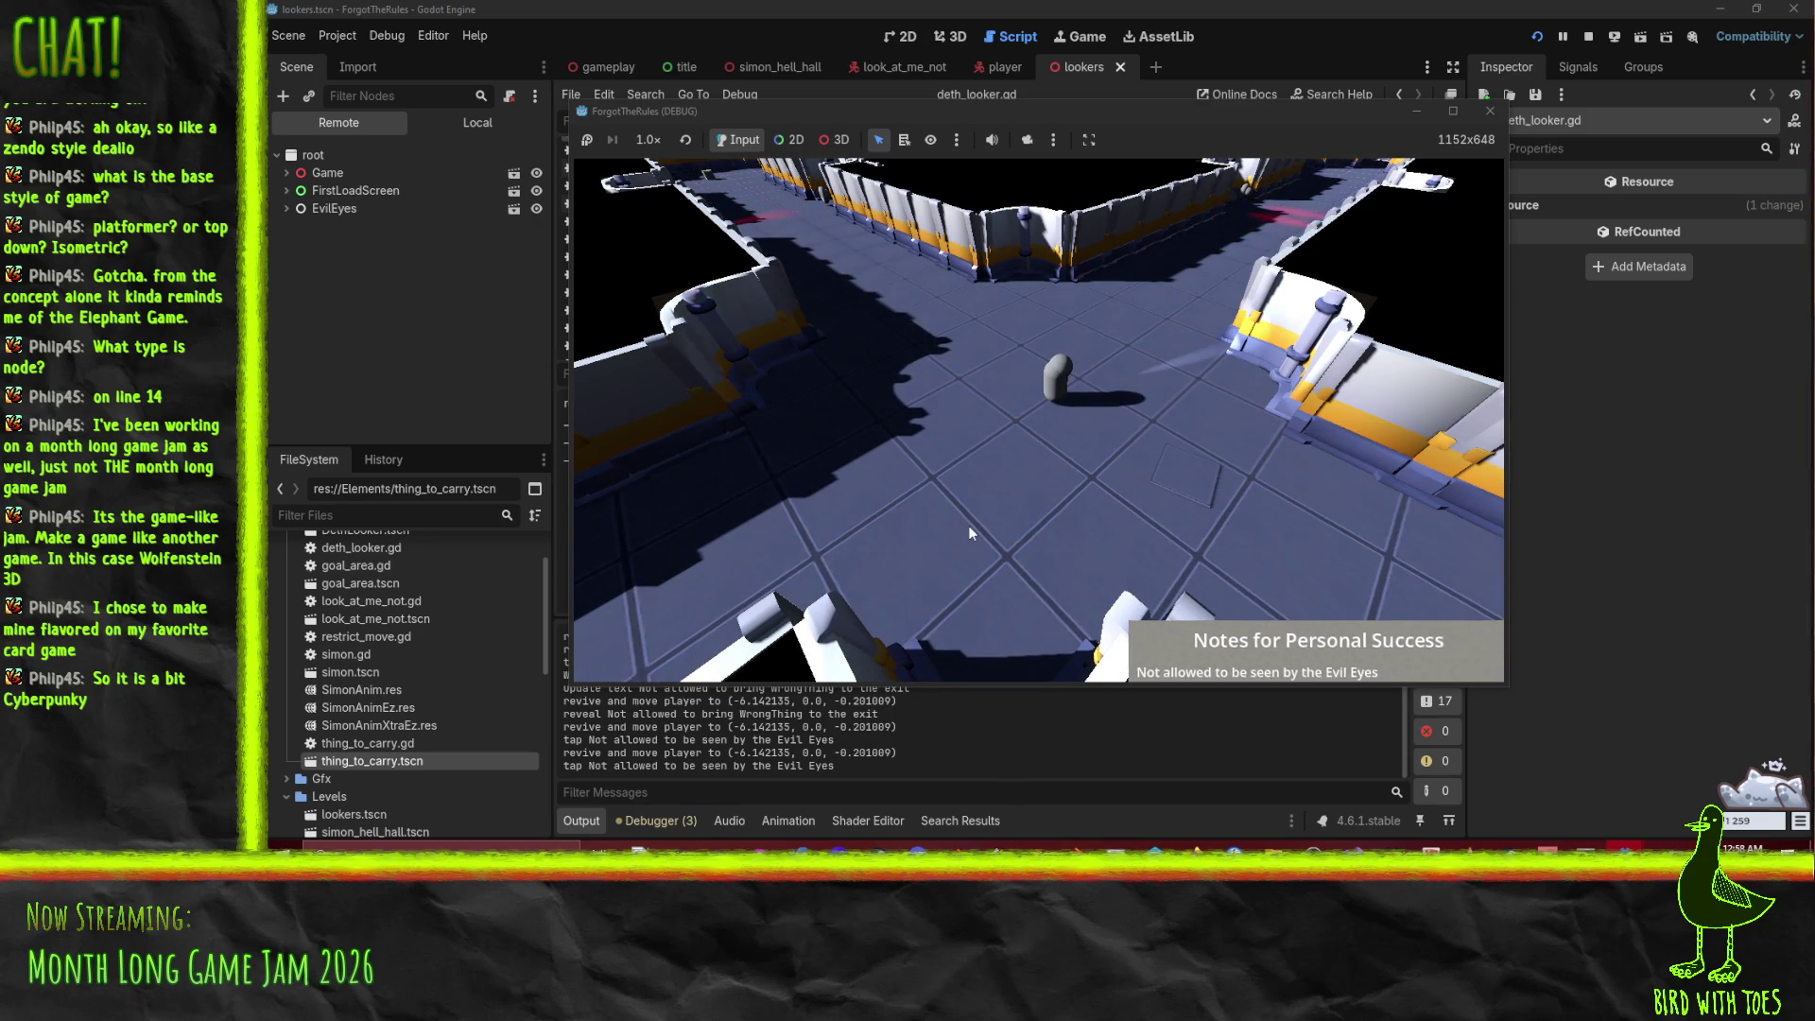
Step: Stop and relaunch the game, start with E, and interact to hit the broke_rule error
{"action": "left_click", "coordinate": [1490, 111]}
{"action": "mouse_move", "coordinate": [1154, 389]}
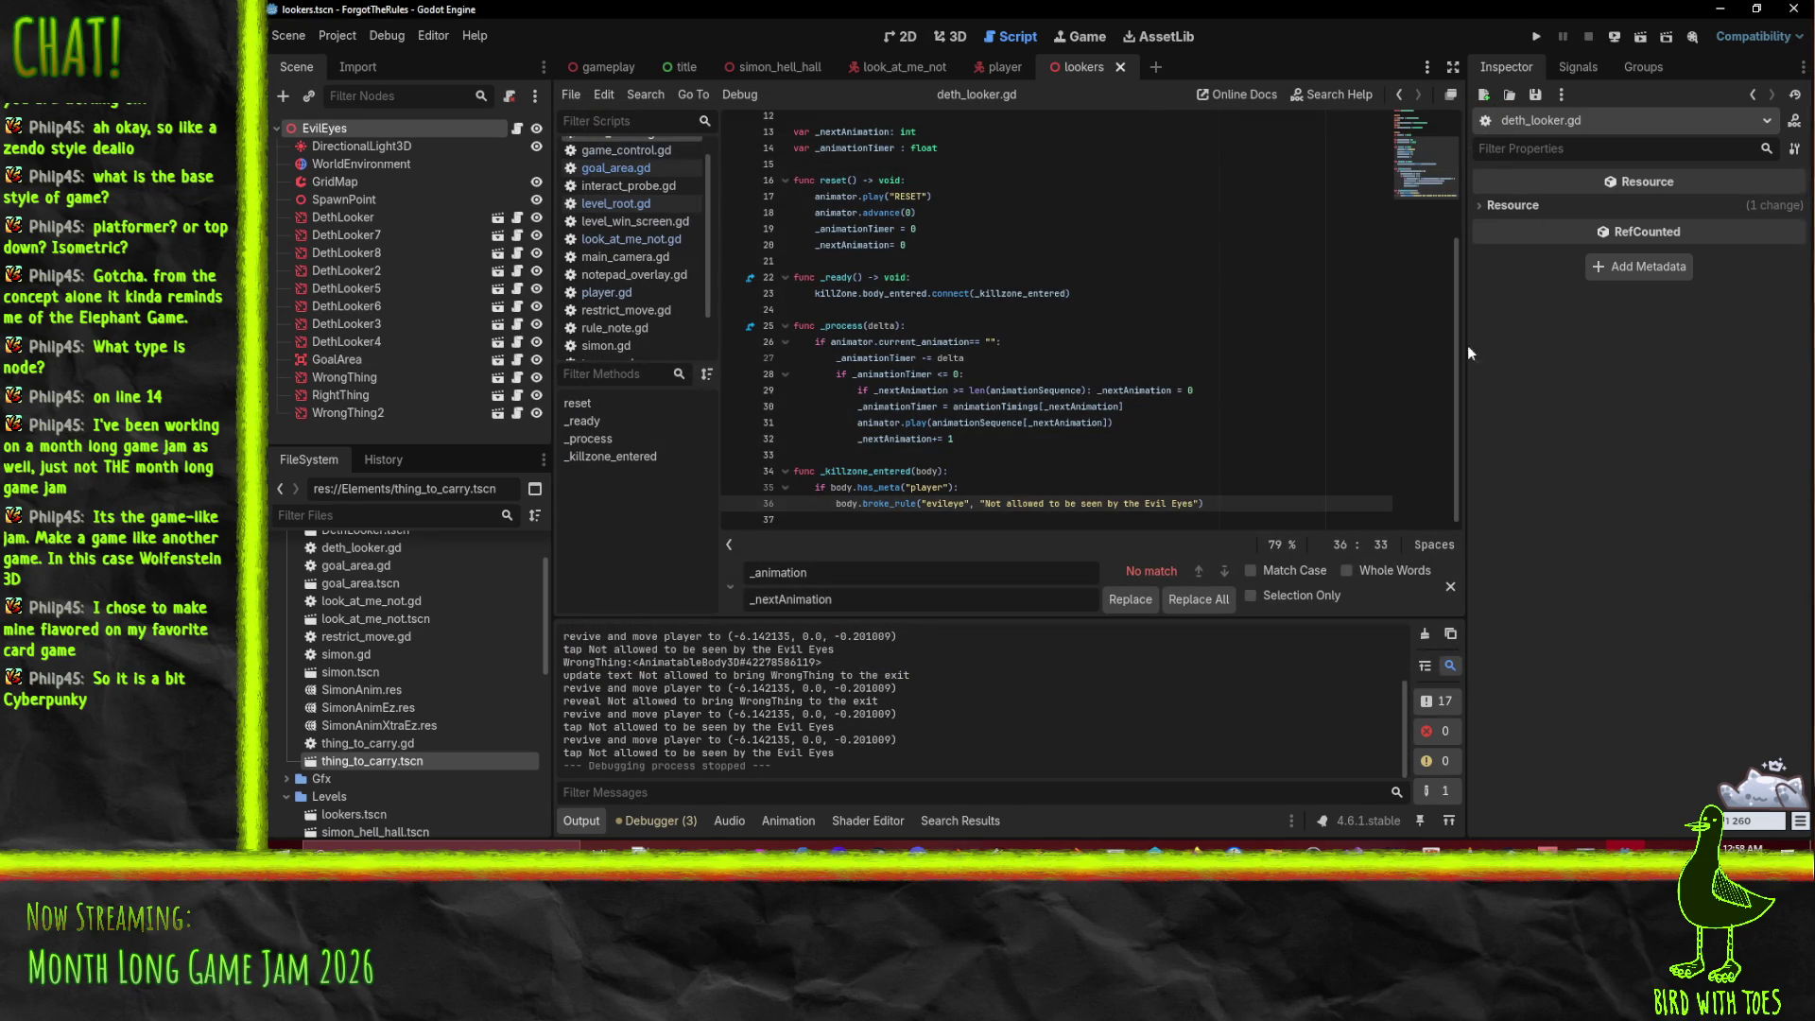
{"action": "left_click", "coordinate": [1537, 37]}
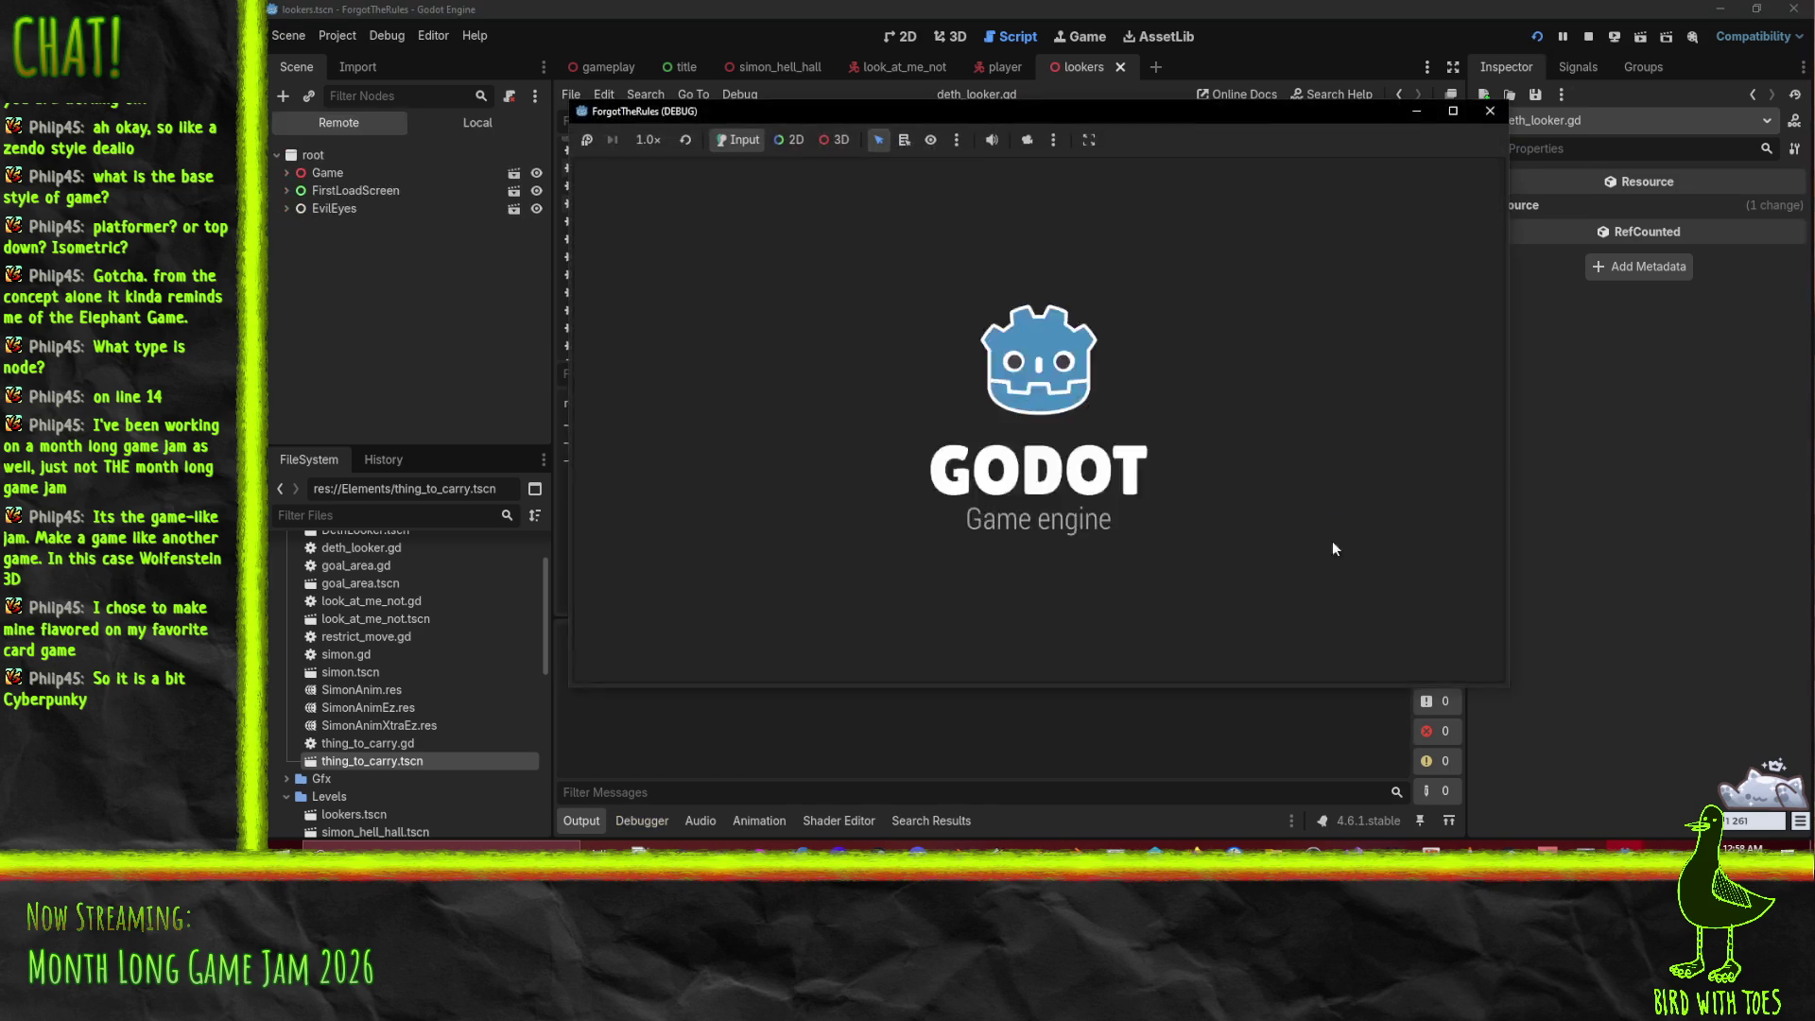
{"action": "key", "text": "e"}
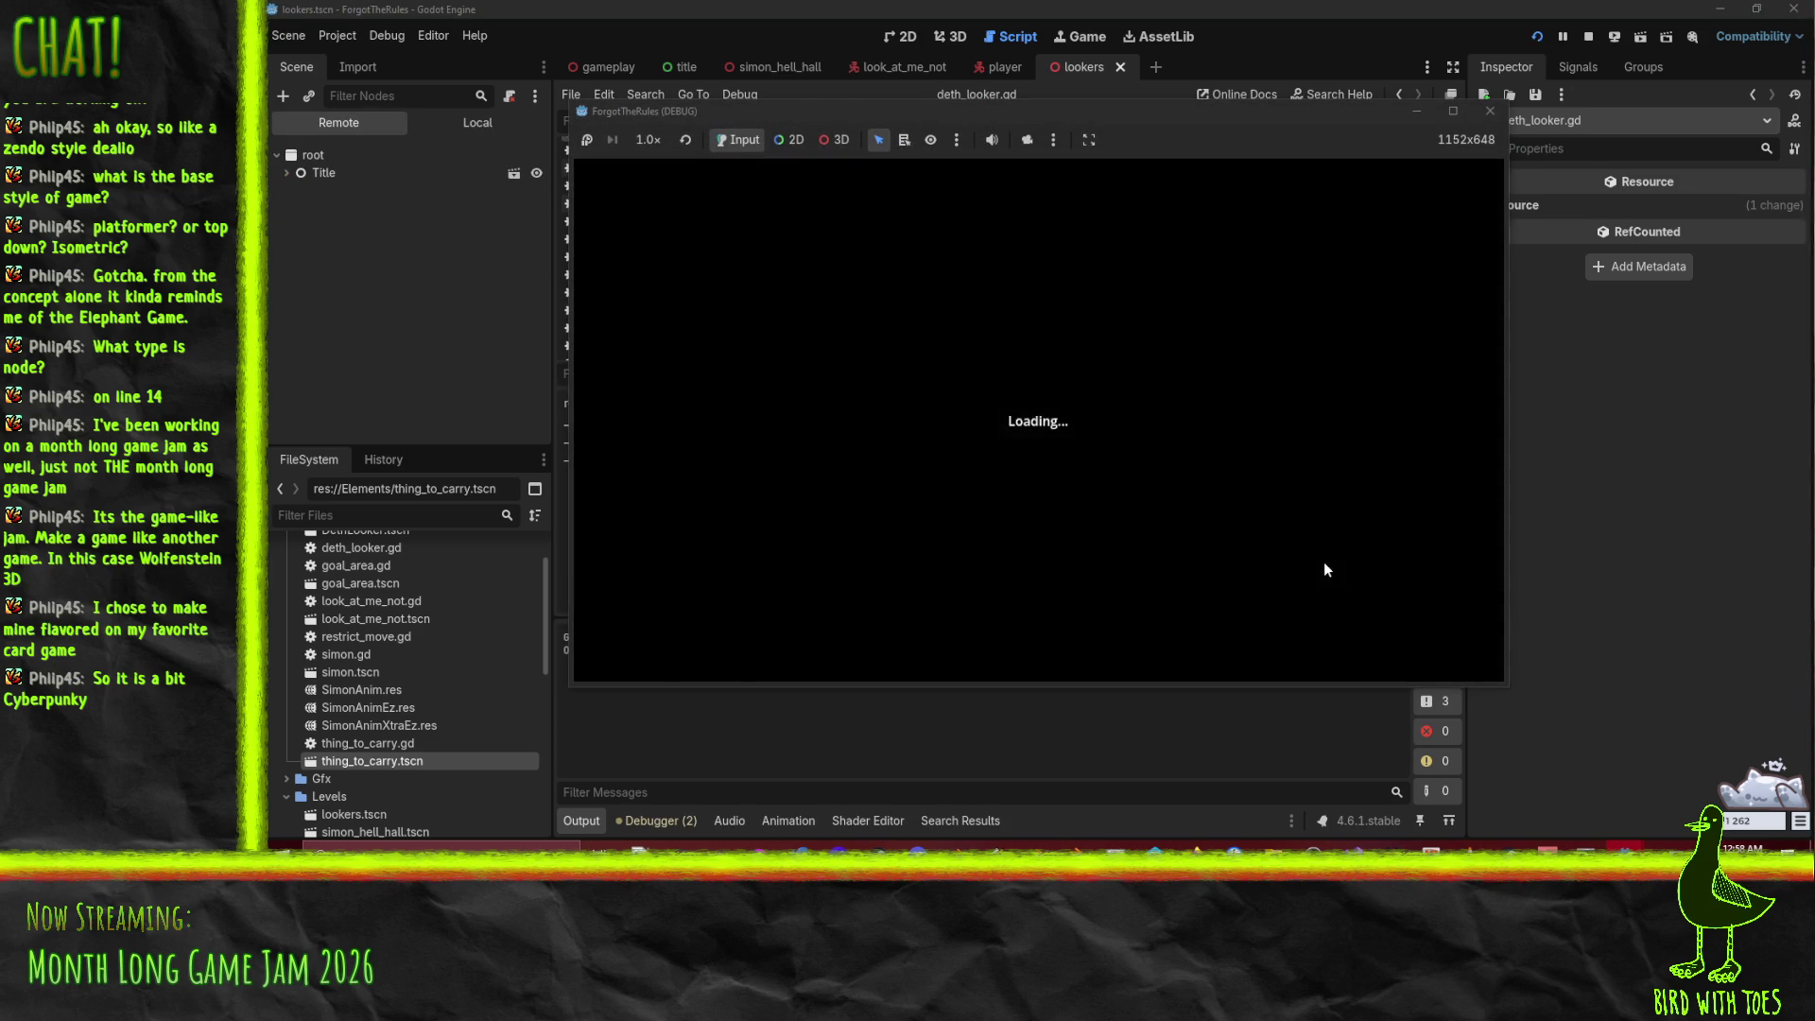
{"action": "key", "text": "e"}
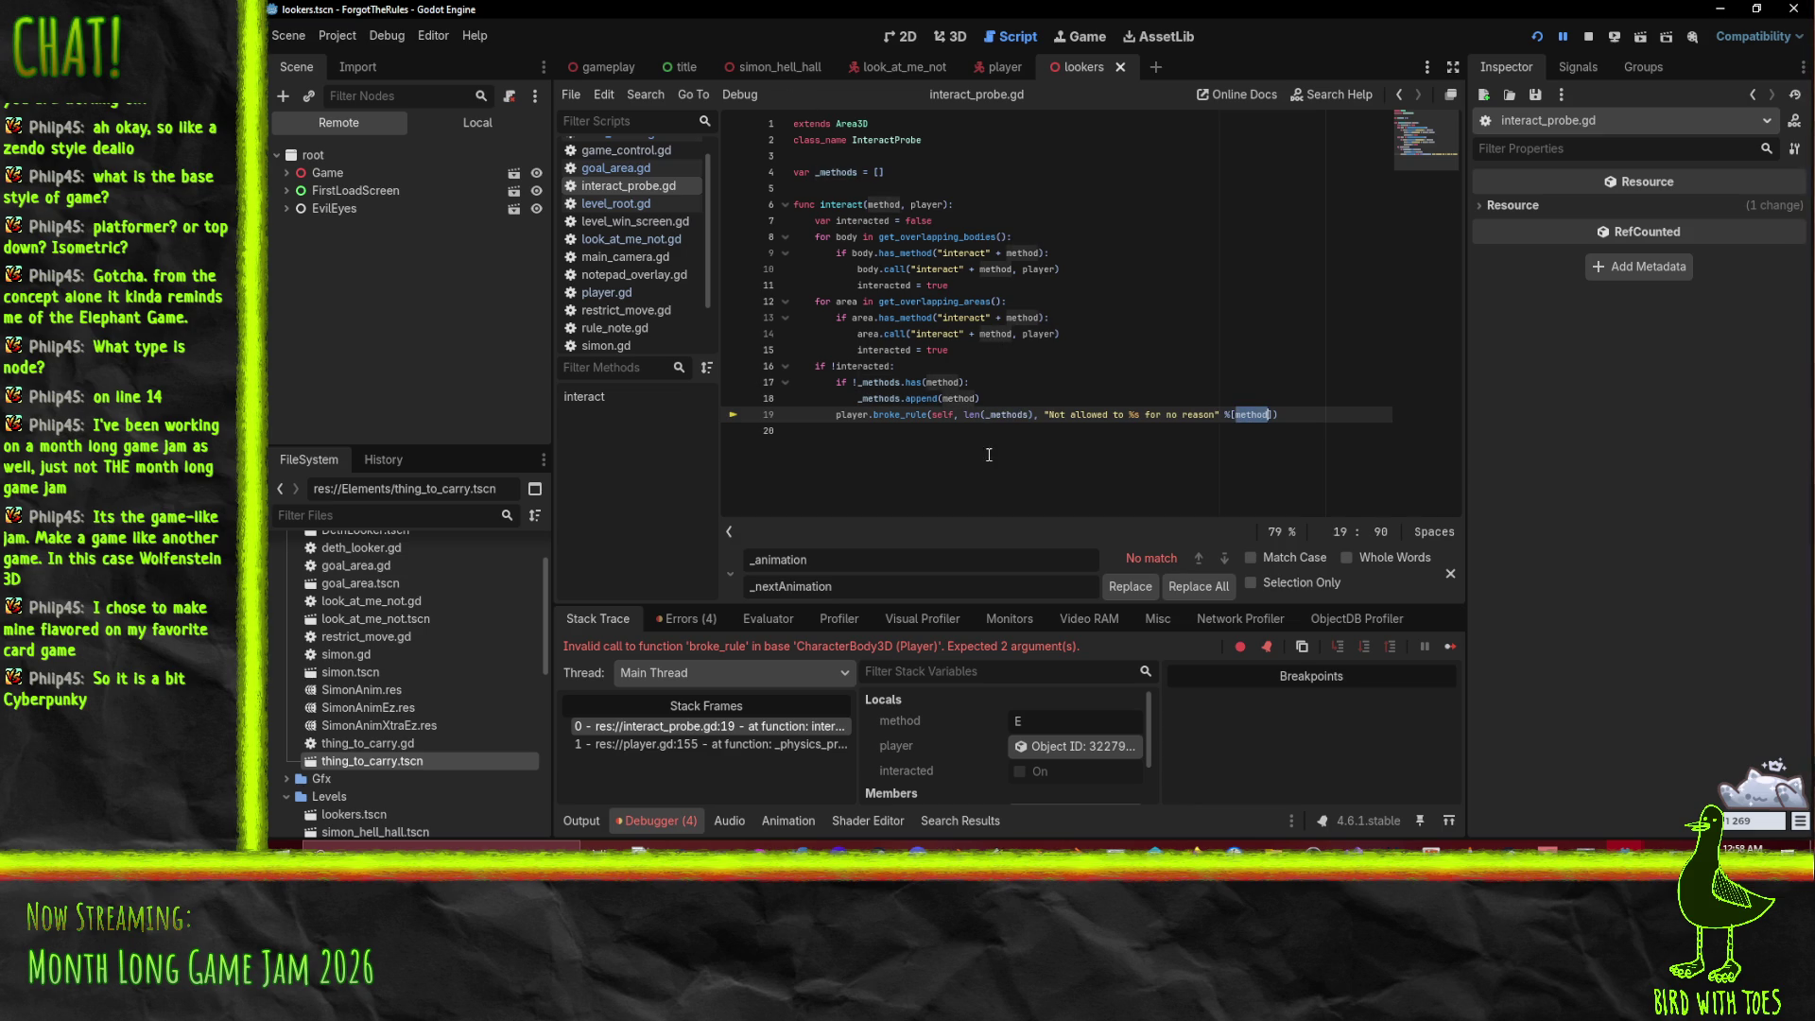
Step: Replace 'self, len(_methods)' on line 19 with "pointless " + method
{"action": "left_click_drag", "start_coordinate": [932, 421], "coordinate": [1021, 409]}
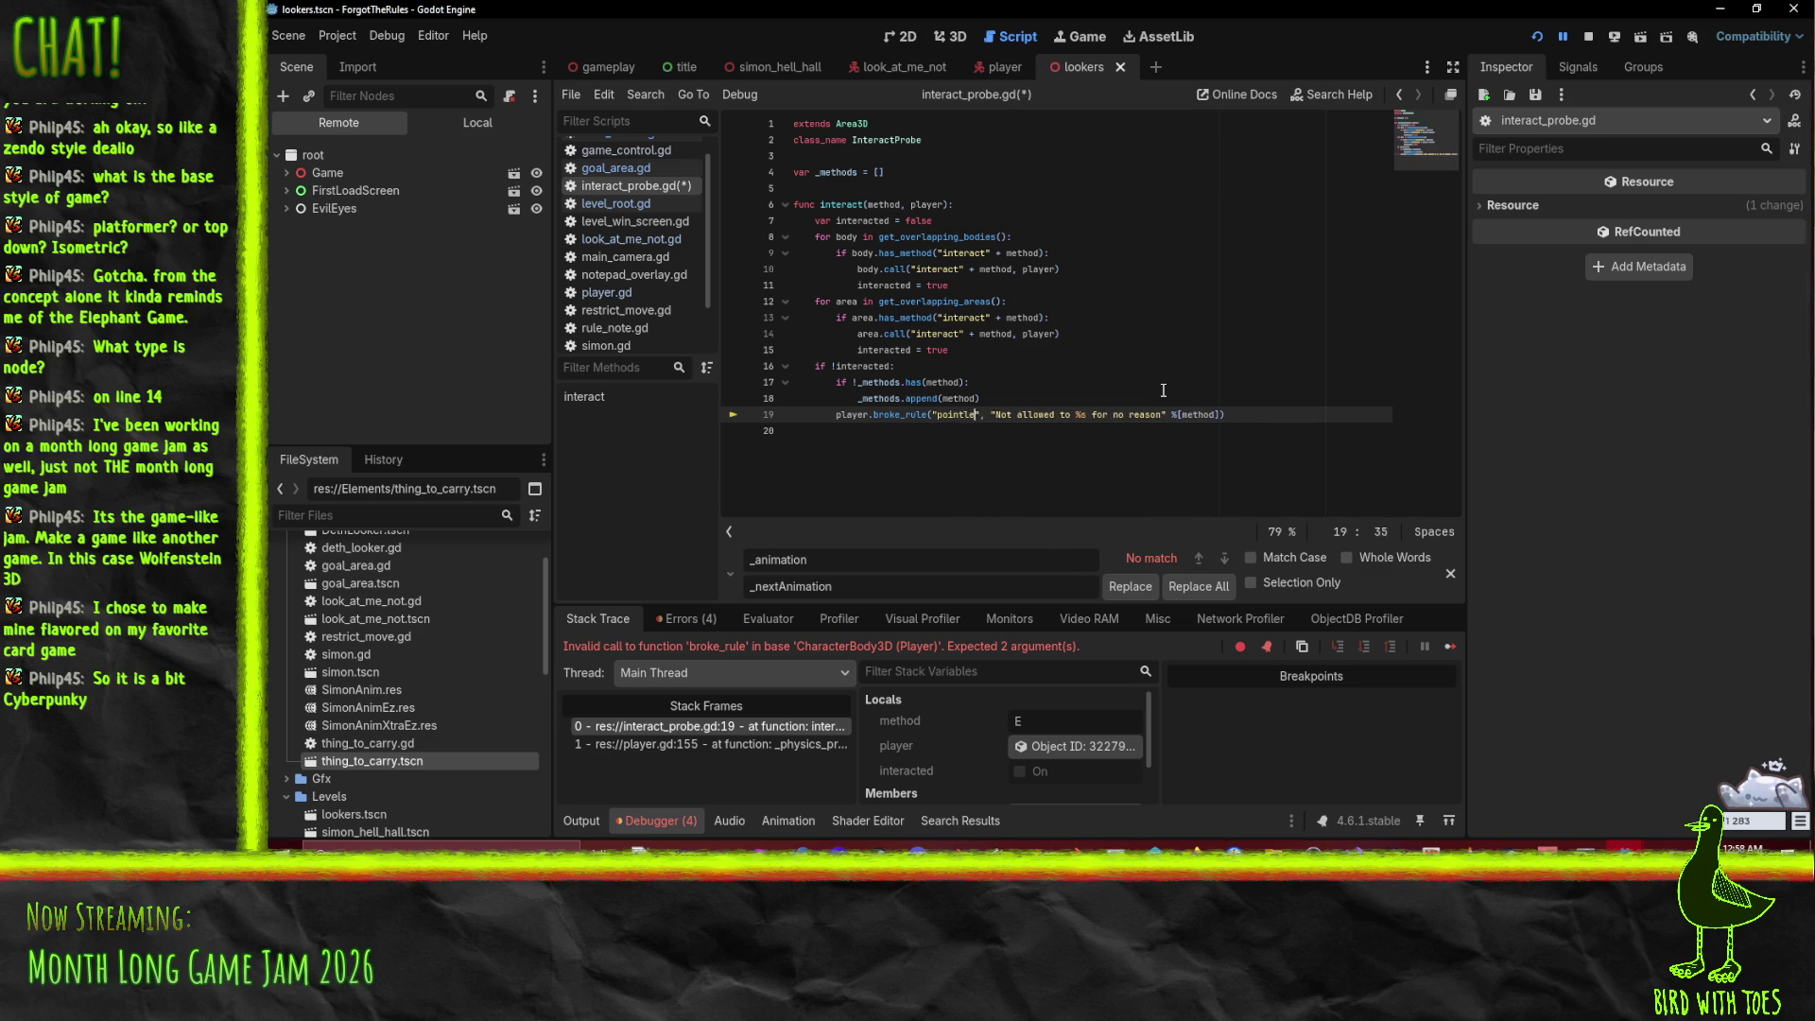
{"action": "type", "text": " + method"}
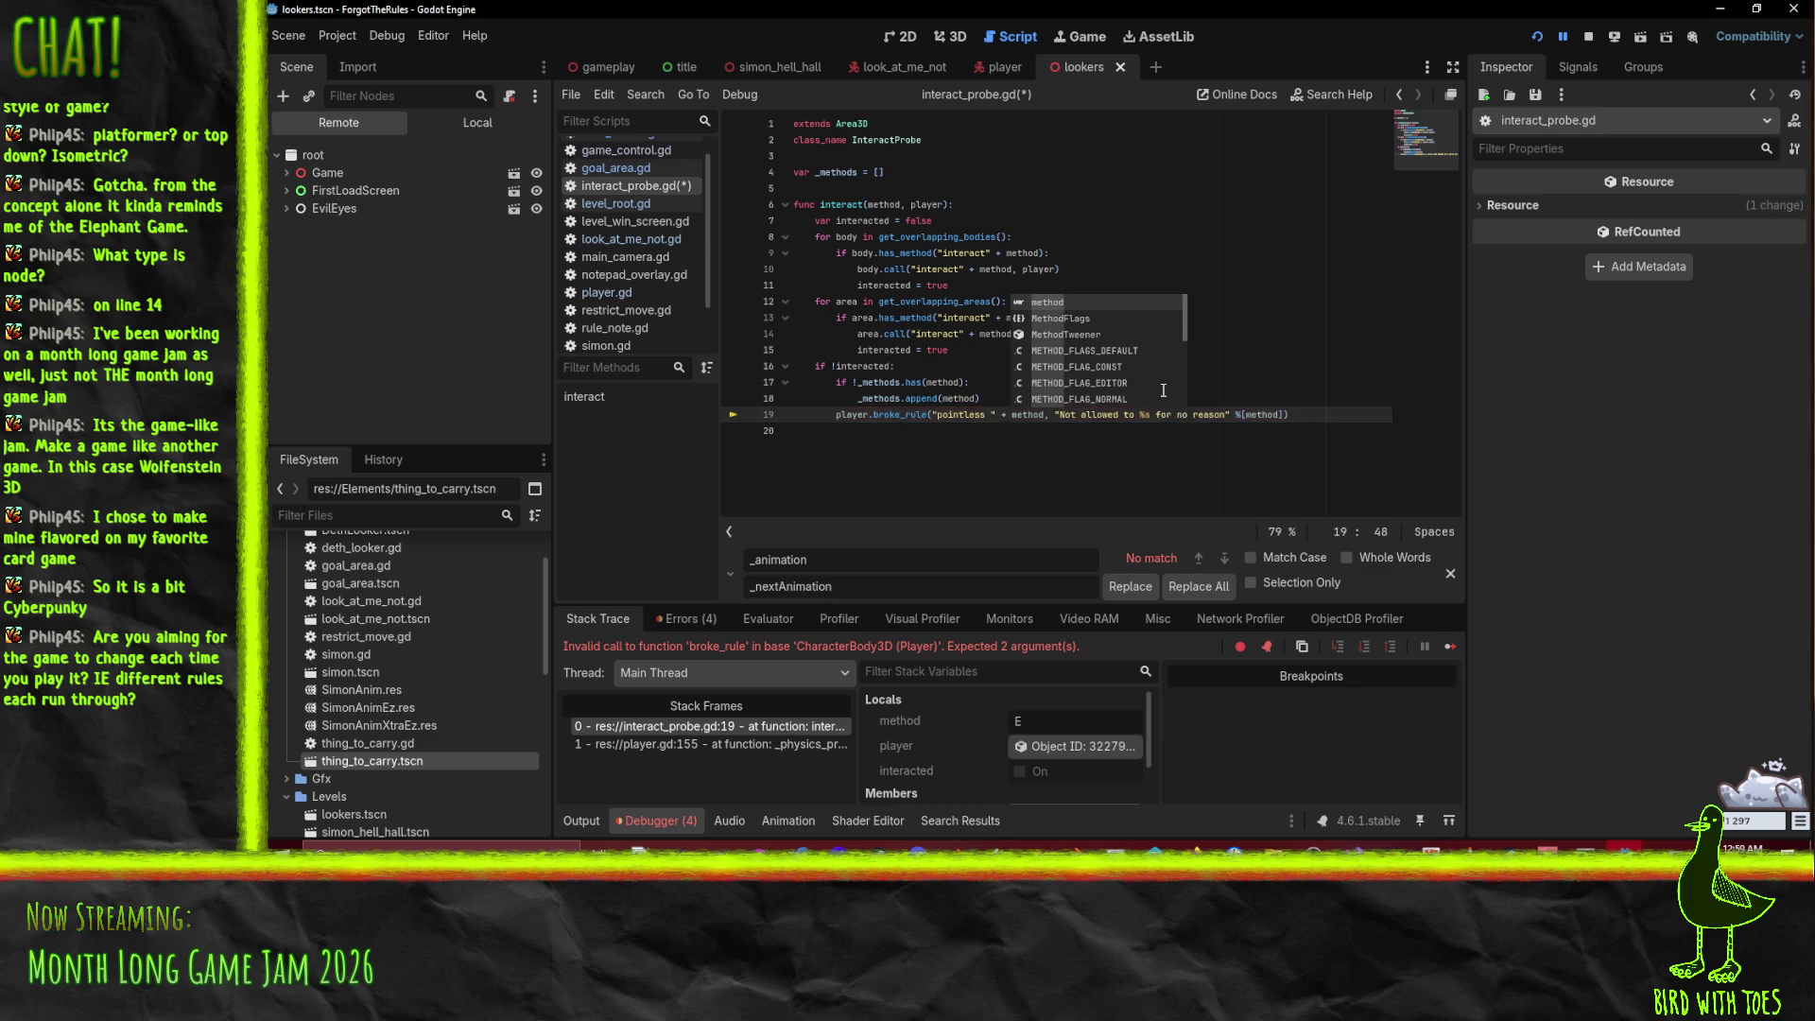
{"action": "left_click", "coordinate": [1253, 368]}
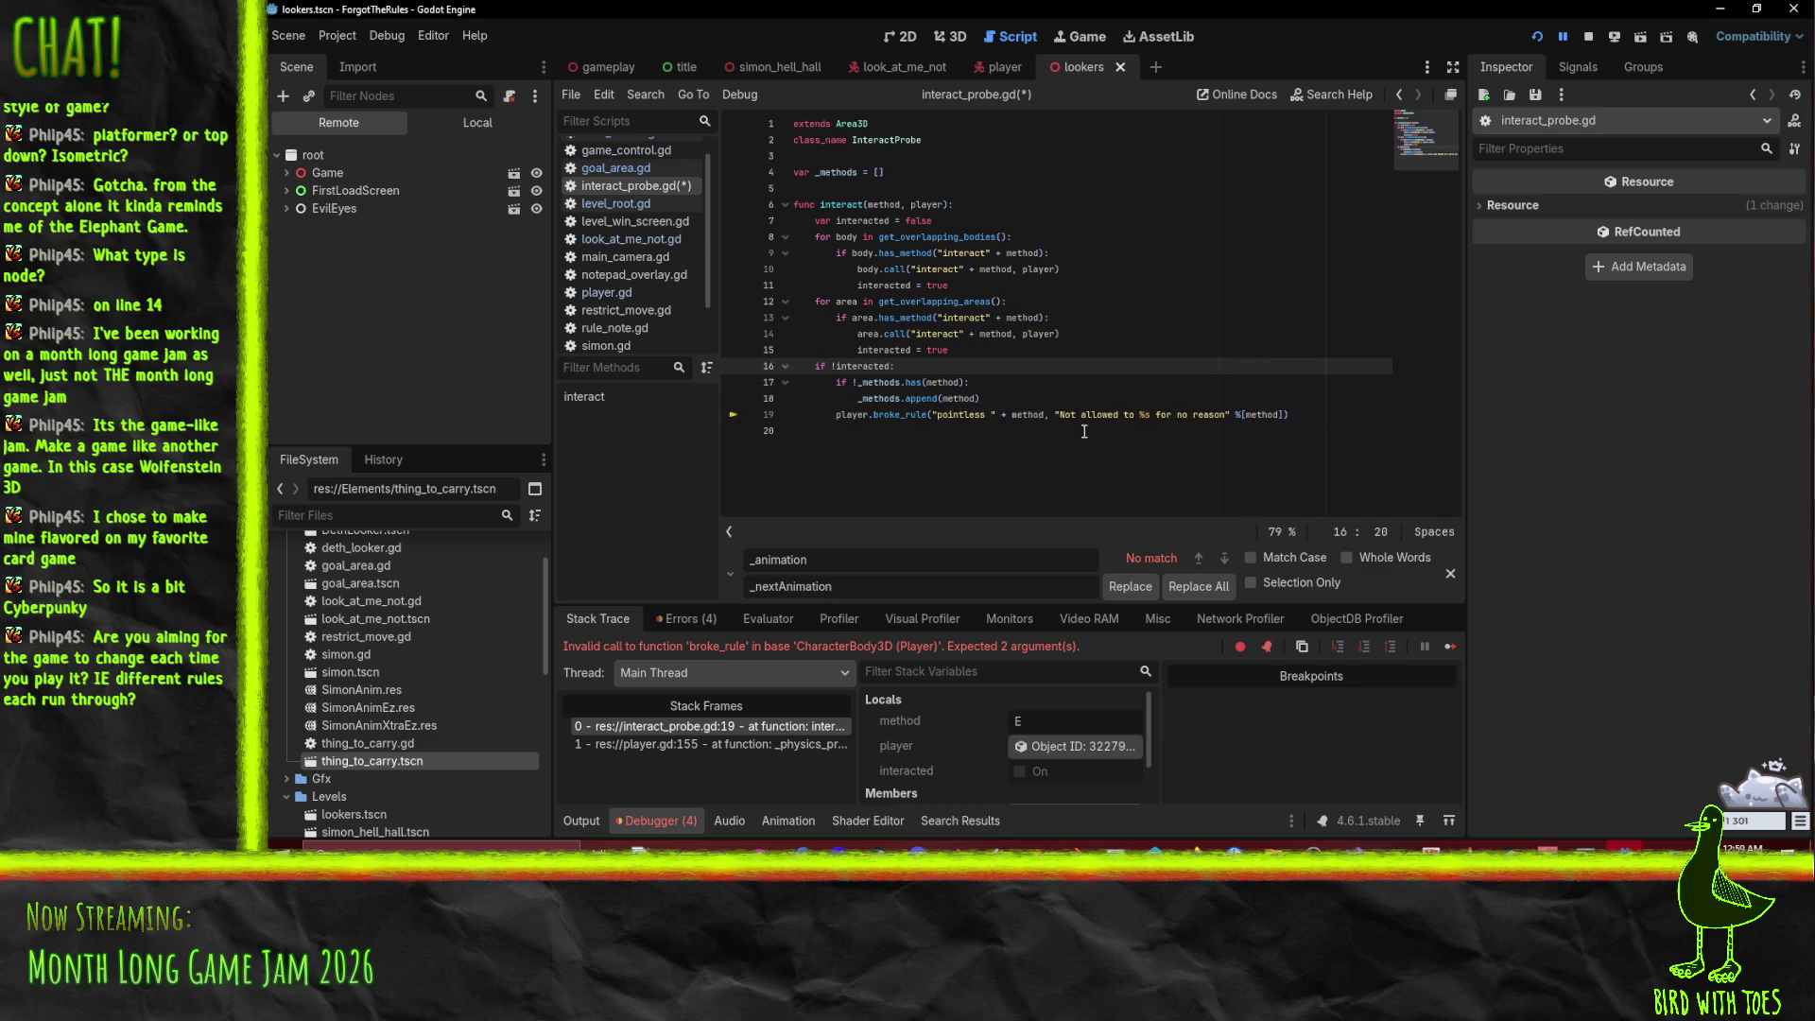
Step: Save interact_probe.gd and relaunch the game to test the fix
{"action": "key", "text": "ctrl+s"}
{"action": "left_click", "coordinate": [1057, 284]}
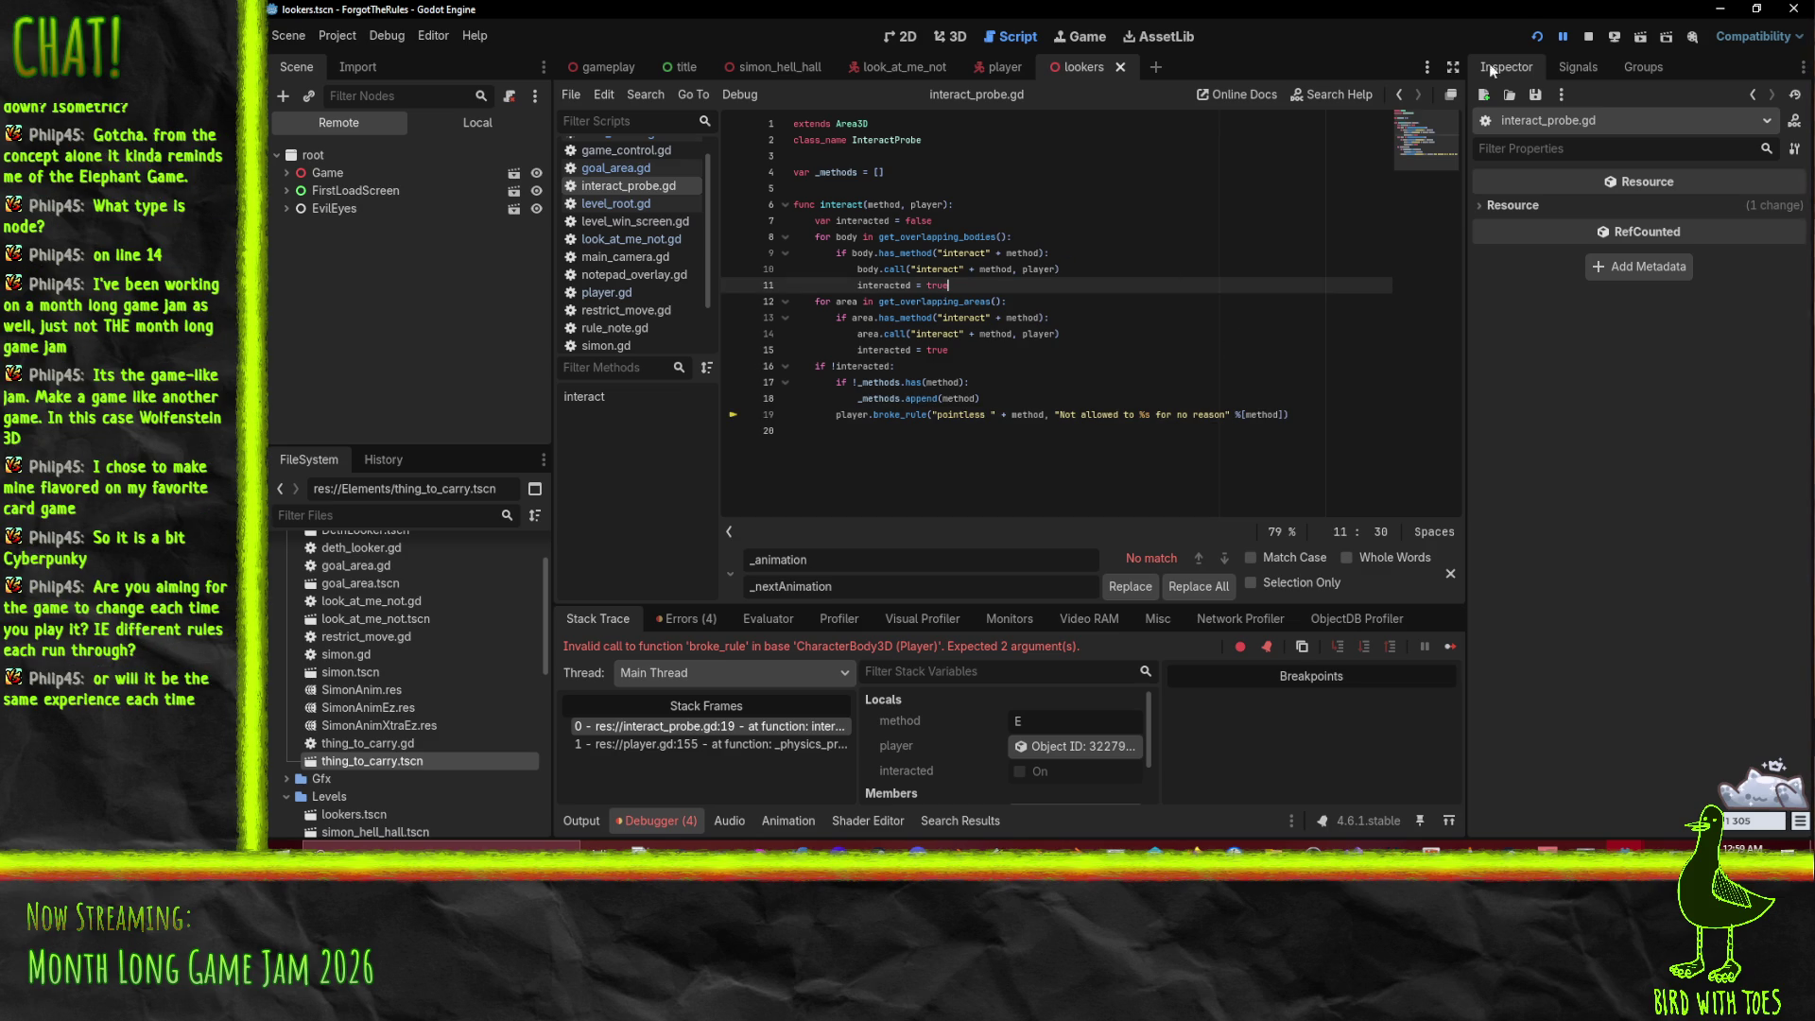
{"action": "left_click", "coordinate": [1531, 39]}
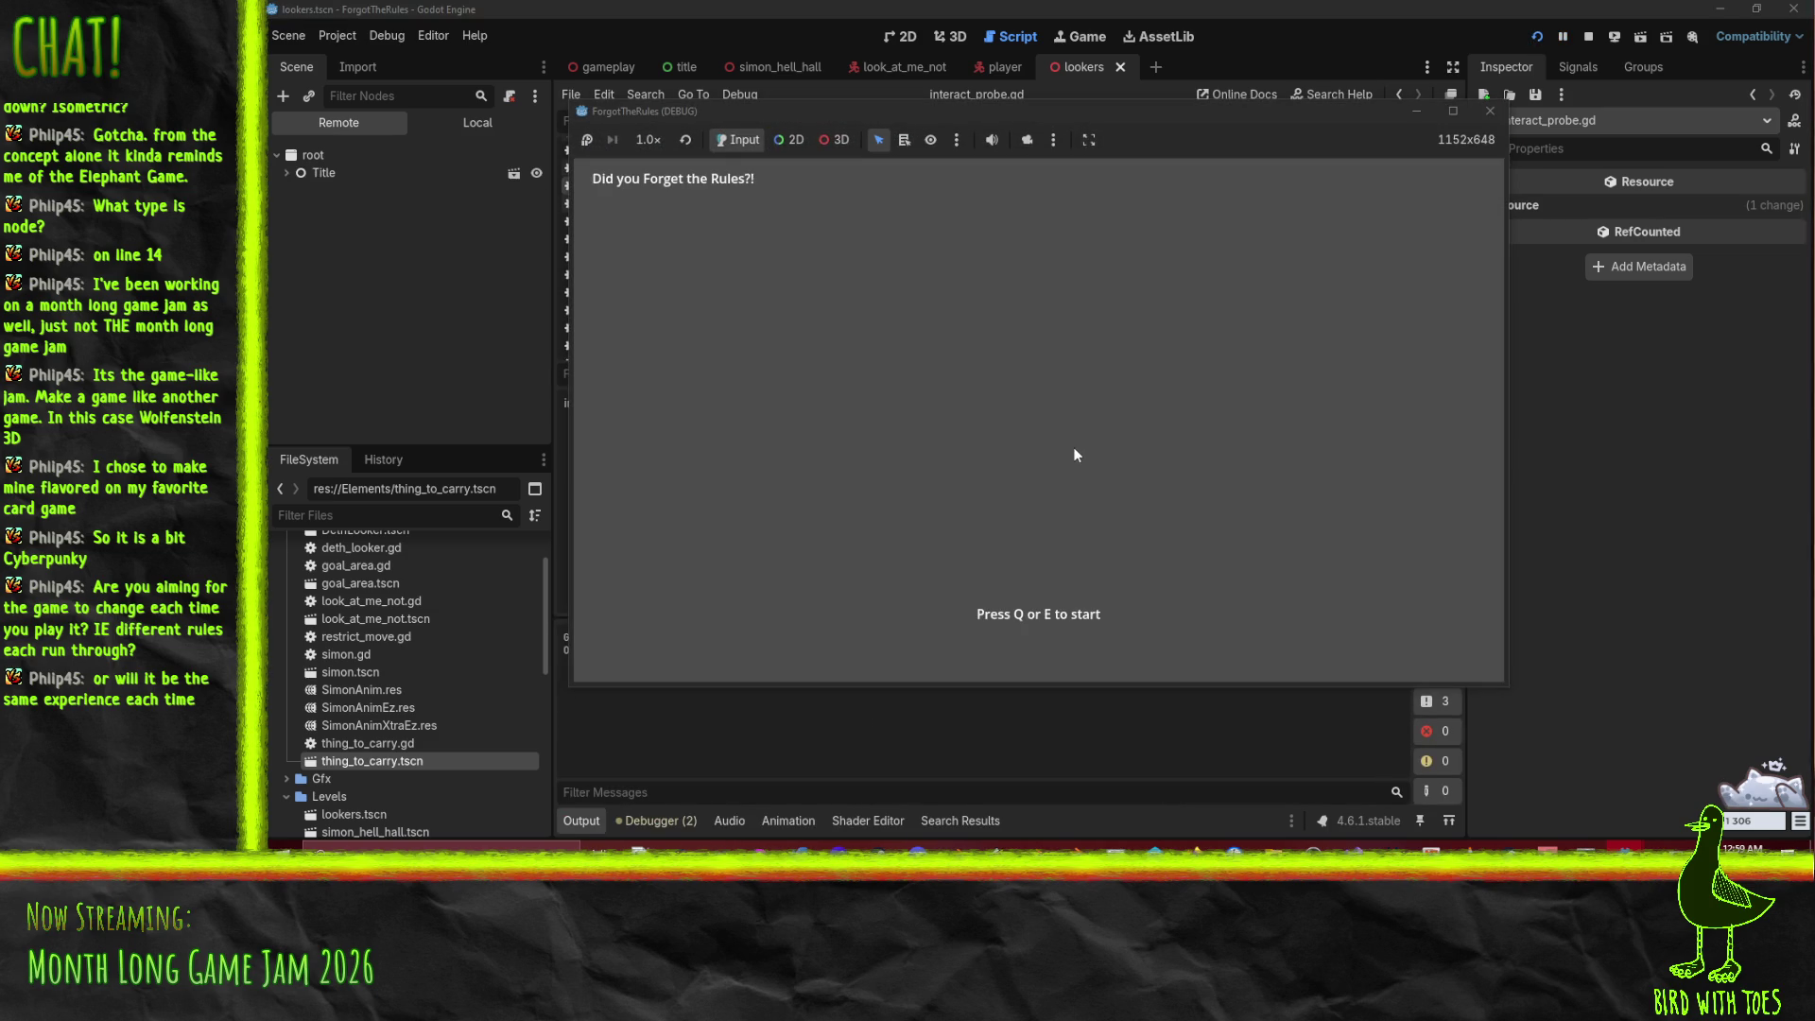
Step: Start the game, break rules with E, Q and 3 while checking the notes, then stop it
{"action": "key", "text": "e"}
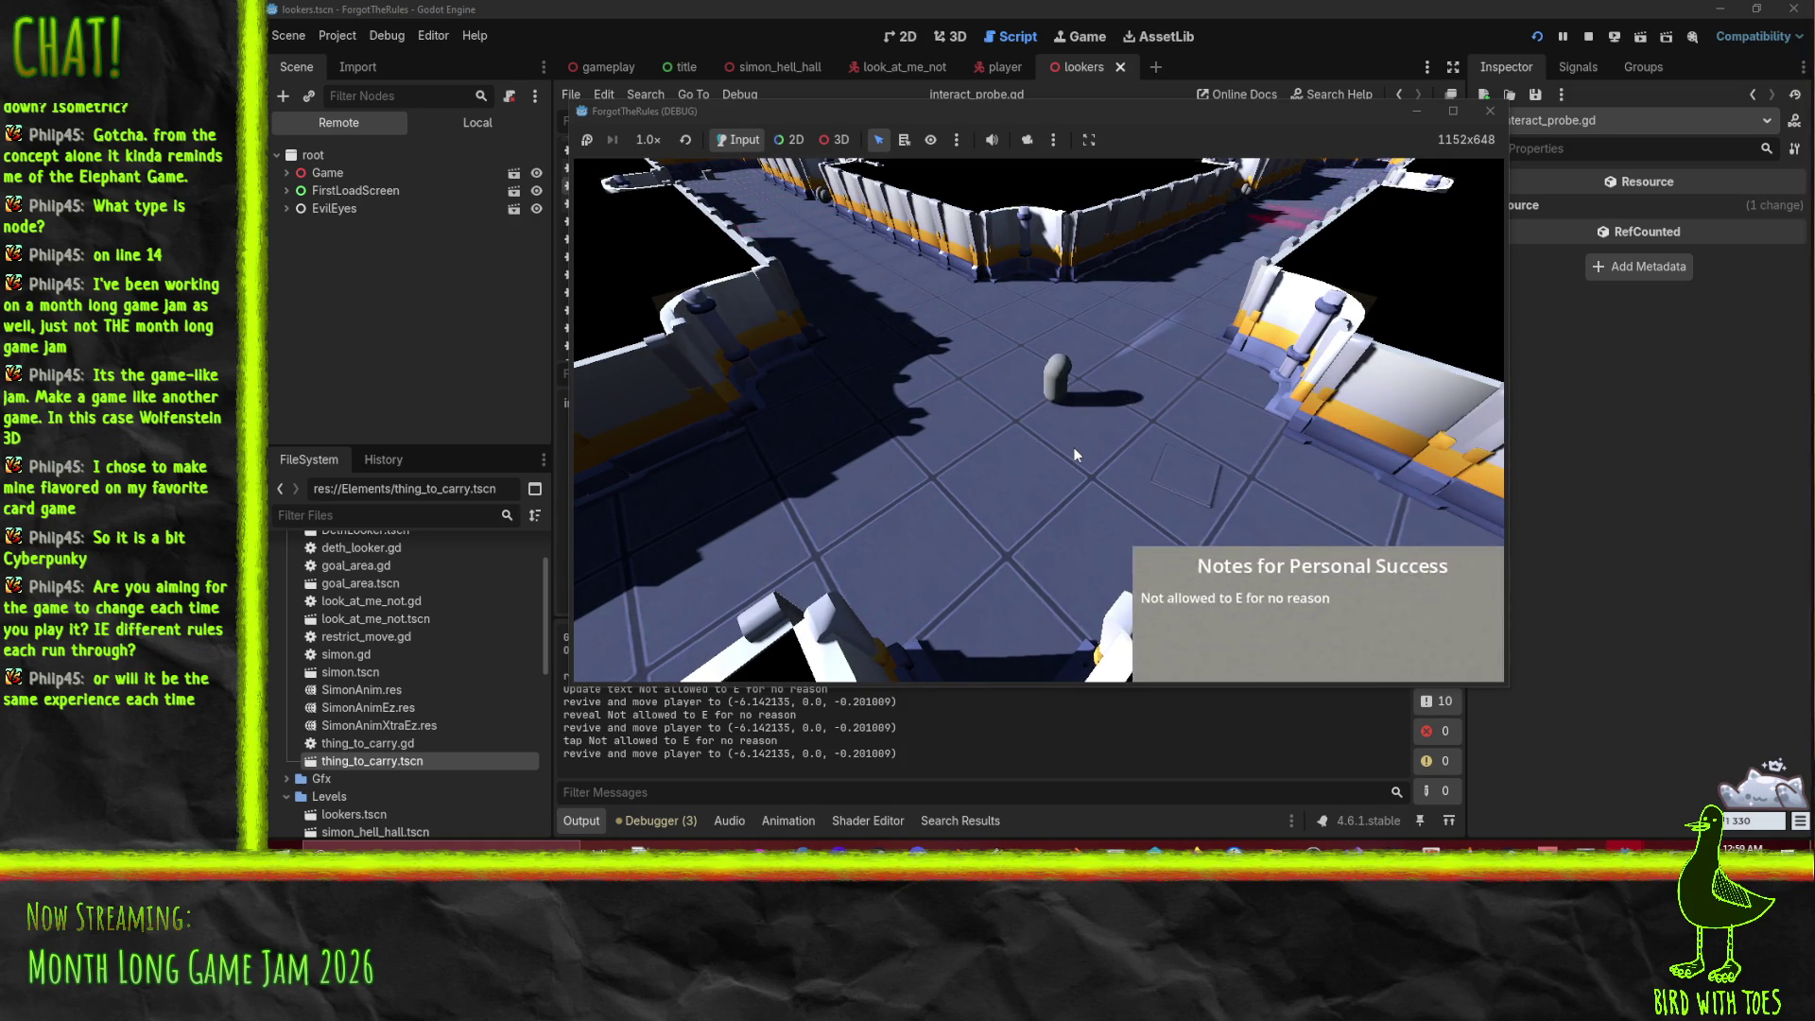
{"action": "key", "text": "e"}
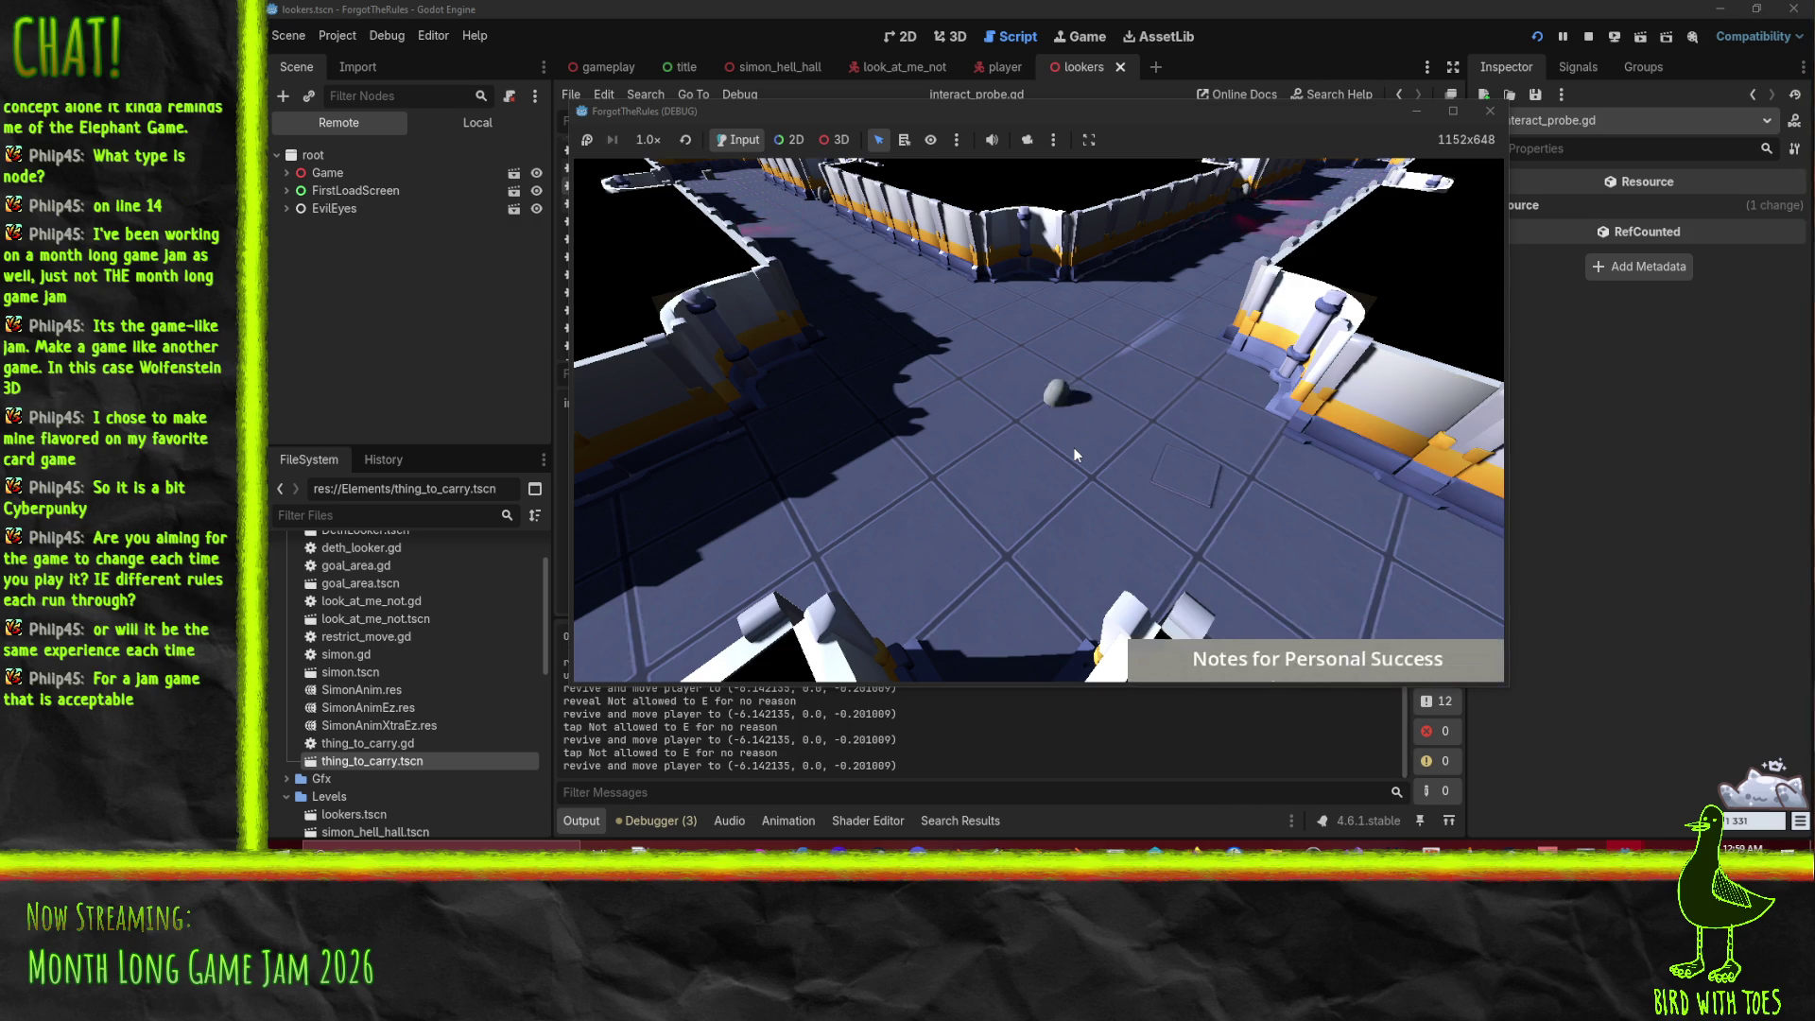
{"action": "key", "text": "e"}
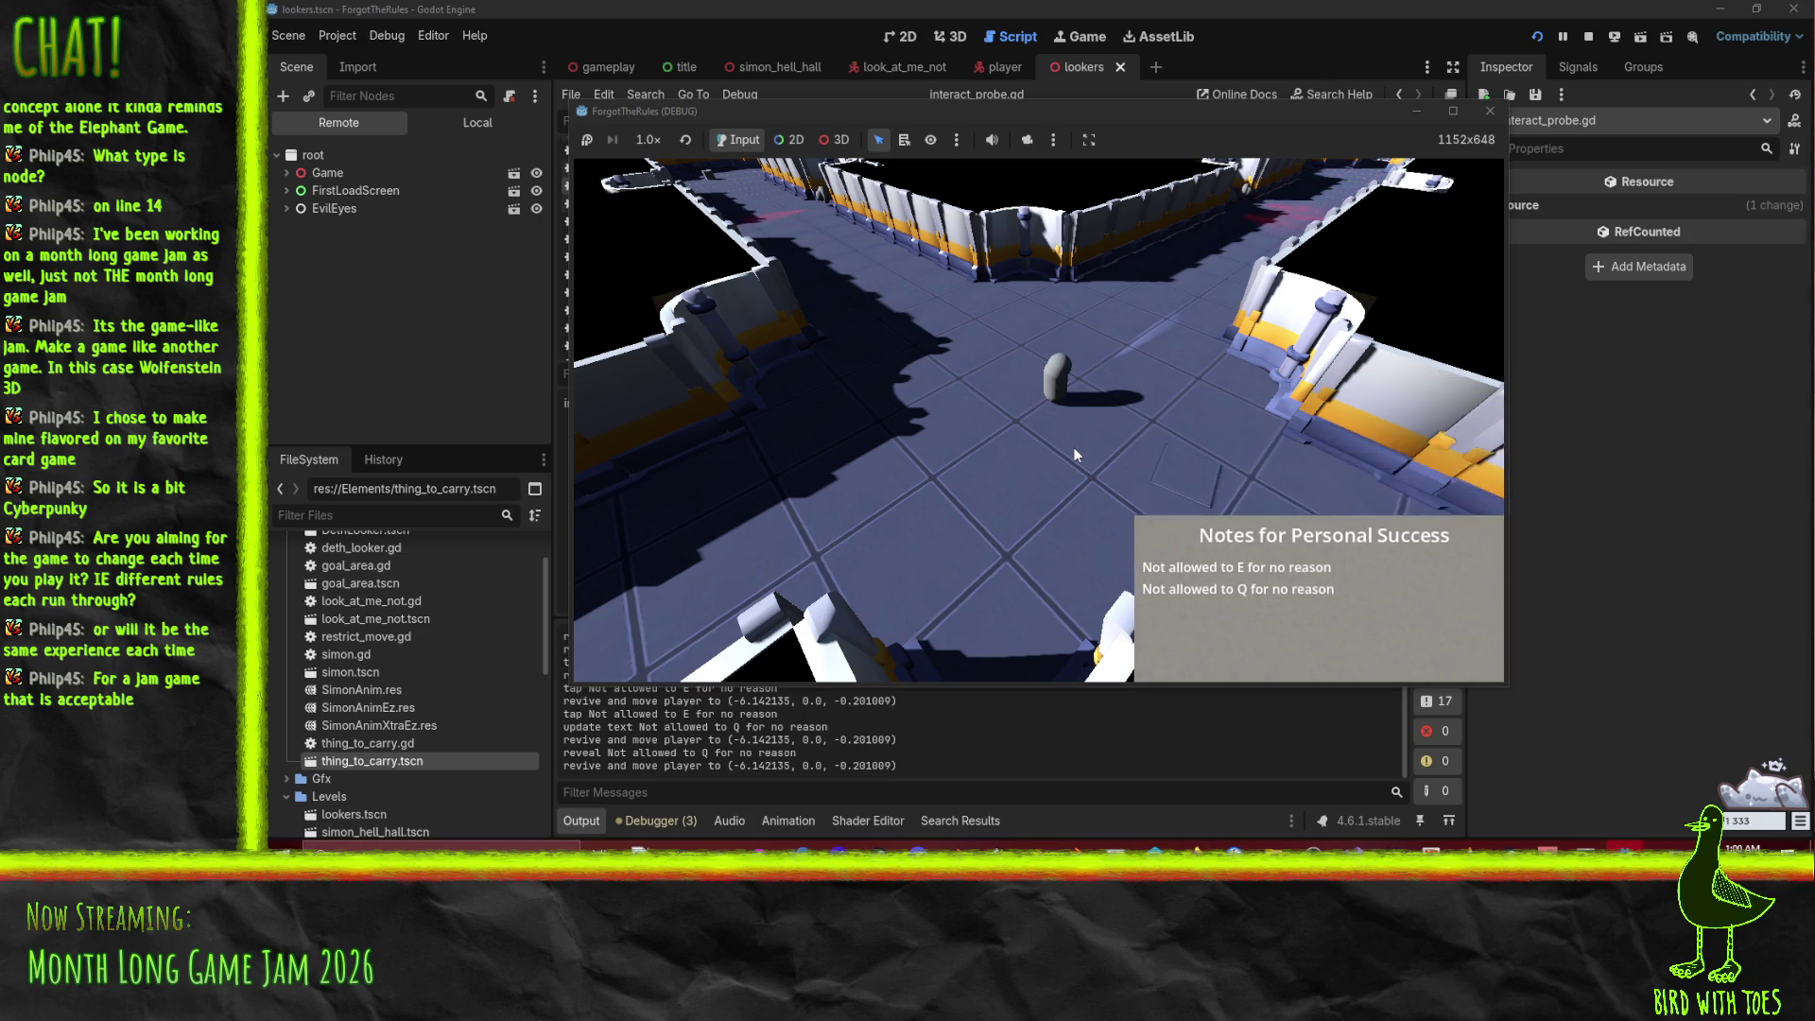
{"action": "key", "text": "s"}
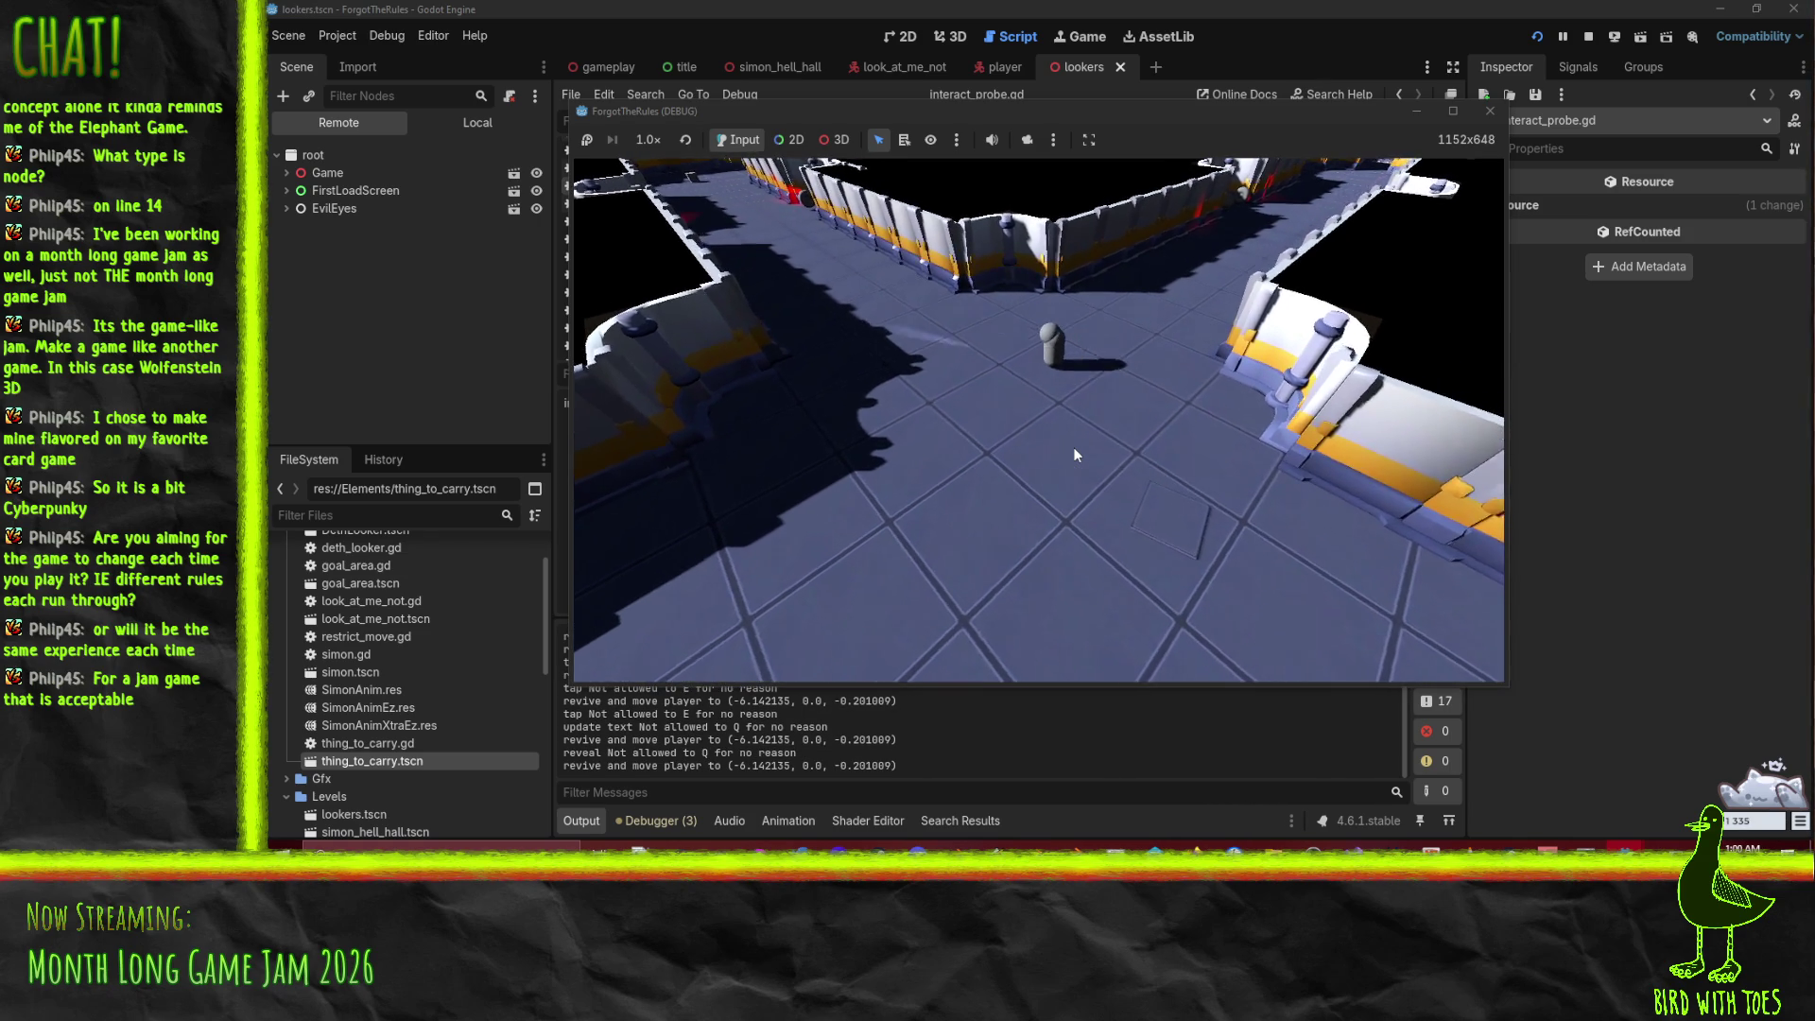
{"action": "key", "text": "s"}
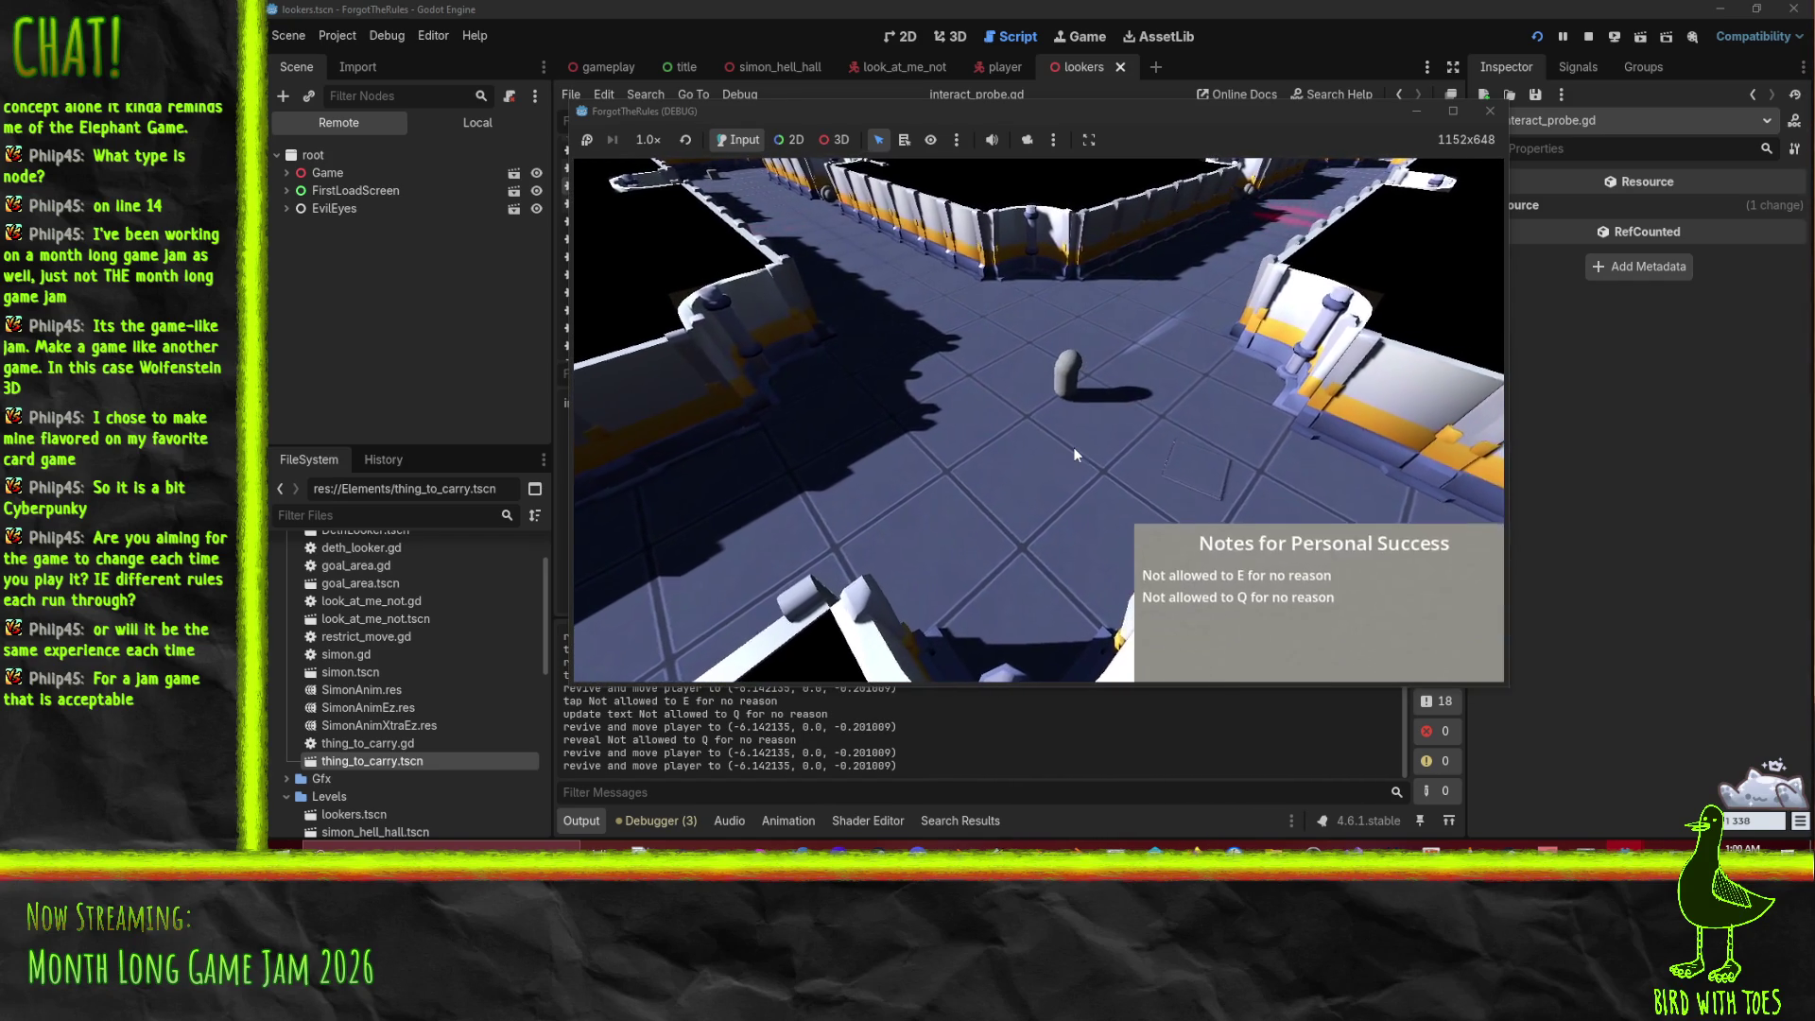
{"action": "key", "text": "q"}
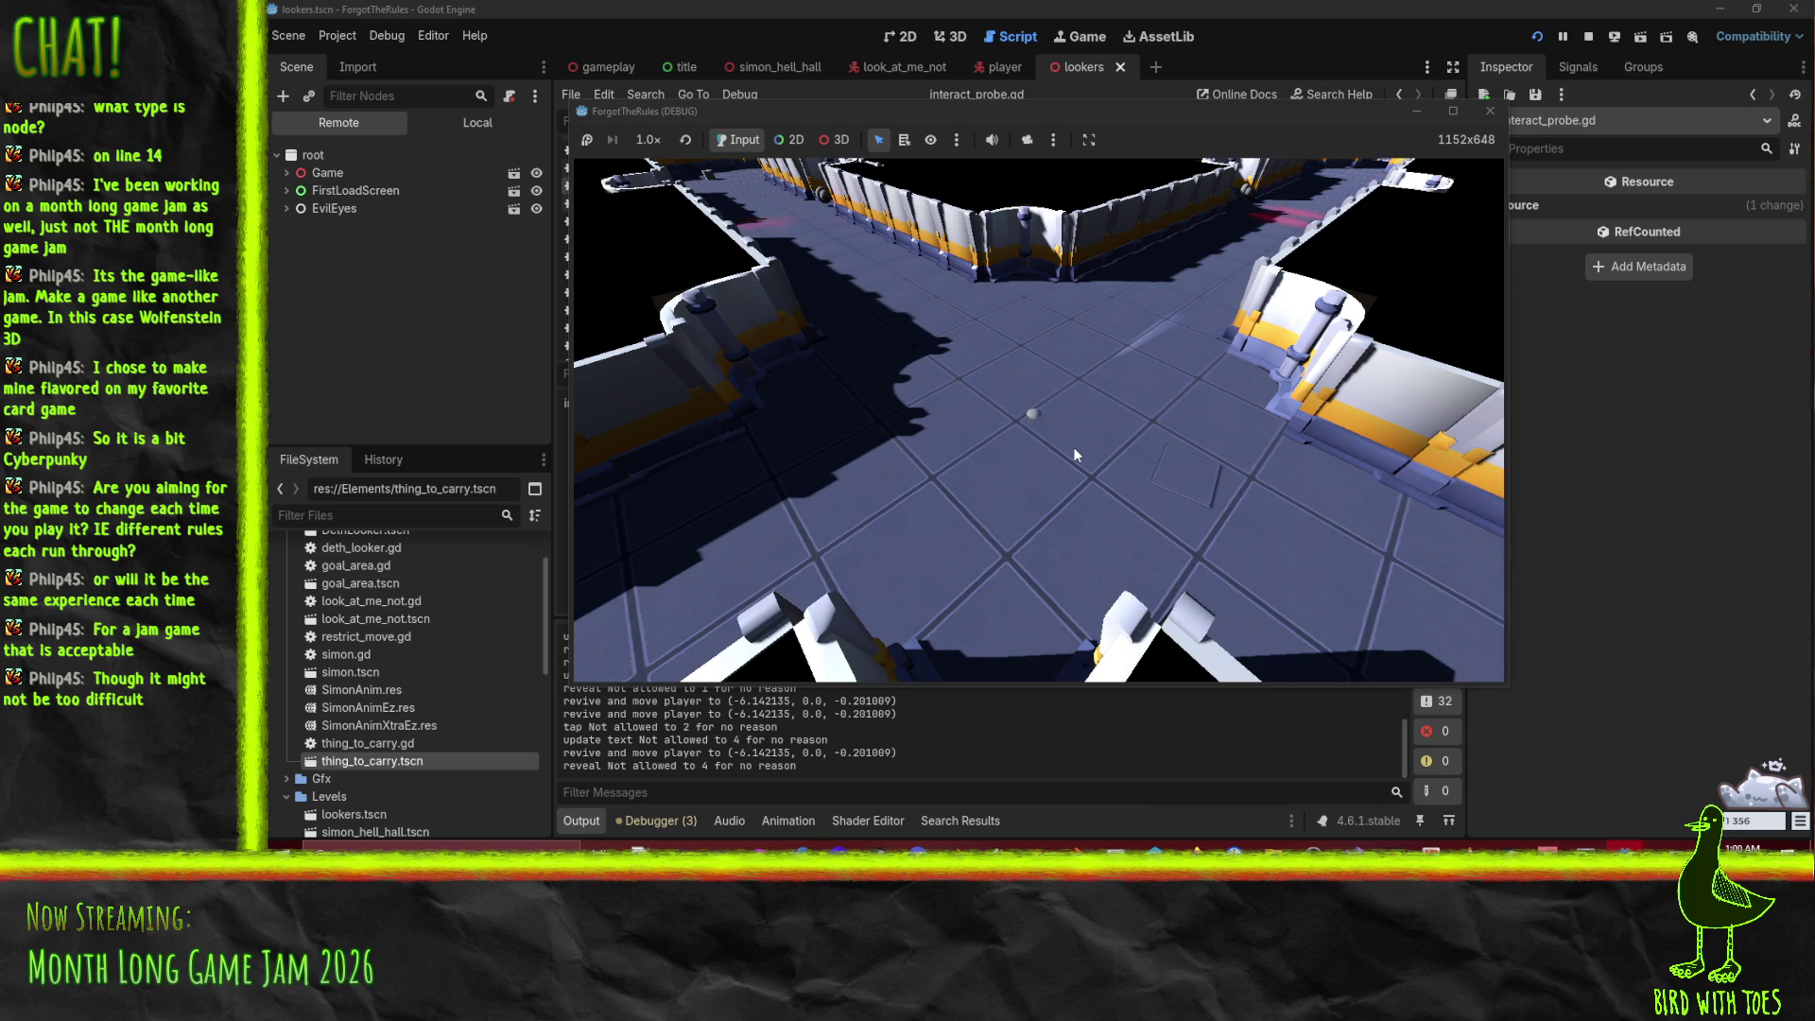
{"action": "key", "text": "3"}
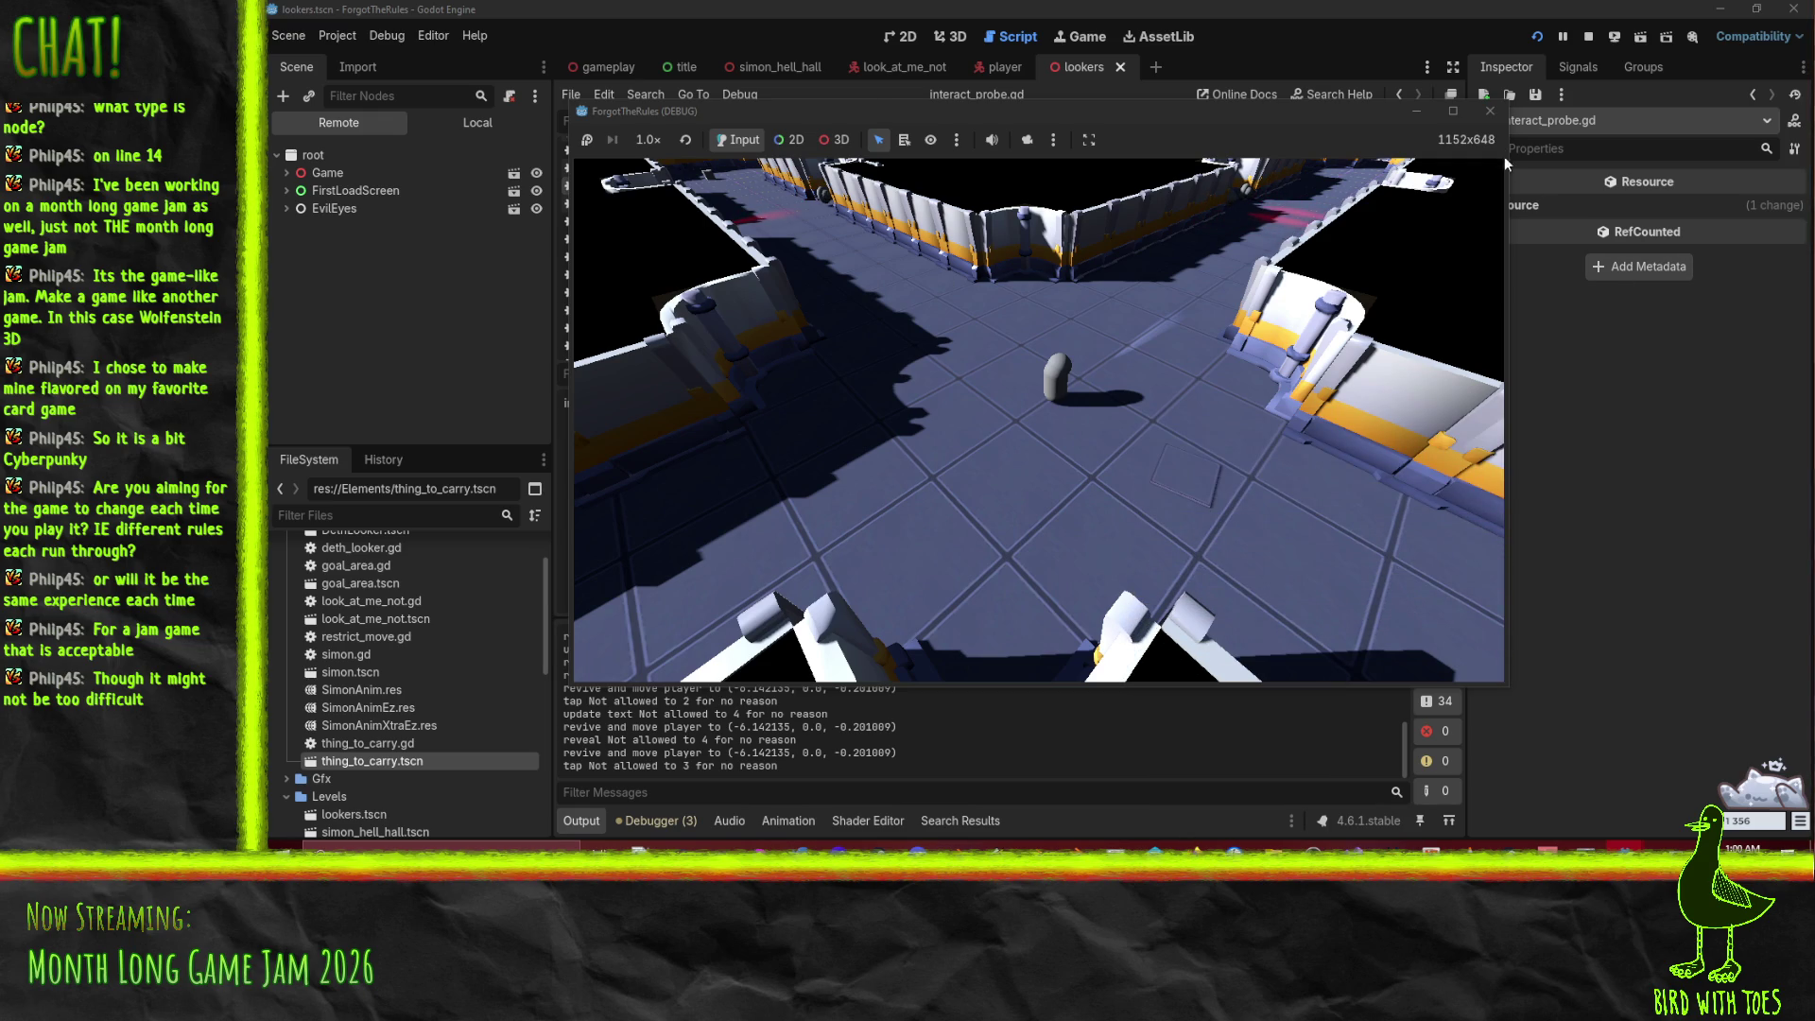
{"action": "left_click", "coordinate": [1490, 111]}
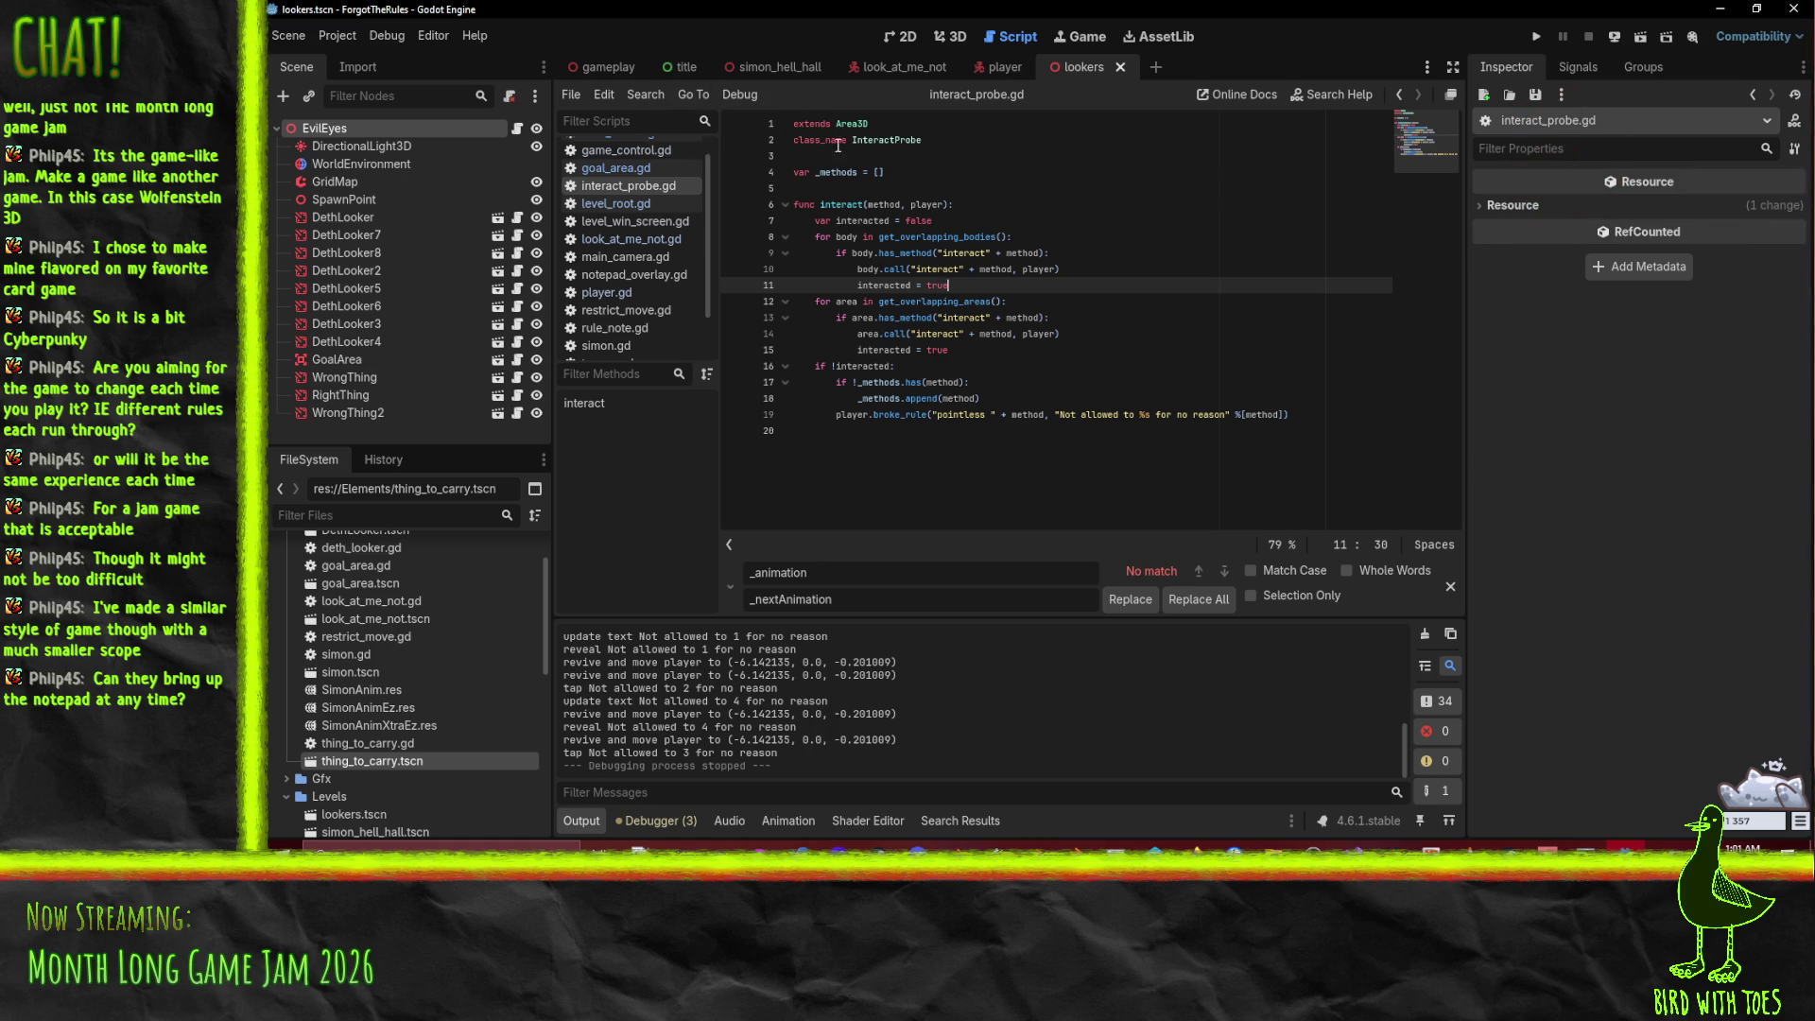
Step: Show the simon_hell_hall scene in 3D, orbit and zoom the level, and select Simon
{"action": "left_click", "coordinate": [778, 66]}
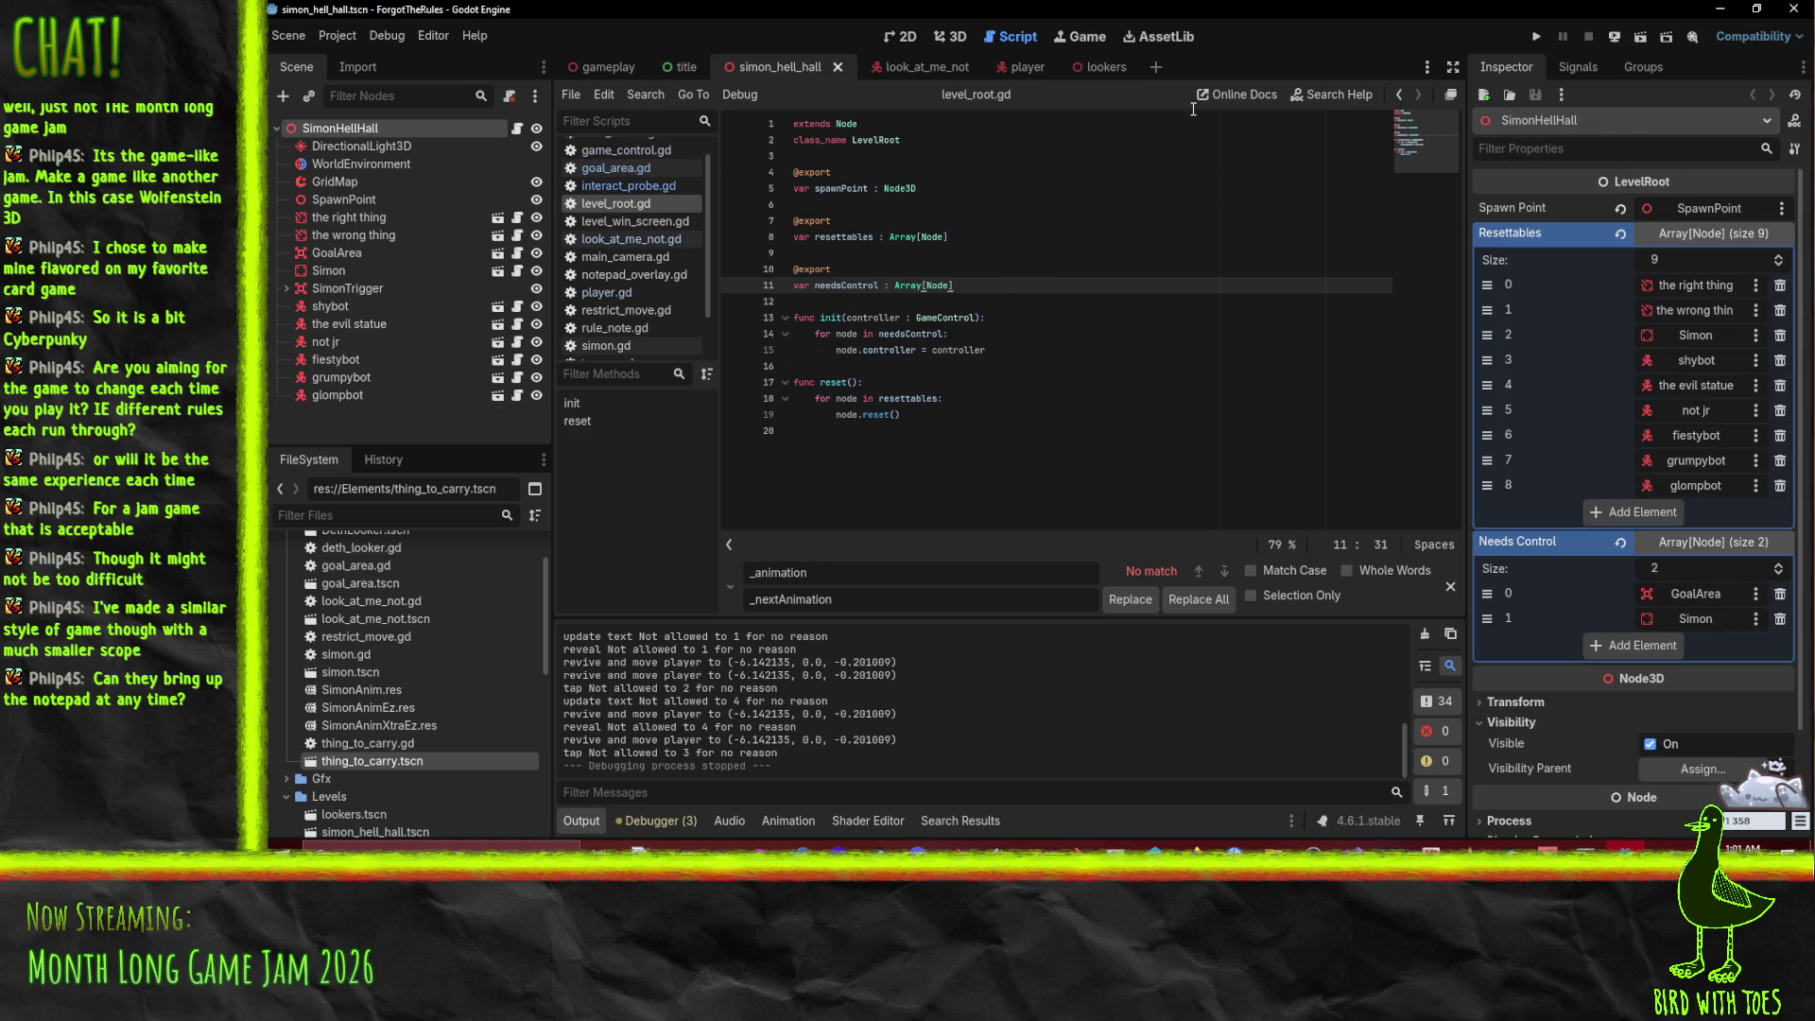
{"action": "left_click", "coordinate": [952, 37]}
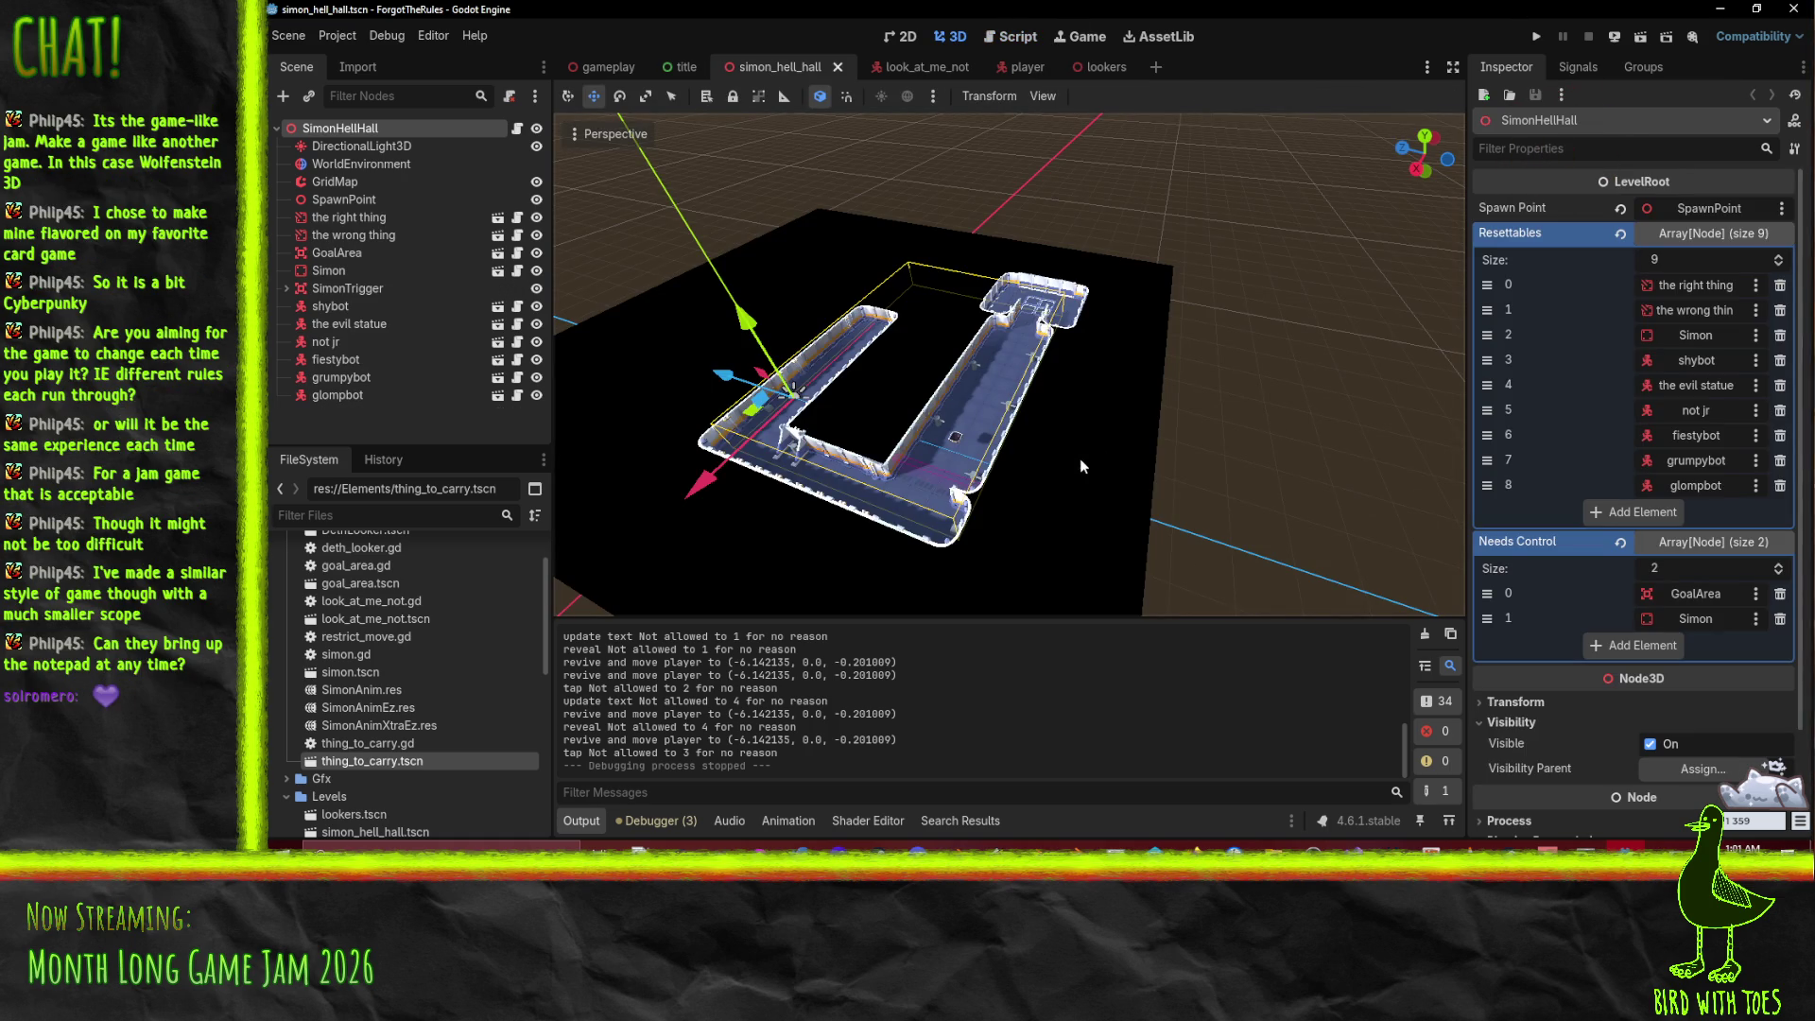
{"action": "mouse_move", "coordinate": [1090, 445]}
{"action": "left_mouse_down"}
{"action": "mouse_move", "coordinate": [1099, 365]}
{"action": "mouse_move", "coordinate": [1114, 405]}
{"action": "mouse_move", "coordinate": [1155, 353]}
{"action": "mouse_move", "coordinate": [1138, 356]}
{"action": "left_mouse_up"}
{"action": "scroll", "coordinate": [1114, 404], "scroll_direction": "up", "scroll_amount": 5}
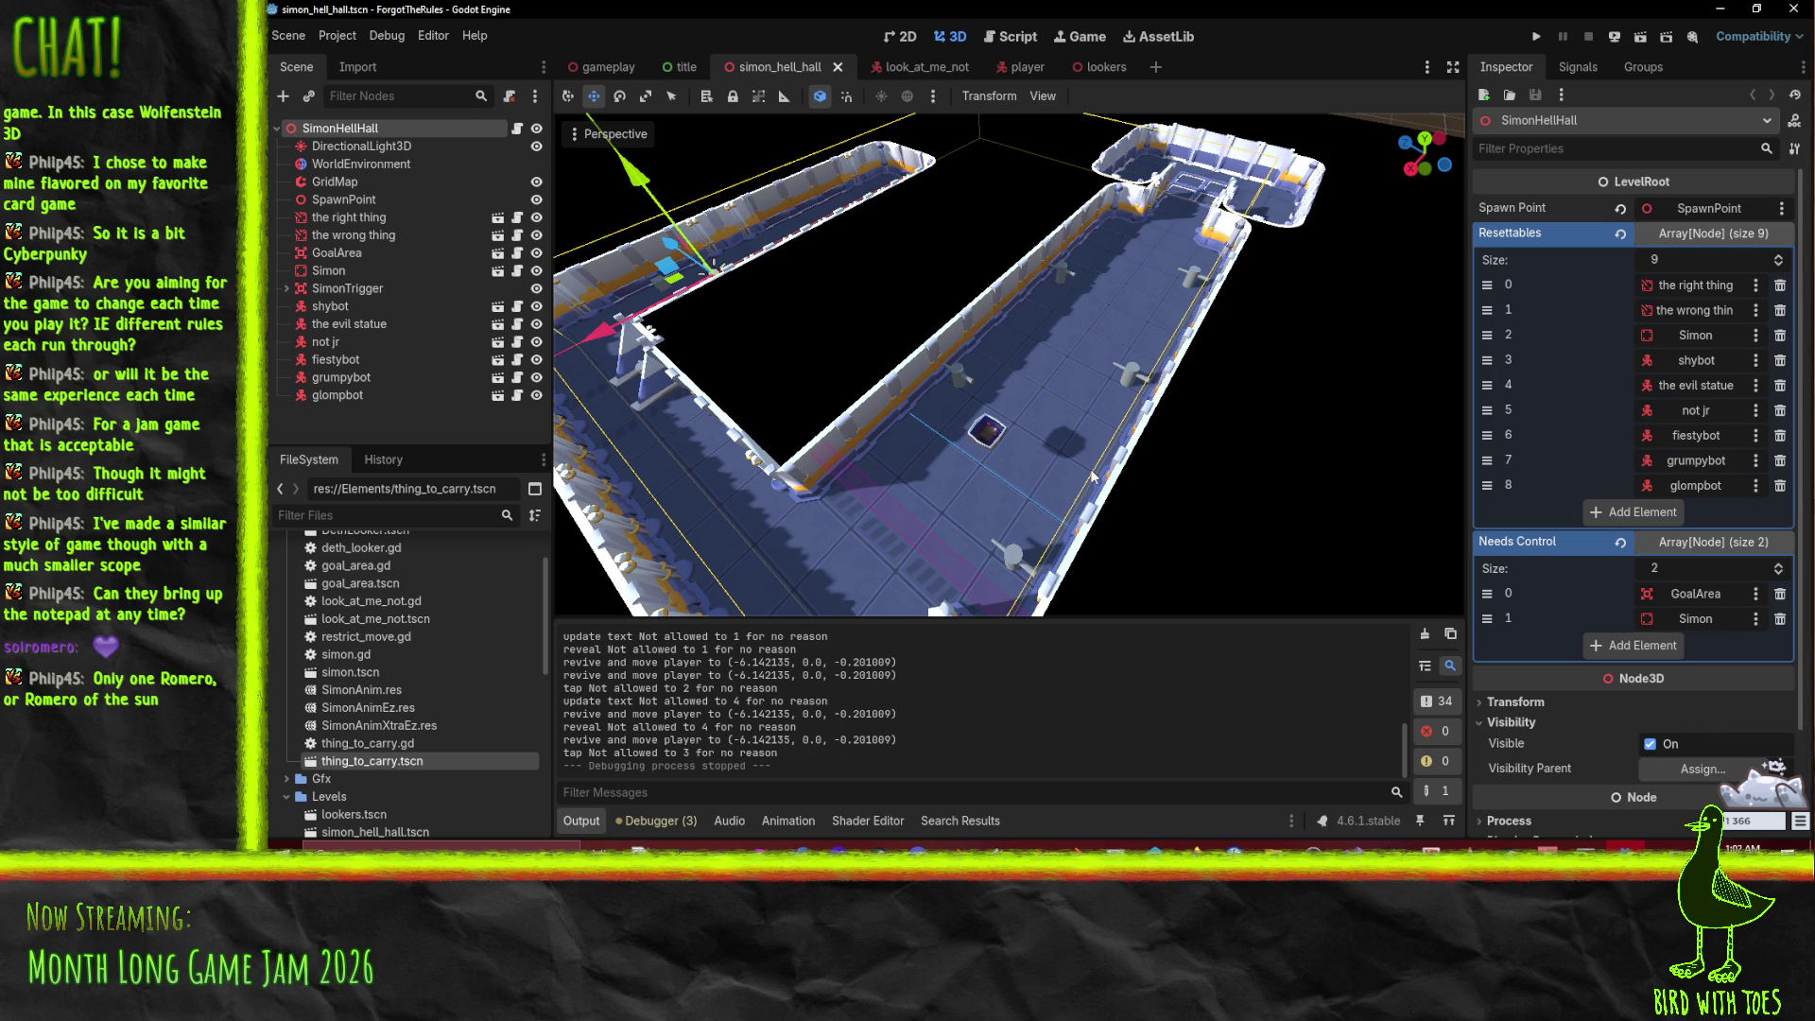
{"action": "left_click", "coordinate": [984, 435]}
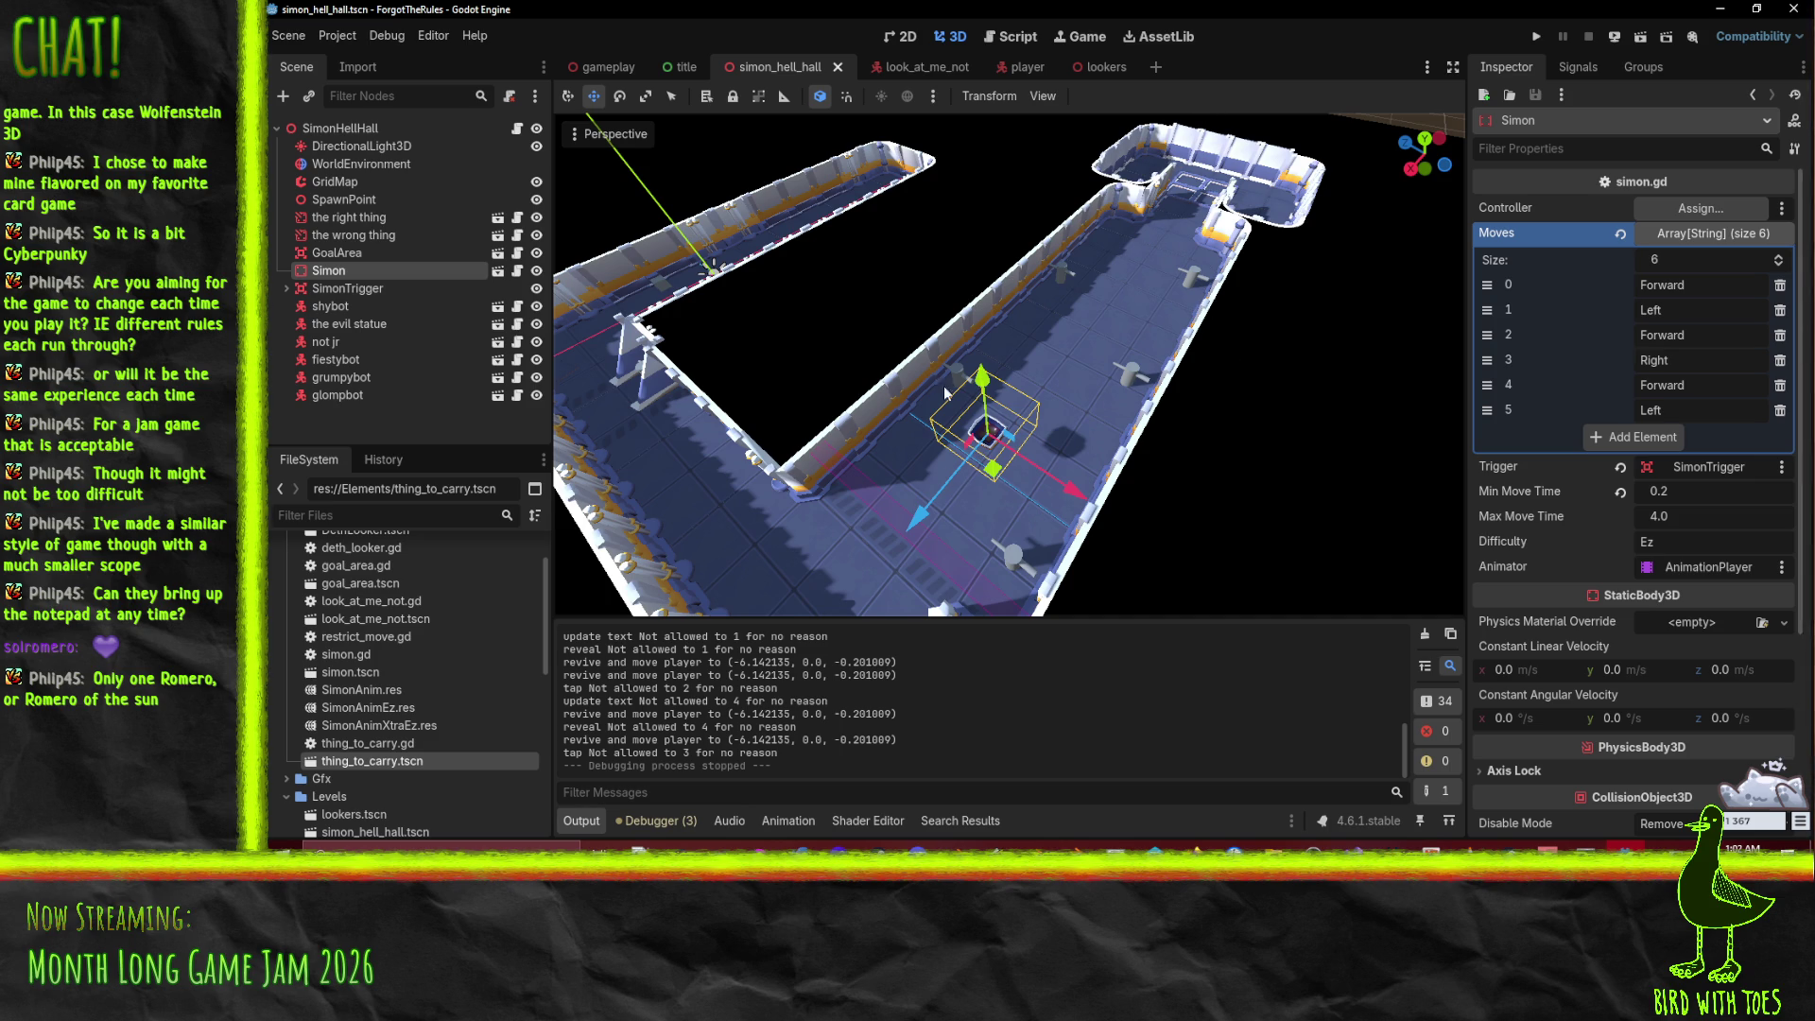
Step: Orbit and zoom around Simon's corridor, then bring up the browser's itch.io page
{"action": "mouse_move", "coordinate": [866, 338]}
{"action": "left_mouse_down"}
{"action": "mouse_move", "coordinate": [983, 378]}
{"action": "mouse_move", "coordinate": [969, 362]}
{"action": "mouse_move", "coordinate": [1065, 333]}
{"action": "left_mouse_up"}
{"action": "left_click_drag", "start_coordinate": [1142, 246], "coordinate": [1113, 404]}
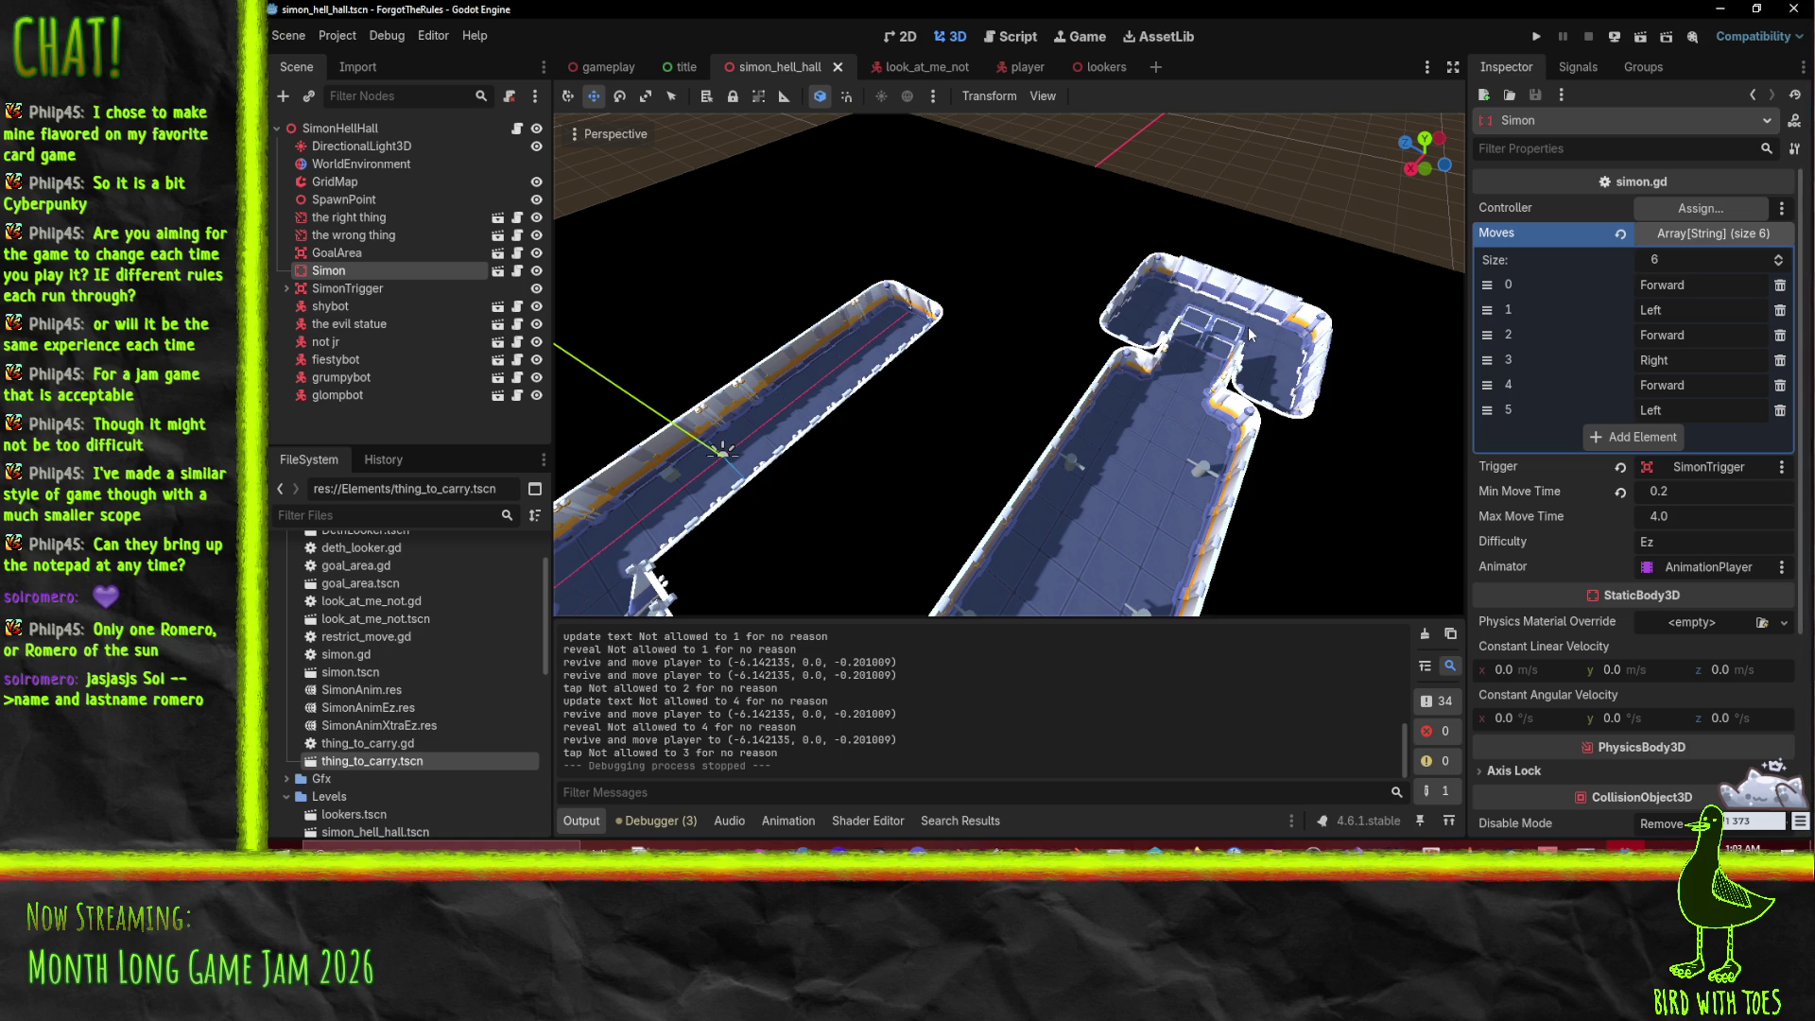
{"action": "scroll", "coordinate": [1076, 365], "scroll_direction": "up", "scroll_amount": 5}
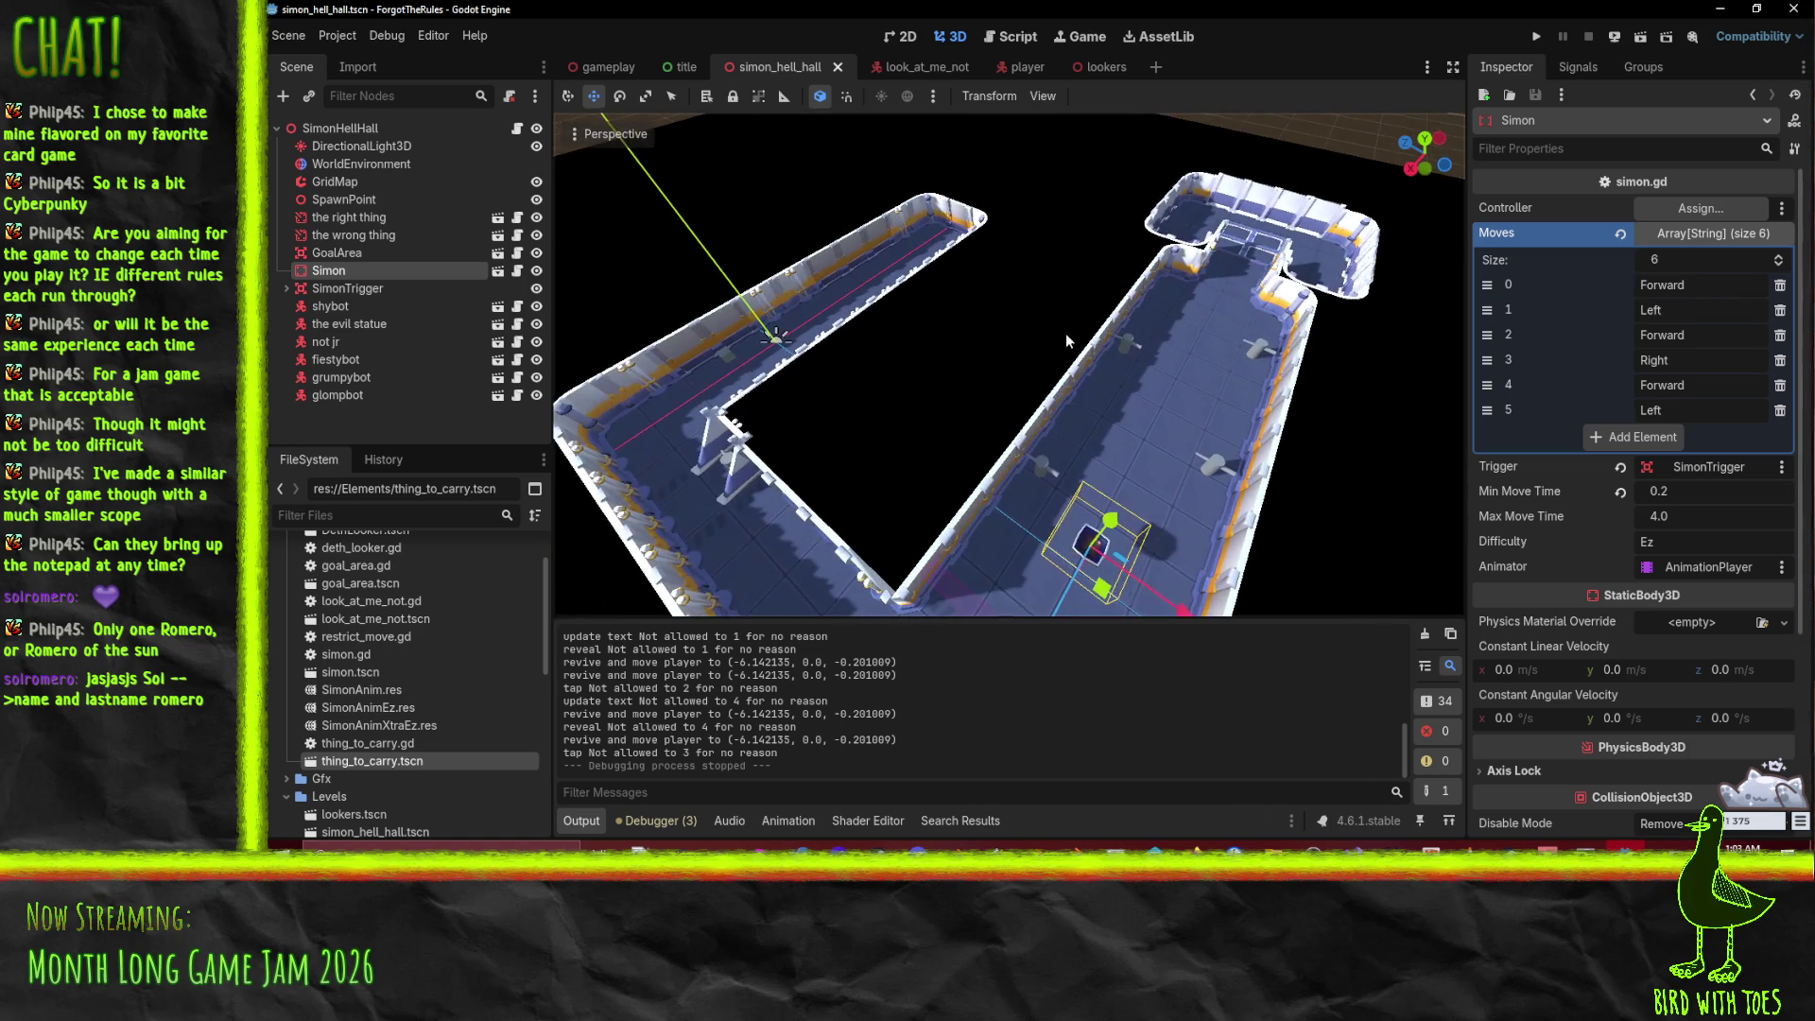
{"action": "scroll", "coordinate": [1099, 338], "scroll_direction": "up", "scroll_amount": 3}
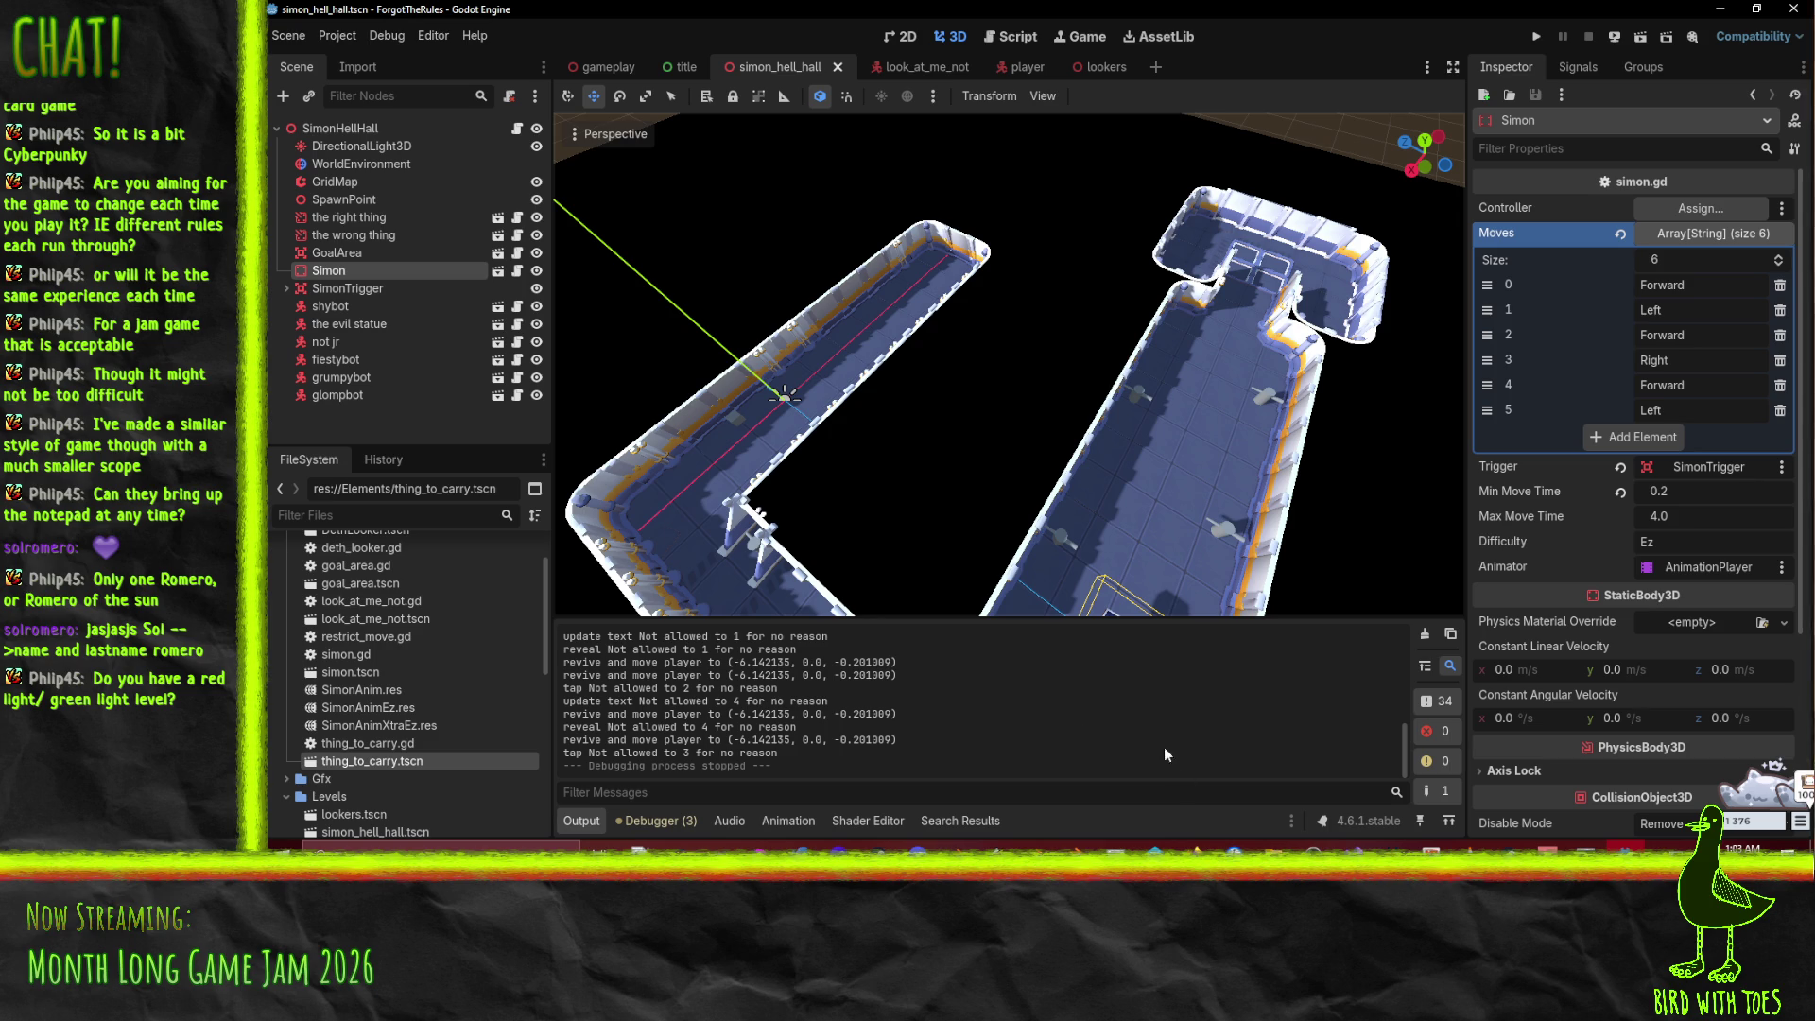
{"action": "mouse_move", "coordinate": [1194, 847]}
{"action": "left_click", "coordinate": [1034, 789]}
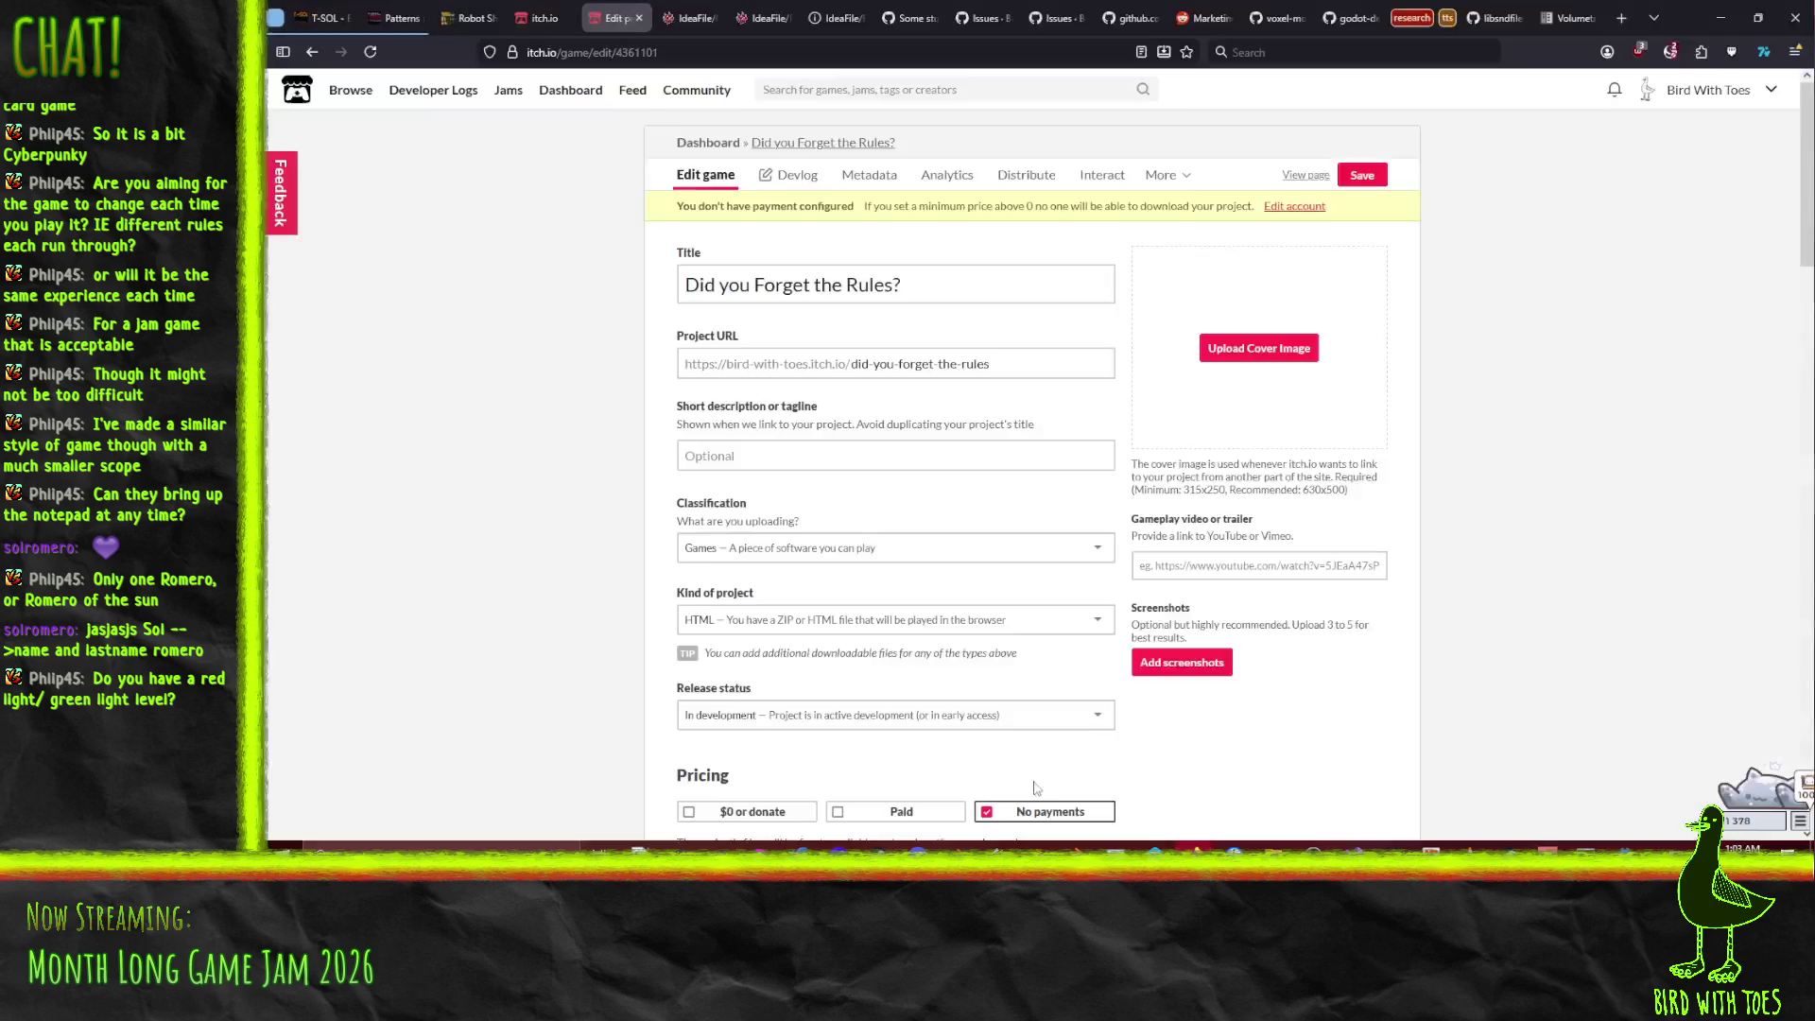
Step: Switch through the IdeaFile tabs to ForgotTheRules and highlight the device-only movement rule
{"action": "left_click", "coordinate": [1059, 18]}
{"action": "left_click", "coordinate": [761, 18]}
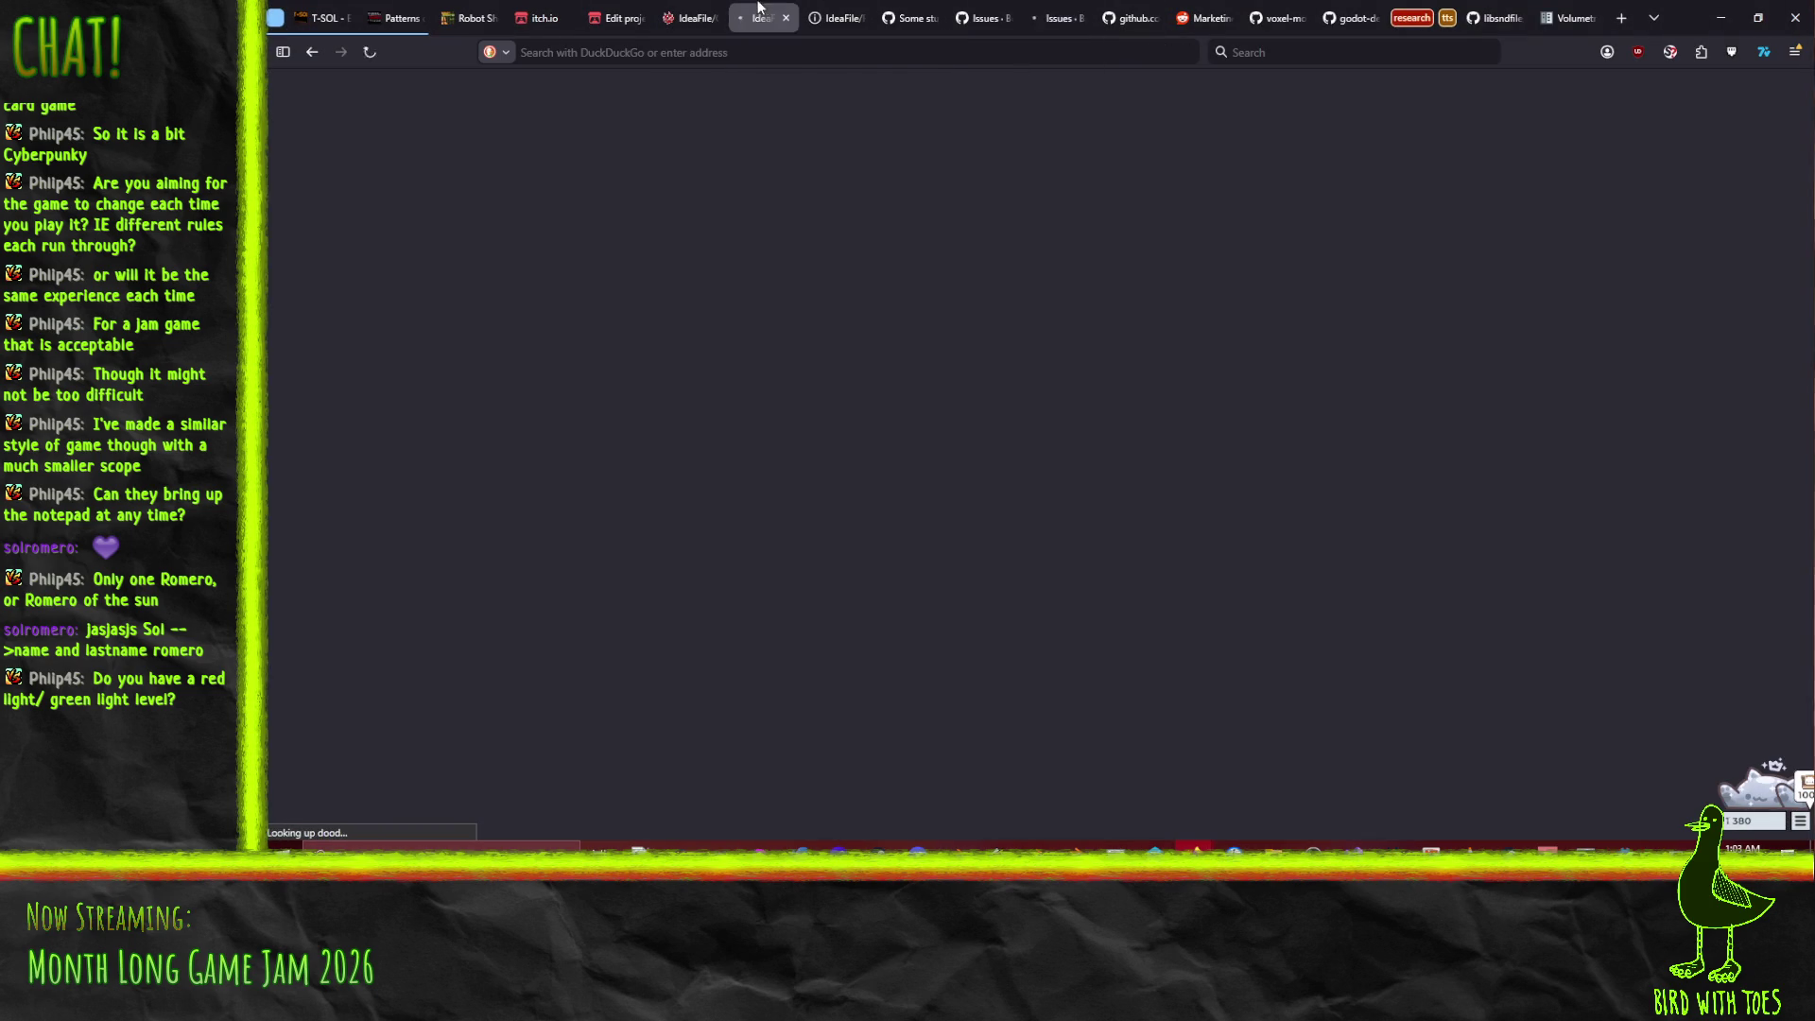
{"action": "left_click", "coordinate": [827, 10]}
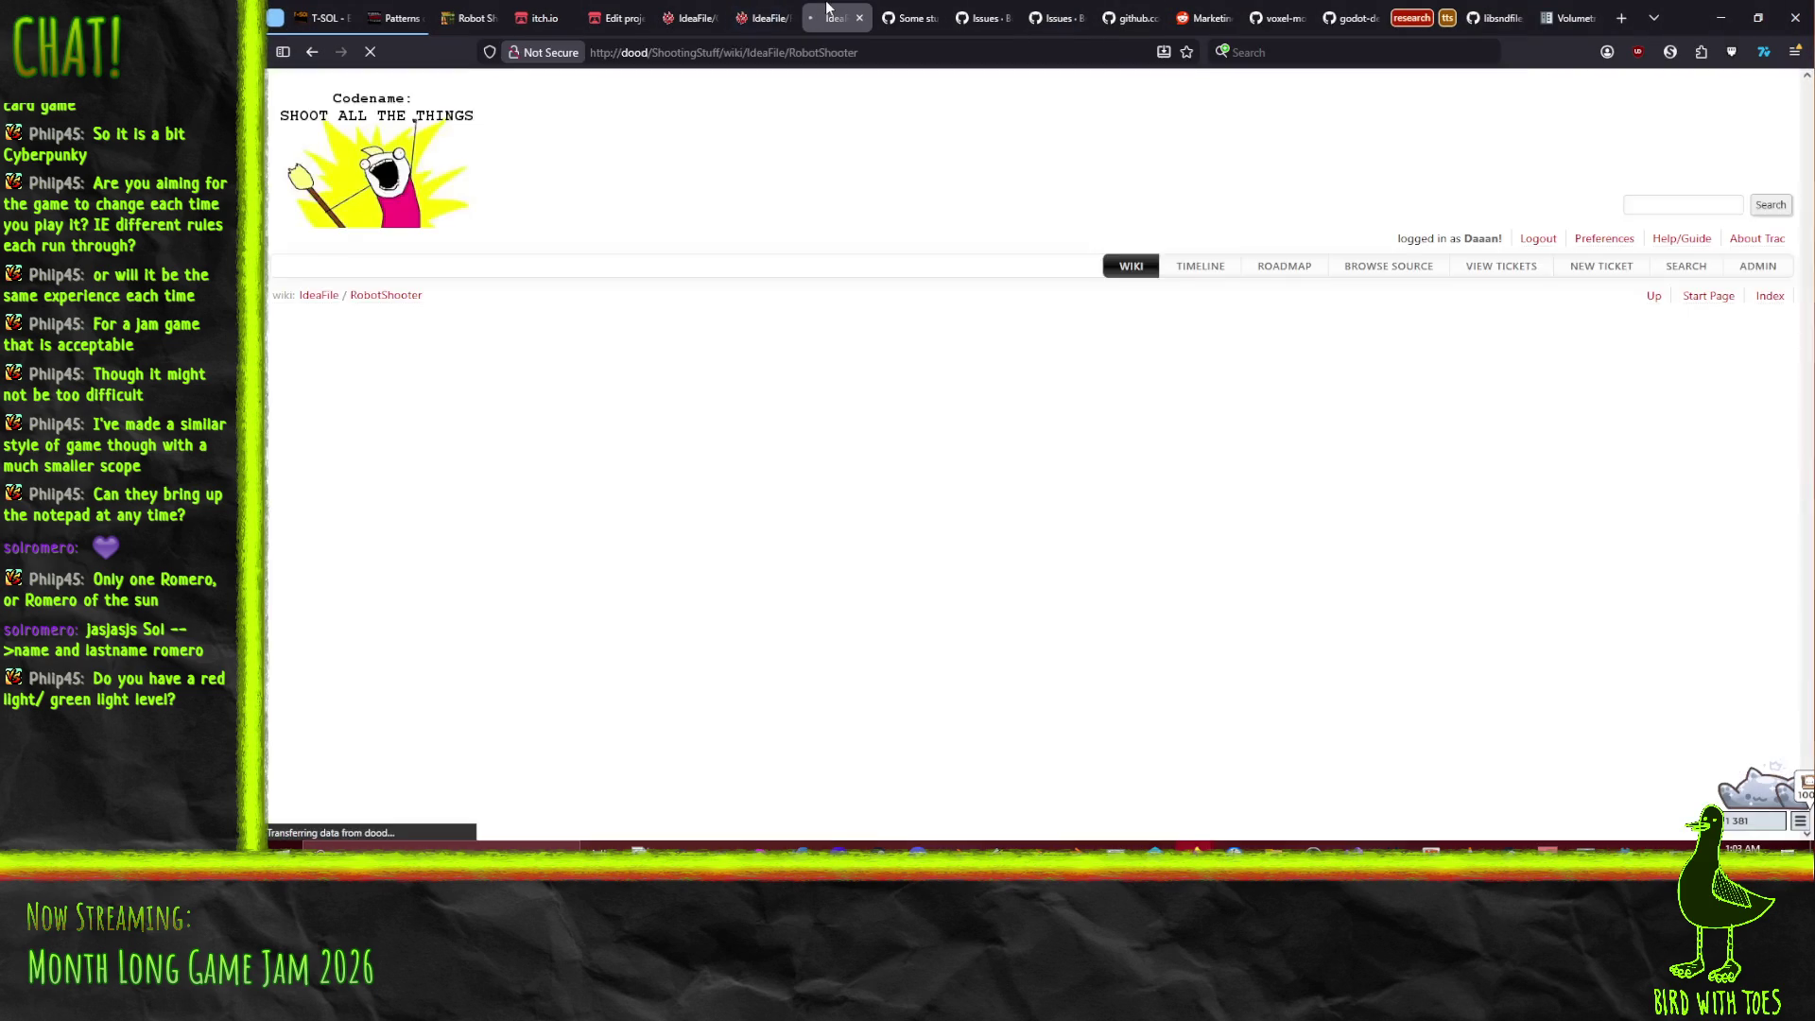
{"action": "left_click", "coordinate": [759, 10]}
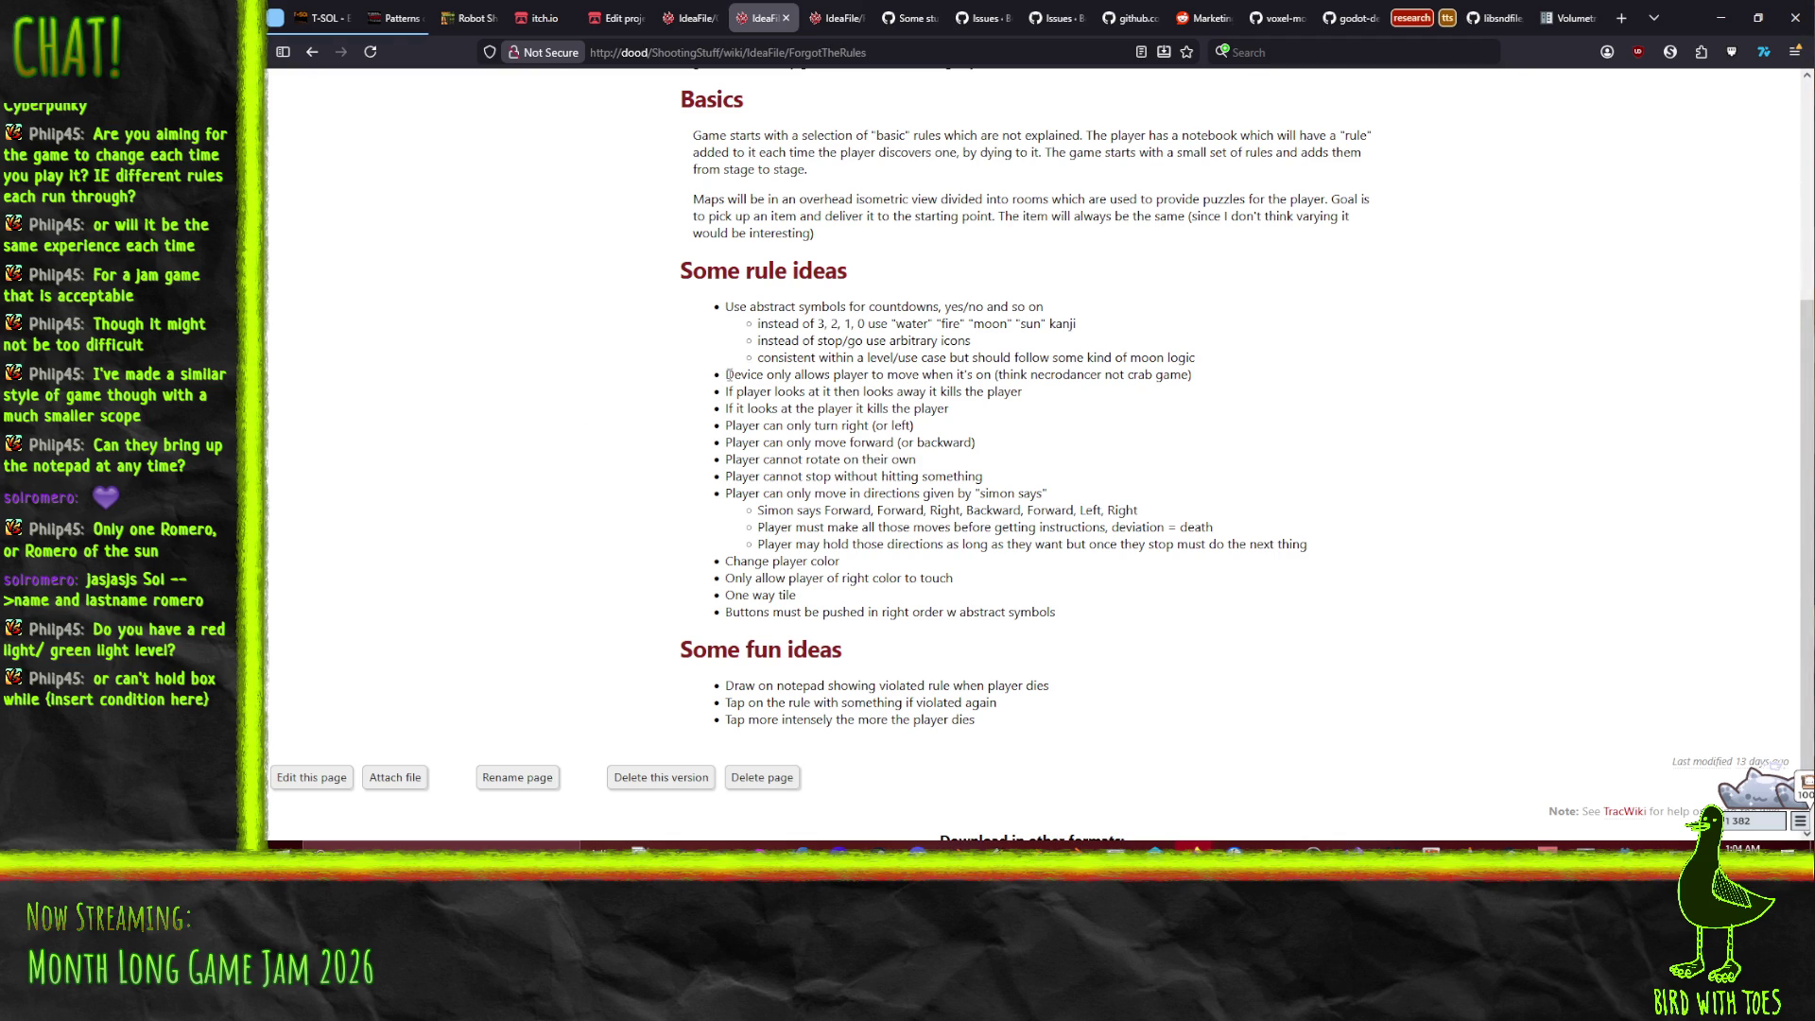
{"action": "left_click_drag", "start_coordinate": [729, 375], "coordinate": [1013, 375]}
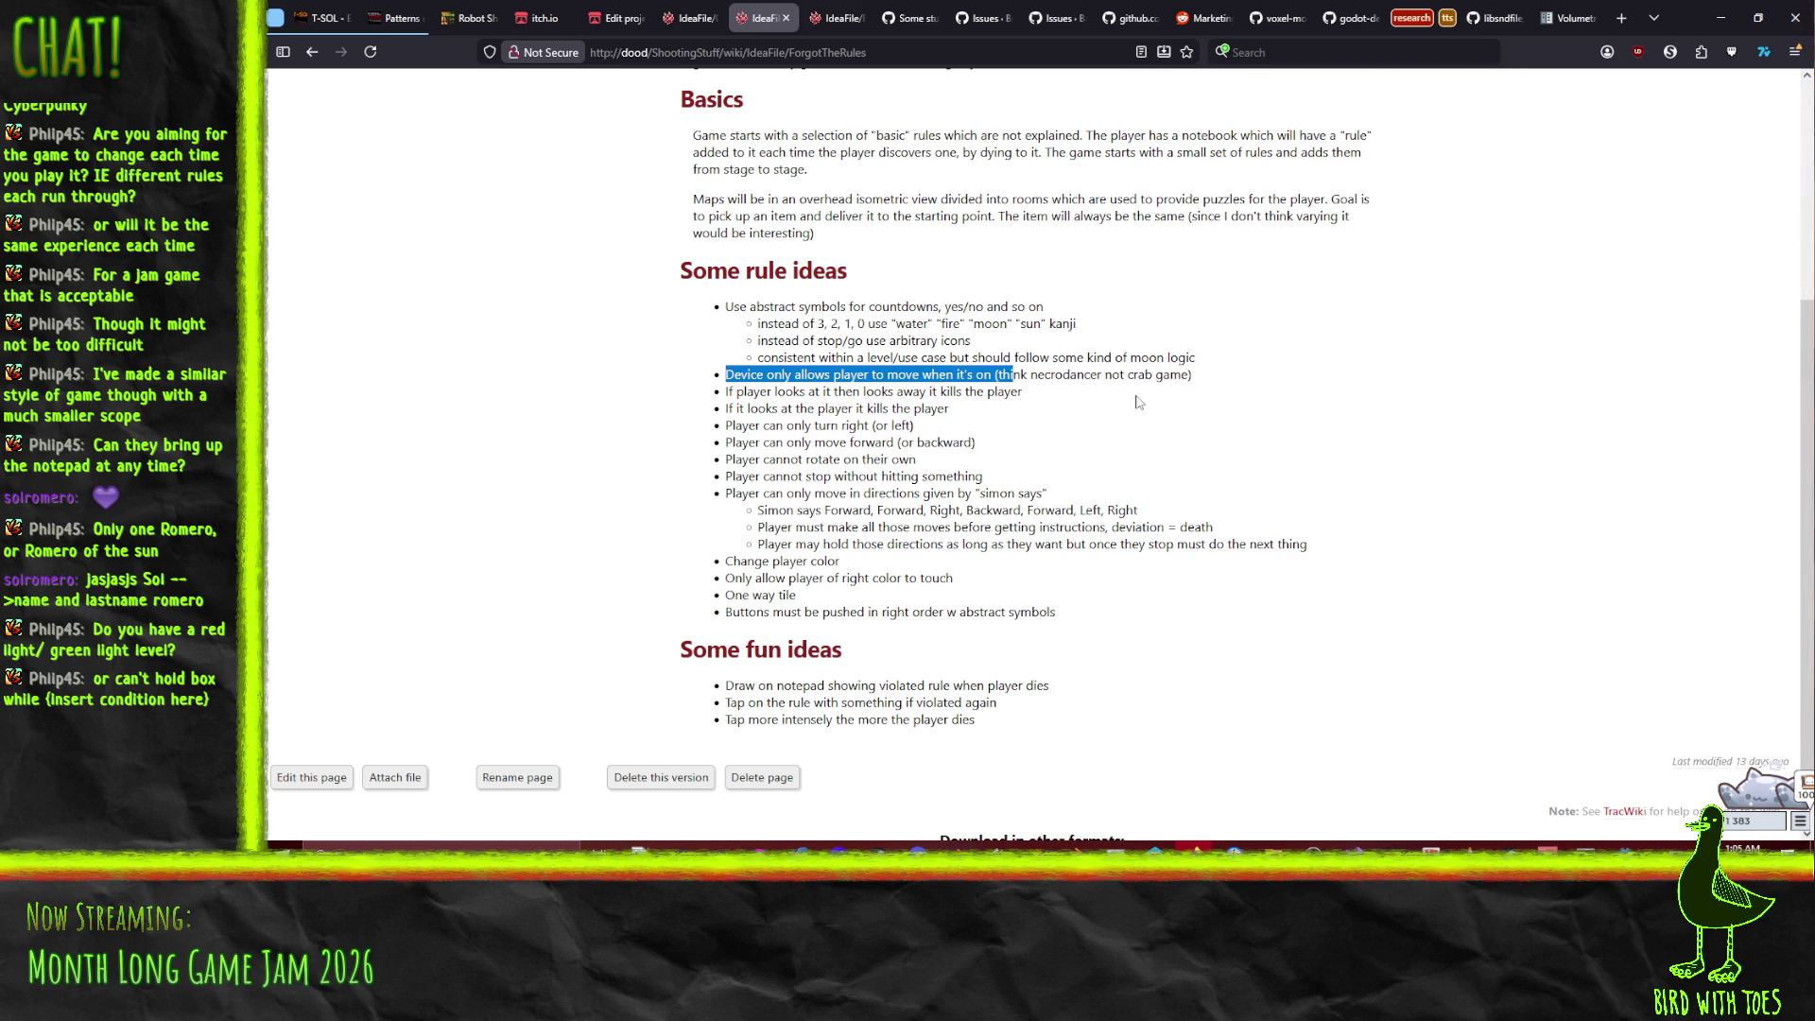
Step: Clear the rule selection and minimize the browser back to Godot
{"action": "left_click", "coordinate": [1188, 415]}
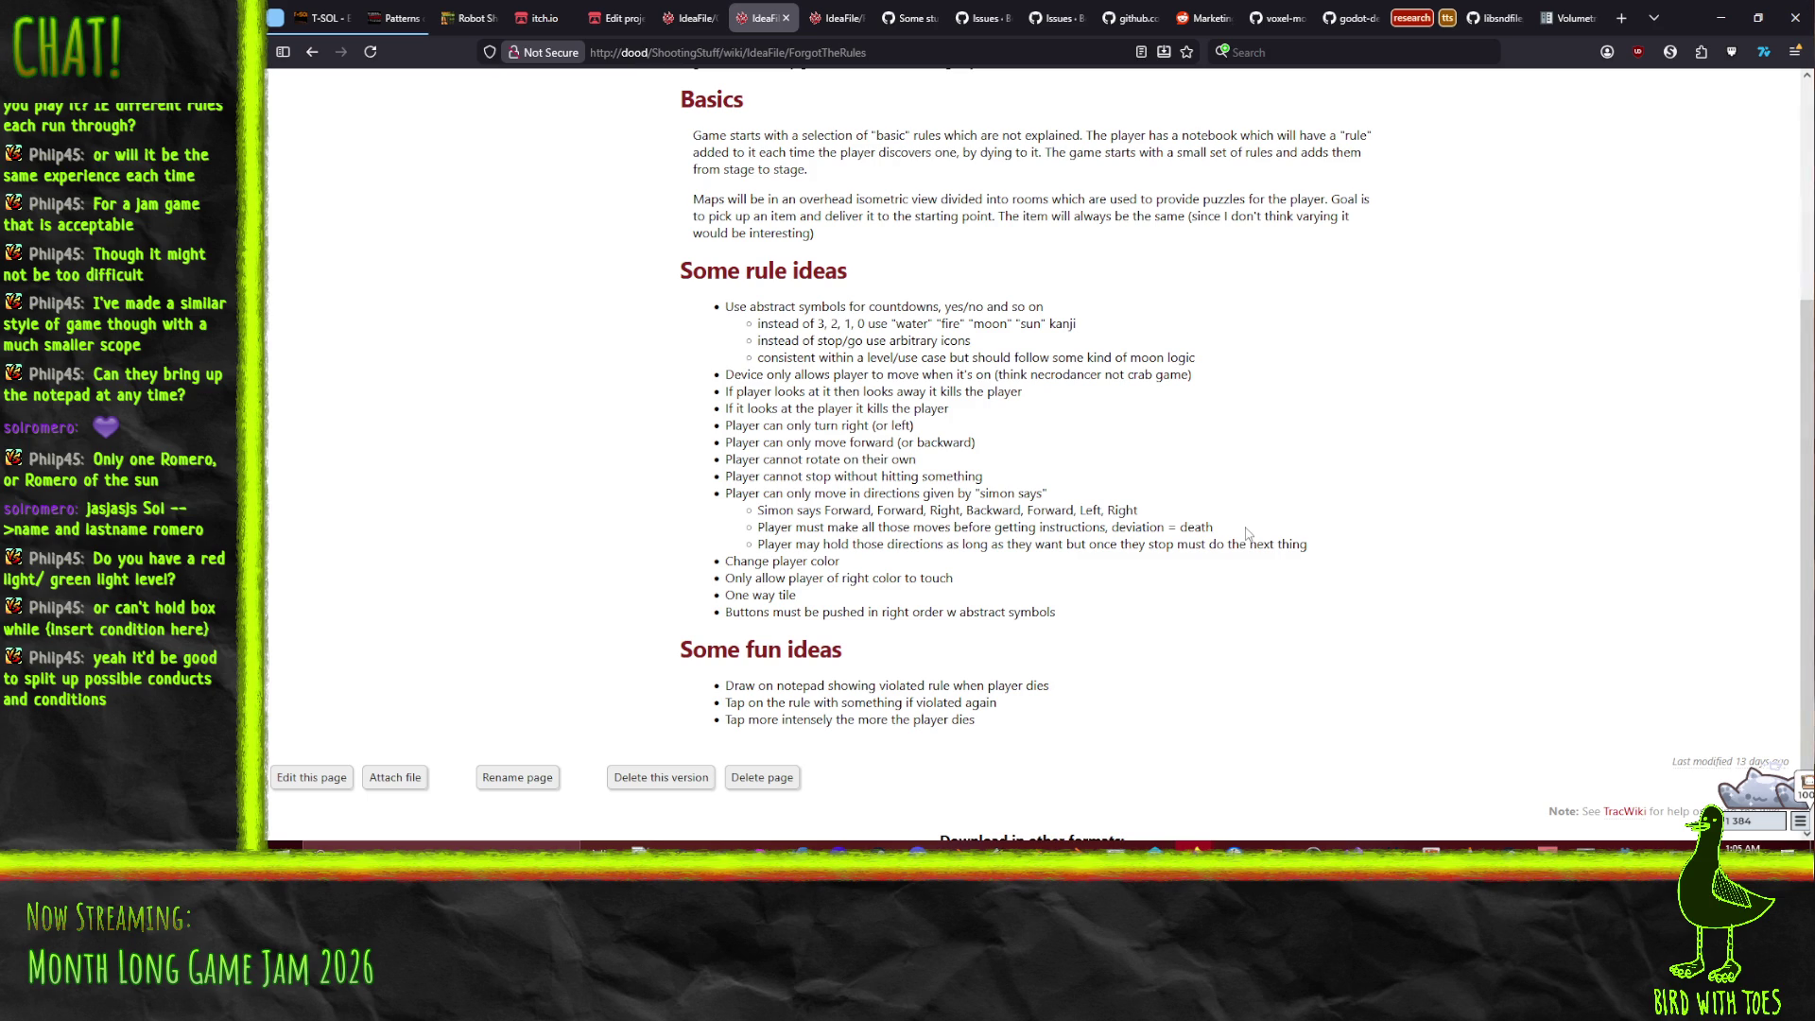
{"action": "left_click", "coordinate": [1721, 17]}
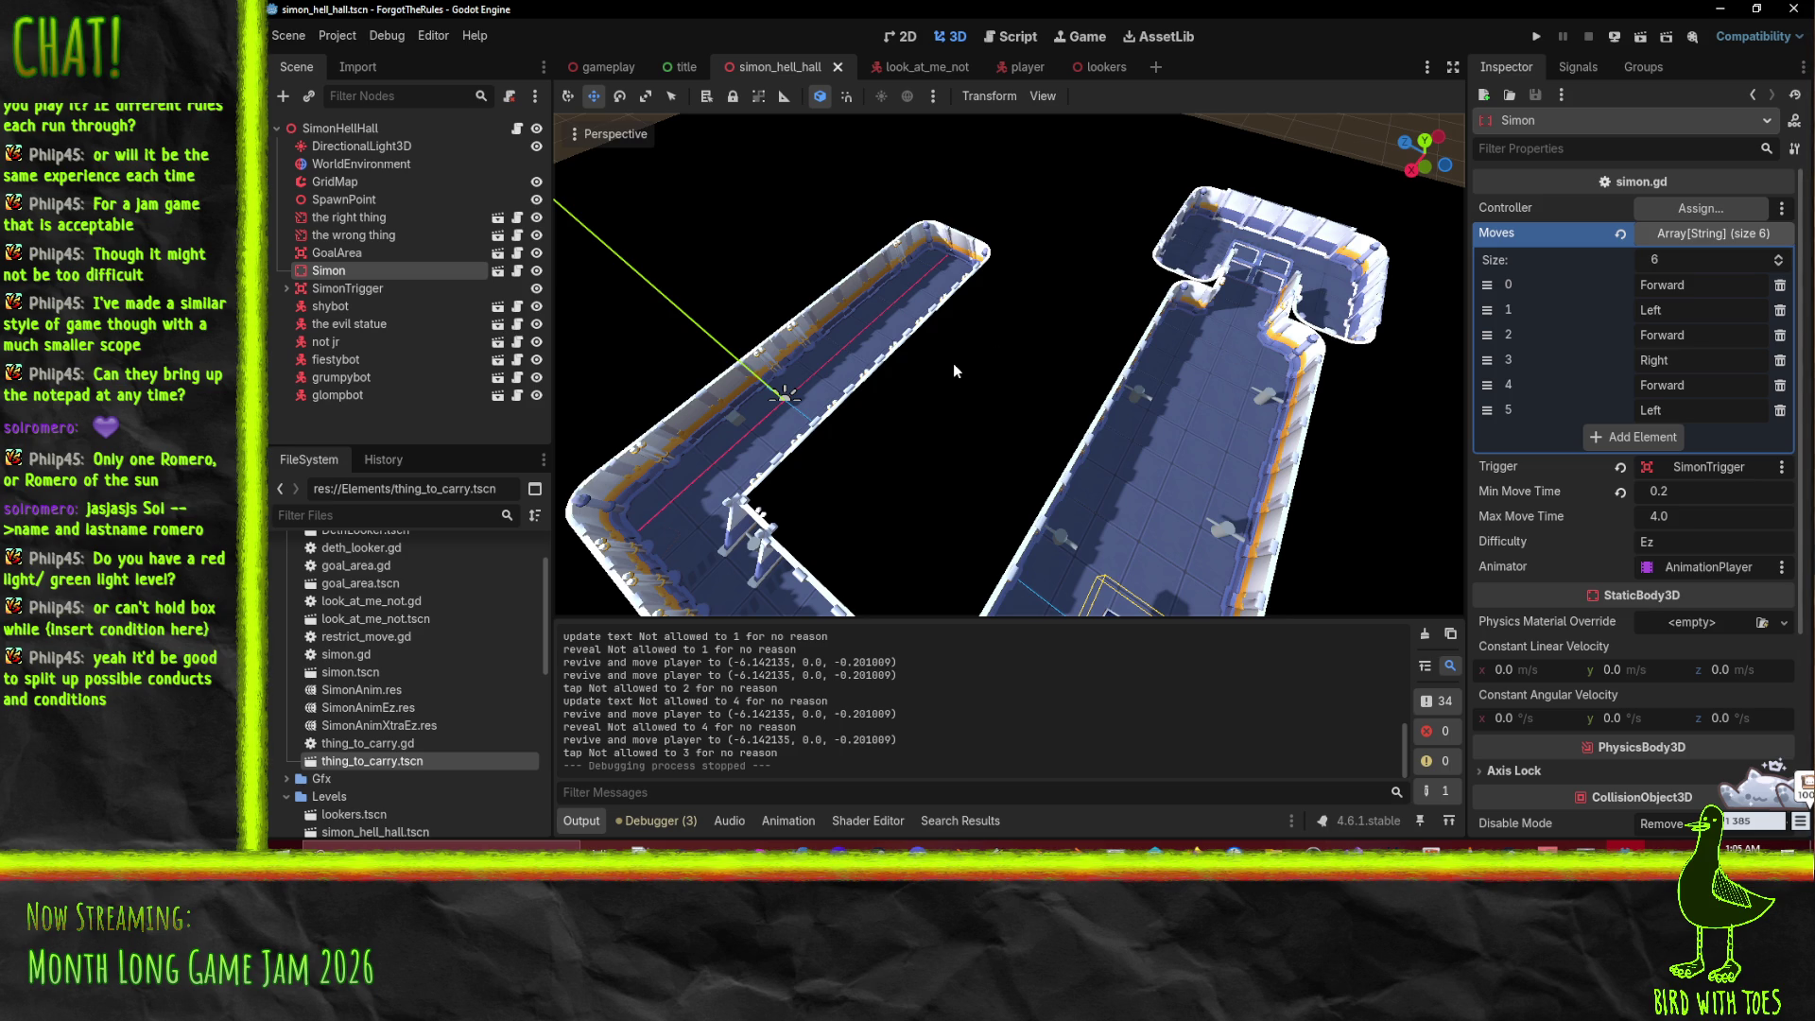
Step: Pan toward Simon, briefly run and stop the game, then switch to the gameplay scene
{"action": "mouse_move", "coordinate": [1040, 536]}
{"action": "left_mouse_down"}
{"action": "mouse_move", "coordinate": [996, 425]}
{"action": "mouse_move", "coordinate": [1135, 444]}
{"action": "left_mouse_up"}
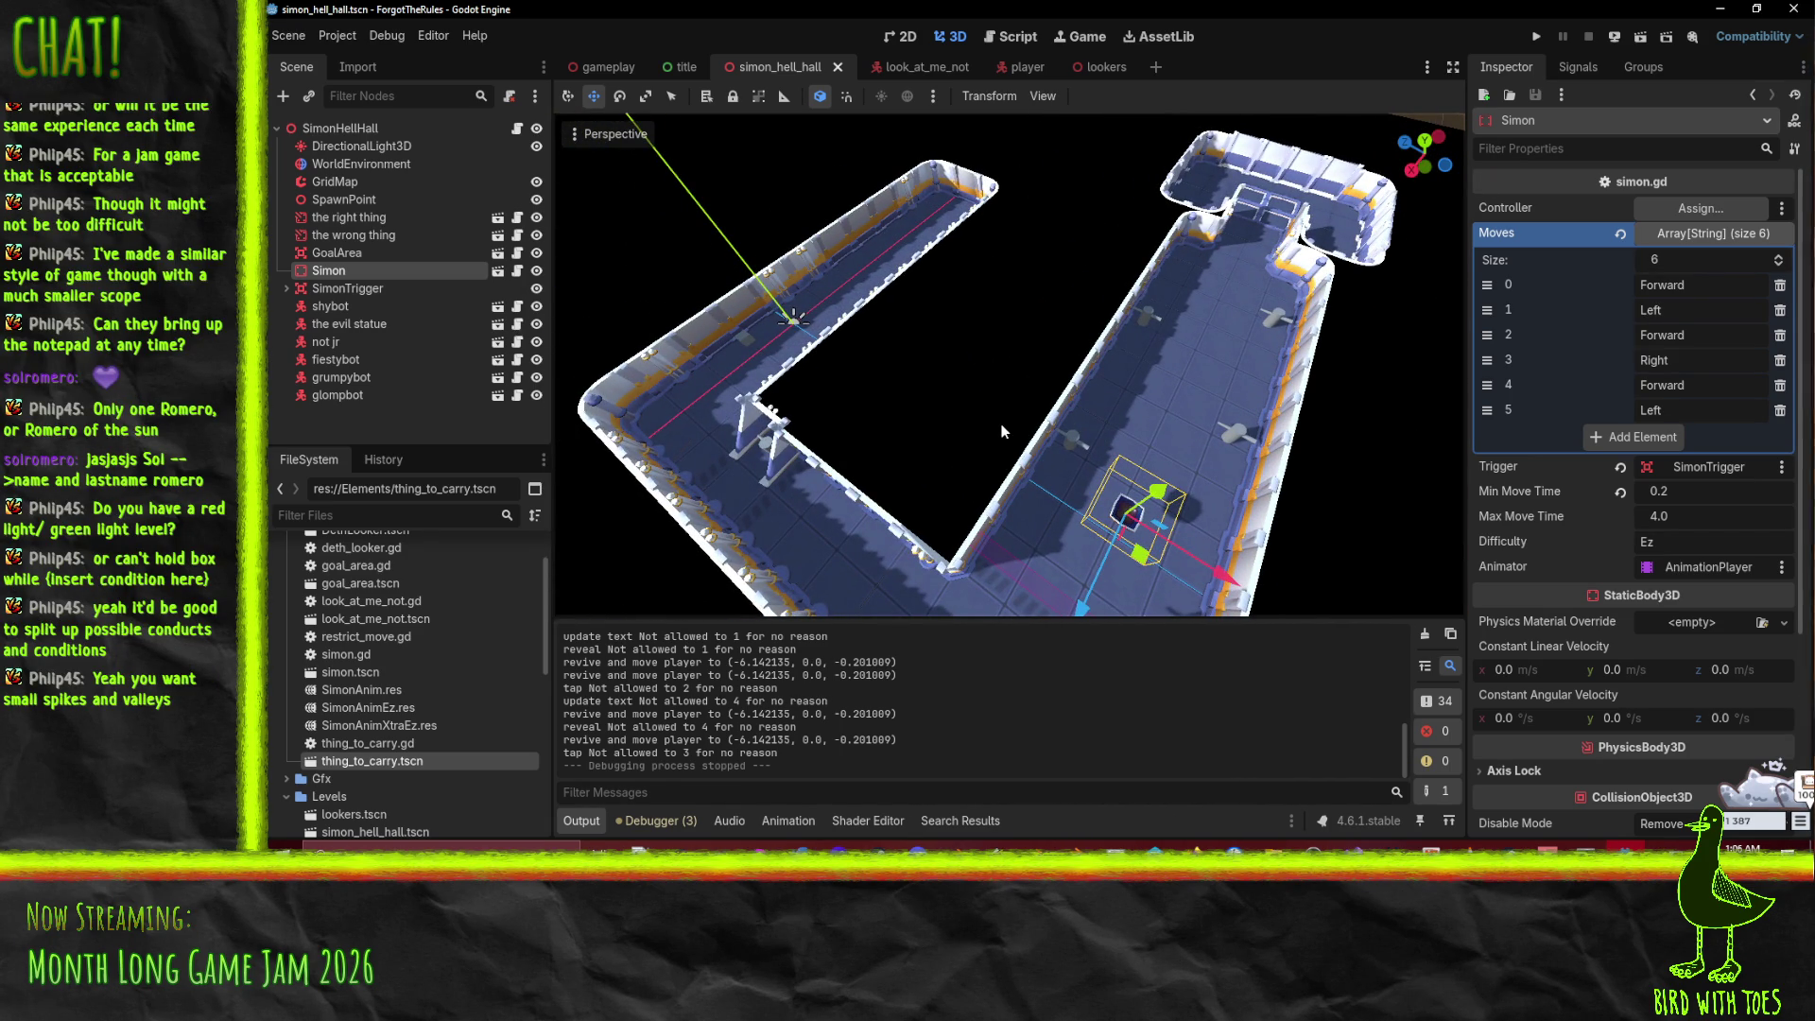
{"action": "left_click", "coordinate": [1536, 35]}
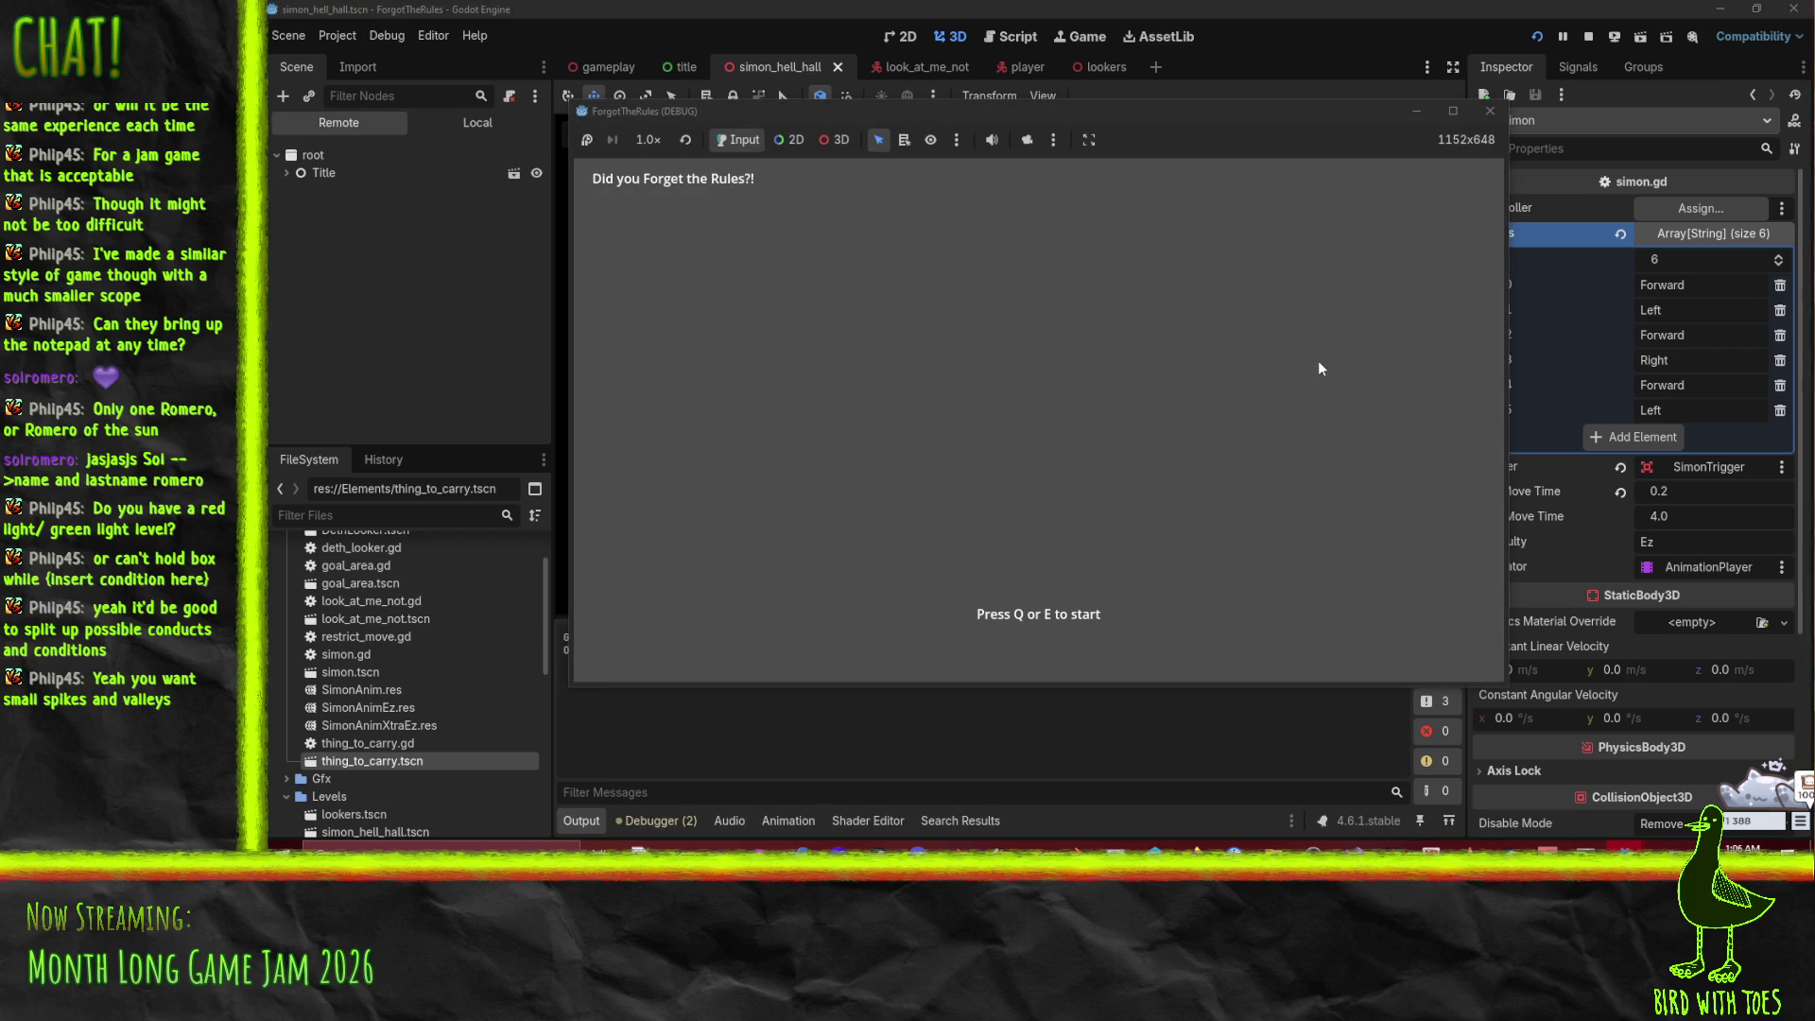
{"action": "left_click", "coordinate": [1489, 114]}
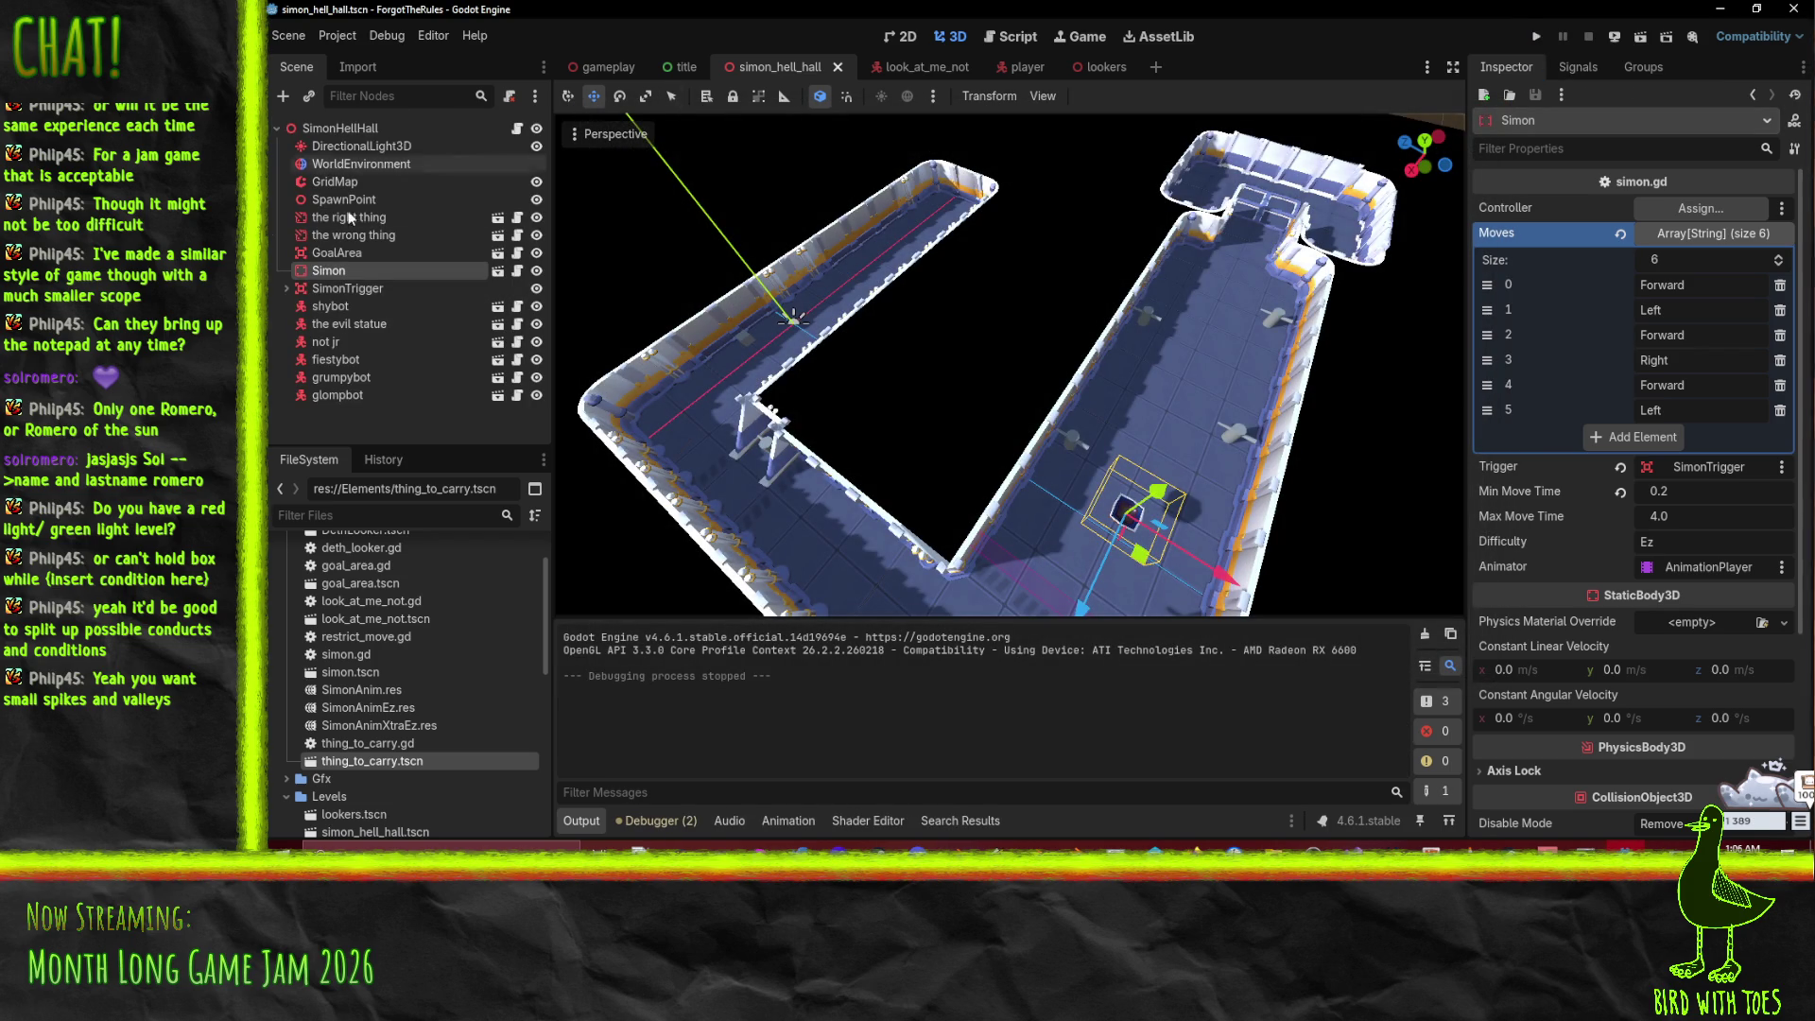
{"action": "left_click", "coordinate": [610, 66]}
{"action": "left_click", "coordinate": [350, 129]}
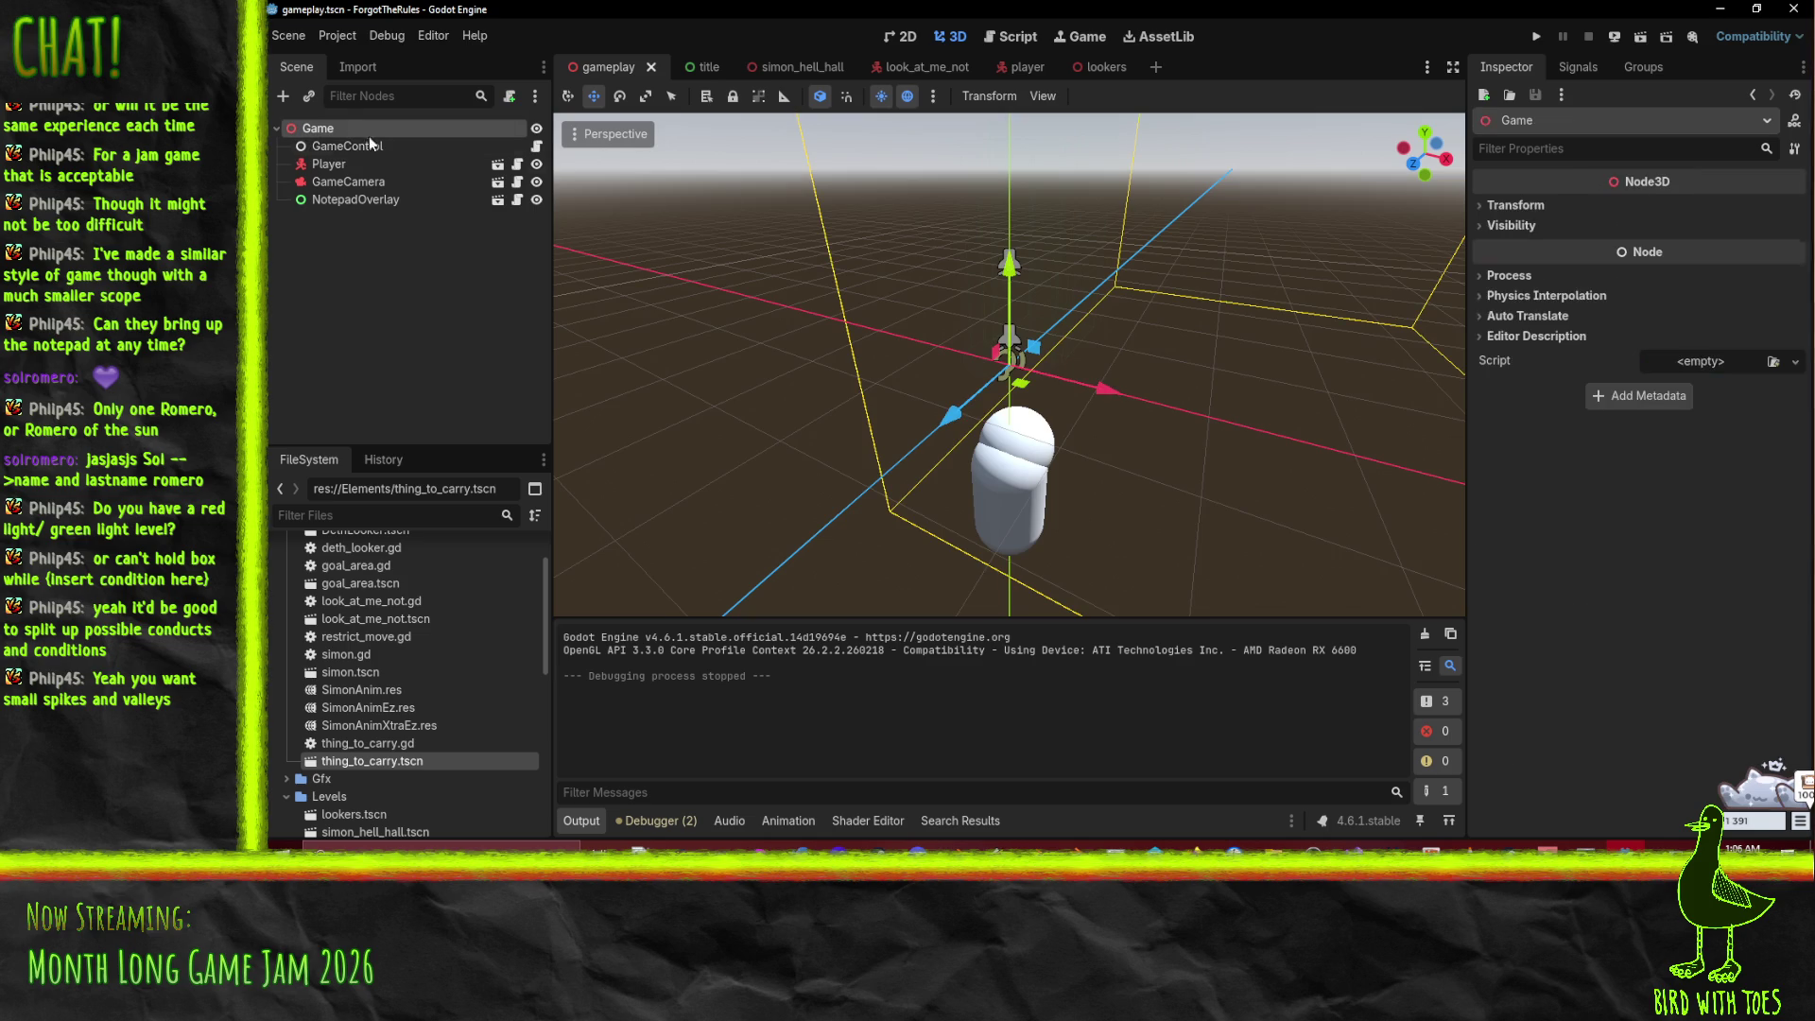
Step: Move the Simon hall level above lookers in GameControl's Levels, then run the game
{"action": "left_click", "coordinate": [365, 145]}
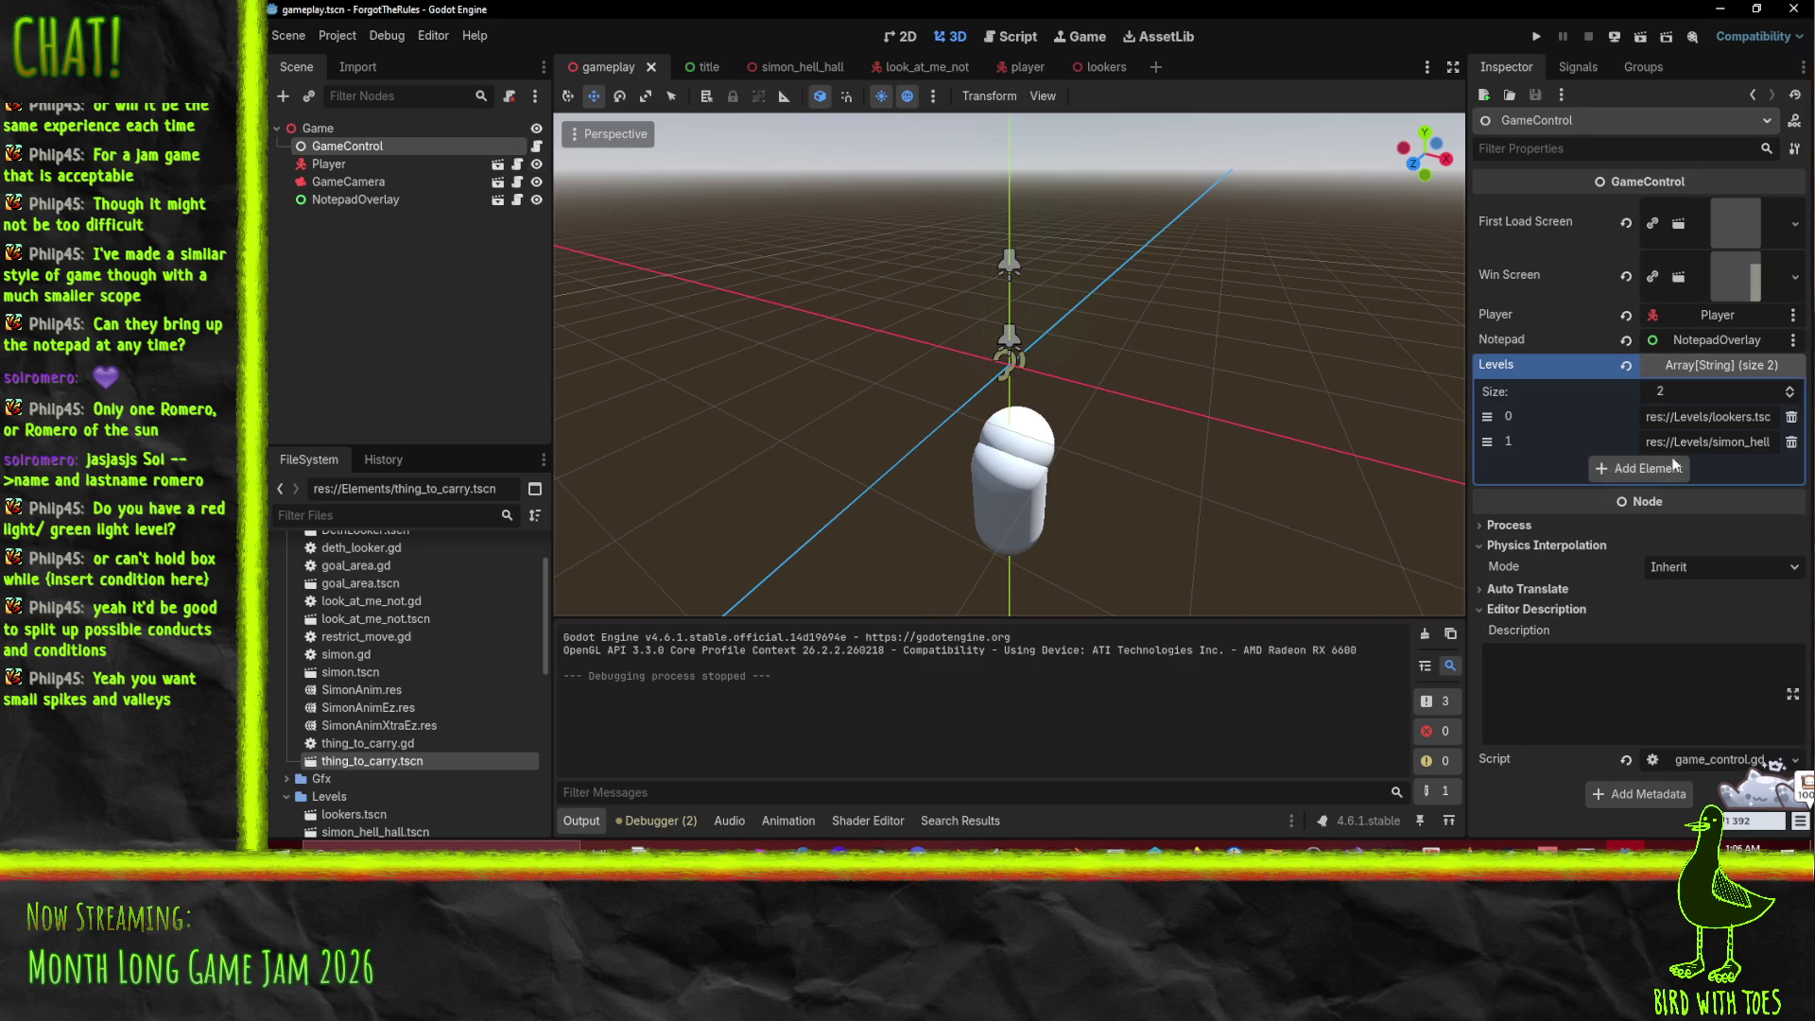
{"action": "left_click_drag", "start_coordinate": [1487, 441], "coordinate": [1487, 416]}
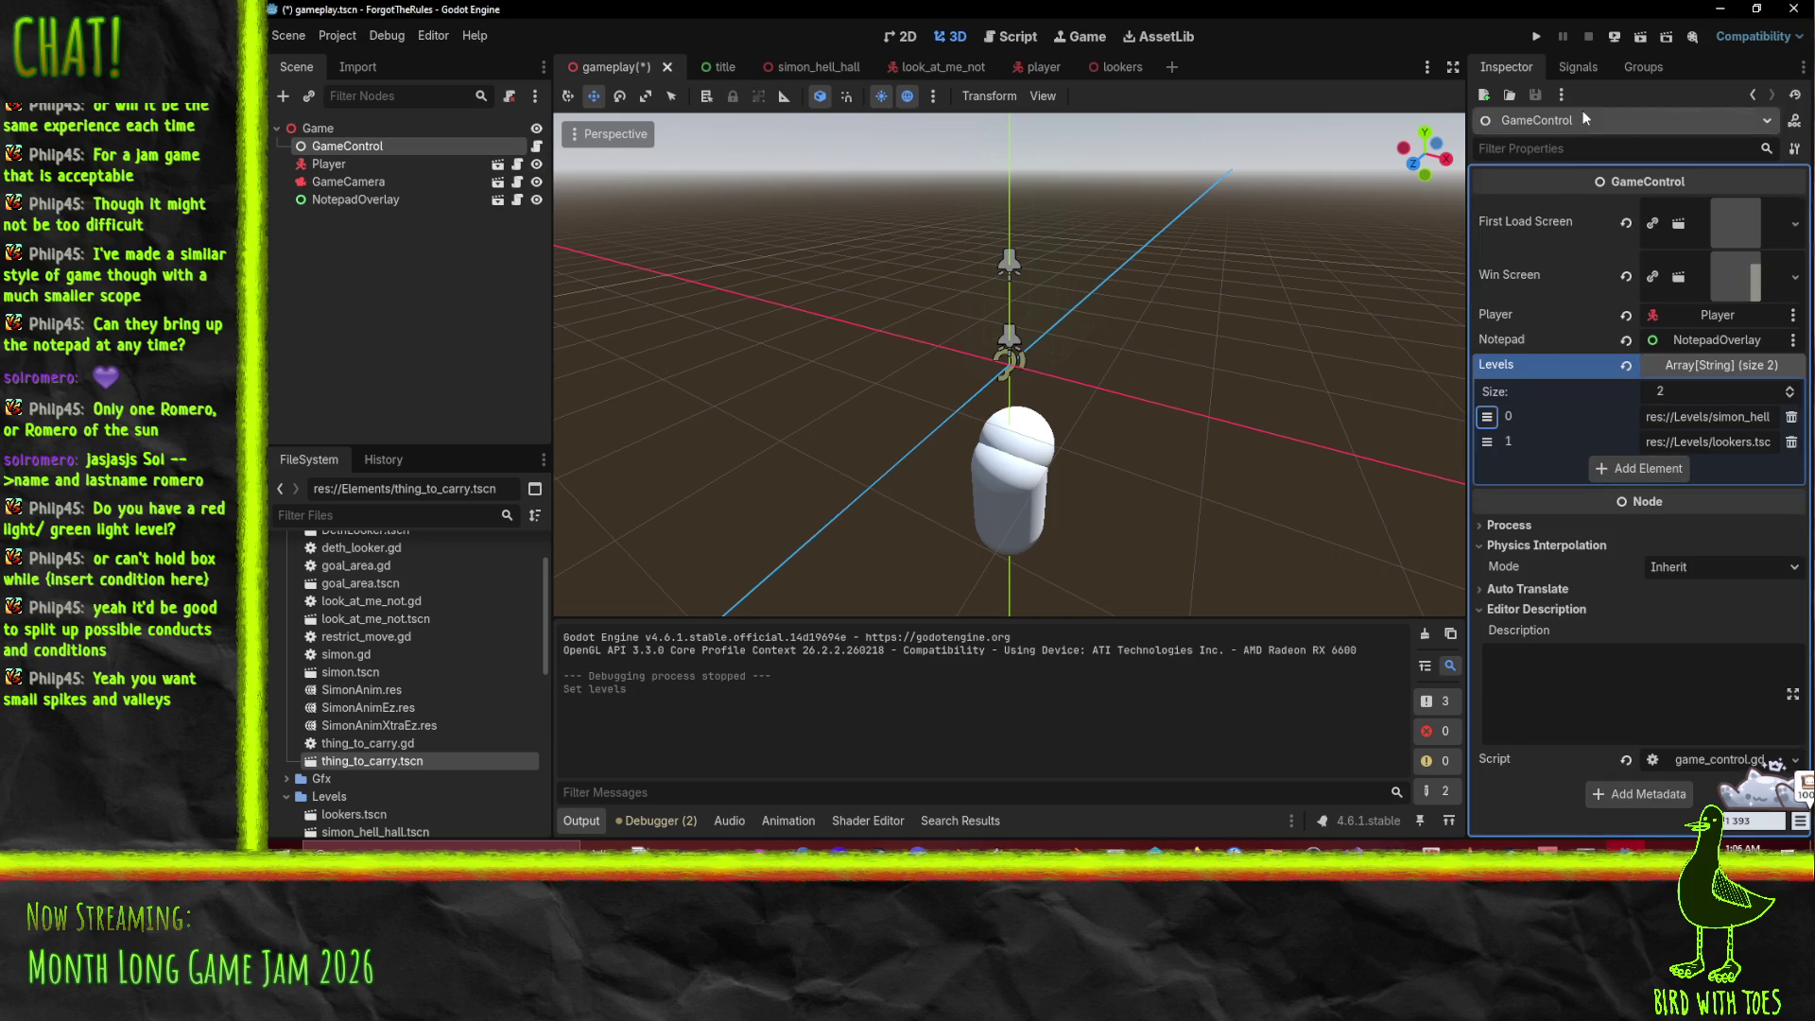
{"action": "left_click", "coordinate": [1541, 37]}
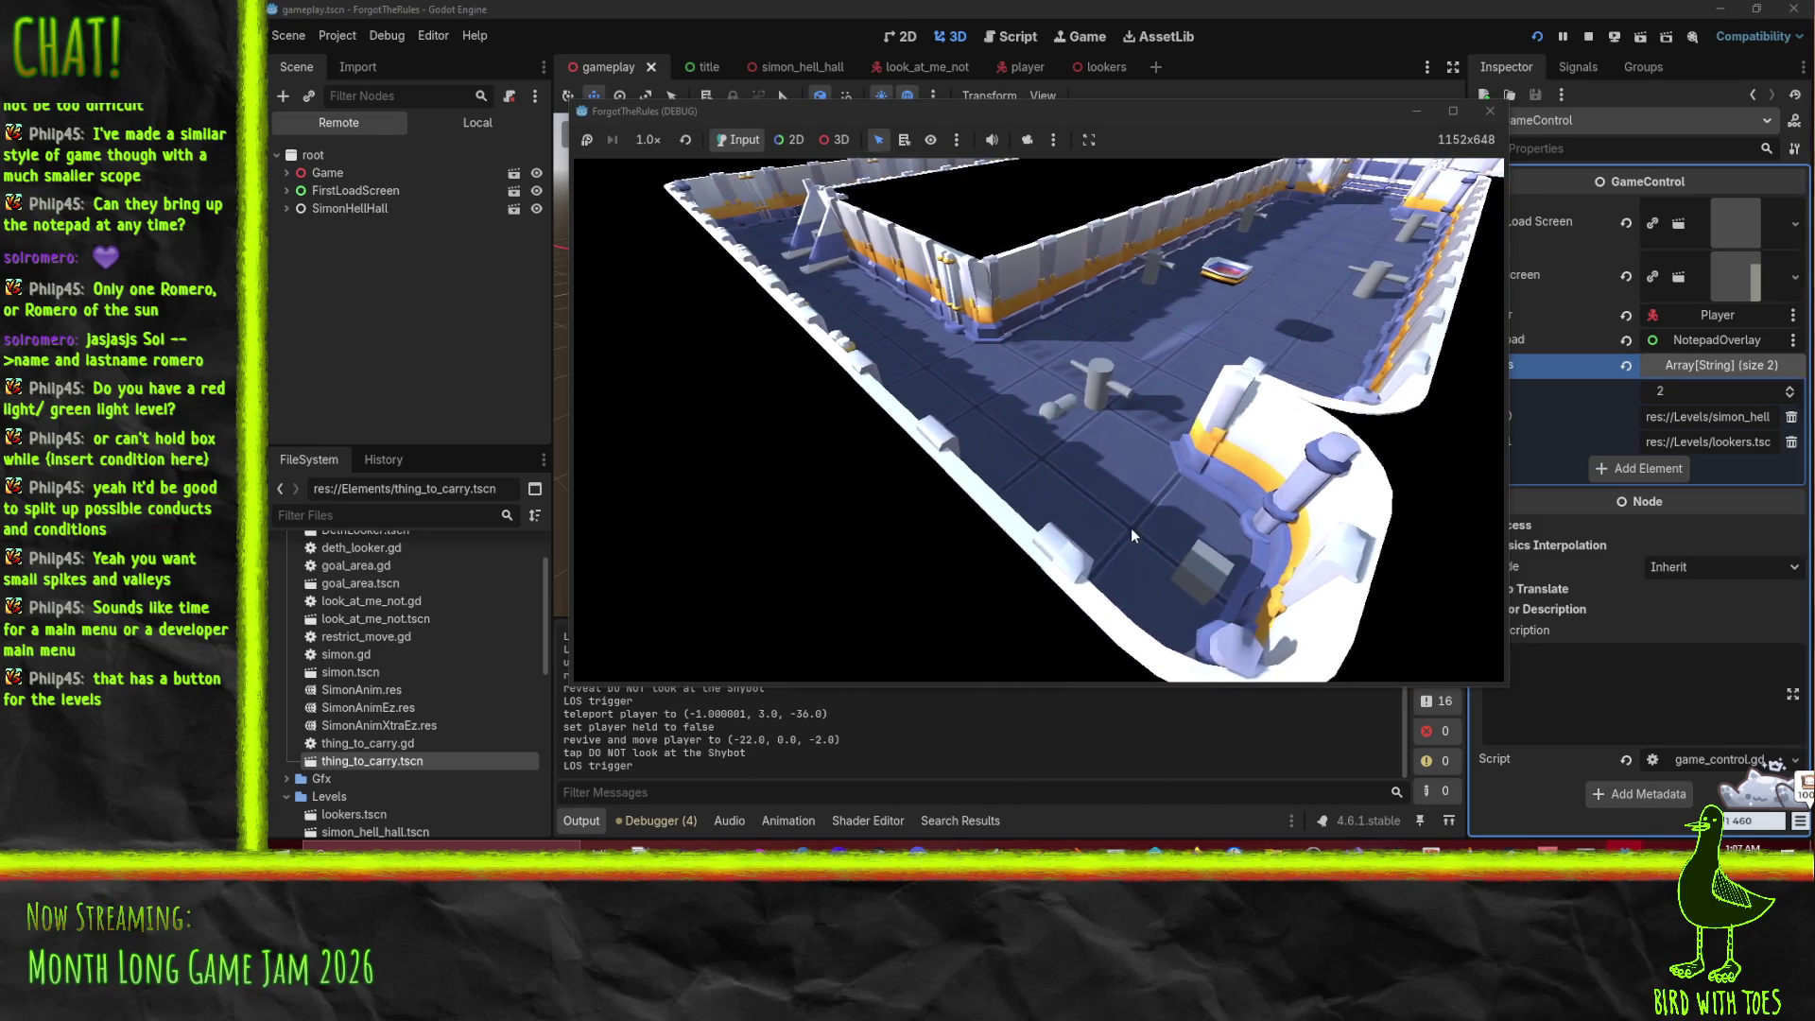
{"action": "left_click", "coordinate": [1131, 532]}
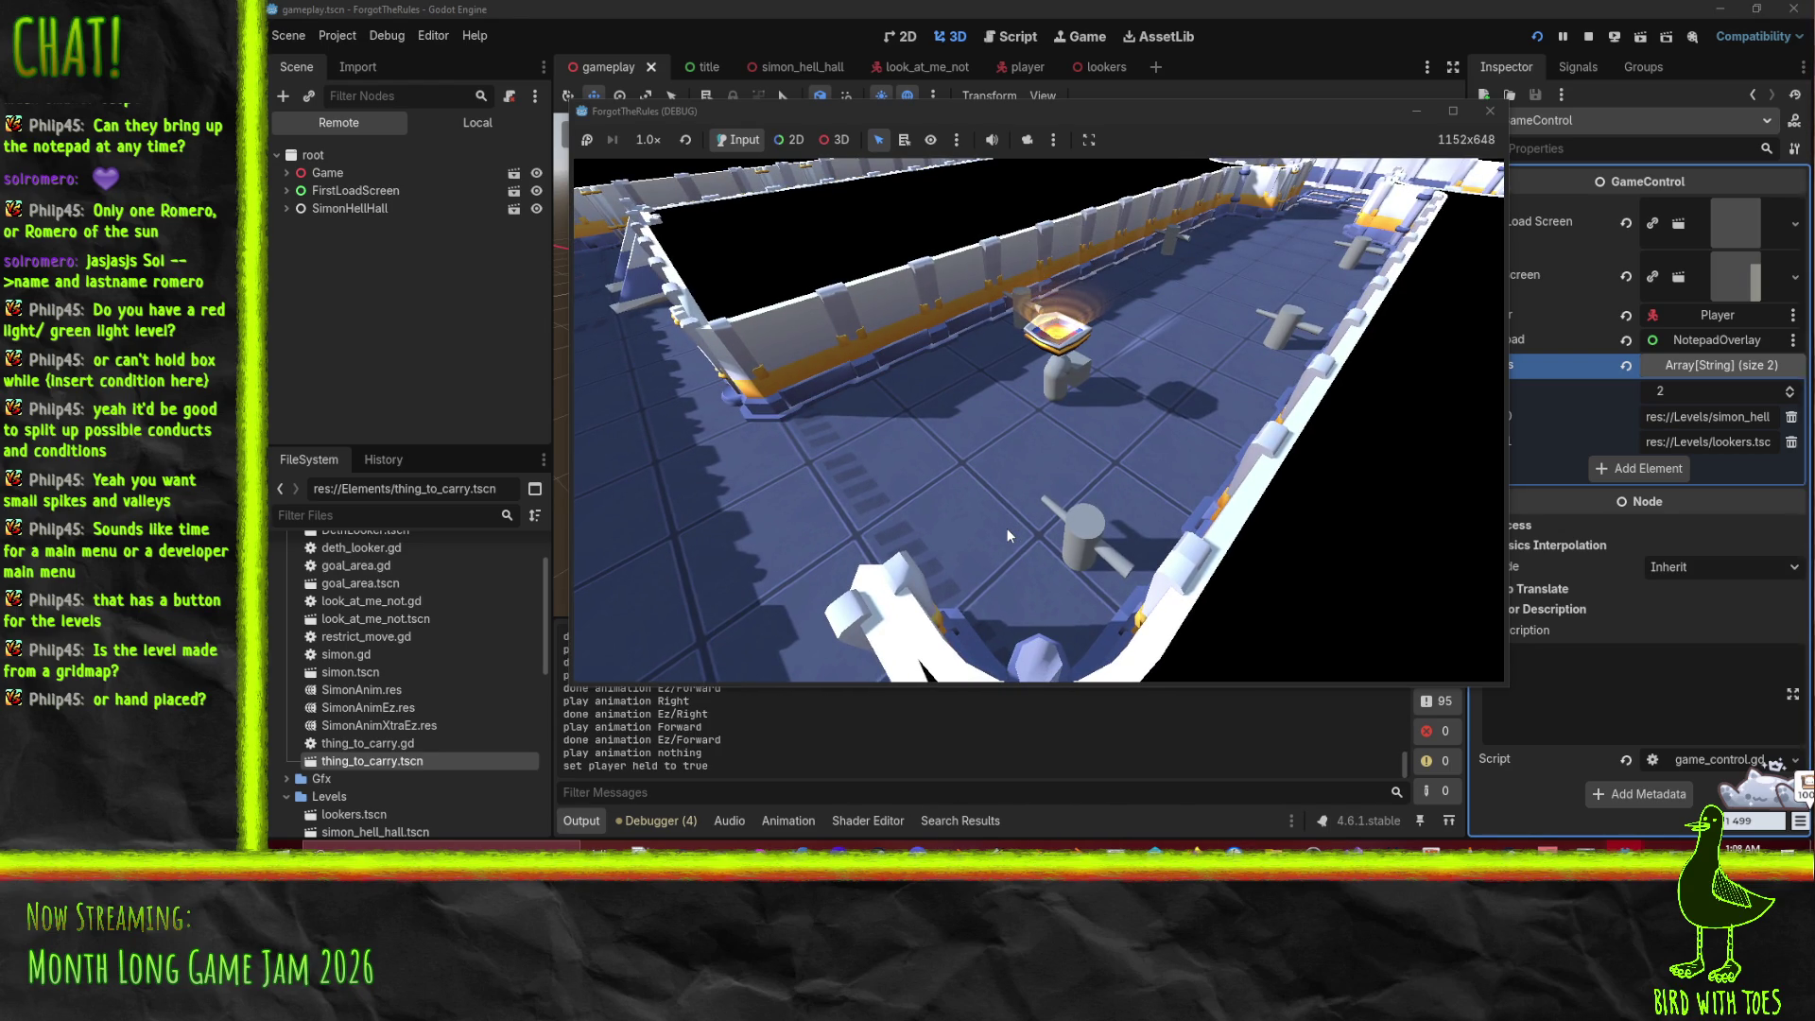
Step: Play the level with W and A until the rules appear, then stop the game and select P4V's default changelist
{"action": "key", "text": "w"}
{"action": "key", "text": "w"}
{"action": "key", "text": "w"}
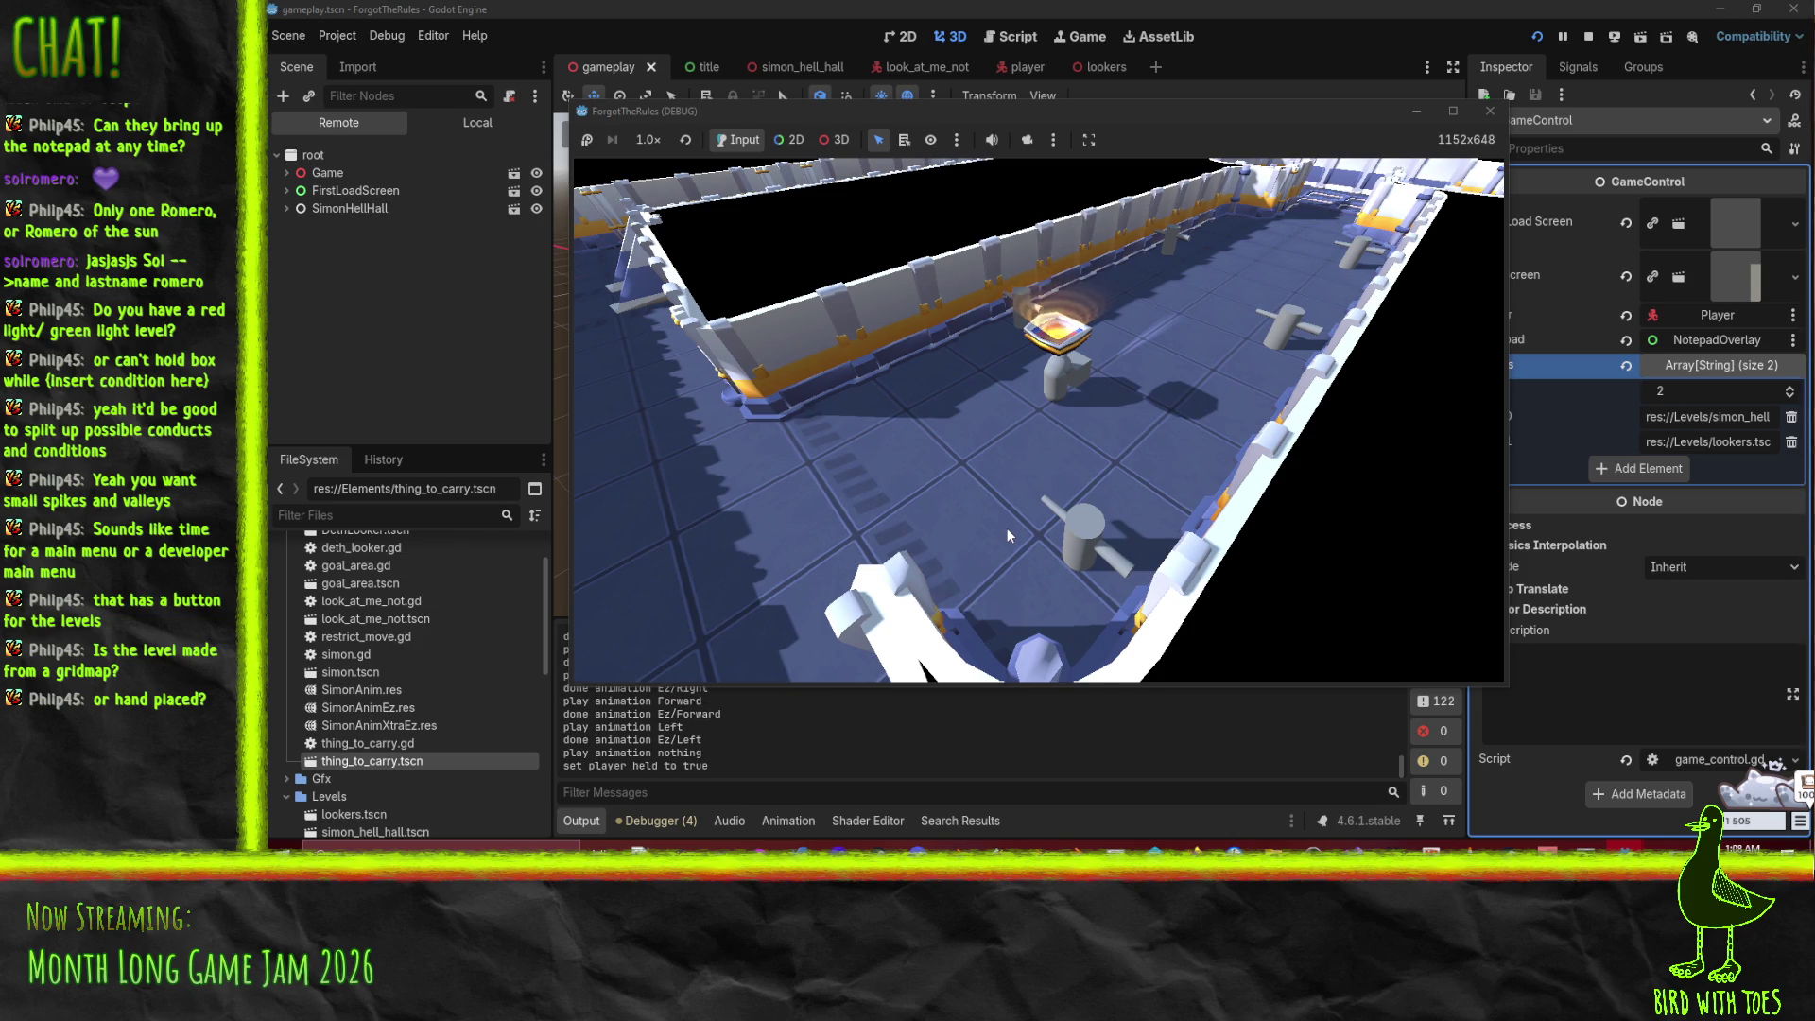
{"action": "key", "text": "a"}
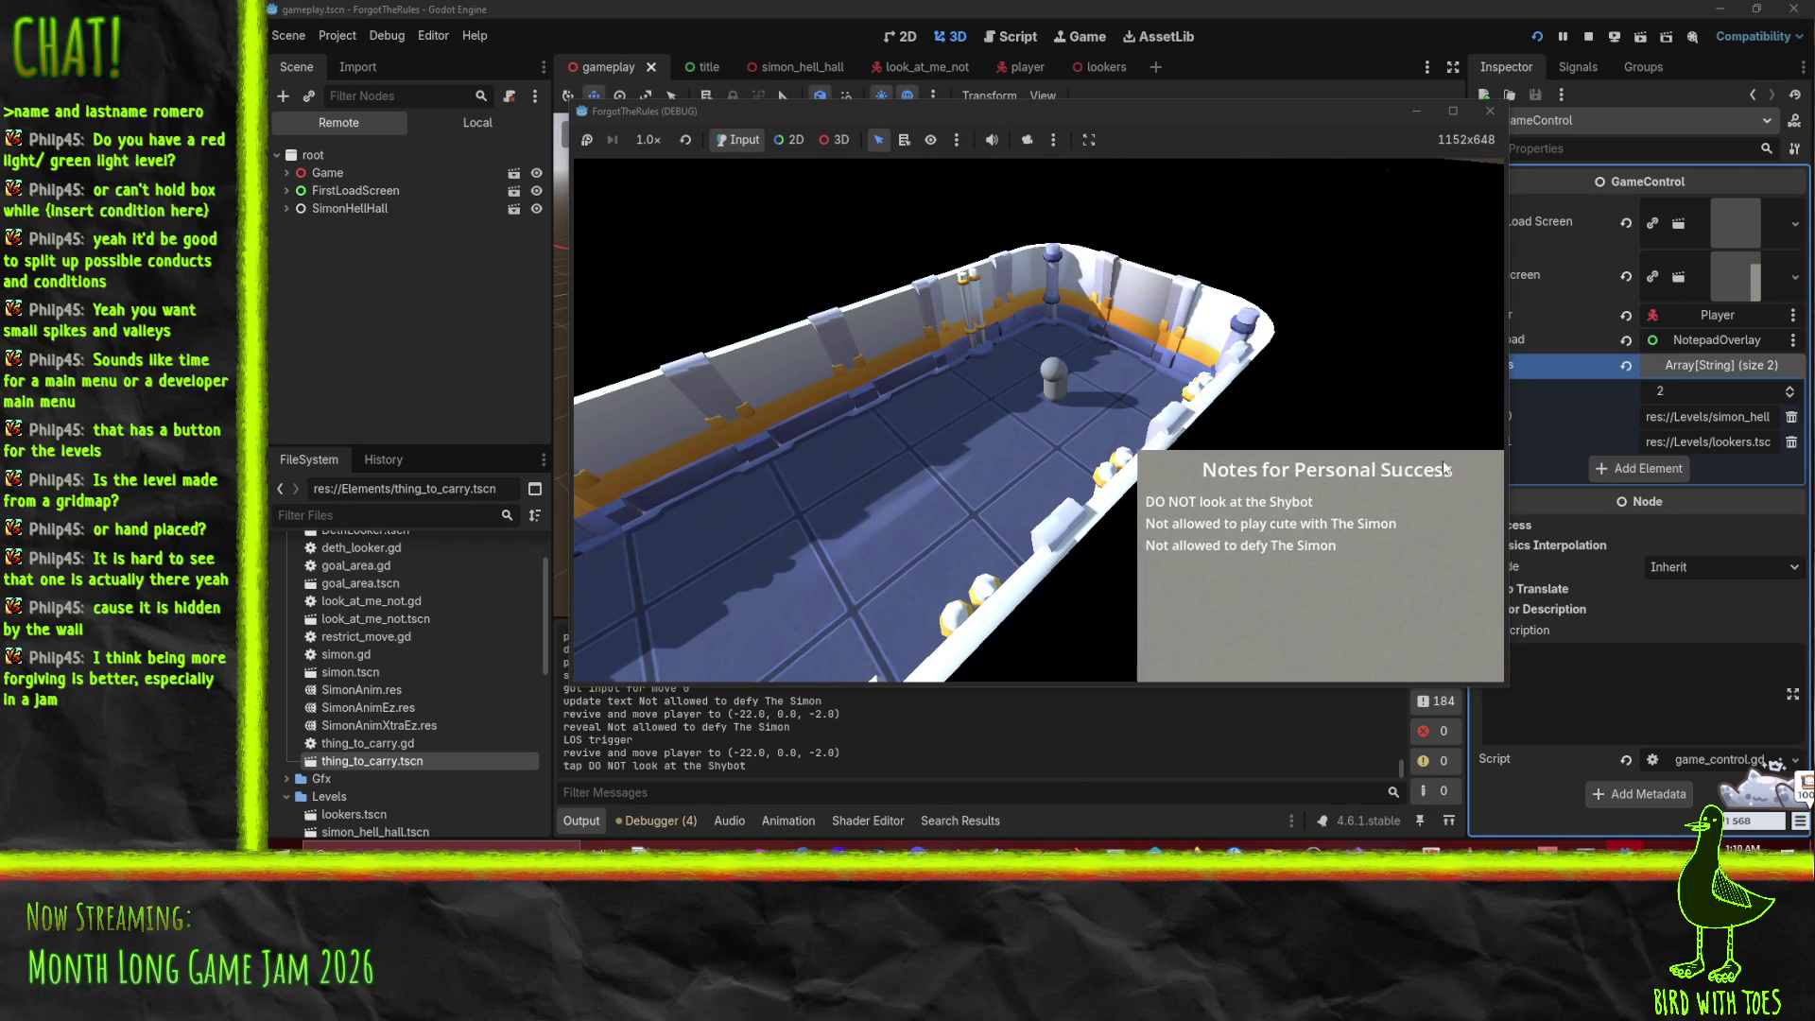
{"action": "left_click", "coordinate": [1489, 111]}
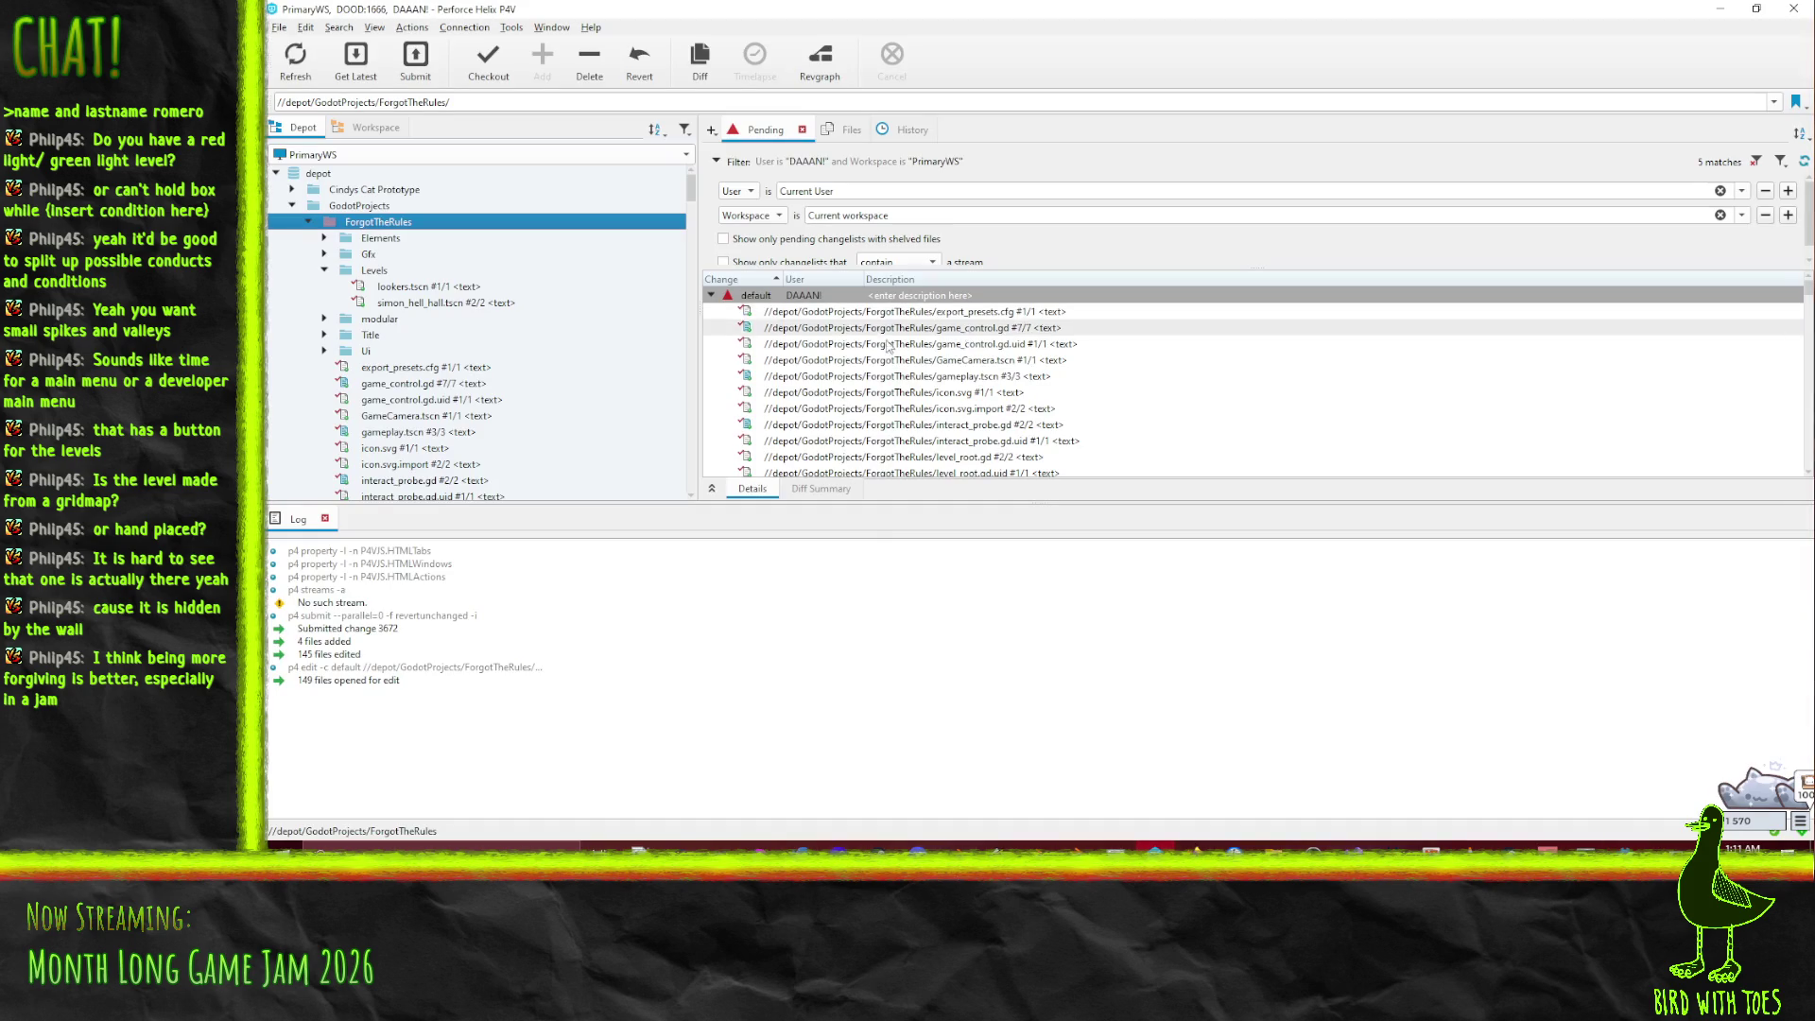
{"action": "left_click", "coordinate": [747, 295]}
Step: Revert unchanged files in the default changelist and begin submitting it
{"action": "right_click", "coordinate": [746, 295]}
{"action": "left_click", "coordinate": [832, 350]}
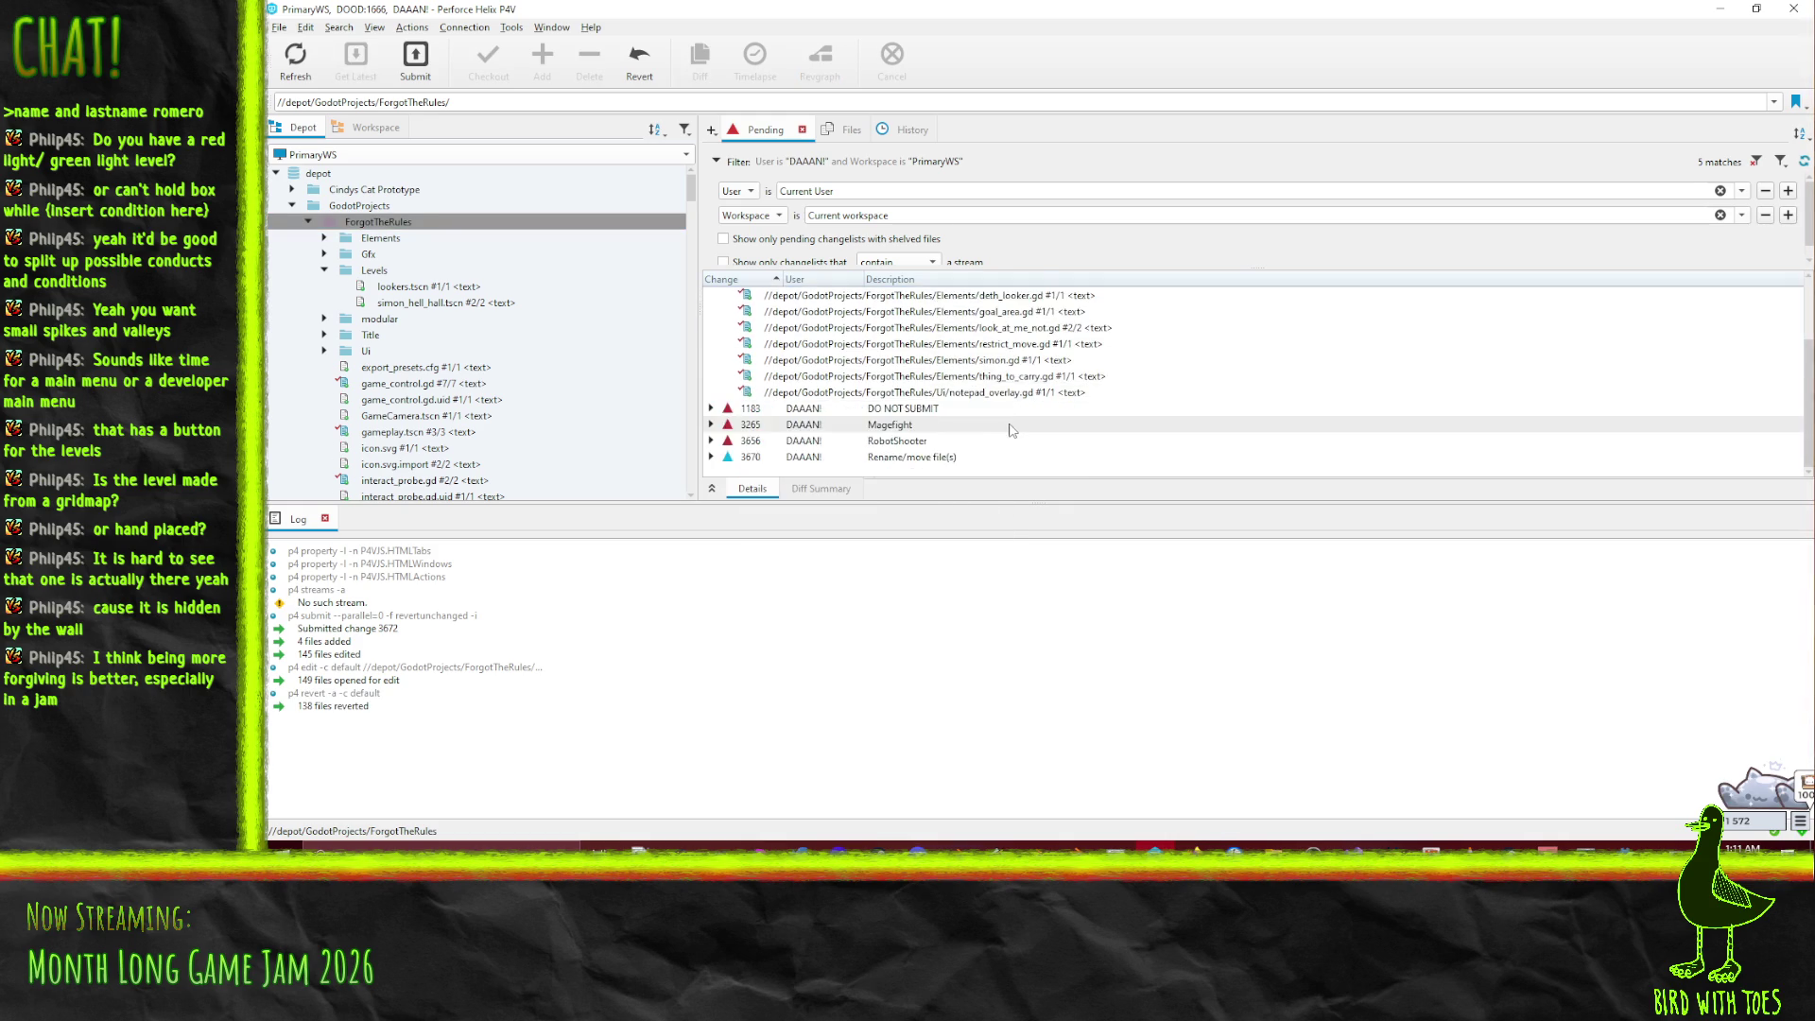
{"action": "right_click", "coordinate": [905, 301]}
{"action": "left_click", "coordinate": [945, 312]}
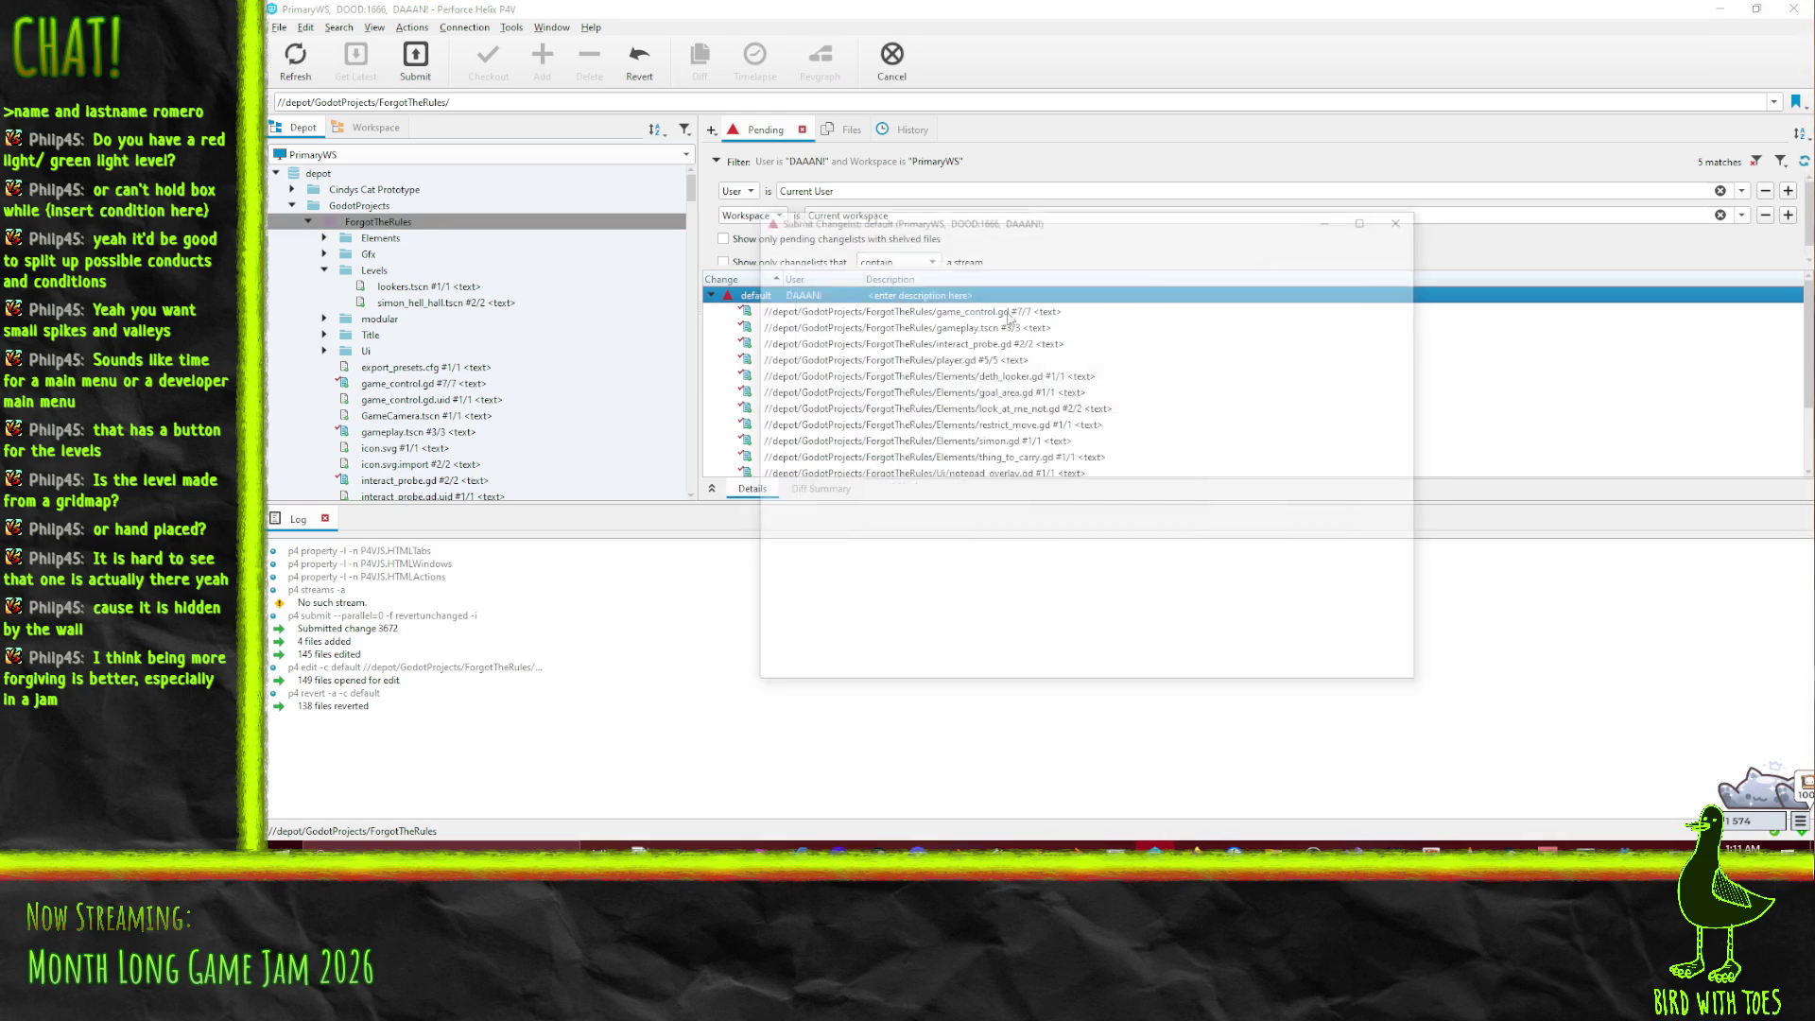
Step: Submit the 11 edited files as 'Reduce number of unique rules', then reopen the ForgotTheRules files for edit
{"action": "type", "text": "Forgot -"}
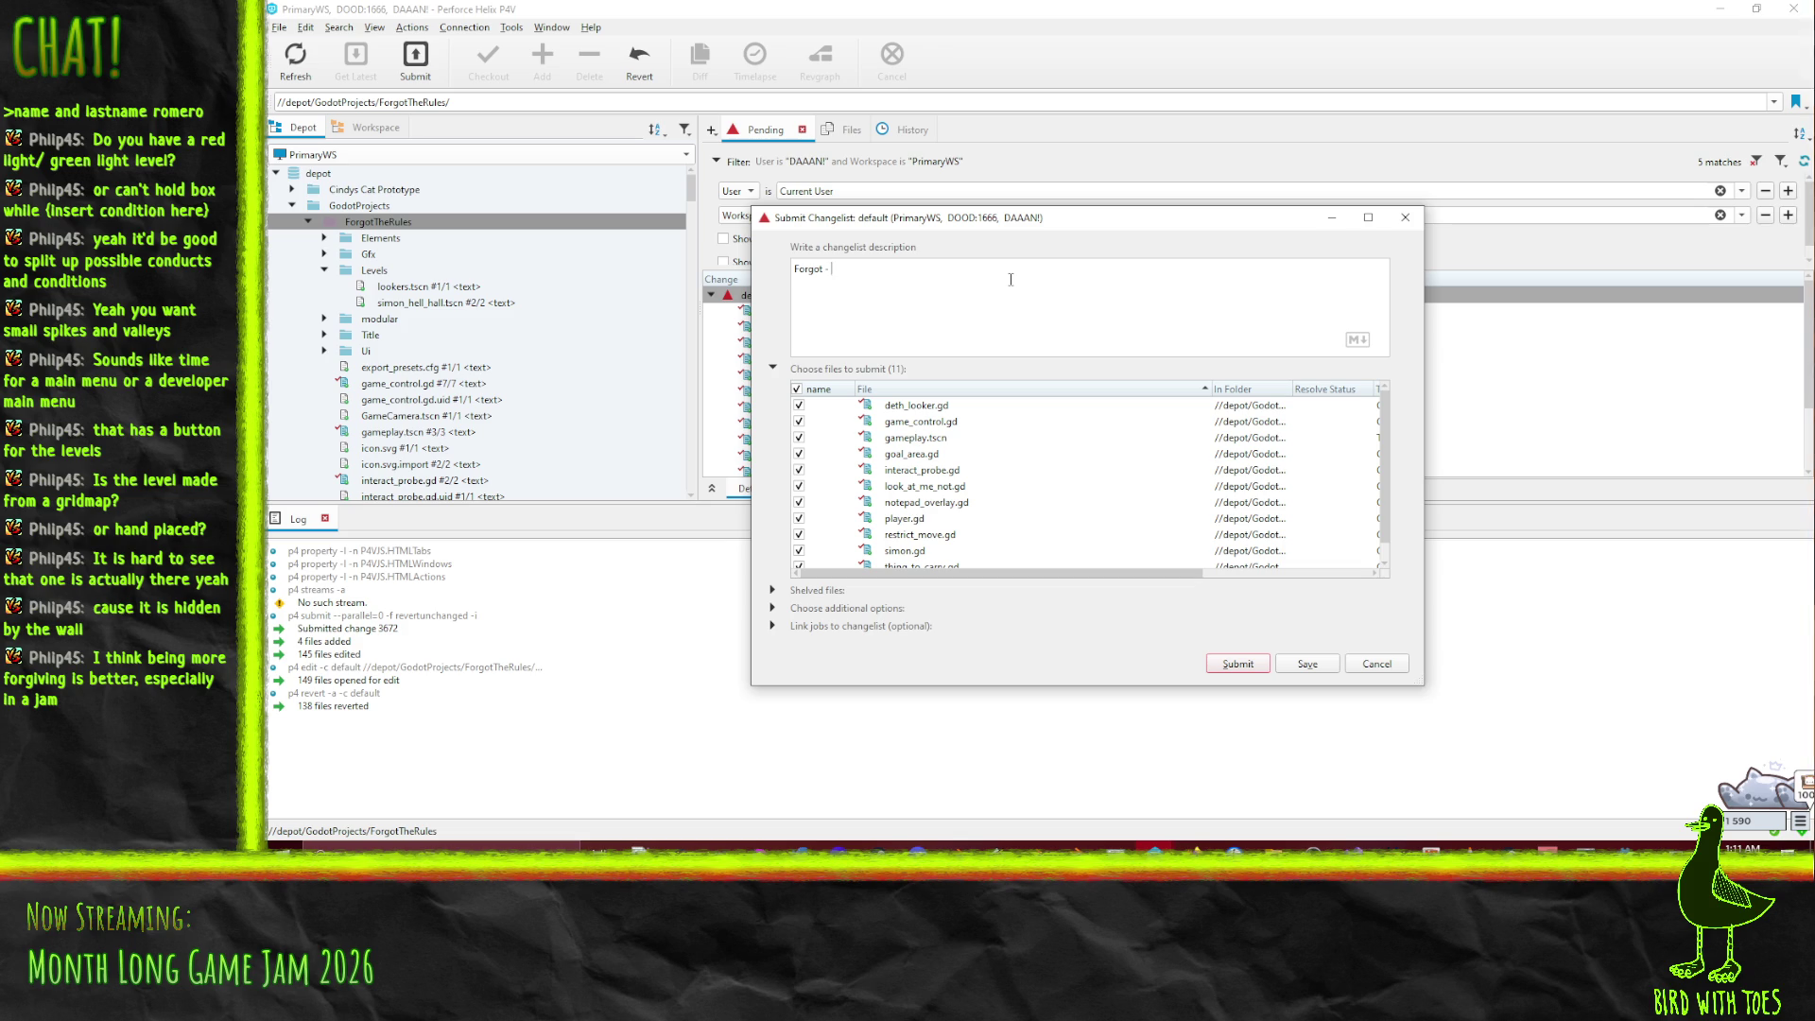
{"action": "type", "text": " Clean"}
{"action": "key", "text": "BackSpace"}
{"action": "key", "text": "BackSpace"}
{"action": "type", "text": "Reduce numb"}
{"action": "type", "text": "er of"}
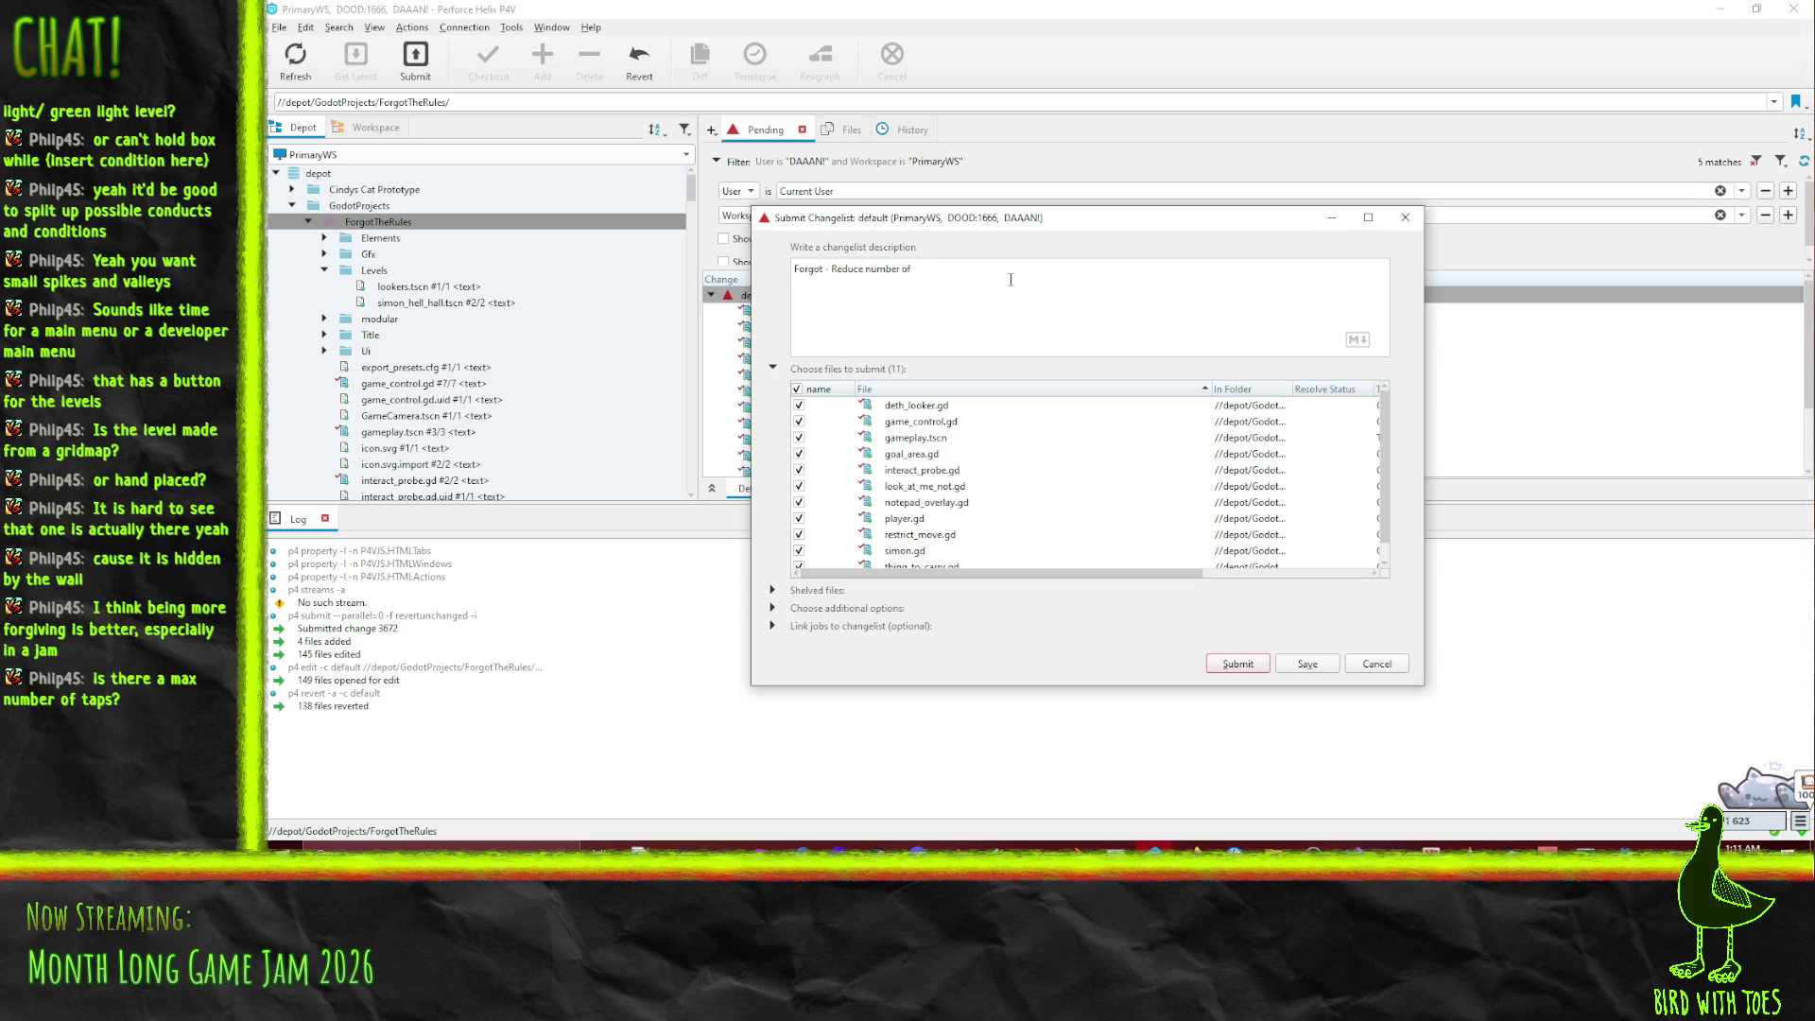
{"action": "type", "text": " unique rules"}
{"action": "left_click", "coordinate": [1238, 668]}
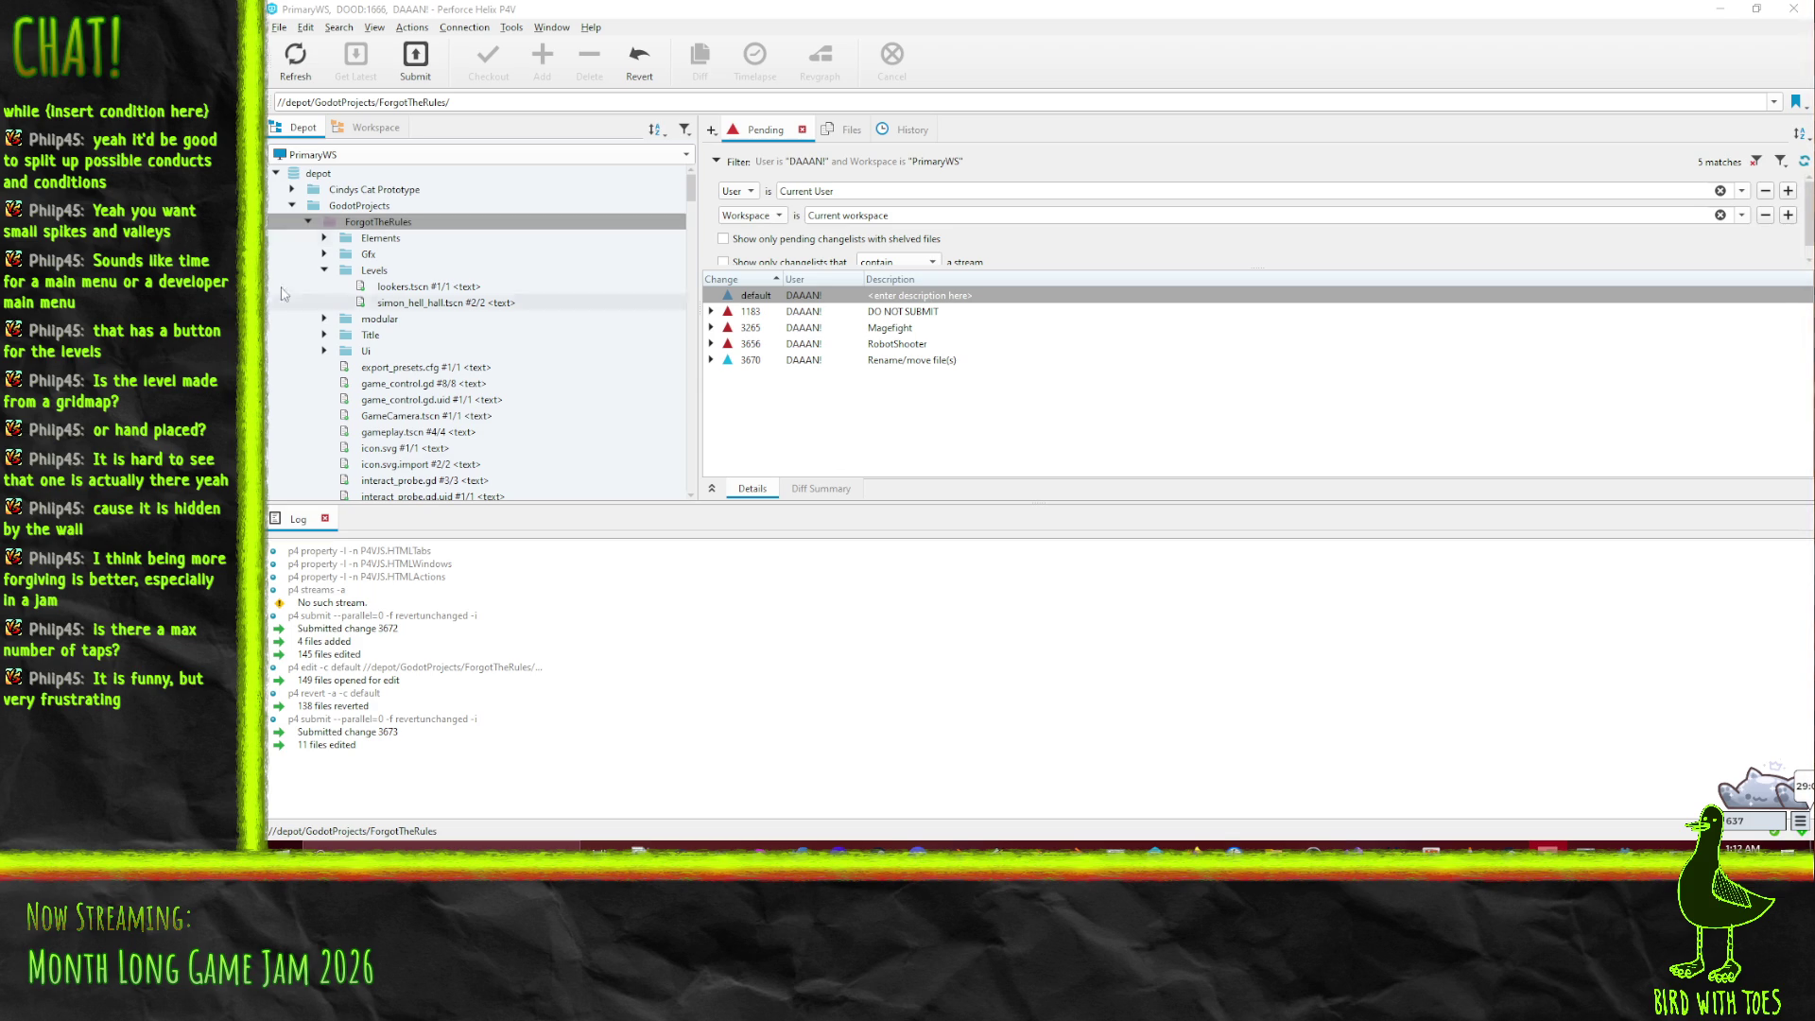
{"action": "left_click_drag", "start_coordinate": [395, 227], "coordinate": [834, 298]}
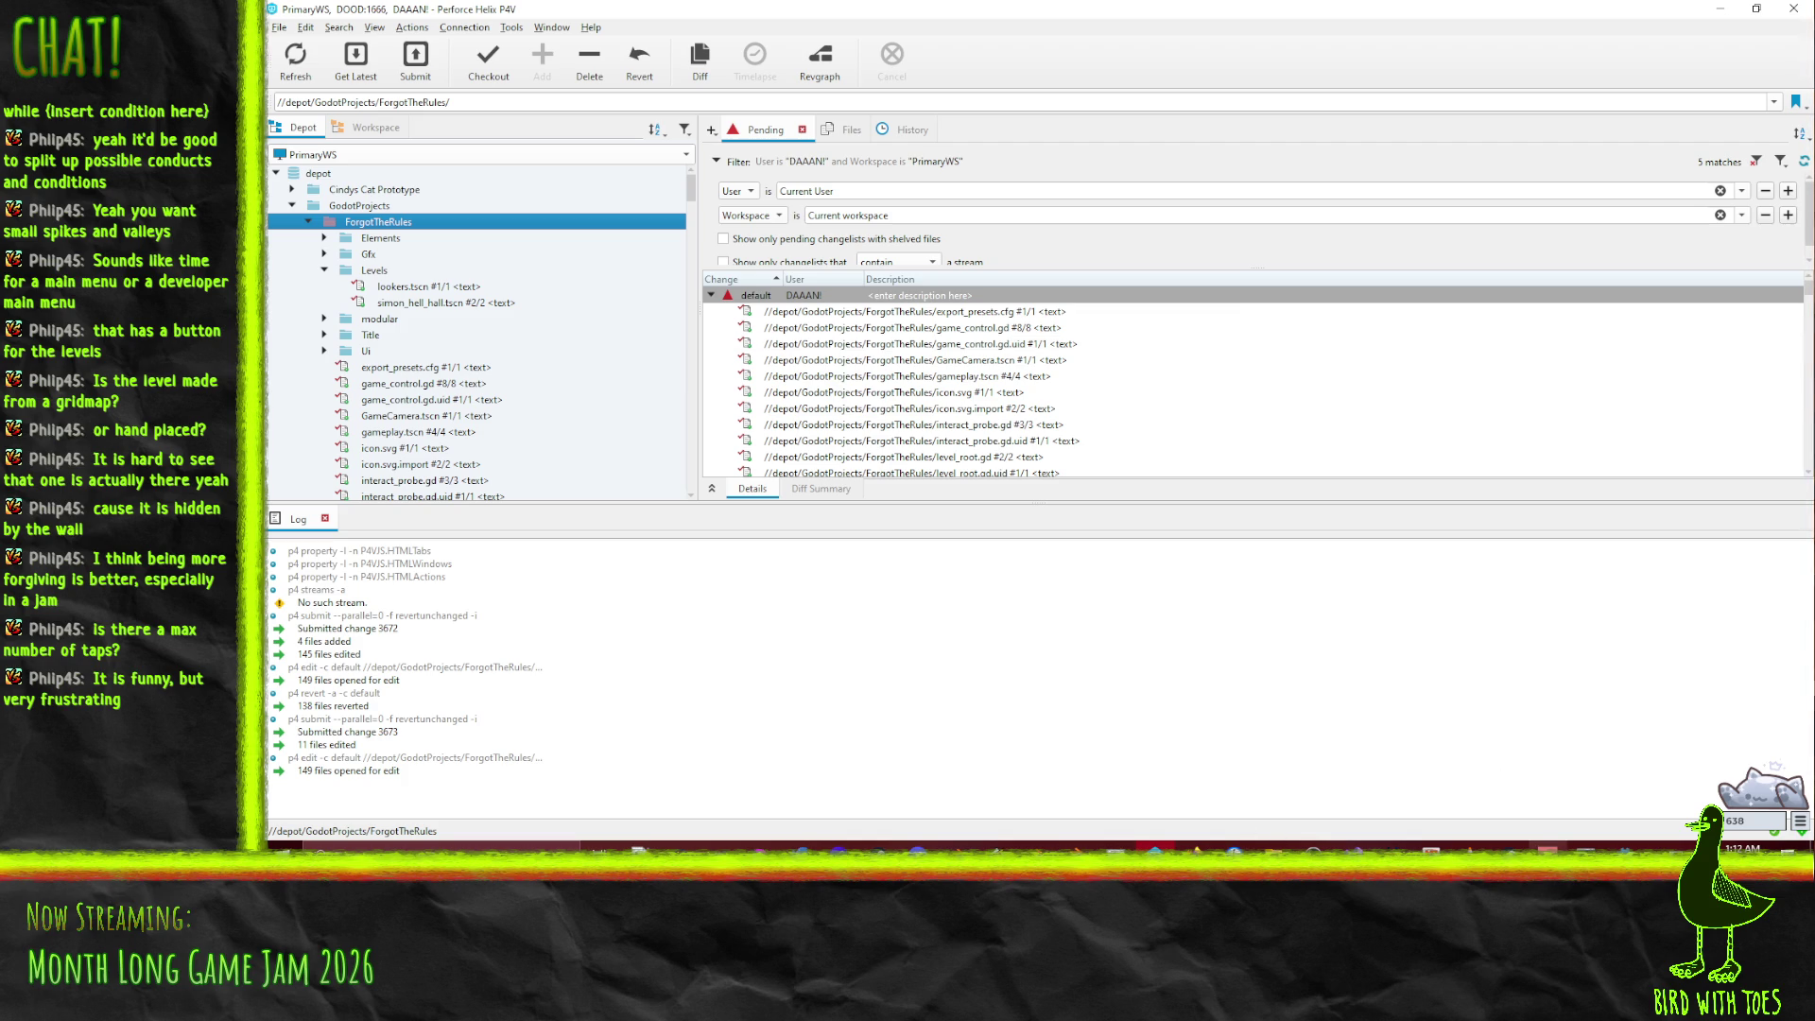
{"action": "left_click", "coordinate": [1589, 848]}
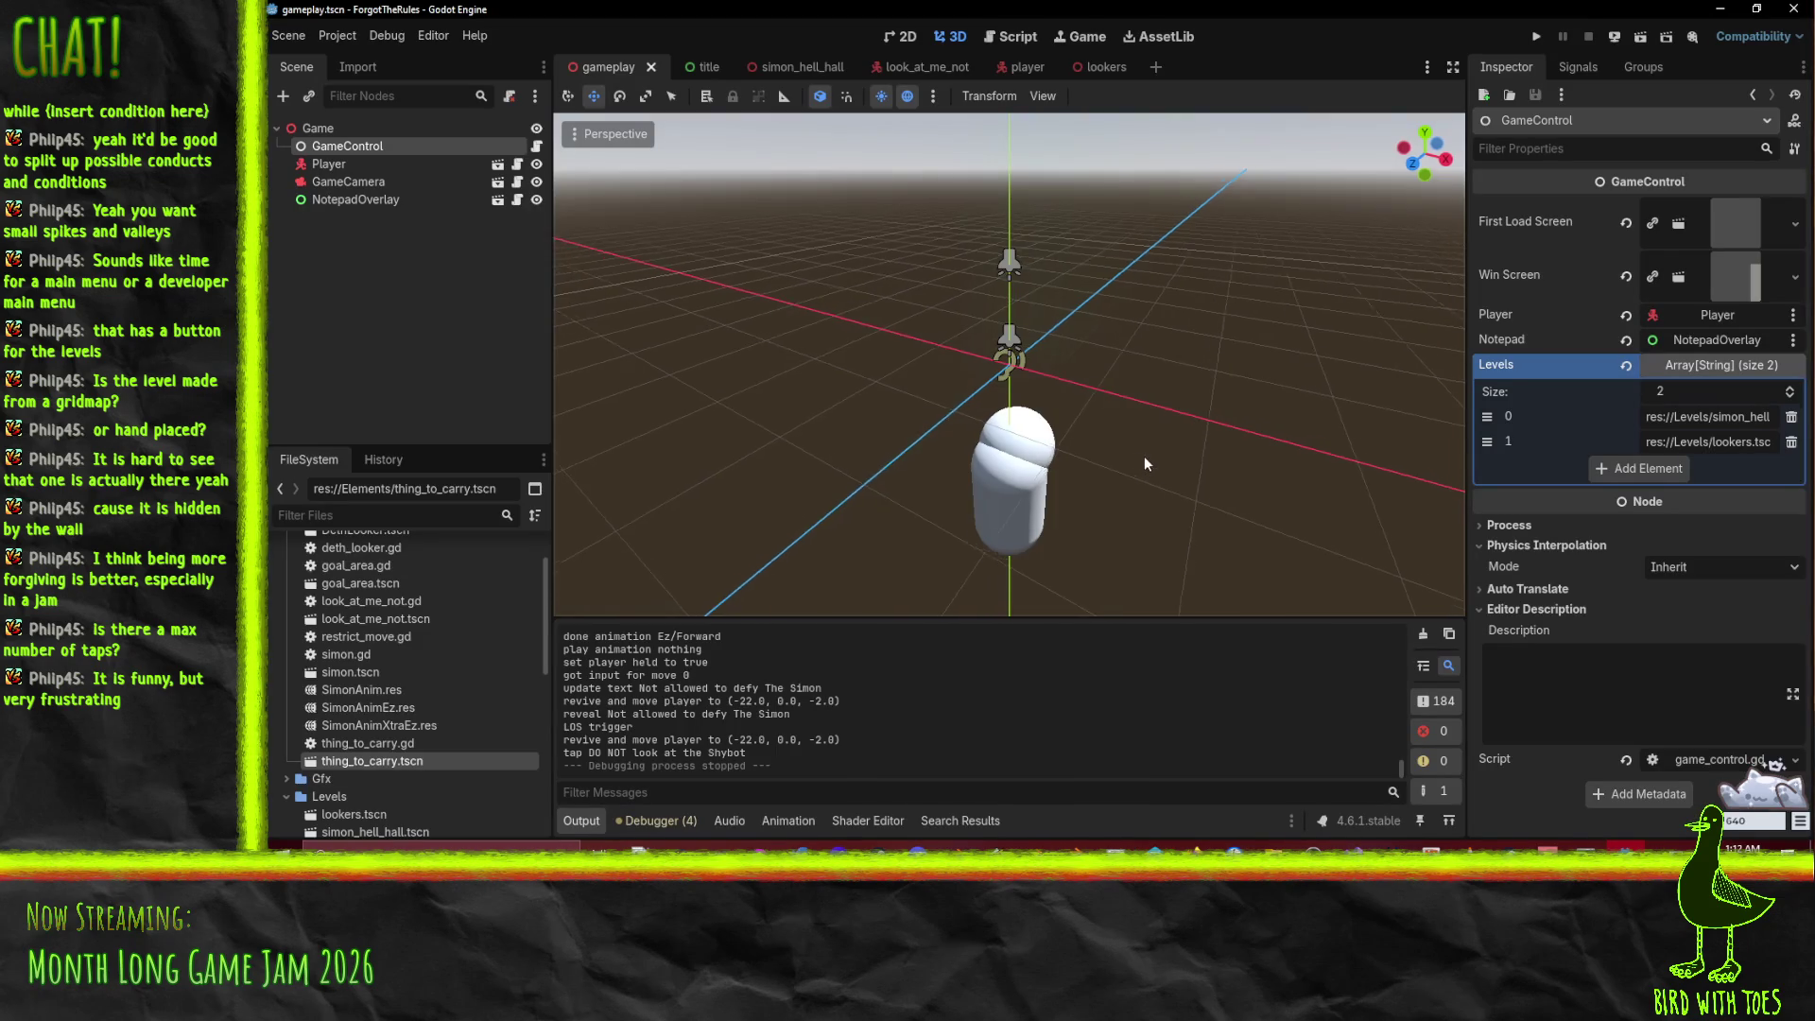
Step: Orbit the 3D viewport to inspect the player capsule from several sides
{"action": "left_click_drag", "start_coordinate": [1144, 464], "coordinate": [1045, 480]}
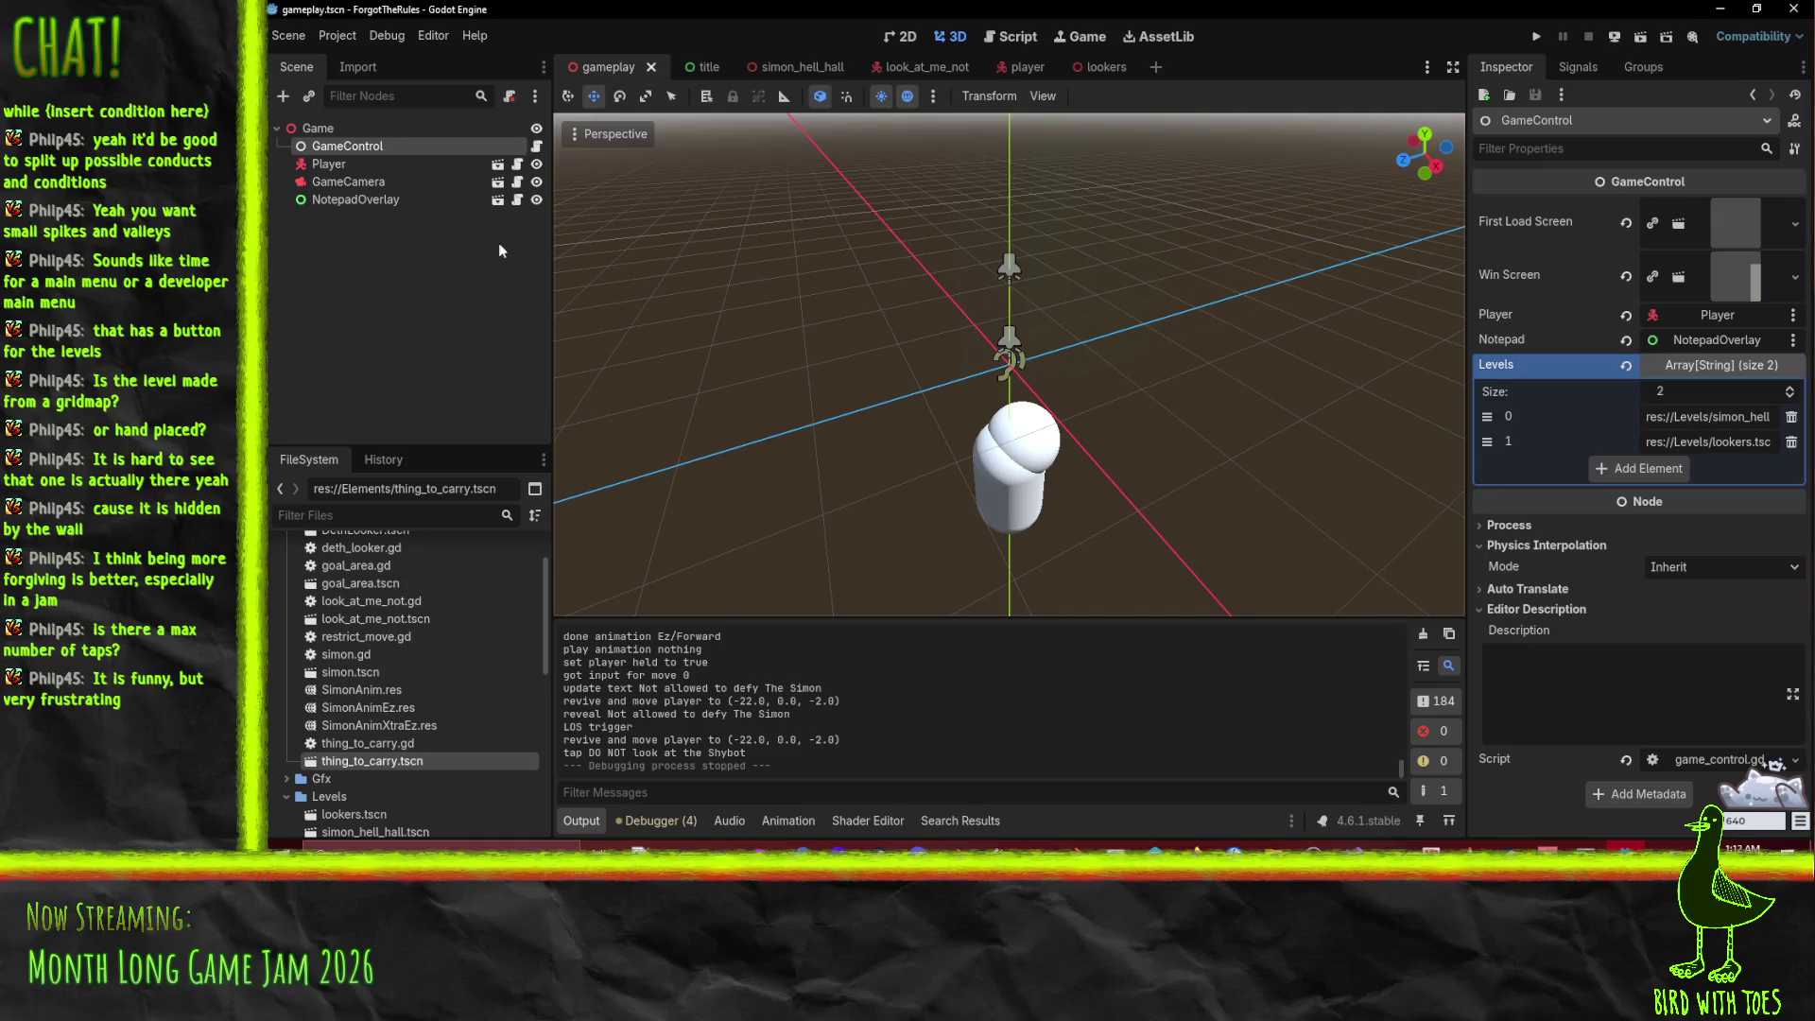
{"action": "mouse_move", "coordinate": [785, 76]}
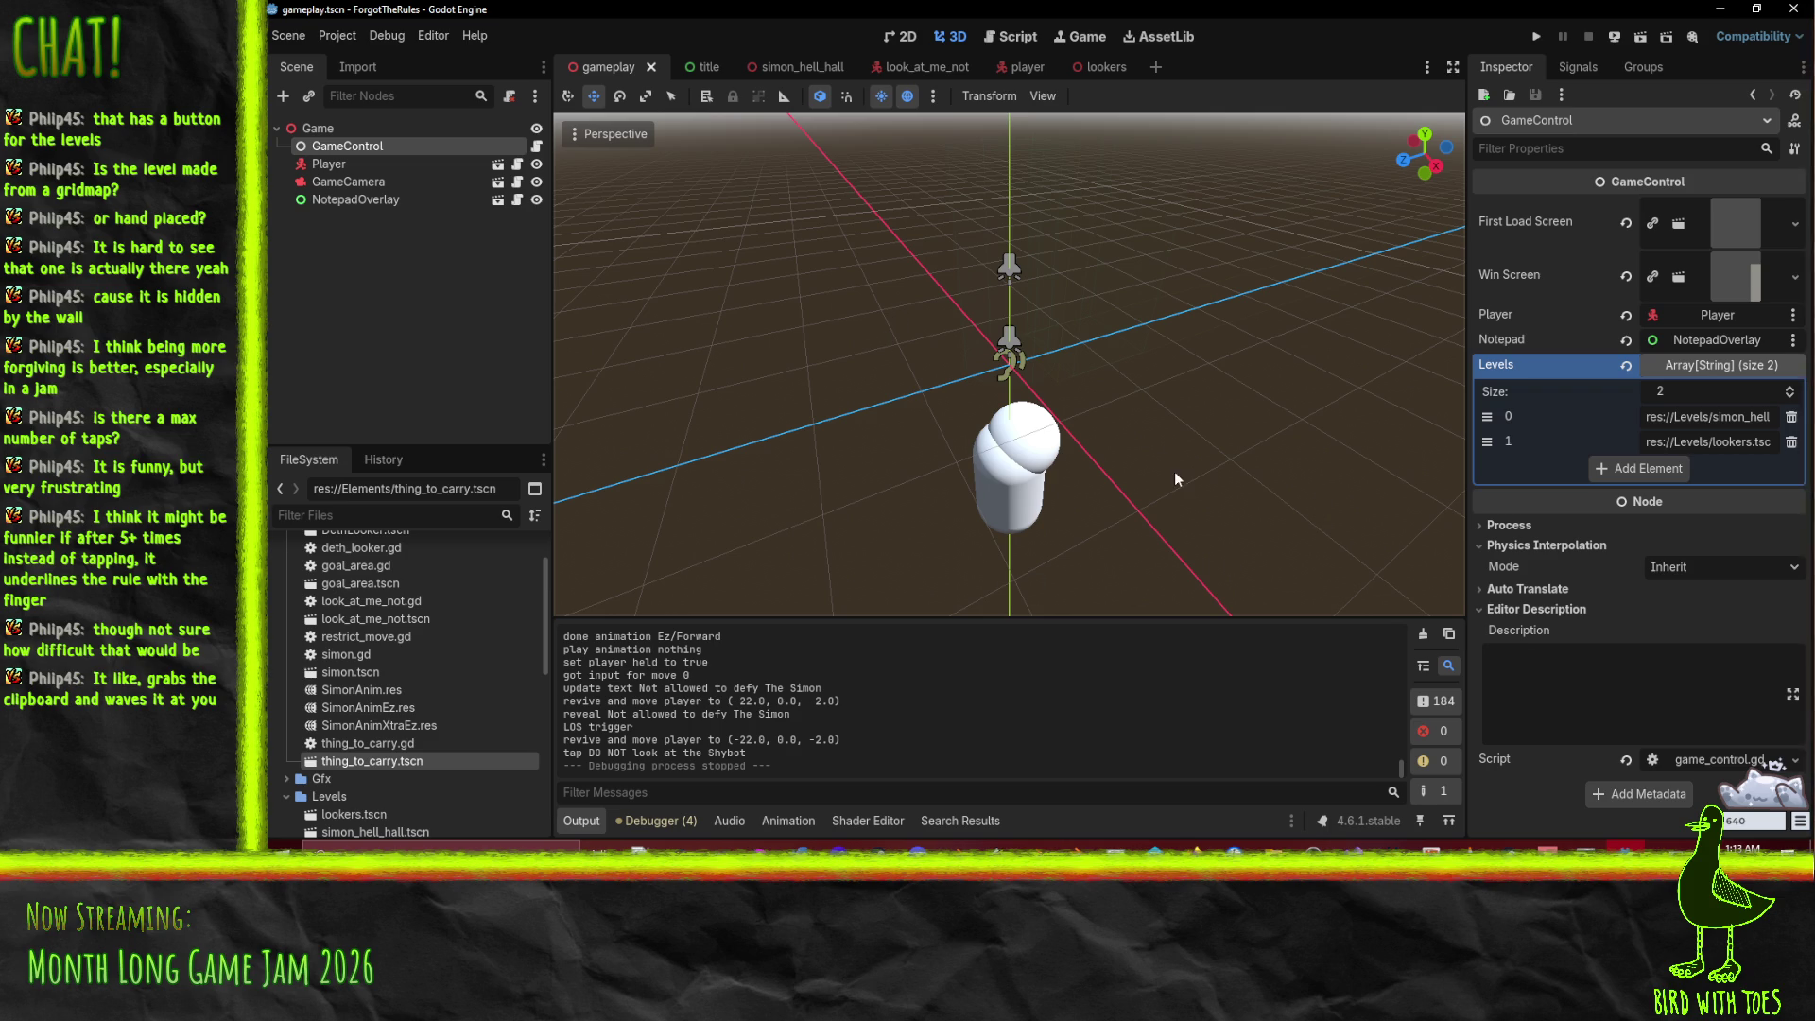
{"action": "mouse_move", "coordinate": [1134, 407]}
{"action": "left_mouse_down"}
{"action": "mouse_move", "coordinate": [1210, 433]}
{"action": "mouse_move", "coordinate": [1065, 353]}
{"action": "mouse_move", "coordinate": [1189, 450]}
{"action": "mouse_move", "coordinate": [1096, 371]}
{"action": "left_mouse_up"}
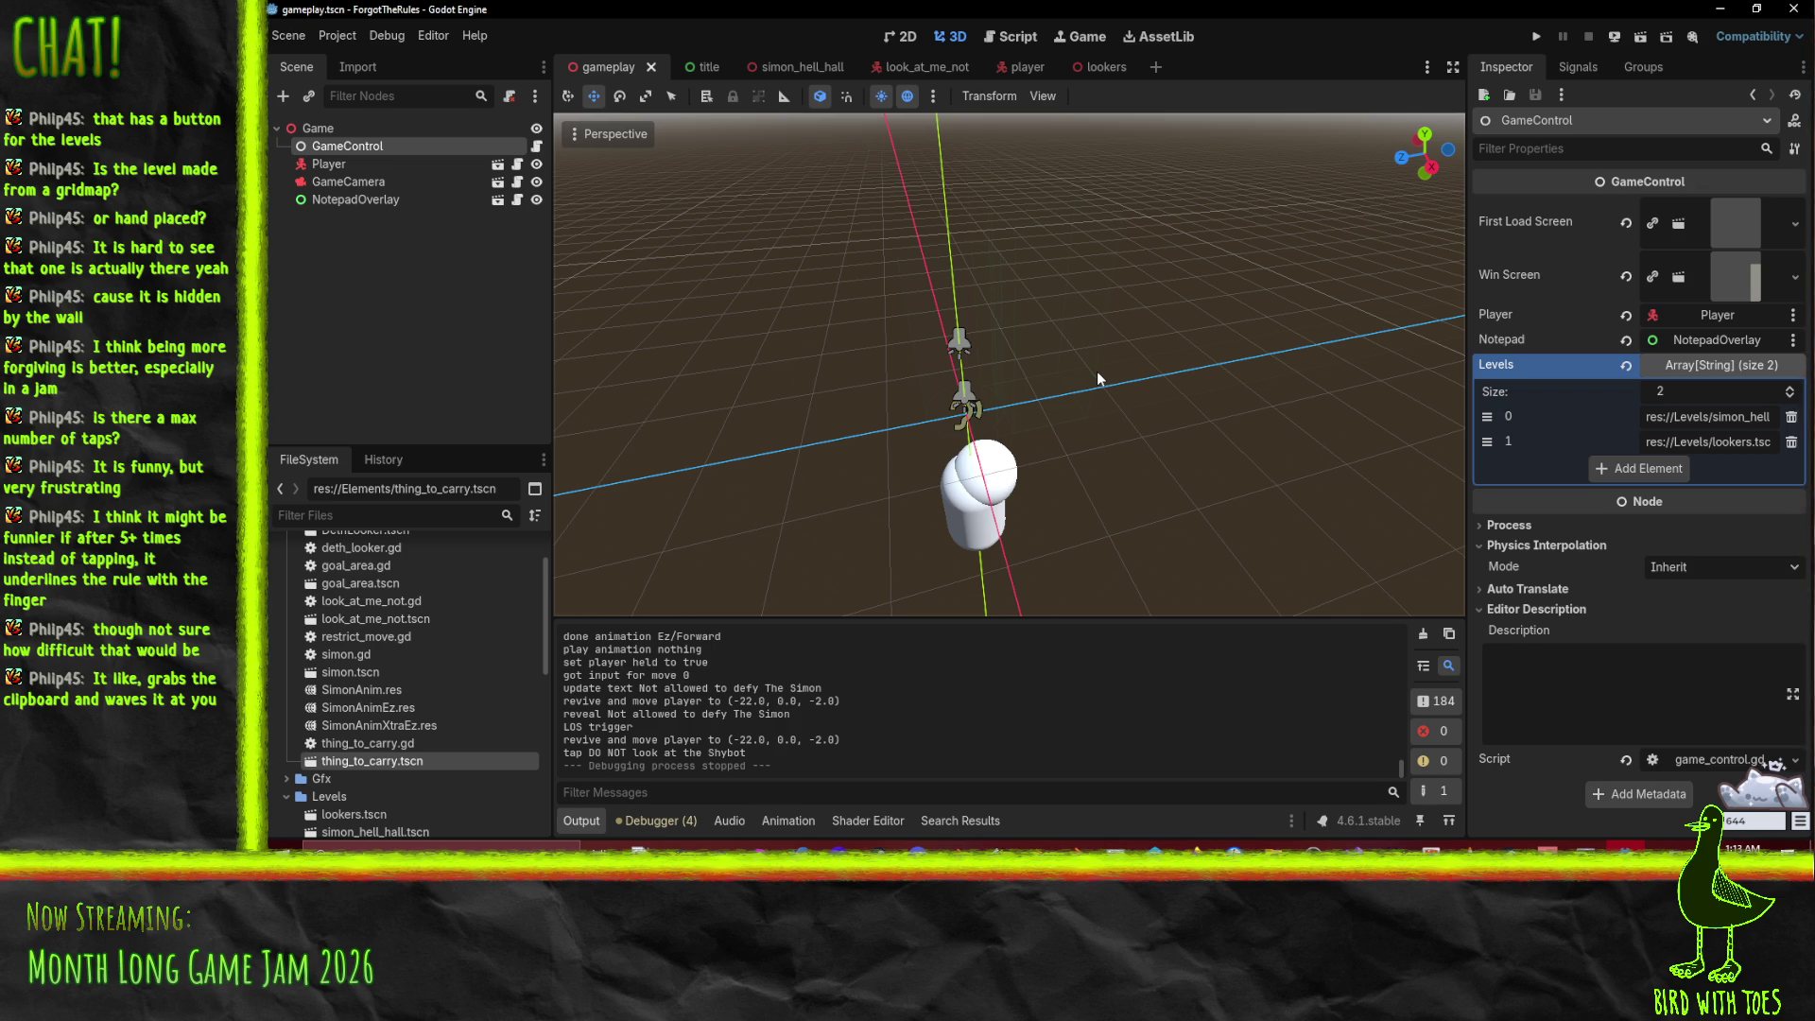
{"action": "mouse_move", "coordinate": [1127, 386]}
{"action": "left_mouse_down"}
{"action": "mouse_move", "coordinate": [1040, 349]}
{"action": "mouse_move", "coordinate": [1088, 371]}
{"action": "mouse_move", "coordinate": [1059, 369]}
{"action": "mouse_move", "coordinate": [1138, 355]}
{"action": "mouse_move", "coordinate": [1087, 384]}
{"action": "mouse_move", "coordinate": [1155, 354]}
{"action": "mouse_move", "coordinate": [1121, 361]}
{"action": "mouse_move", "coordinate": [1137, 354]}
{"action": "left_mouse_up"}
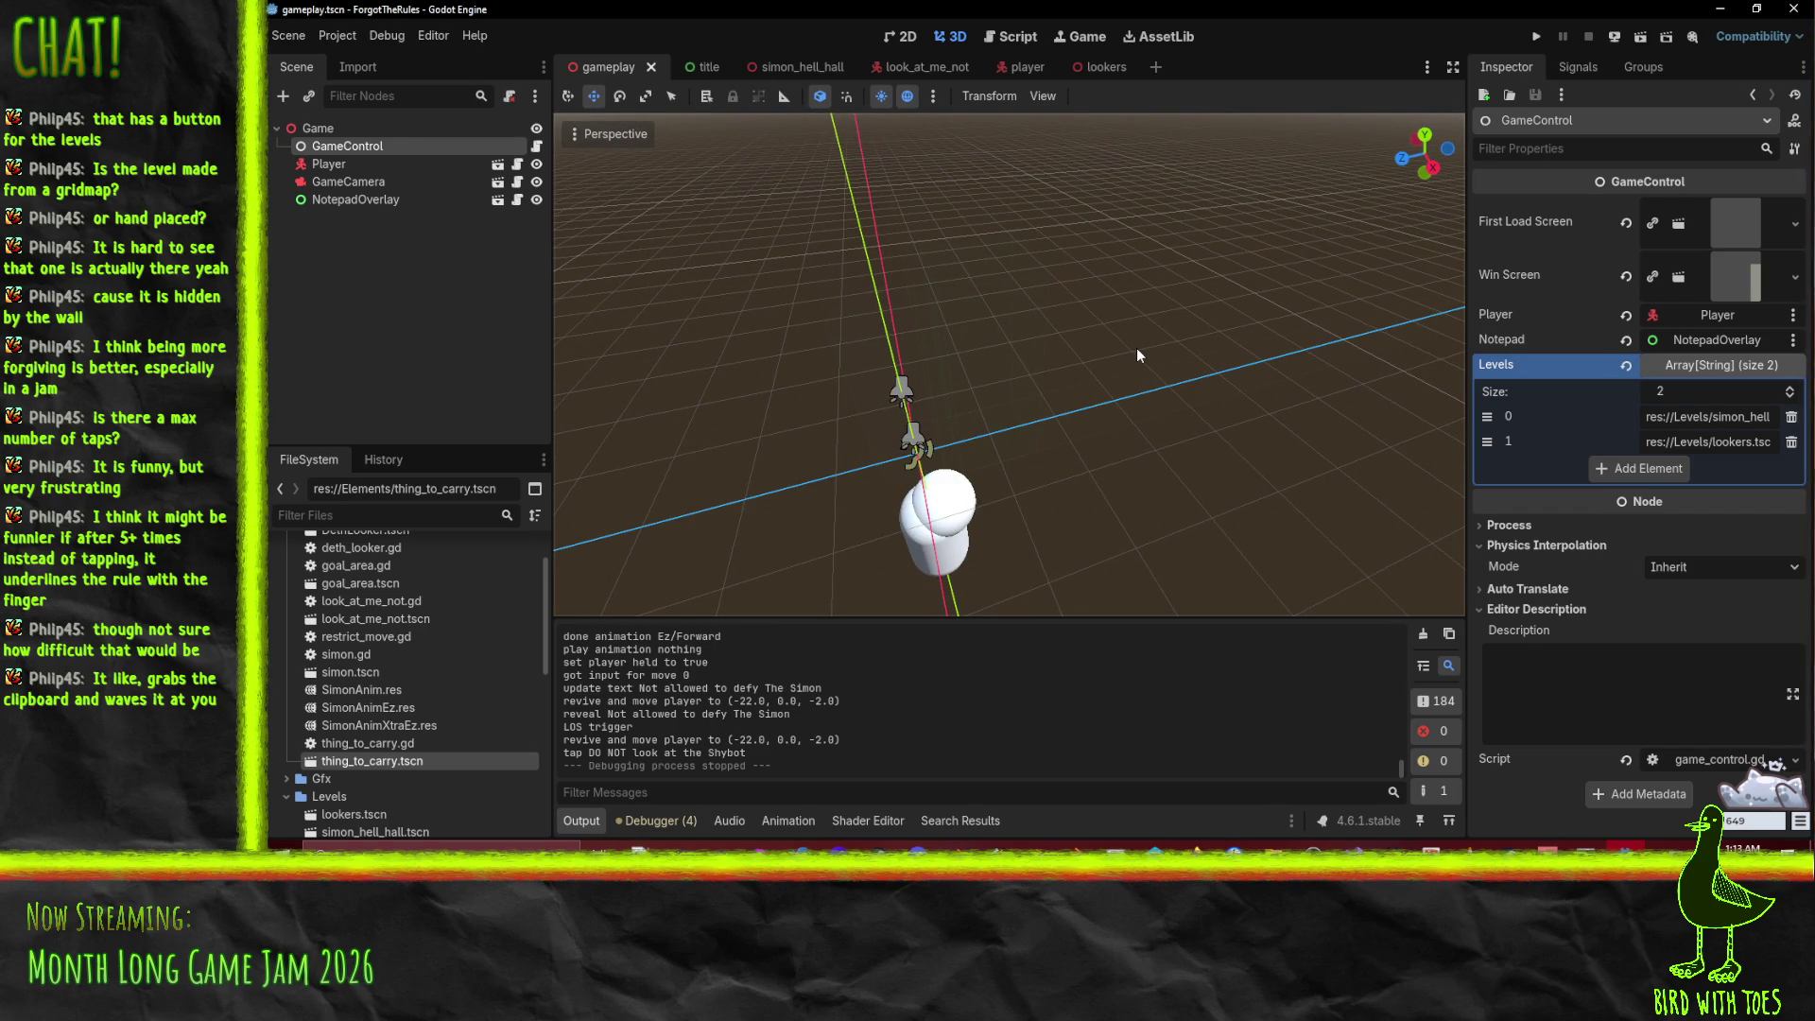
Step: Open notepad_overlay.gd in the Script workspace and scroll to its top
{"action": "left_click", "coordinate": [1006, 38]}
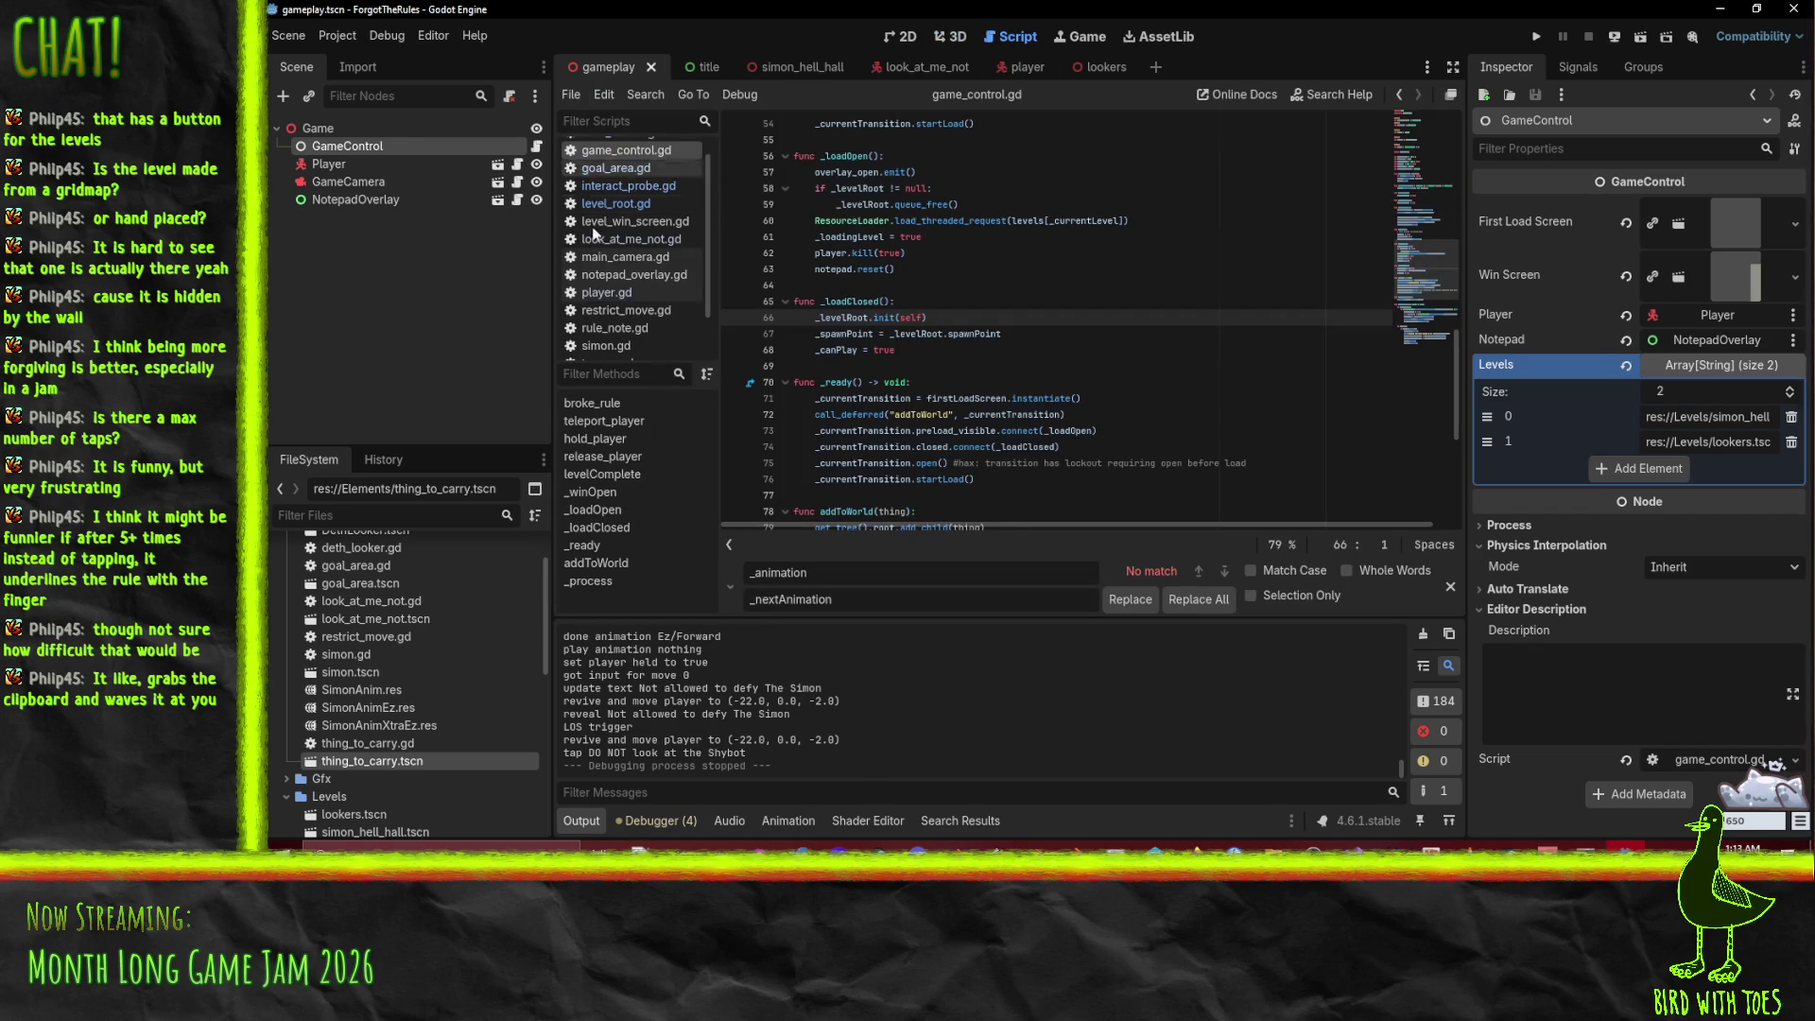
{"action": "left_click", "coordinate": [628, 275]}
{"action": "scroll", "coordinate": [1085, 383], "scroll_direction": "up", "scroll_amount": 1}
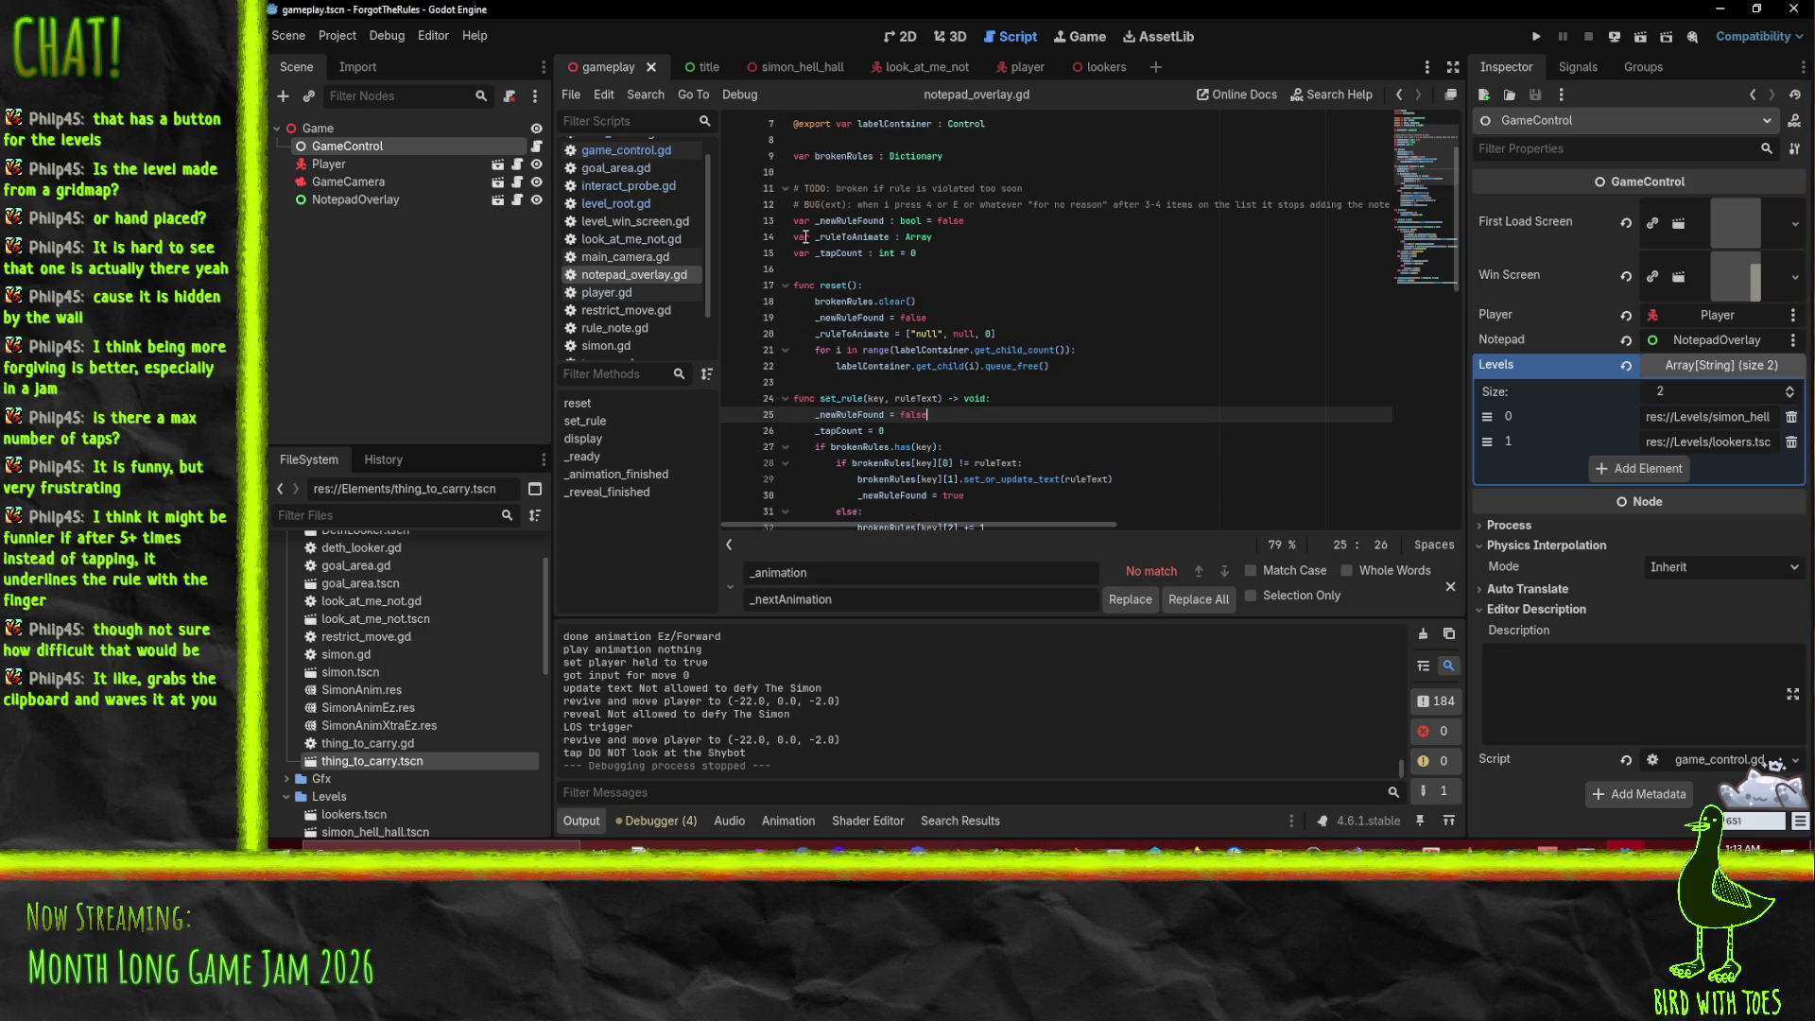
{"action": "scroll", "coordinate": [782, 317], "scroll_direction": "up", "scroll_amount": 2}
Step: Review the line 12 bug comment and the set_rule, display and _ready code
{"action": "mouse_move", "coordinate": [872, 301]}
{"action": "left_mouse_down"}
{"action": "mouse_move", "coordinate": [1217, 301]}
{"action": "mouse_move", "coordinate": [1155, 301]}
{"action": "left_mouse_up"}
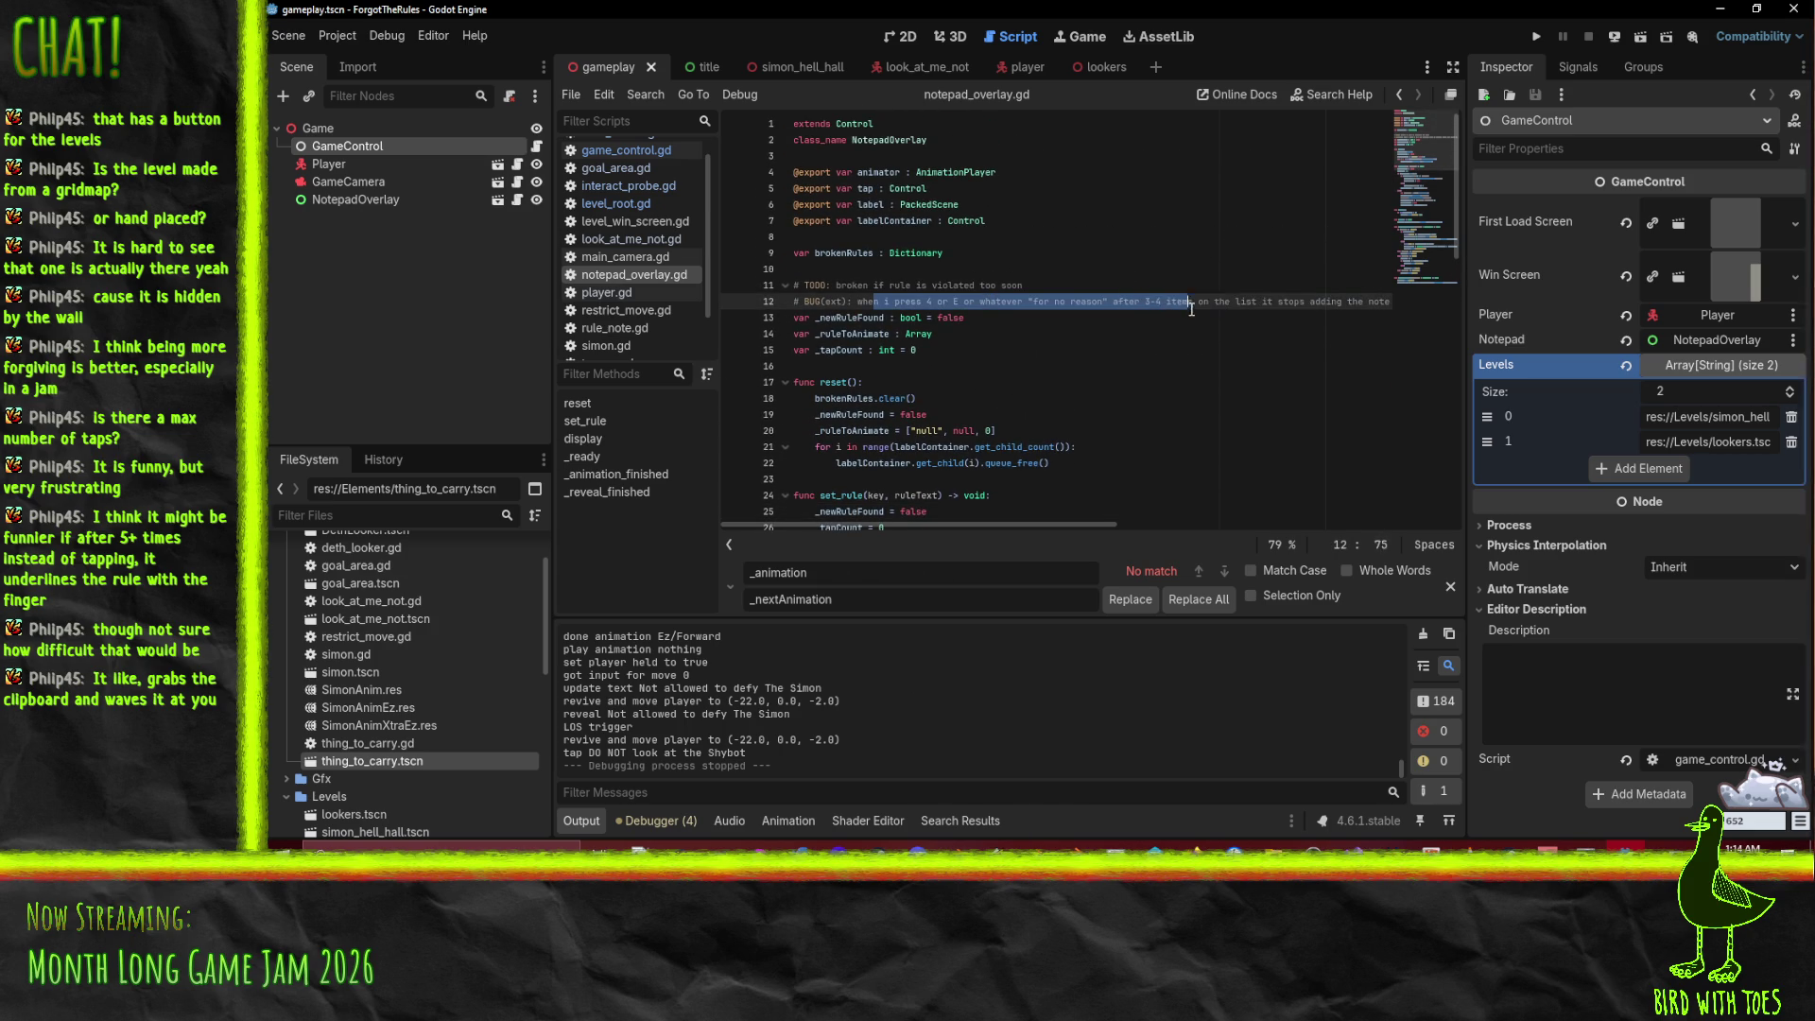
{"action": "left_click", "coordinate": [1209, 302]}
{"action": "key", "text": "Down"}
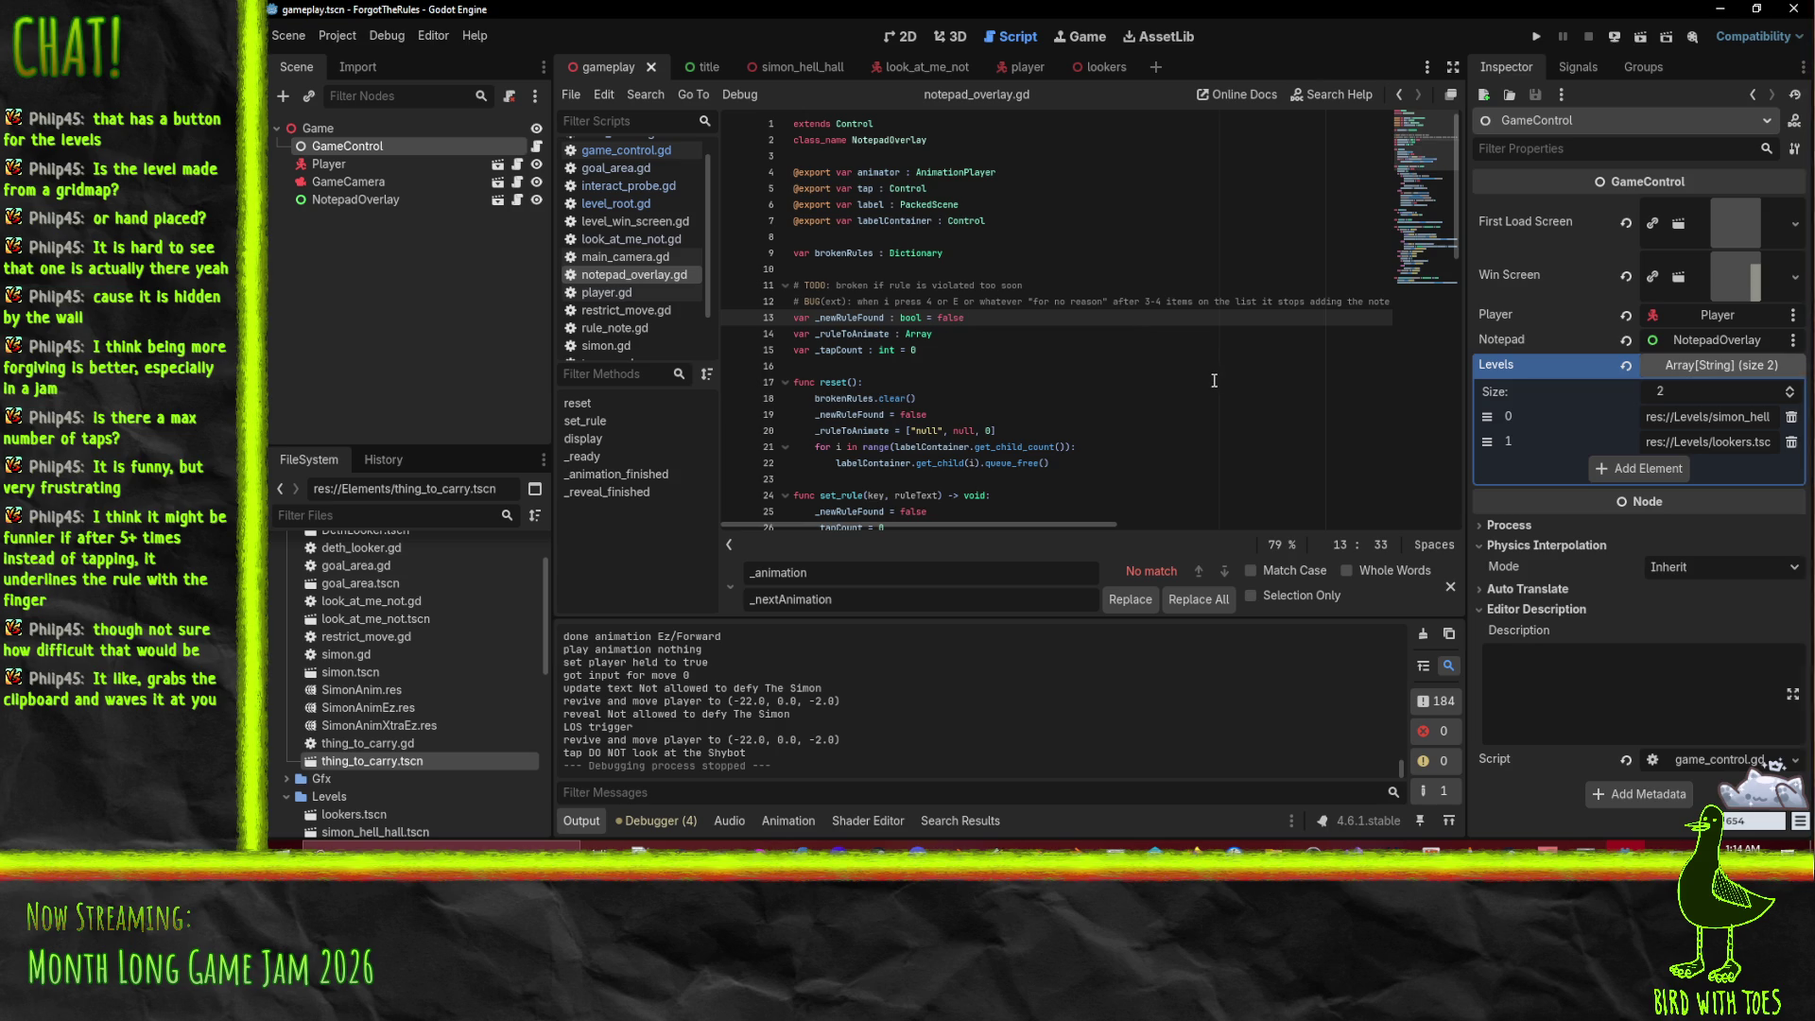
{"action": "scroll", "coordinate": [1280, 374], "scroll_direction": "down", "scroll_amount": 2}
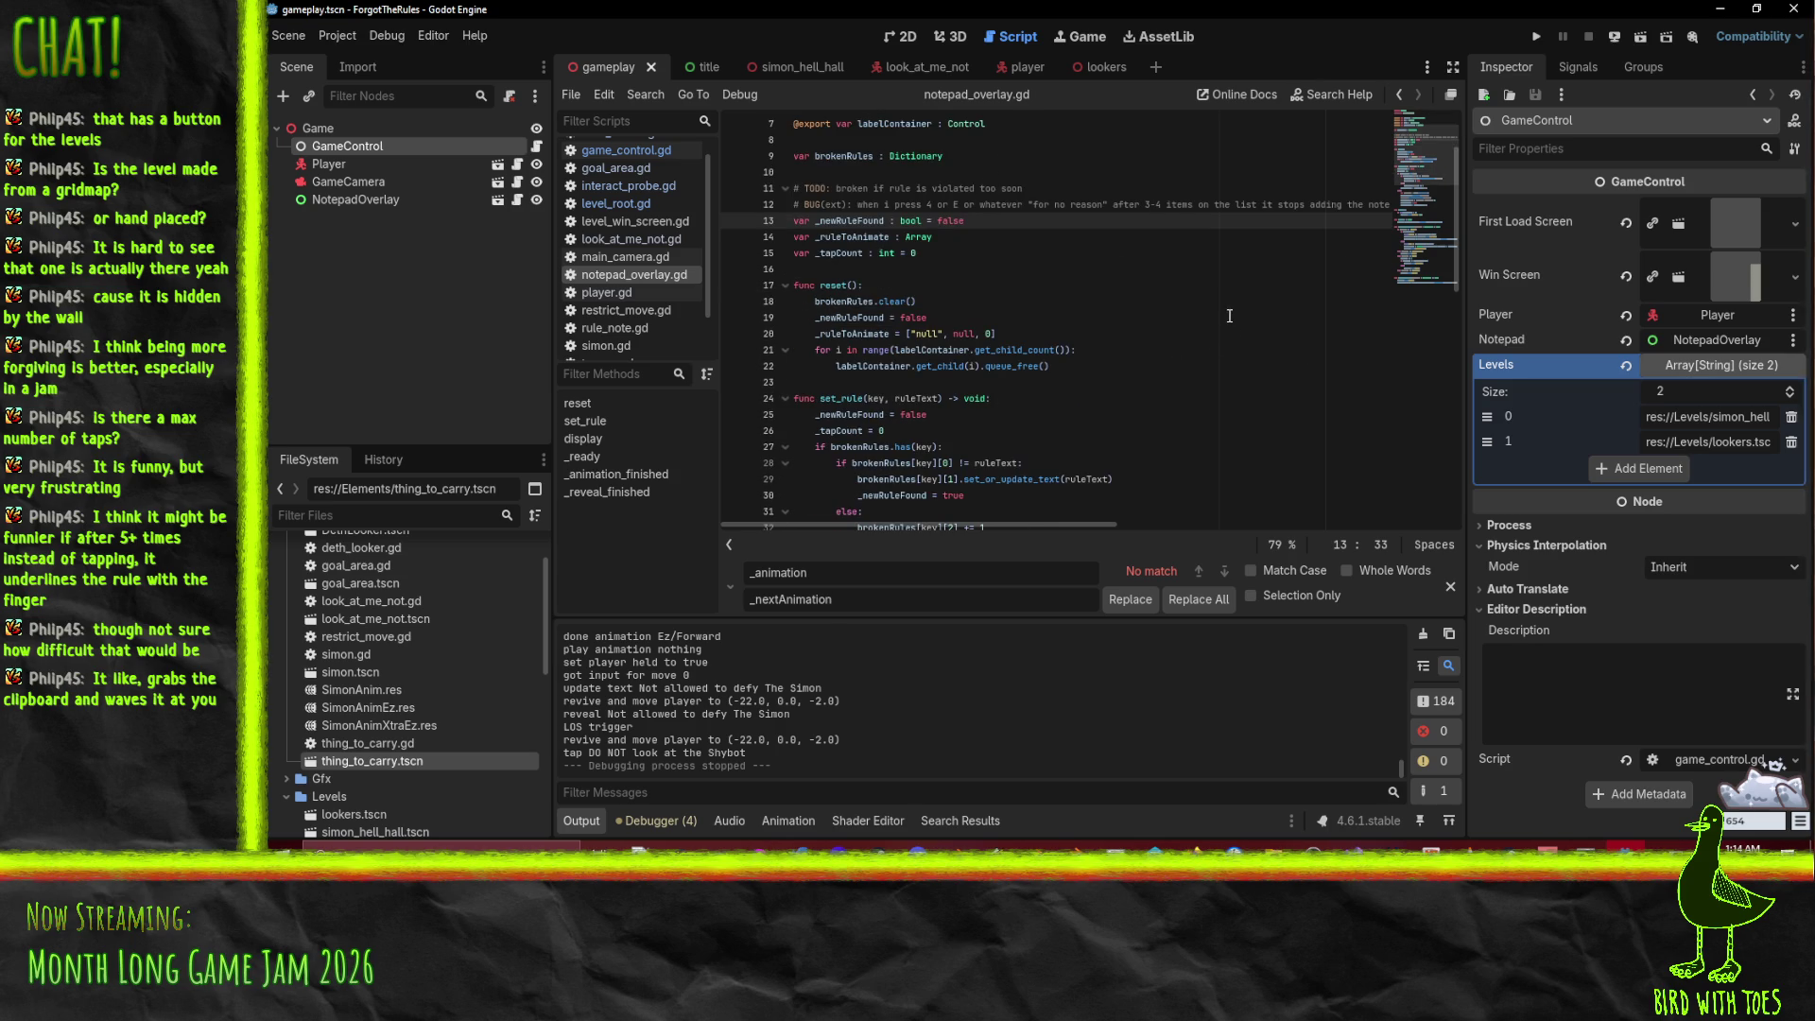
{"action": "scroll", "coordinate": [1225, 322], "scroll_direction": "down", "scroll_amount": 4}
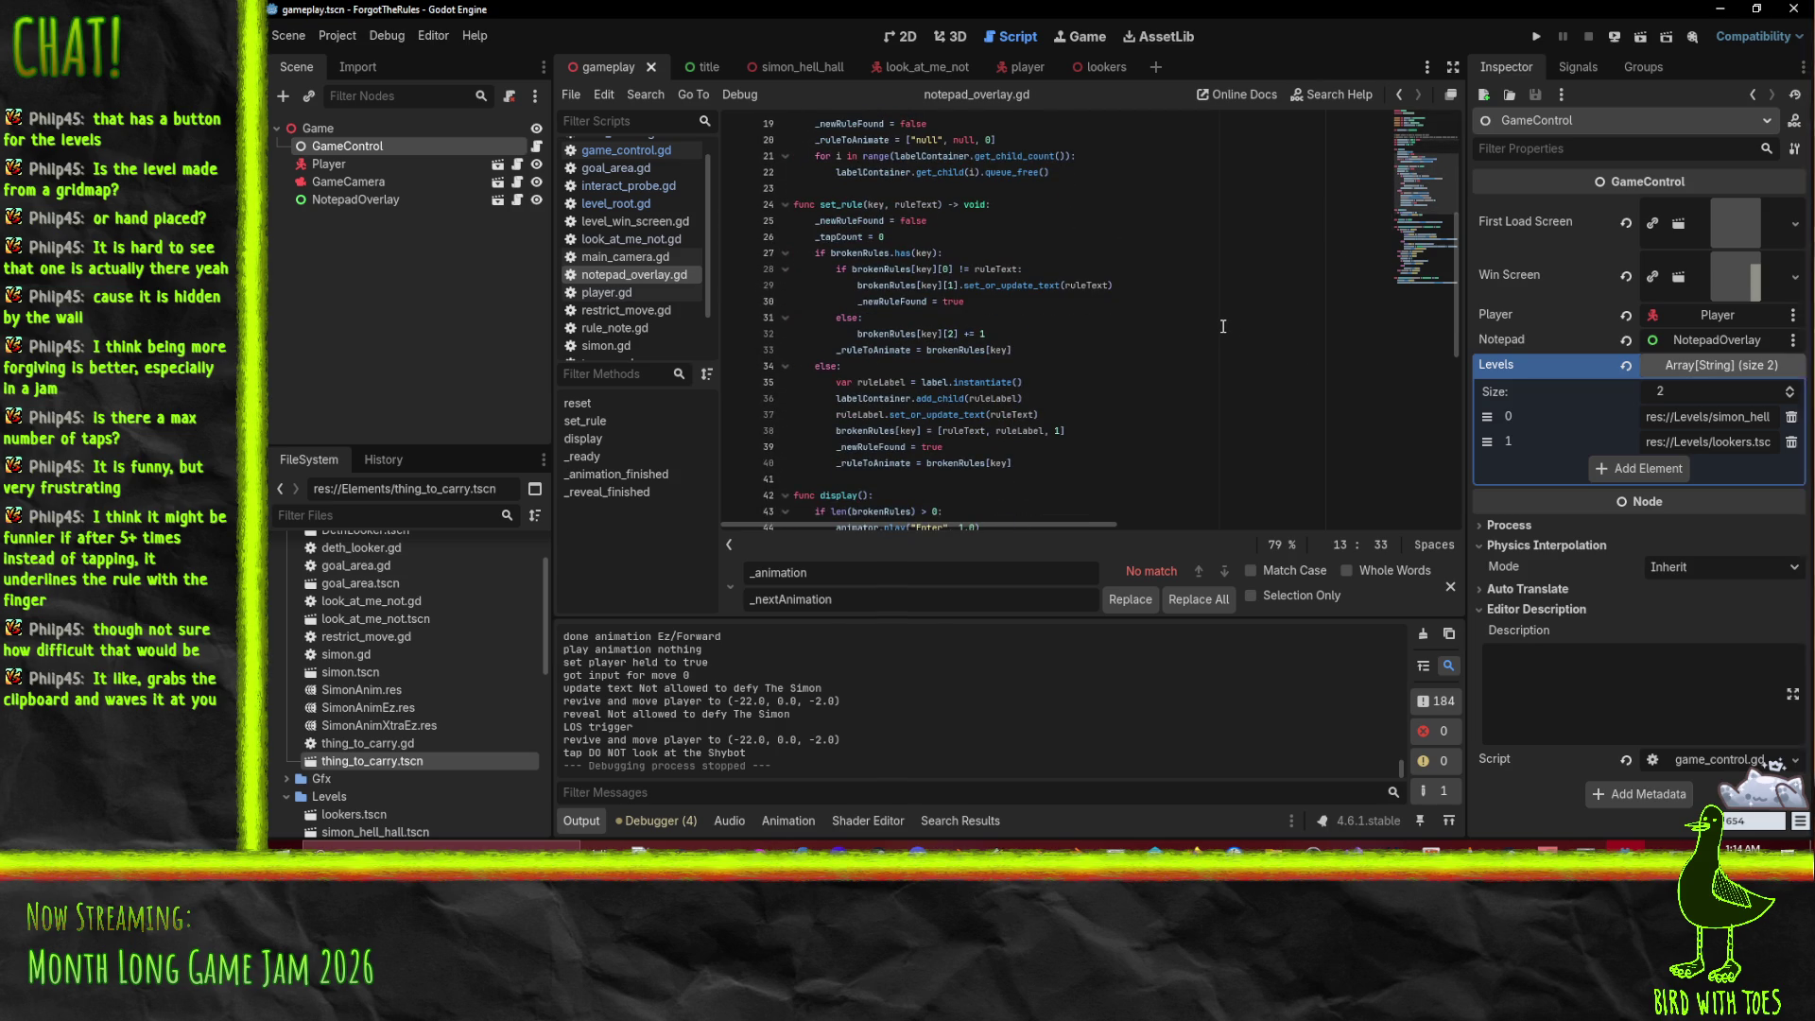
{"action": "scroll", "coordinate": [1223, 327], "scroll_direction": "up", "scroll_amount": 2}
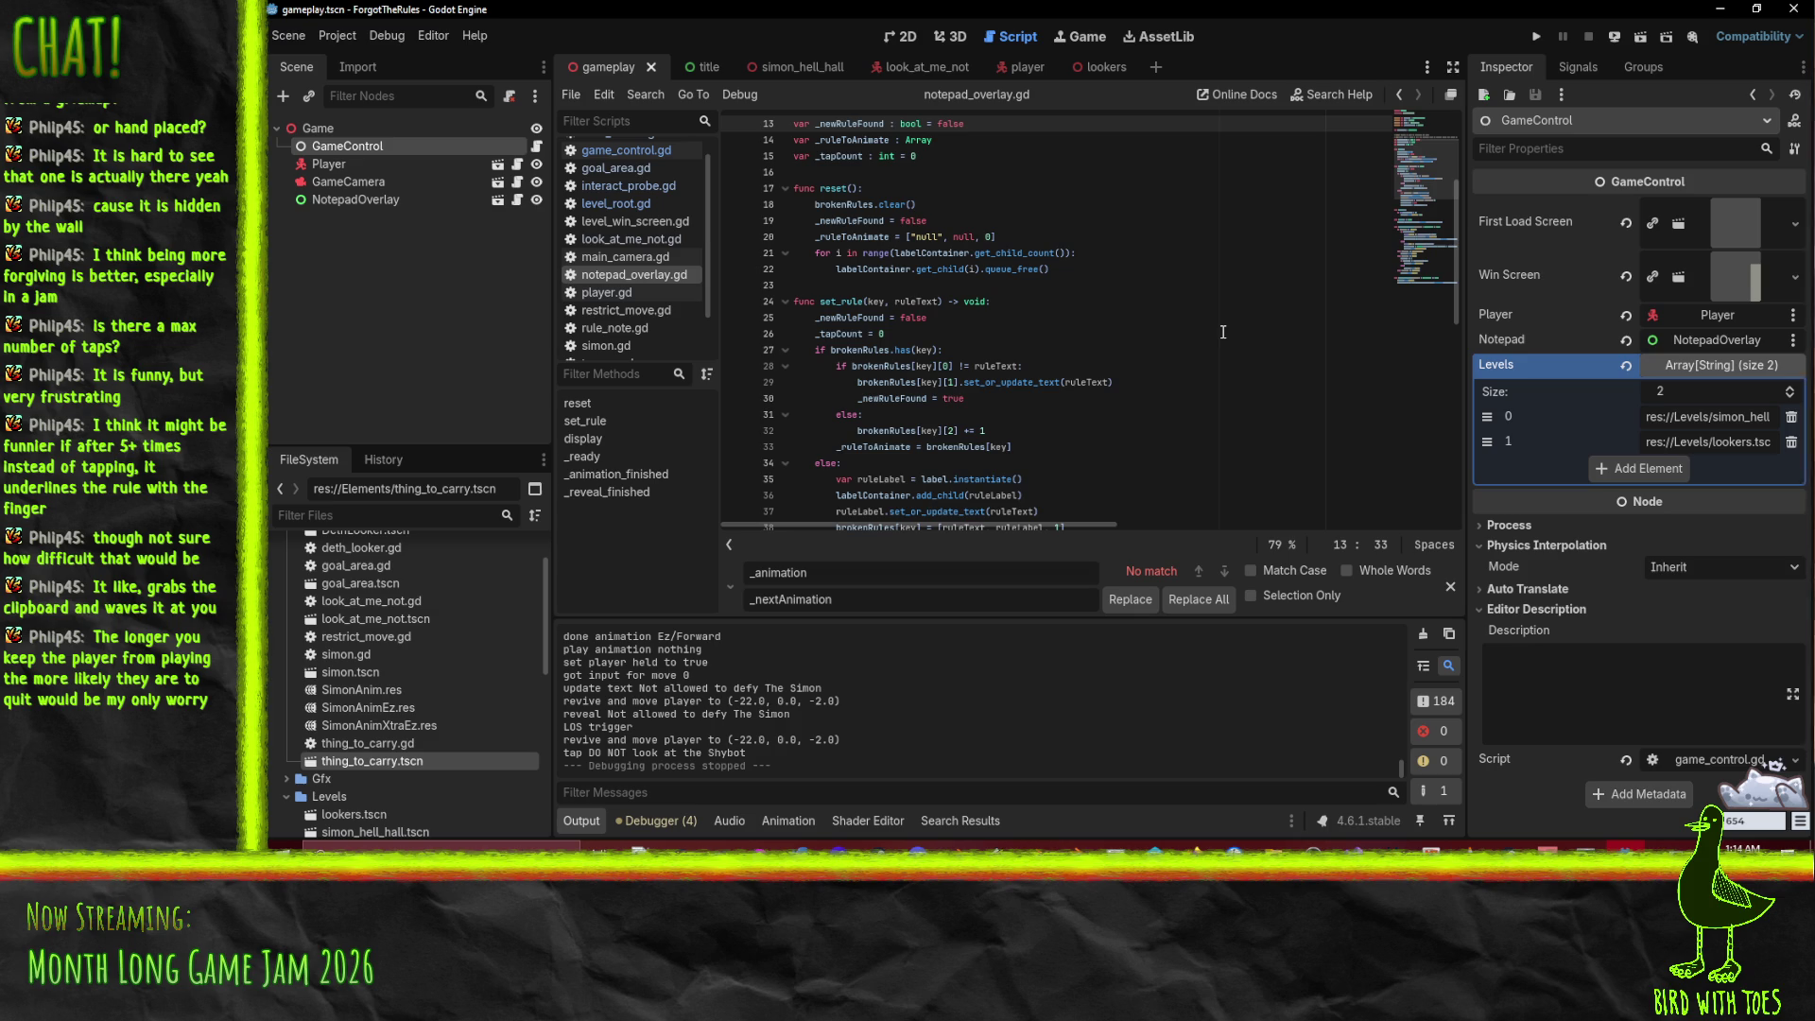
{"action": "scroll", "coordinate": [1134, 346], "scroll_direction": "down", "scroll_amount": 5}
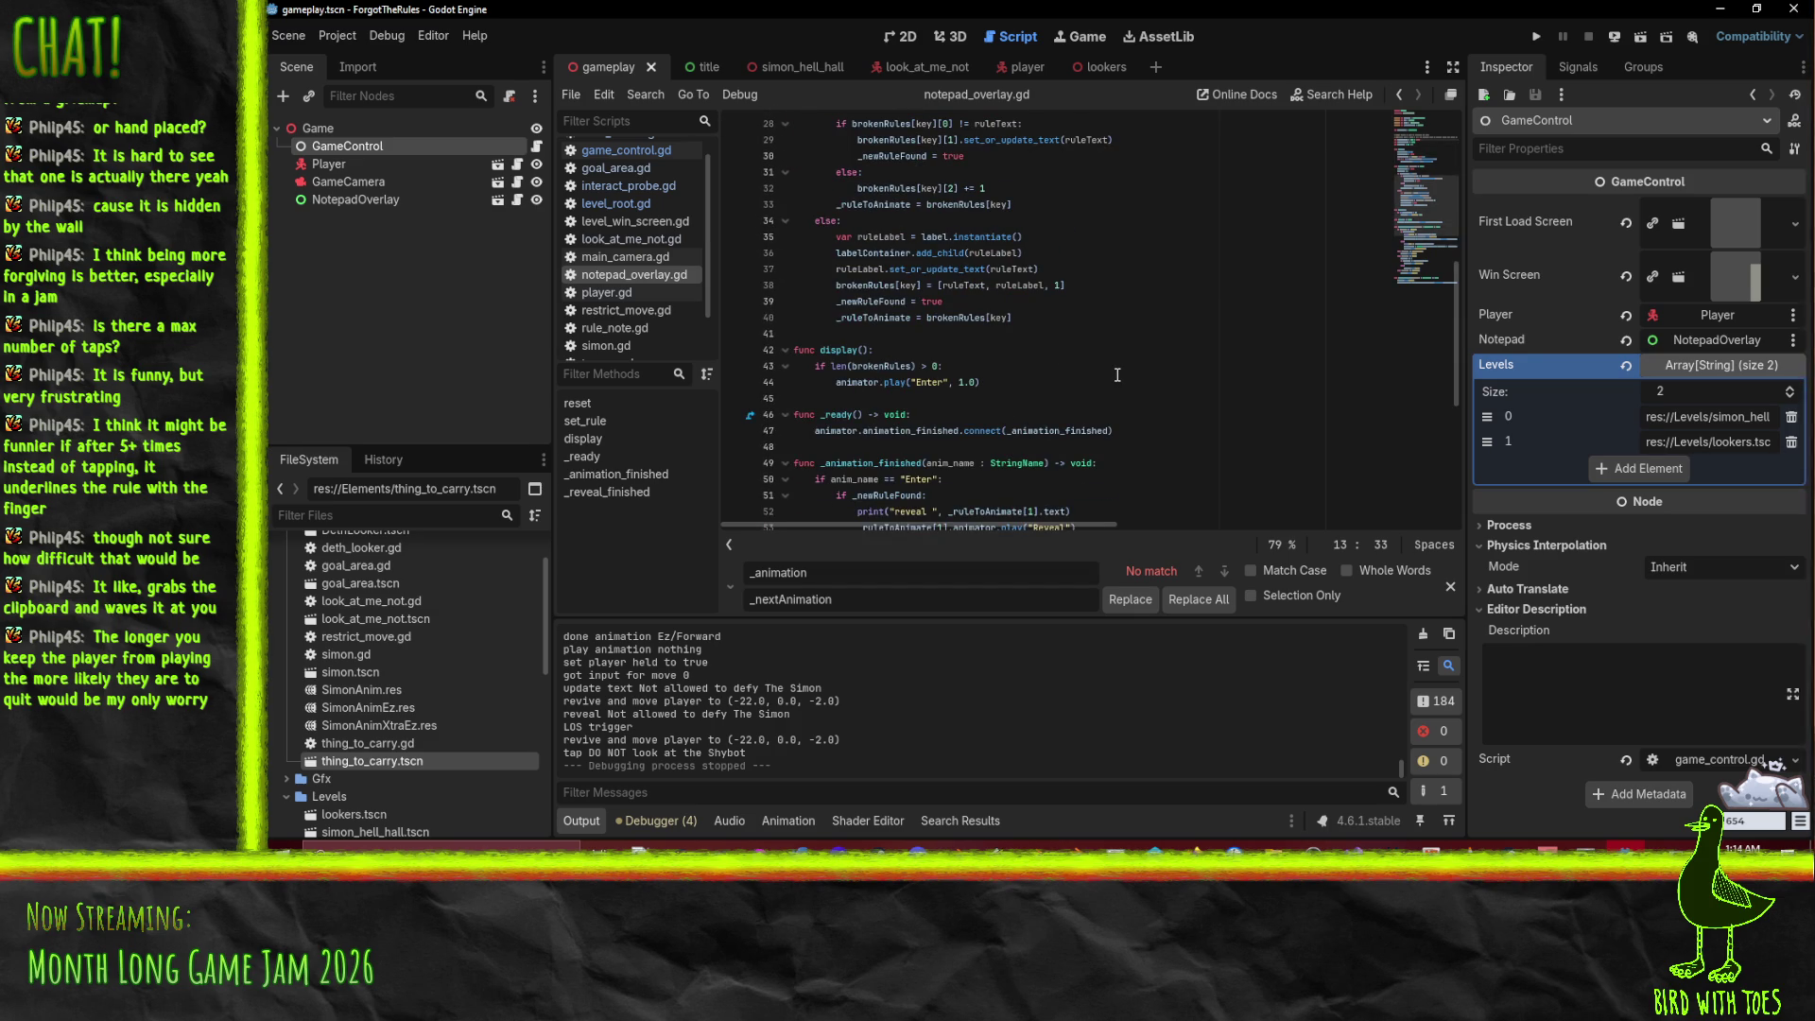
{"action": "scroll", "coordinate": [955, 384], "scroll_direction": "up", "scroll_amount": 1}
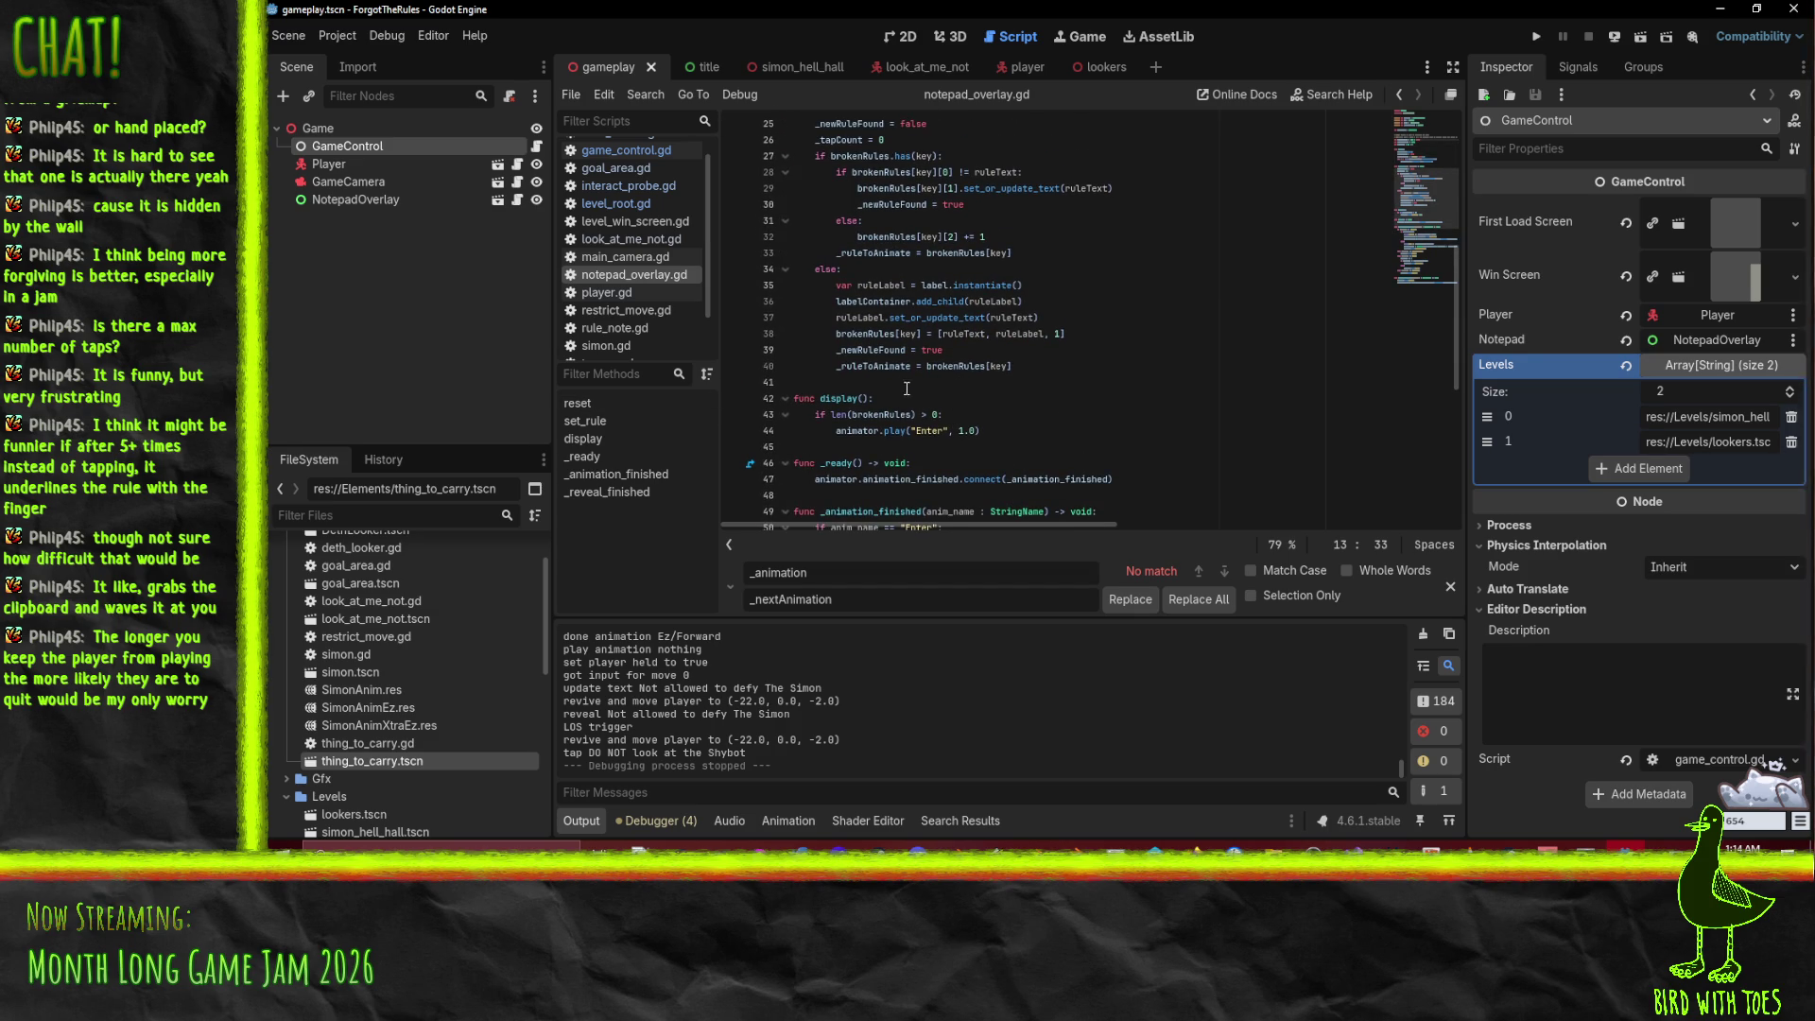
{"action": "left_click", "coordinate": [964, 414]}
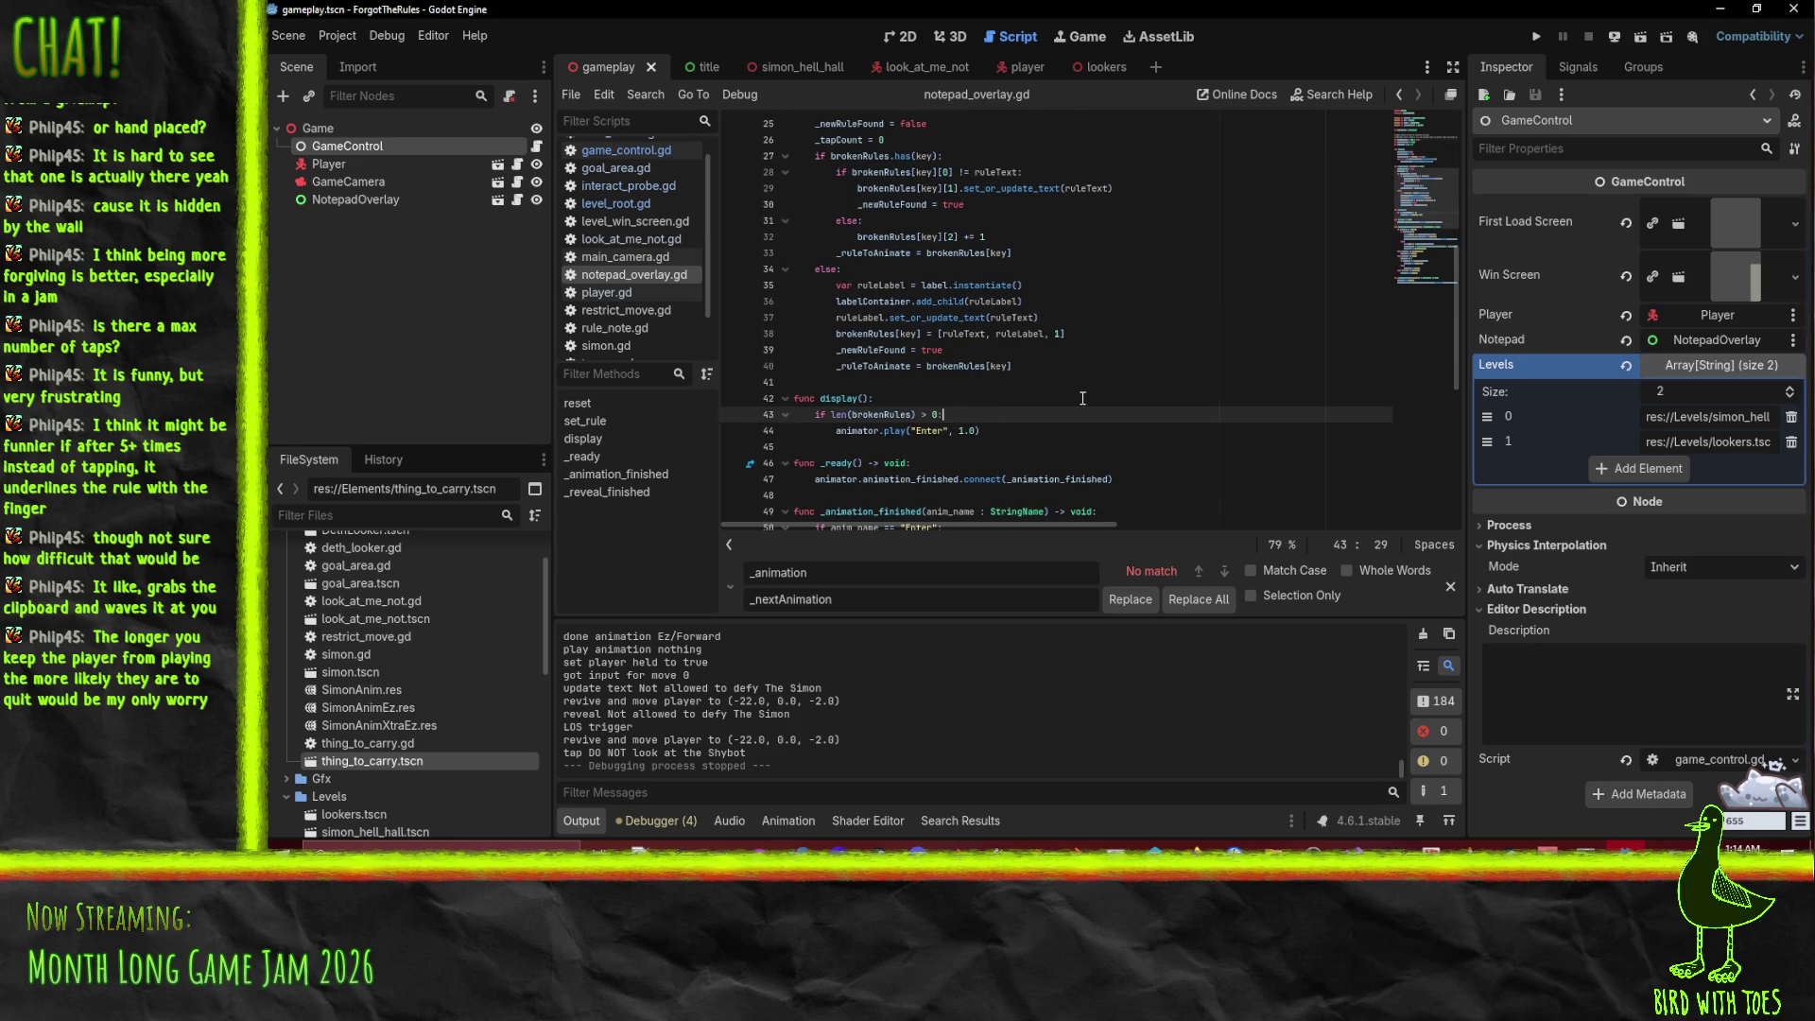
{"action": "scroll", "coordinate": [1207, 379], "scroll_direction": "down", "scroll_amount": 1}
{"action": "key", "text": "Return"}
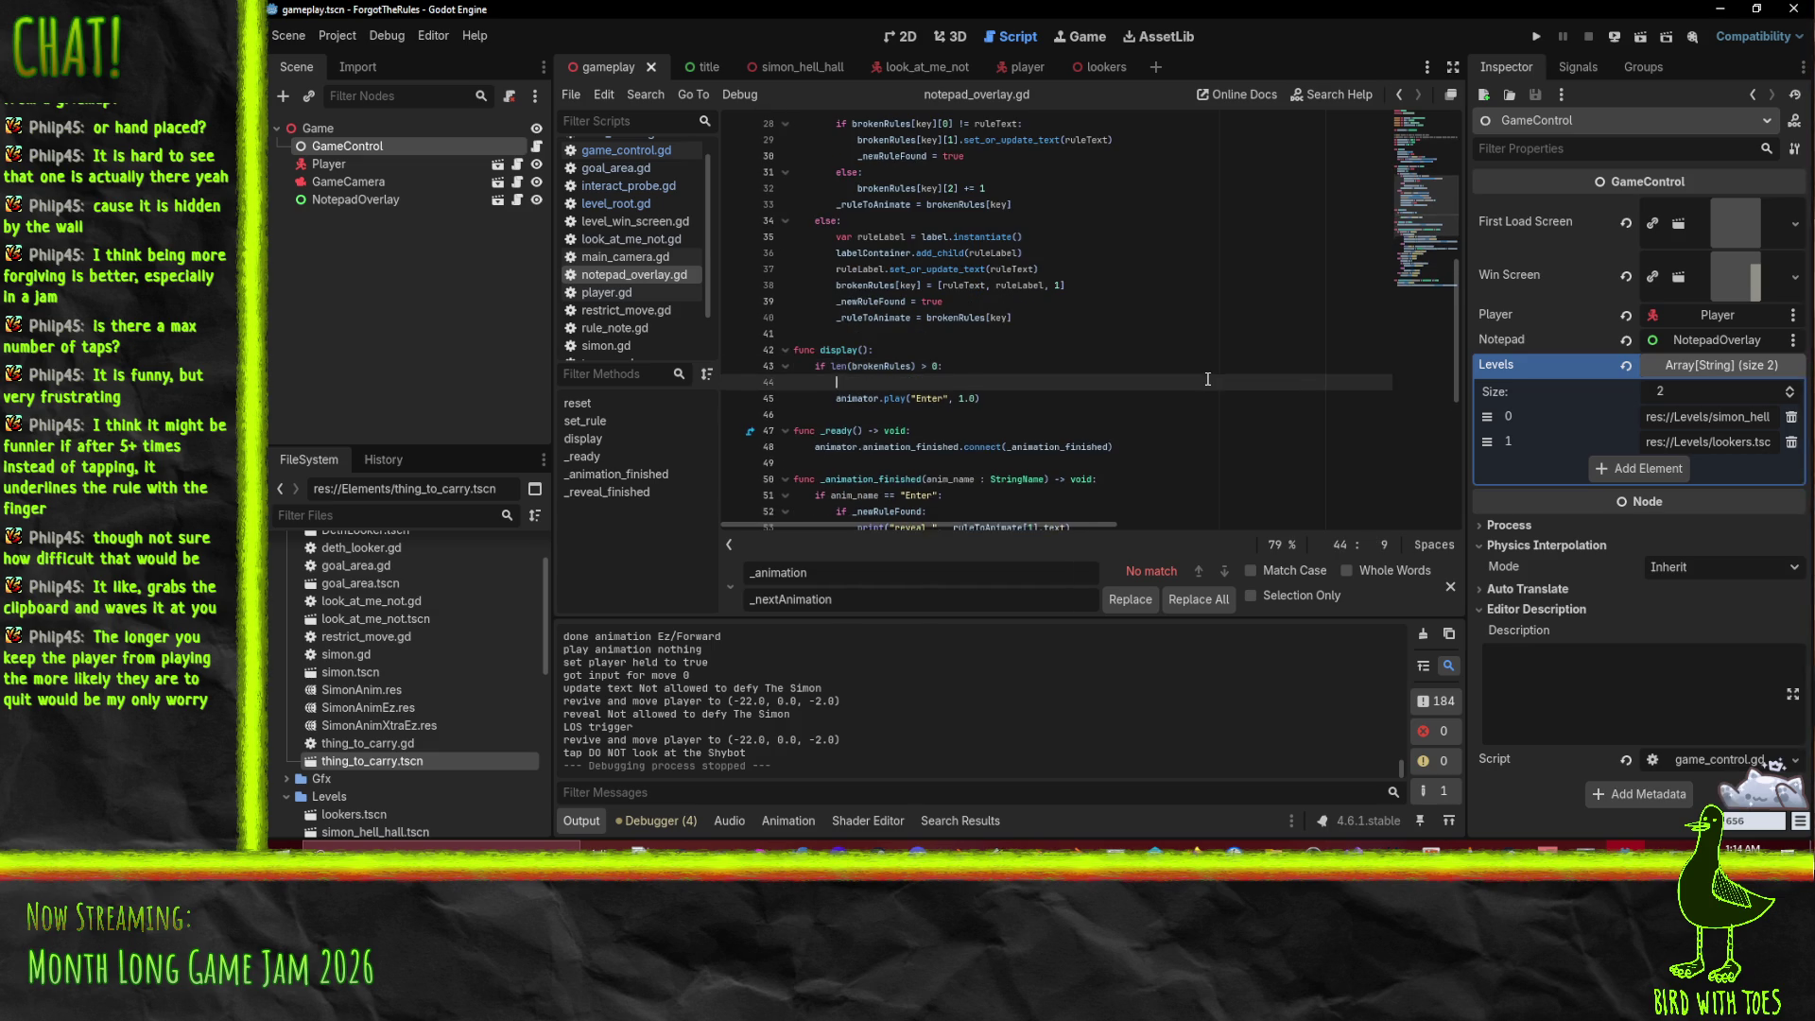
{"action": "type", "text": "controller."}
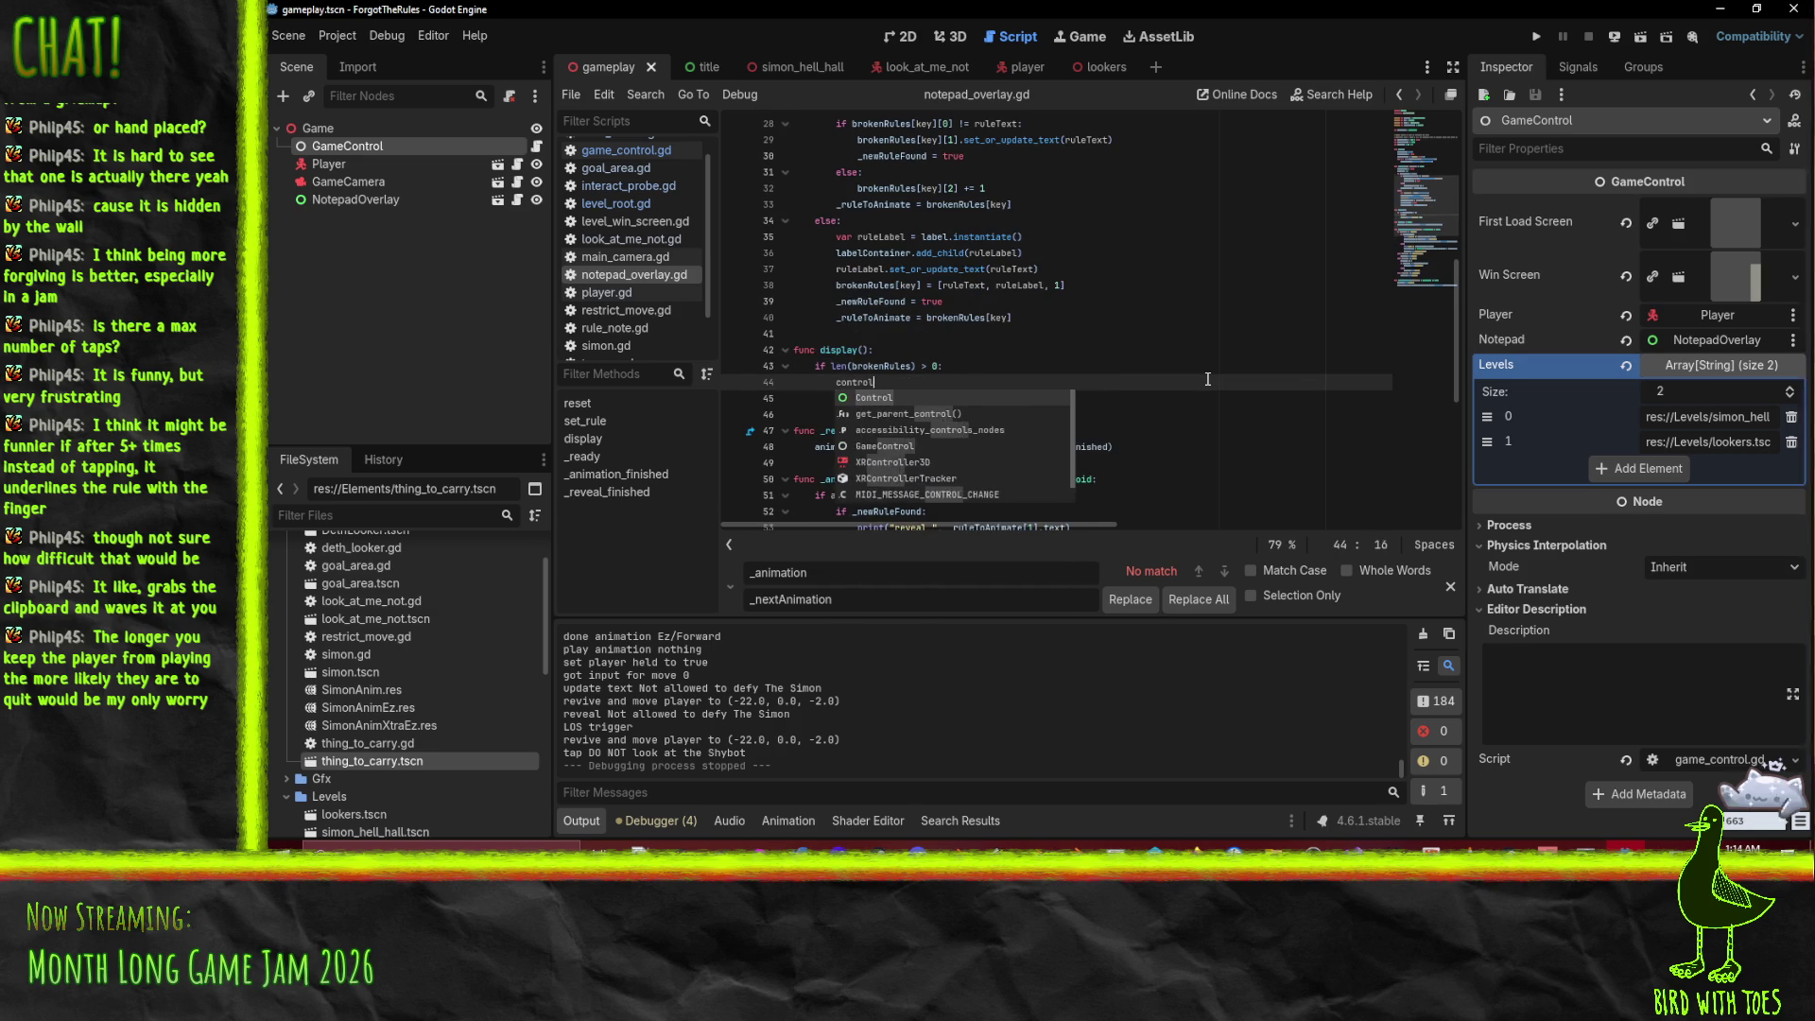
{"action": "key", "text": "Escape"}
{"action": "scroll", "coordinate": [1207, 379], "scroll_direction": "up", "scroll_amount": 9}
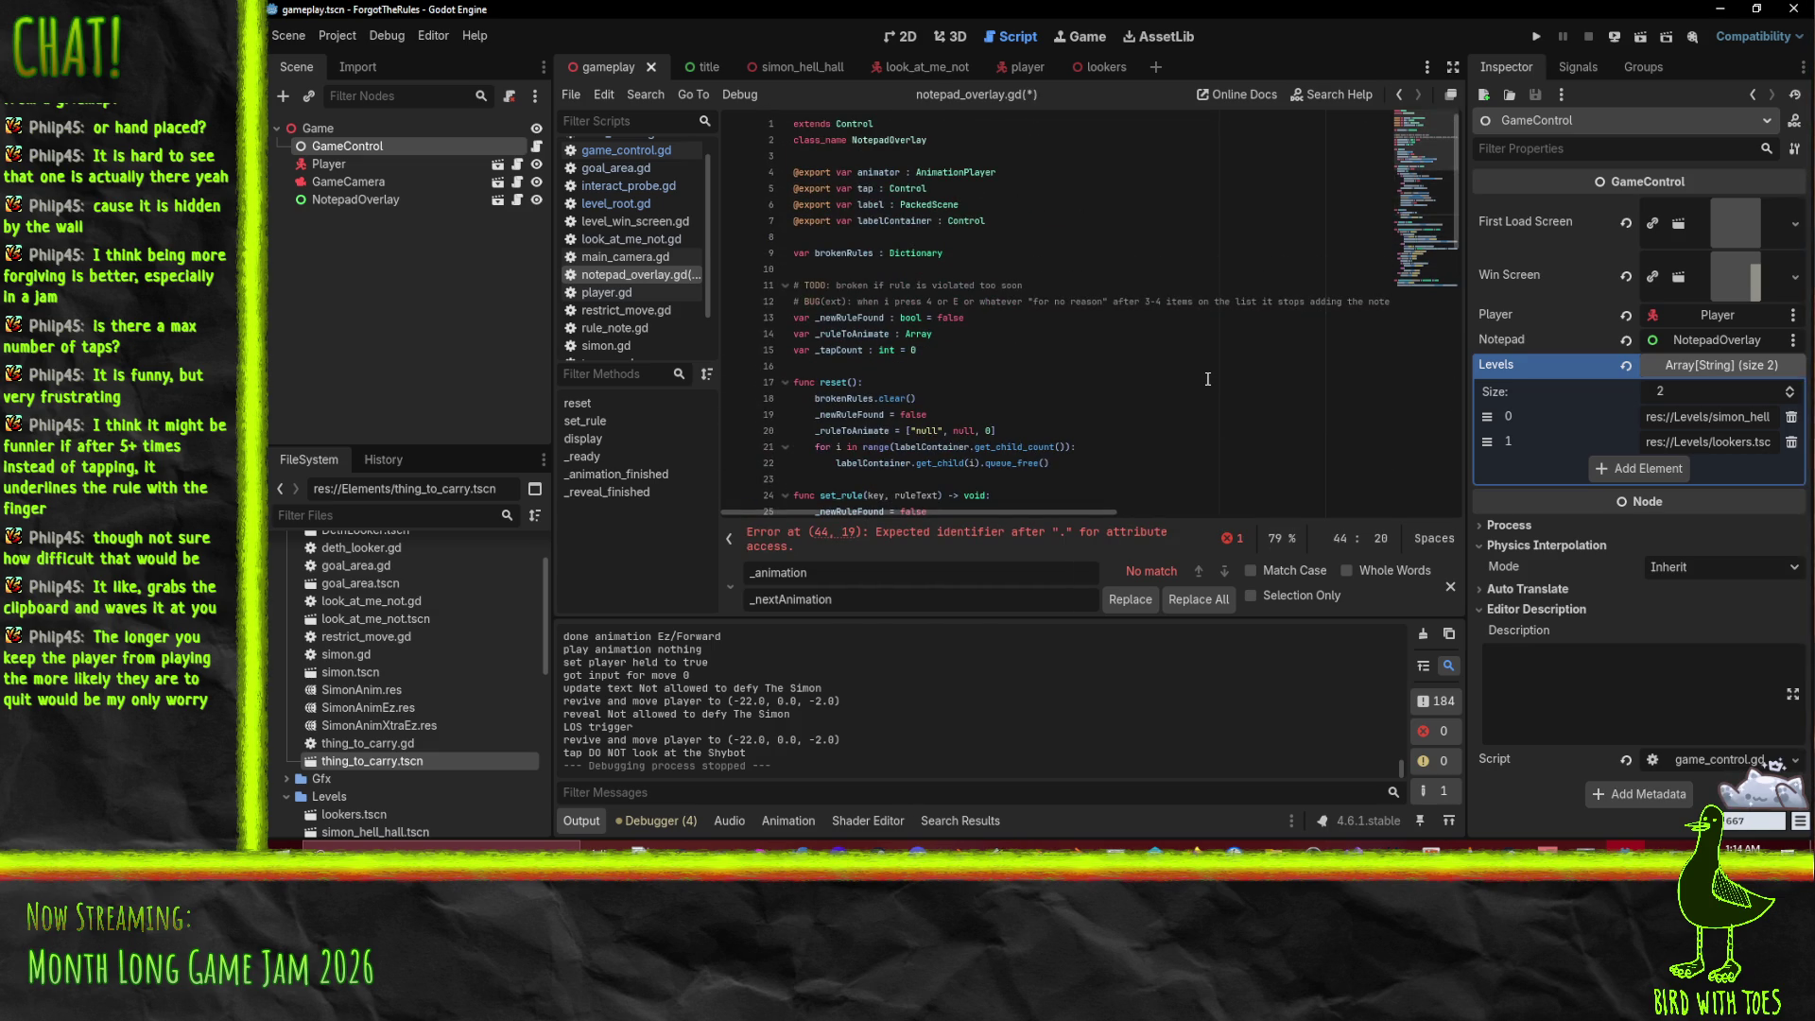
{"action": "key", "text": "BackSpace"}
{"action": "key", "text": "BackSpace"}
{"action": "key", "text": "BackSpace"}
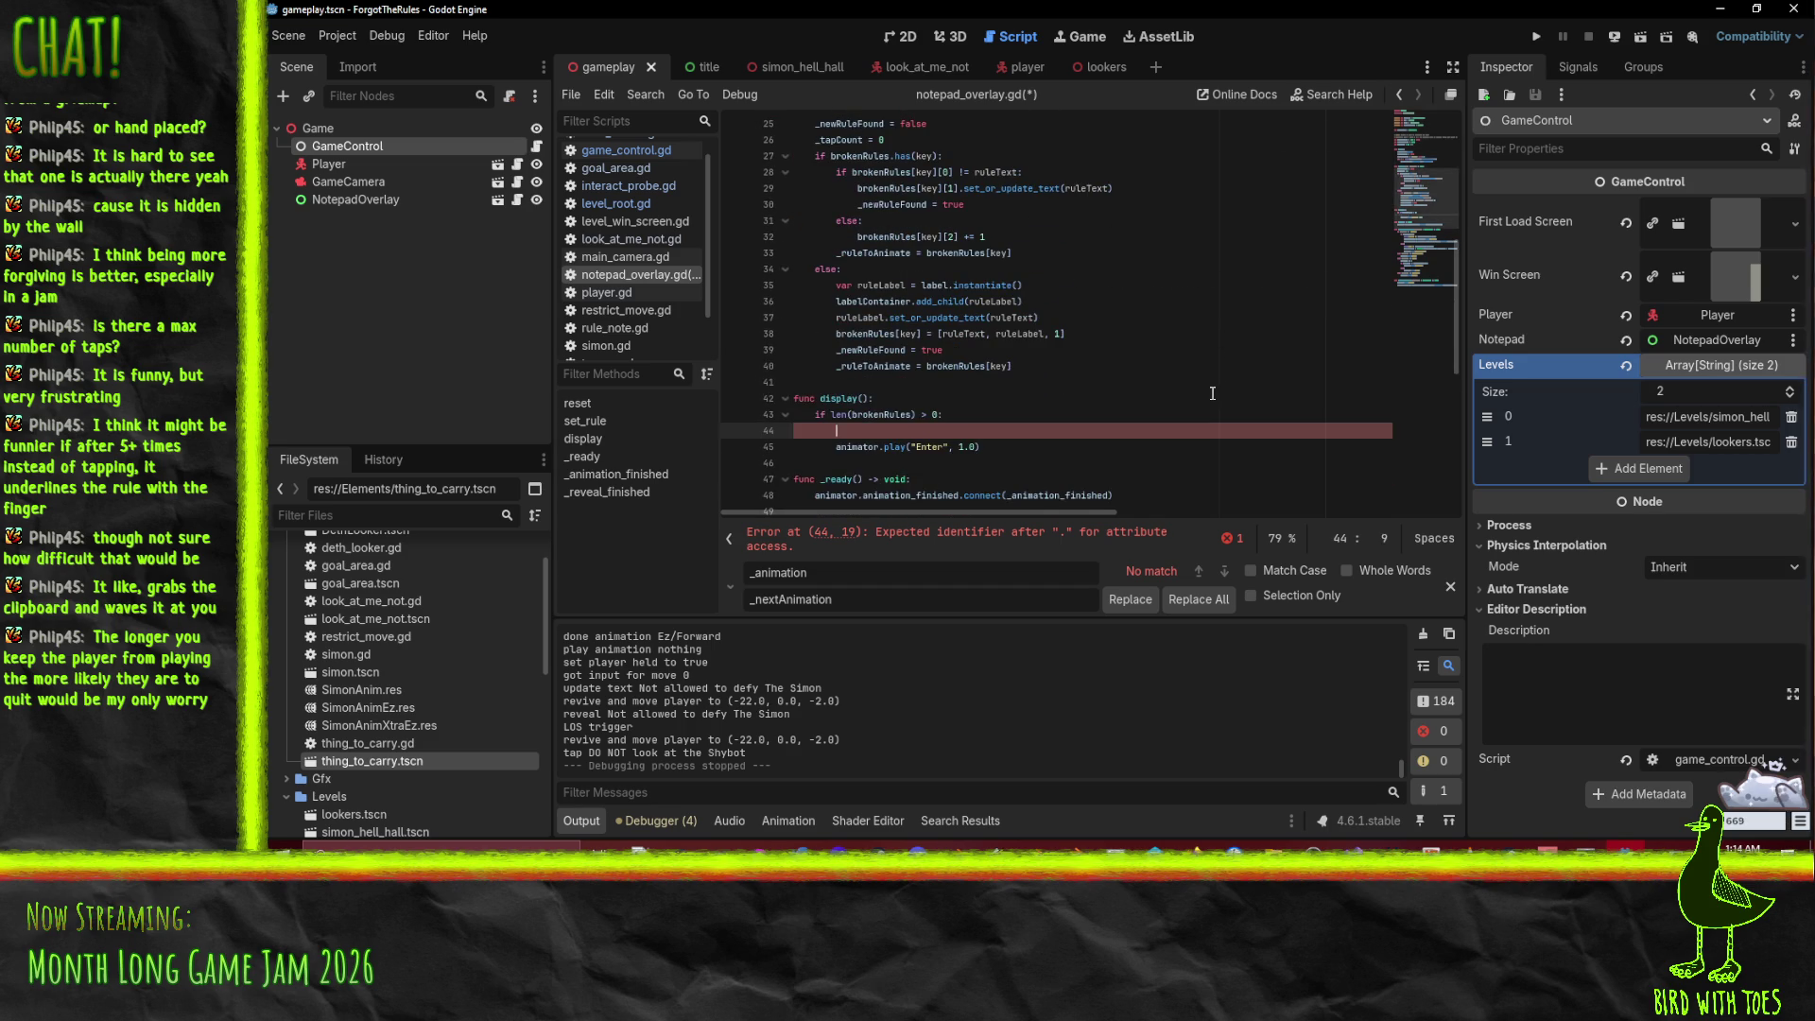
{"action": "key", "text": "BackSpace"}
{"action": "key", "text": "BackSpace"}
{"action": "key", "text": "BackSpace"}
{"action": "scroll", "coordinate": [1211, 395], "scroll_direction": "down", "scroll_amount": 4}
{"action": "scroll", "coordinate": [1209, 396], "scroll_direction": "up", "scroll_amount": 2}
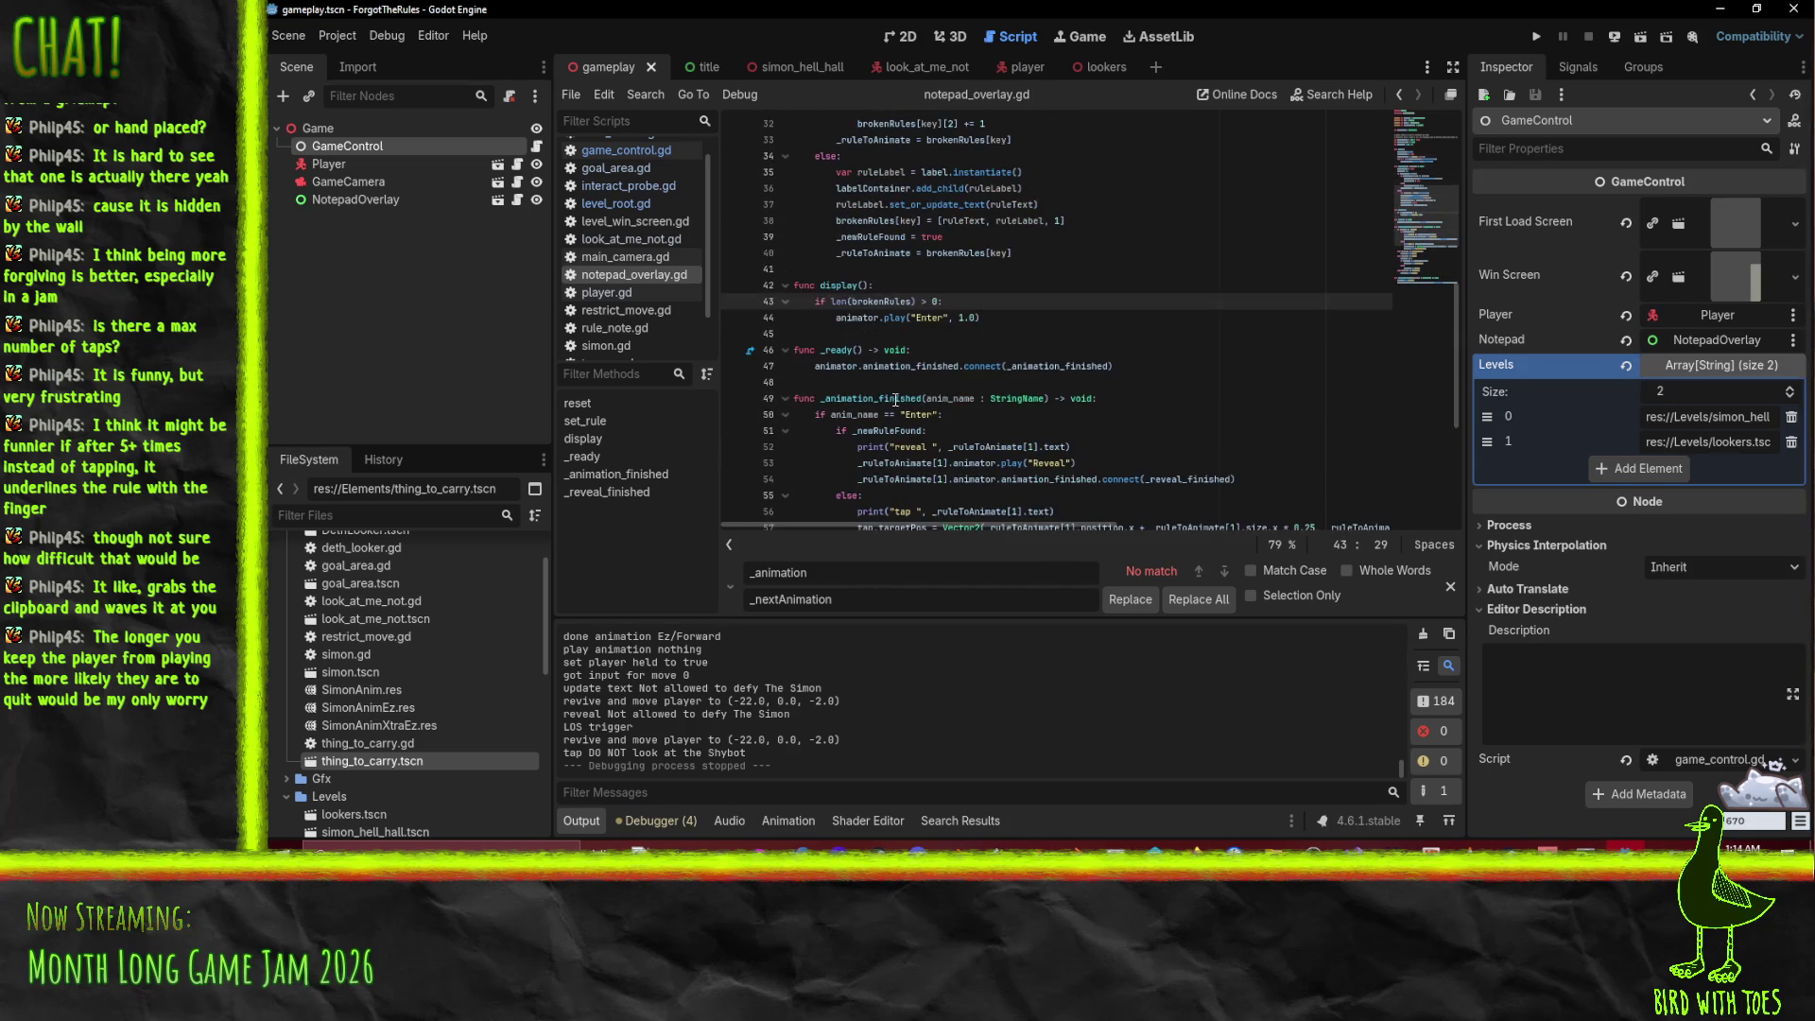
{"action": "double_click", "coordinate": [838, 285]}
{"action": "key", "text": "ctrl+shift+f"}
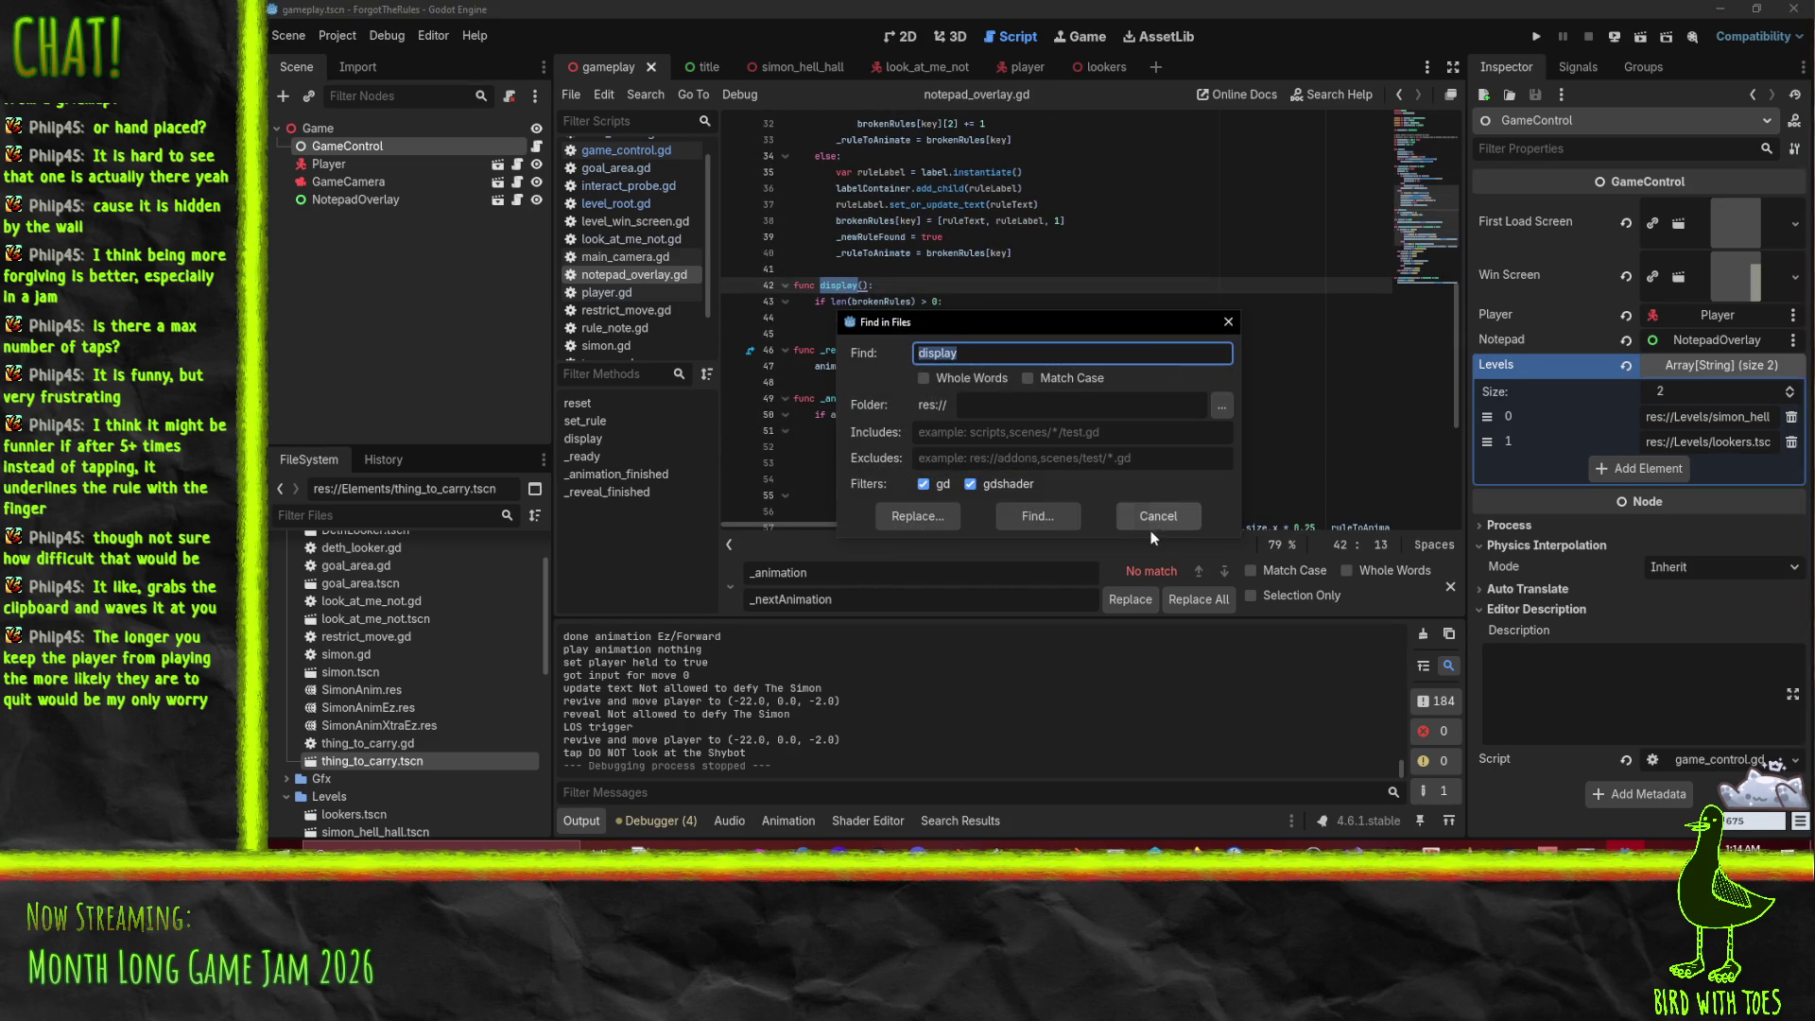
{"action": "left_click", "coordinate": [1037, 520]}
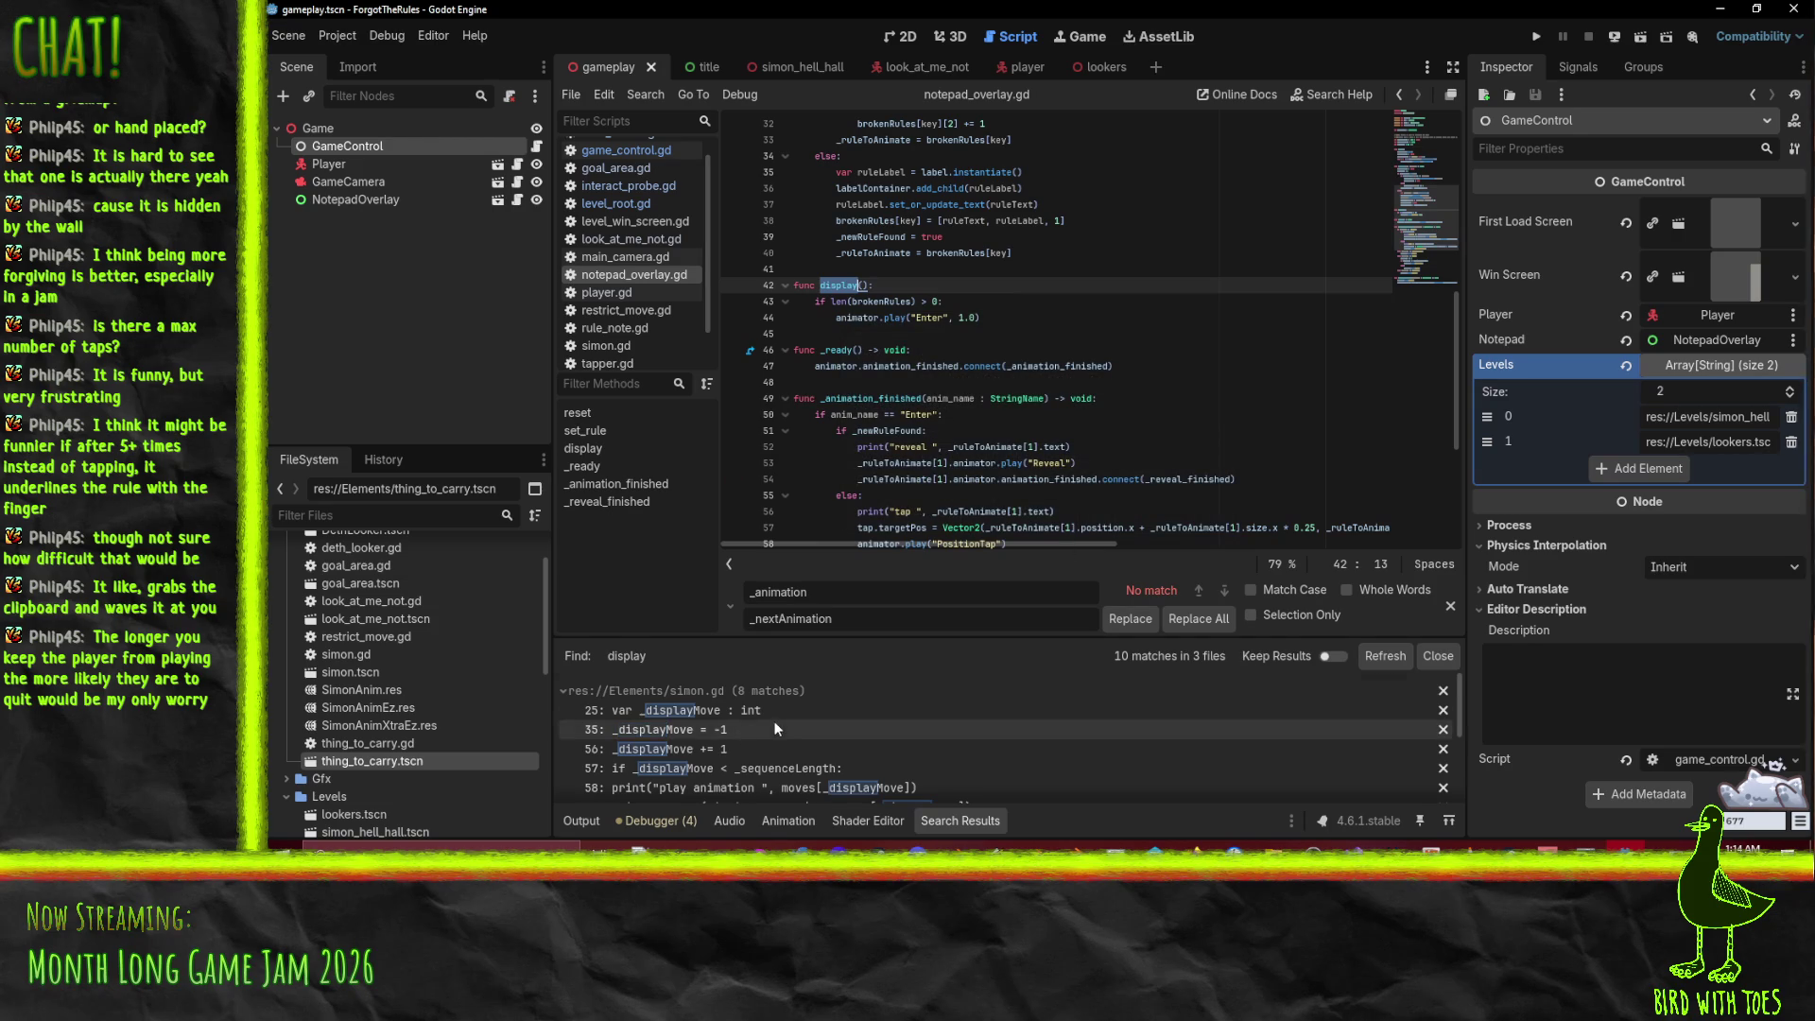
{"action": "scroll", "coordinate": [813, 721], "scroll_direction": "down", "scroll_amount": 3}
{"action": "scroll", "coordinate": [1026, 433], "scroll_direction": "down", "scroll_amount": 1}
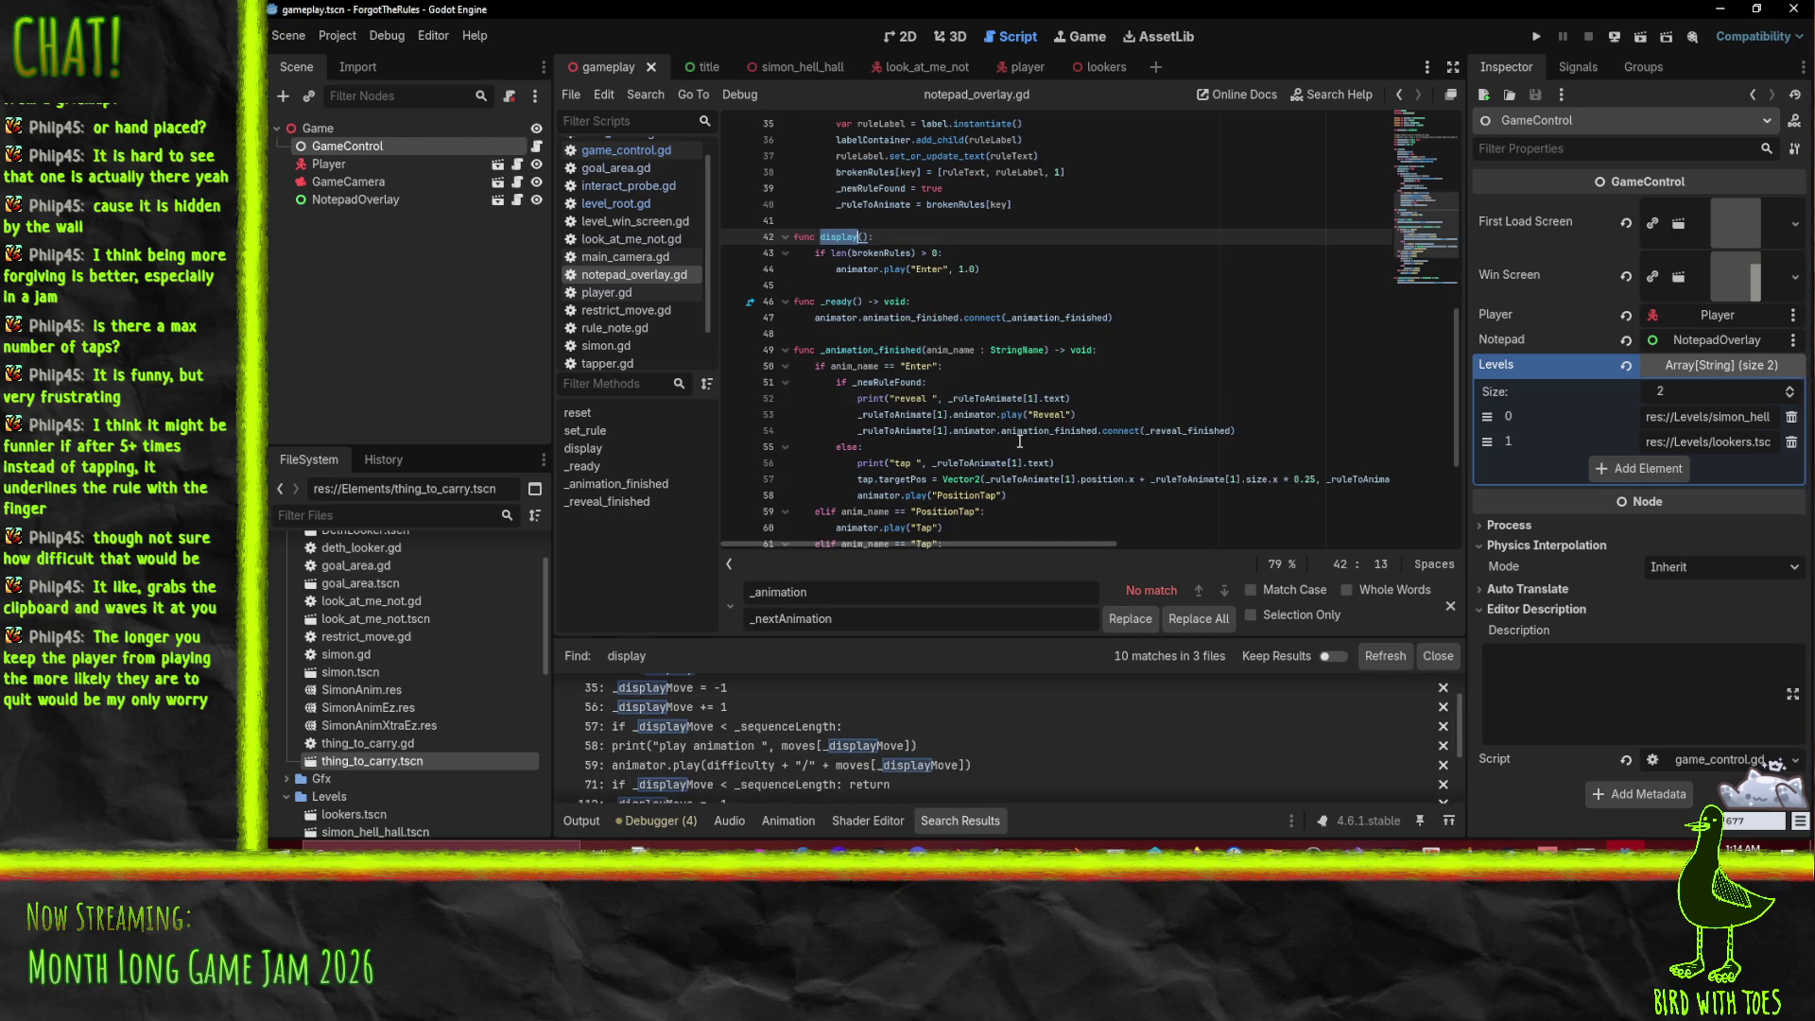
{"action": "scroll", "coordinate": [1016, 448], "scroll_direction": "down", "scroll_amount": 4}
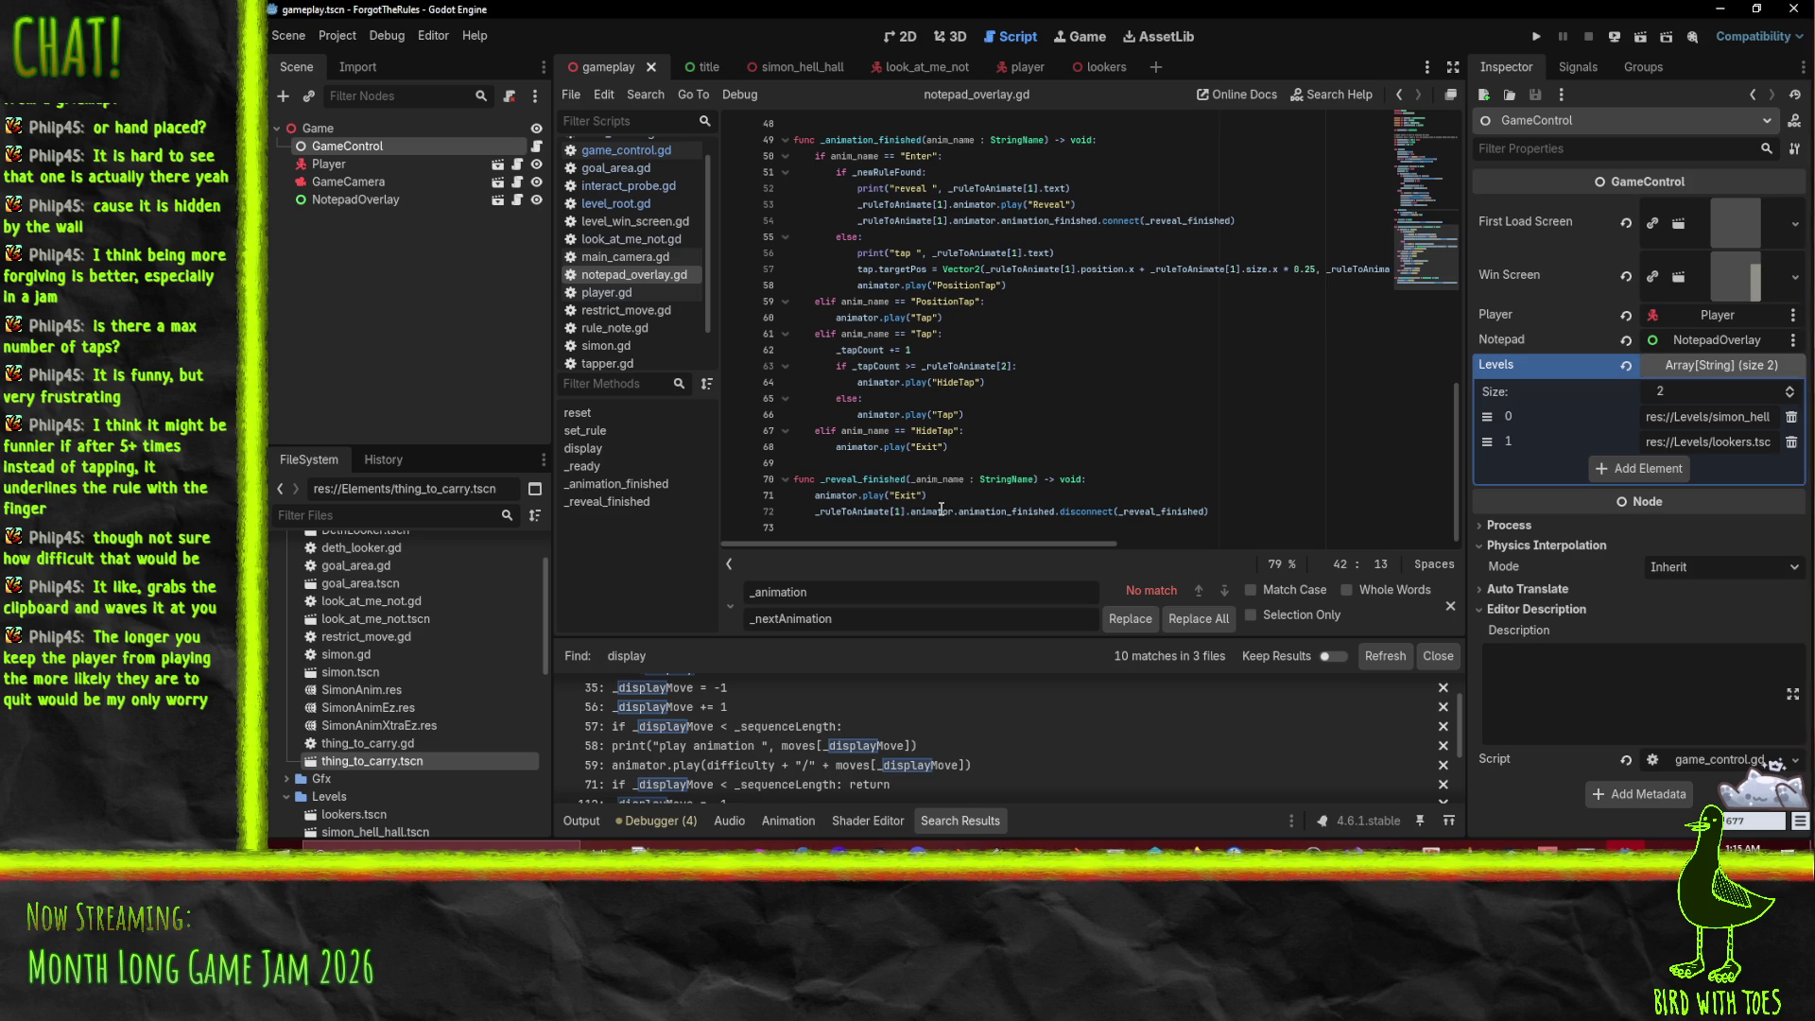
{"action": "scroll", "coordinate": [1127, 470], "scroll_direction": "up", "scroll_amount": 6}
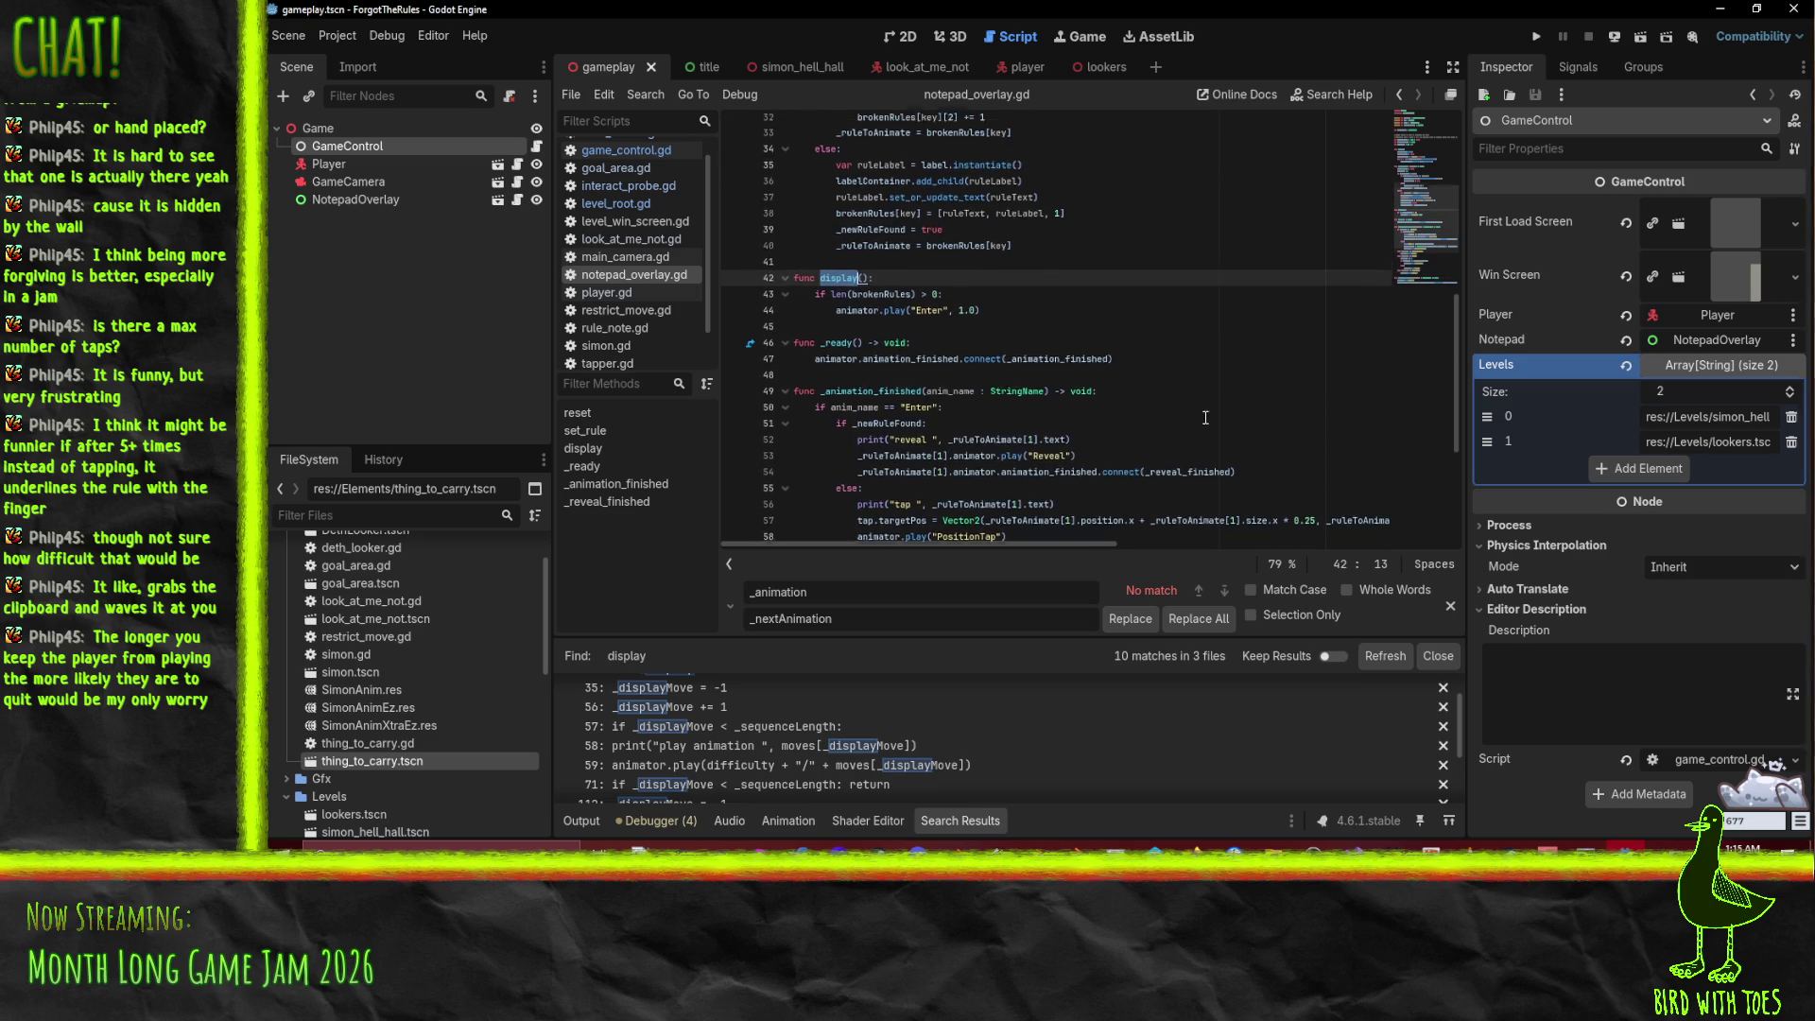
{"action": "scroll", "coordinate": [1199, 423], "scroll_direction": "down", "scroll_amount": 5}
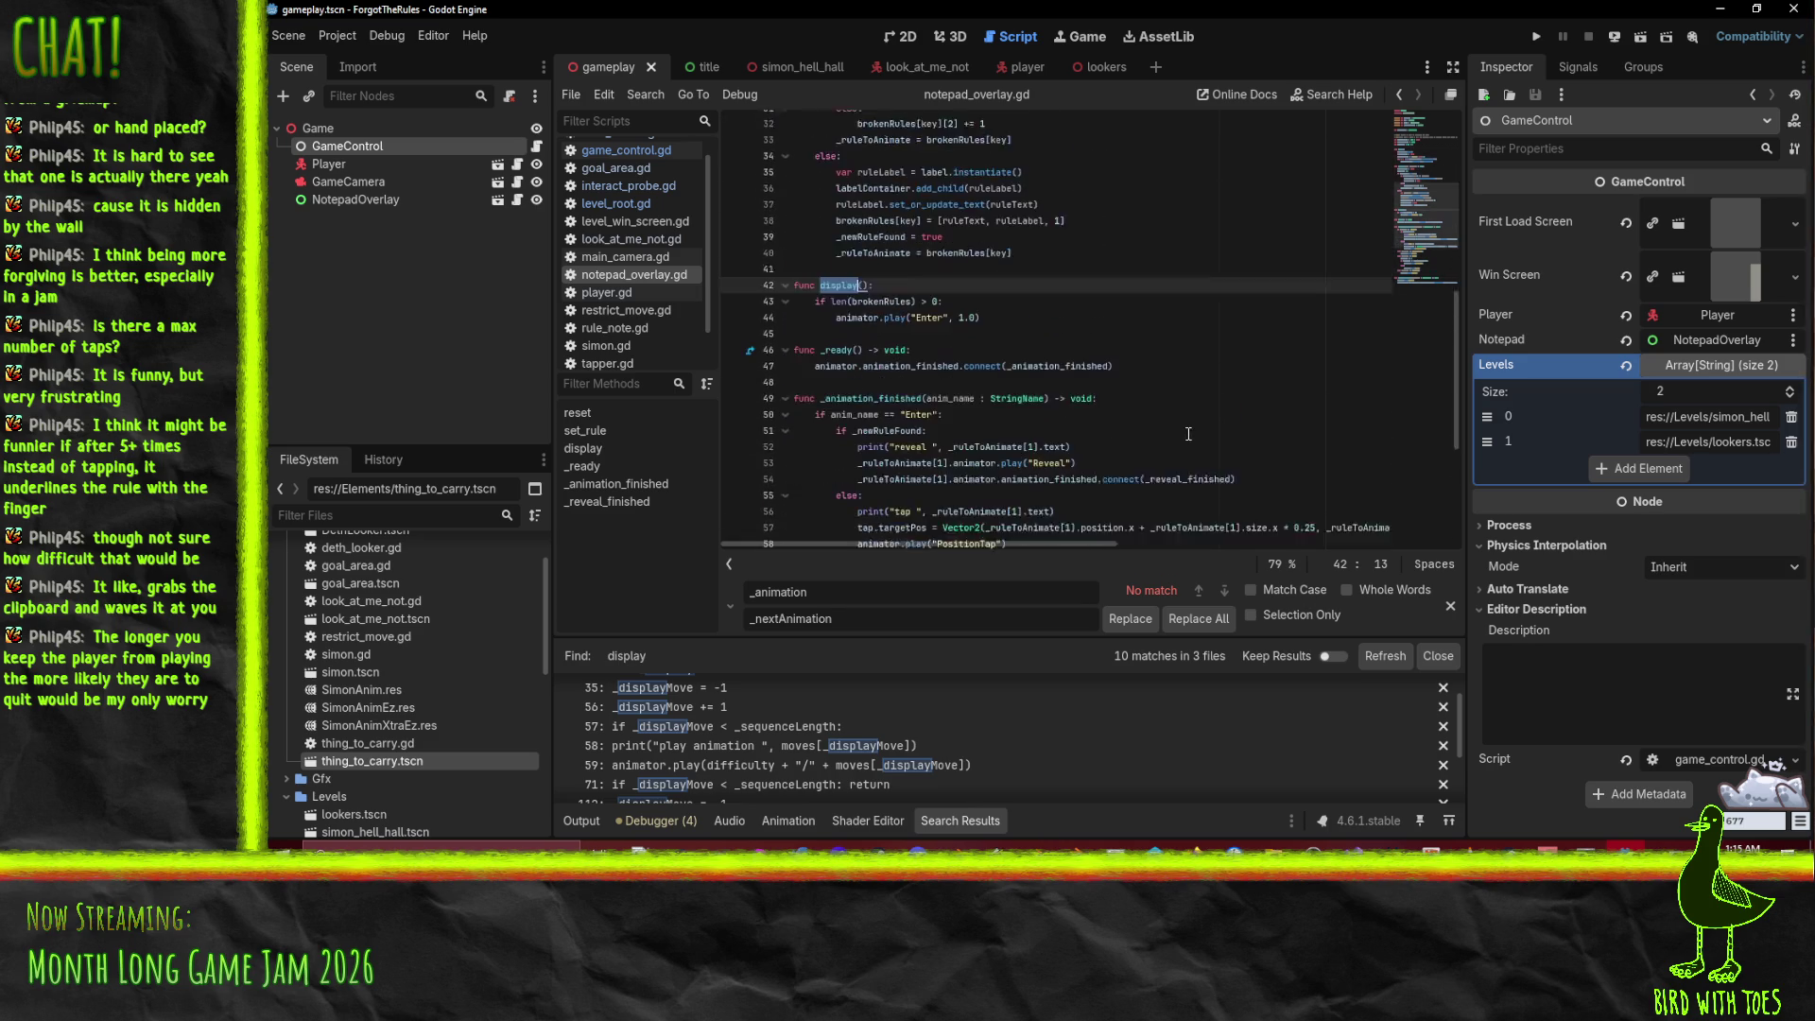
{"action": "scroll", "coordinate": [1188, 435], "scroll_direction": "down", "scroll_amount": 2}
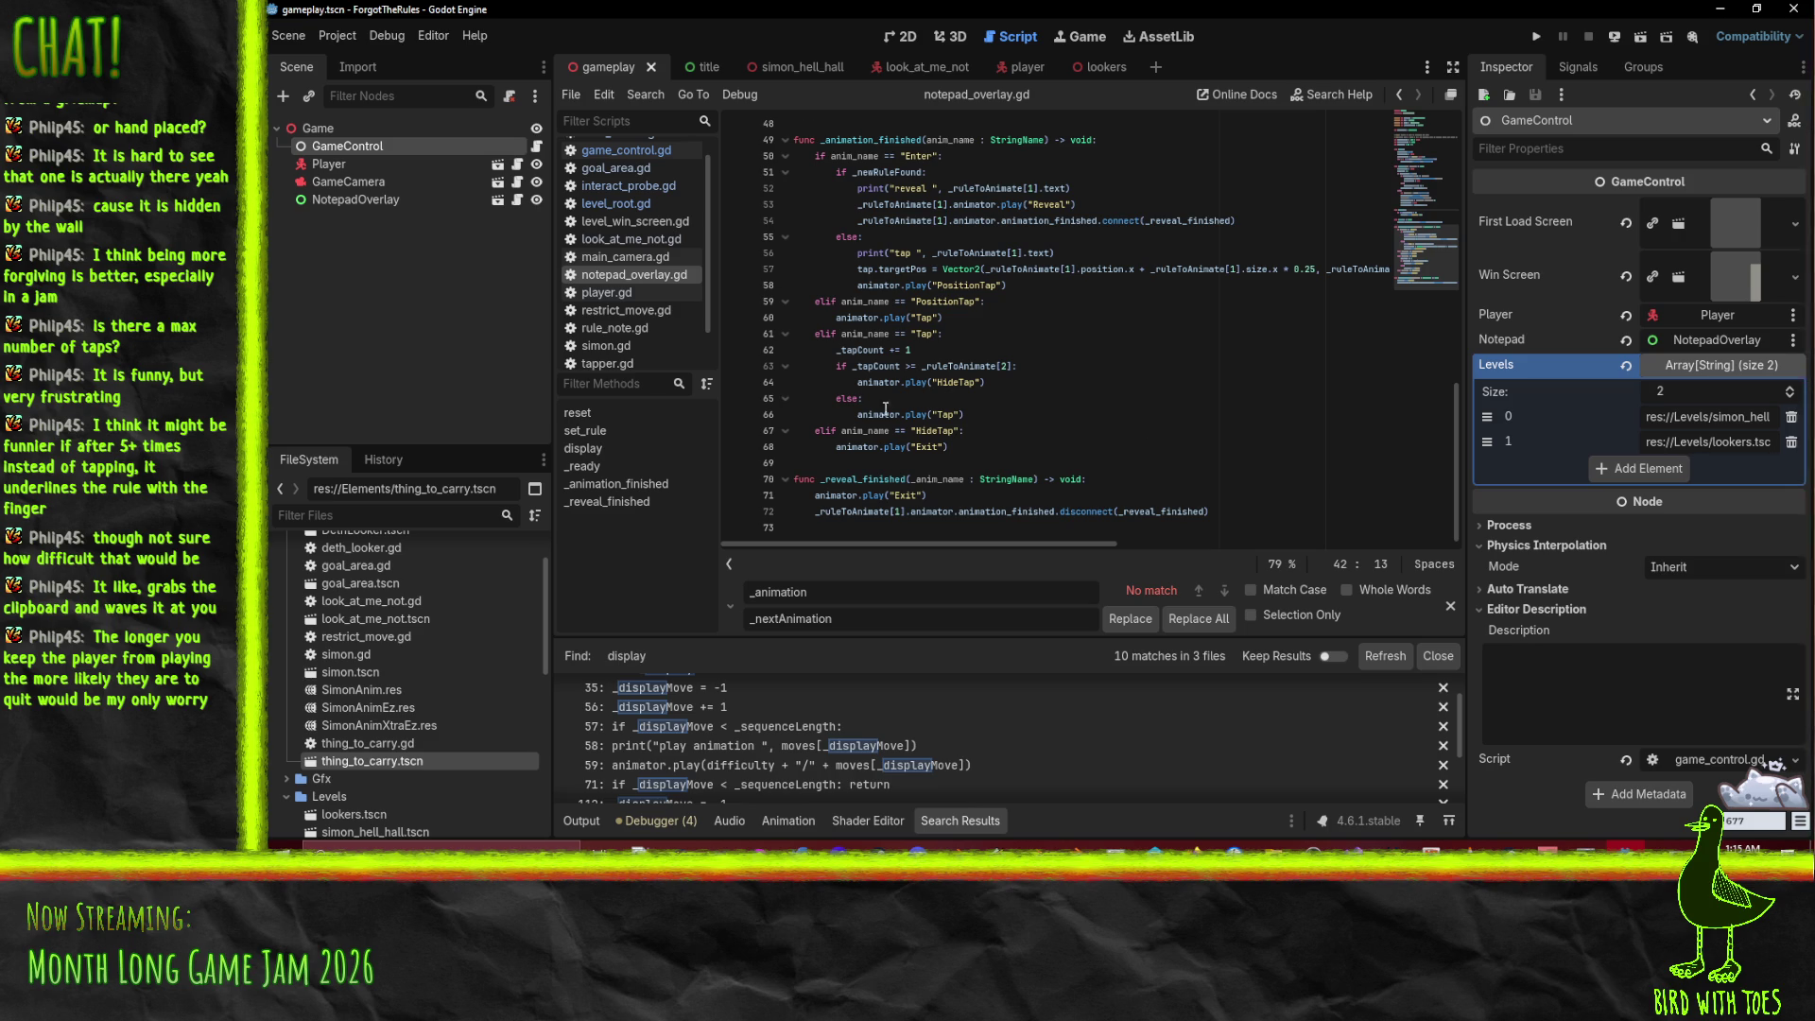
{"action": "left_click", "coordinate": [1025, 478]}
{"action": "mouse_move", "coordinate": [1026, 478]}
{"action": "left_mouse_down"}
{"action": "mouse_move", "coordinate": [898, 284]}
{"action": "mouse_move", "coordinate": [888, 118]}
{"action": "mouse_move", "coordinate": [889, 292]}
{"action": "left_mouse_up"}
{"action": "left_click", "coordinate": [889, 286]}
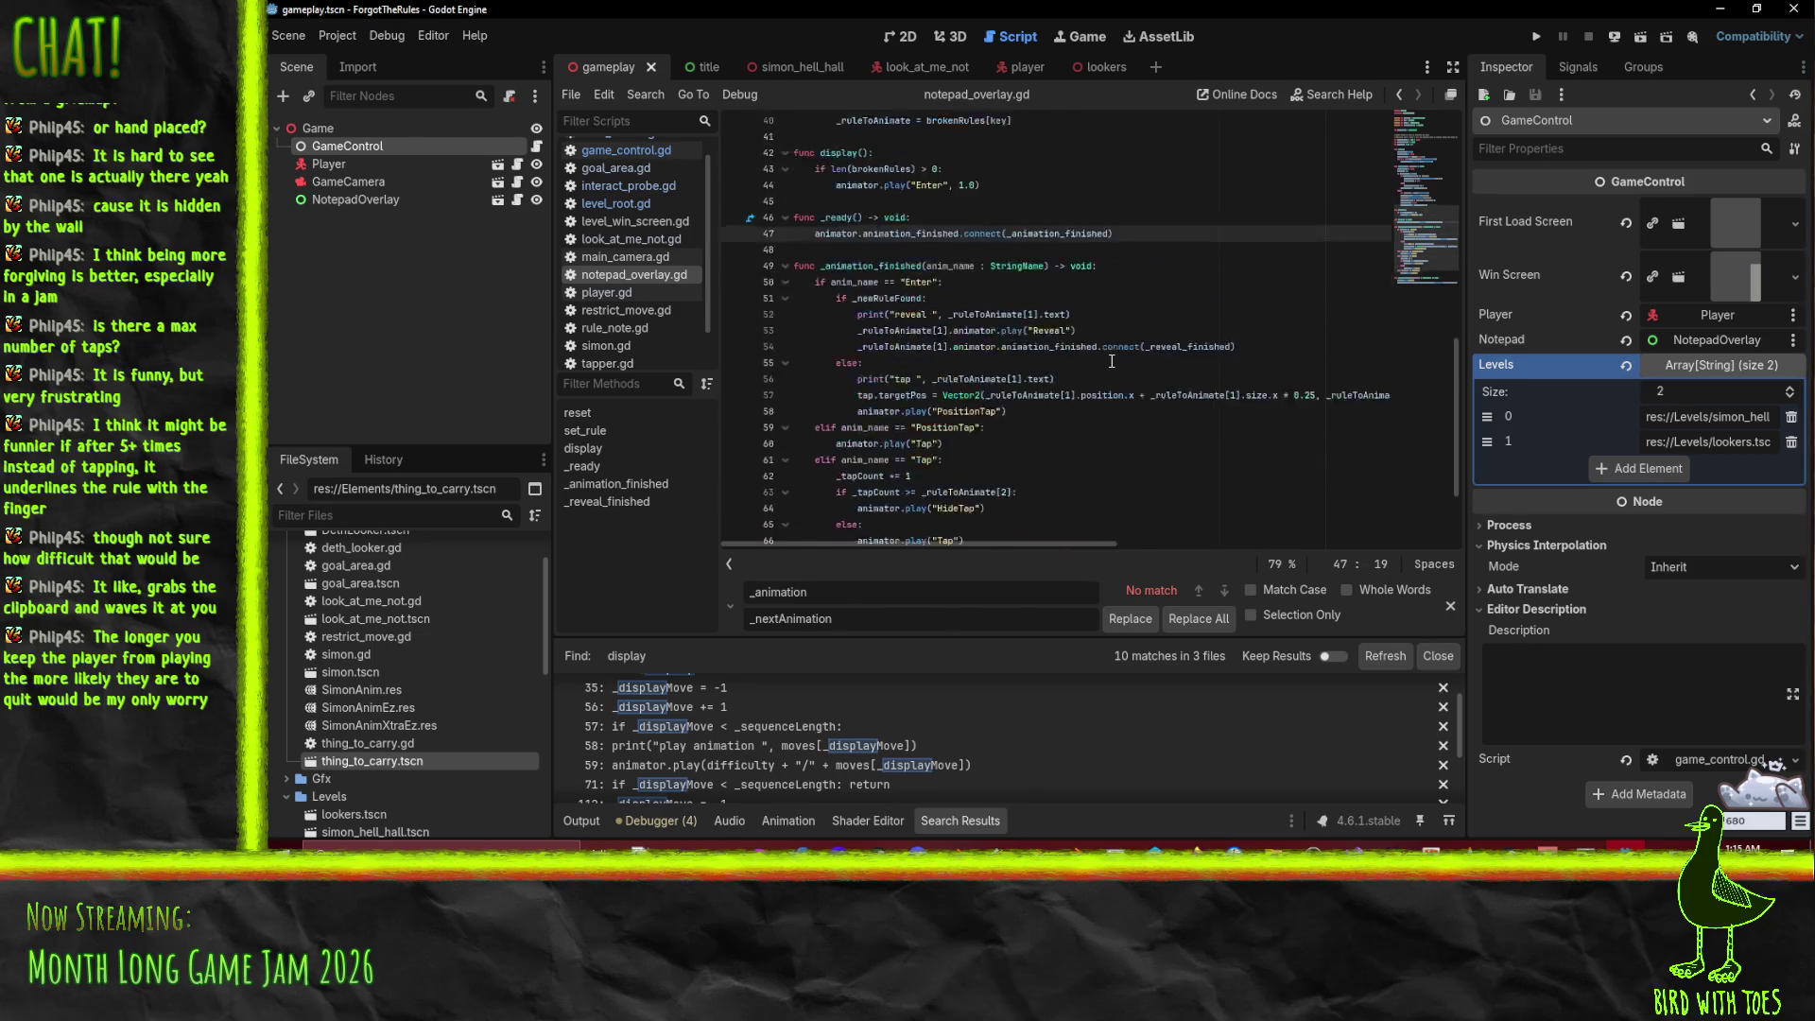
{"action": "left_click", "coordinate": [892, 253]}
{"action": "scroll", "coordinate": [1162, 411], "scroll_direction": "down", "scroll_amount": 2}
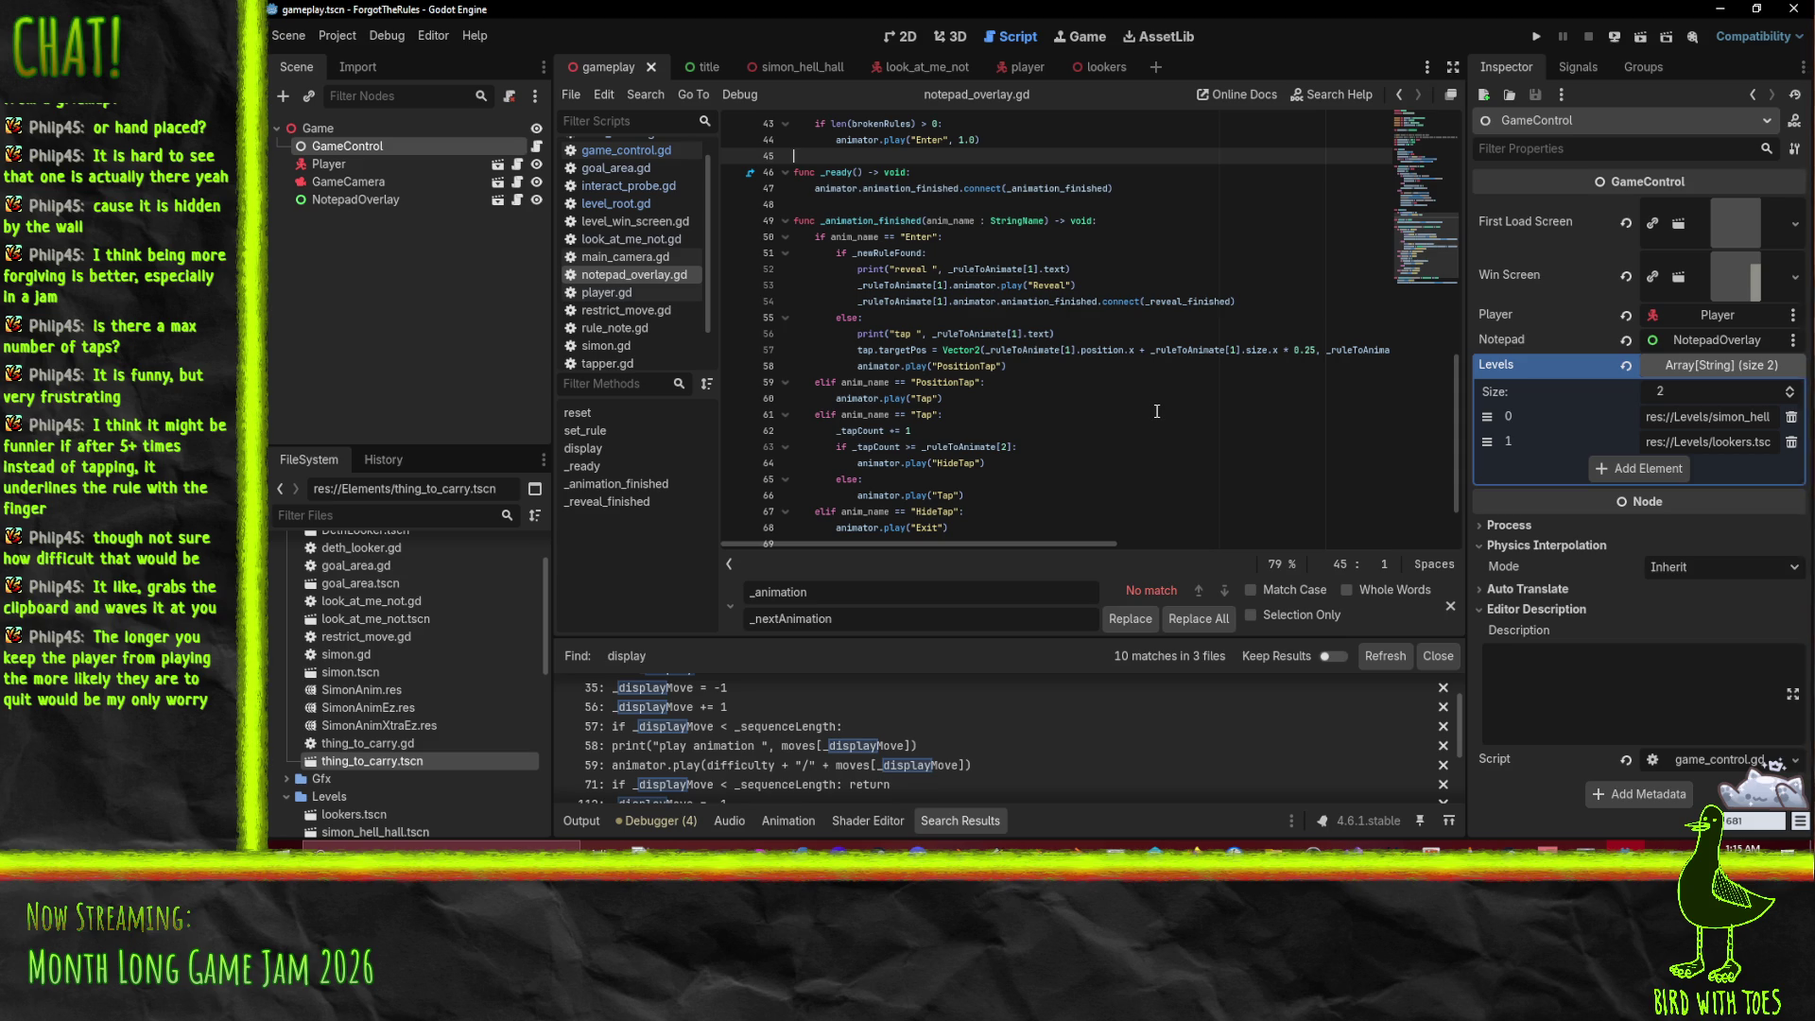
{"action": "left_click", "coordinate": [1156, 411]}
{"action": "scroll", "coordinate": [1156, 411], "scroll_direction": "up", "scroll_amount": 12}
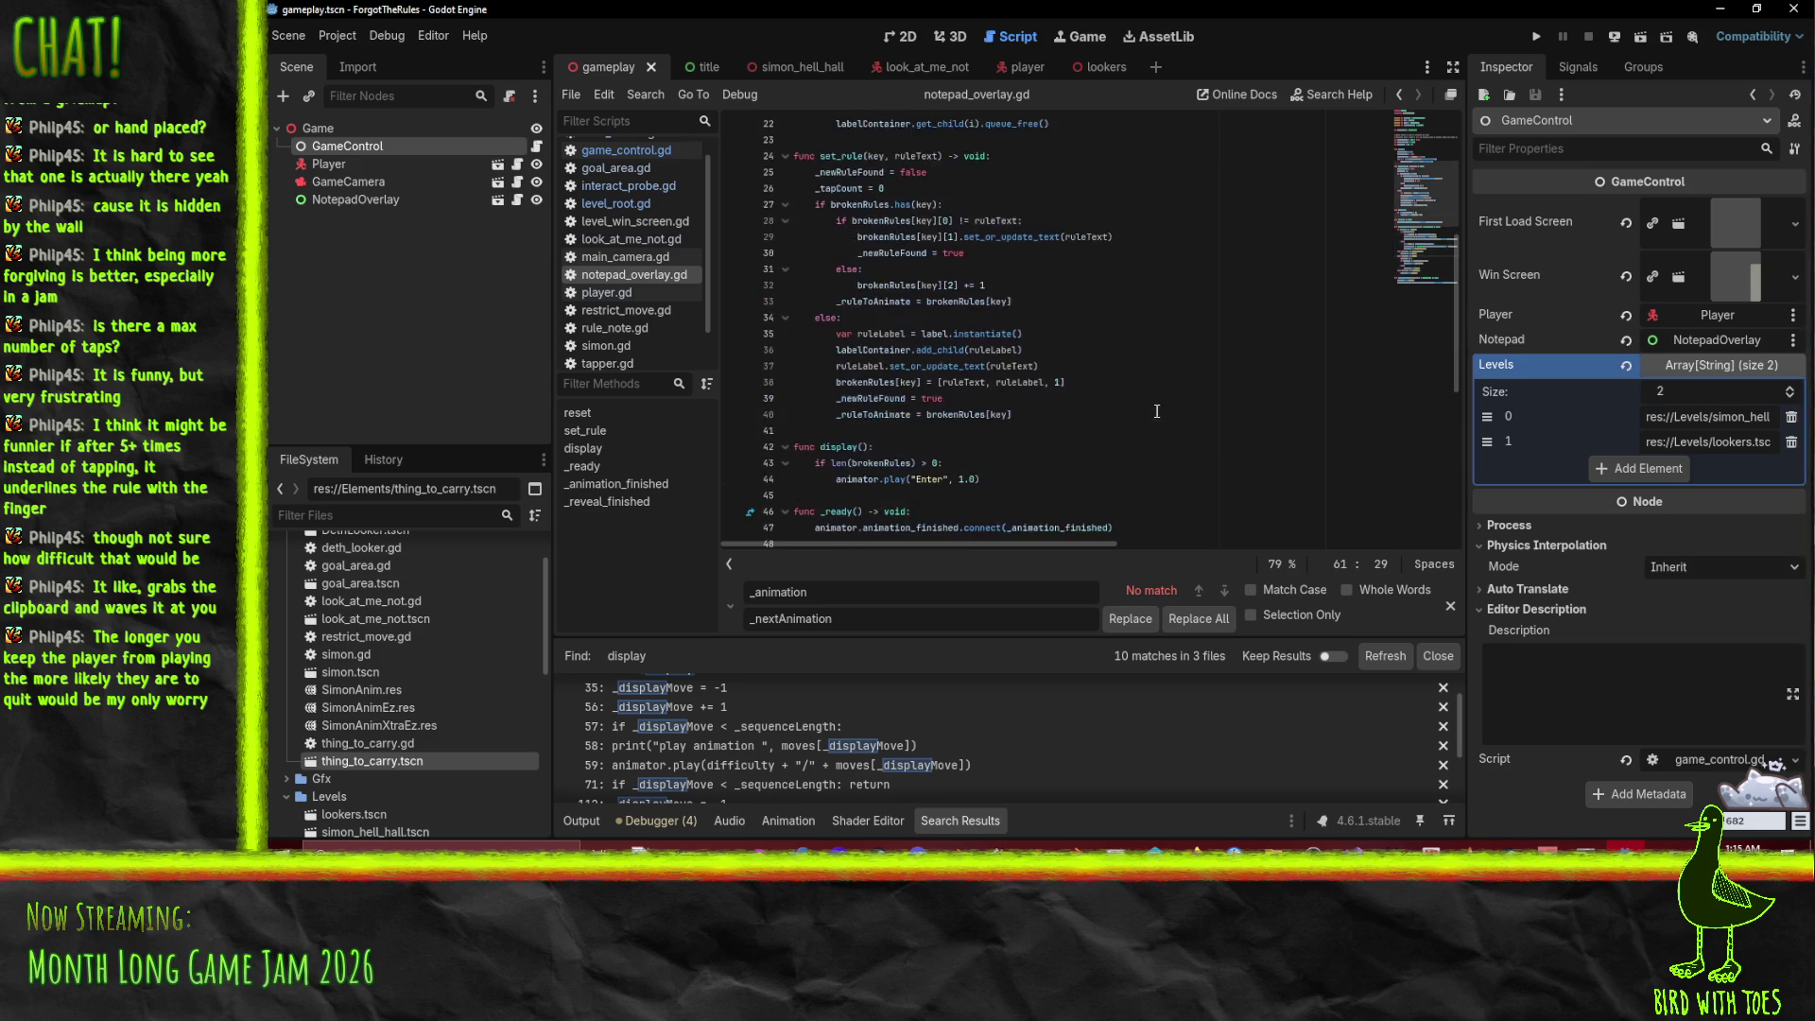
{"action": "scroll", "coordinate": [1156, 411], "scroll_direction": "up", "scroll_amount": 2}
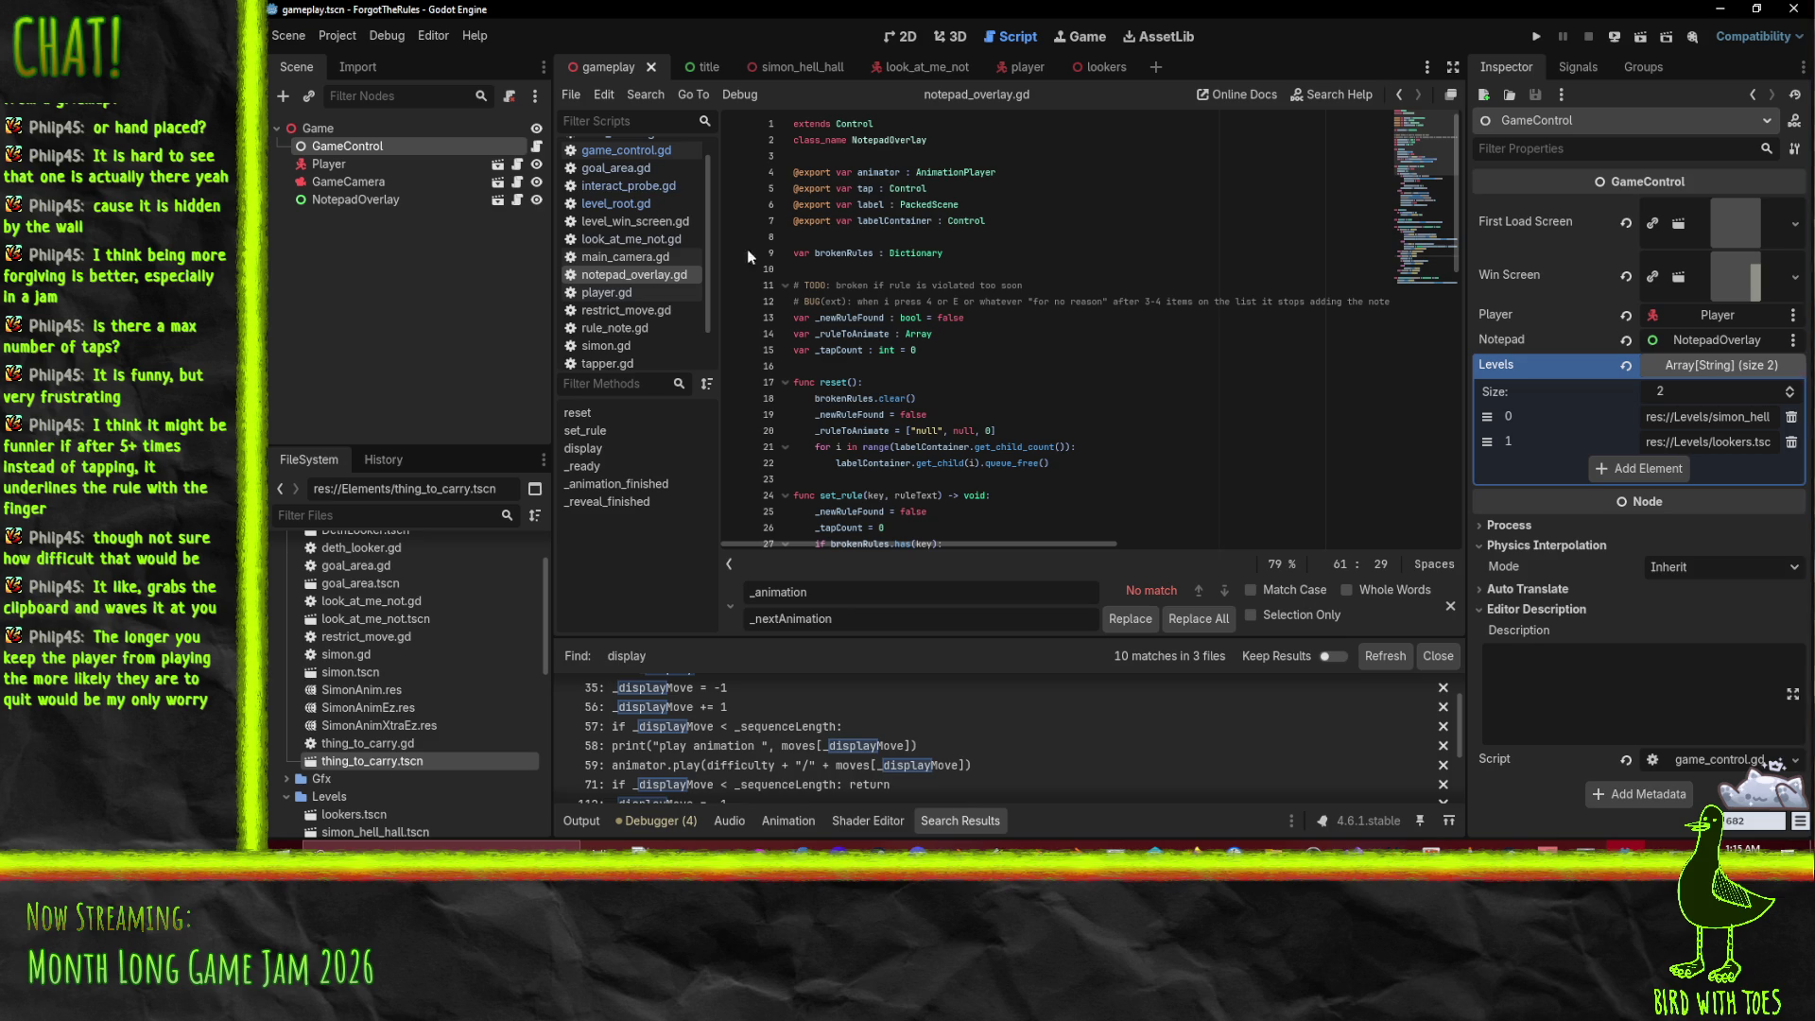
{"action": "left_click", "coordinate": [1019, 269]}
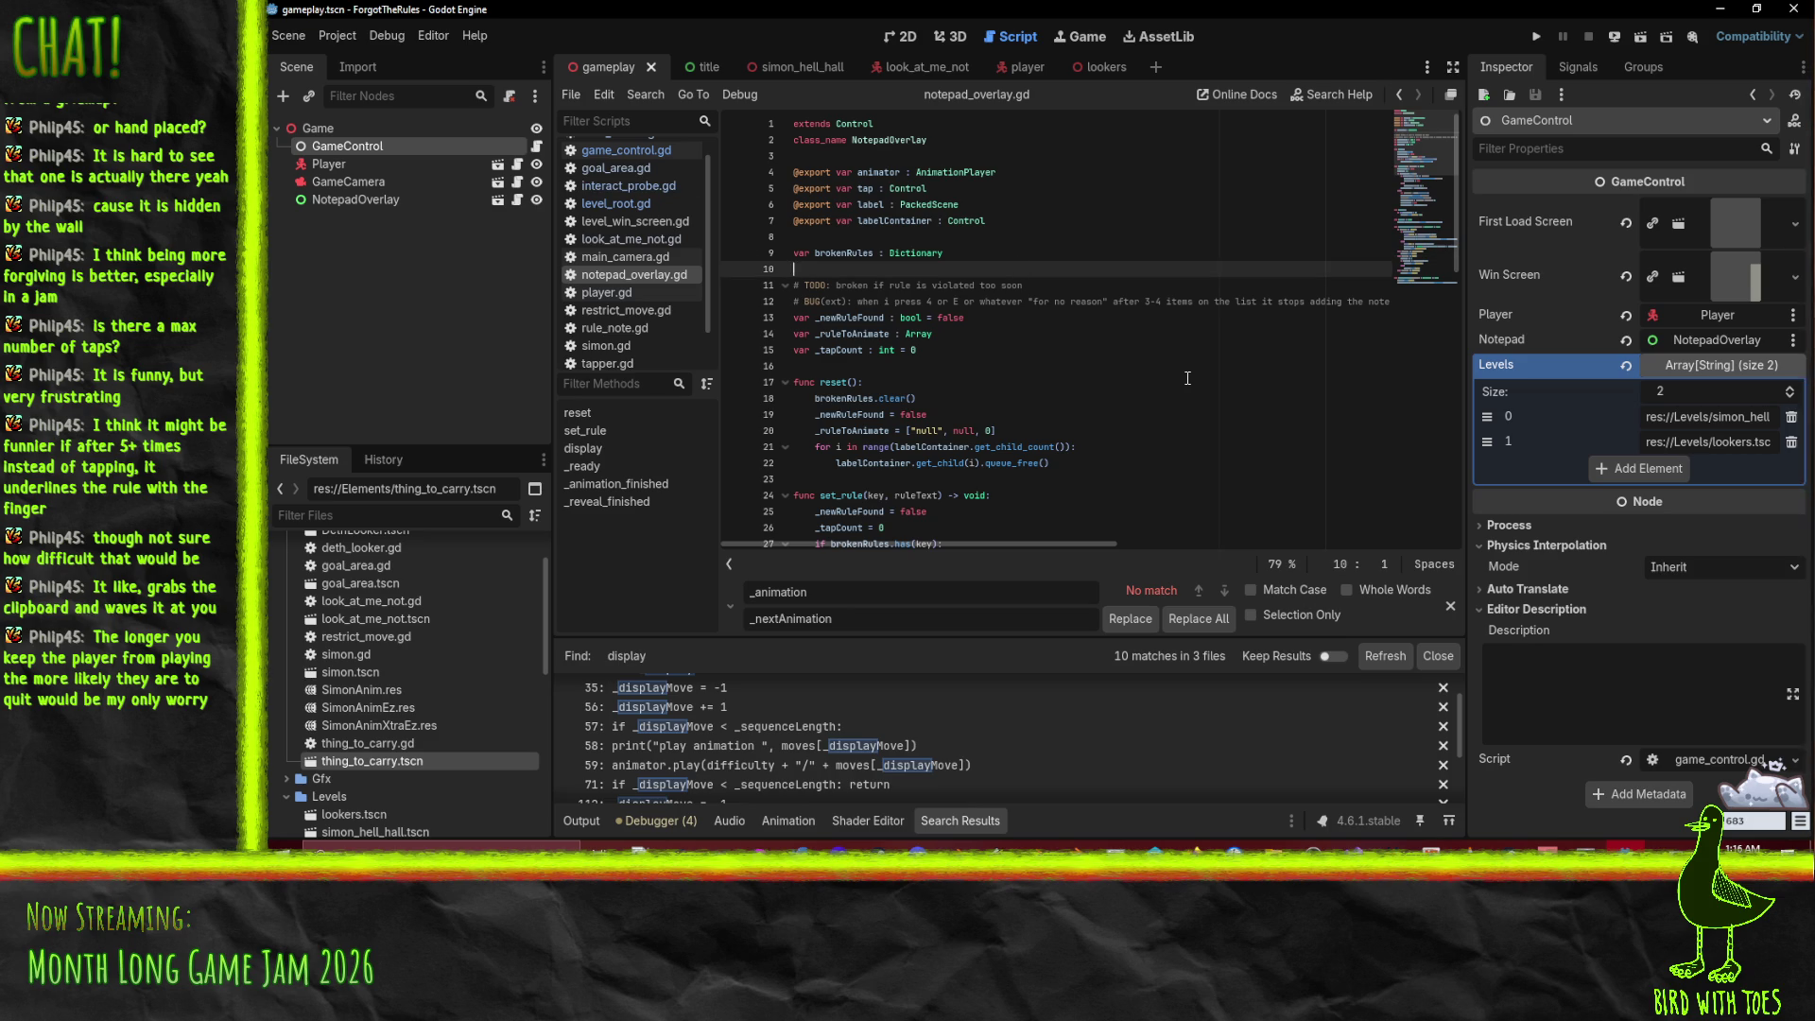
{"action": "key", "text": "Return"}
{"action": "key", "text": "Up"}
{"action": "key", "text": "Return"}
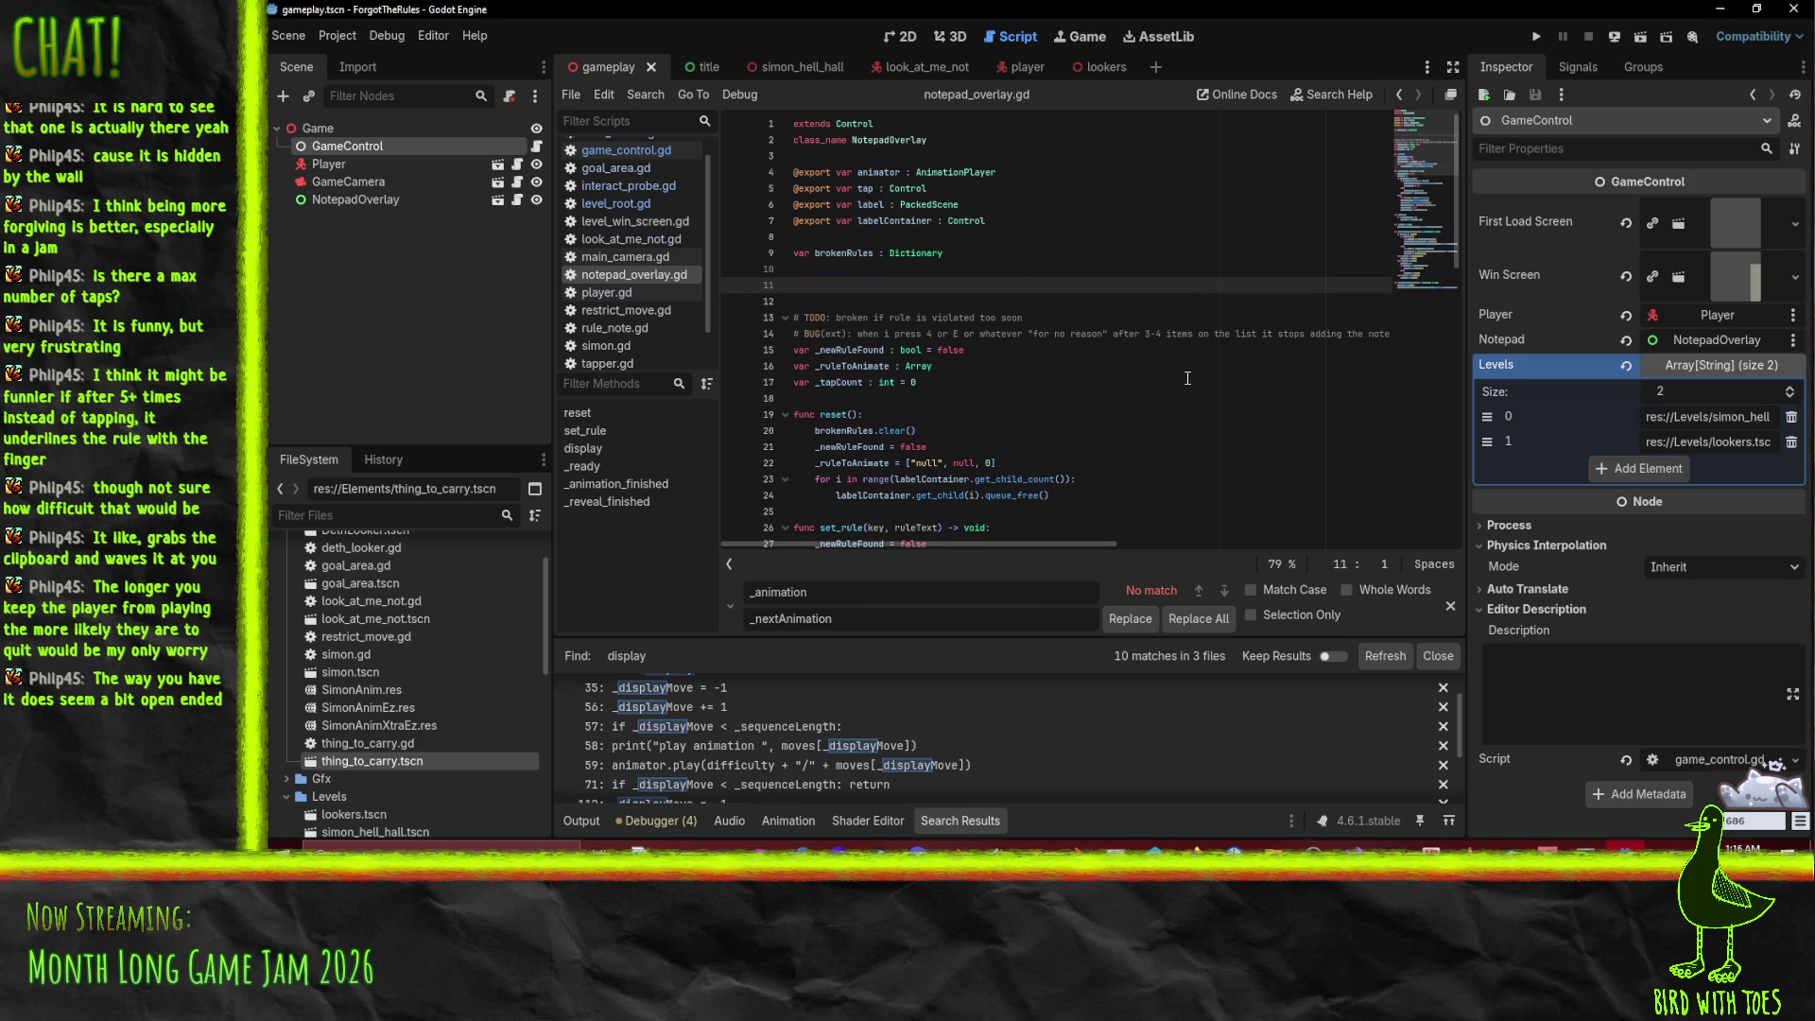
{"action": "type", "text": "var "}
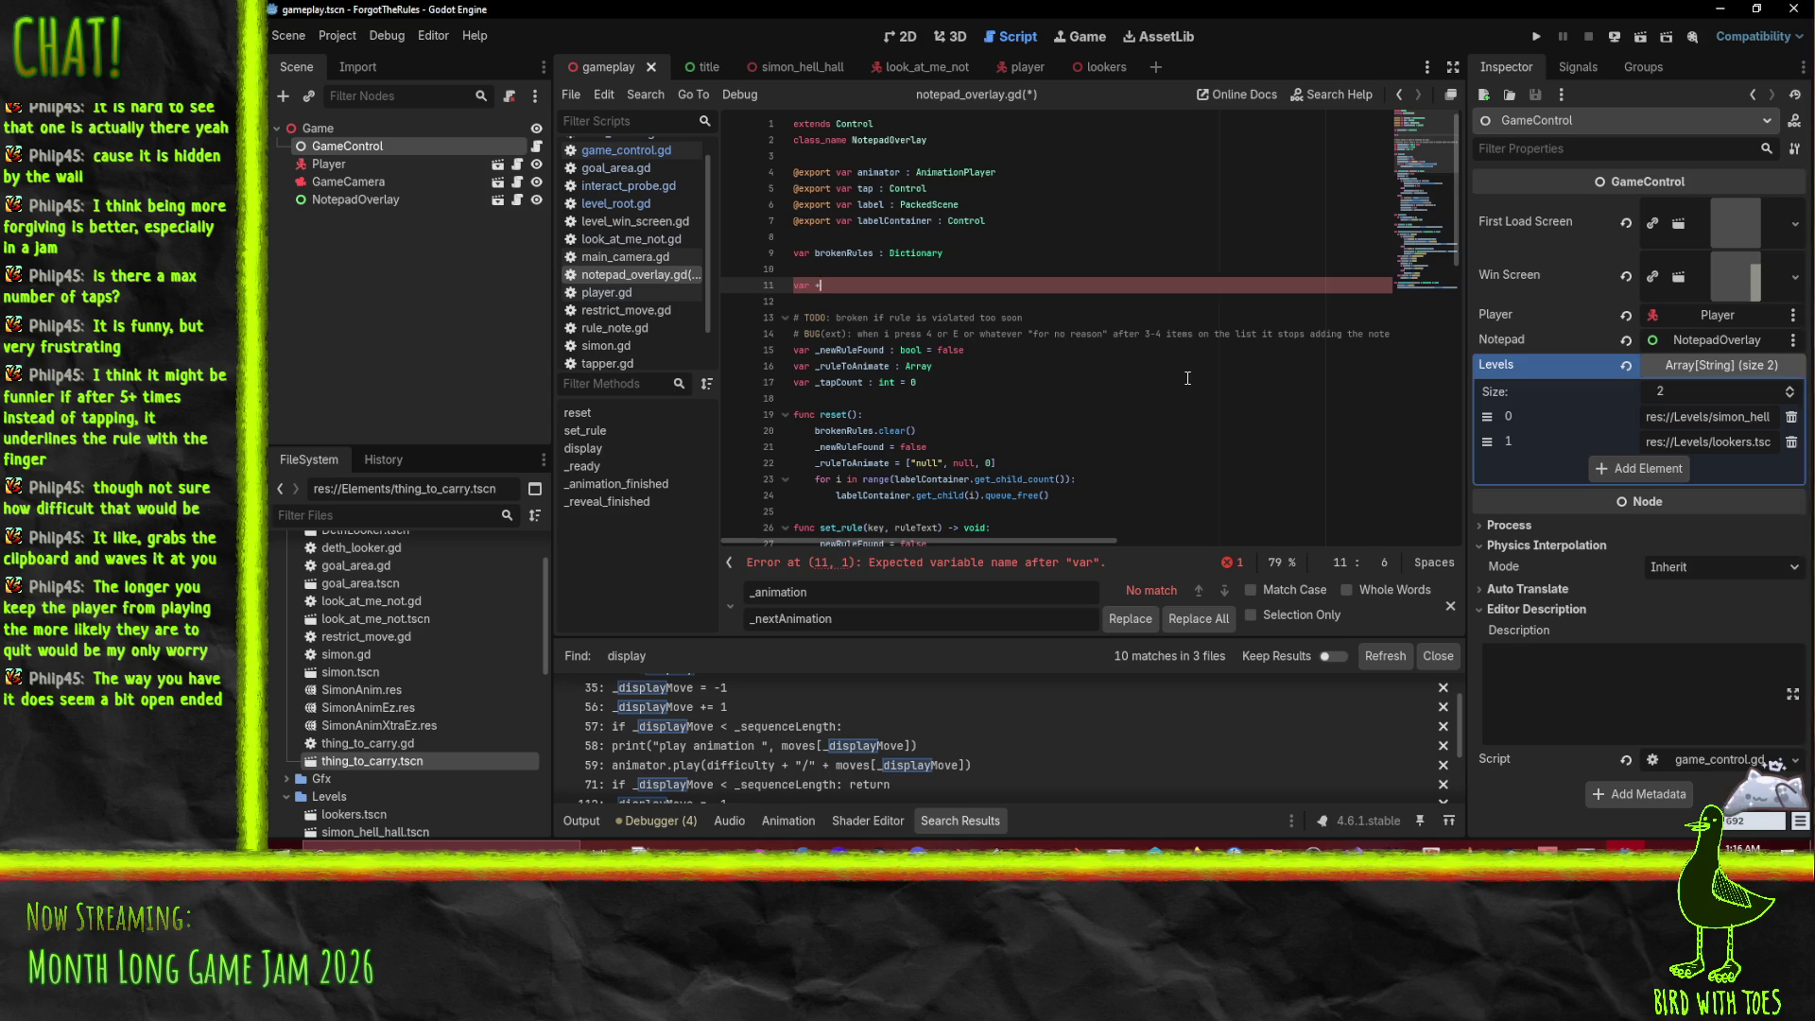
{"action": "type", "text": "_violationQueue : "}
{"action": "type", "text": "Array"}
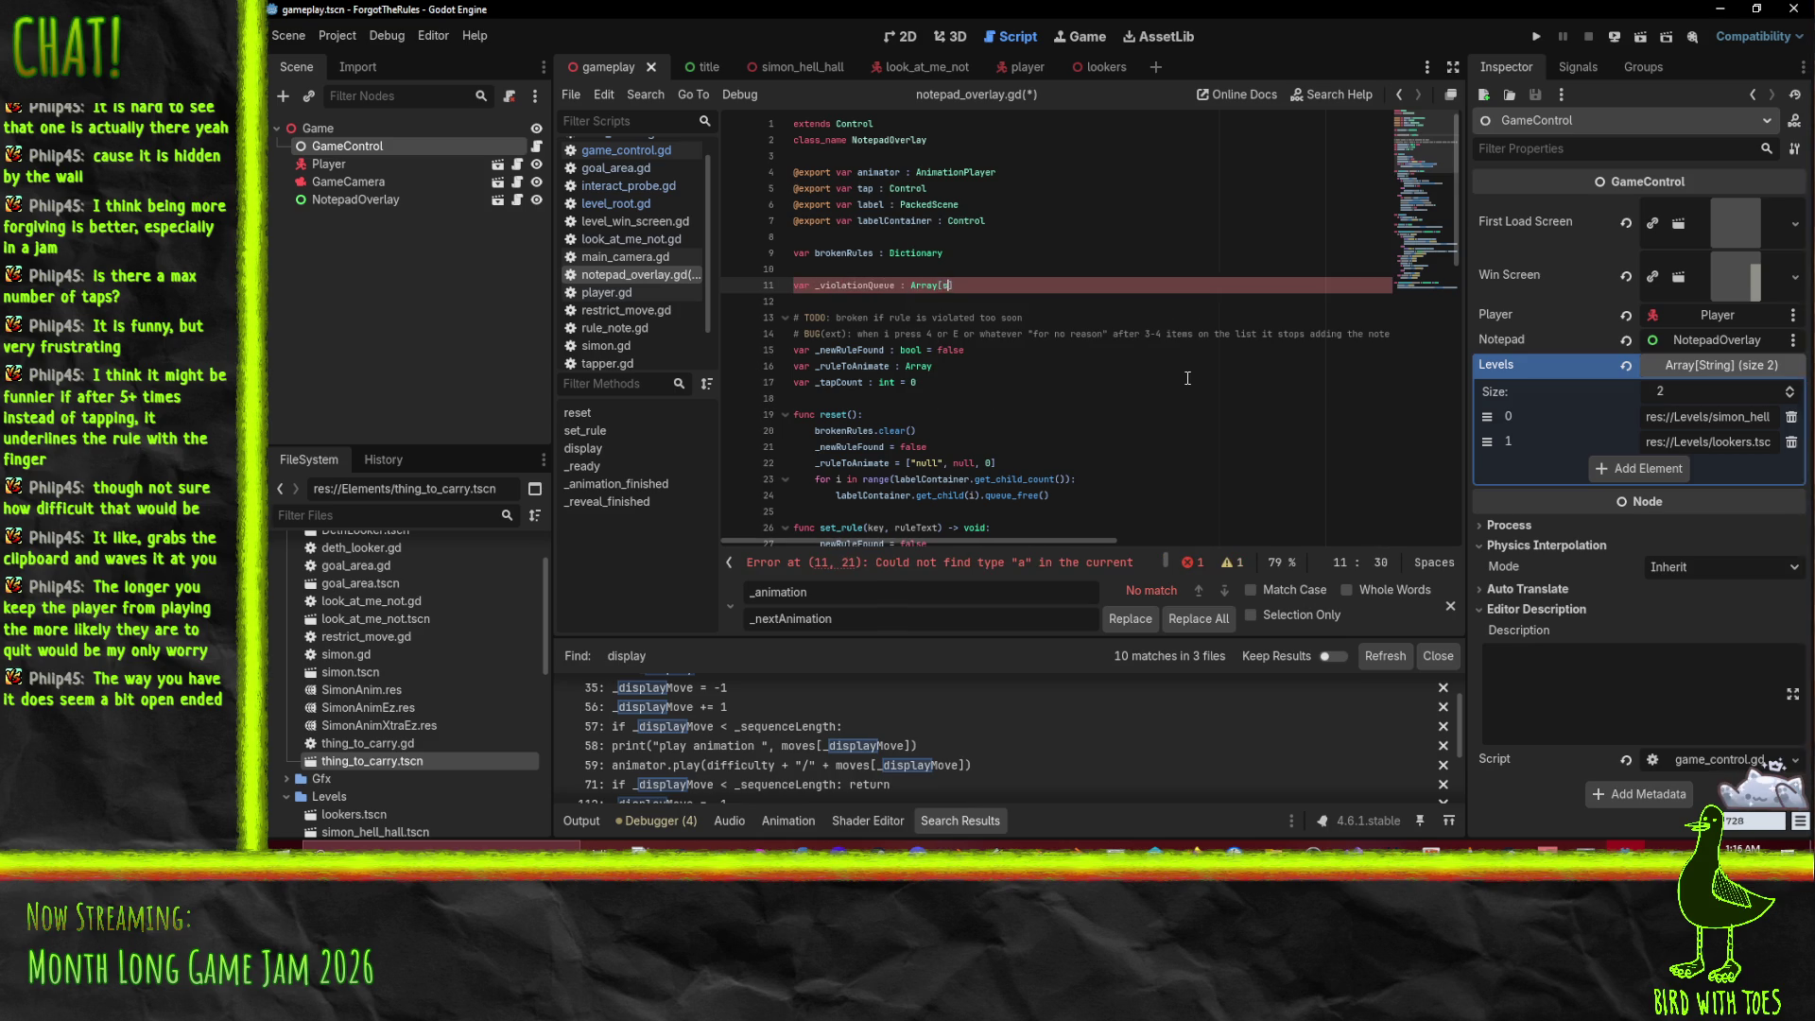
{"action": "scroll", "coordinate": [1042, 363], "scroll_direction": "down", "scroll_amount": 1}
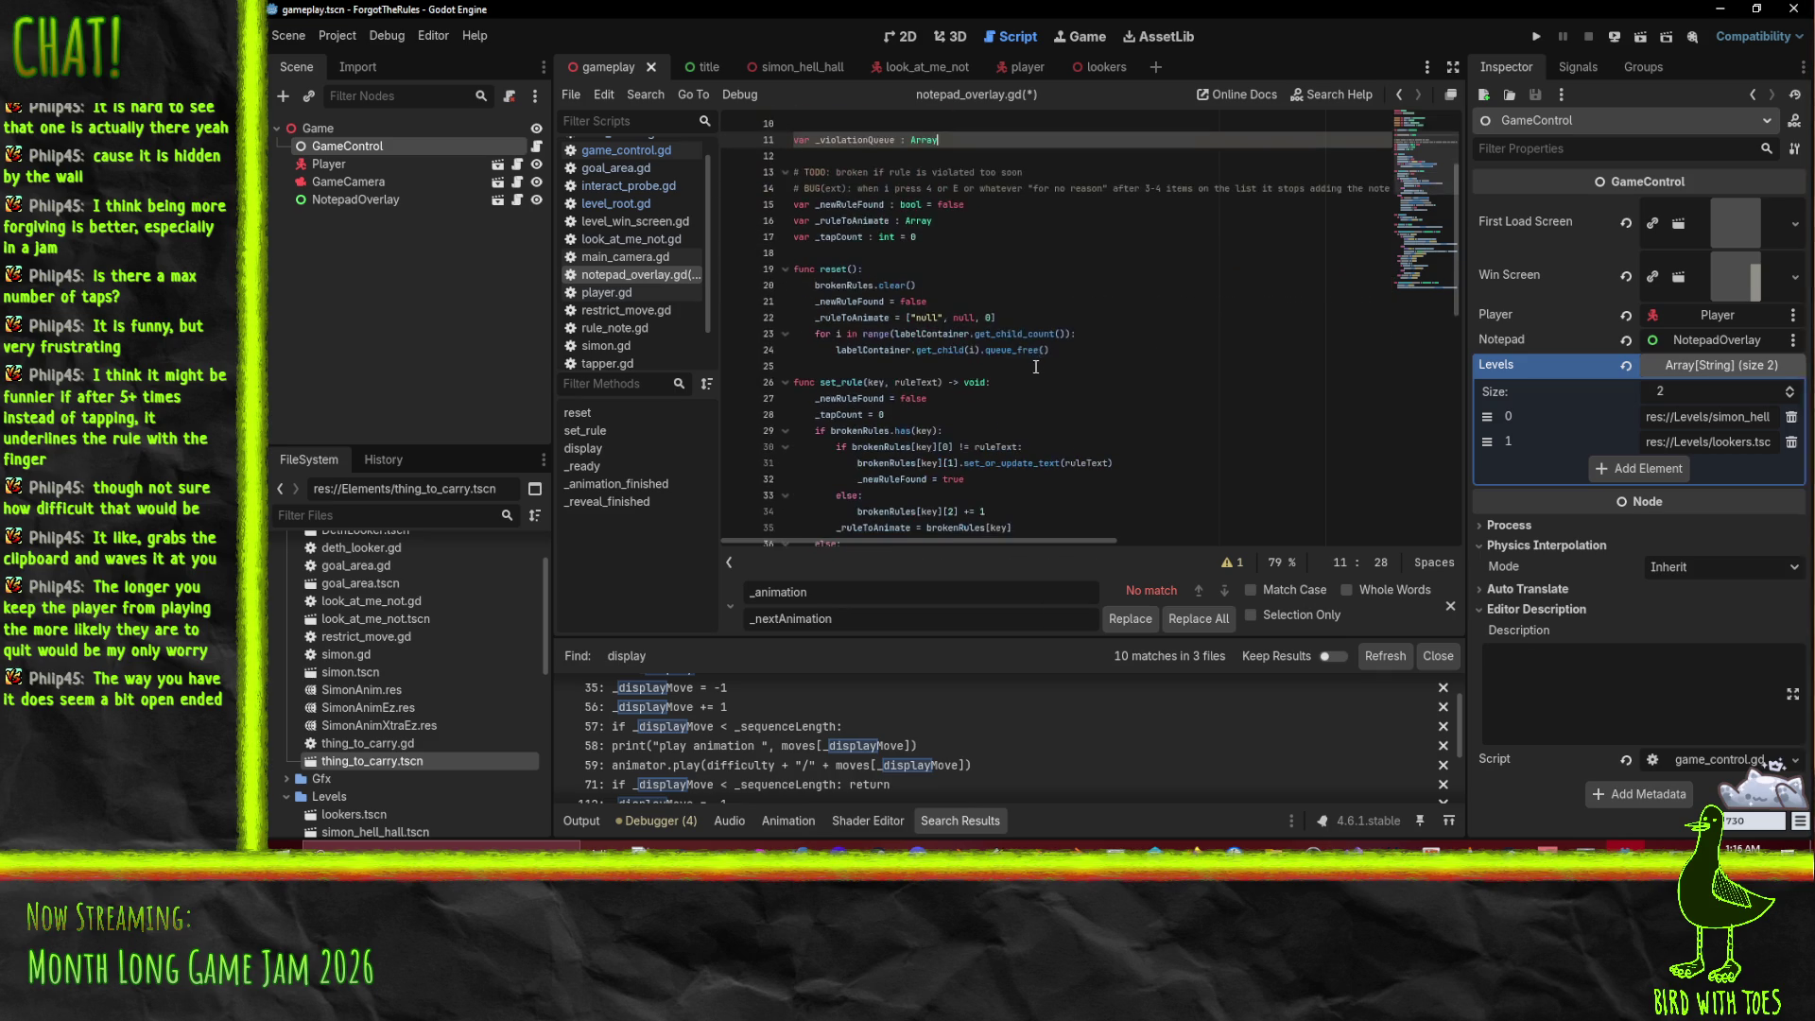
{"action": "scroll", "coordinate": [1036, 367], "scroll_direction": "down", "scroll_amount": 1}
{"action": "scroll", "coordinate": [1101, 350], "scroll_direction": "down", "scroll_amount": 1}
{"action": "scroll", "coordinate": [1016, 413], "scroll_direction": "down", "scroll_amount": 1}
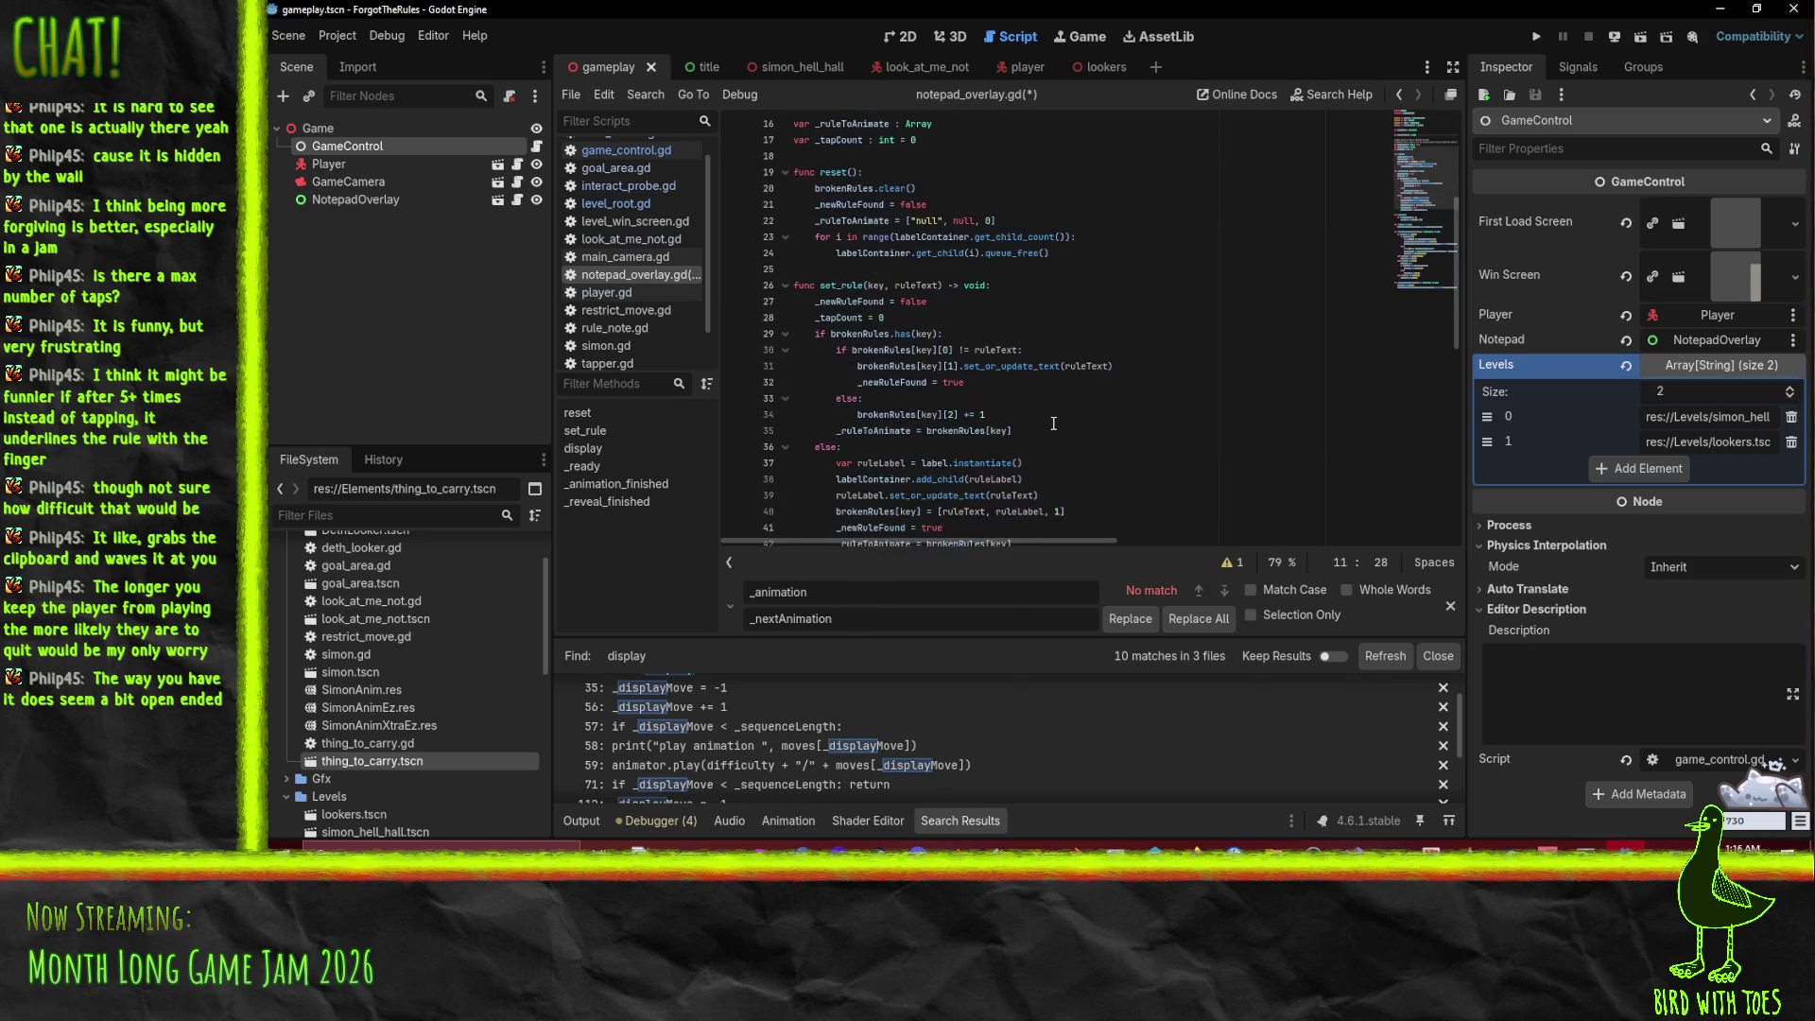
{"action": "left_click", "coordinate": [1045, 336]}
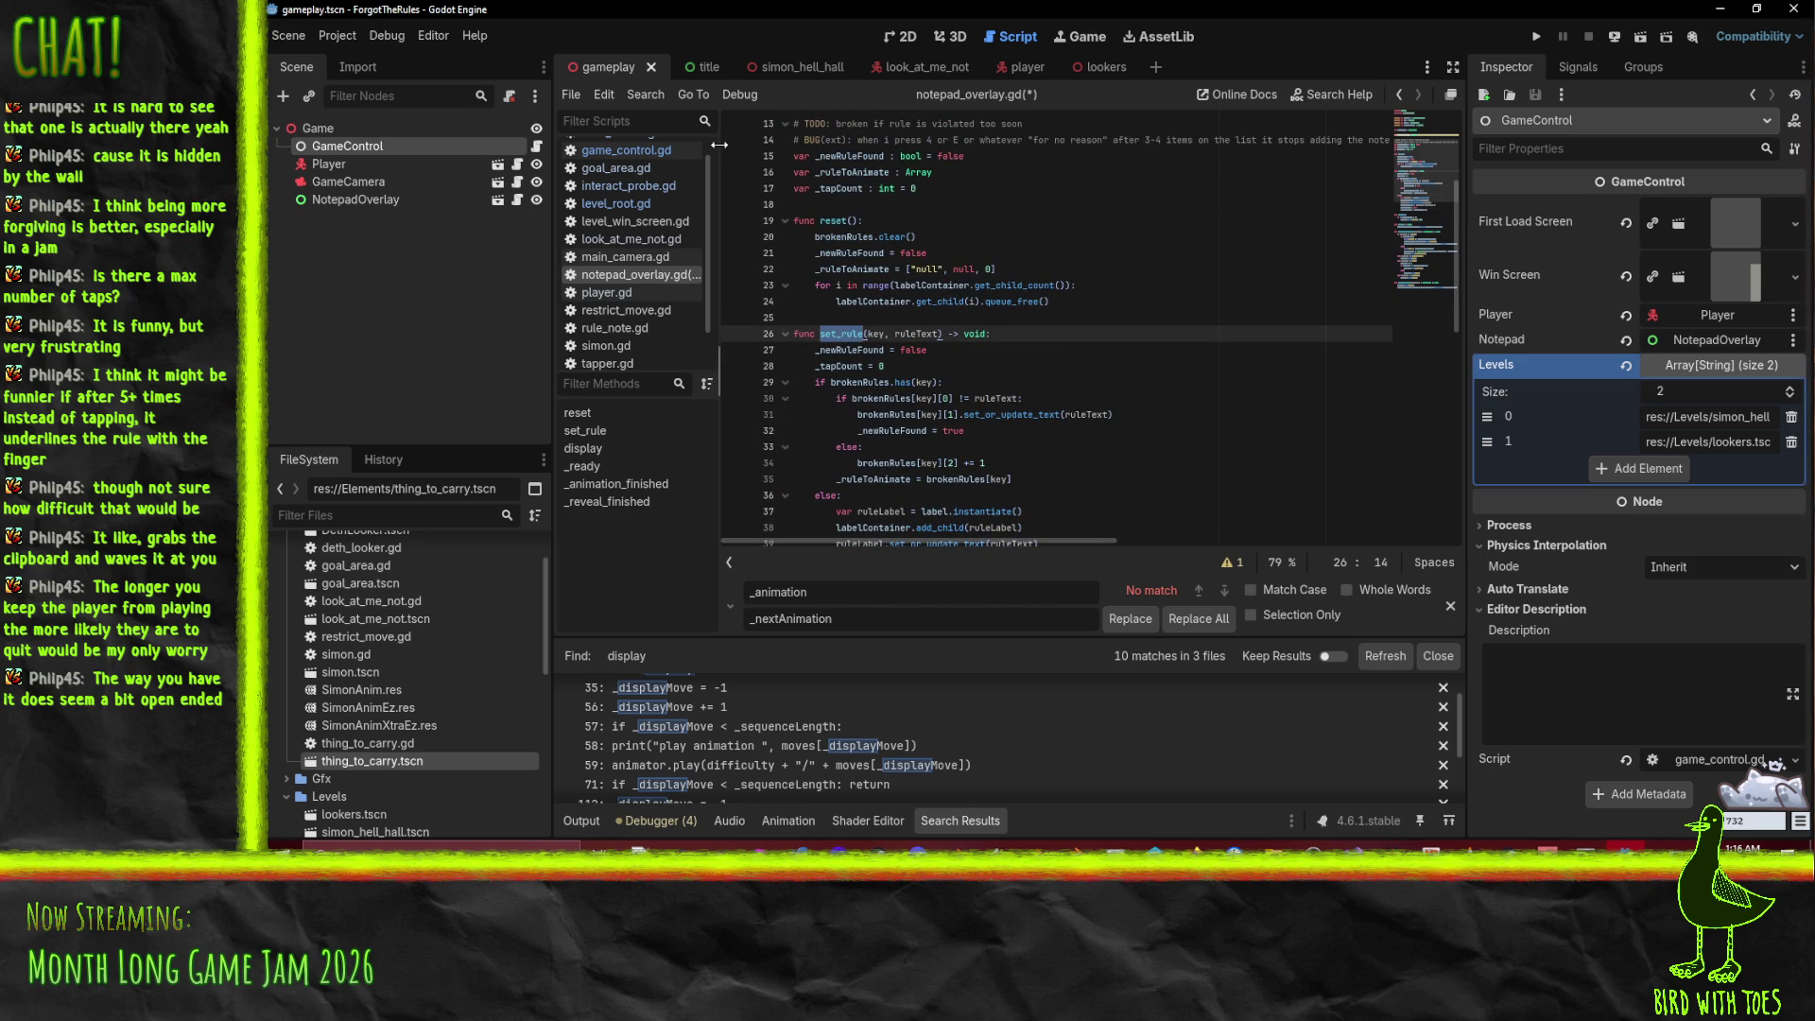
{"action": "scroll", "coordinate": [1047, 335], "scroll_direction": "up", "scroll_amount": 2}
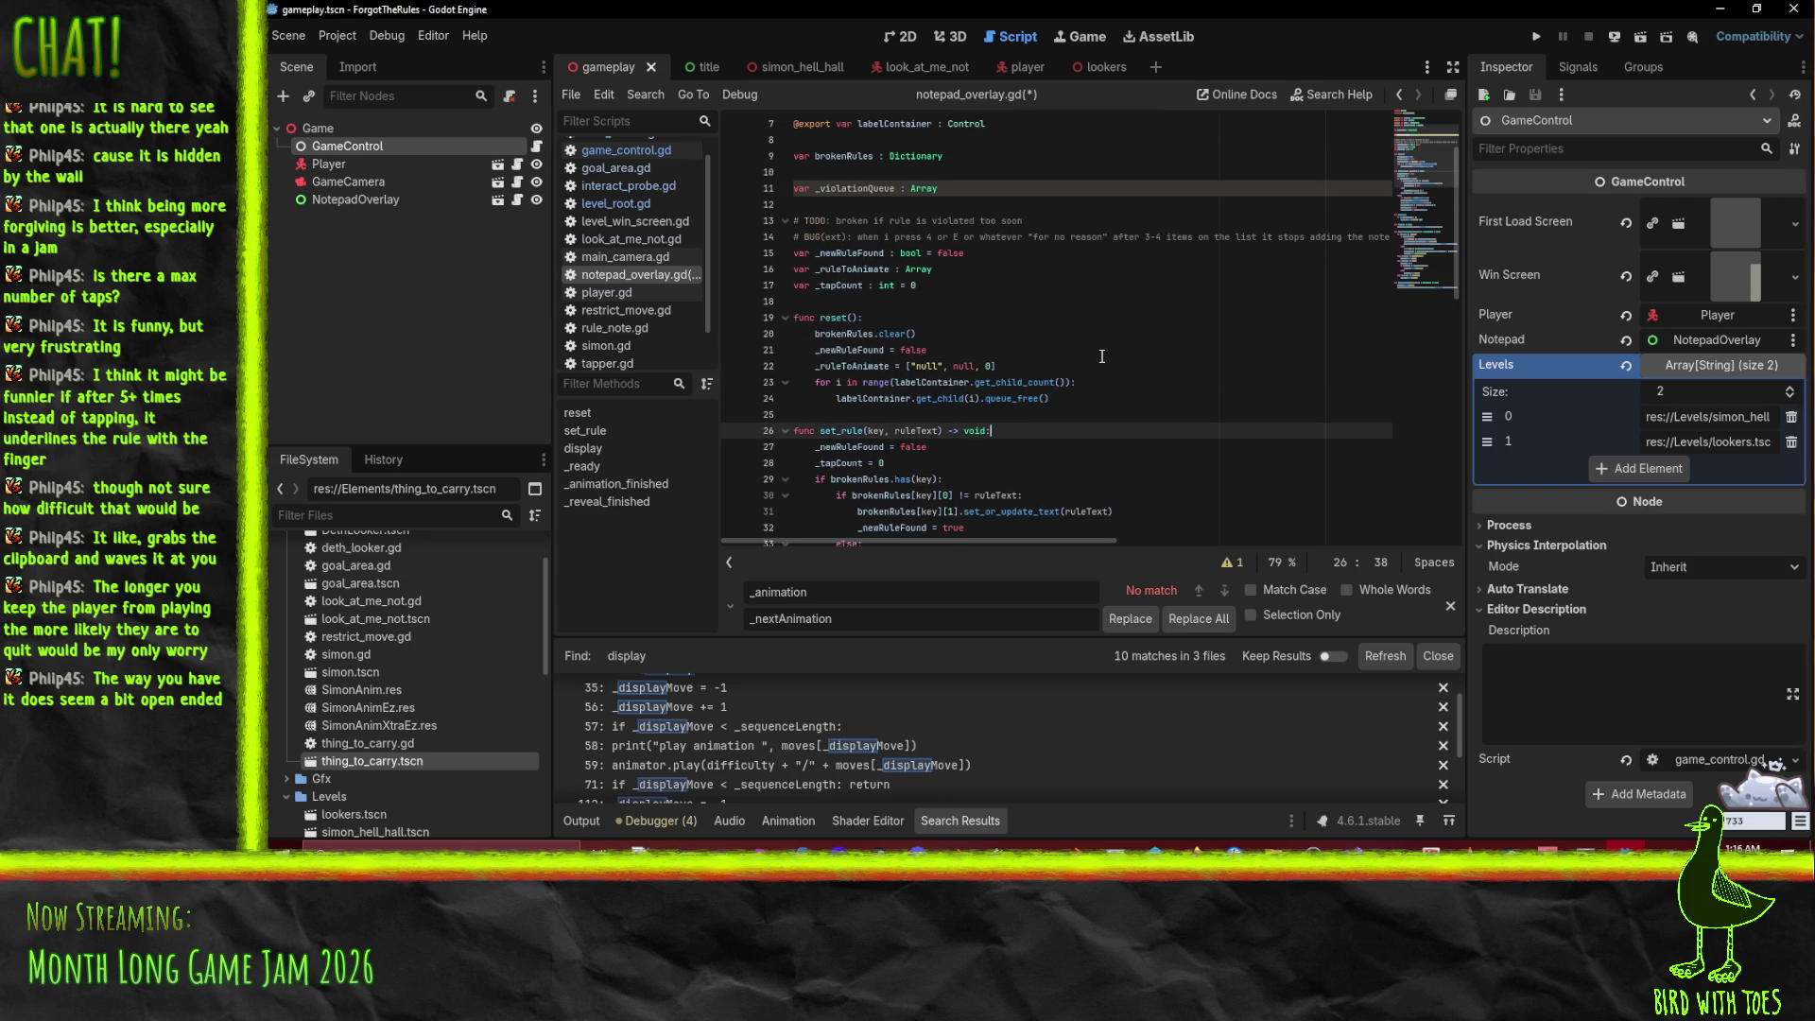
{"action": "key", "text": "Return"}
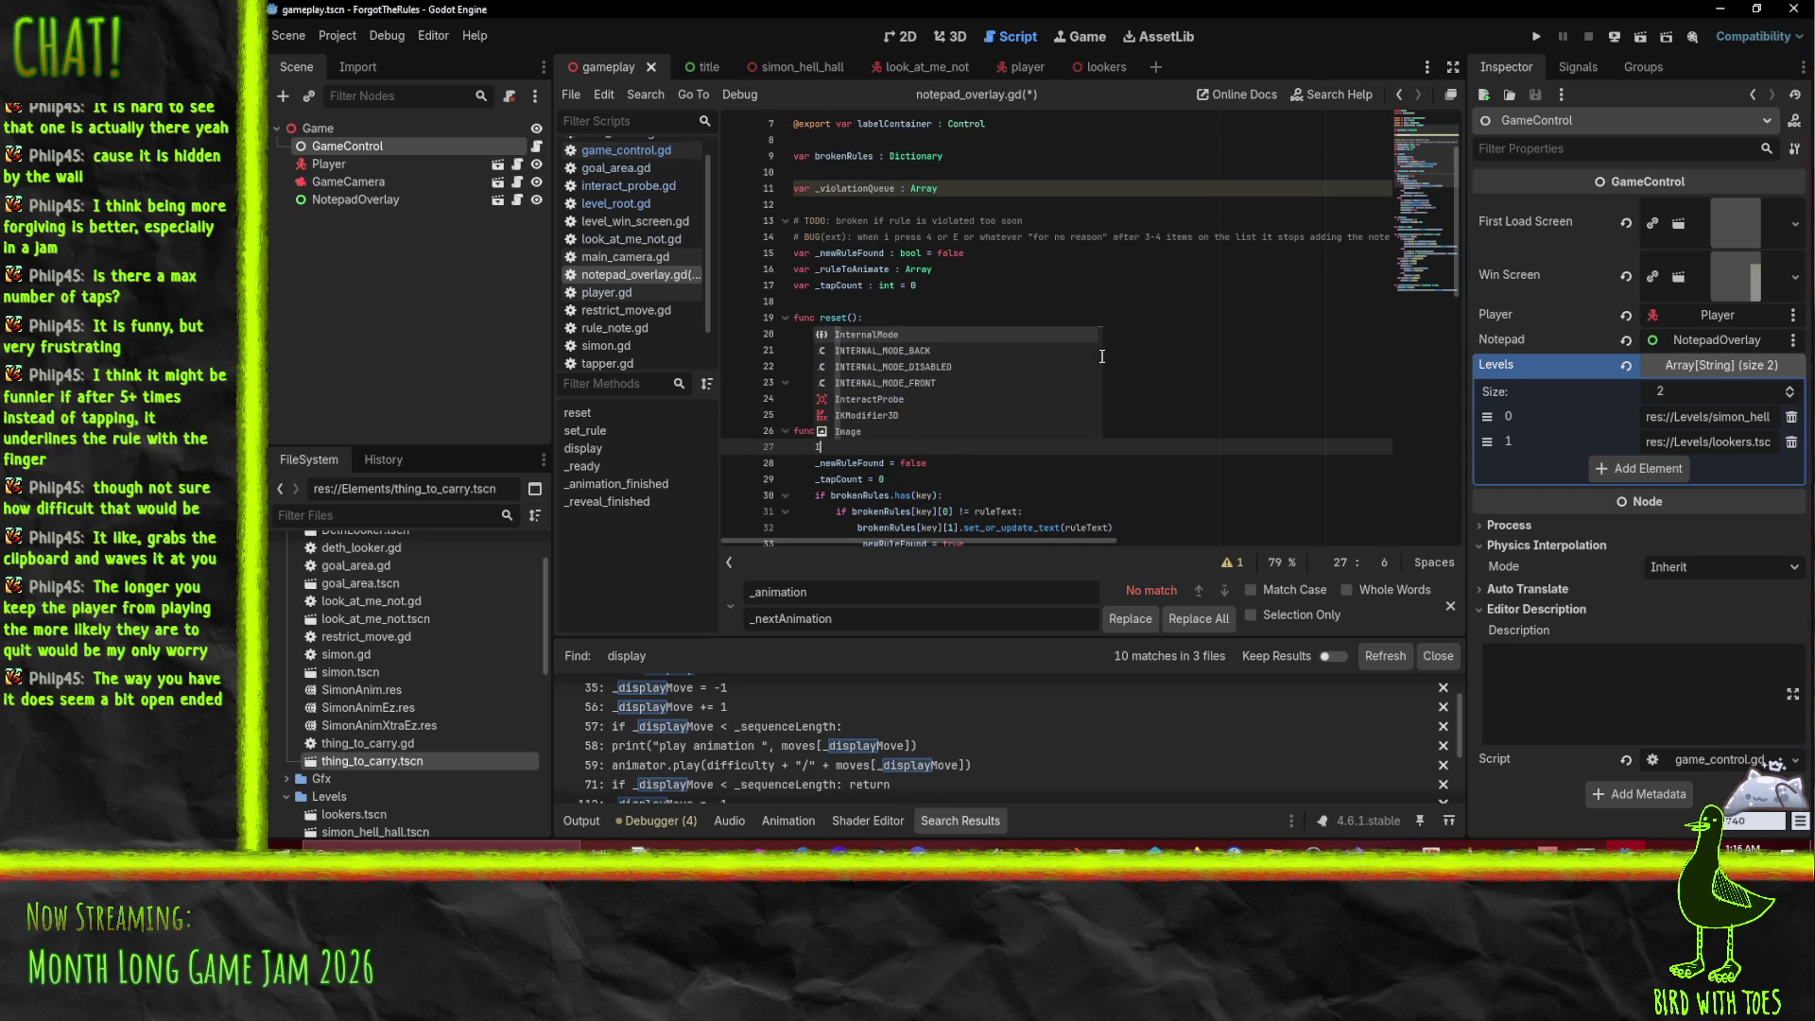
{"action": "type", "text": "_viol"}
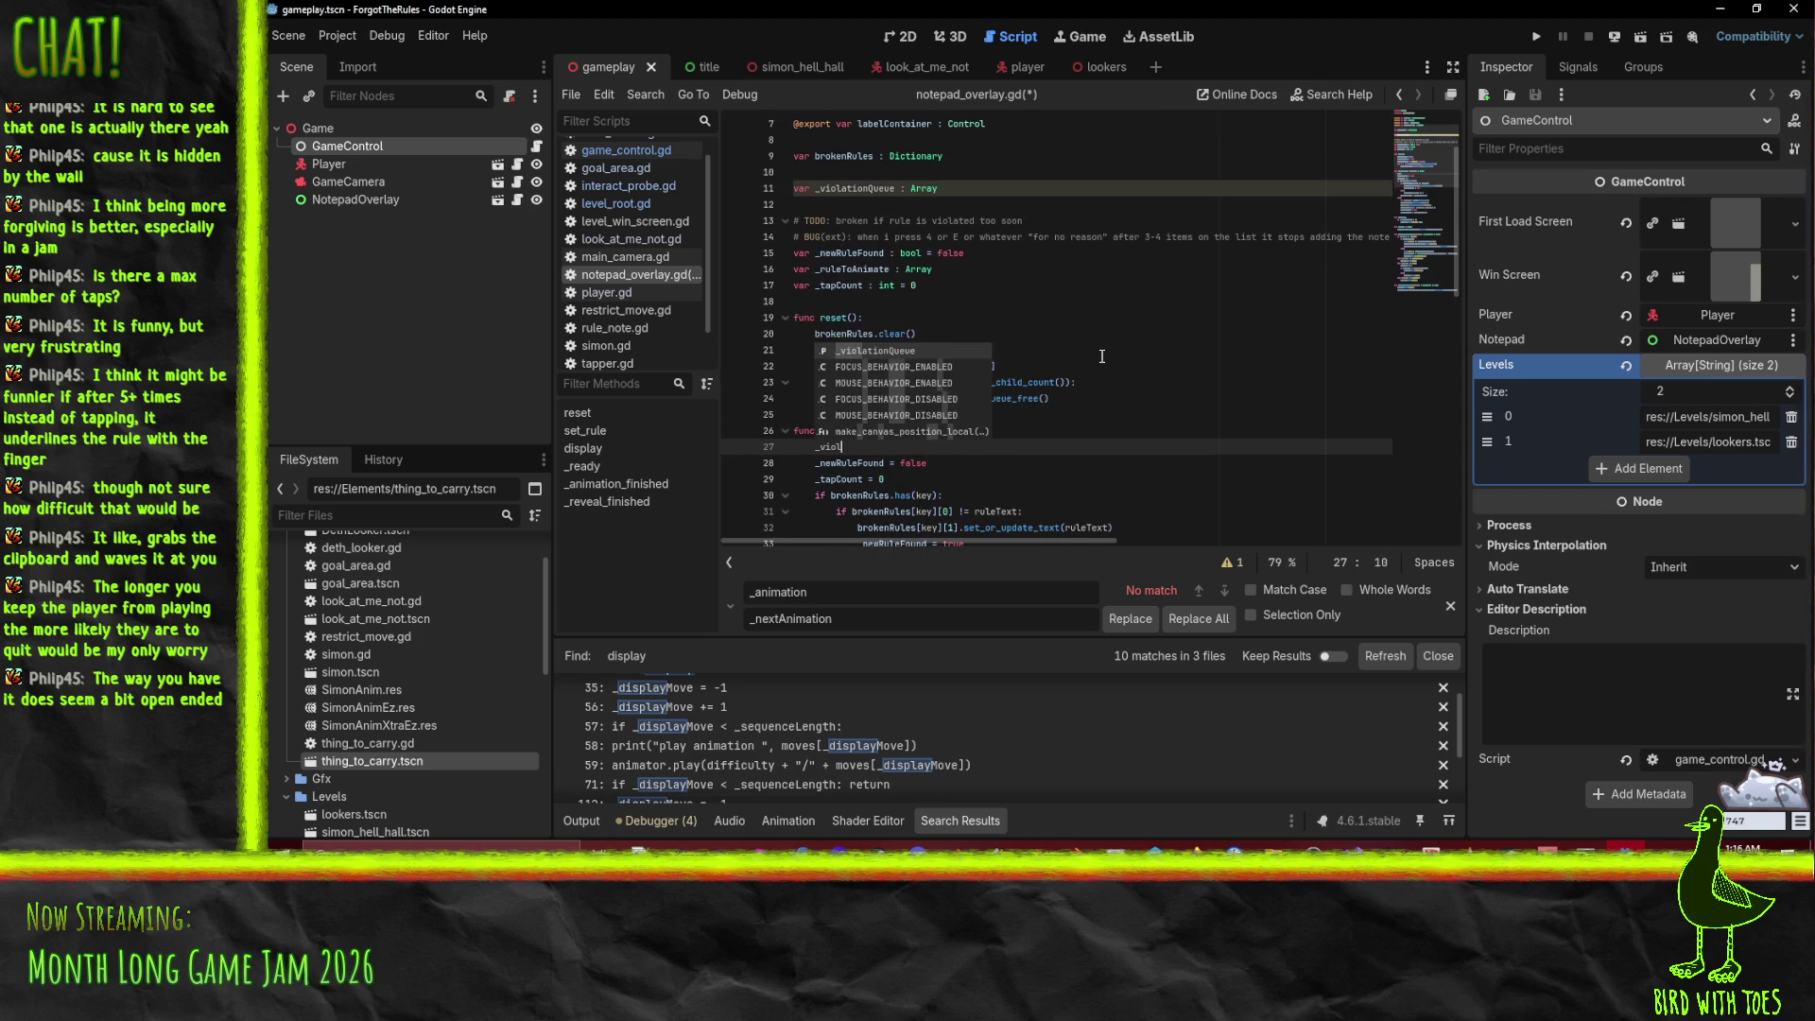
{"action": "type", "text": "ationQueue.ap"}
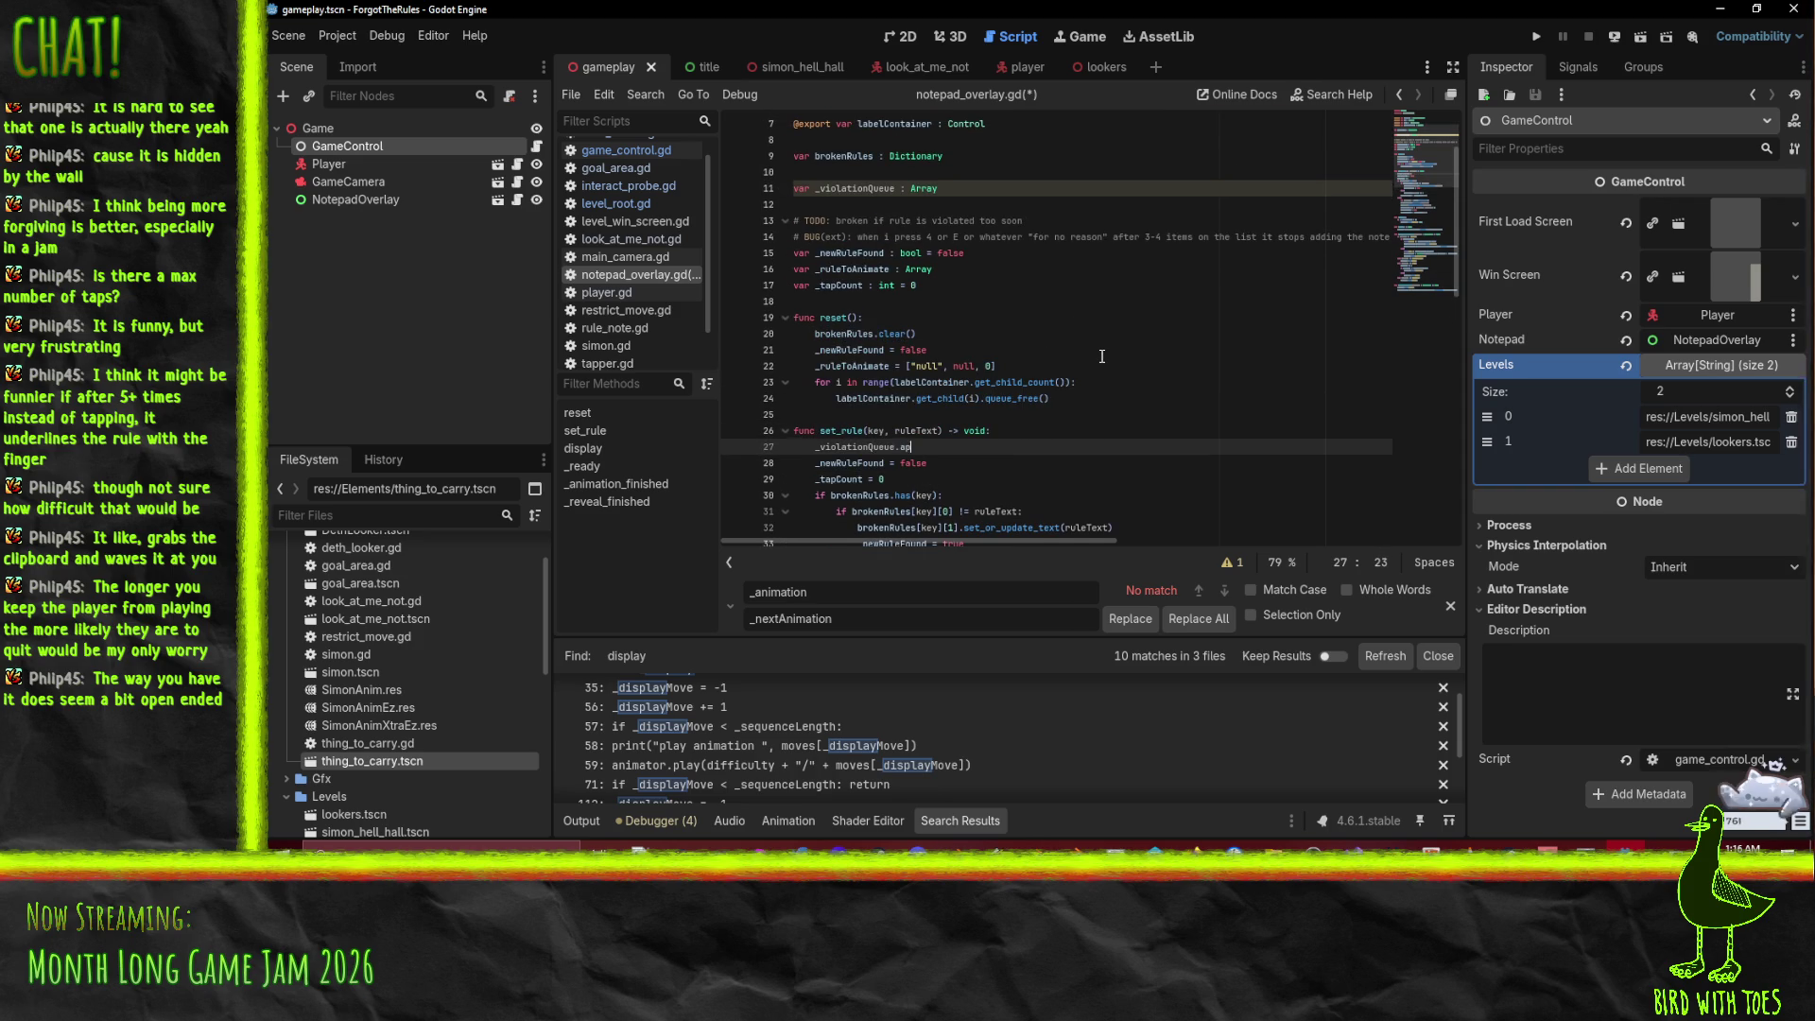
{"action": "type", "text": "pend([key, r"}
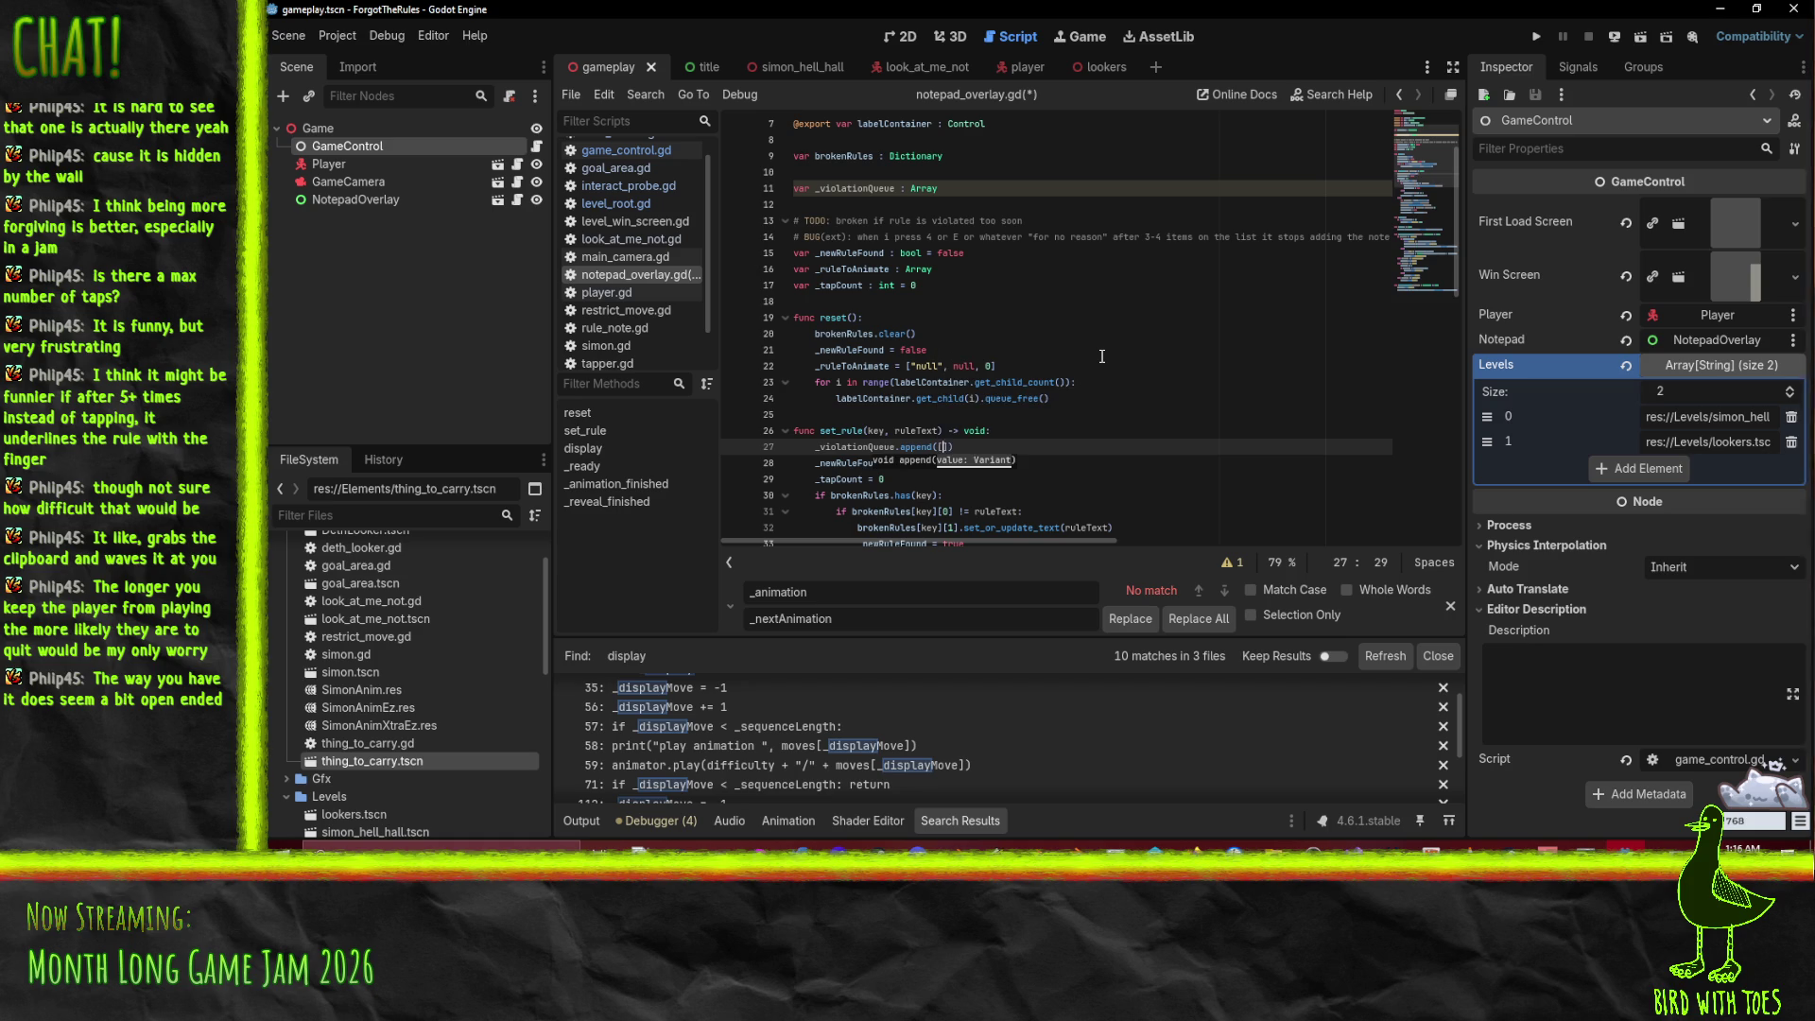
{"action": "type", "text": "uleText"}
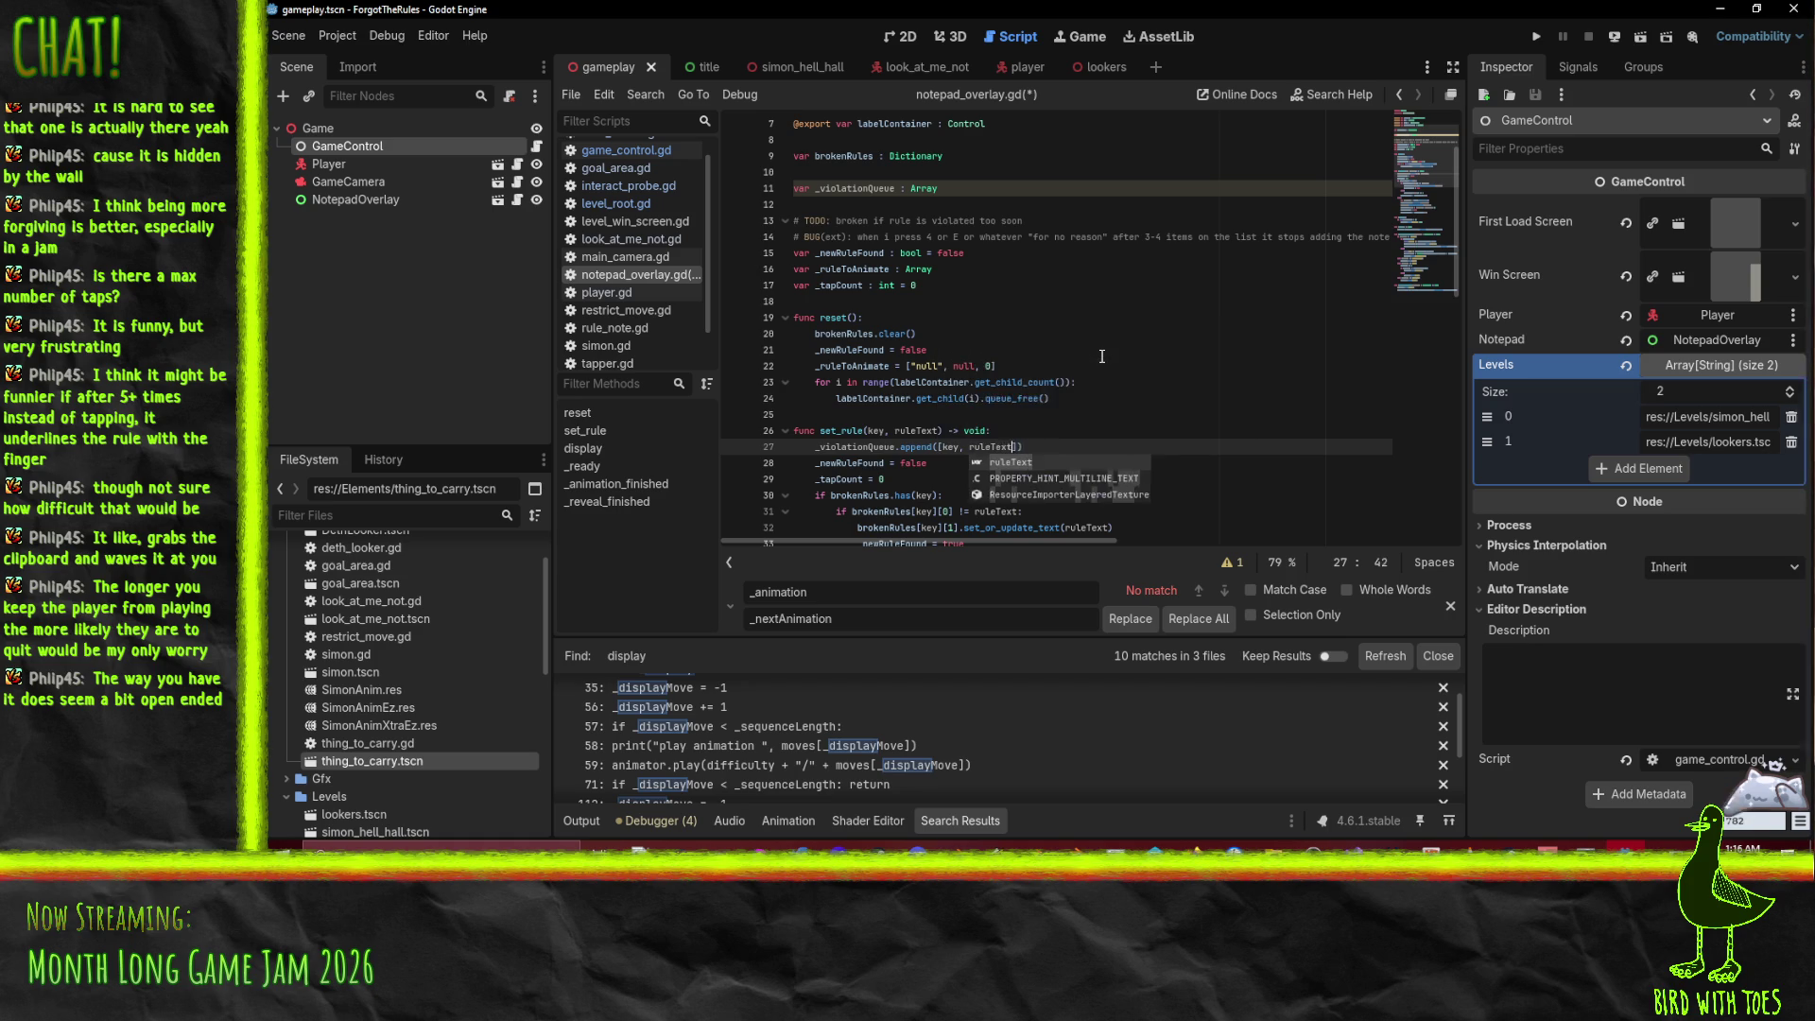
{"action": "type", "text": "])"}
{"action": "scroll", "coordinate": [789, 394], "scroll_direction": "down", "scroll_amount": 3}
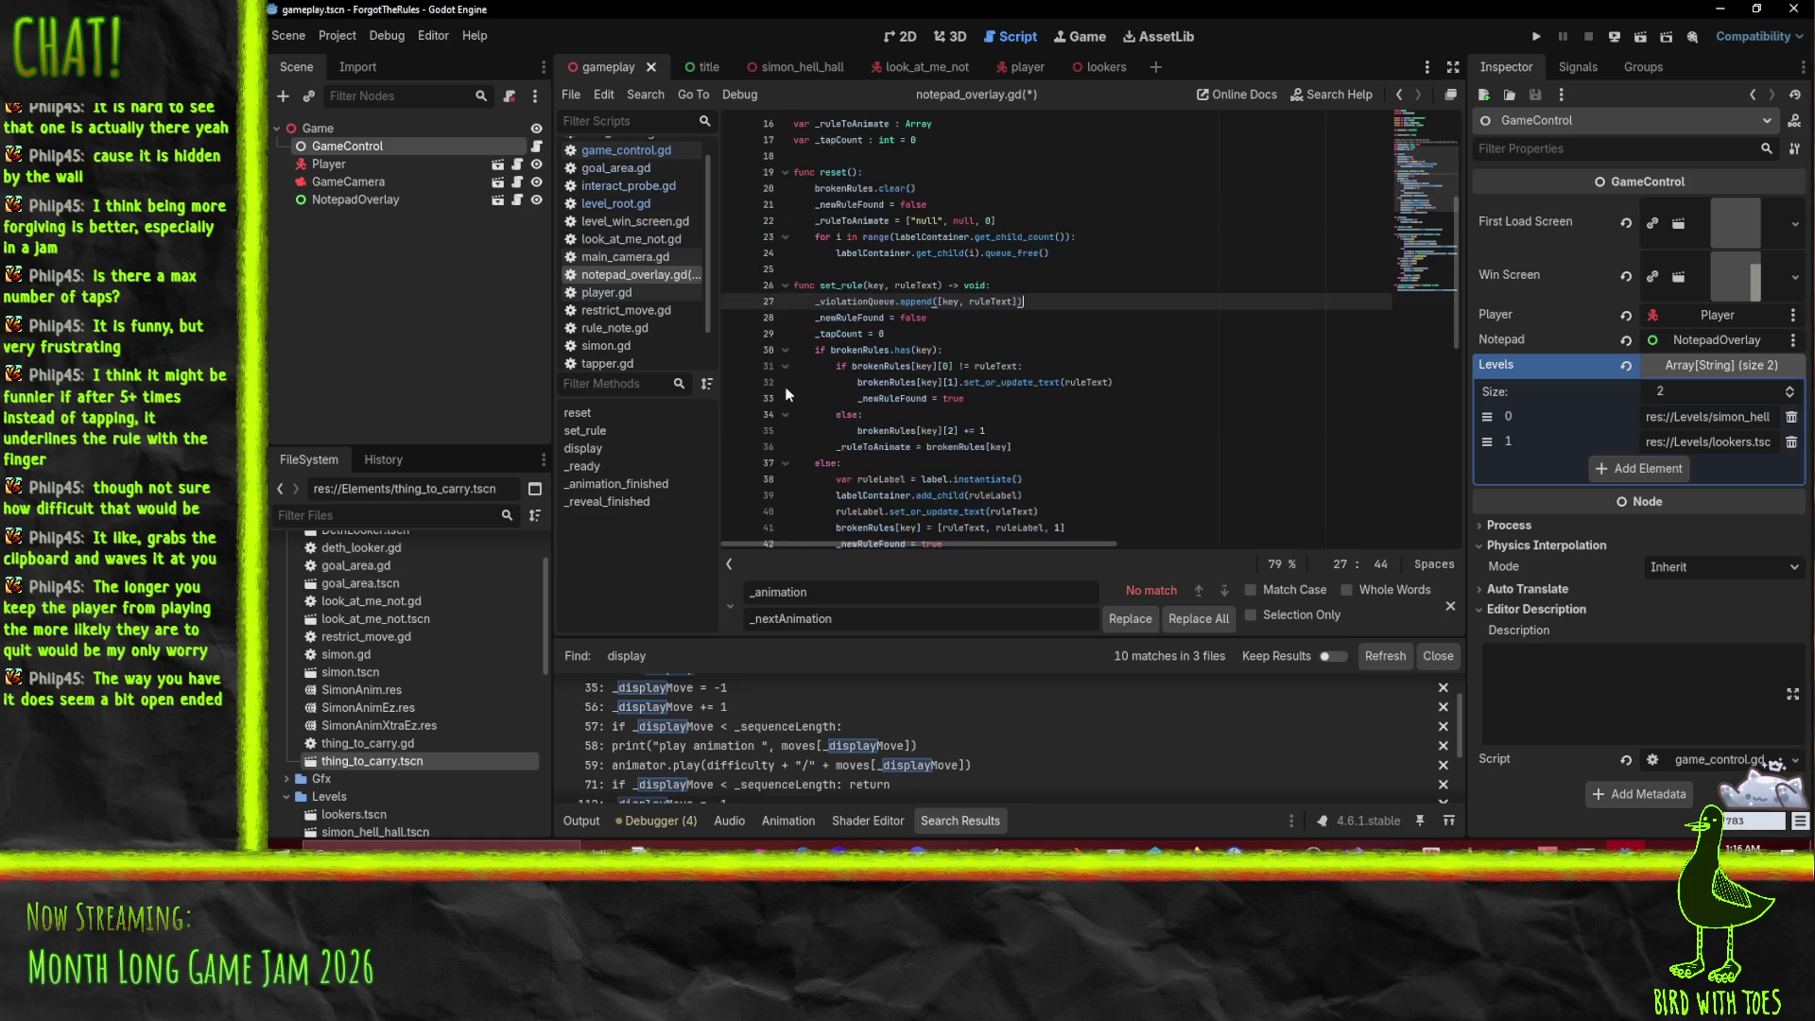
{"action": "key", "text": "Down"}
{"action": "scroll", "coordinate": [934, 342], "scroll_direction": "up", "scroll_amount": 3}
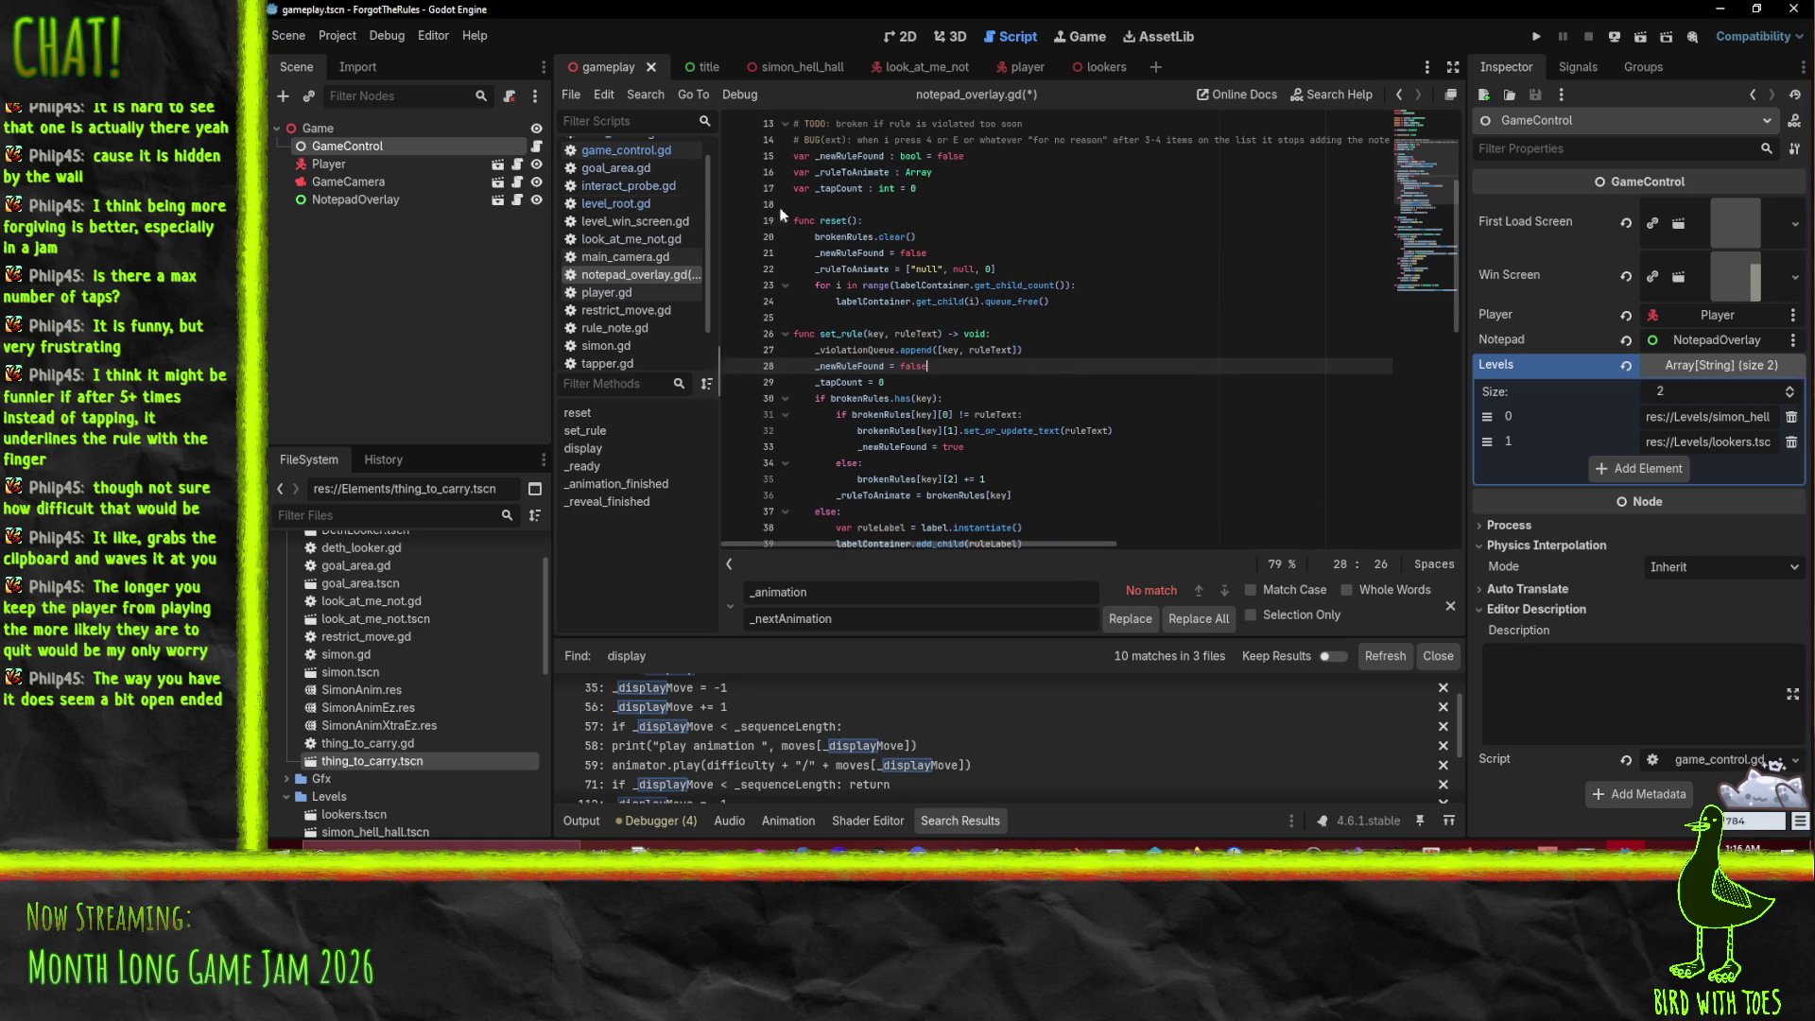
{"action": "scroll", "coordinate": [940, 350], "scroll_direction": "down", "scroll_amount": 10}
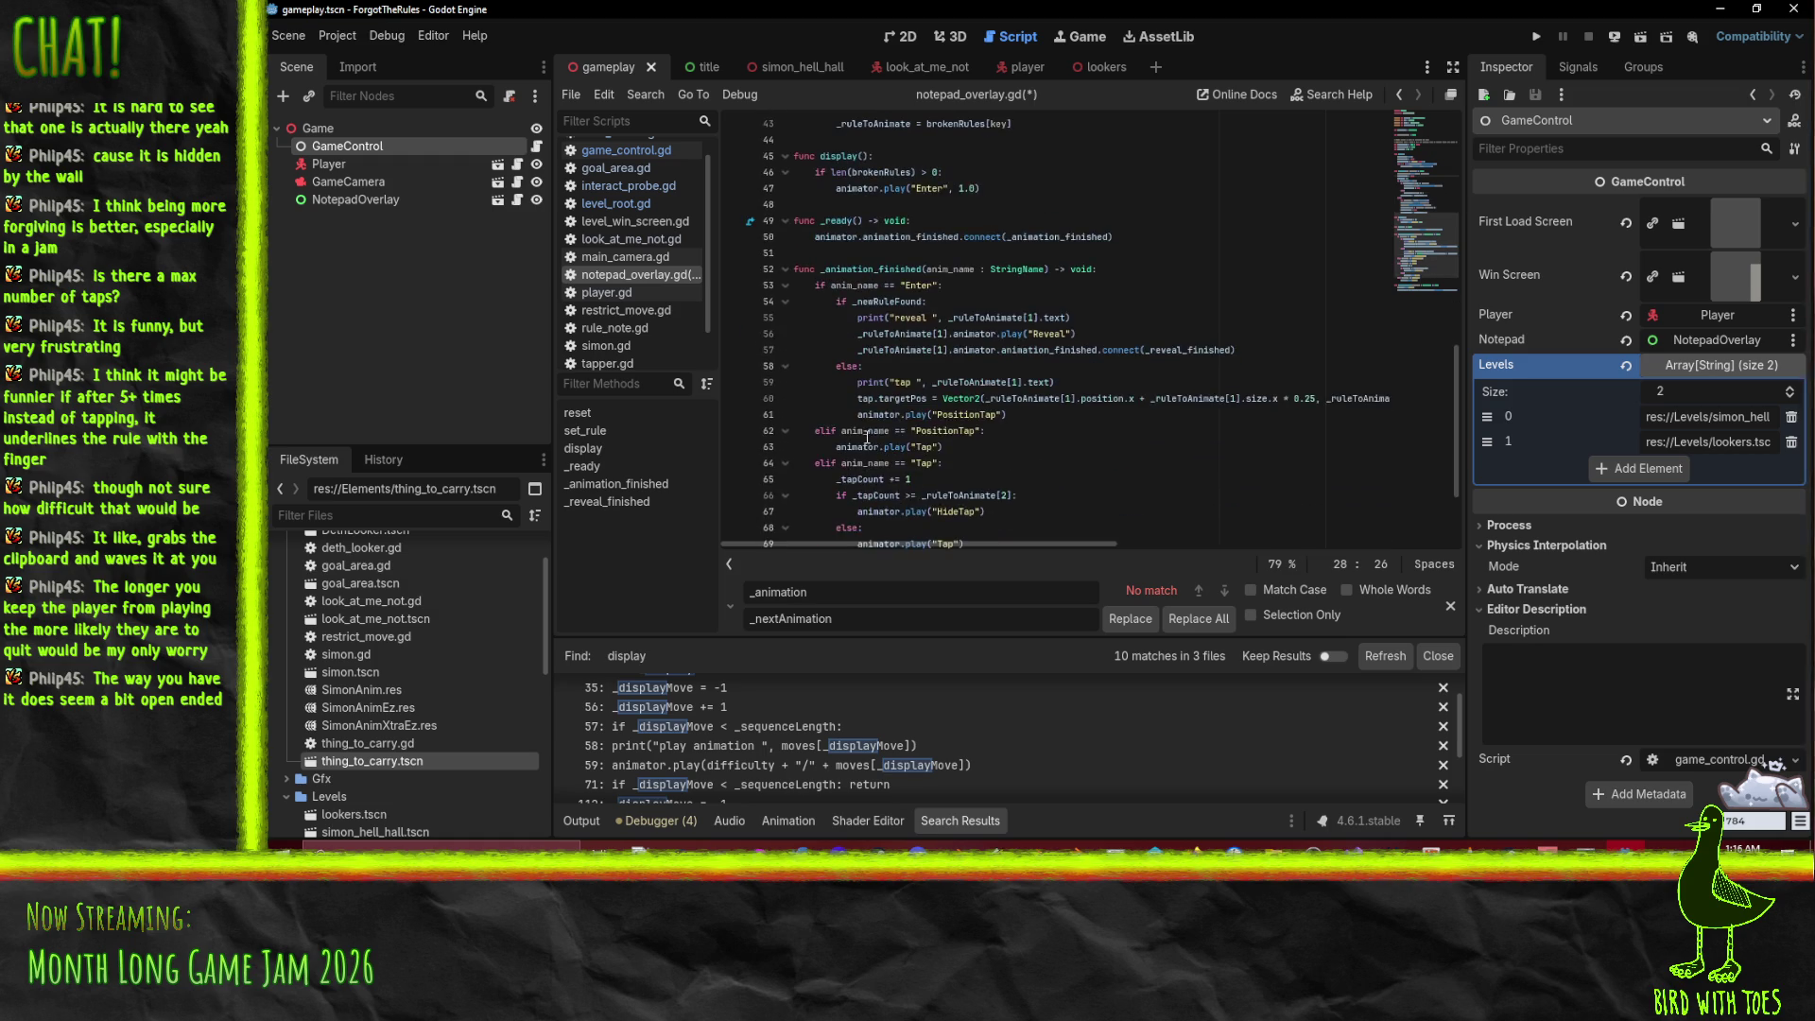
{"action": "scroll", "coordinate": [1093, 430], "scroll_direction": "up", "scroll_amount": 6}
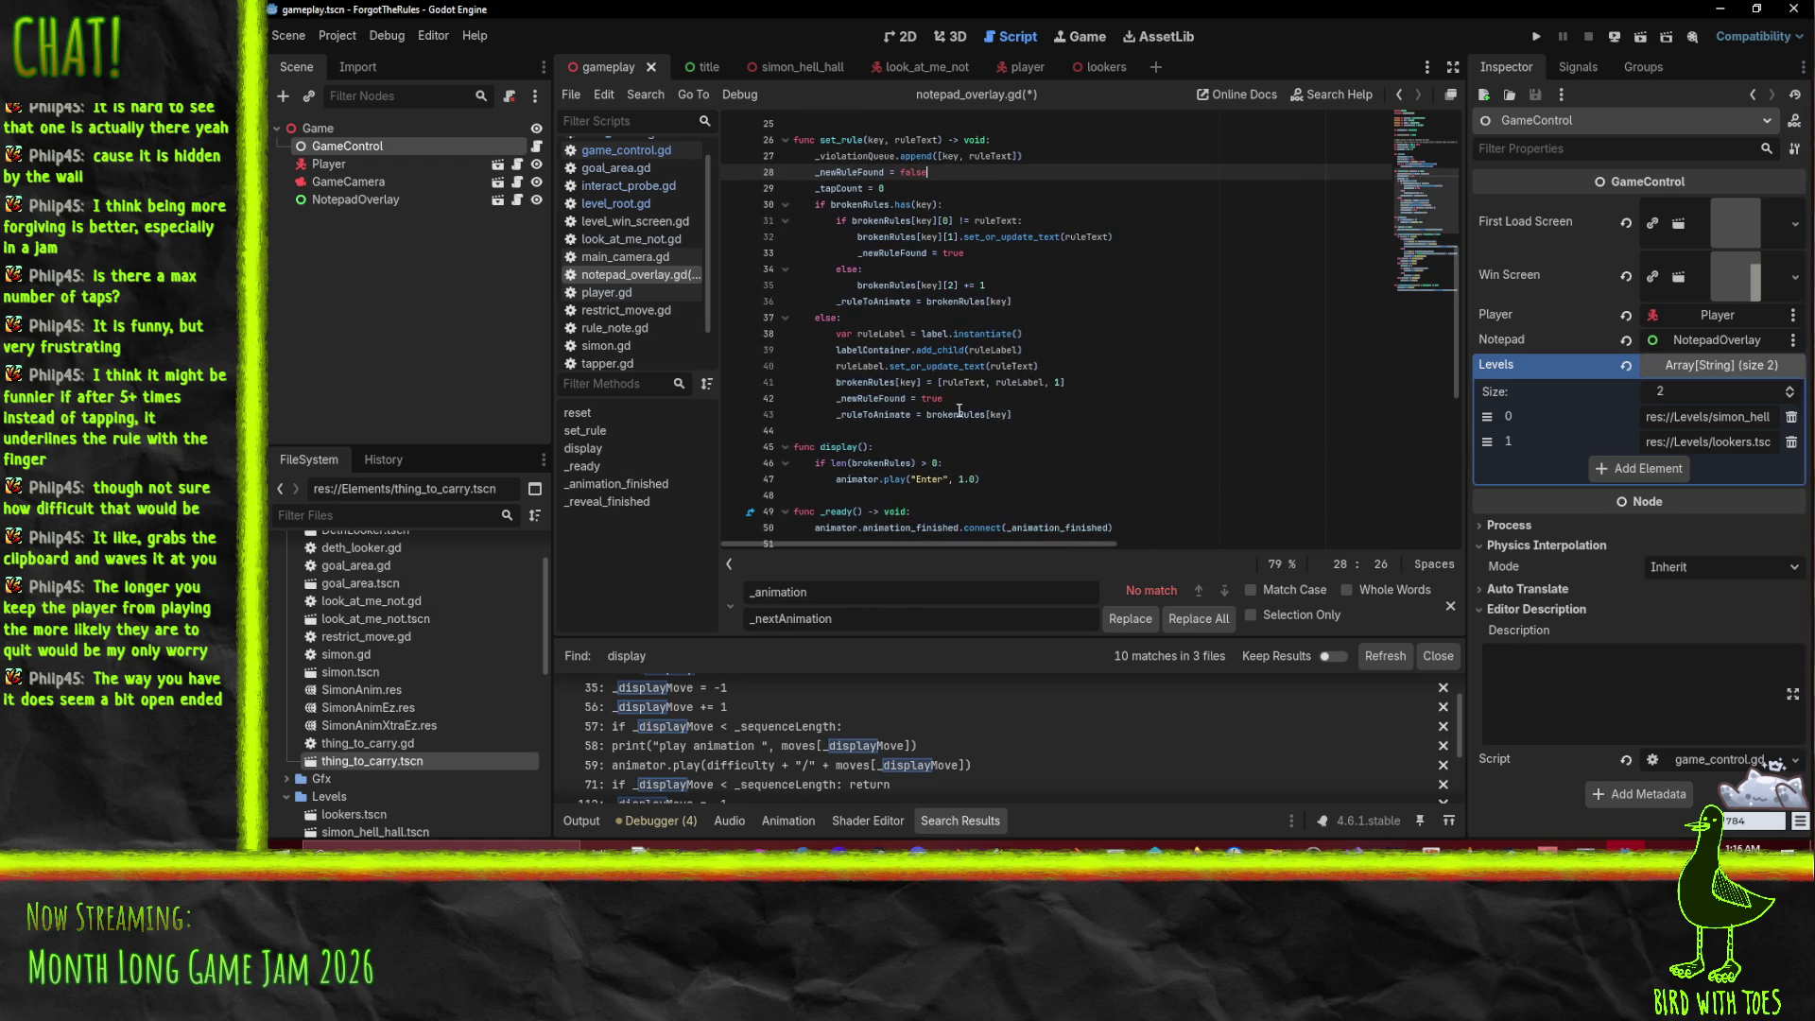
{"action": "scroll", "coordinate": [962, 412], "scroll_direction": "up", "scroll_amount": 1}
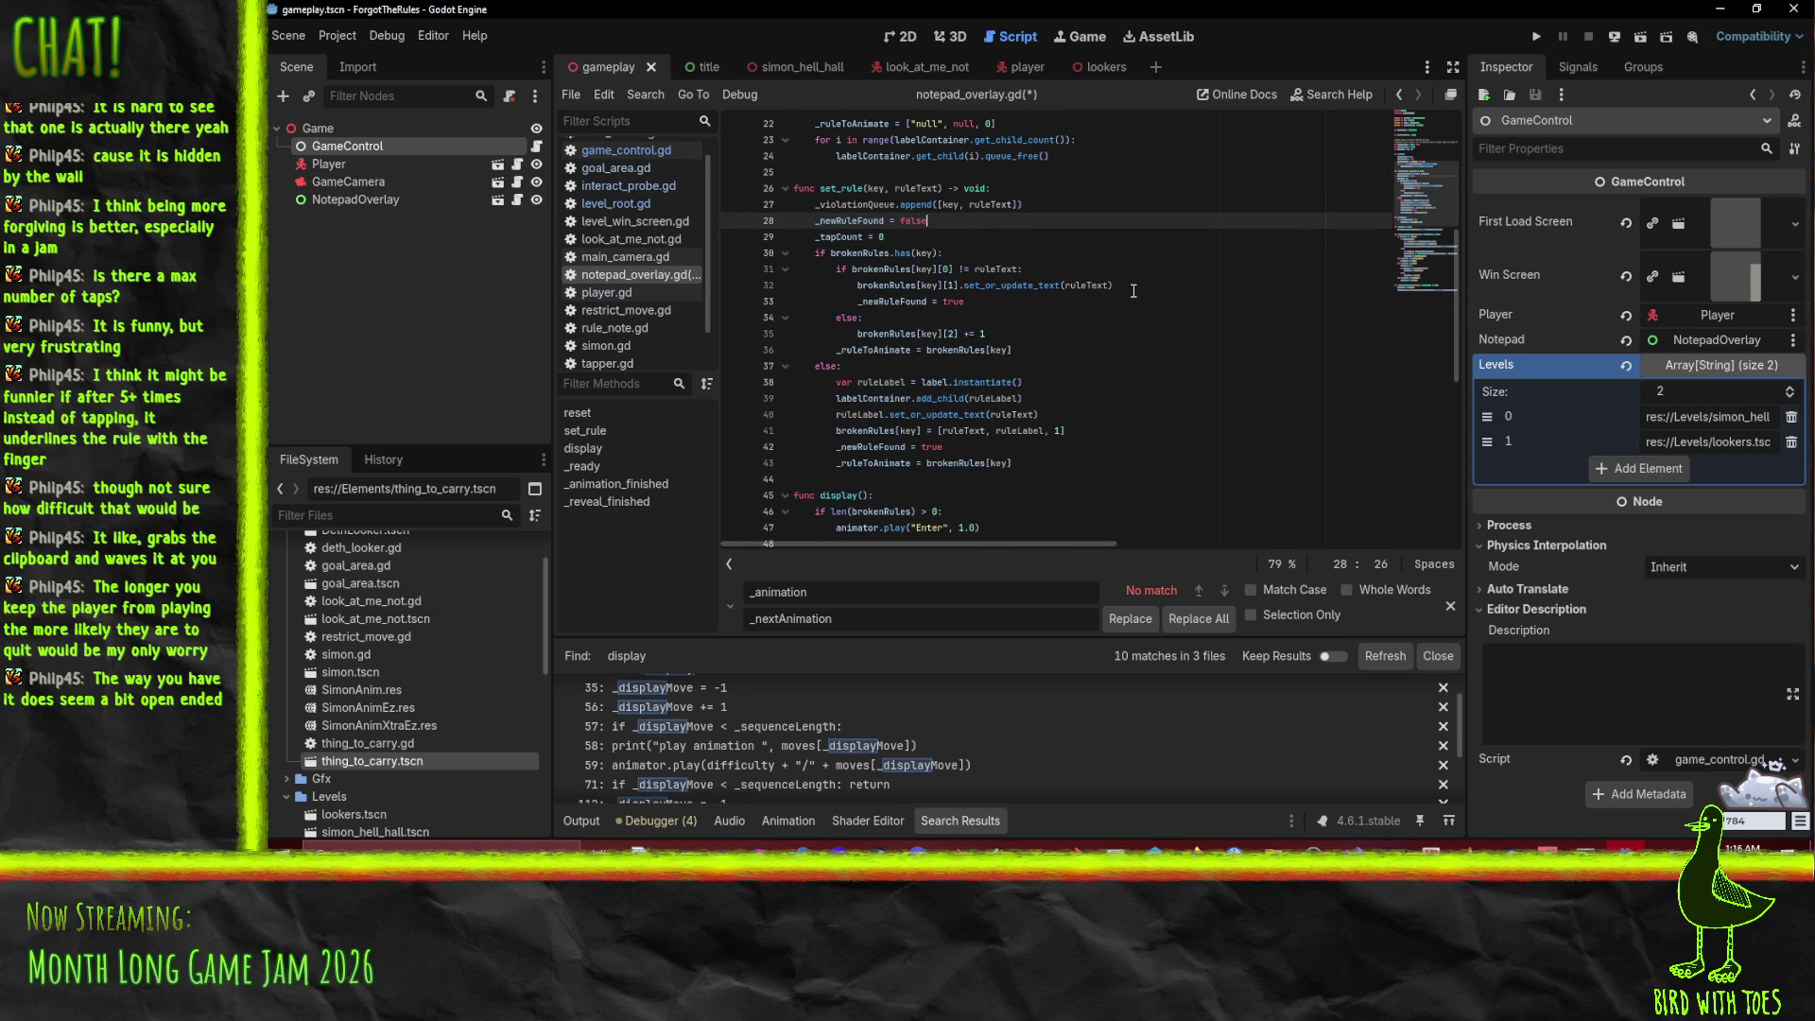
{"action": "scroll", "coordinate": [1132, 291], "scroll_direction": "down", "scroll_amount": 1}
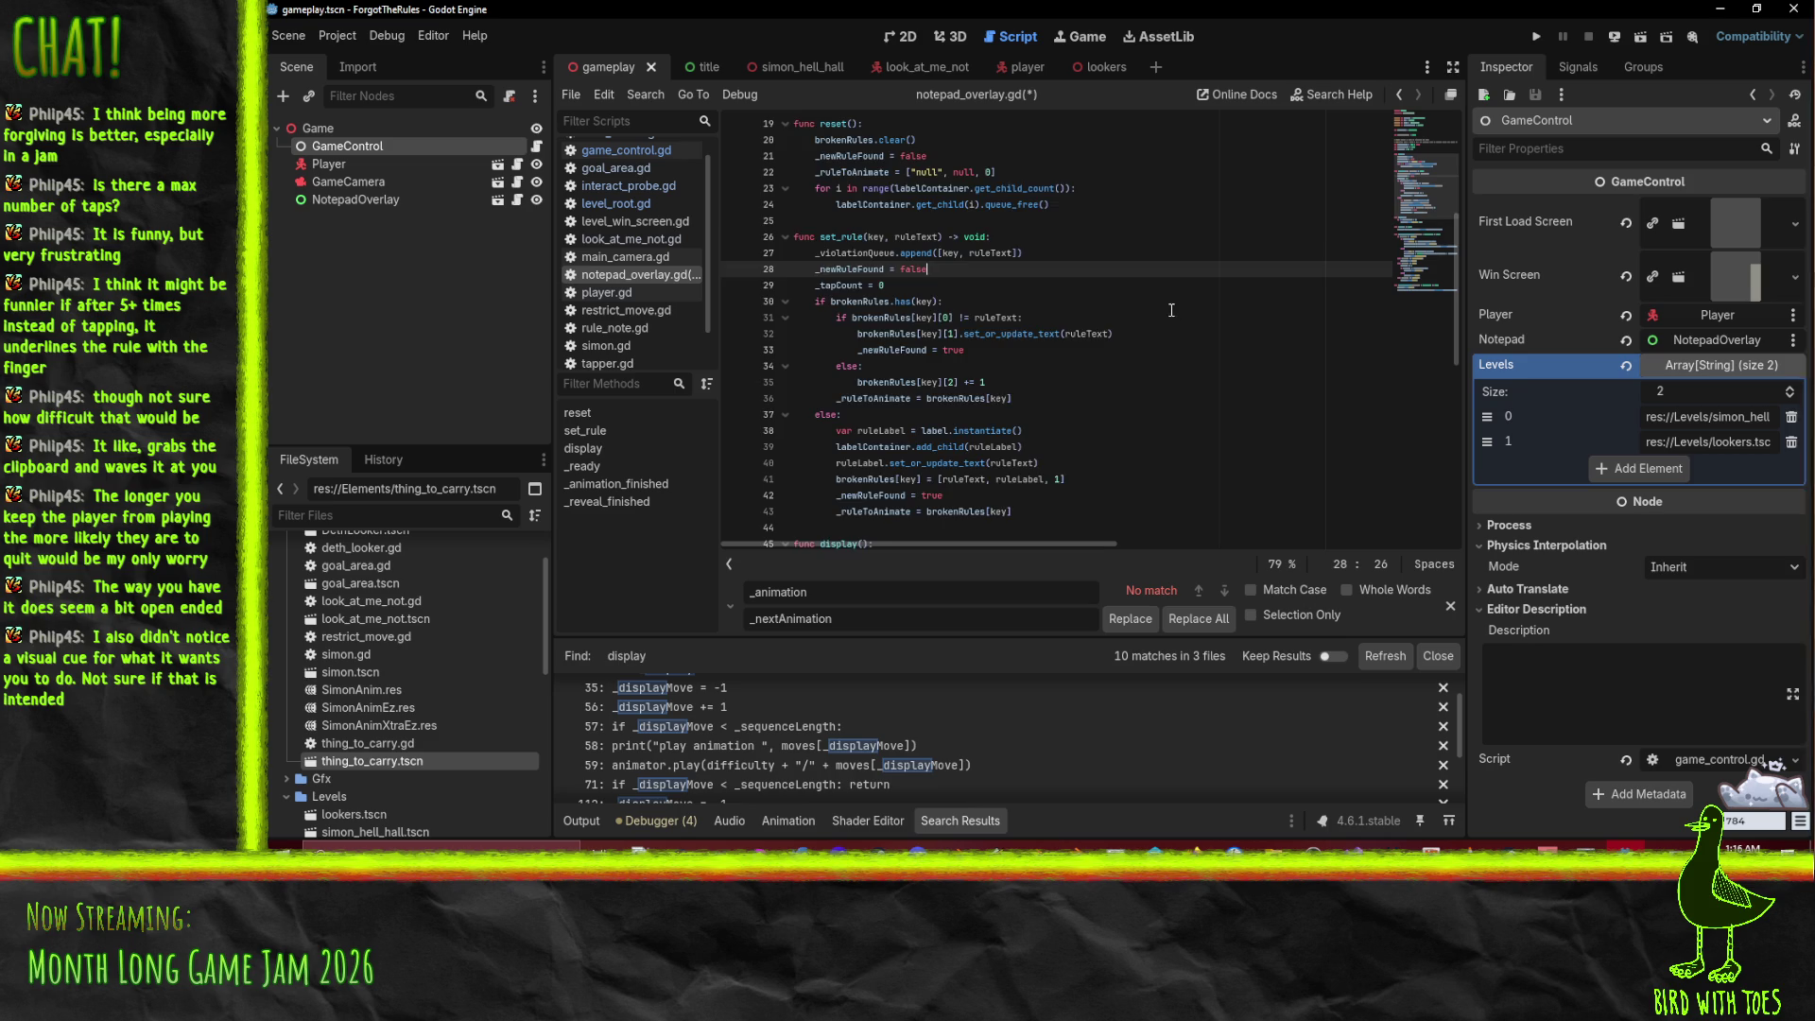
{"action": "scroll", "coordinate": [909, 426], "scroll_direction": "down", "scroll_amount": 1}
{"action": "left_click", "coordinate": [988, 430]}
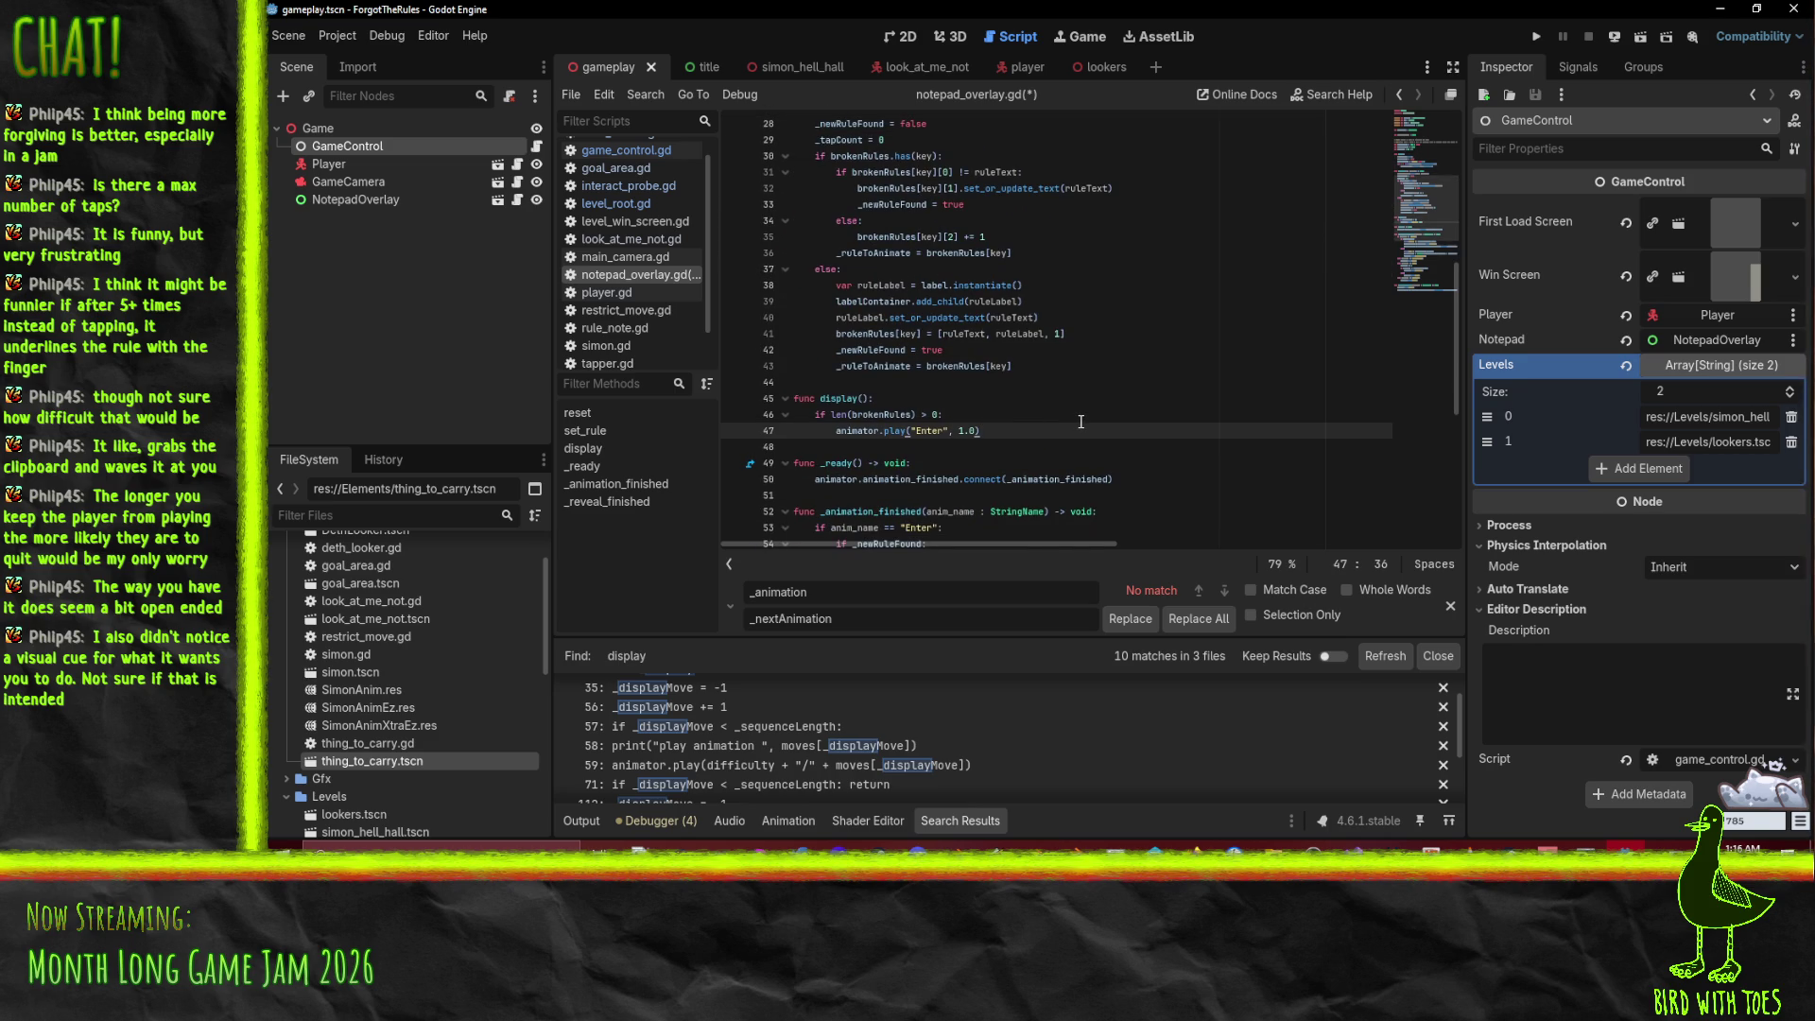
{"action": "scroll", "coordinate": [1080, 421], "scroll_direction": "up", "scroll_amount": 1}
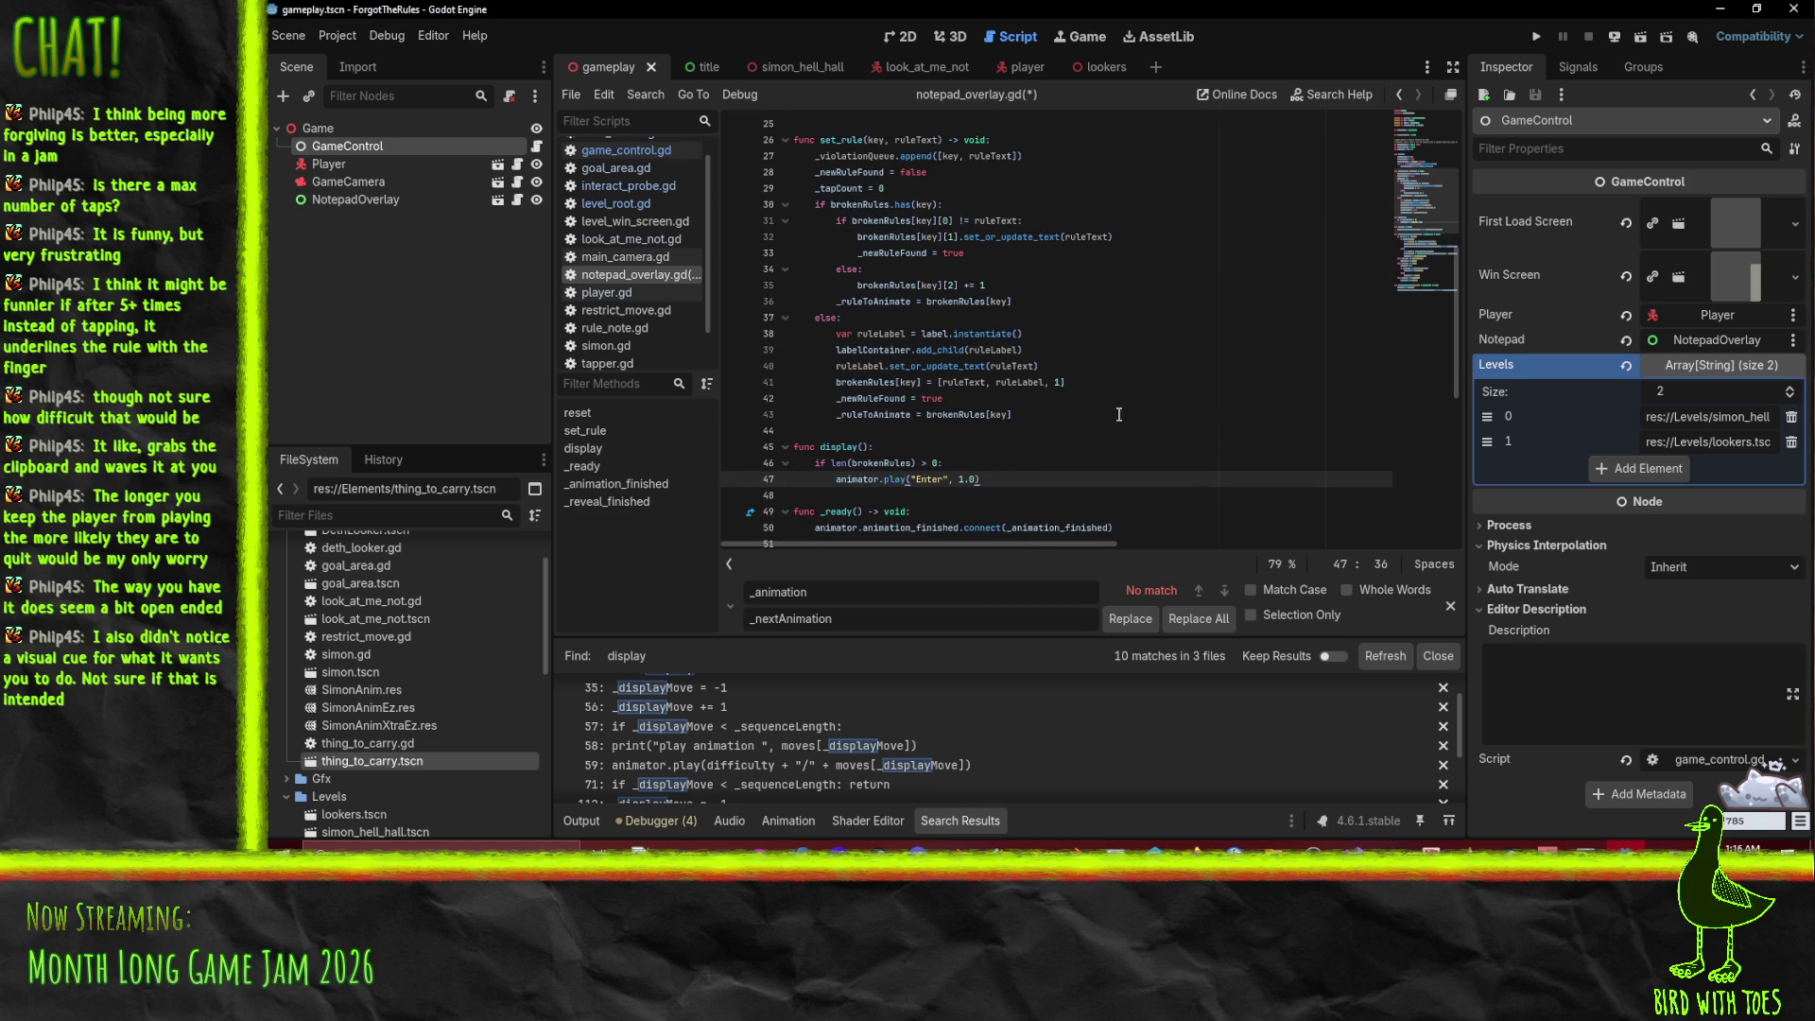
{"action": "scroll", "coordinate": [1119, 414], "scroll_direction": "down", "scroll_amount": 1}
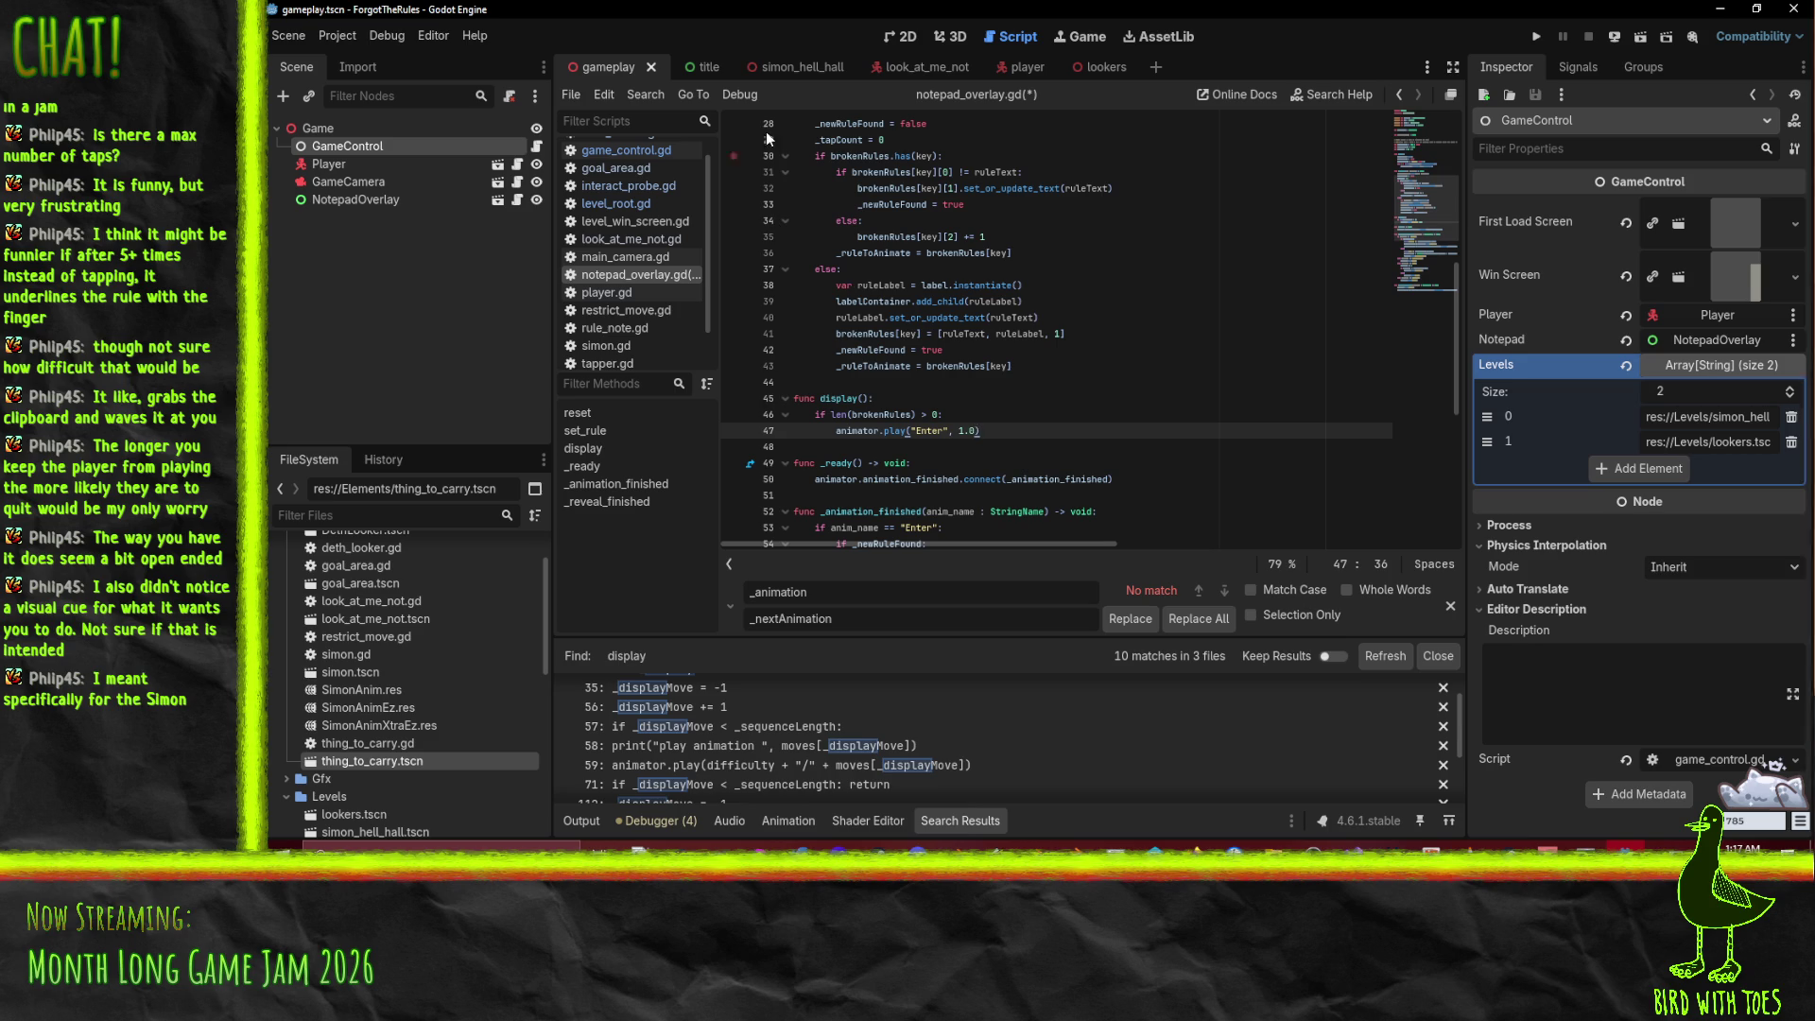
Step: Switch to the simon_hell_hall scene and launch the project to playtest it
{"action": "left_click", "coordinate": [780, 66]}
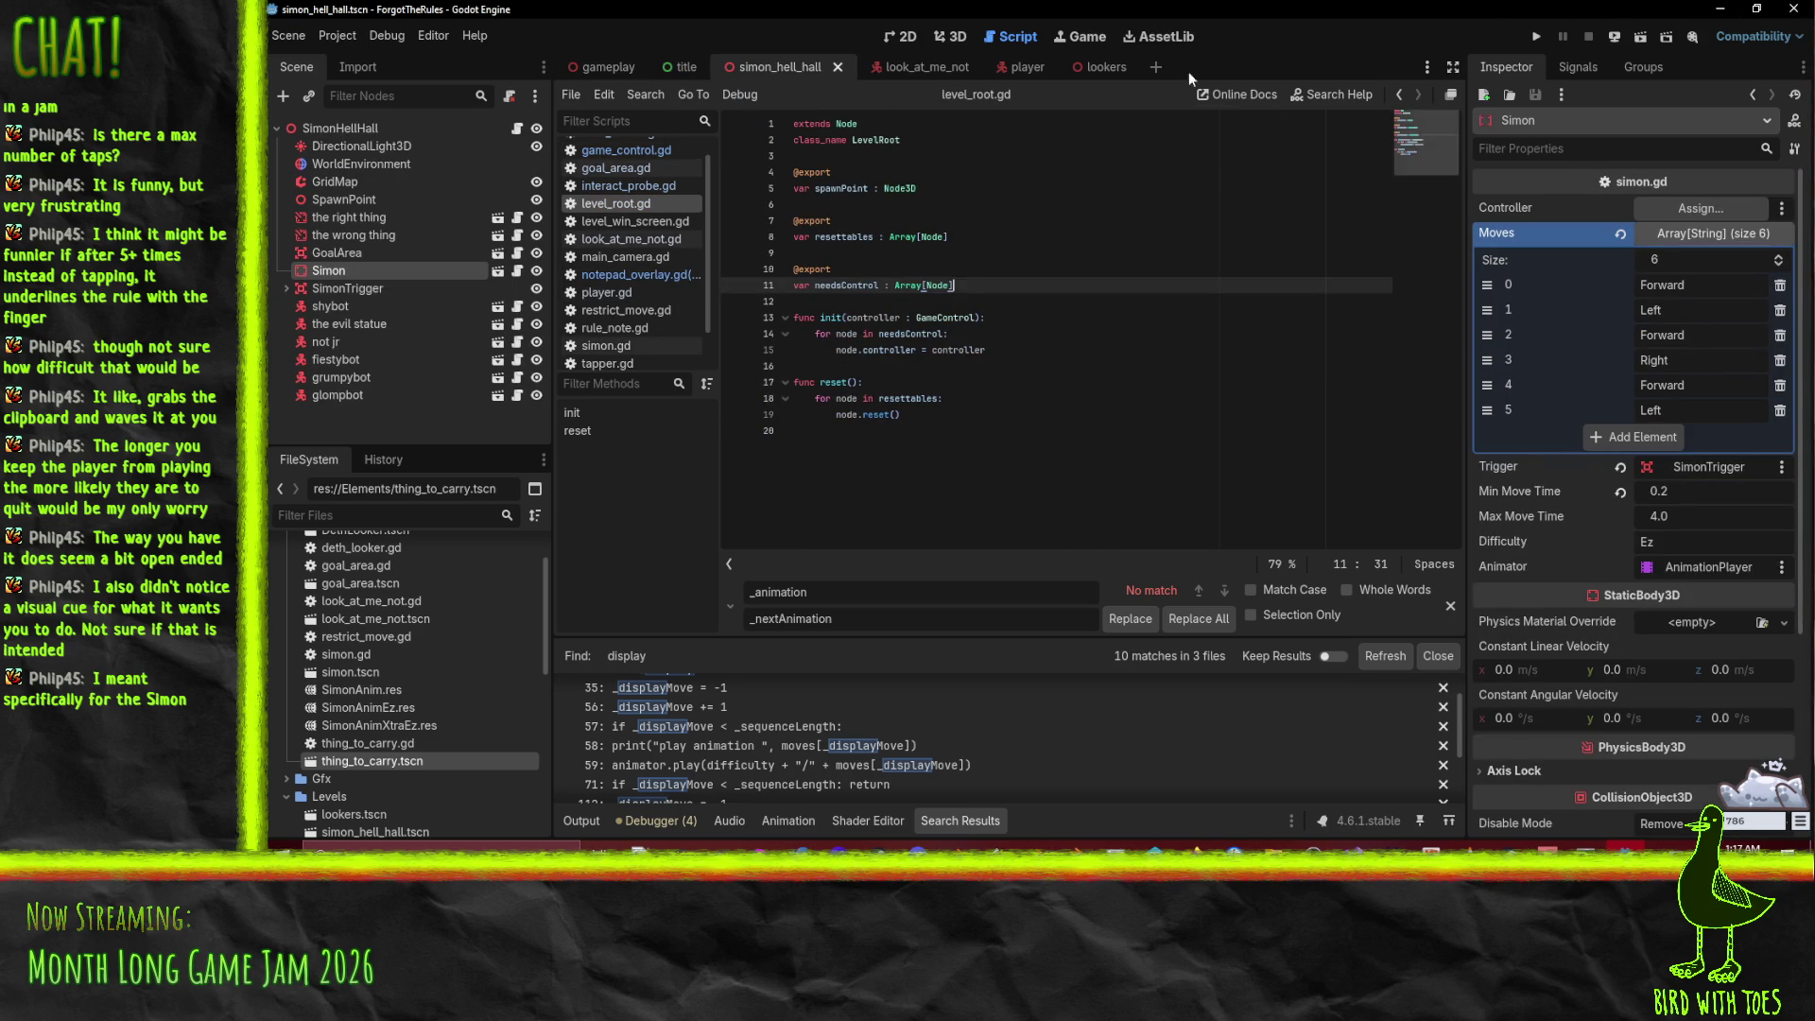
{"action": "left_click", "coordinate": [1536, 37]}
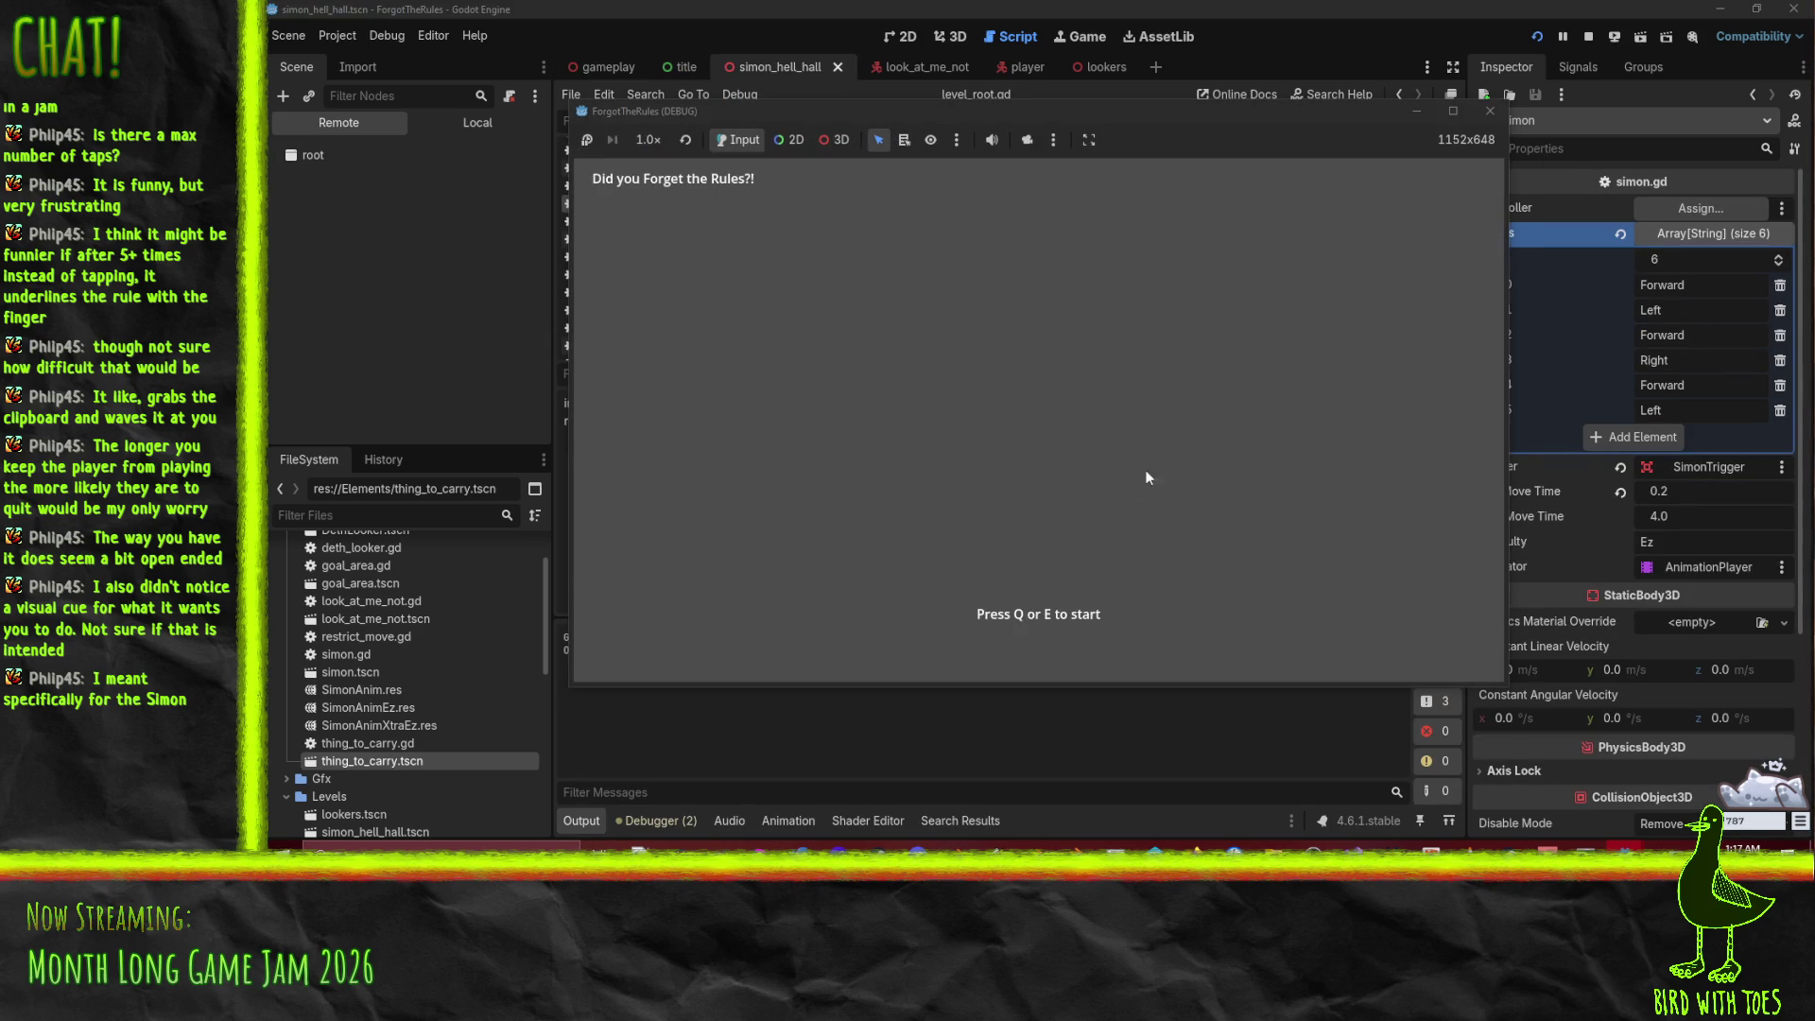
Step: Start the game with E, play through the Simon level, then stop the run
{"action": "key", "text": "e"}
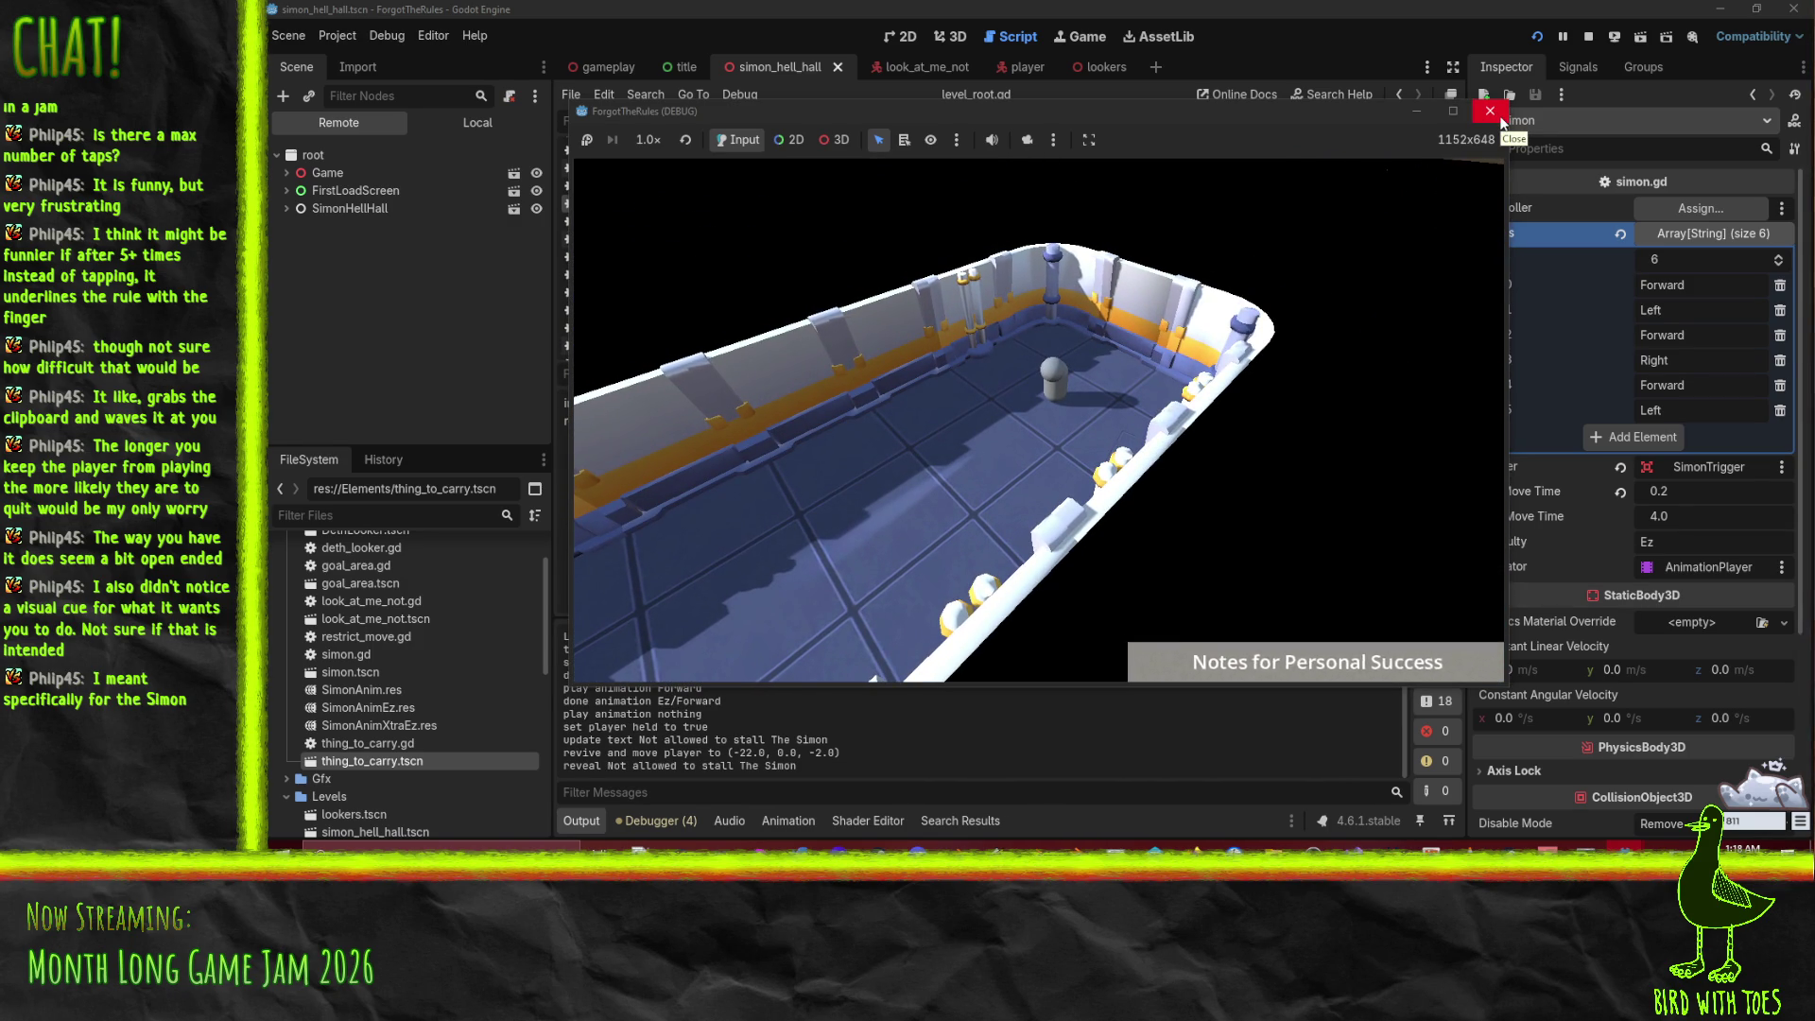
{"action": "left_click", "coordinate": [1499, 116]}
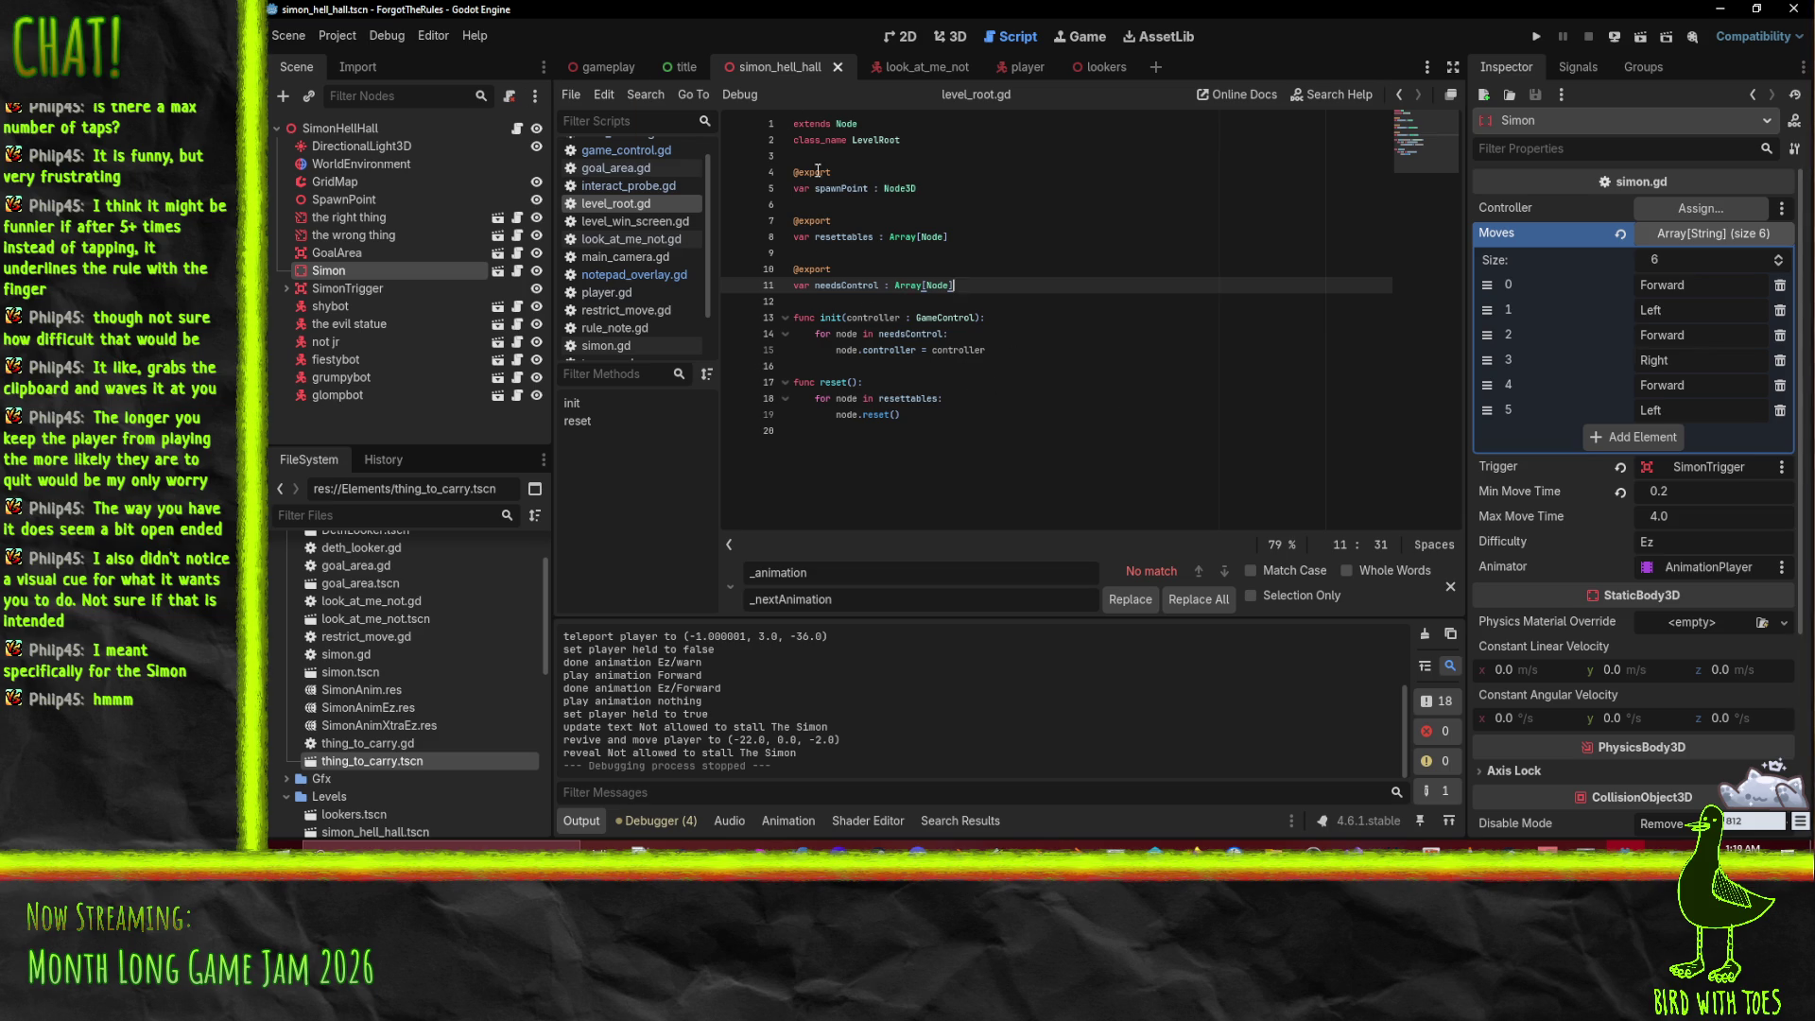
Step: Open notepad_overlay.gd and highlight every use of _violationQueue
{"action": "left_click", "coordinate": [634, 274]}
{"action": "scroll", "coordinate": [1203, 461], "scroll_direction": "up", "scroll_amount": 2}
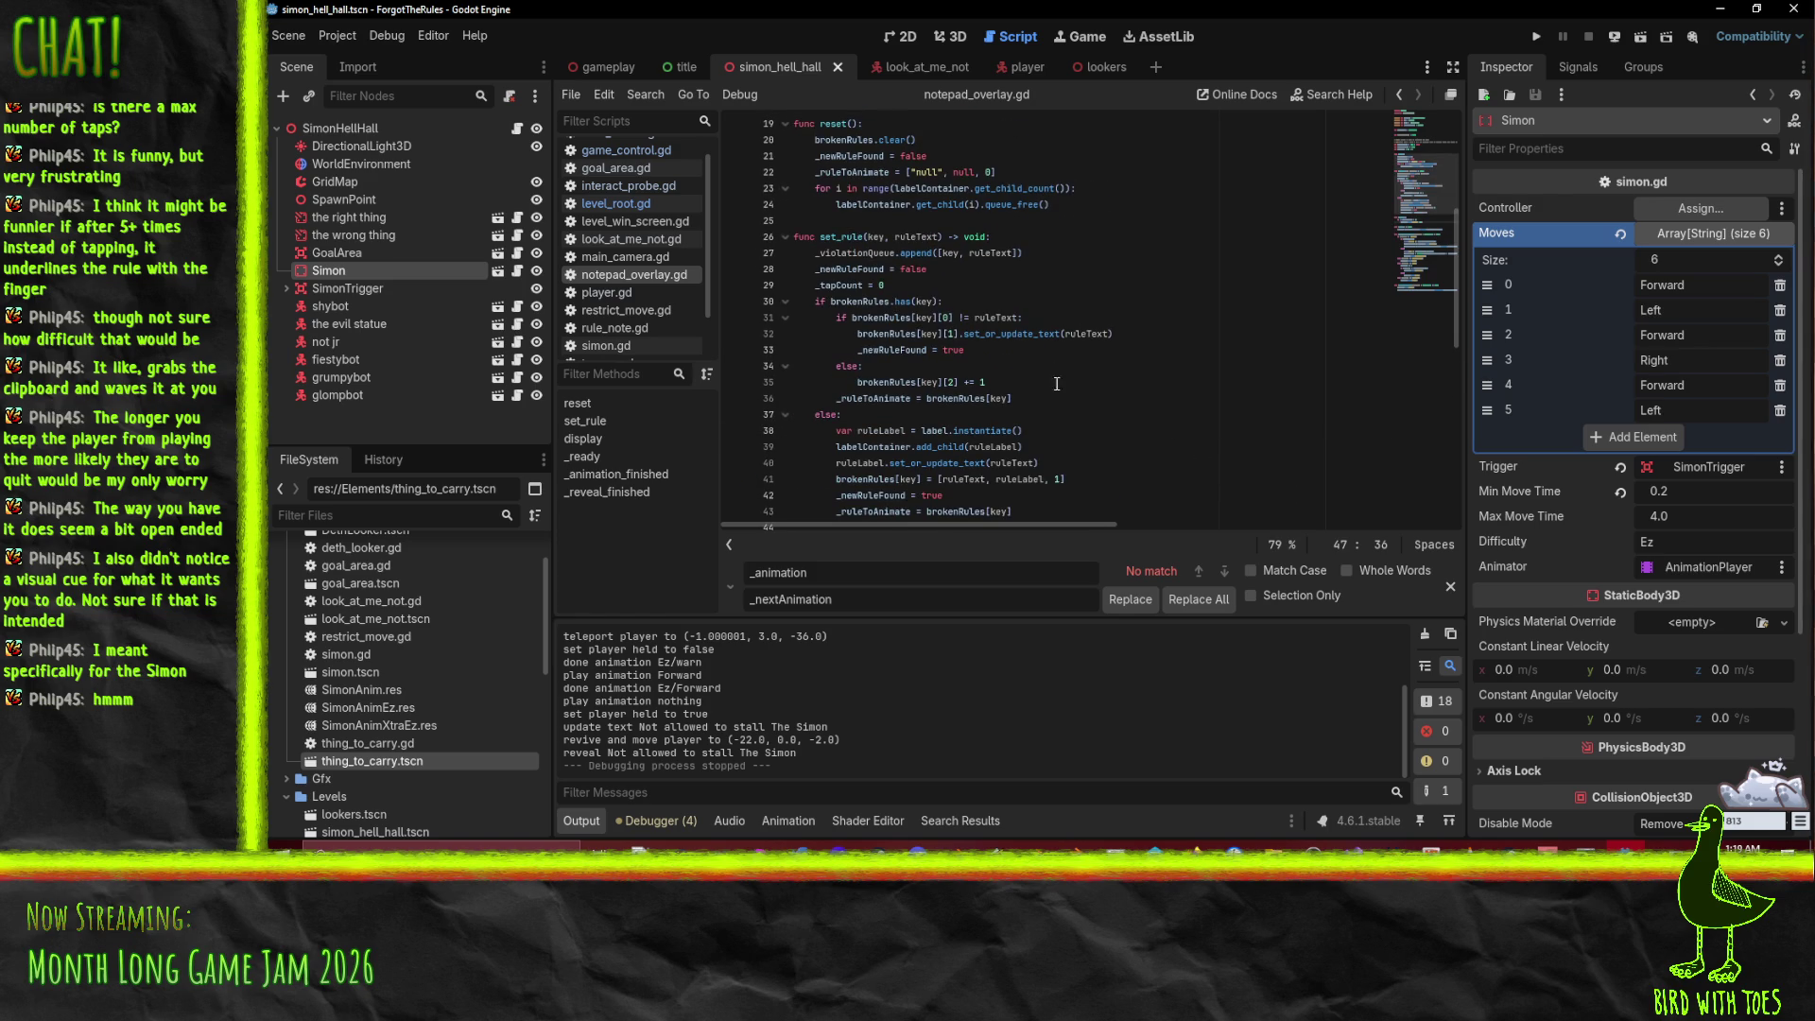
{"action": "scroll", "coordinate": [1050, 418], "scroll_direction": "up", "scroll_amount": 5}
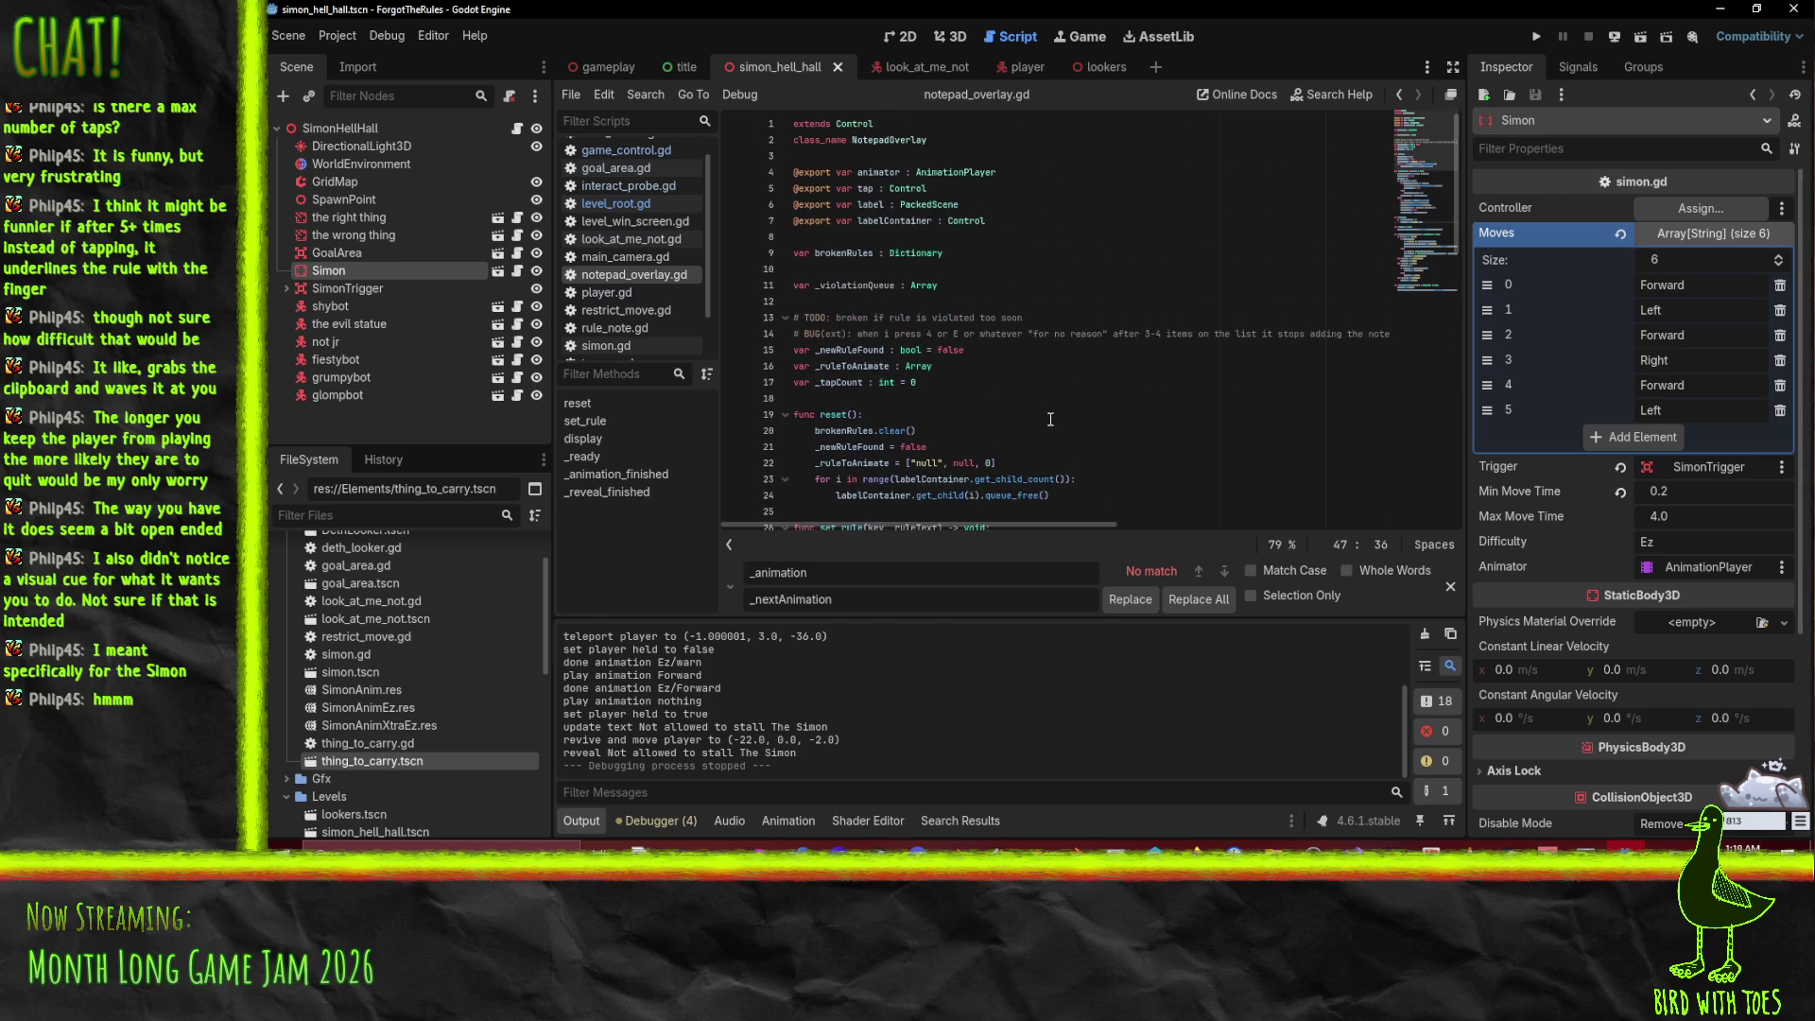
{"action": "left_click", "coordinate": [833, 285]}
{"action": "double_click", "coordinate": [833, 284]}
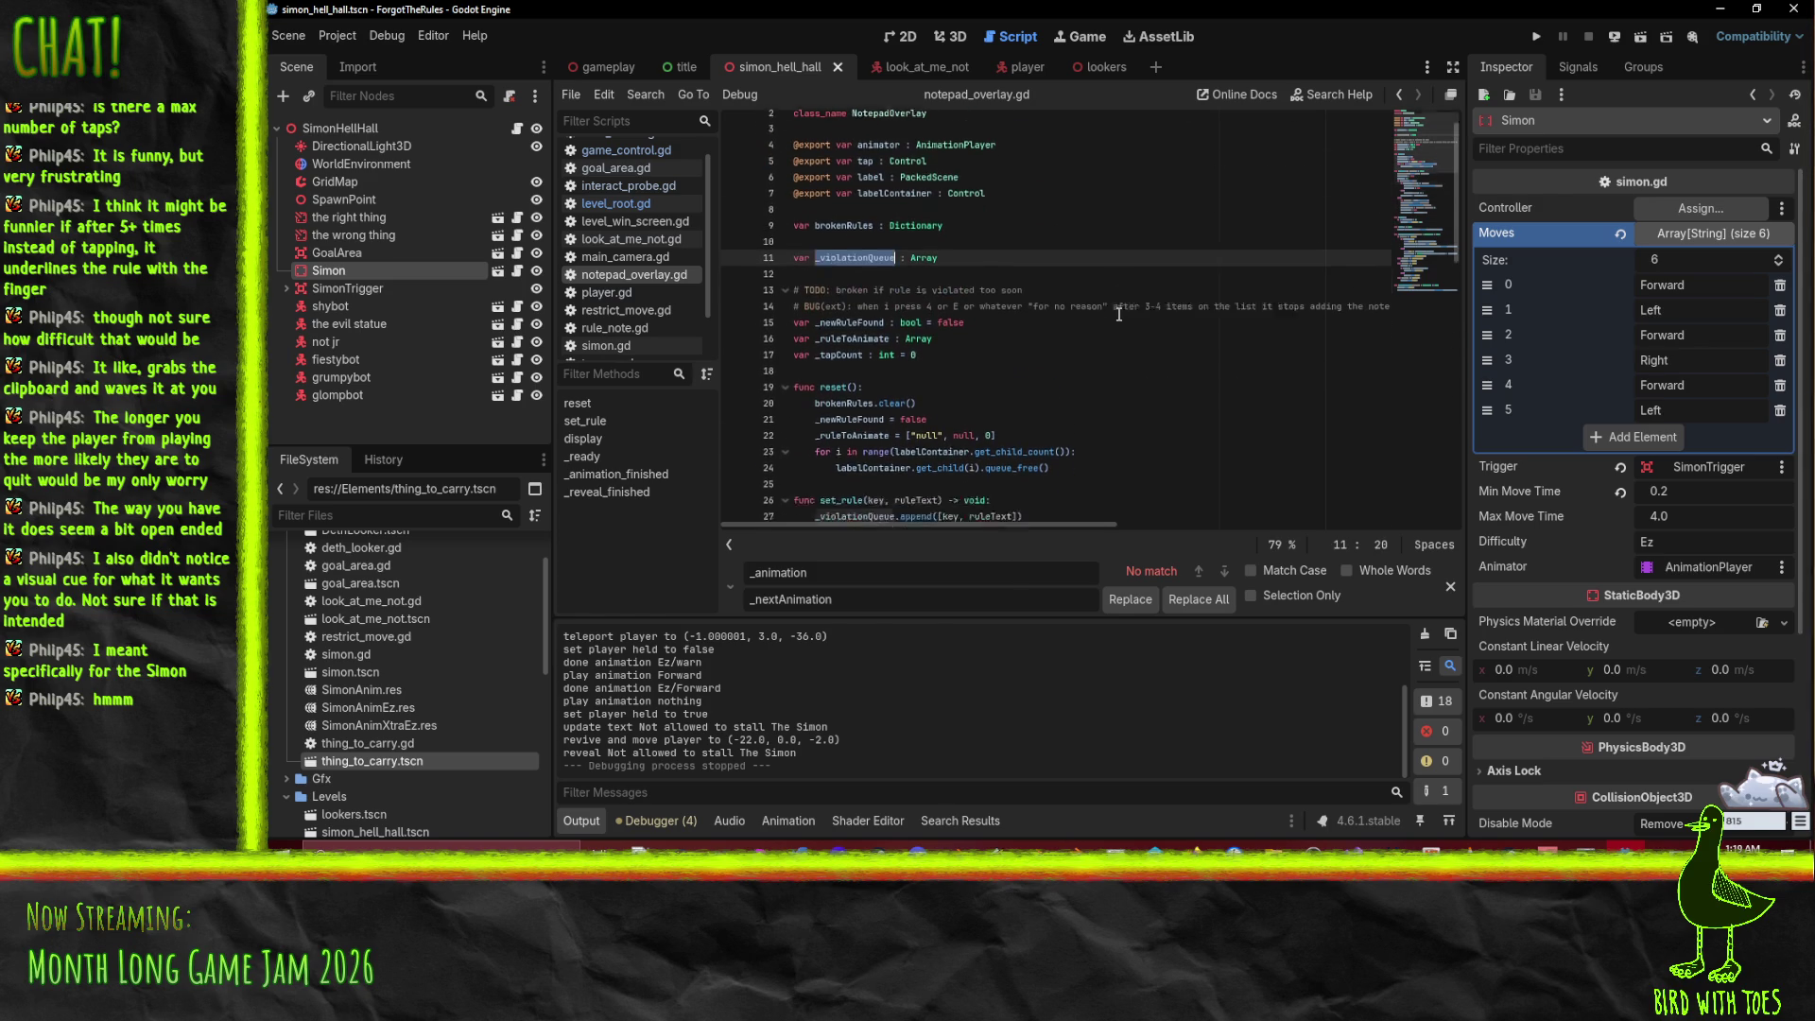
{"action": "scroll", "coordinate": [928, 328], "scroll_direction": "down", "scroll_amount": 4}
{"action": "scroll", "coordinate": [928, 328], "scroll_direction": "down", "scroll_amount": 2}
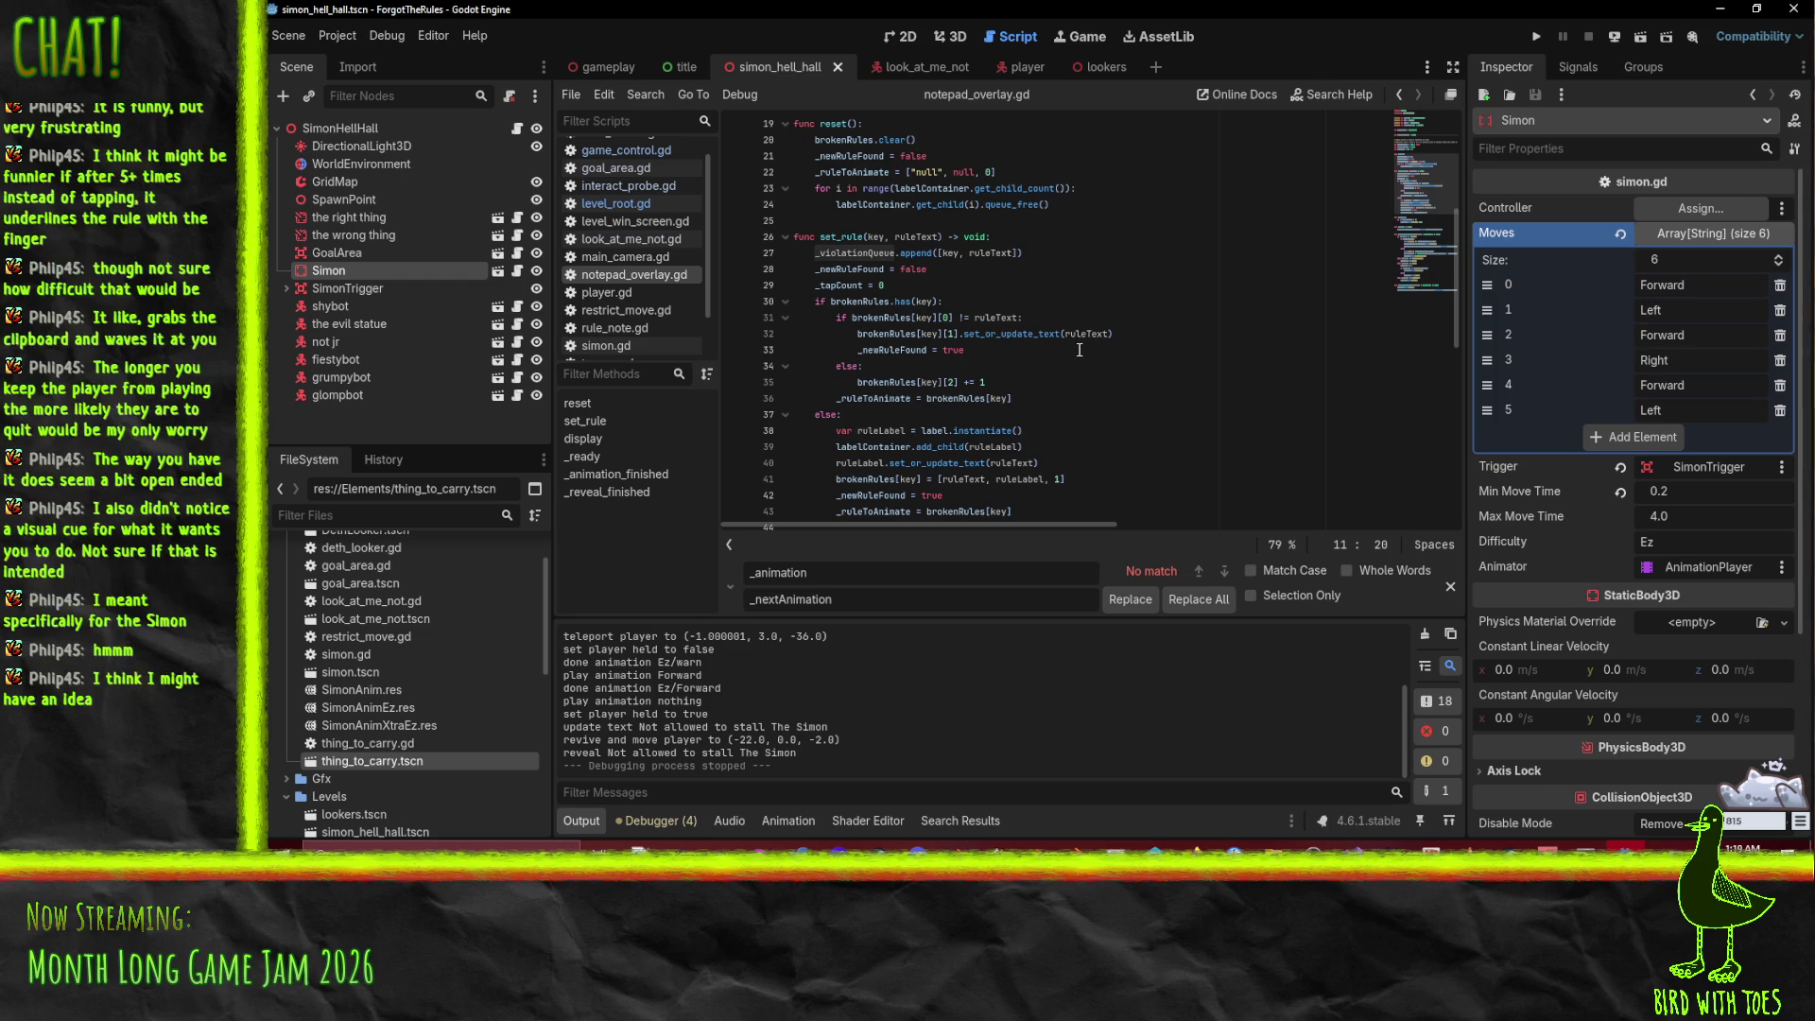
Step: Collapse set_rule and read the _animation_finished and _reveal_finished handlers below it
{"action": "left_click", "coordinate": [785, 238]}
{"action": "scroll", "coordinate": [796, 301], "scroll_direction": "up", "scroll_amount": 1}
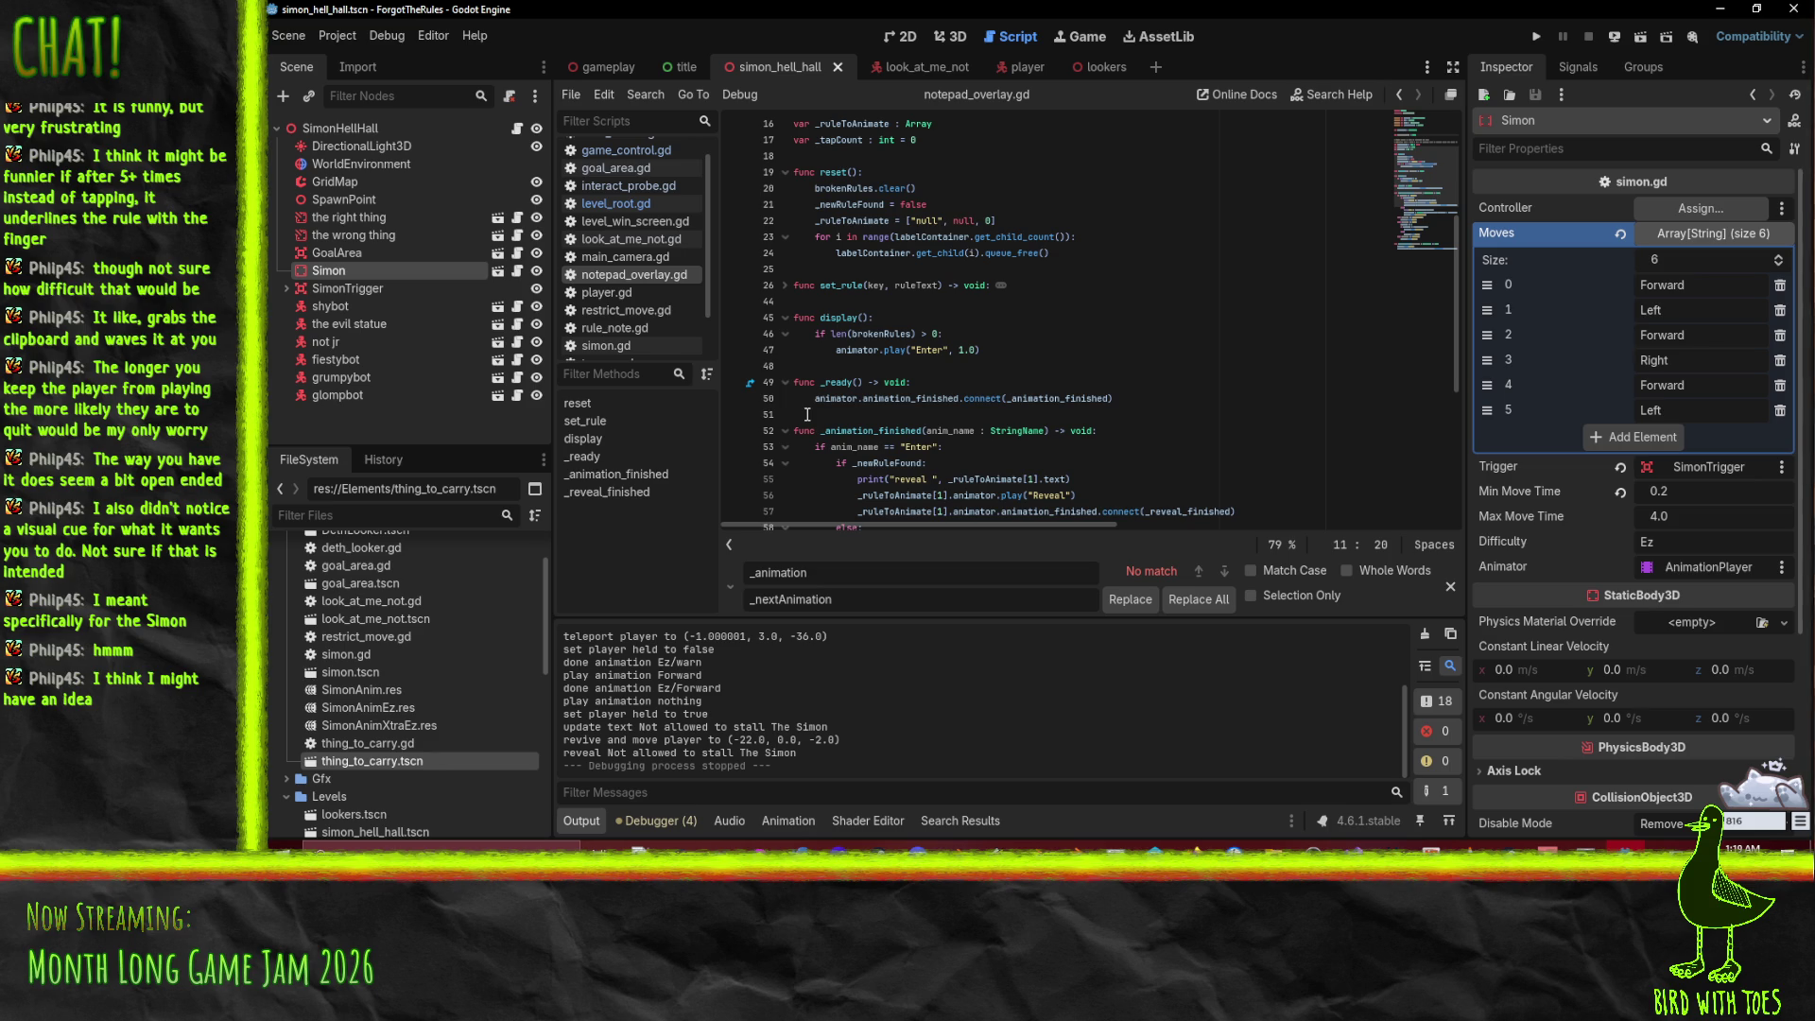
{"action": "scroll", "coordinate": [796, 476], "scroll_direction": "down", "scroll_amount": 3}
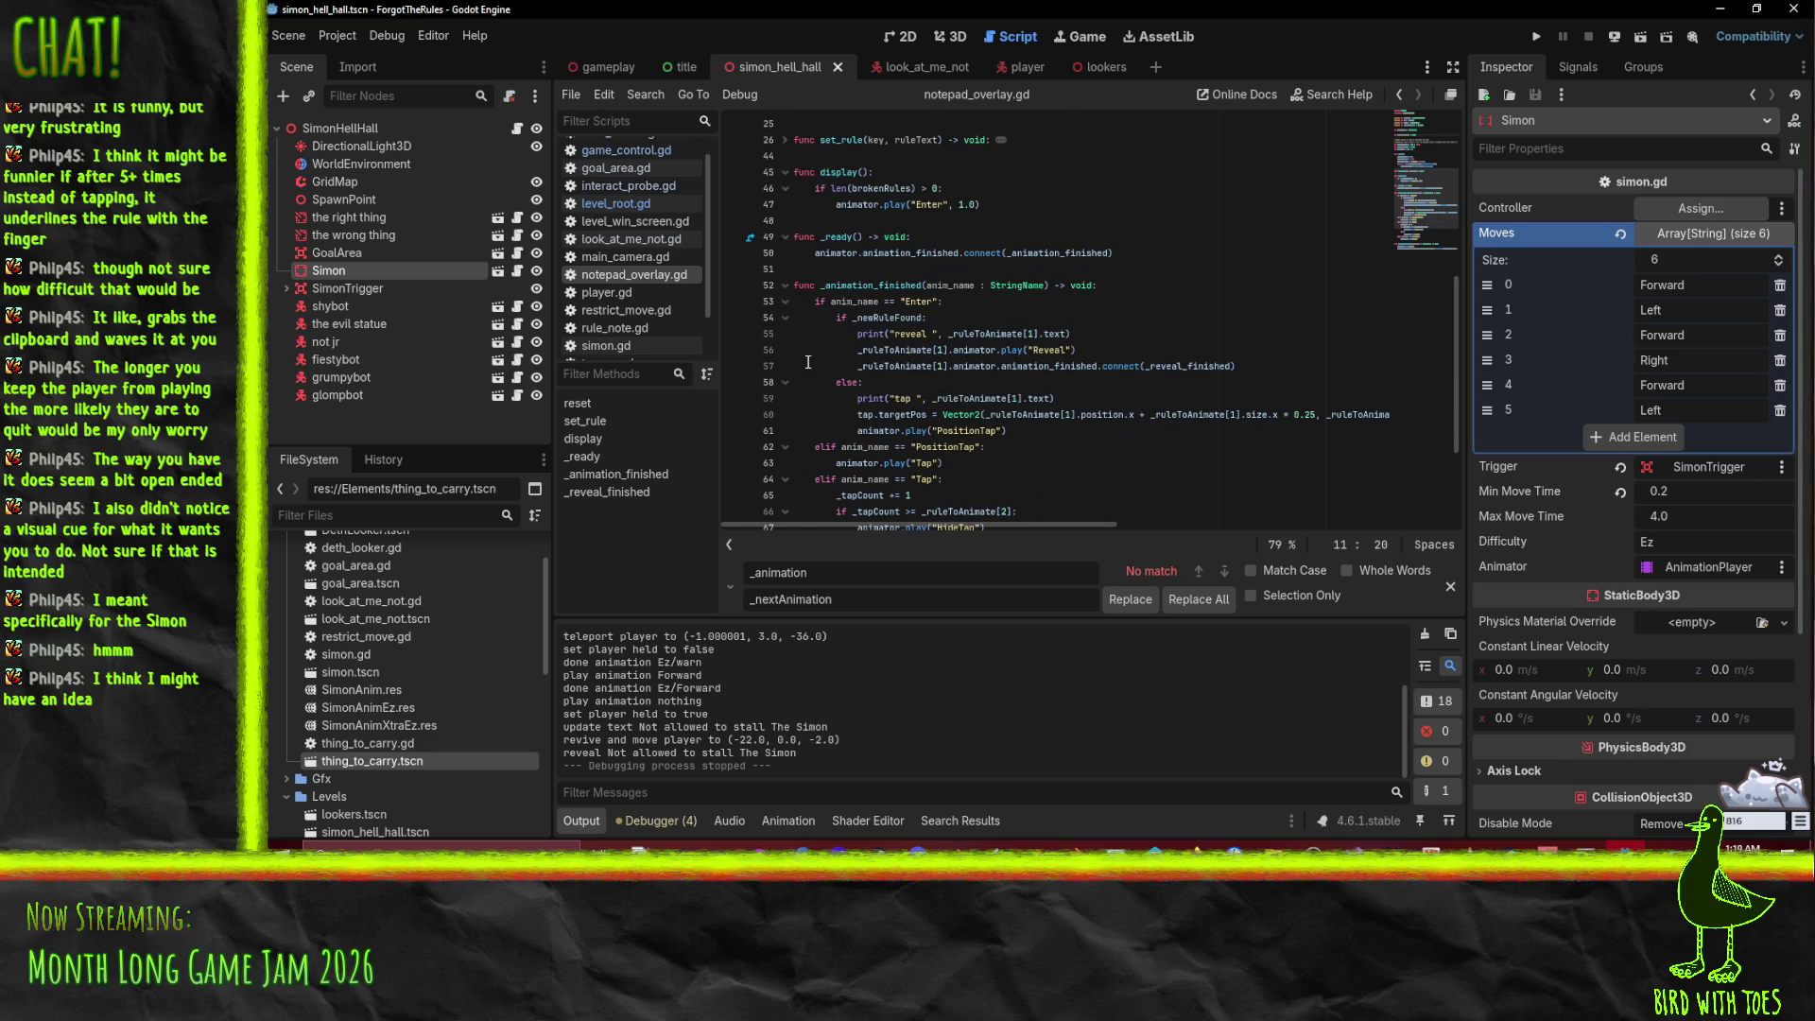
{"action": "scroll", "coordinate": [1049, 352], "scroll_direction": "up", "scroll_amount": 1}
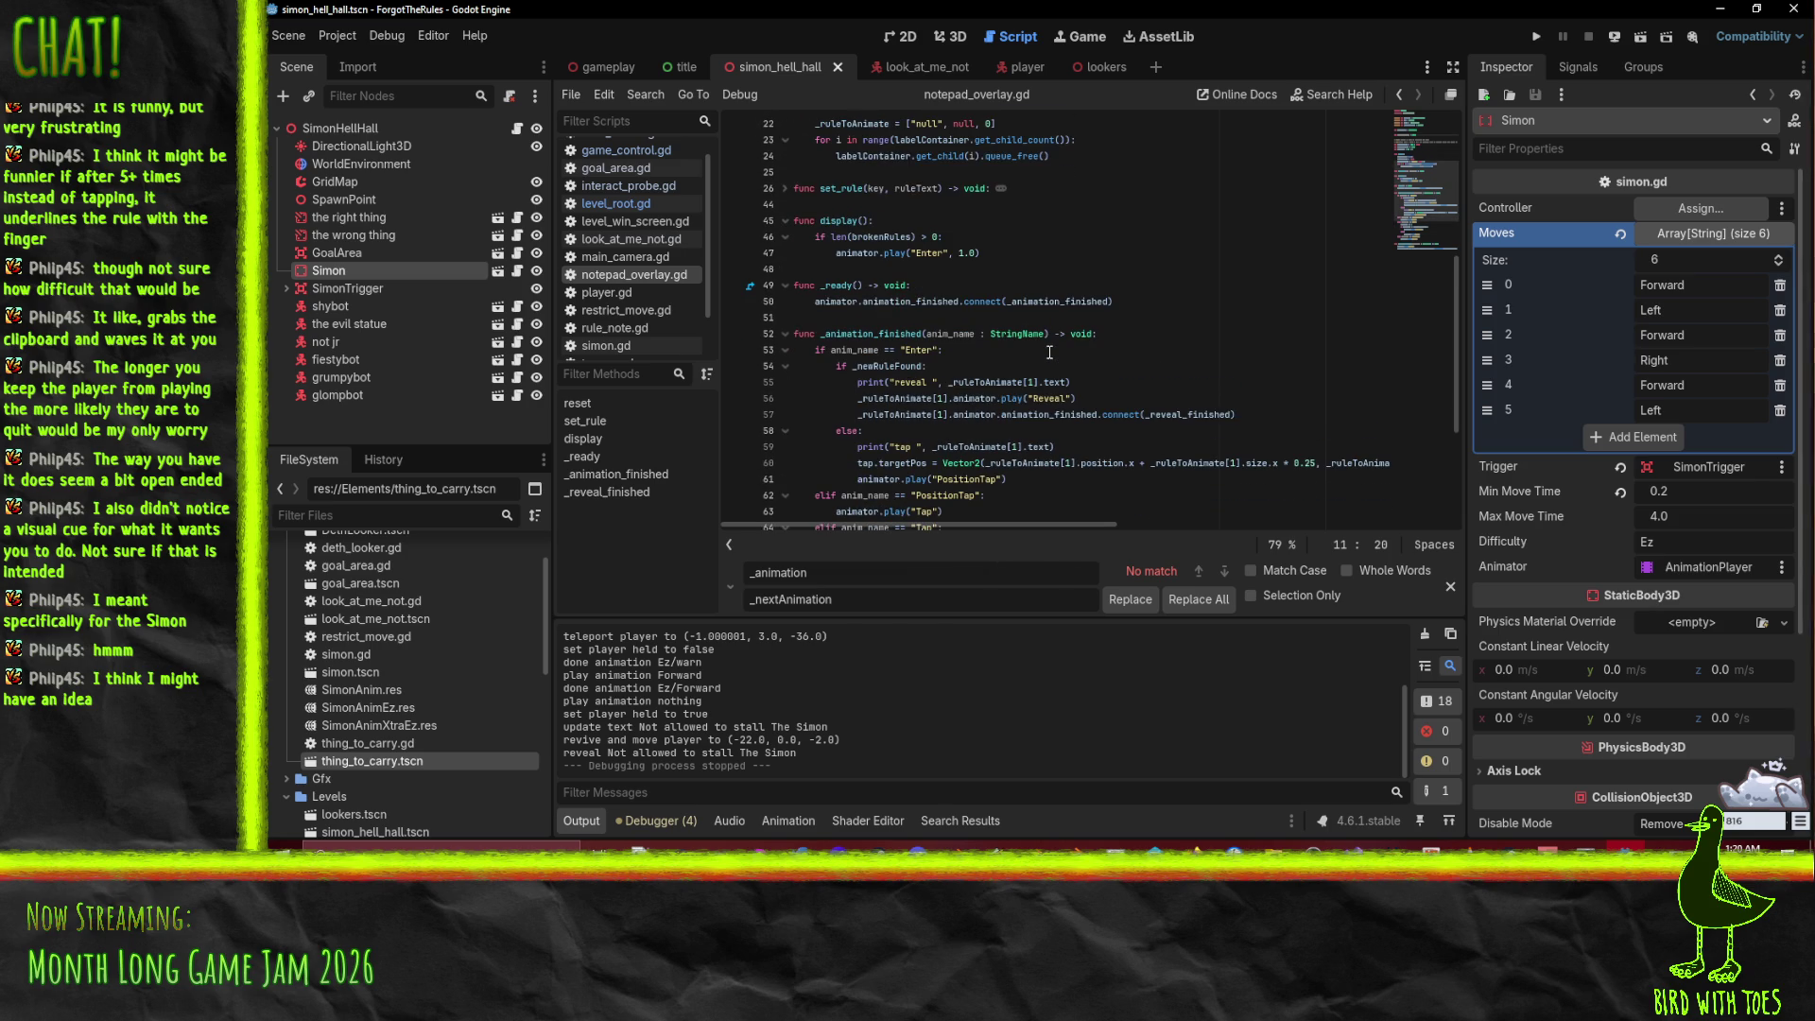
{"action": "scroll", "coordinate": [1050, 351], "scroll_direction": "down", "scroll_amount": 1}
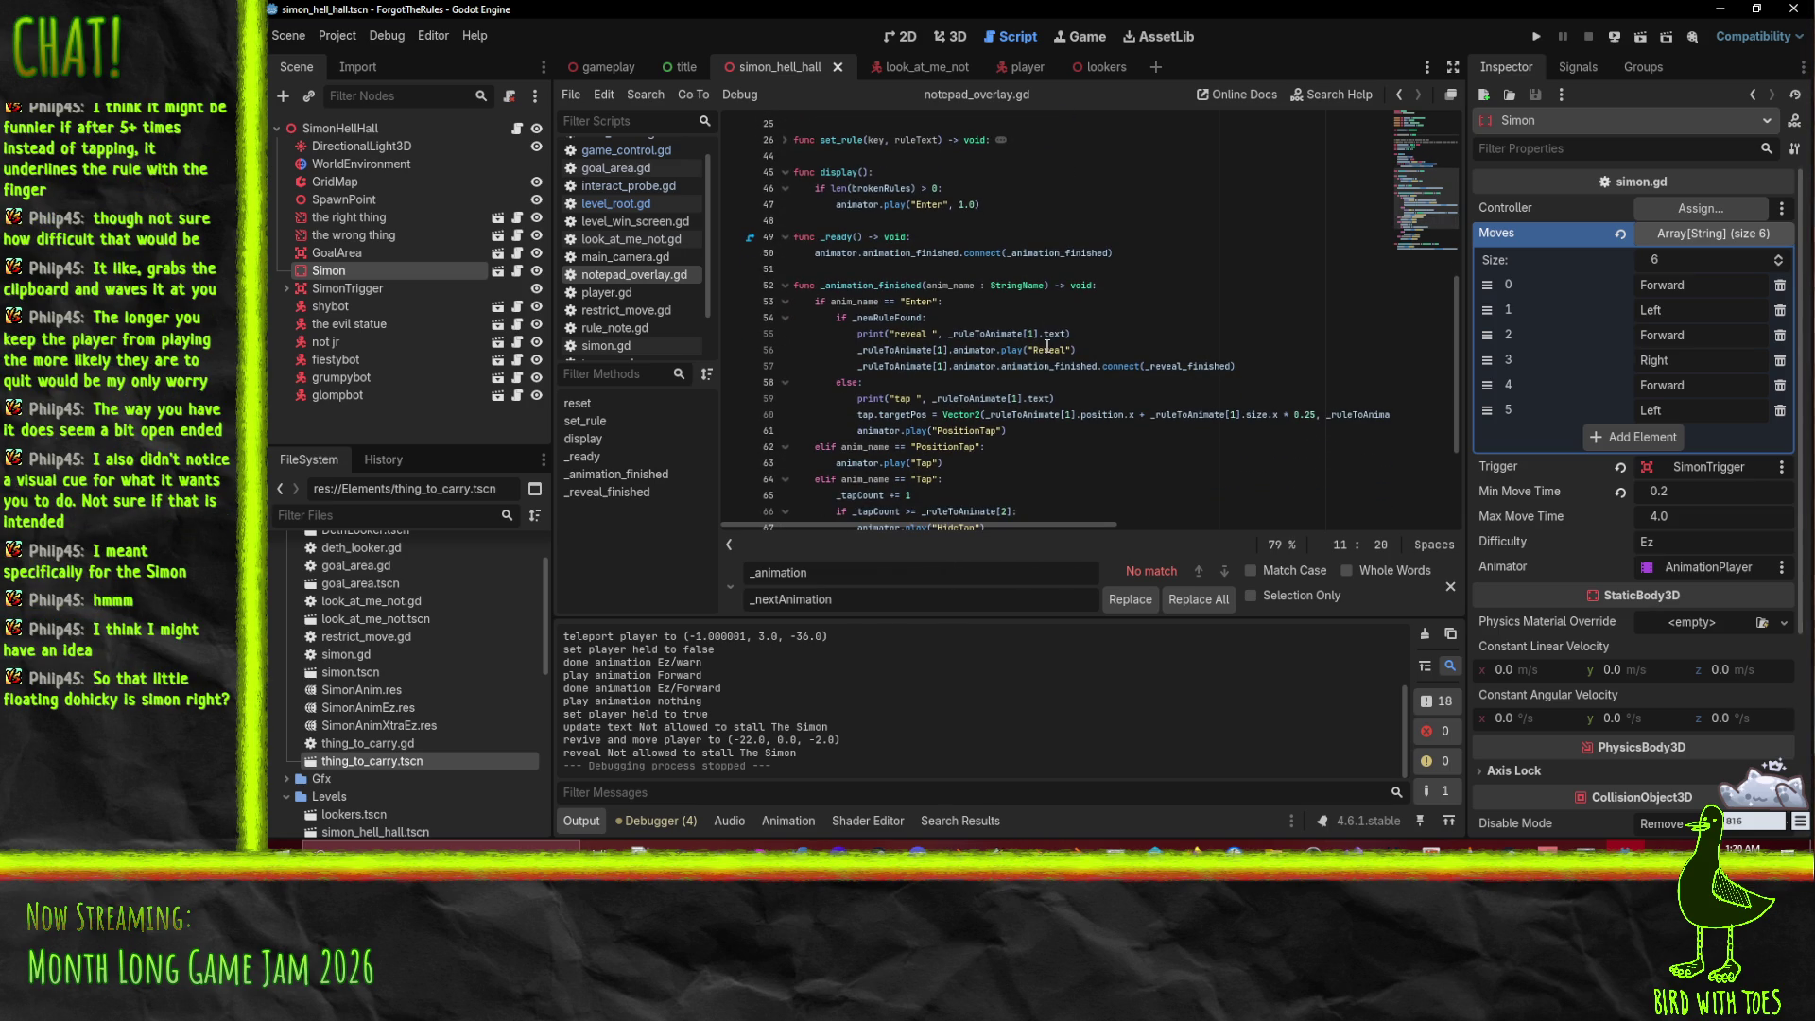
{"action": "scroll", "coordinate": [1035, 341], "scroll_direction": "up", "scroll_amount": 1}
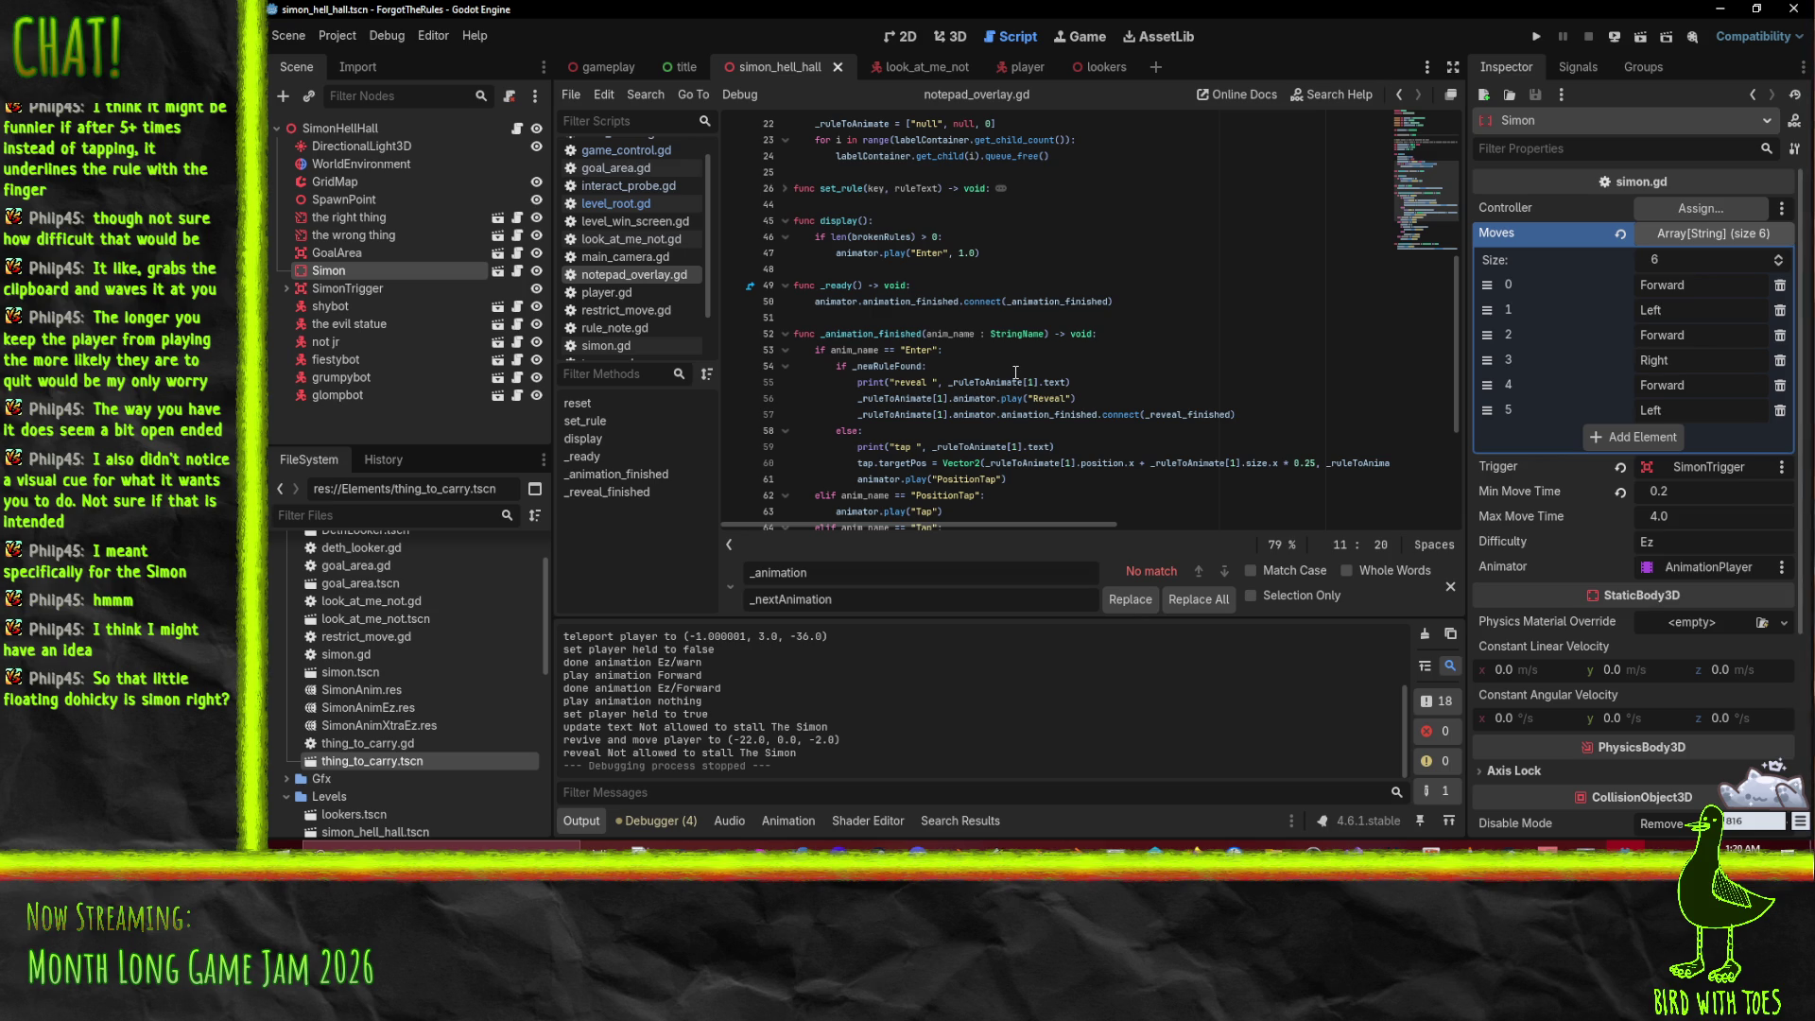
{"action": "scroll", "coordinate": [1016, 373], "scroll_direction": "down", "scroll_amount": 5}
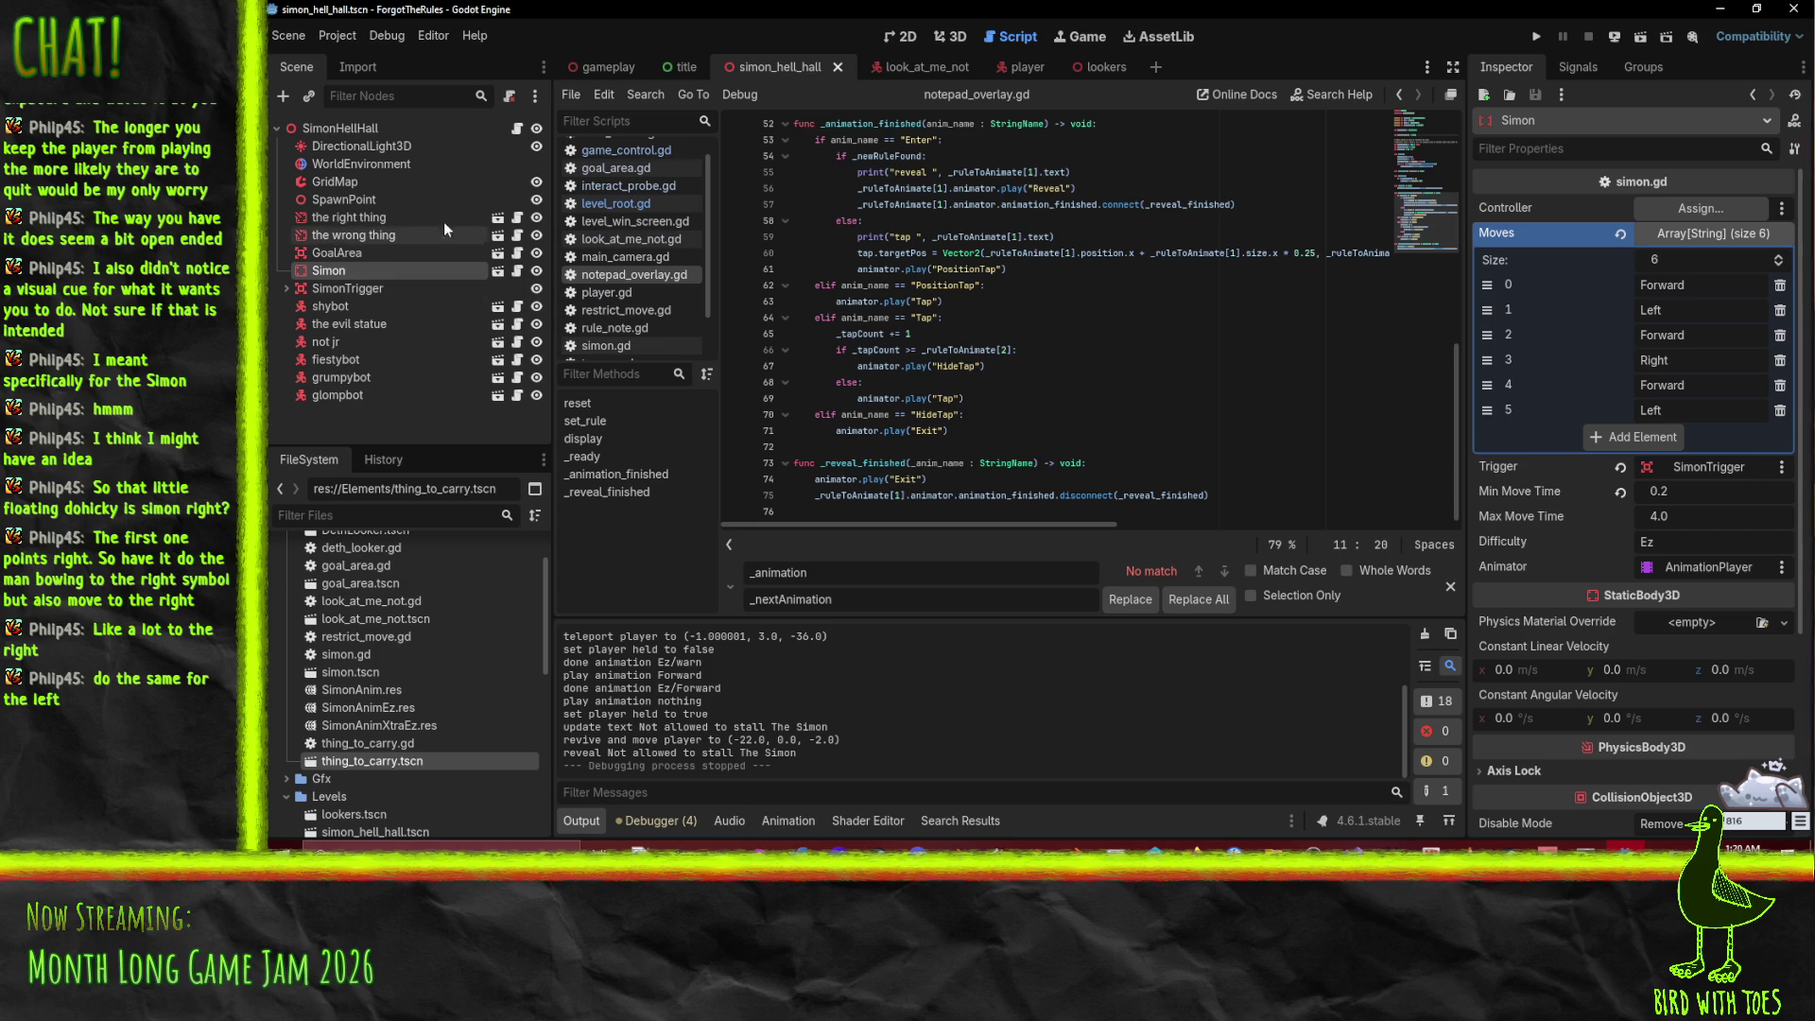
{"action": "scroll", "coordinate": [437, 723], "scroll_direction": "down", "scroll_amount": 3}
{"action": "scroll", "coordinate": [434, 722], "scroll_direction": "up", "scroll_amount": 5}
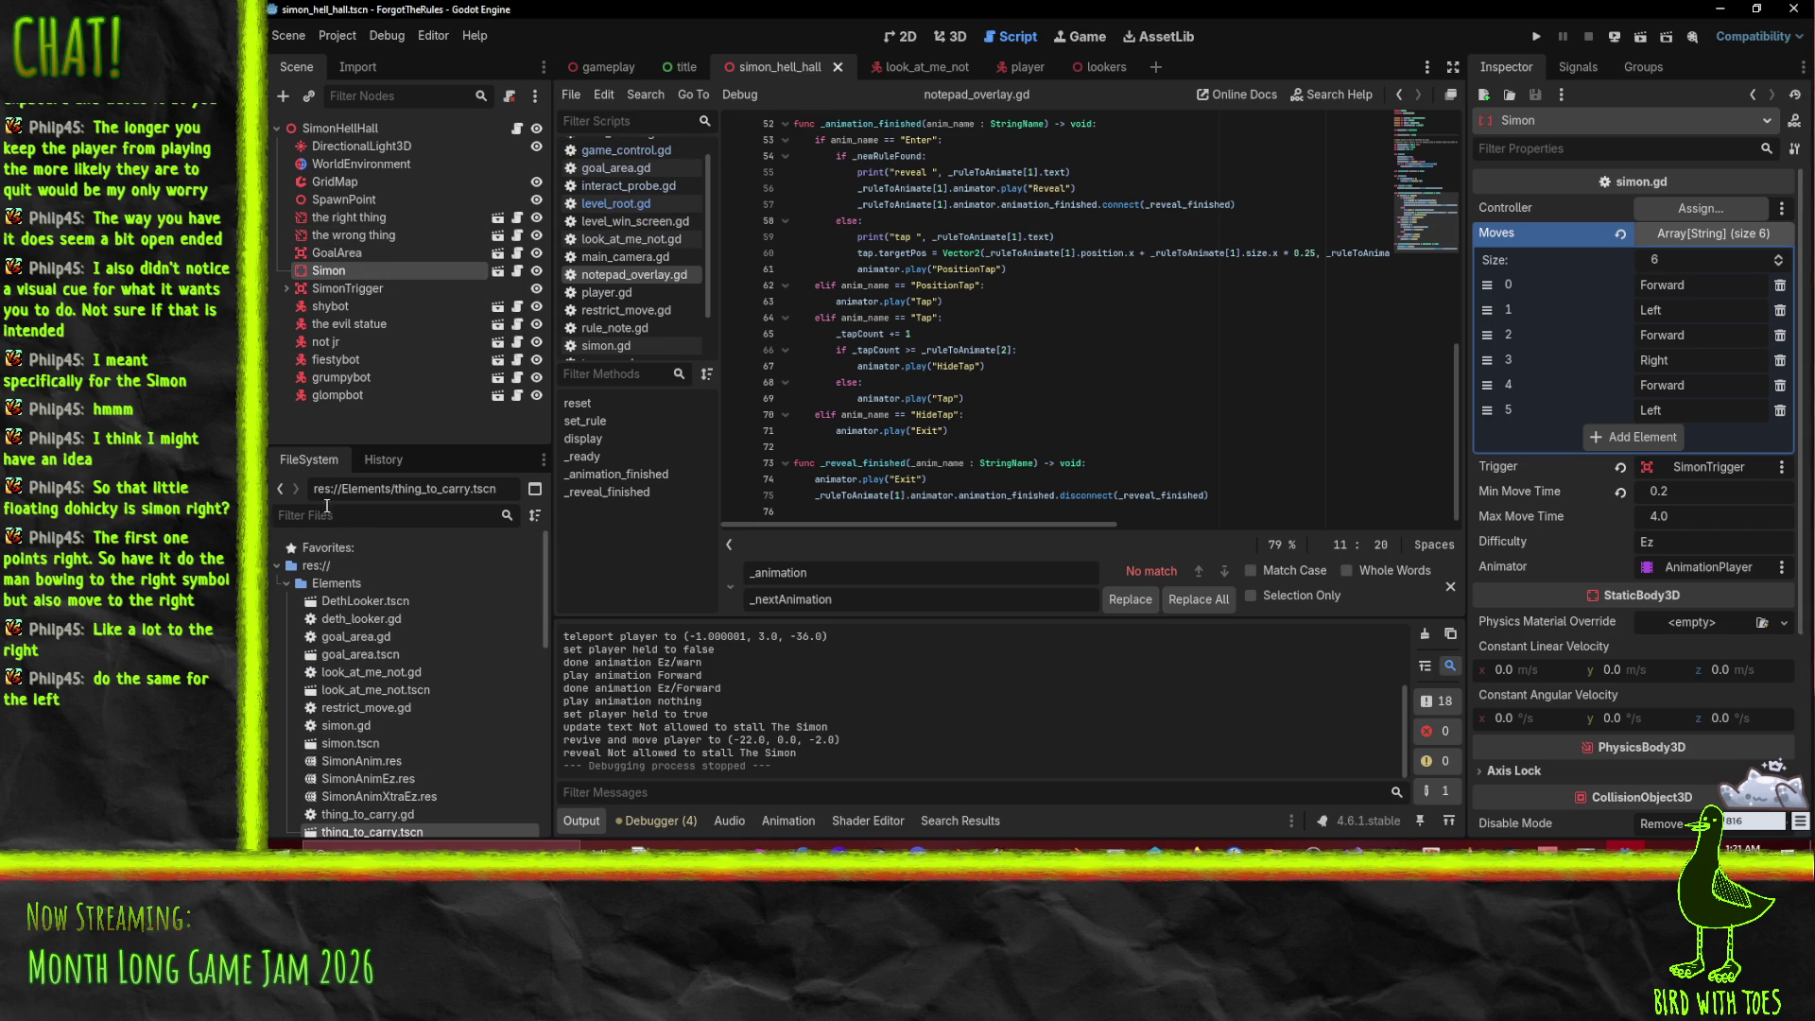
Step: Open the simon scene, select its AnimationPlayer and preview Mid/Forward at about 0.92 seconds
{"action": "double_click", "coordinate": [357, 745]}
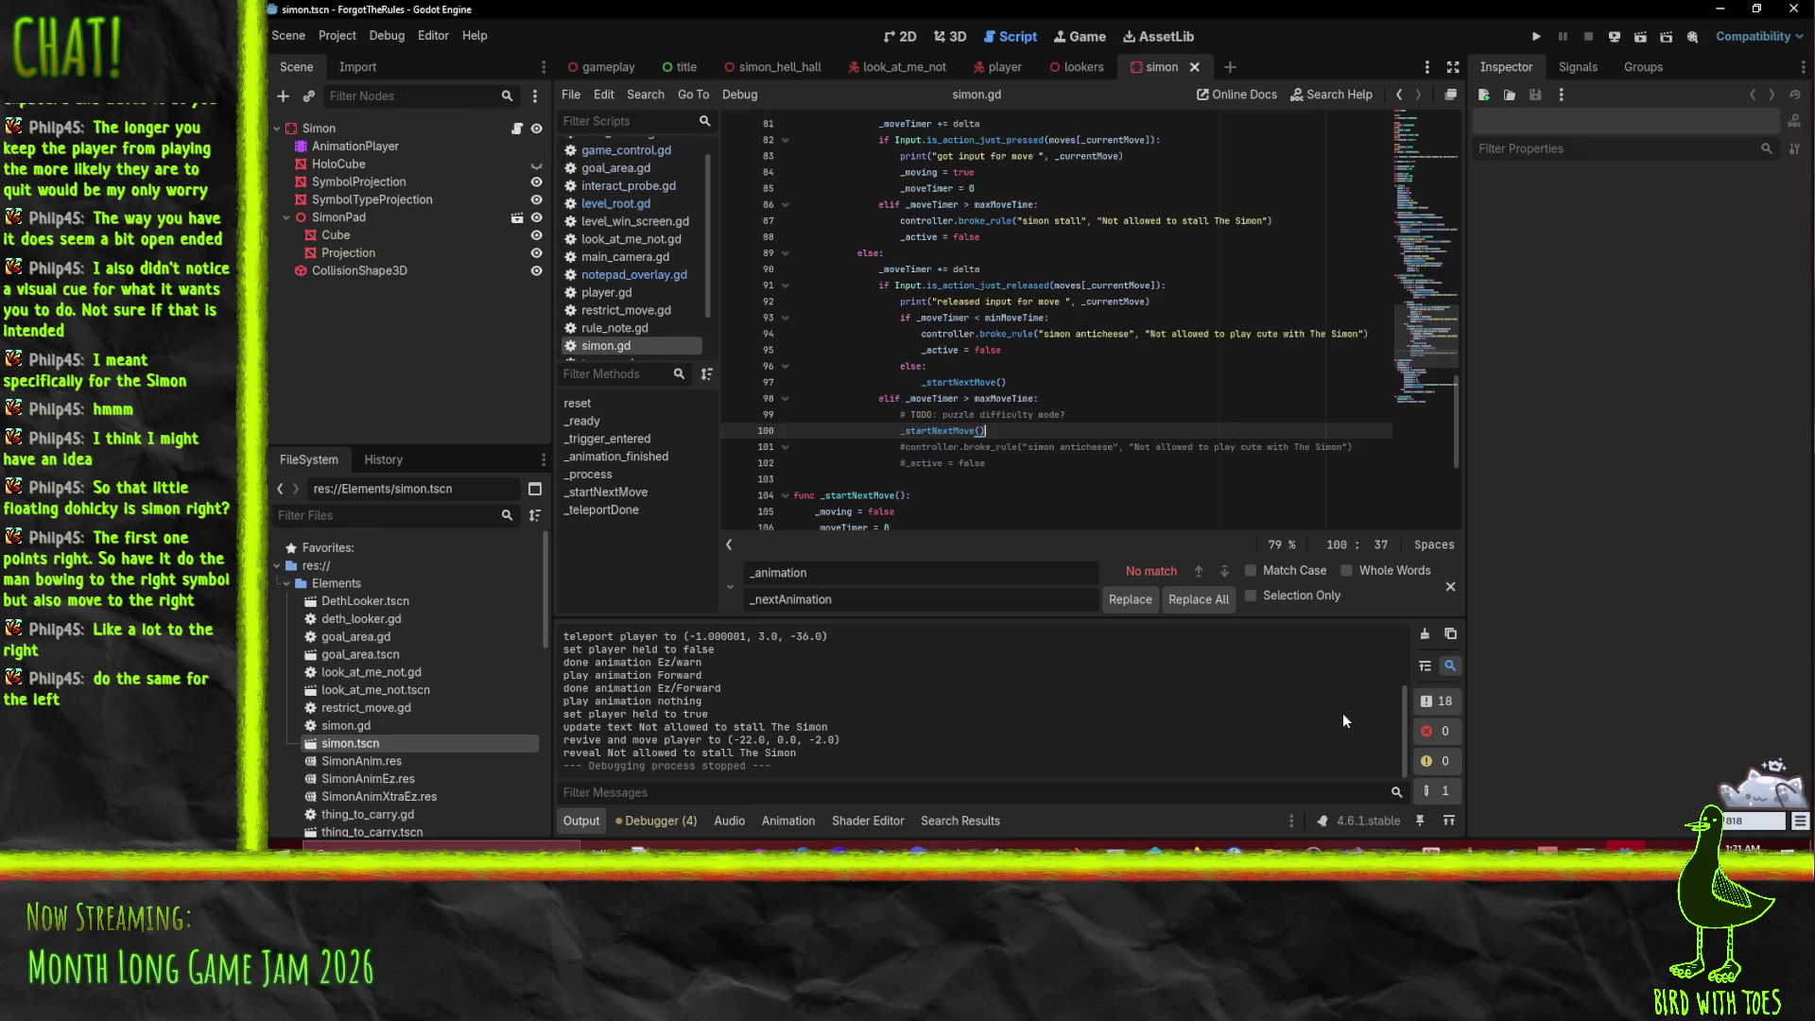
{"action": "left_click", "coordinate": [951, 36]}
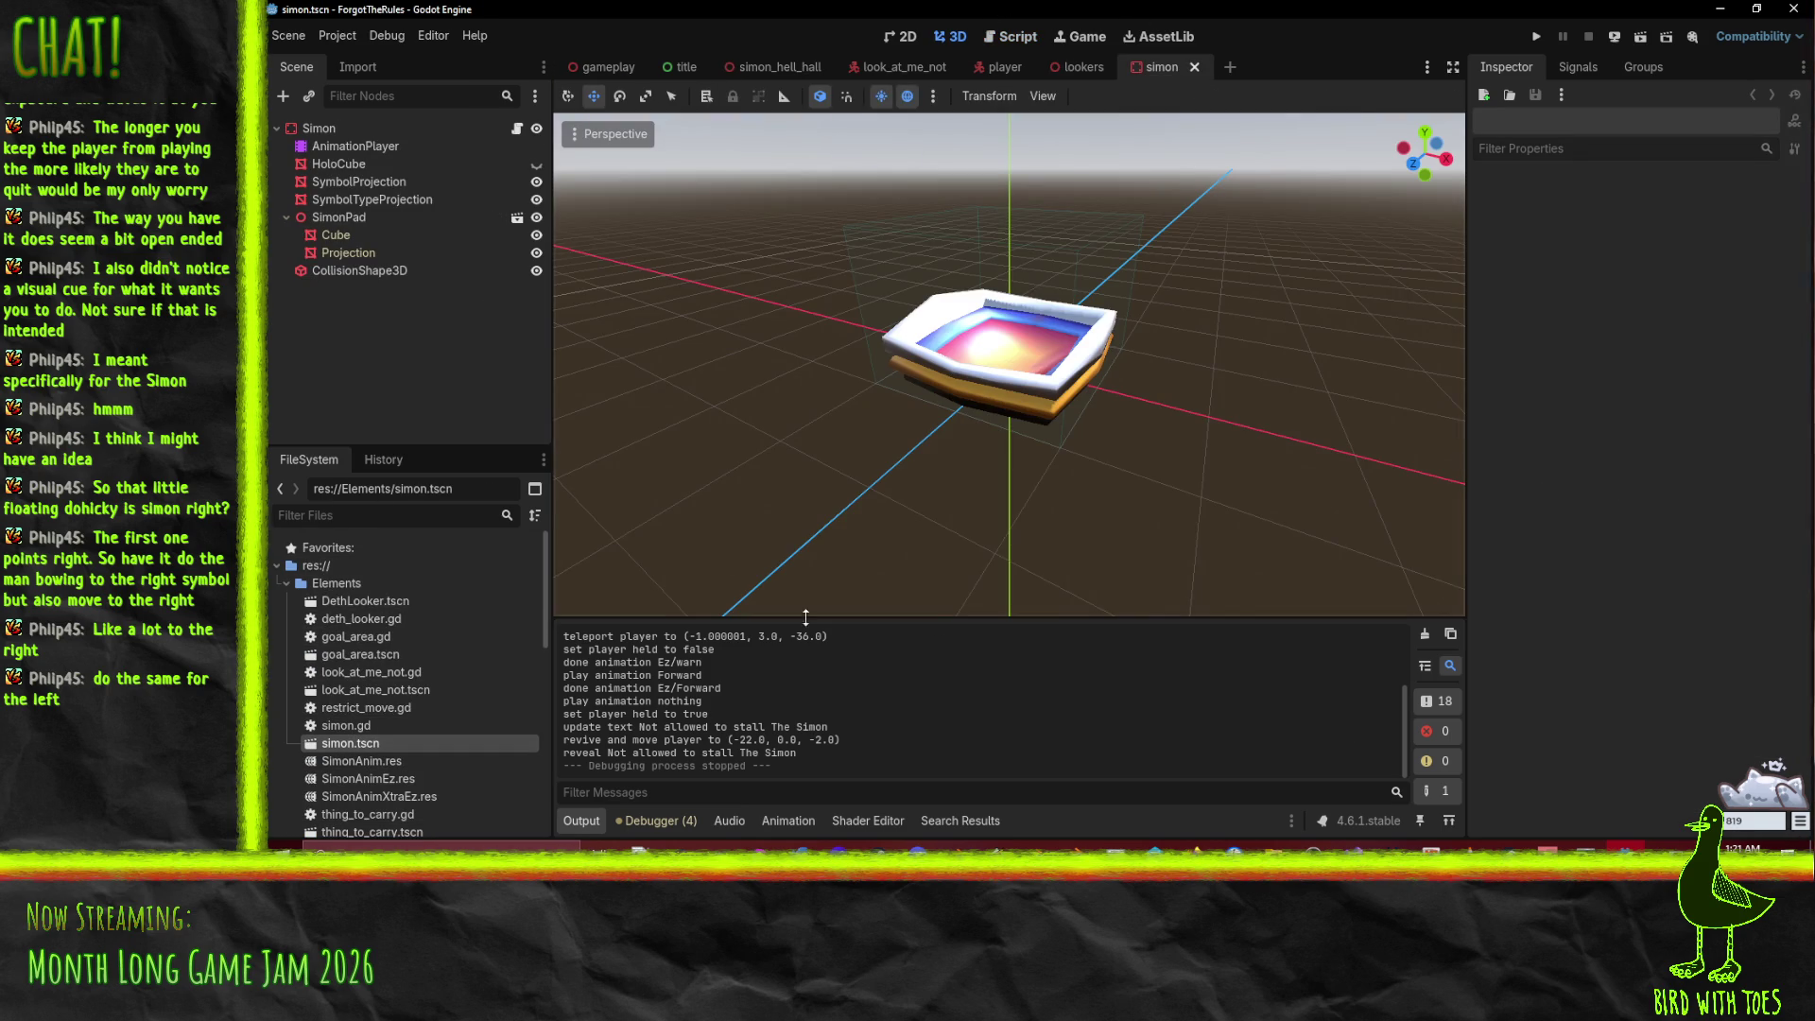
{"action": "left_click", "coordinate": [396, 151]}
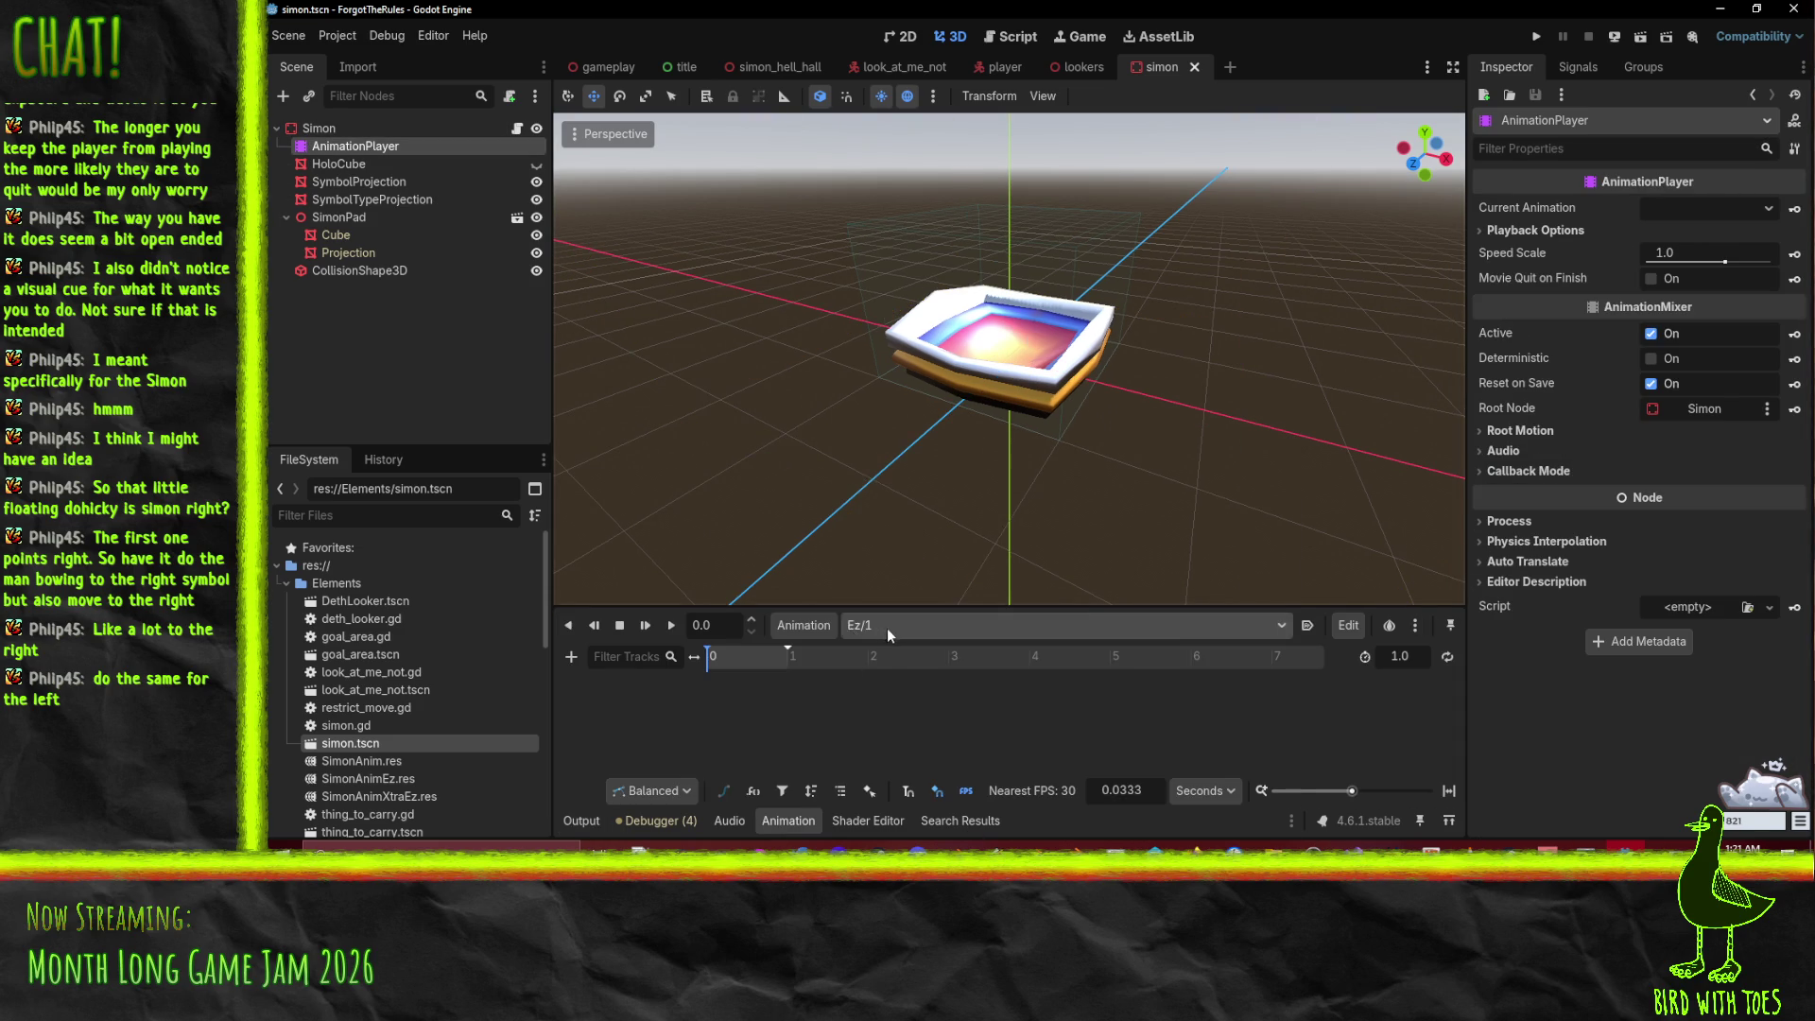
{"action": "left_click", "coordinate": [886, 627]}
{"action": "scroll", "coordinate": [1035, 685], "scroll_direction": "down", "scroll_amount": 1}
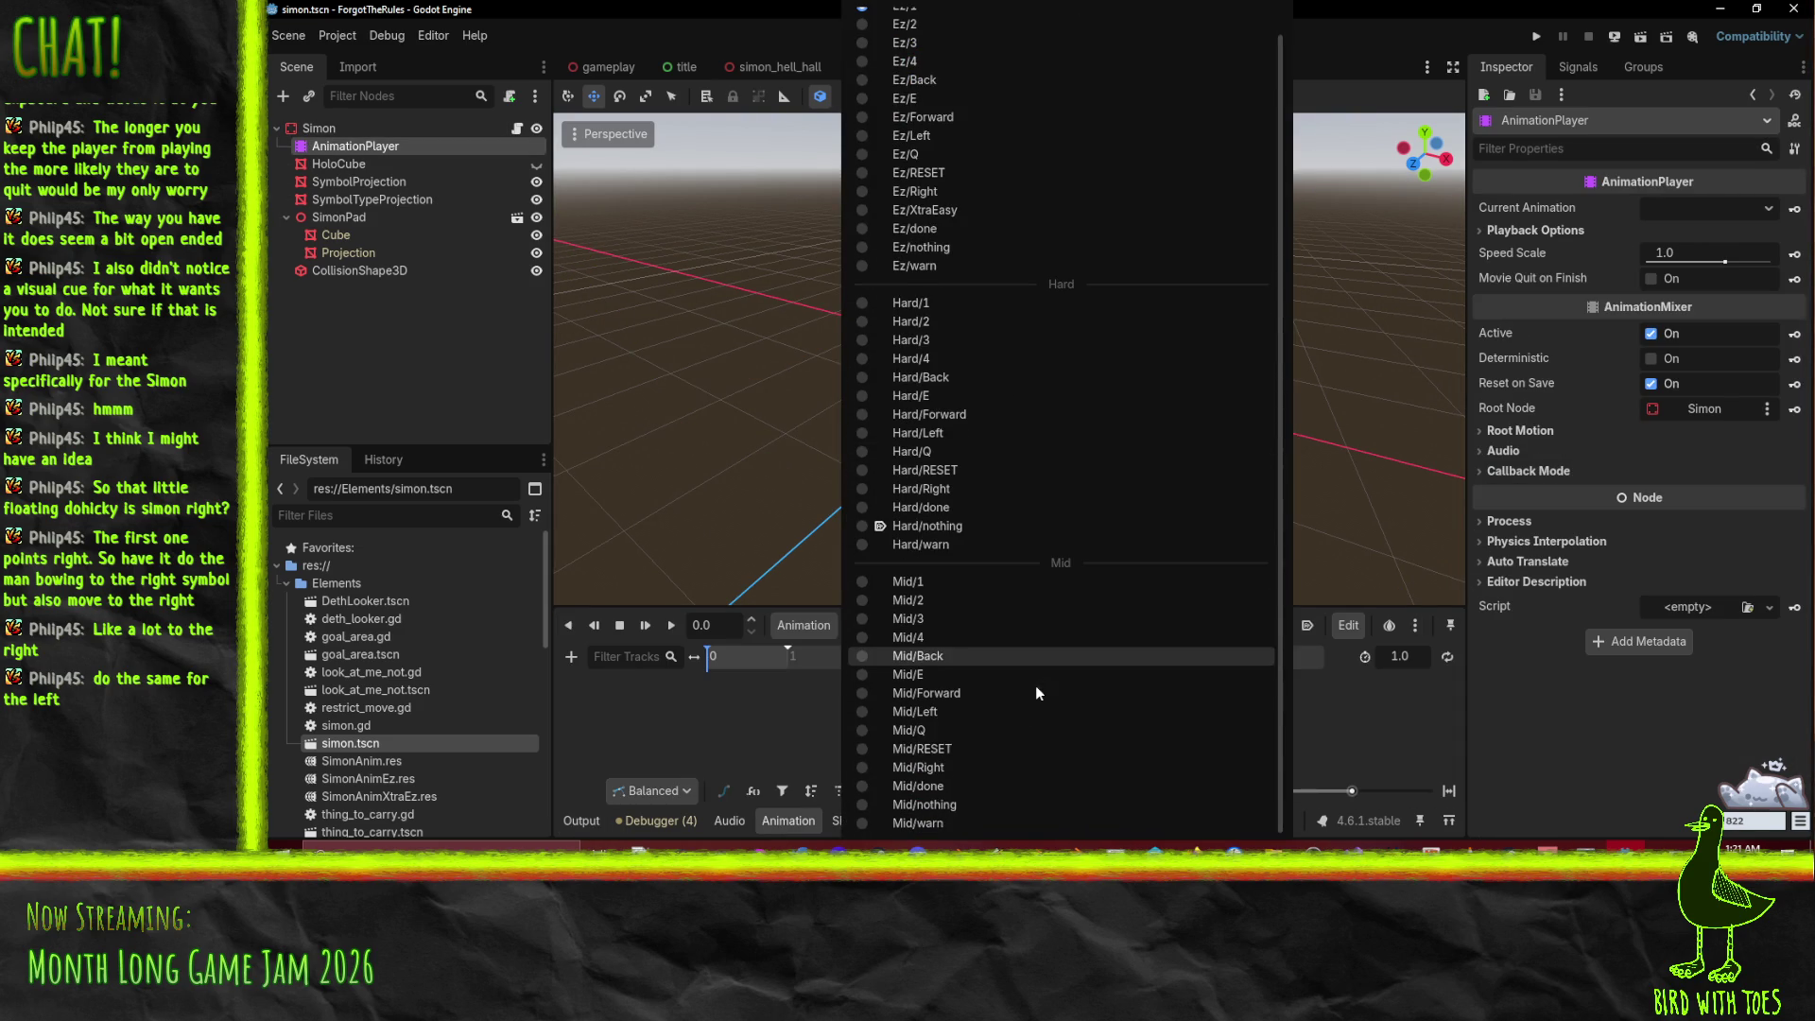
{"action": "left_click", "coordinate": [1005, 693]}
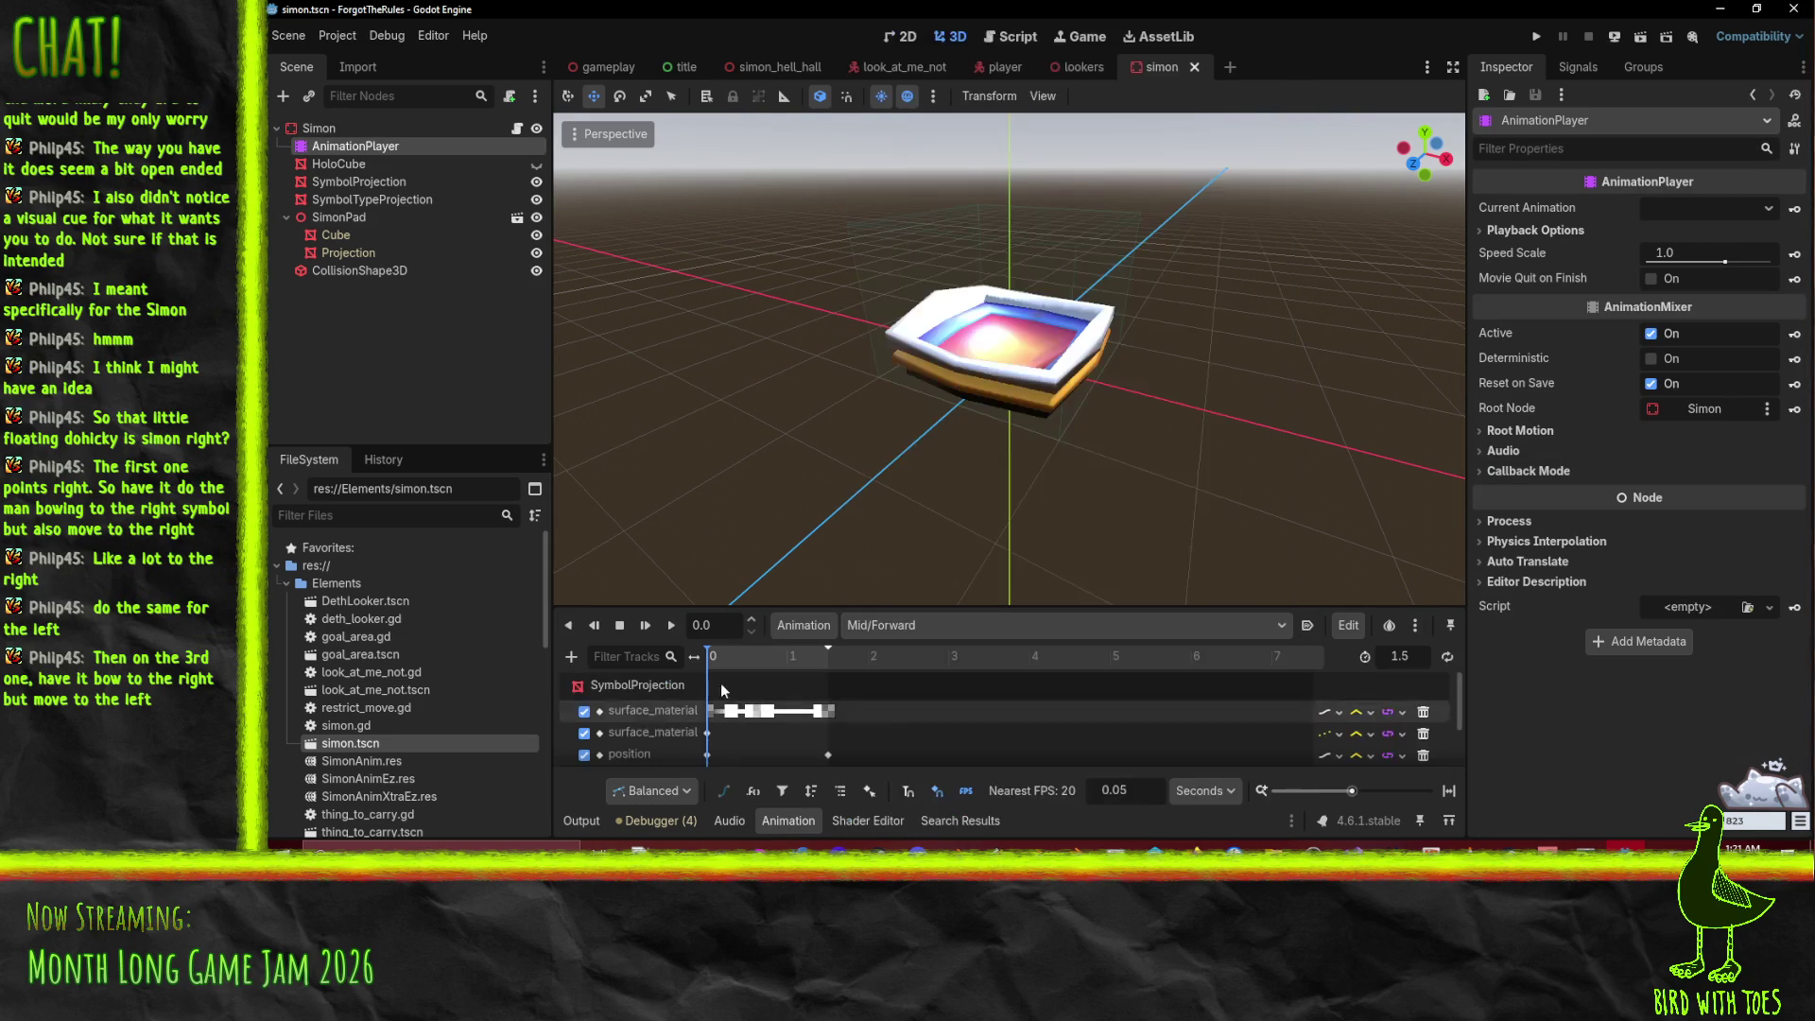
{"action": "left_click_drag", "start_coordinate": [713, 661], "coordinate": [782, 661]}
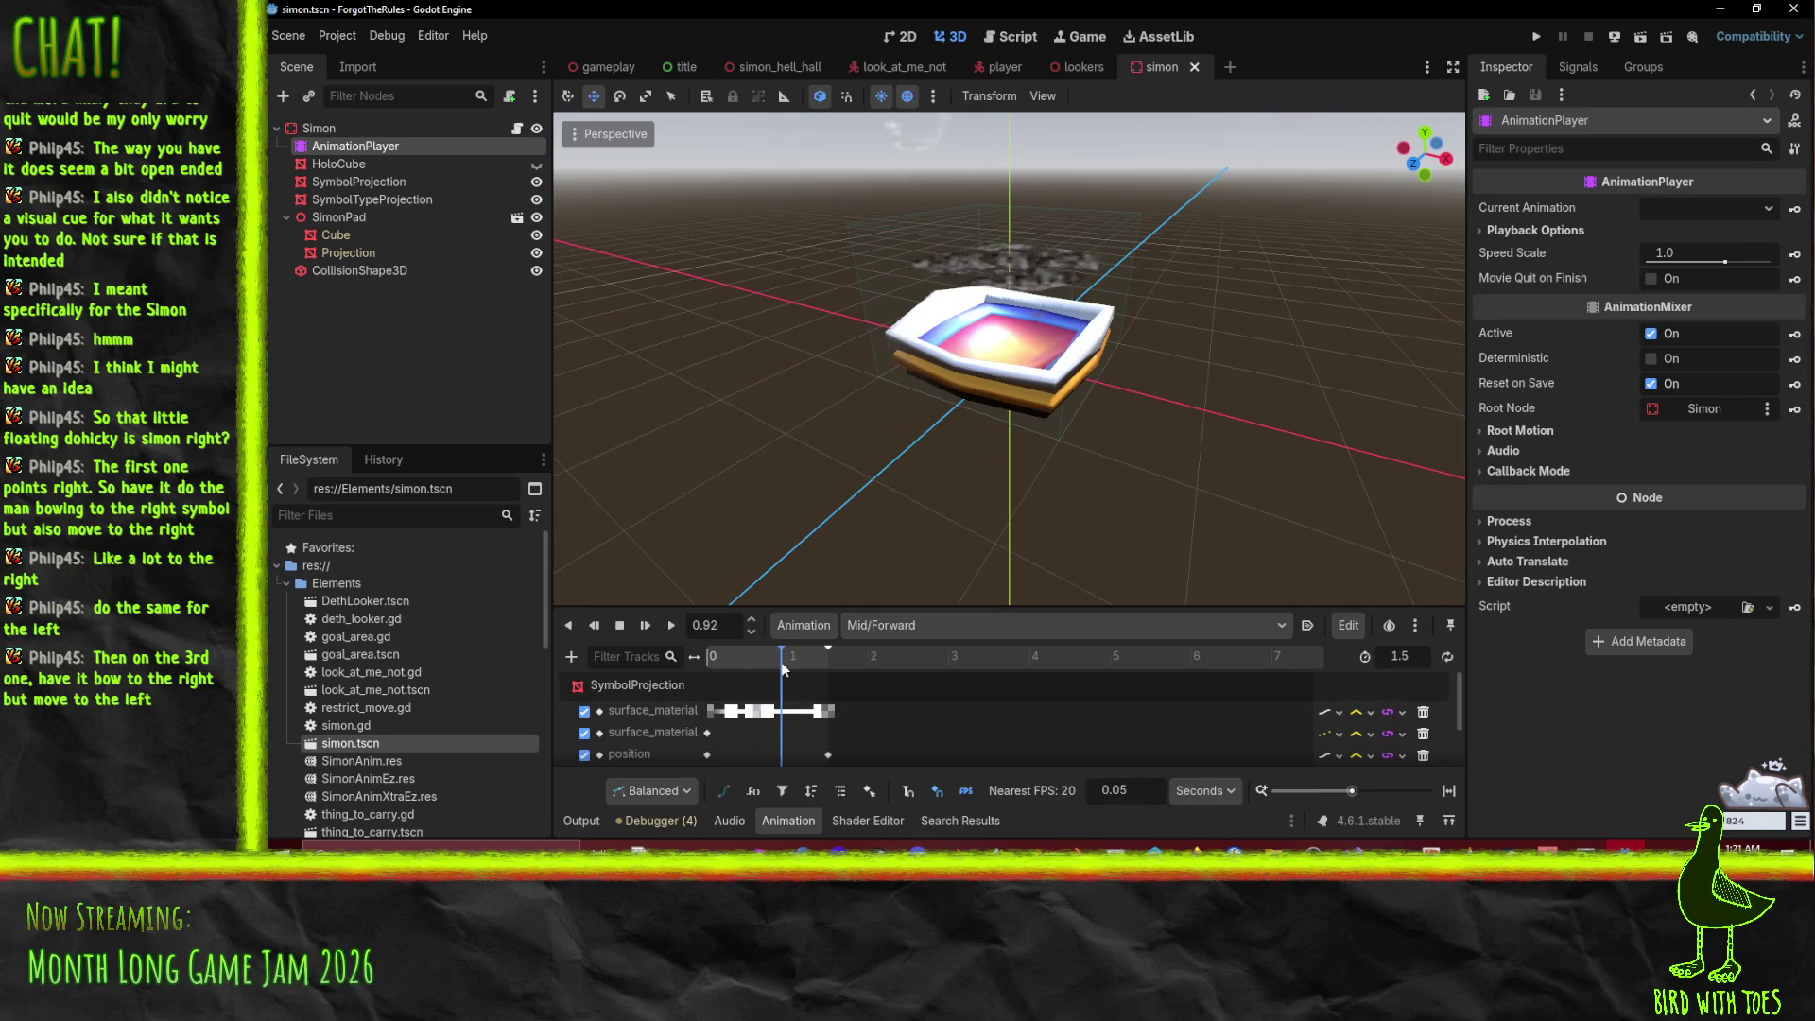
Step: Load Ez/Forward and scrub through it from about 0.81 seconds
{"action": "left_click", "coordinate": [1014, 628]}
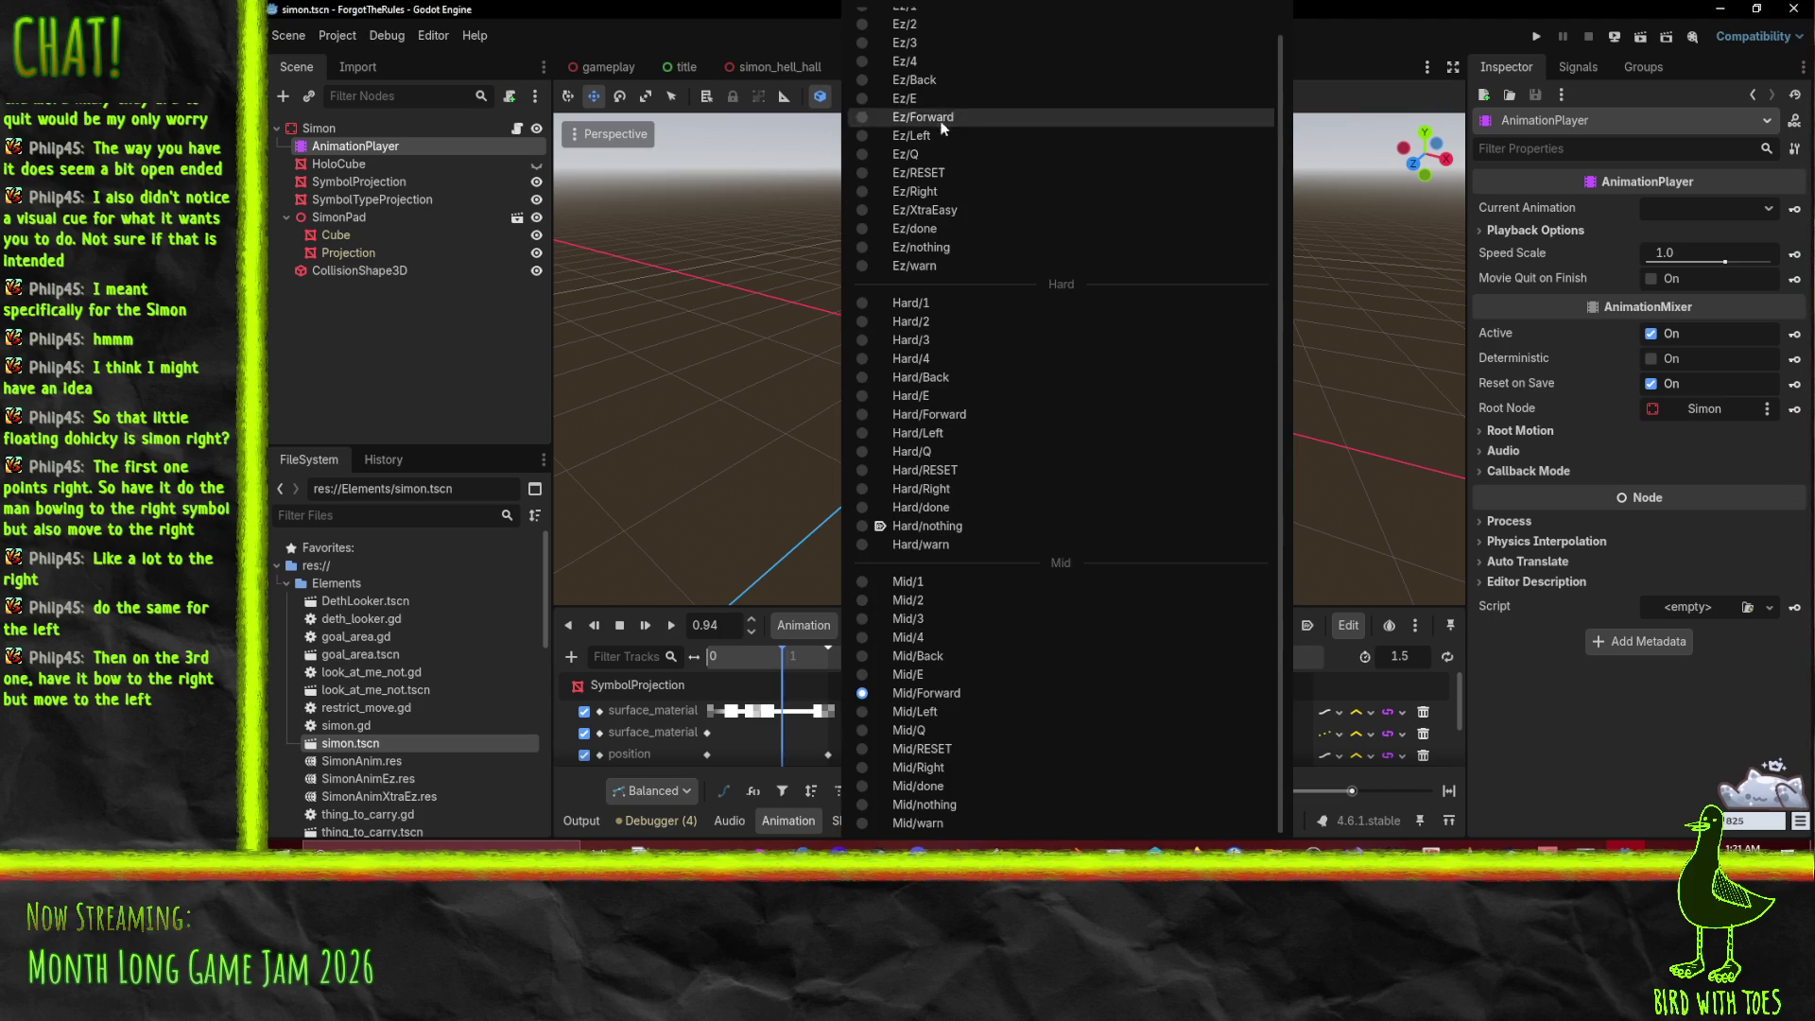
{"action": "scroll", "coordinate": [983, 118], "scroll_direction": "up", "scroll_amount": 1}
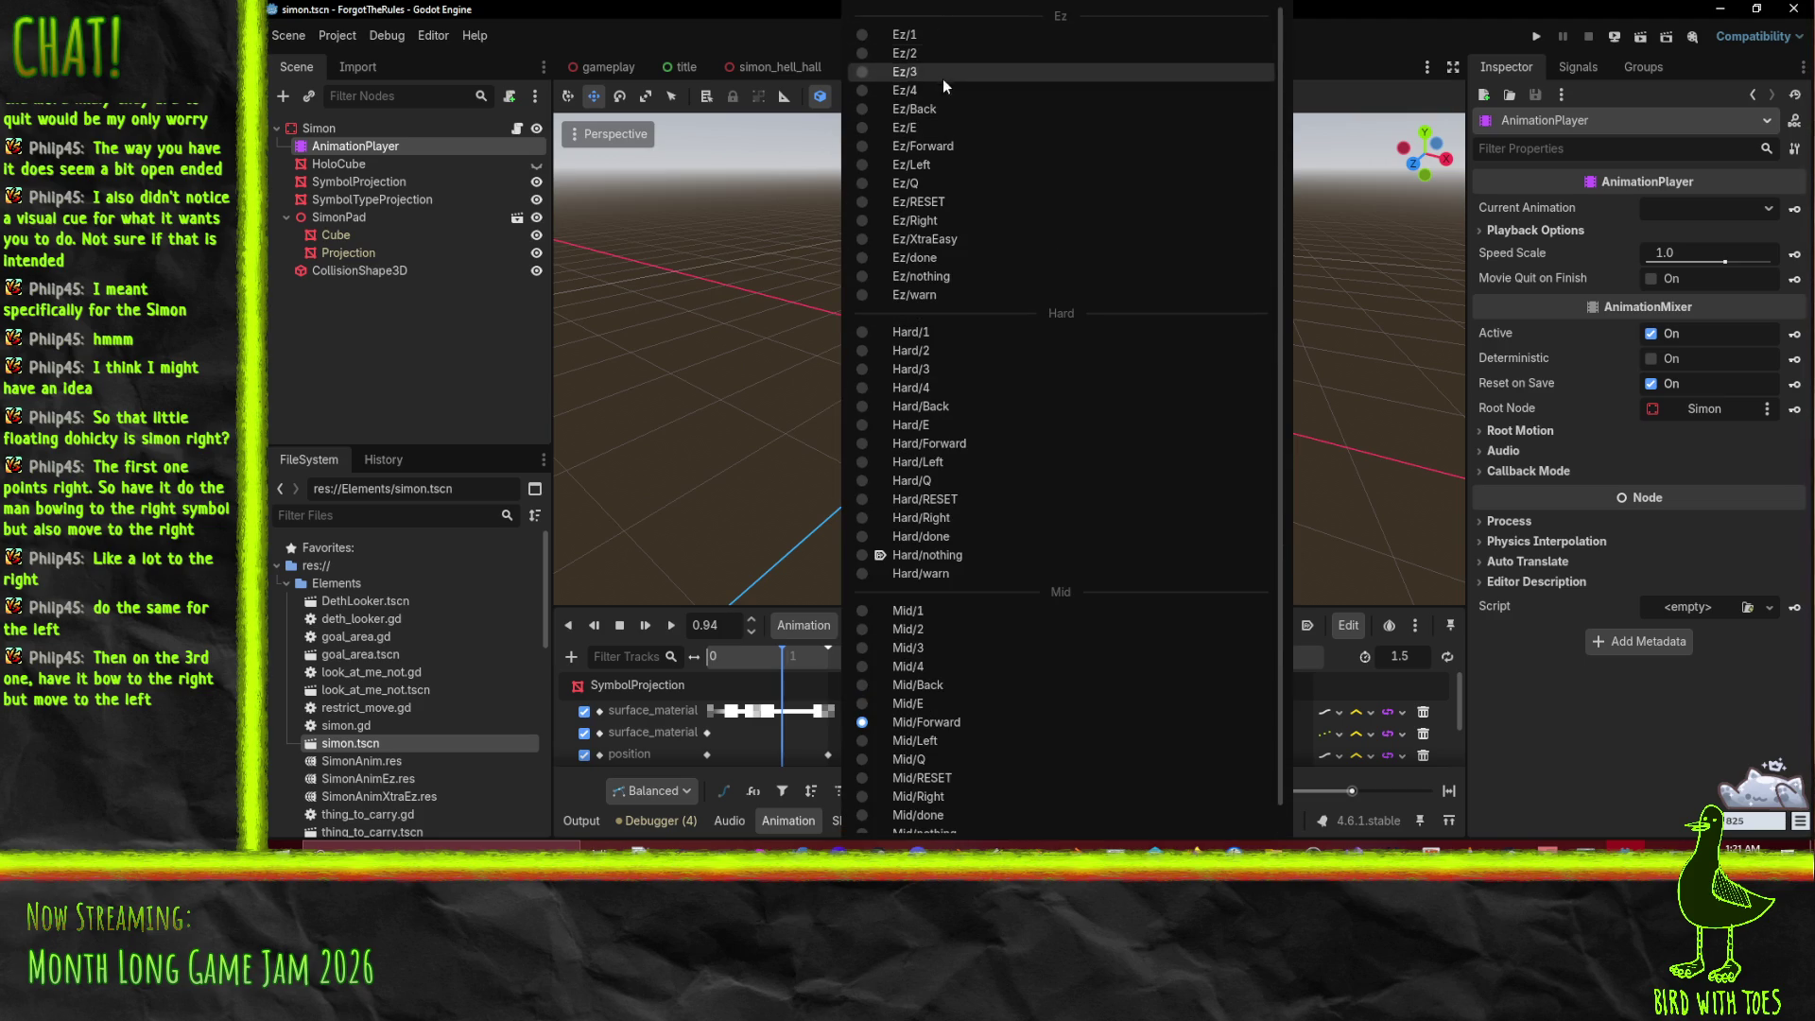
{"action": "left_click", "coordinate": [946, 149]}
{"action": "left_click", "coordinate": [773, 662]}
{"action": "scroll", "coordinate": [1029, 491], "scroll_direction": "up", "scroll_amount": 3}
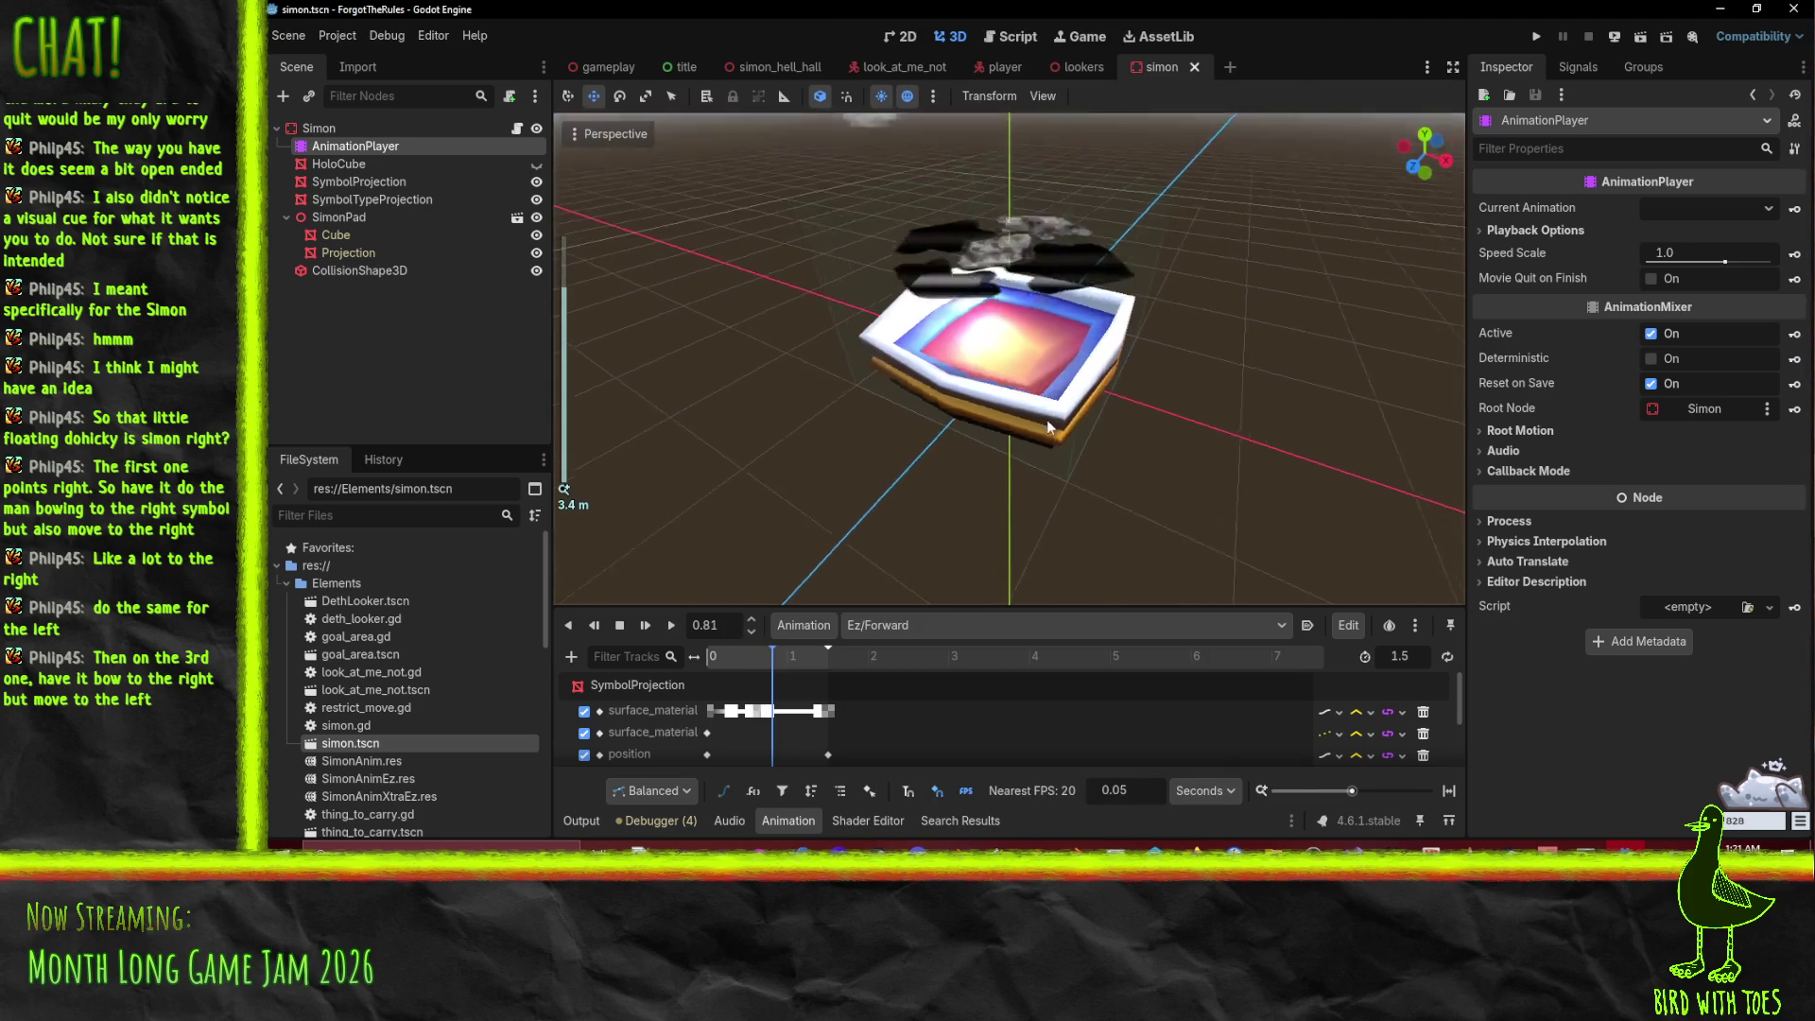
{"action": "scroll", "coordinate": [1028, 492], "scroll_direction": "down", "scroll_amount": 3}
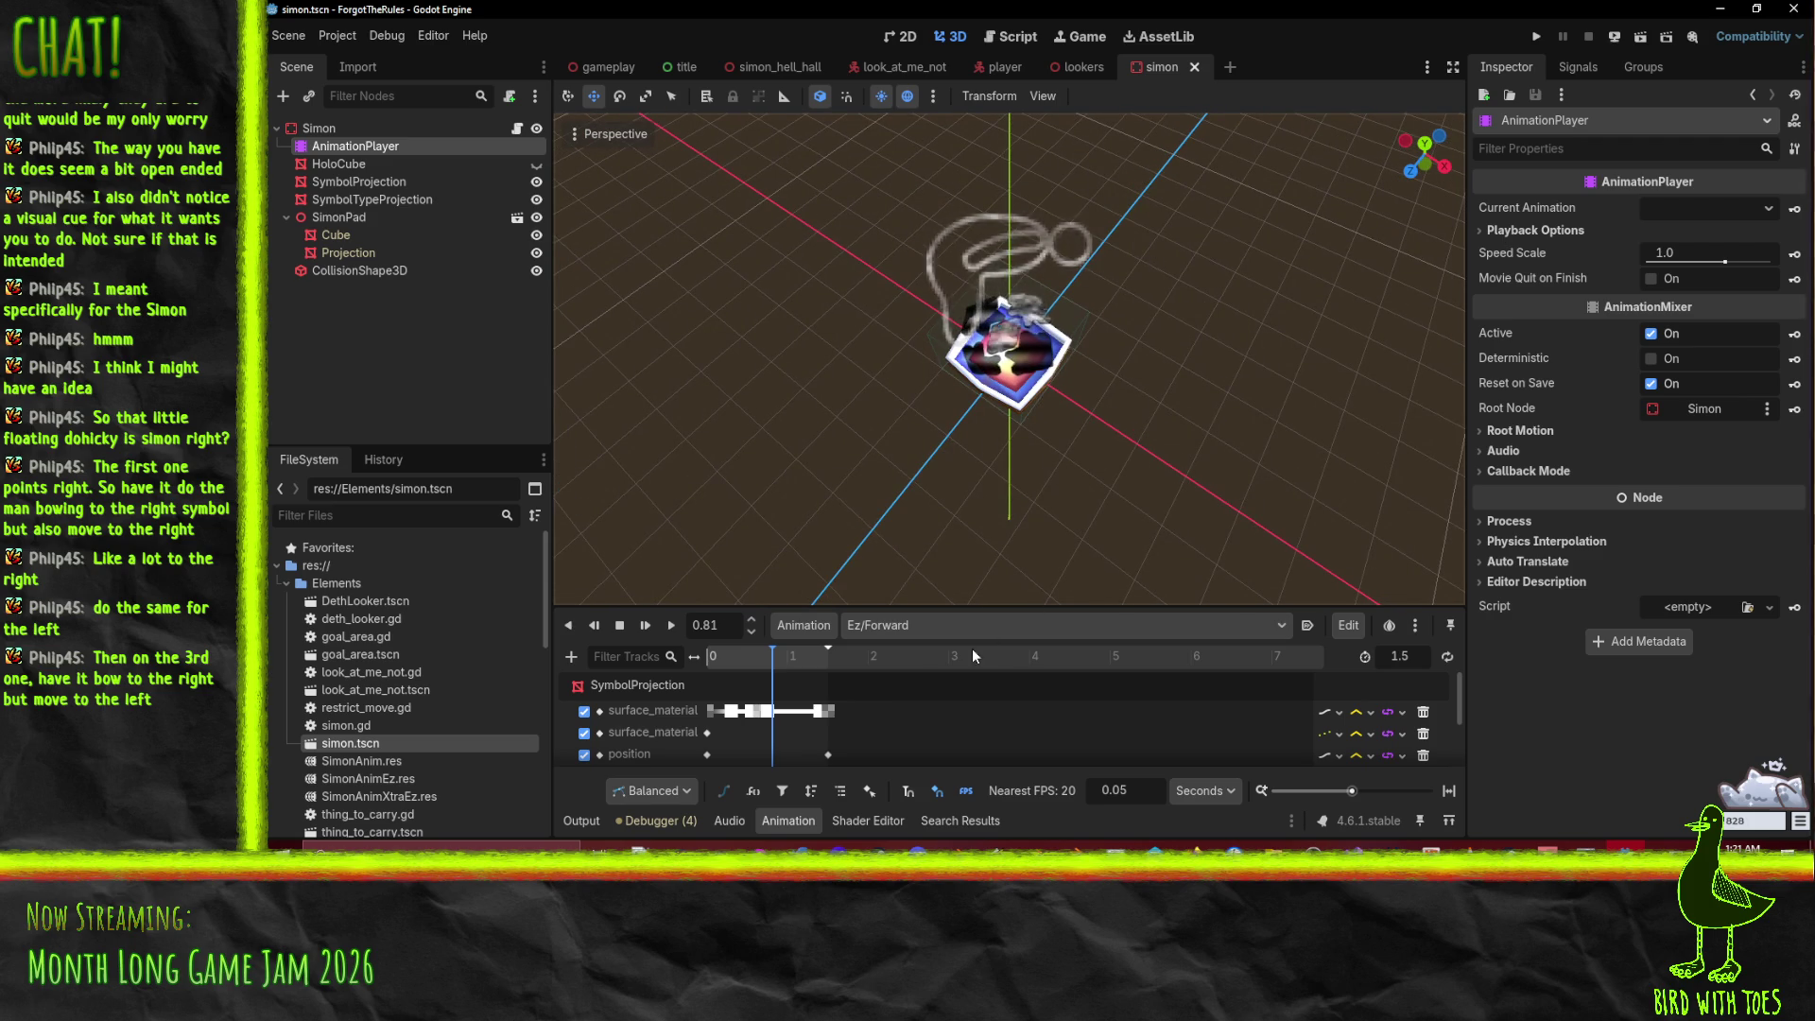
{"action": "mouse_move", "coordinate": [761, 655]}
{"action": "left_mouse_down"}
{"action": "mouse_move", "coordinate": [804, 665]}
{"action": "mouse_move", "coordinate": [716, 681]}
{"action": "mouse_move", "coordinate": [930, 638]}
{"action": "left_mouse_up"}
Step: Preview Ez/Left and Ez/Right, rewind Ez/Right to its start, then close the simon scene
{"action": "left_click", "coordinate": [930, 626]}
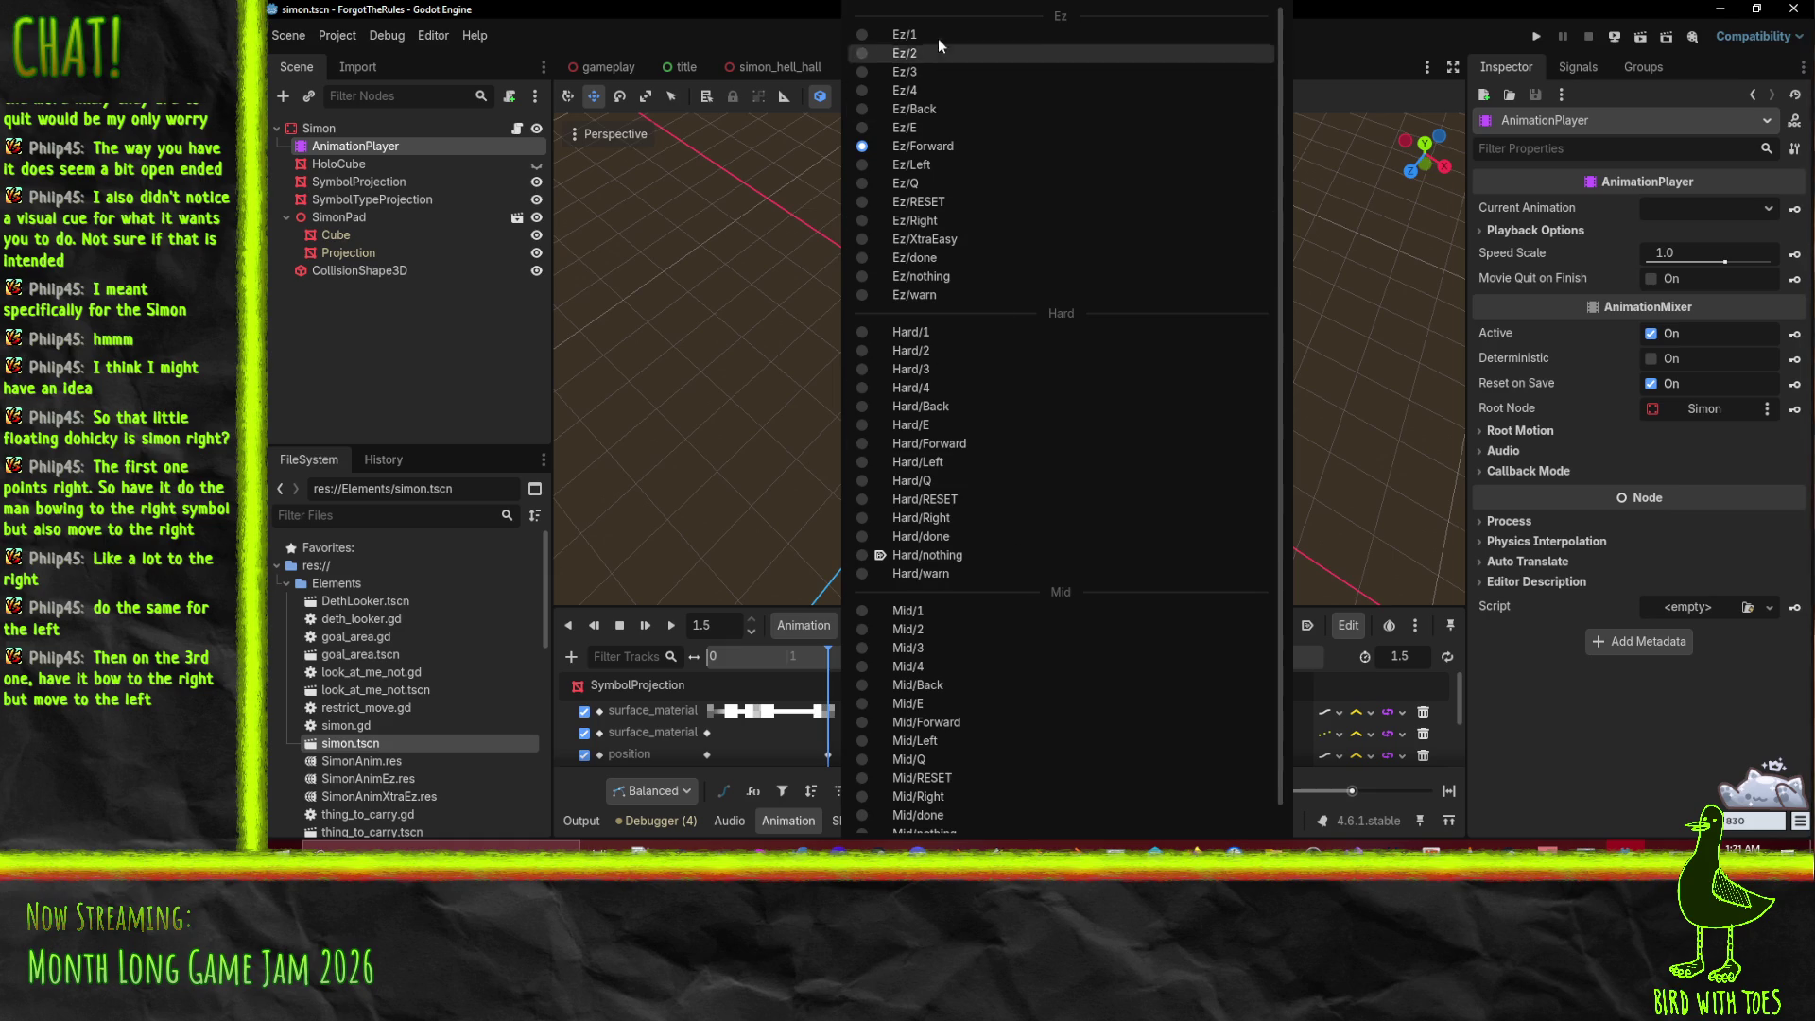
{"action": "left_click", "coordinate": [961, 168]}
{"action": "left_click_drag", "start_coordinate": [711, 657], "coordinate": [825, 667]}
{"action": "left_click", "coordinate": [915, 625]}
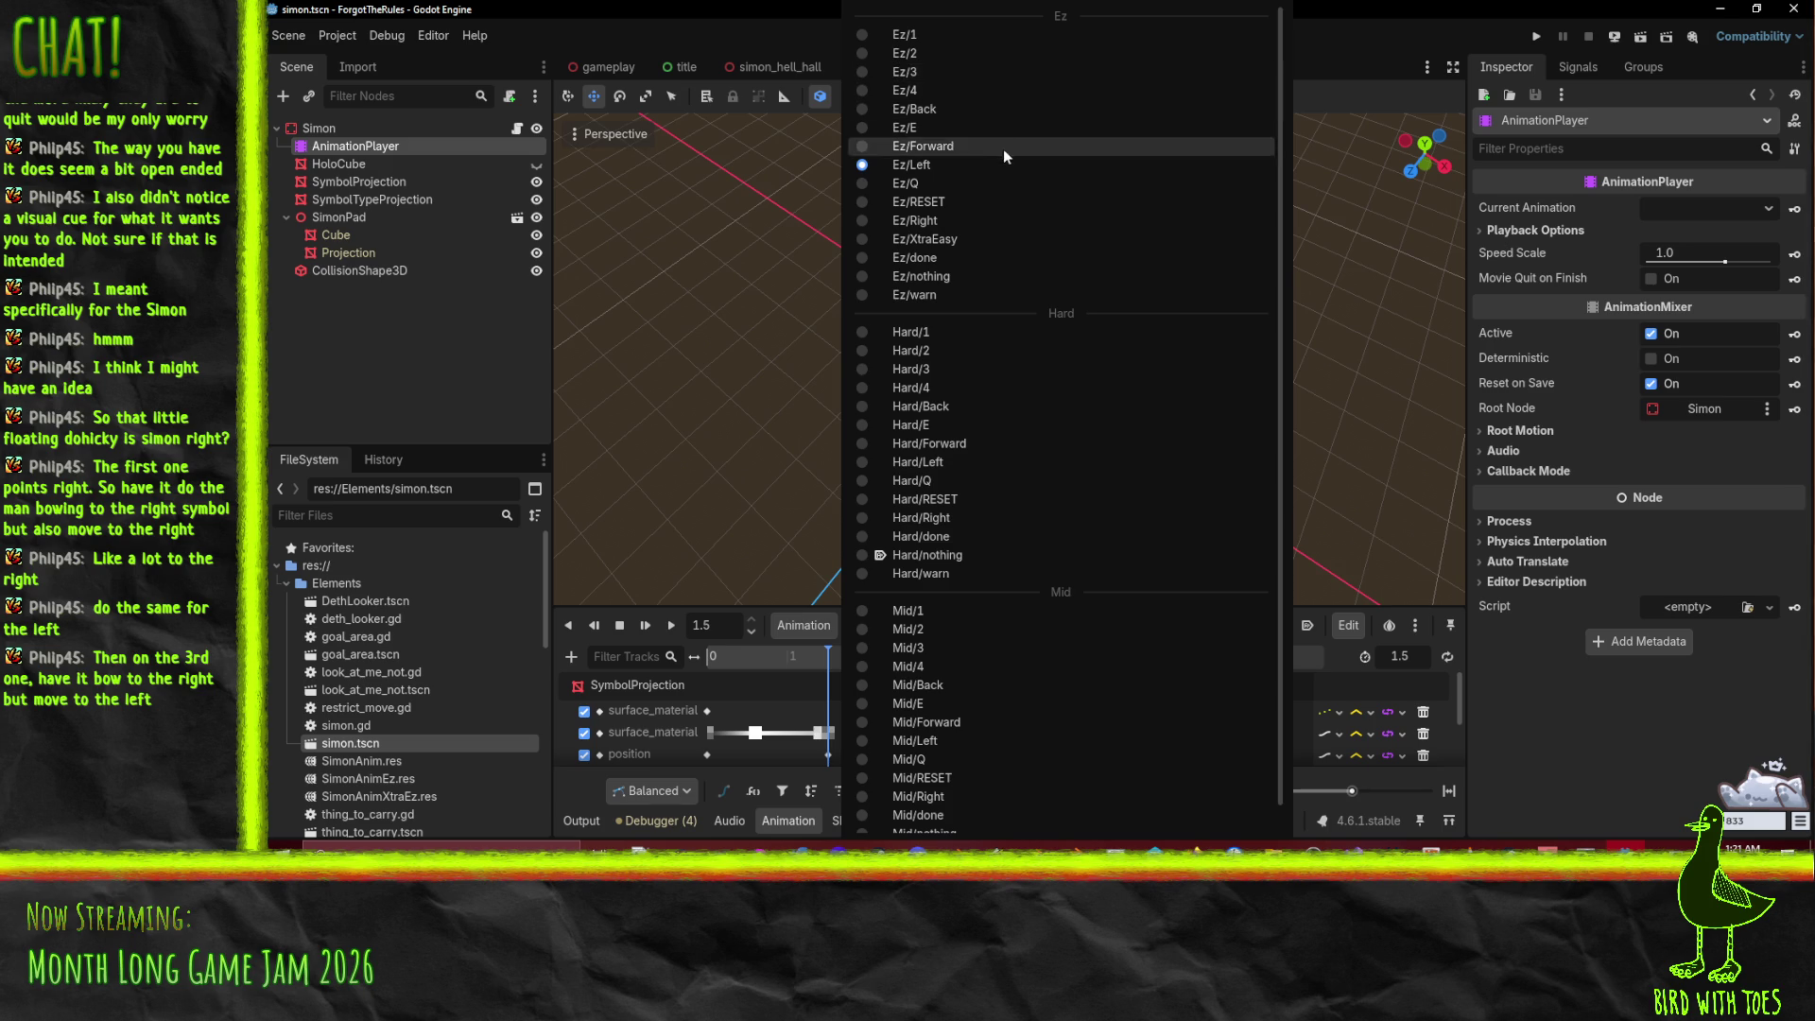
{"action": "left_click", "coordinate": [1001, 214]}
{"action": "left_click_drag", "start_coordinate": [732, 663], "coordinate": [836, 676]}
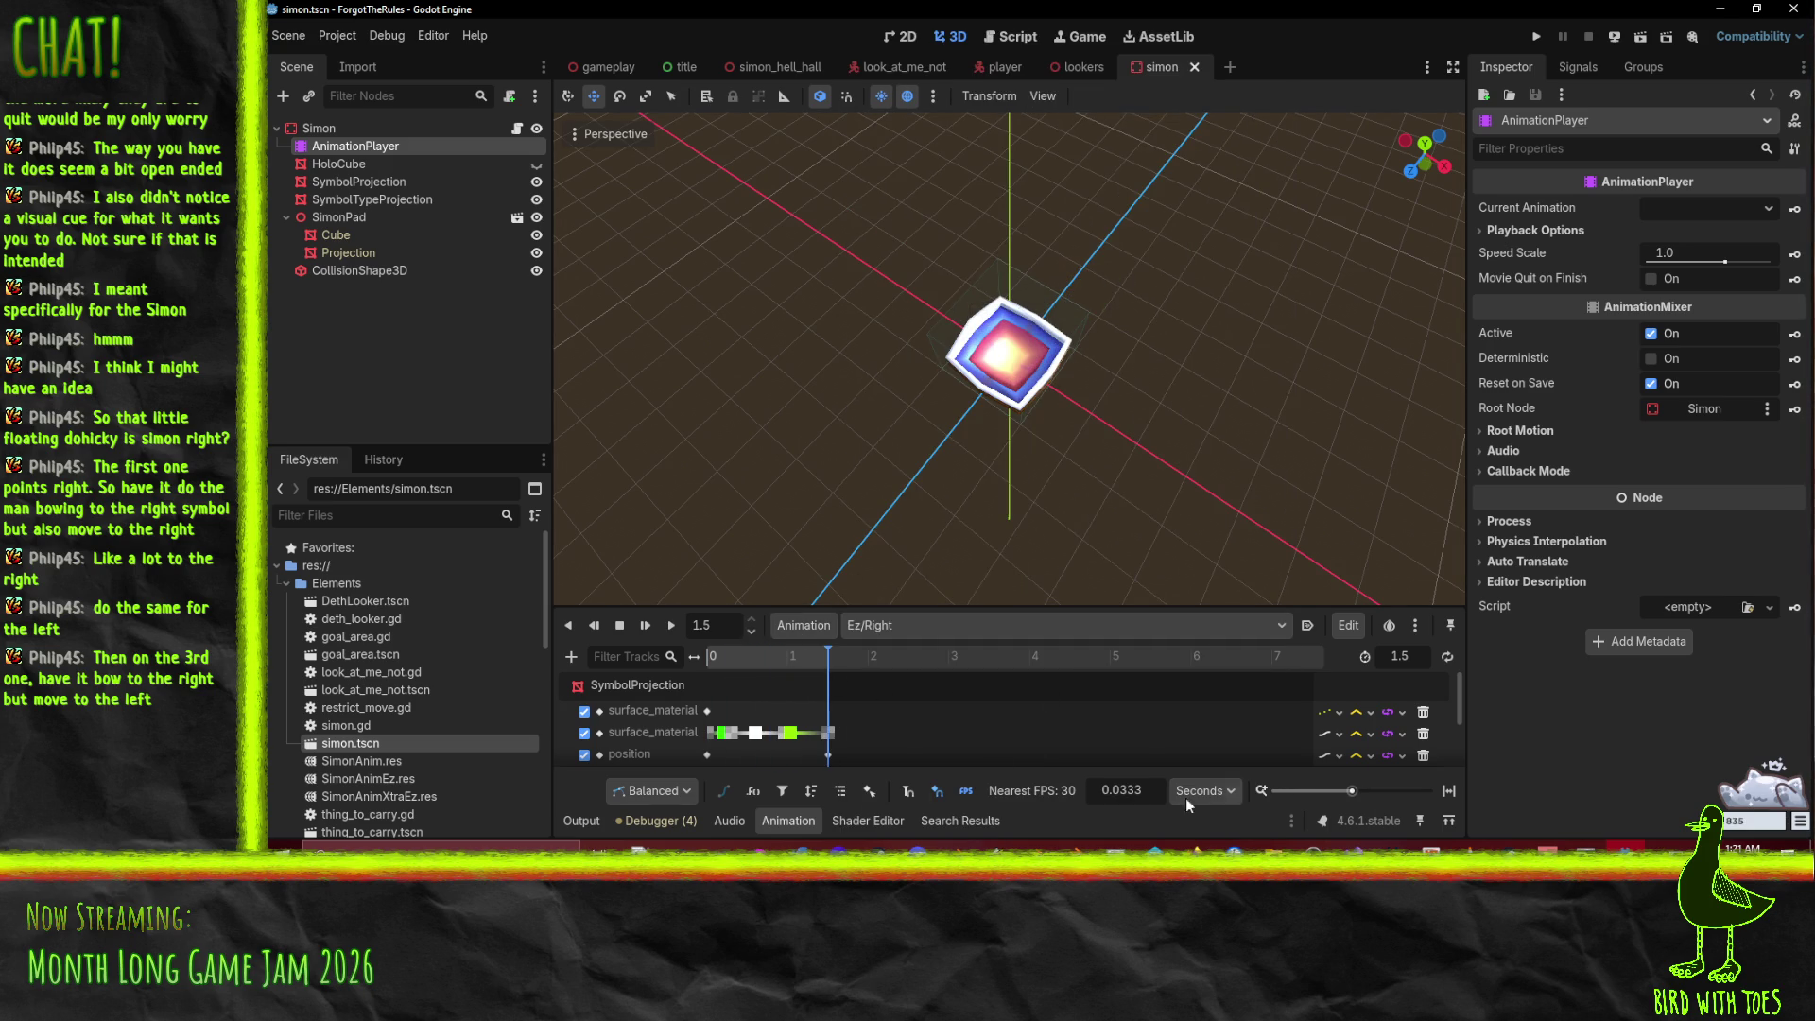
{"action": "key", "text": "s"}
{"action": "left_click", "coordinate": [1195, 67]}
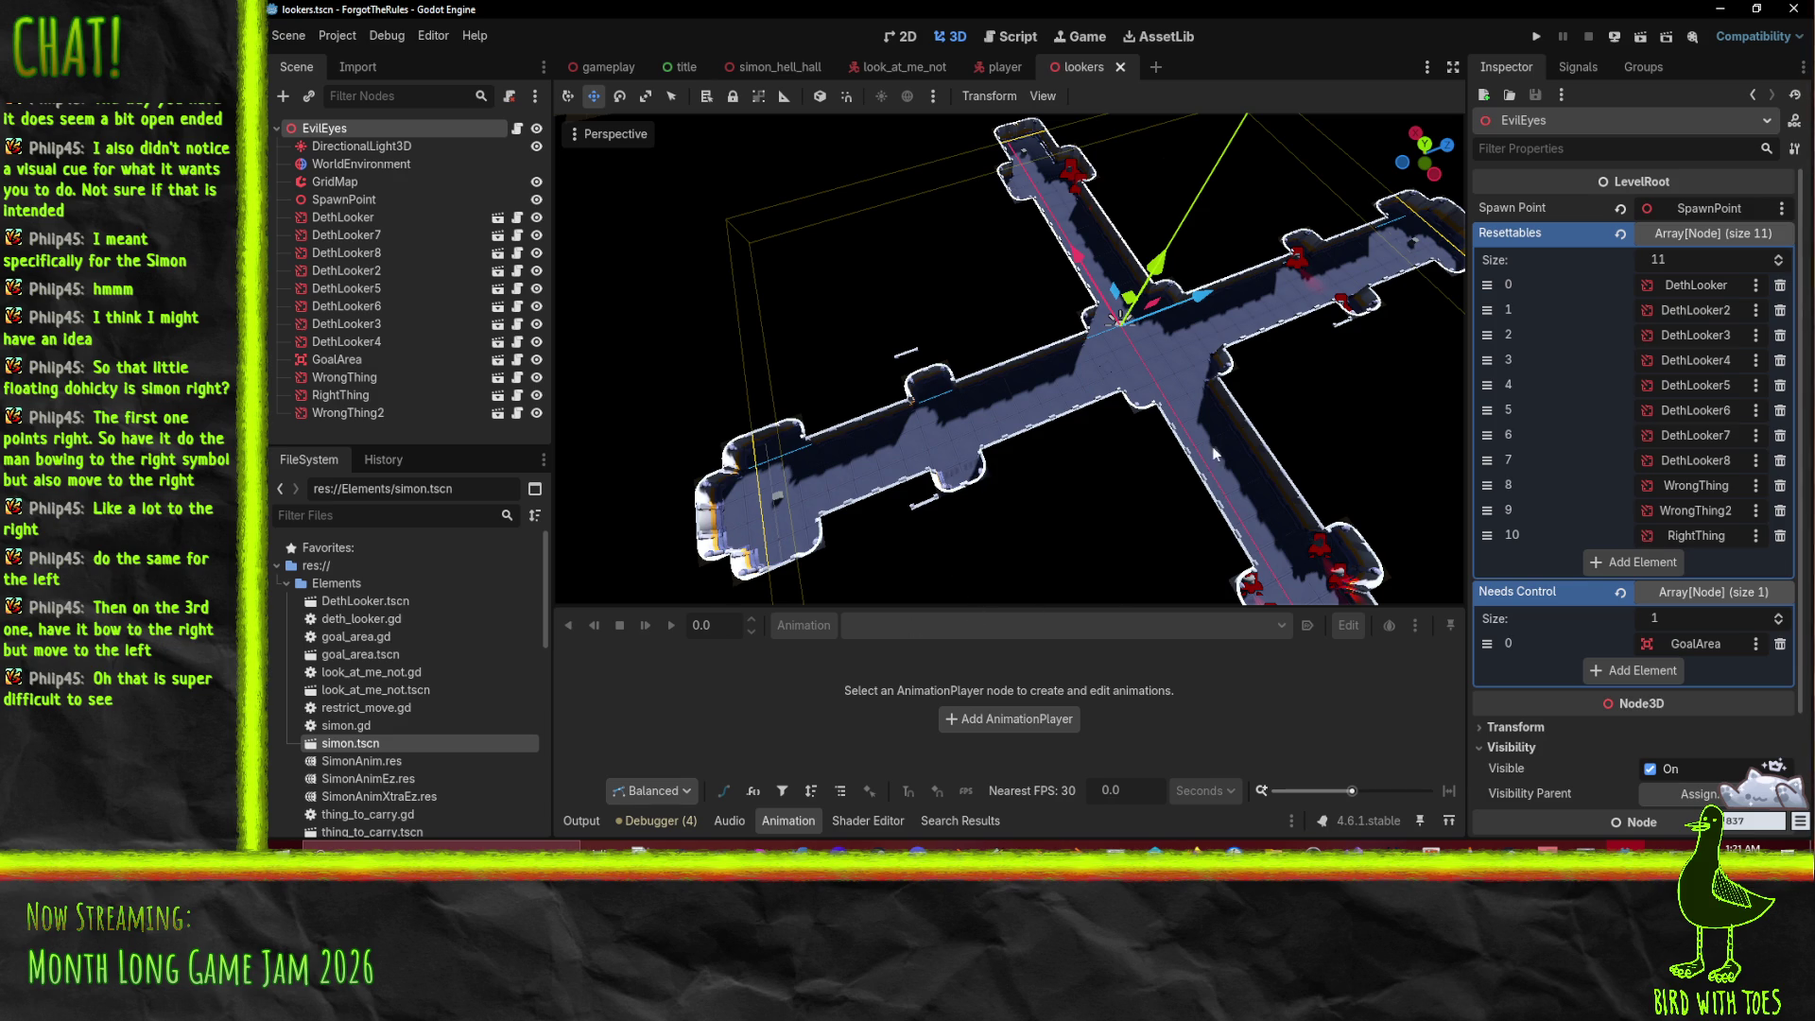
Step: Orbit around the cross-shaped lookers level, then bring up level_root.gd in the script editor
{"action": "mouse_move", "coordinate": [945, 420]}
{"action": "left_mouse_down"}
{"action": "mouse_move", "coordinate": [1240, 376]}
{"action": "mouse_move", "coordinate": [1292, 350]}
{"action": "left_mouse_up"}
{"action": "scroll", "coordinate": [1267, 312], "scroll_direction": "up", "scroll_amount": 3}
{"action": "scroll", "coordinate": [1239, 263], "scroll_direction": "down", "scroll_amount": 3}
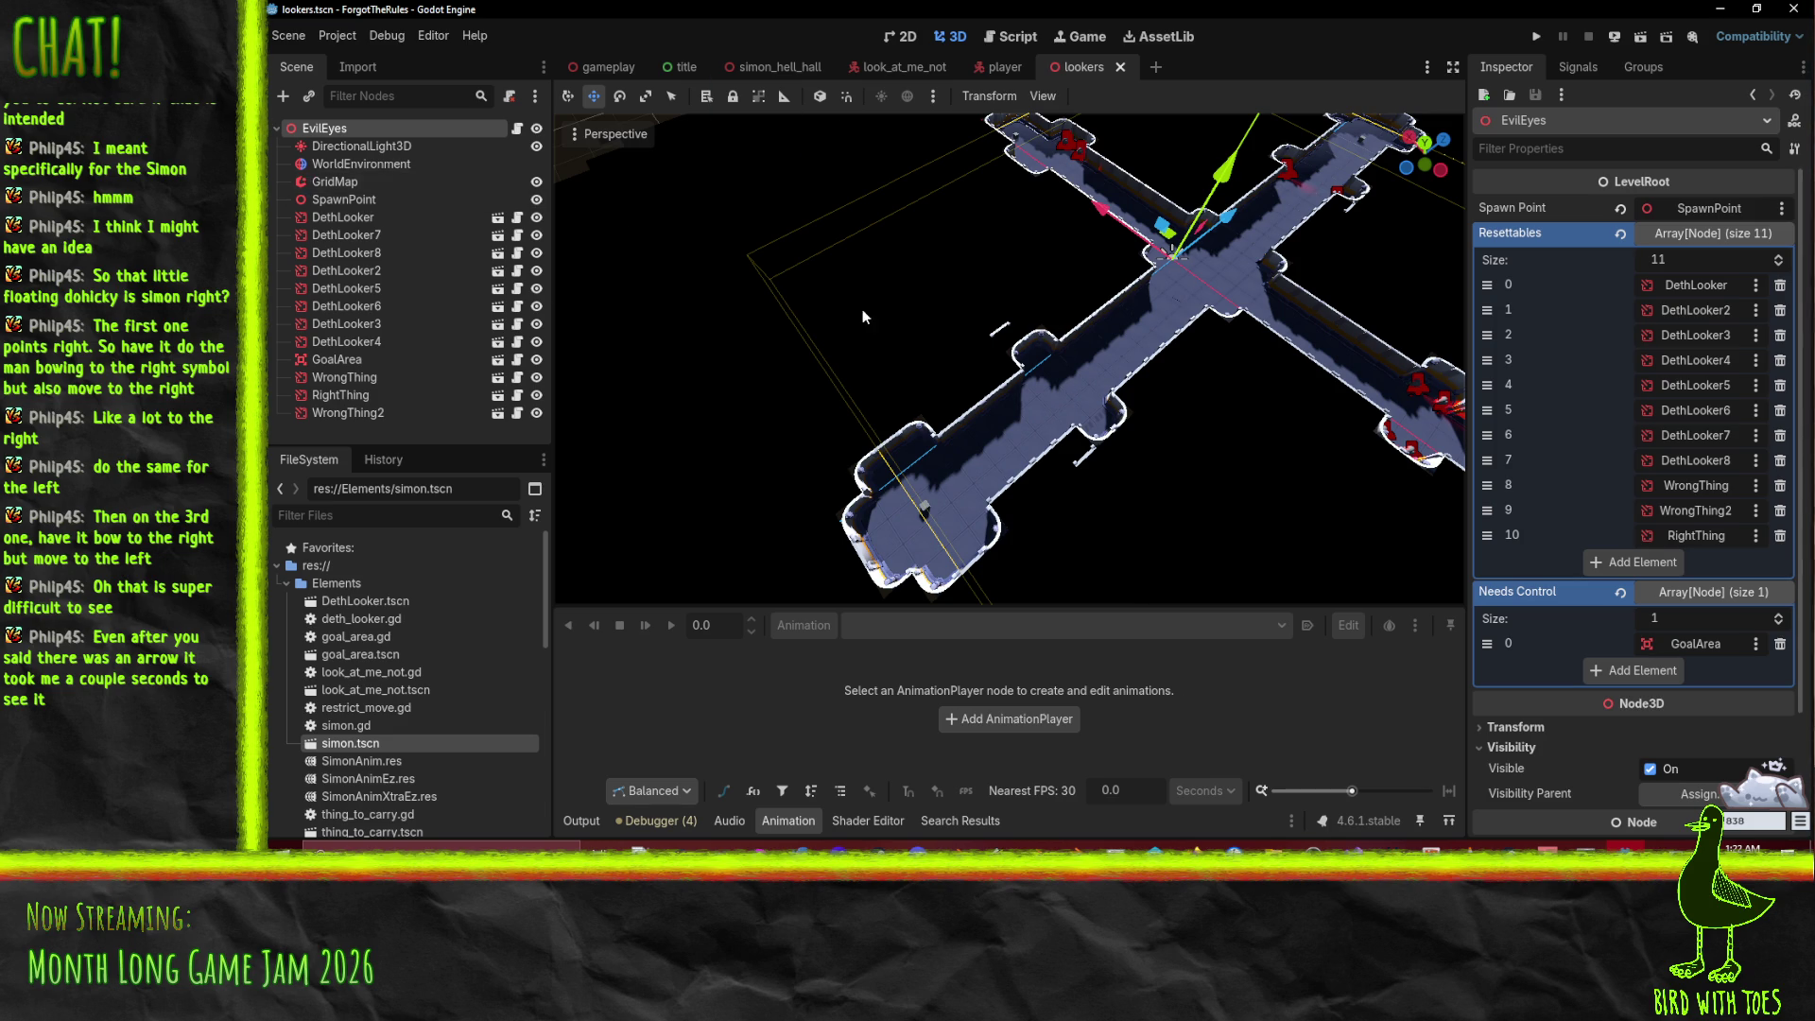
{"action": "left_click", "coordinate": [1013, 36]}
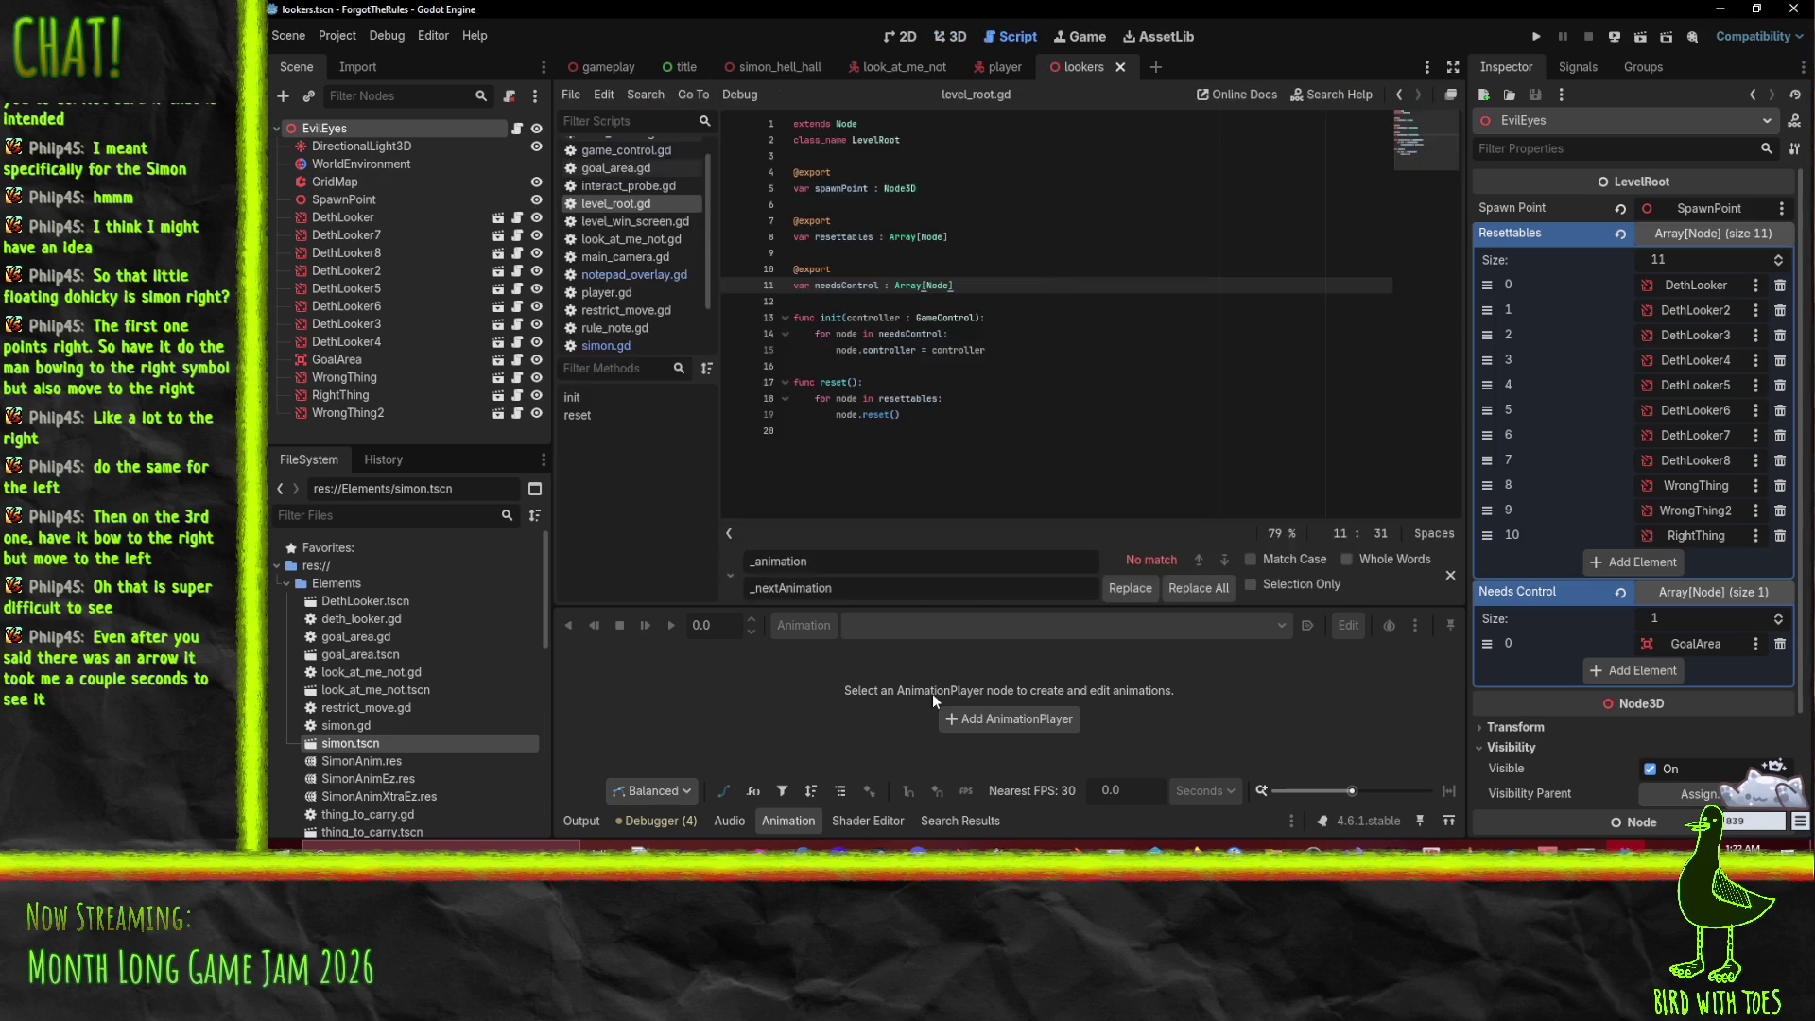
Step: Open notepad_overlay.gd and read _animation_finished's reveal print, Reveal play and signal connect lines
{"action": "left_click", "coordinate": [677, 277]}
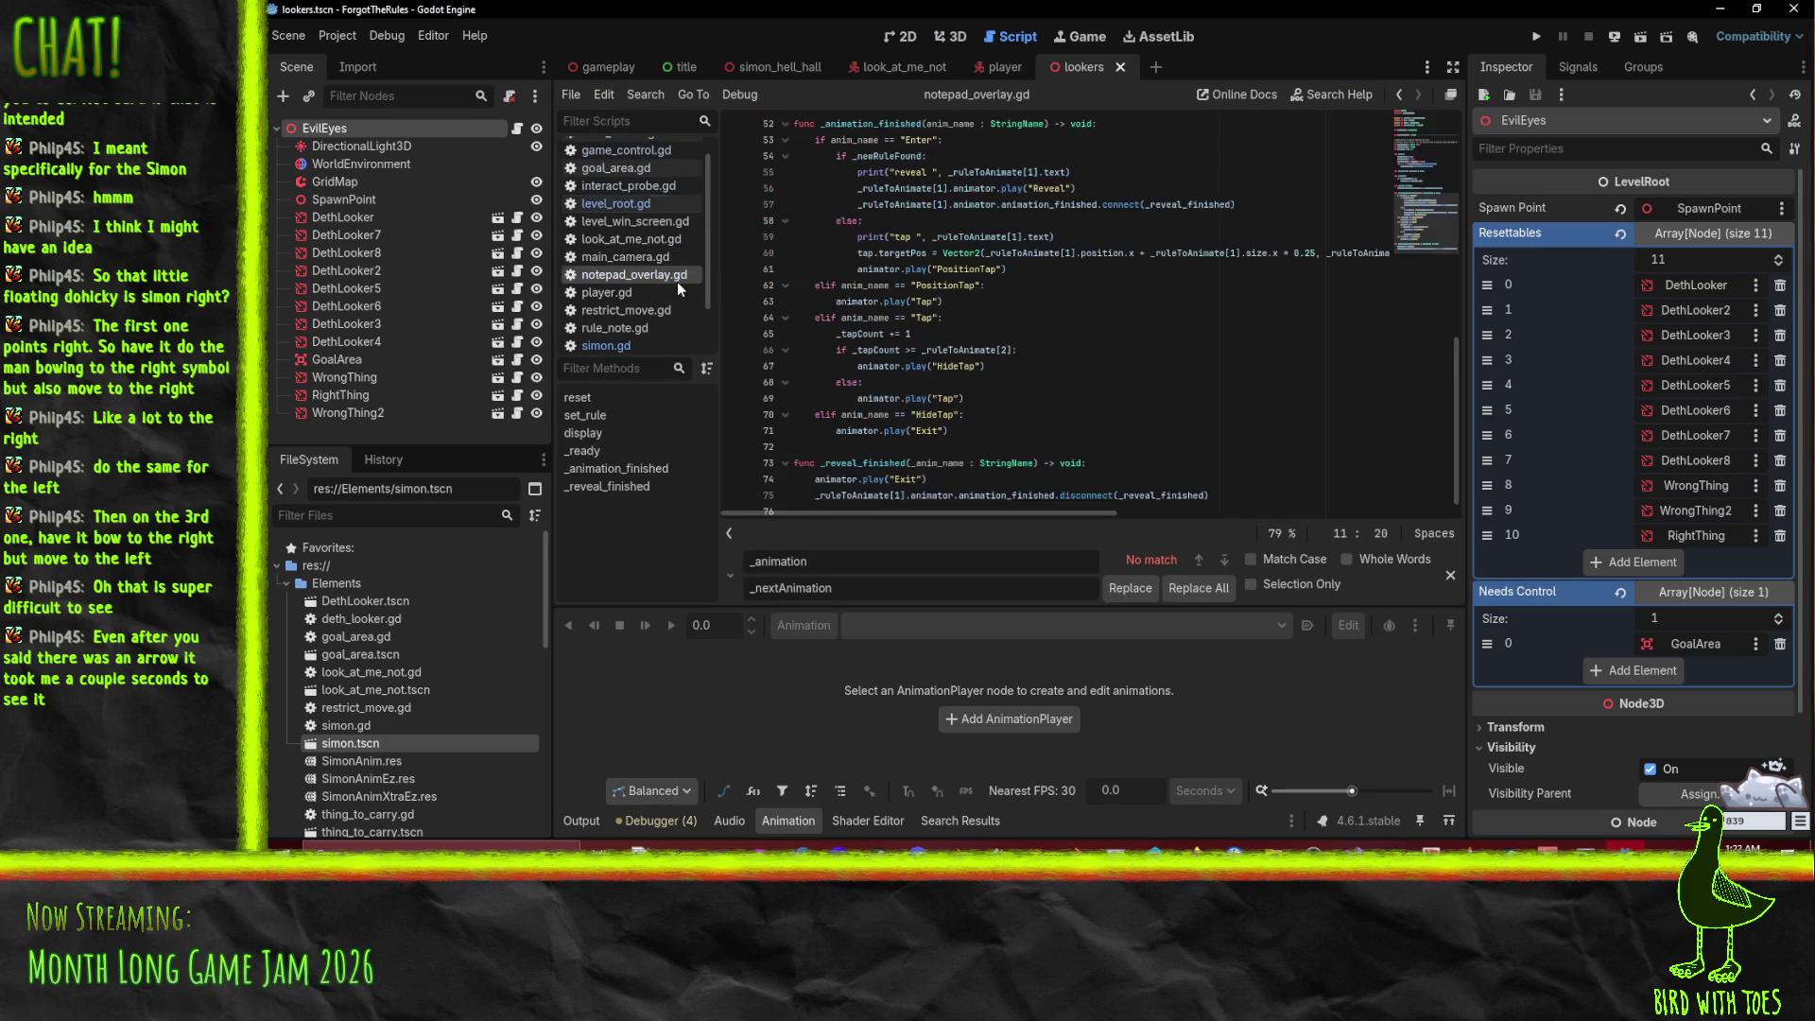
{"action": "left_click", "coordinate": [857, 220]}
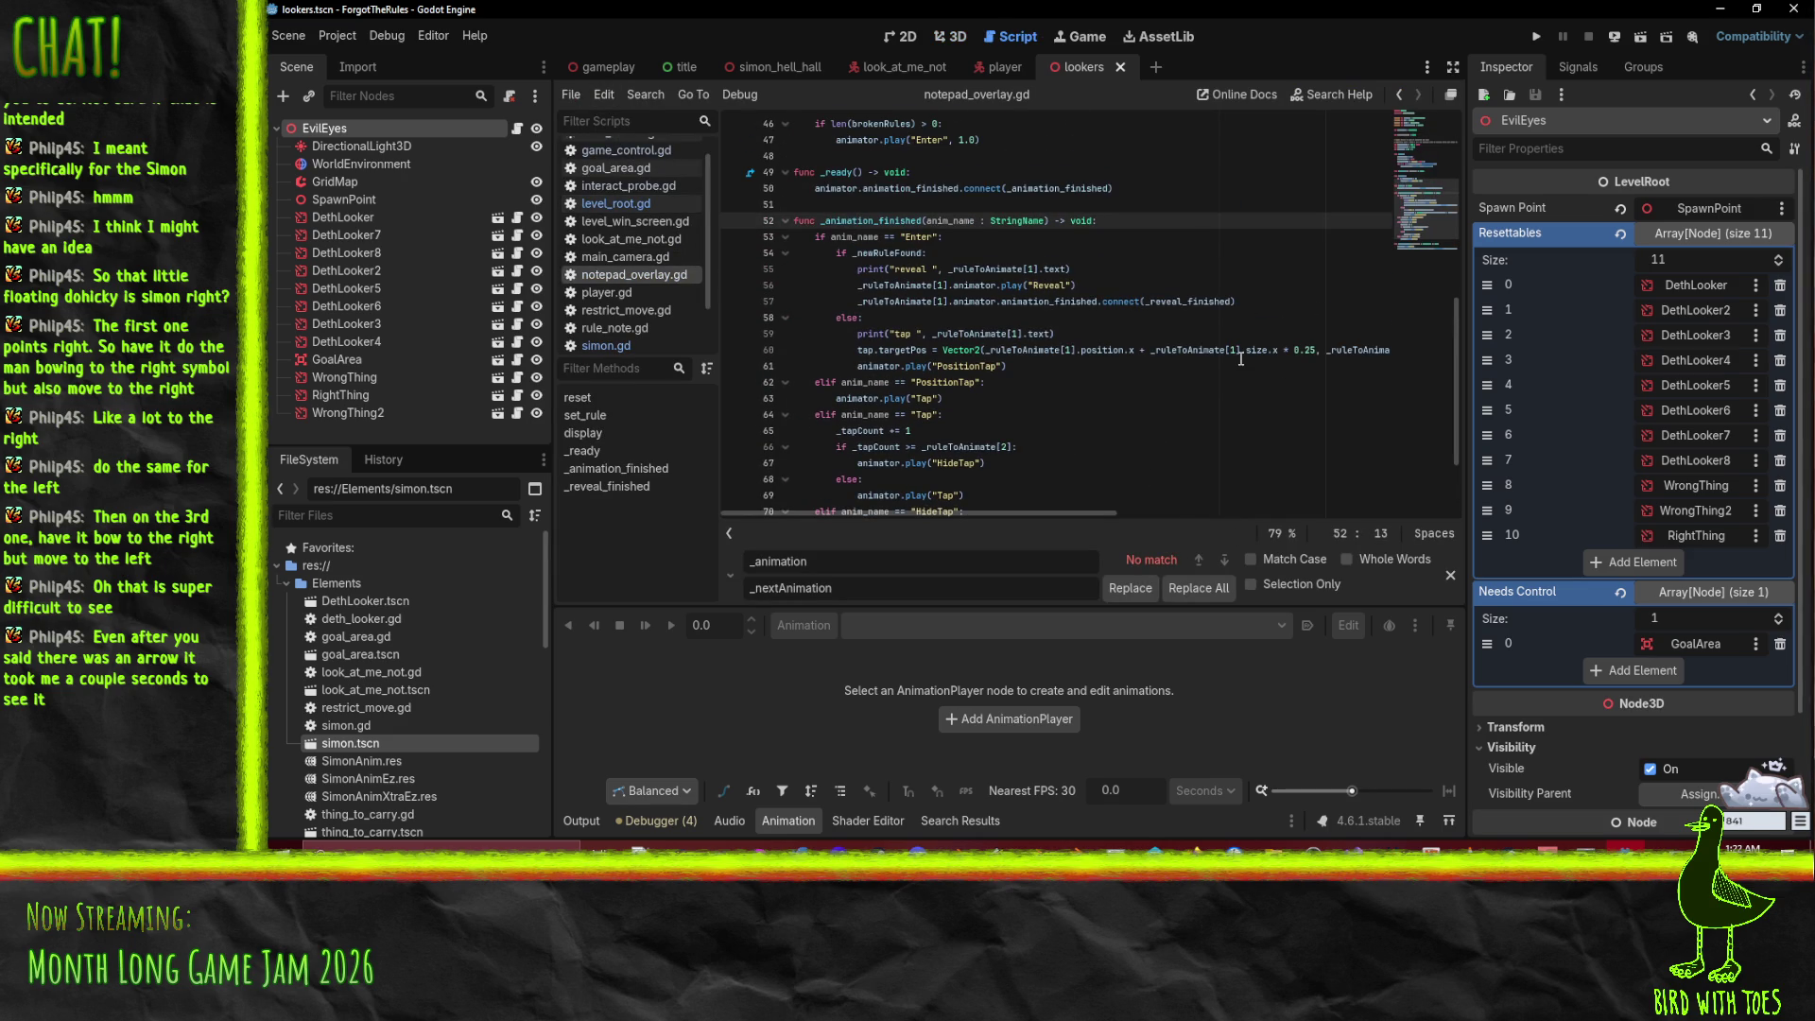
{"action": "scroll", "coordinate": [1199, 354], "scroll_direction": "up", "scroll_amount": 4}
{"action": "scroll", "coordinate": [1077, 363], "scroll_direction": "down", "scroll_amount": 3}
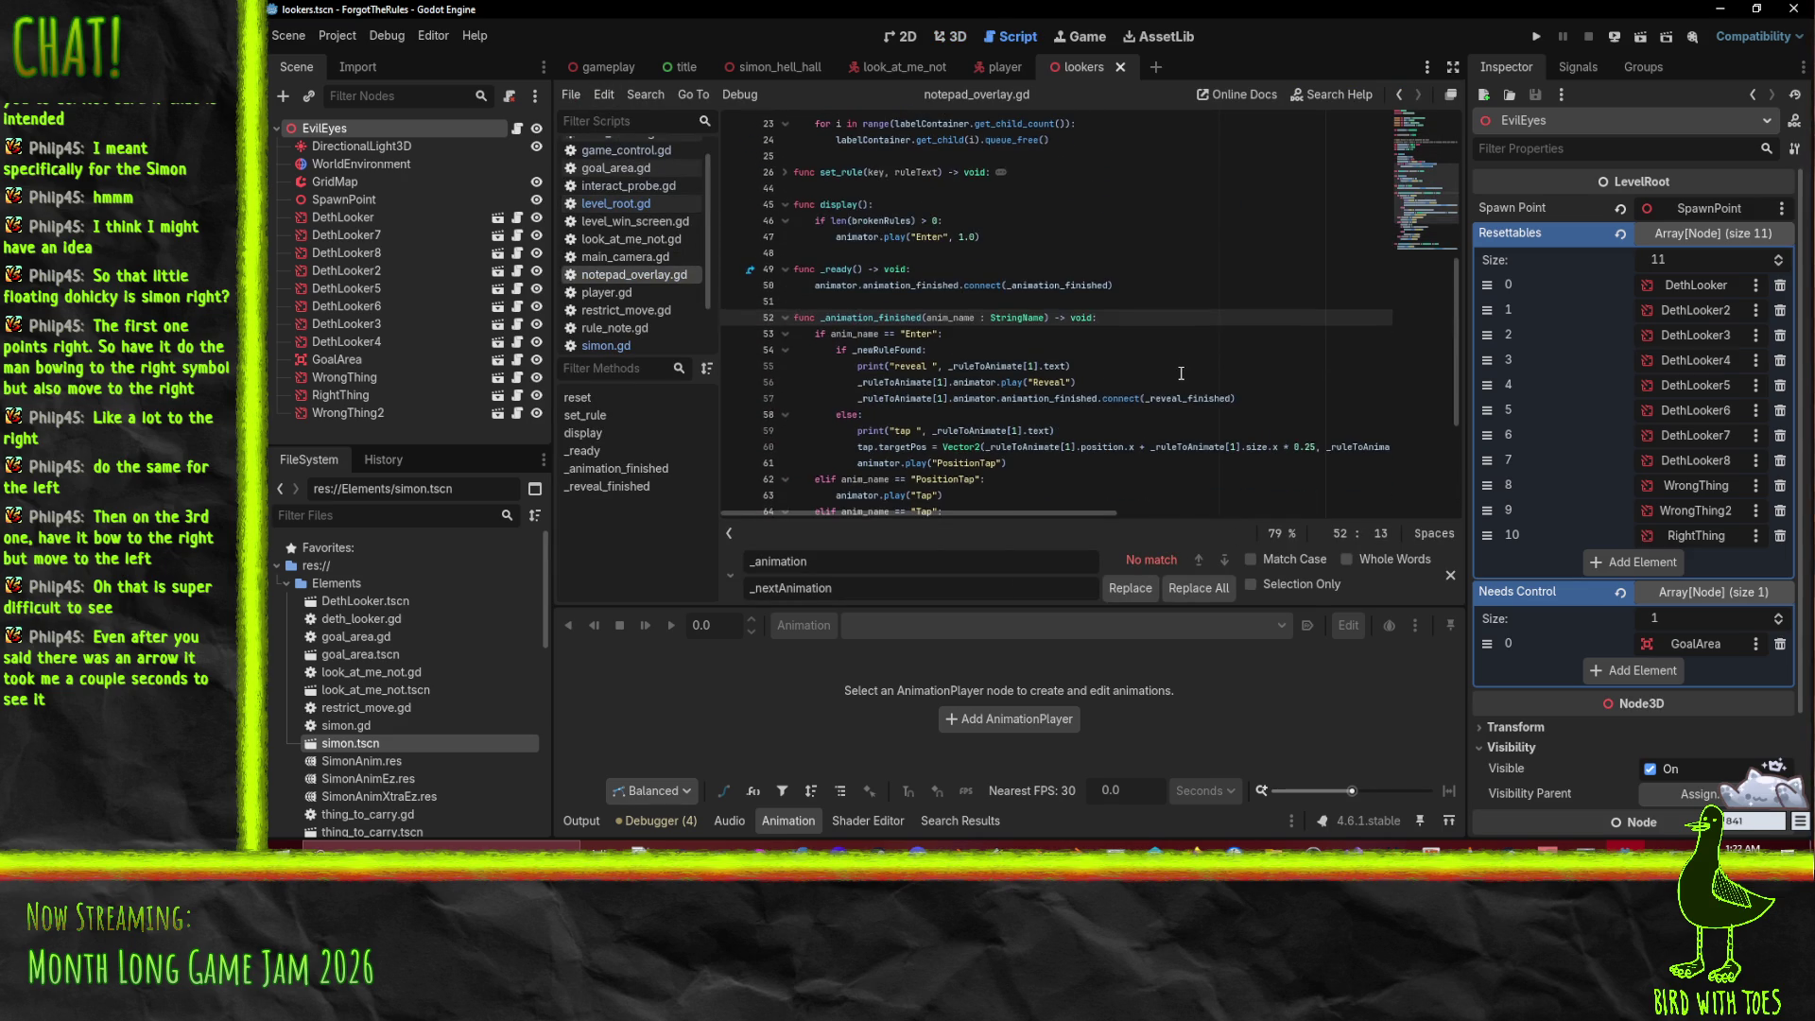
{"action": "left_click", "coordinate": [997, 317]}
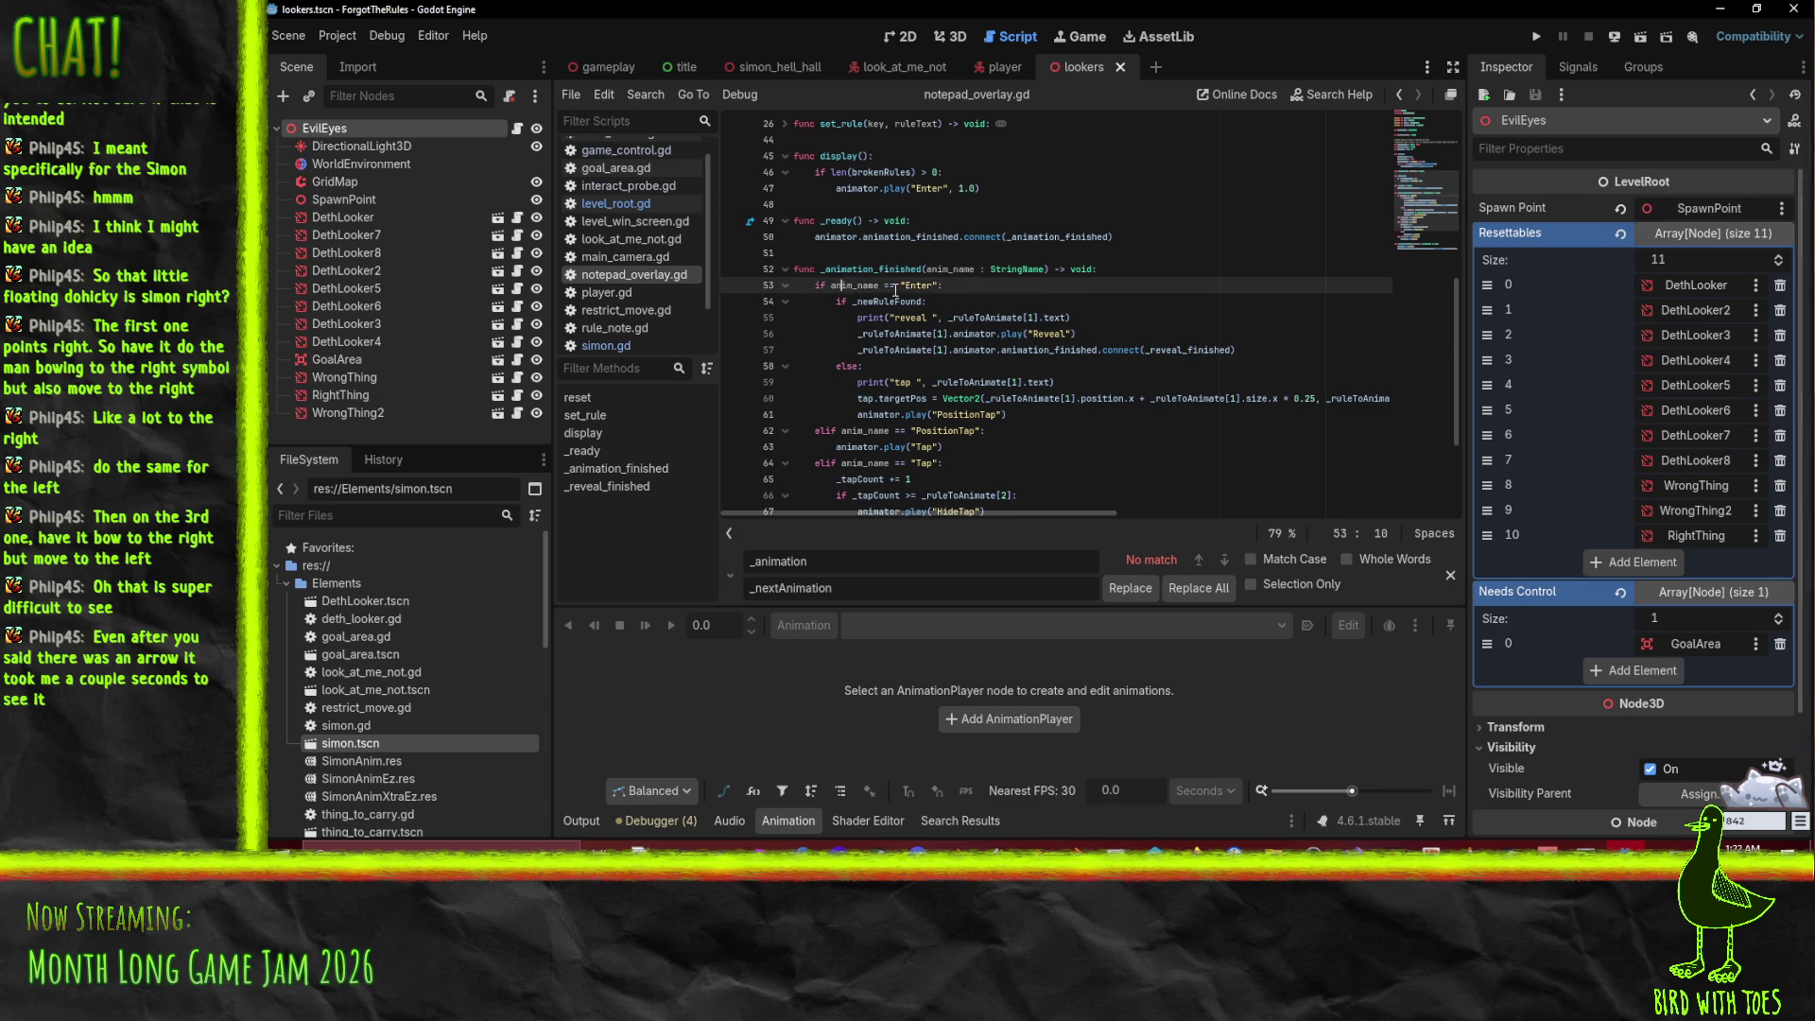
{"action": "left_click", "coordinate": [1267, 354]}
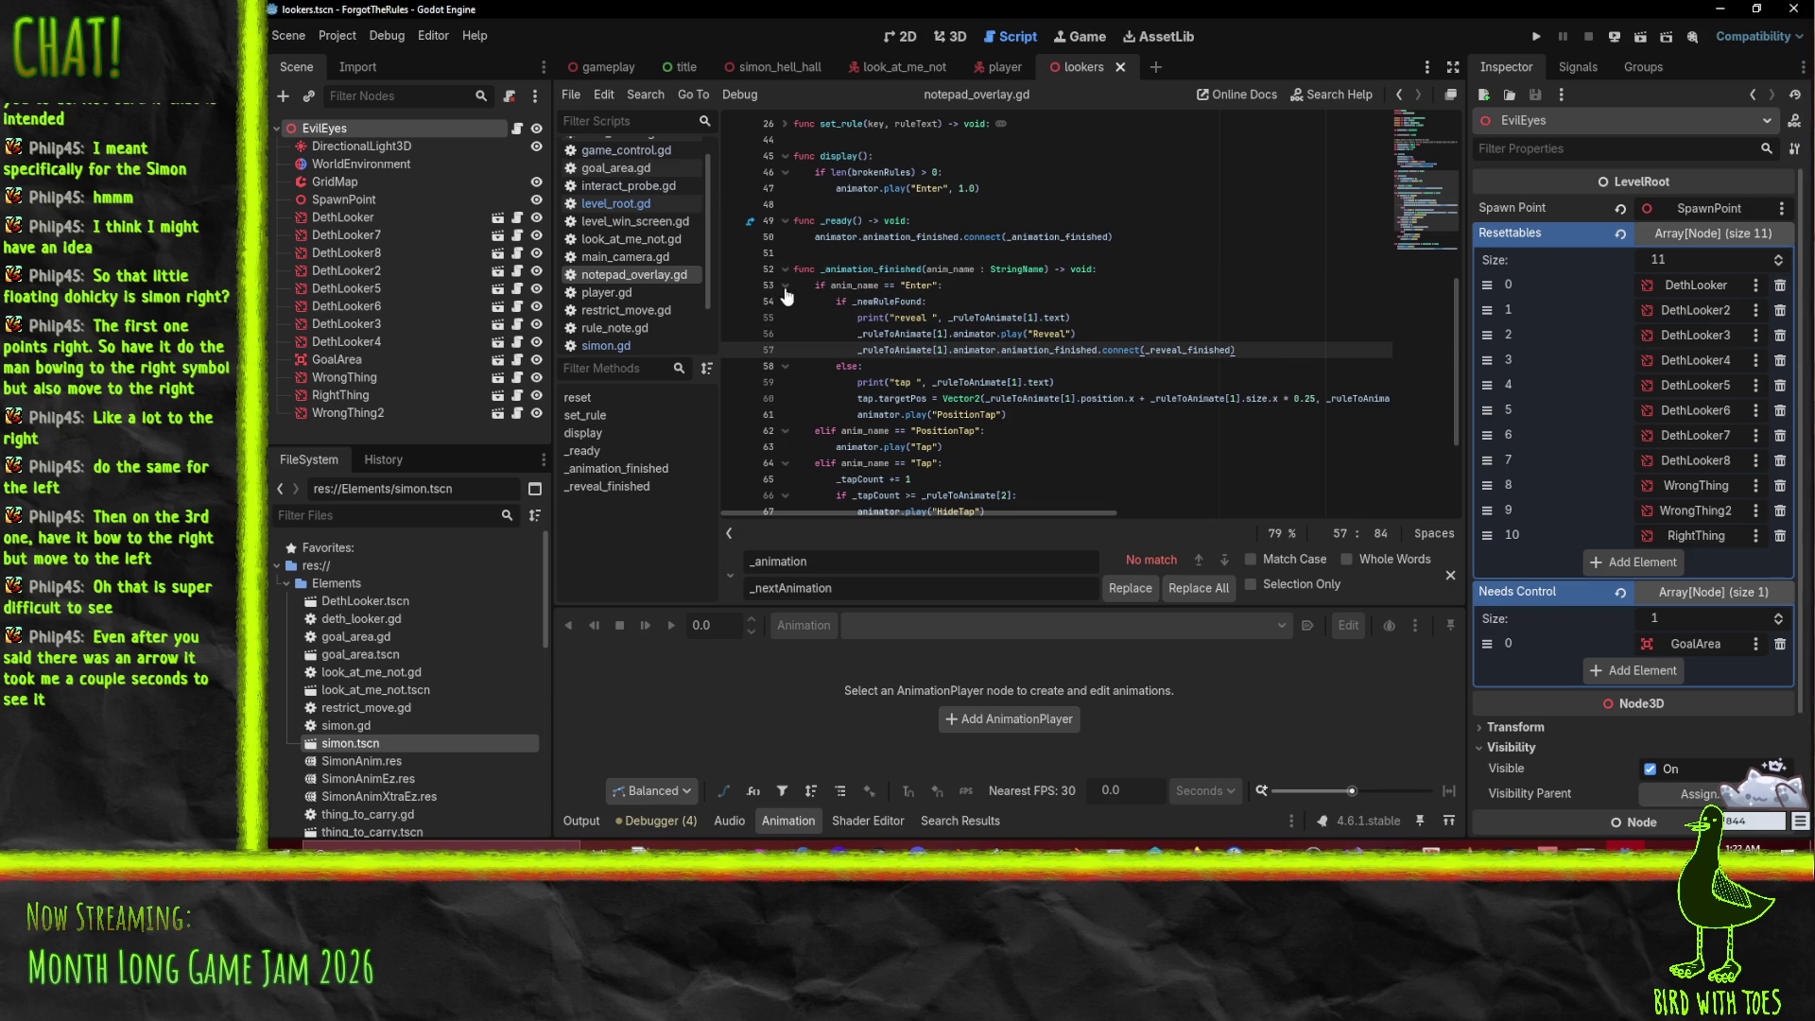
{"action": "left_click", "coordinate": [1295, 337]}
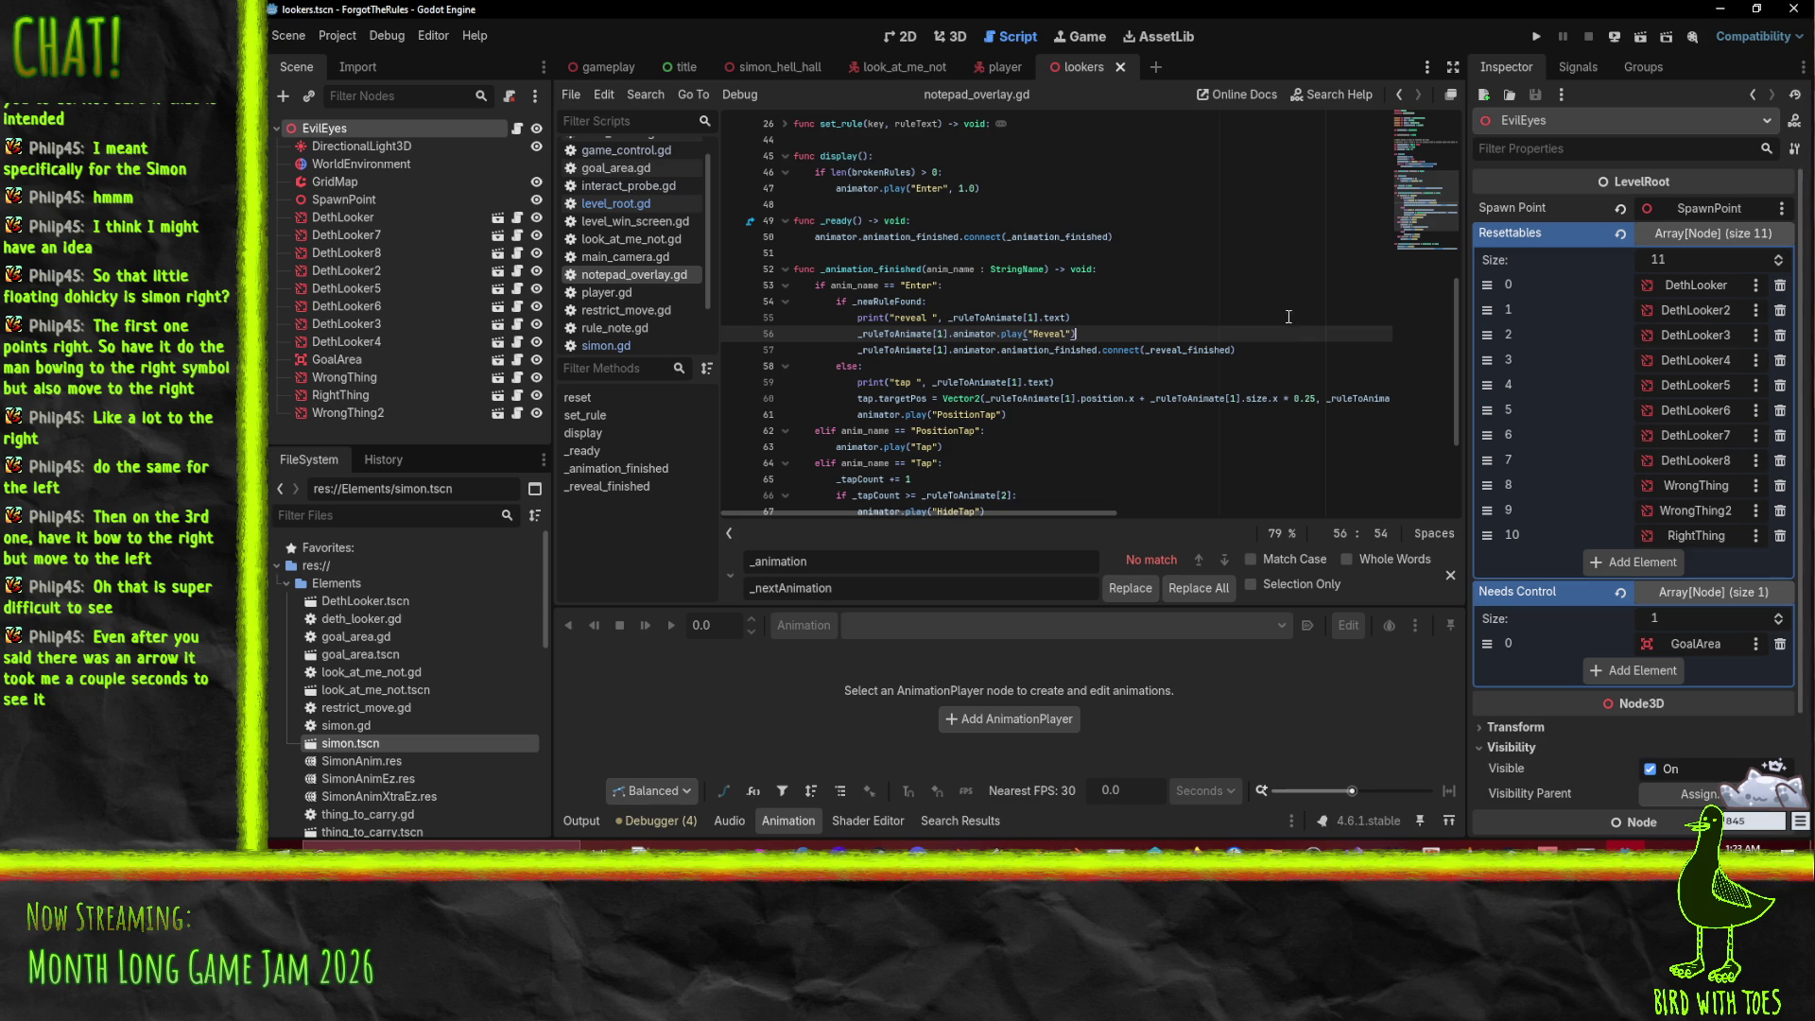
{"action": "left_click", "coordinate": [862, 353]}
{"action": "scroll", "coordinate": [951, 330], "scroll_direction": "up", "scroll_amount": 4}
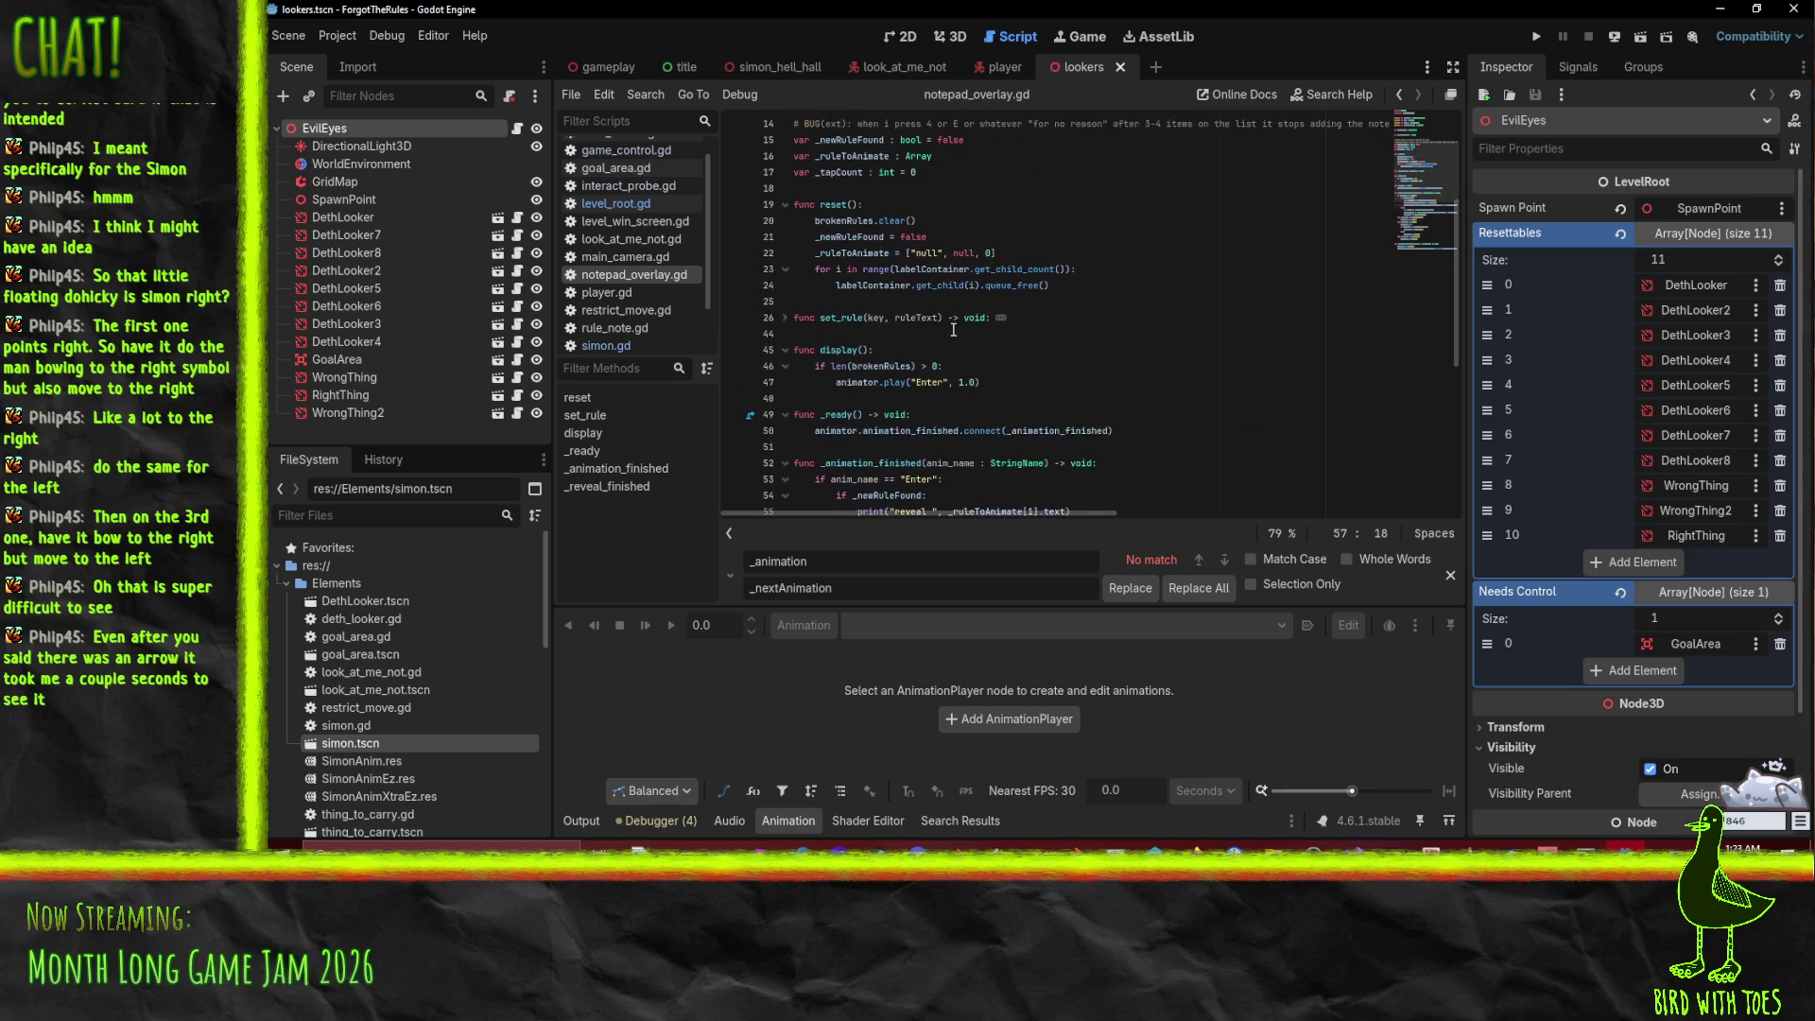
{"action": "scroll", "coordinate": [1141, 357], "scroll_direction": "up", "scroll_amount": 1}
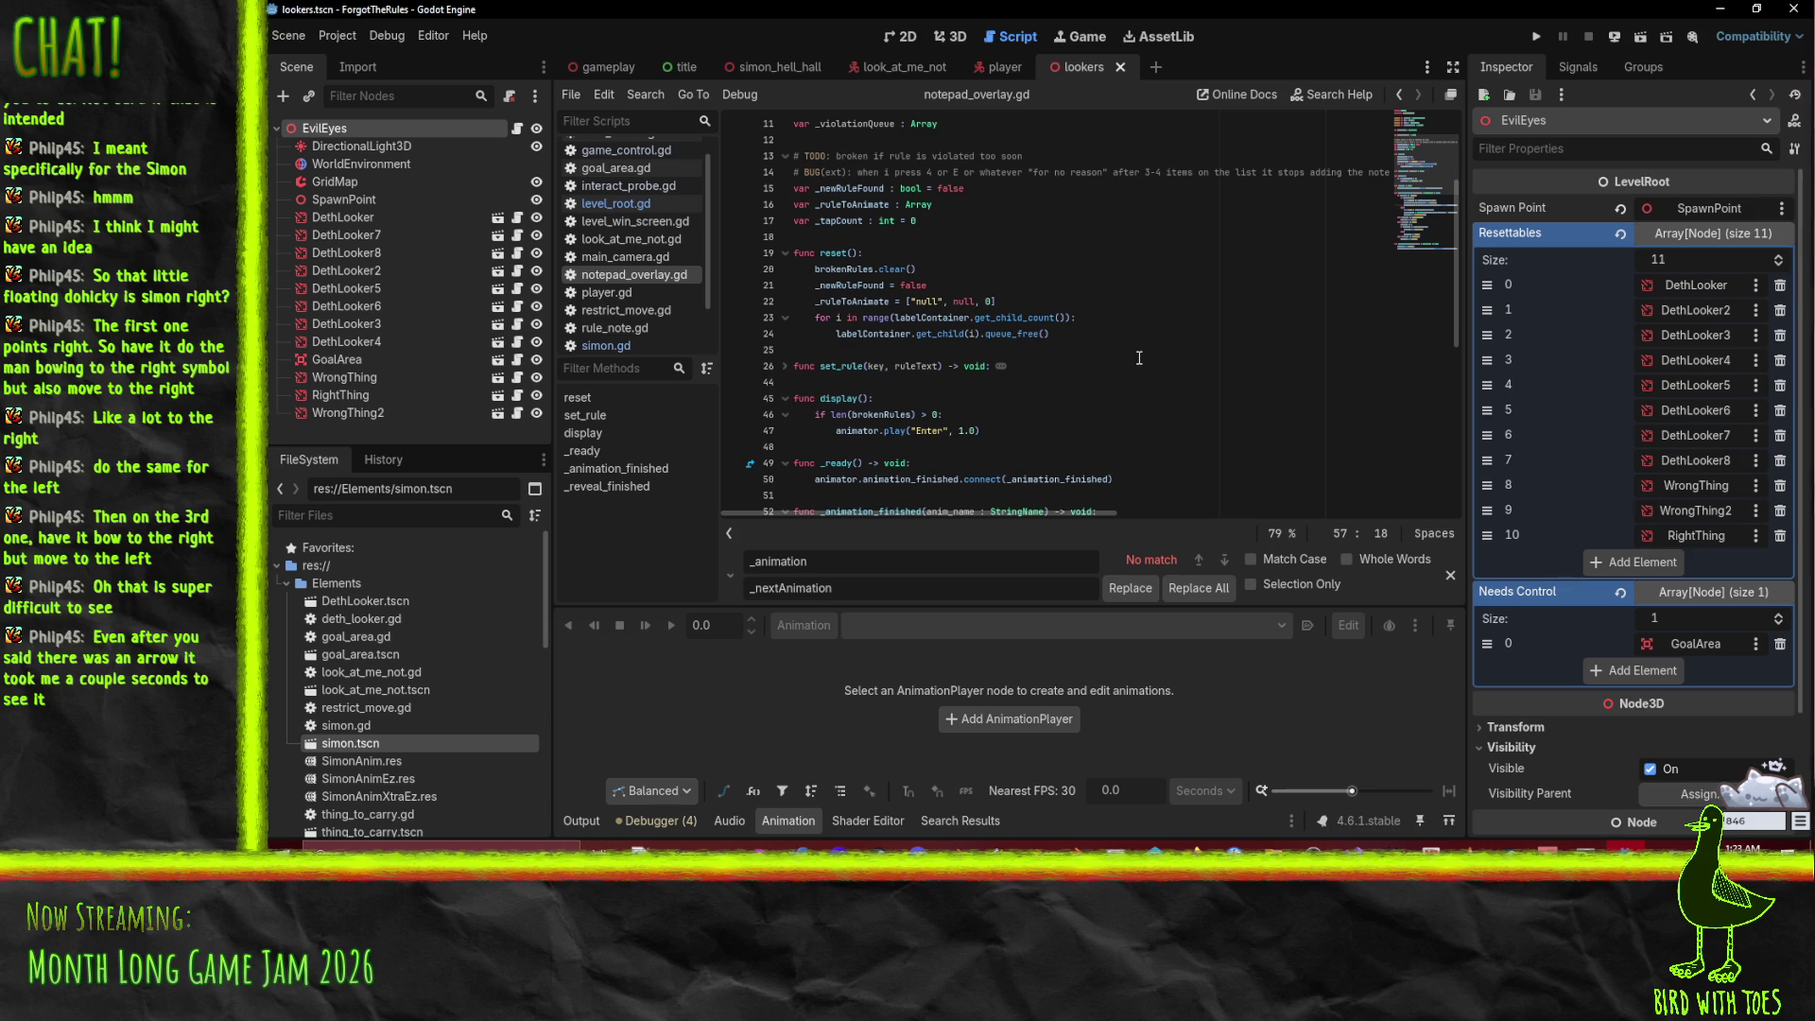
Step: Unfold set_rule, select its lines 28–43, and place the caret after the _violationQueue append line
{"action": "left_click", "coordinate": [785, 366]}
{"action": "scroll", "coordinate": [841, 301], "scroll_direction": "down", "scroll_amount": 3}
{"action": "scroll", "coordinate": [842, 300], "scroll_direction": "down", "scroll_amount": 1}
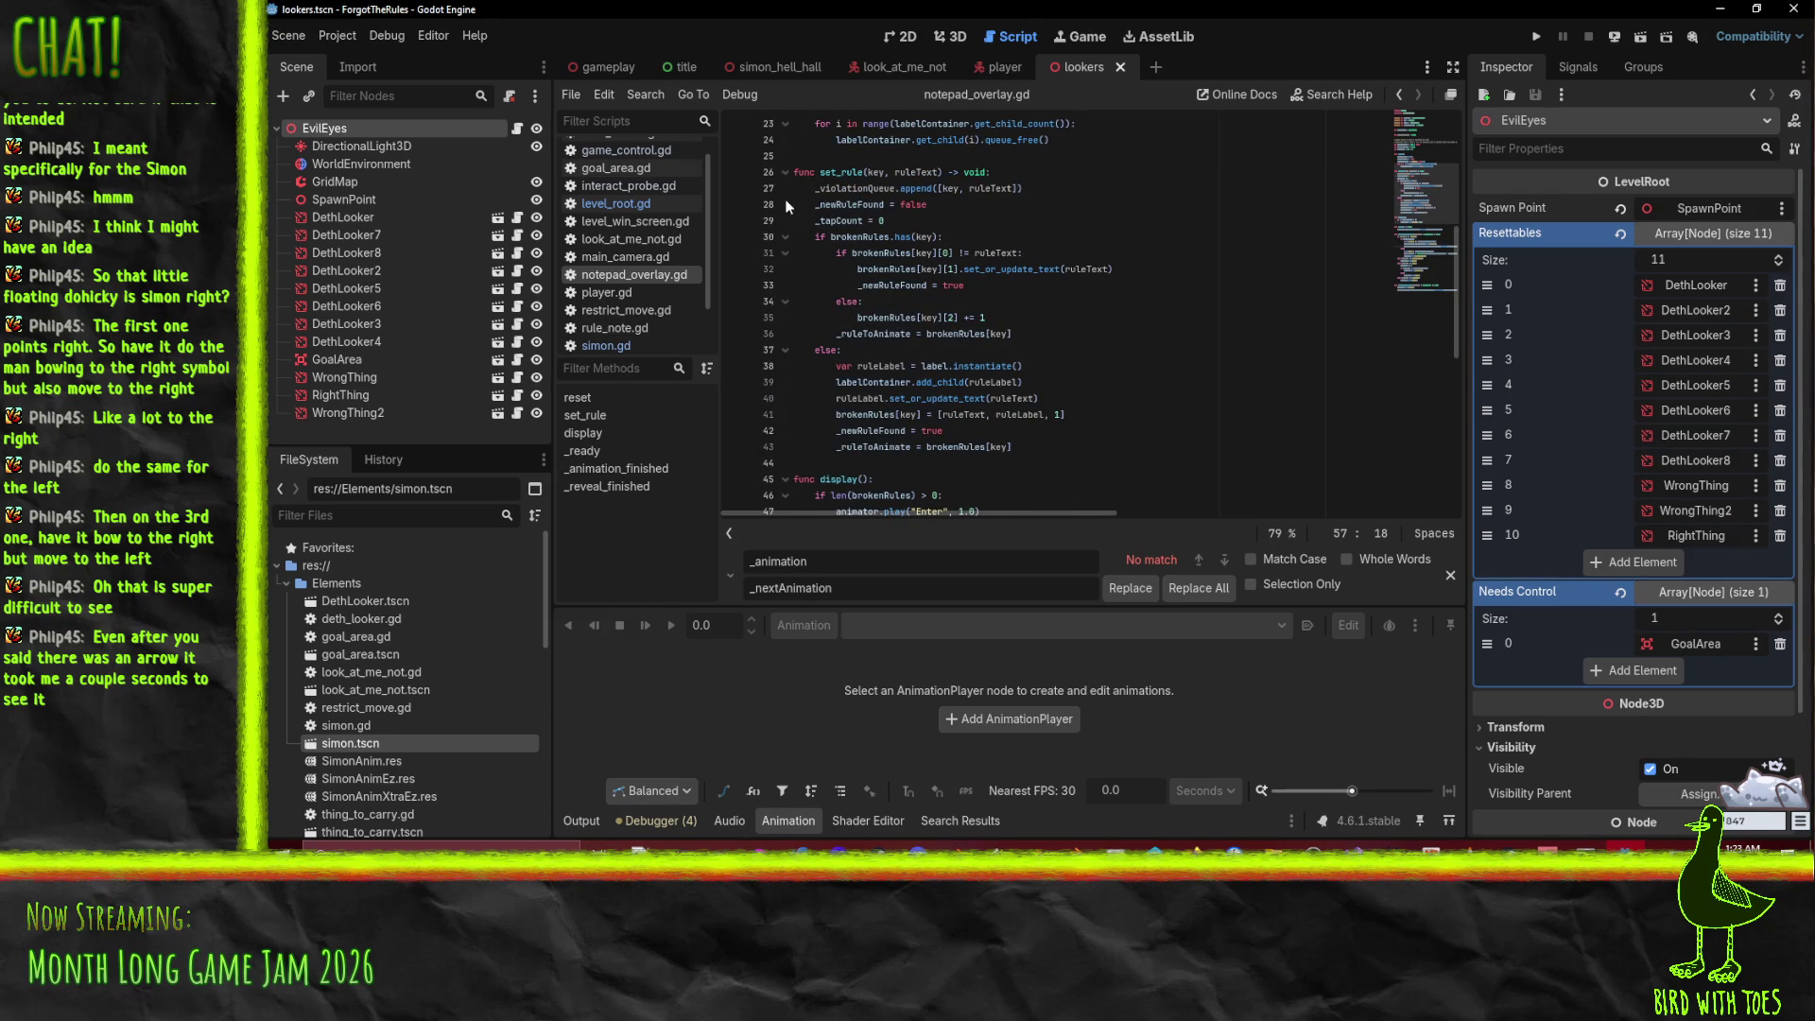
{"action": "mouse_move", "coordinate": [1019, 449]}
{"action": "left_mouse_down"}
{"action": "mouse_move", "coordinate": [785, 284]}
{"action": "mouse_move", "coordinate": [718, 205]}
{"action": "left_mouse_up"}
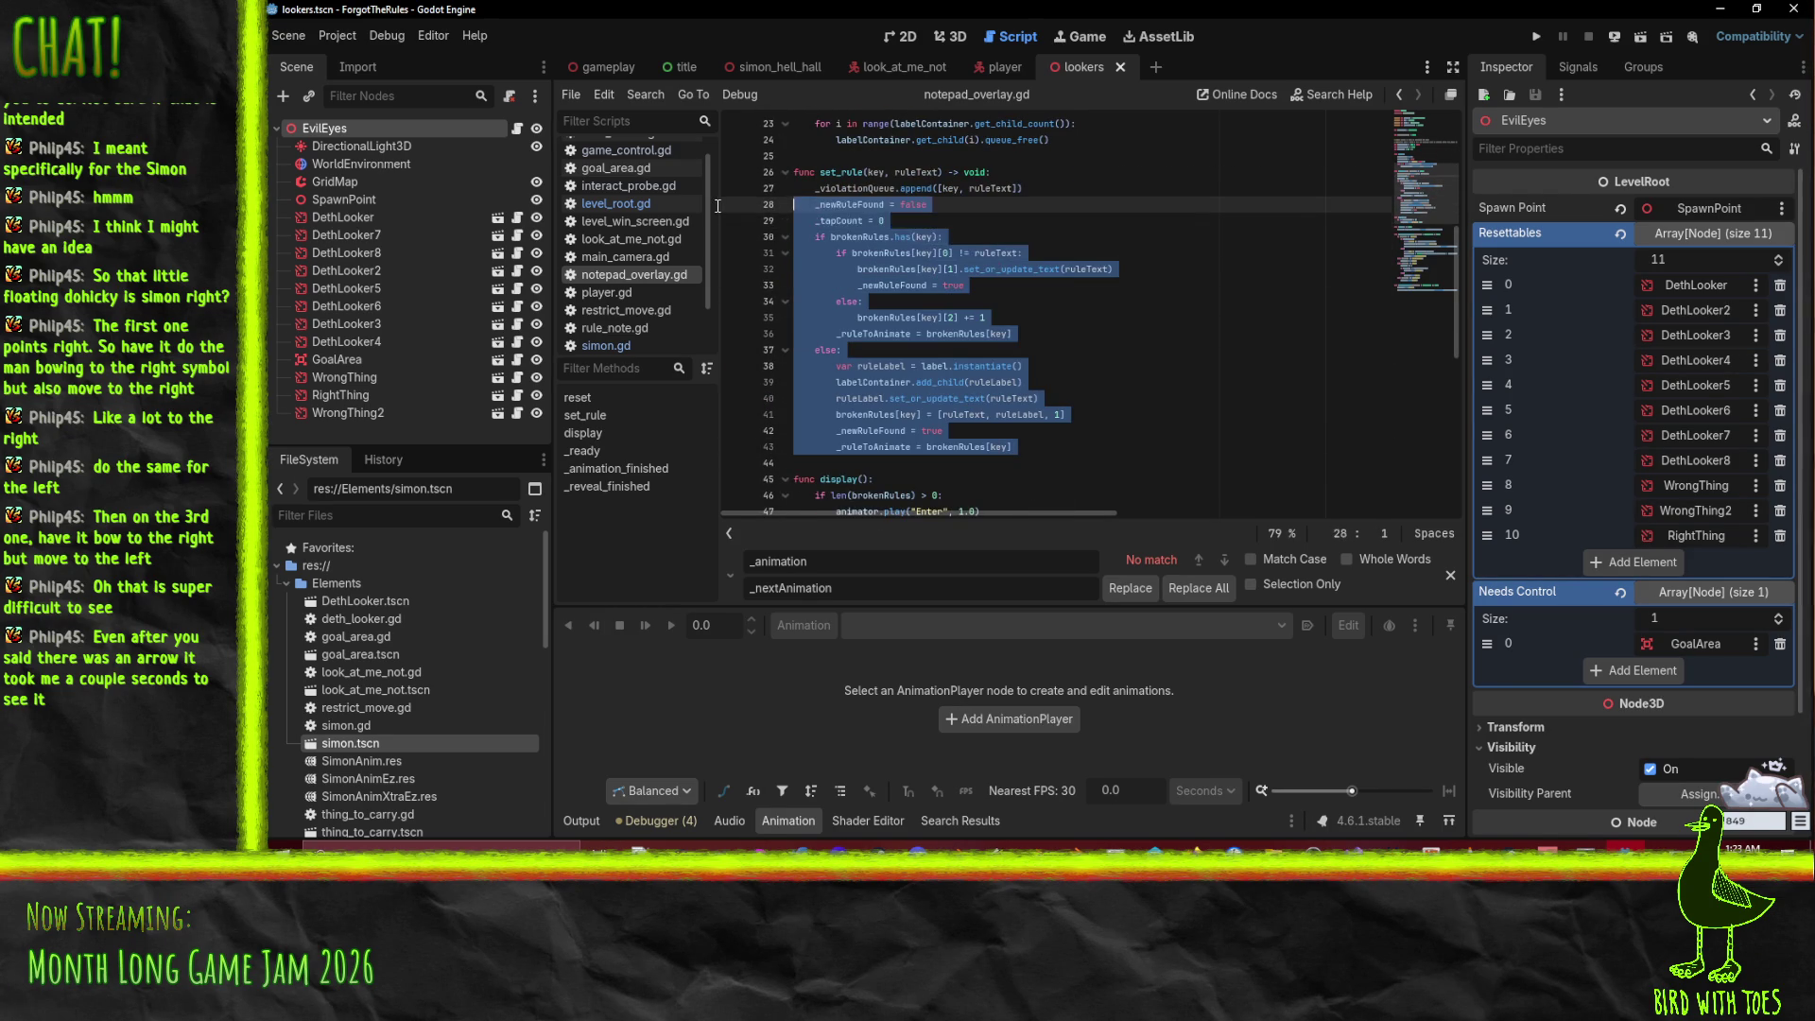
{"action": "scroll", "coordinate": [1069, 310], "scroll_direction": "up", "scroll_amount": 2}
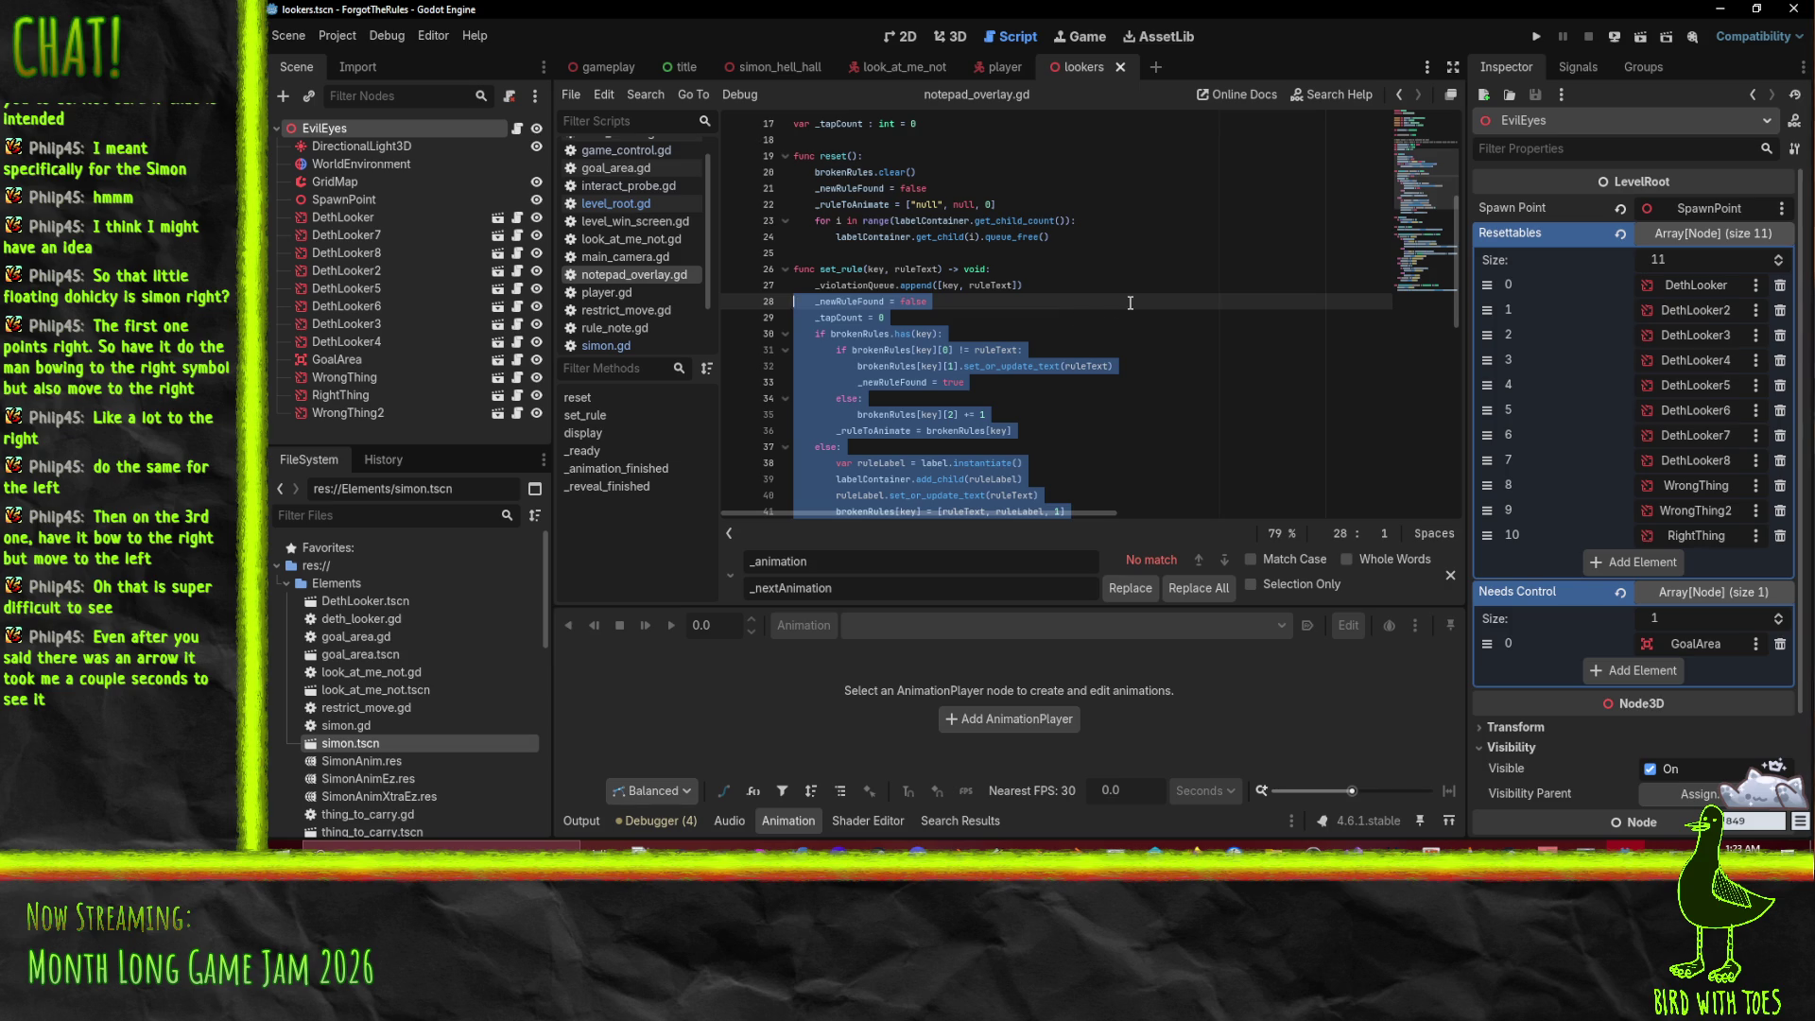
{"action": "scroll", "coordinate": [1131, 302], "scroll_direction": "down", "scroll_amount": 6}
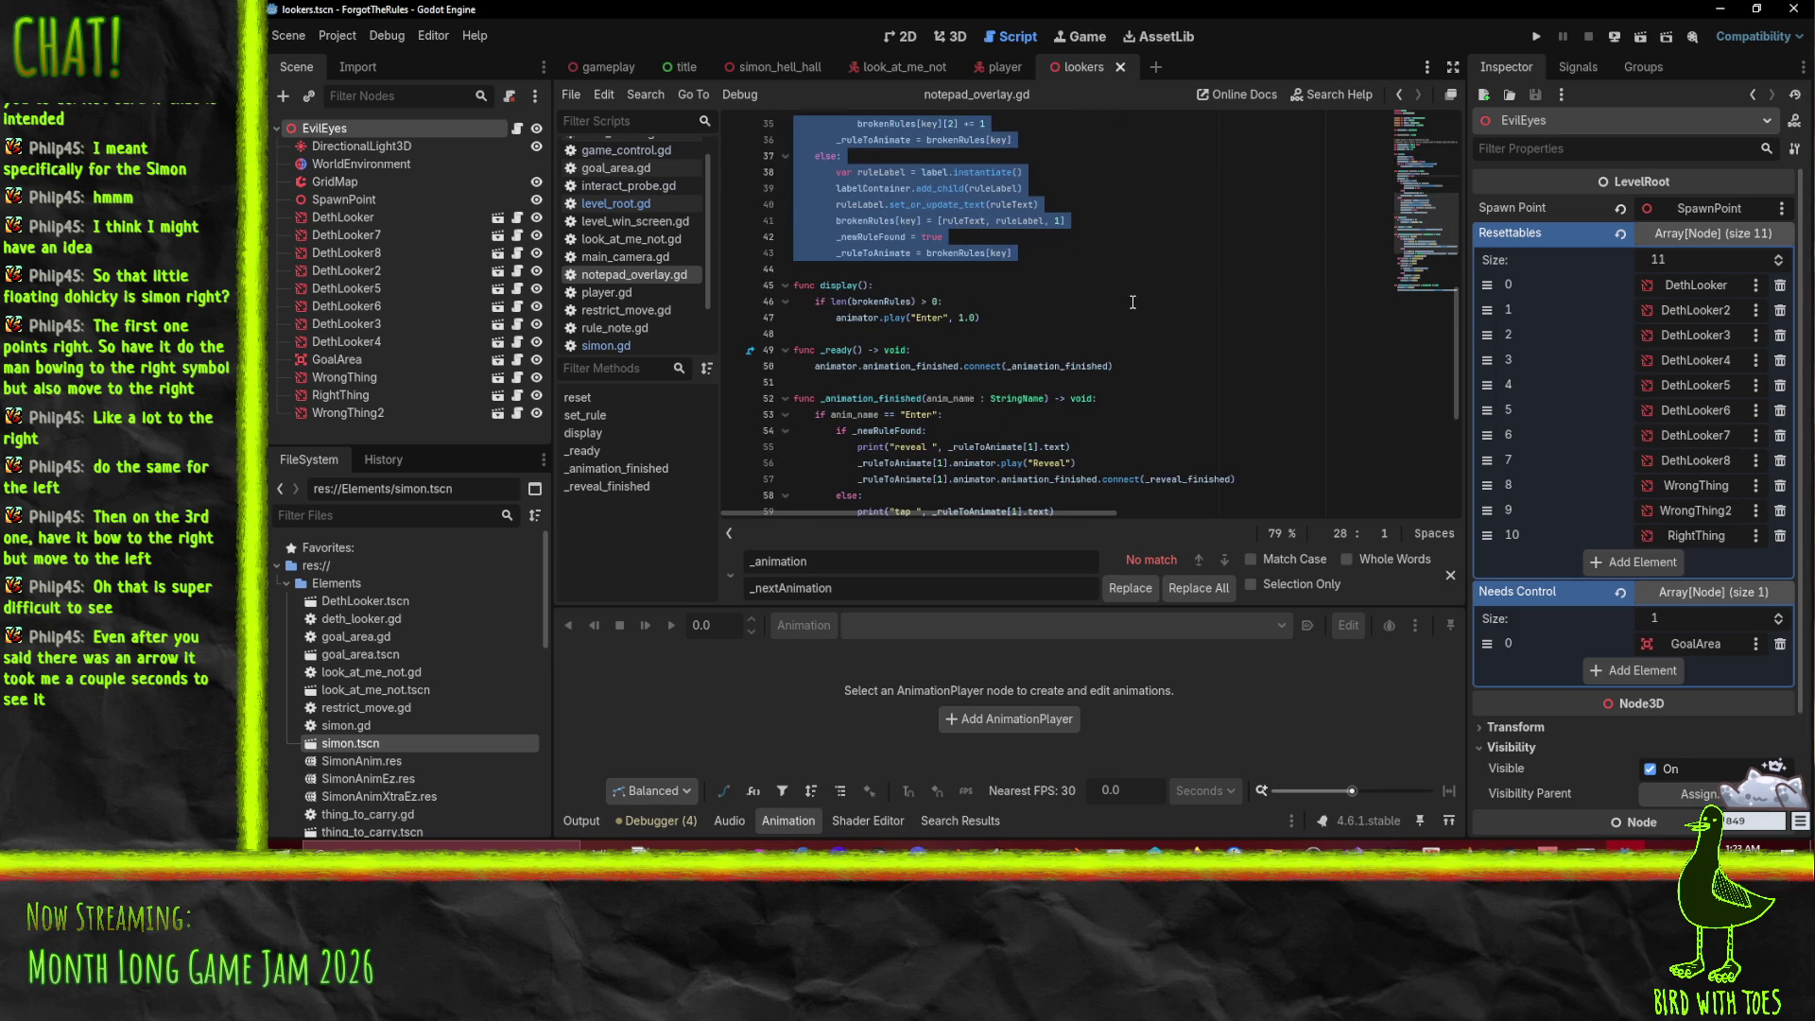
{"action": "scroll", "coordinate": [1133, 302], "scroll_direction": "up", "scroll_amount": 3}
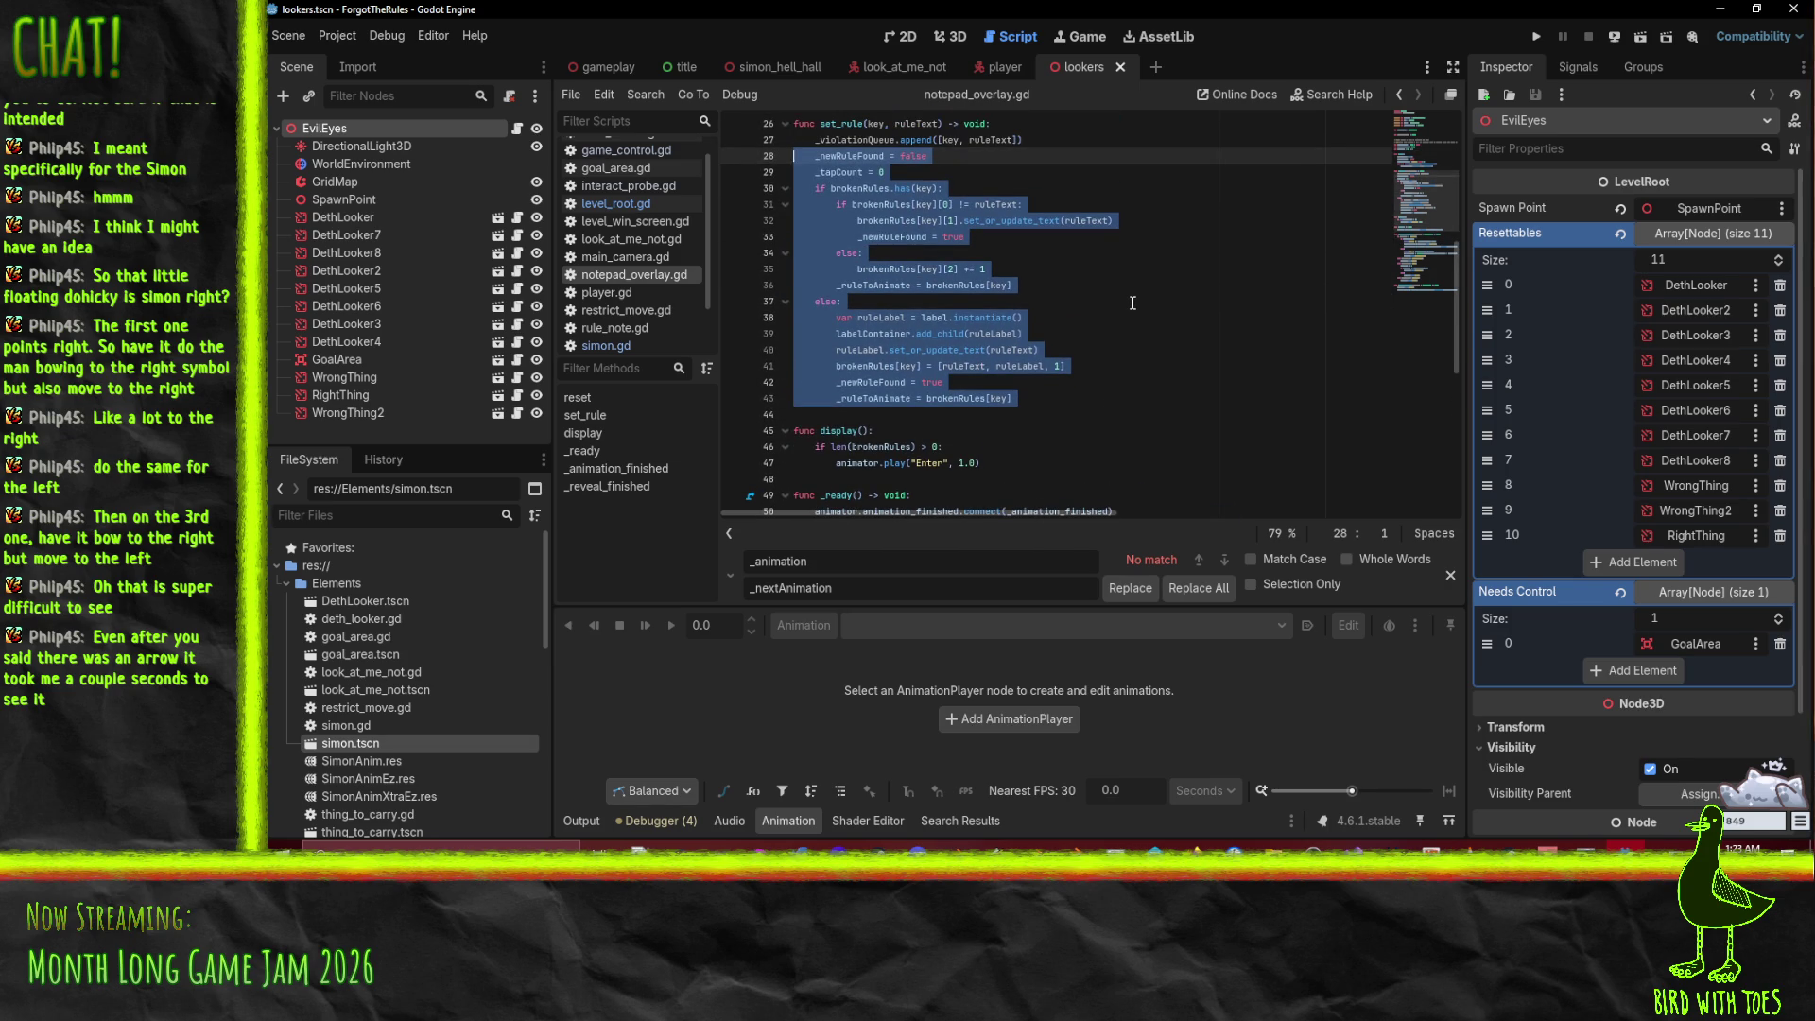
{"action": "scroll", "coordinate": [1132, 302], "scroll_direction": "up", "scroll_amount": 2}
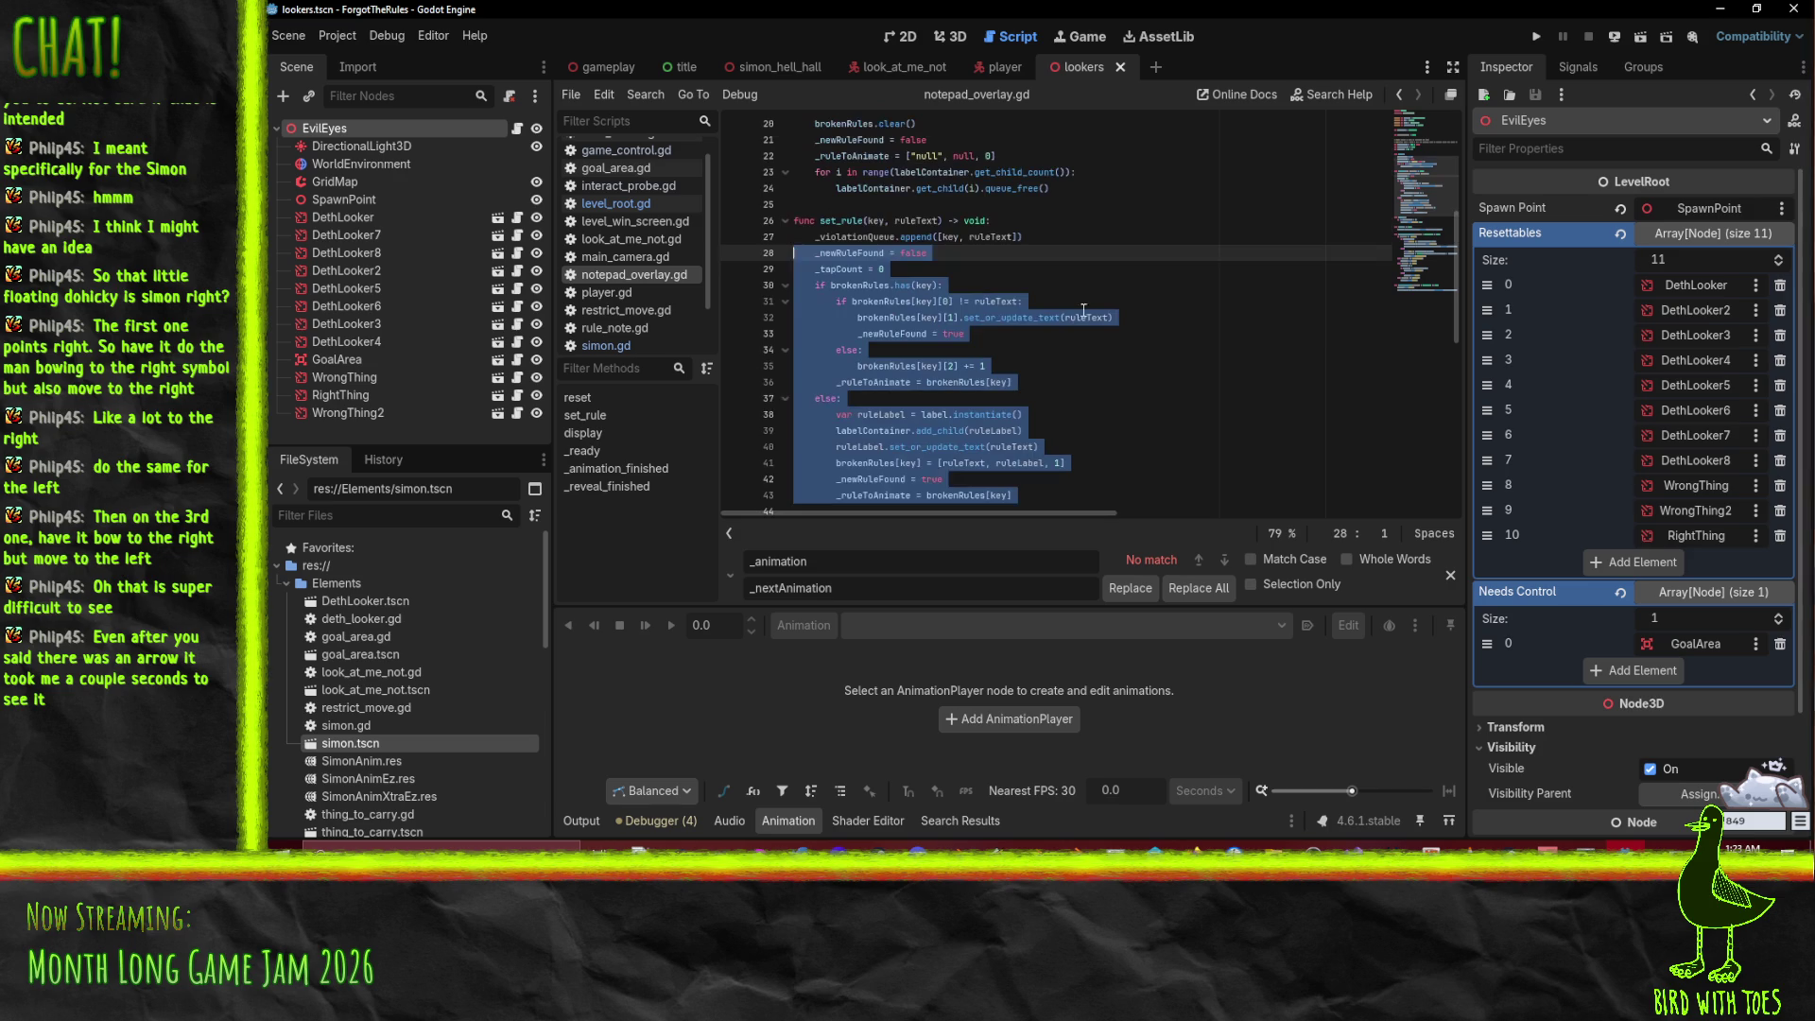
{"action": "left_click", "coordinate": [1040, 233]}
Step: Add a dequeue_rule() function after line 27 whose body begins with _violationQueue.pop_front()
{"action": "key", "text": "Return"}
{"action": "key", "text": "Return"}
{"action": "type", "text": "func deque"}
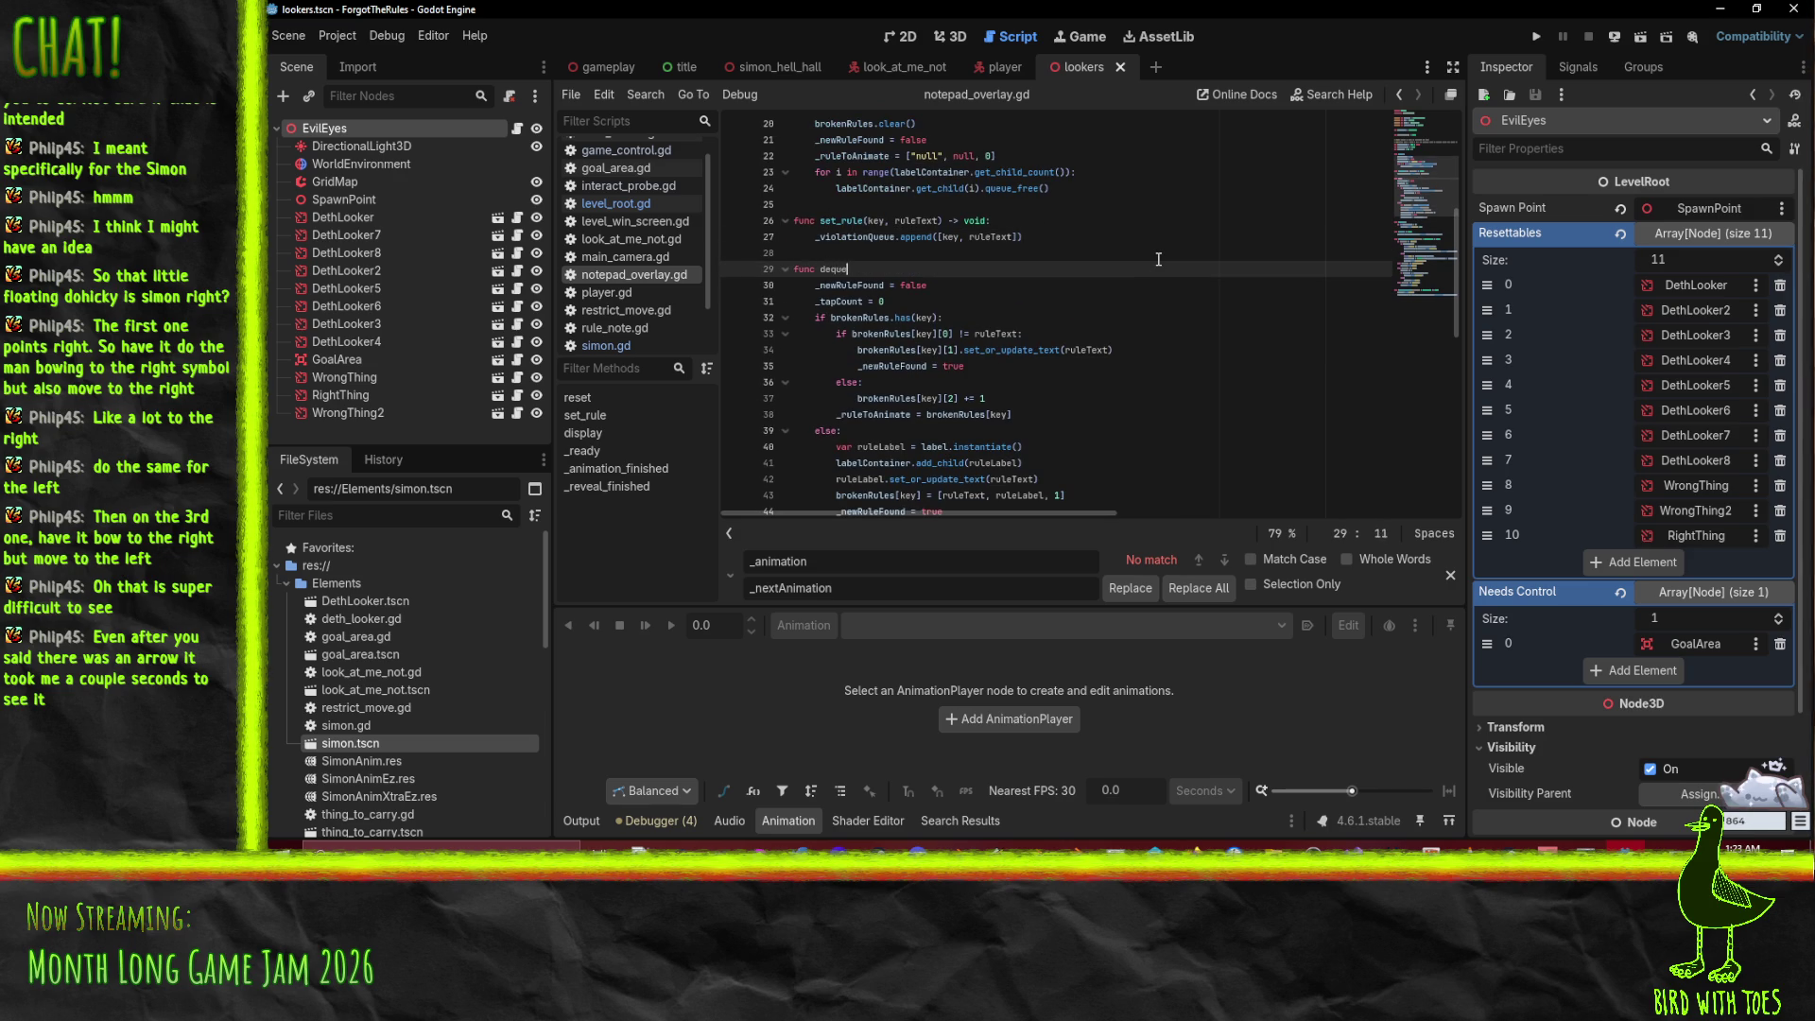
{"action": "type", "text": "ue_rule"}
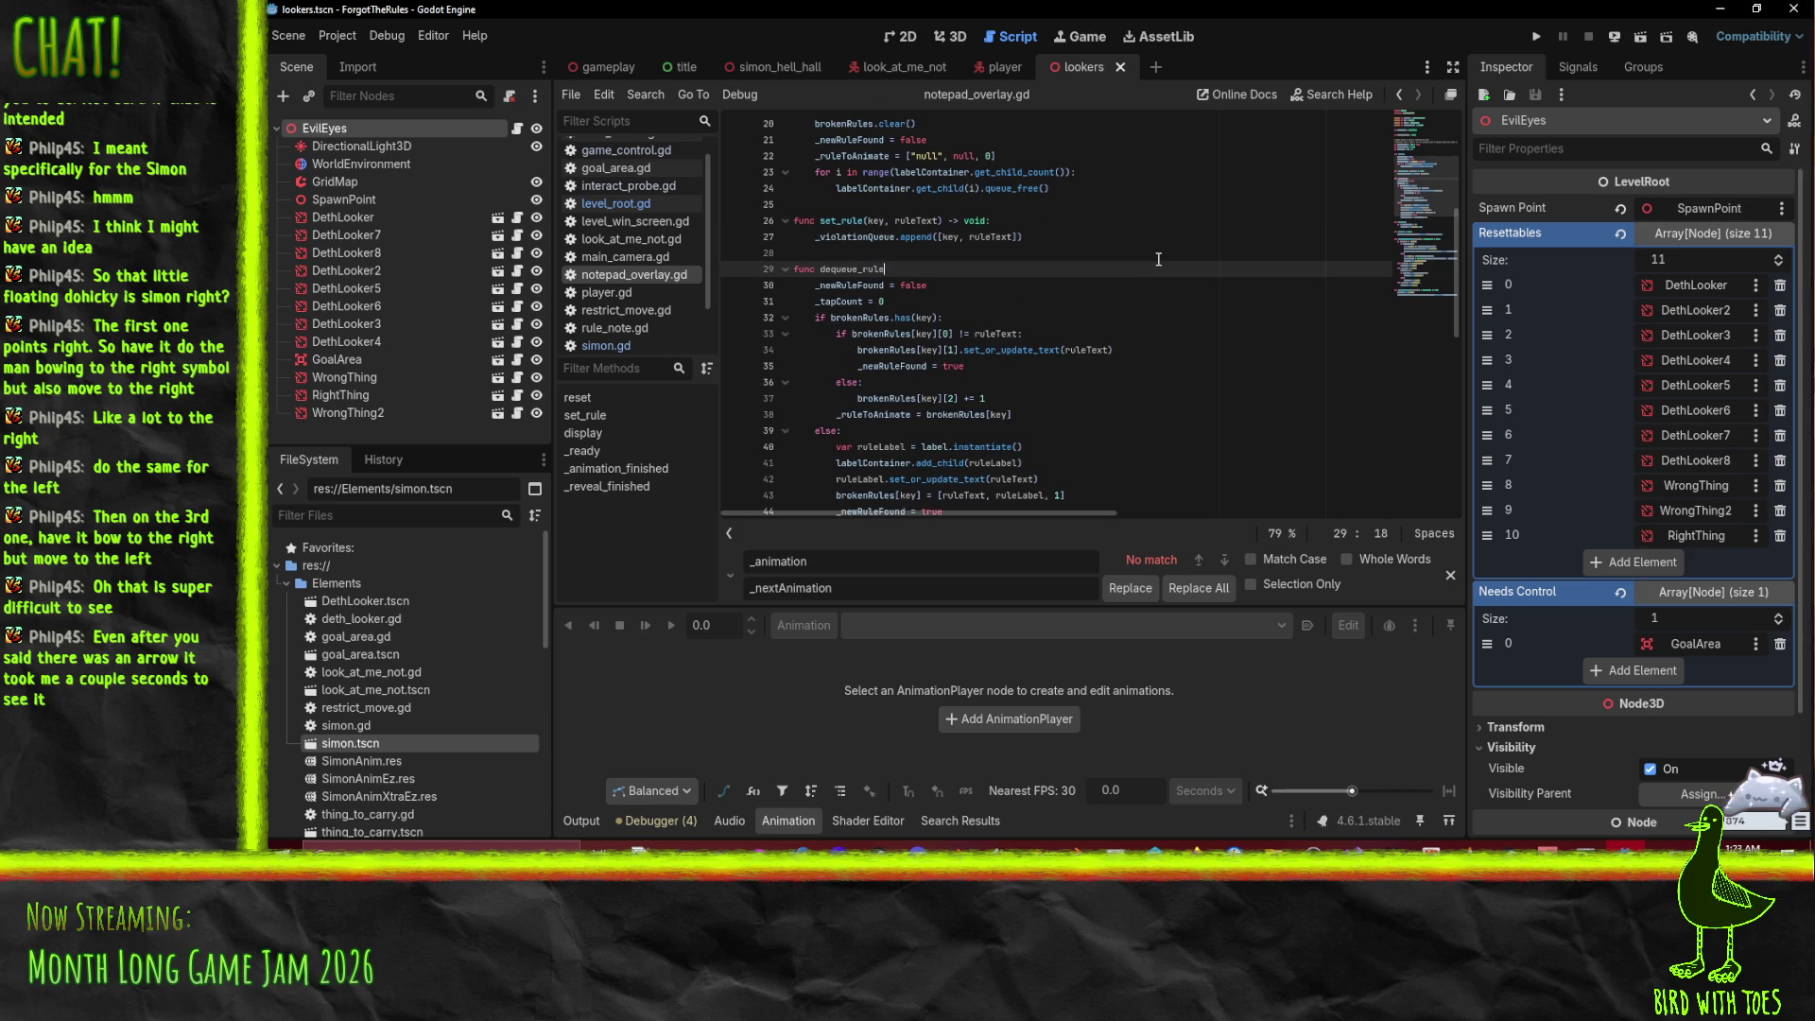
{"action": "type", "text": "():"}
{"action": "key", "text": "Return"}
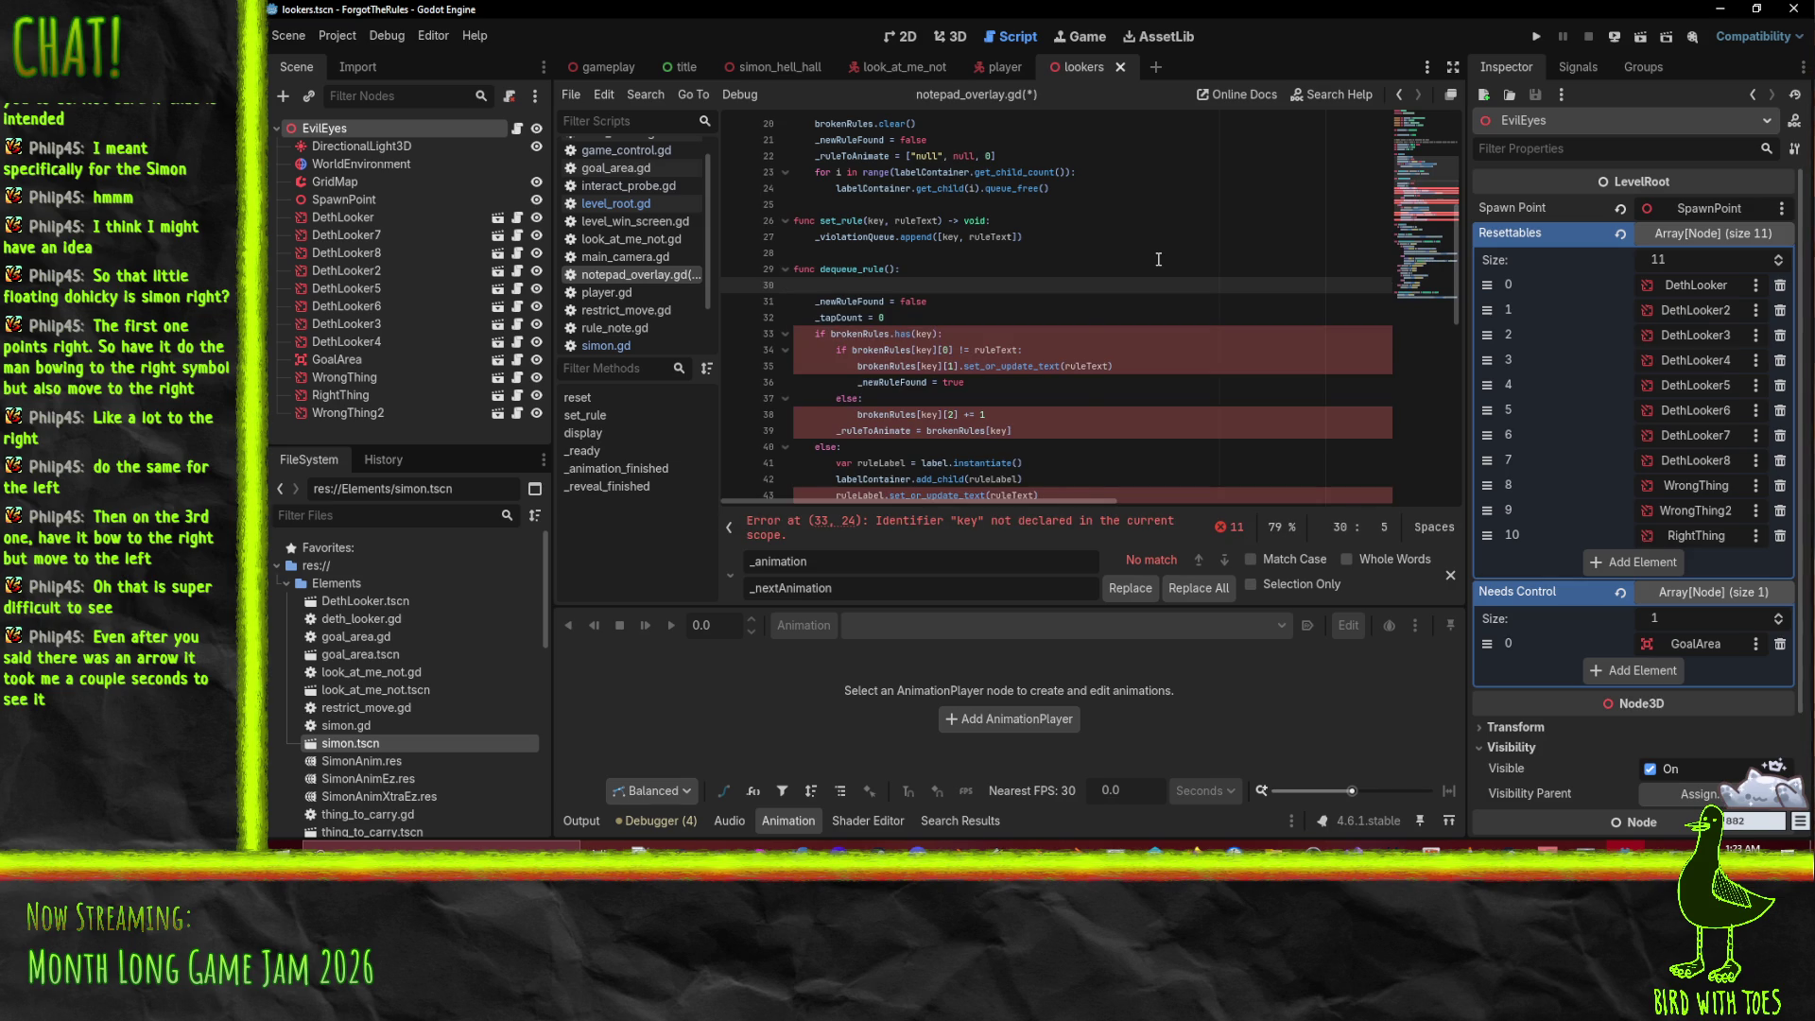
{"action": "type", "text": "_violationQueue.po"}
{"action": "key", "text": "Down"}
{"action": "key", "text": "Down"}
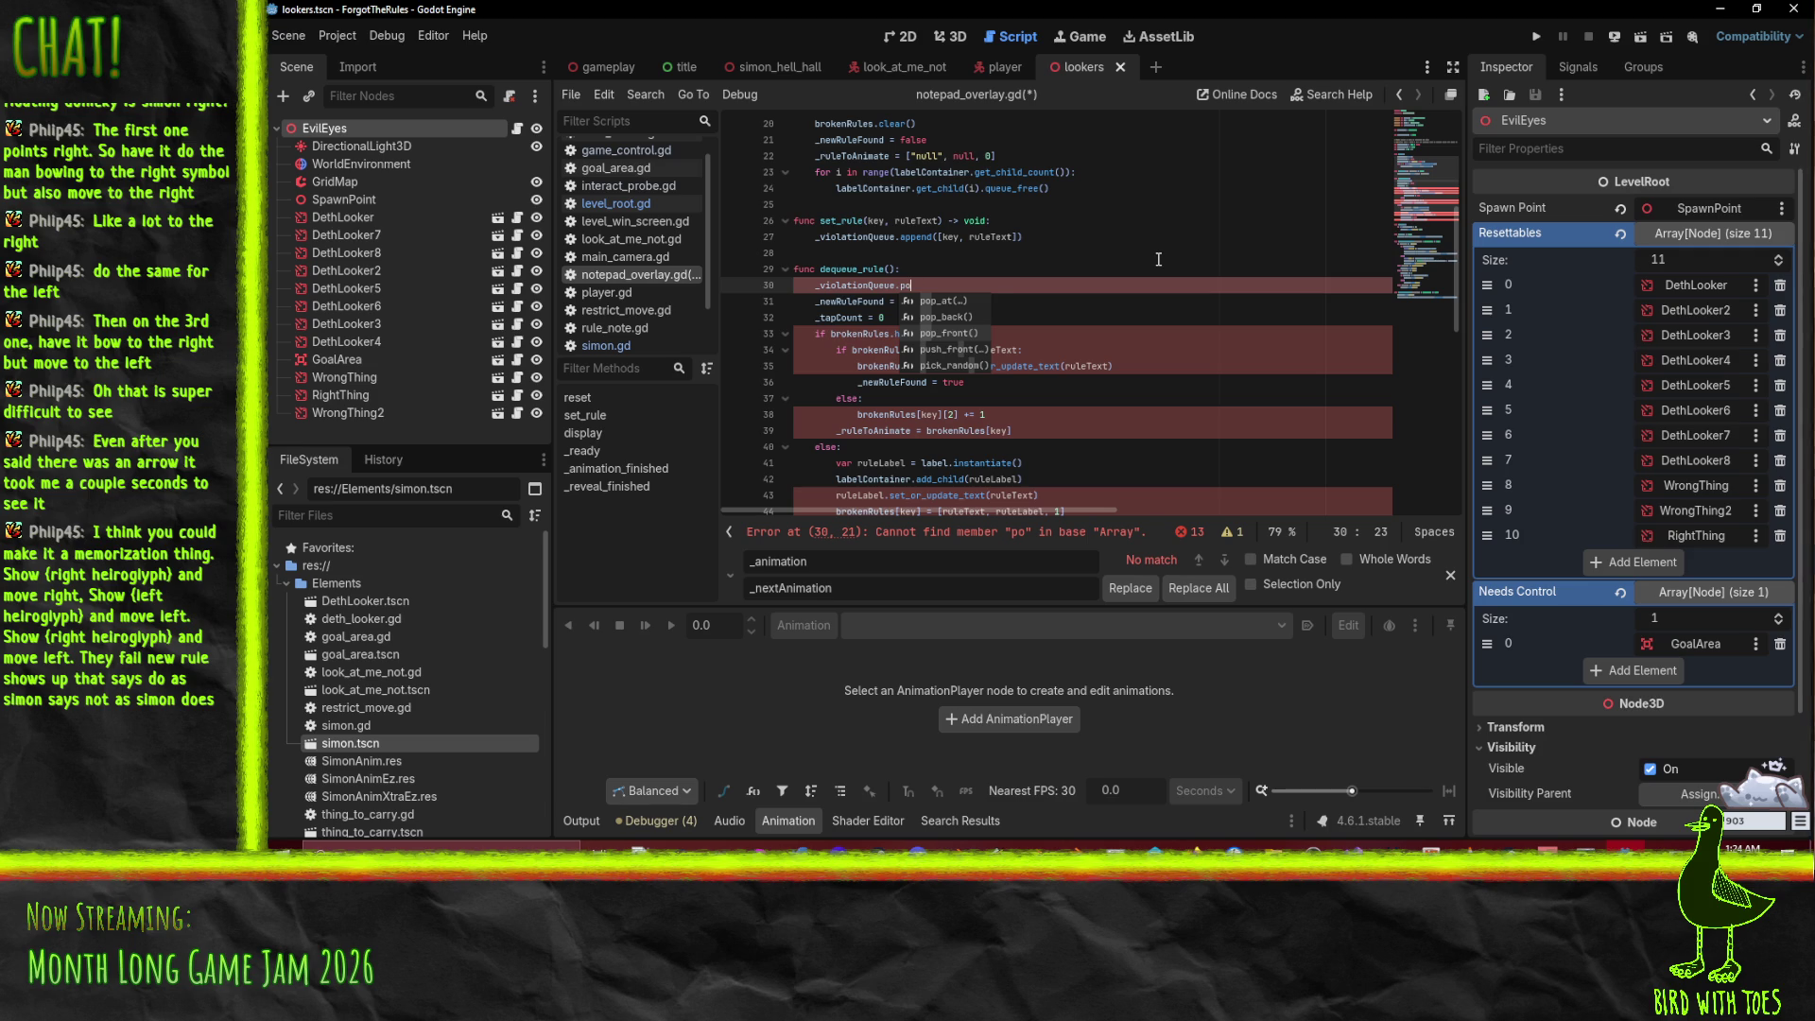
{"action": "type", "text": "p_front("}
{"action": "key", "text": "Return"}
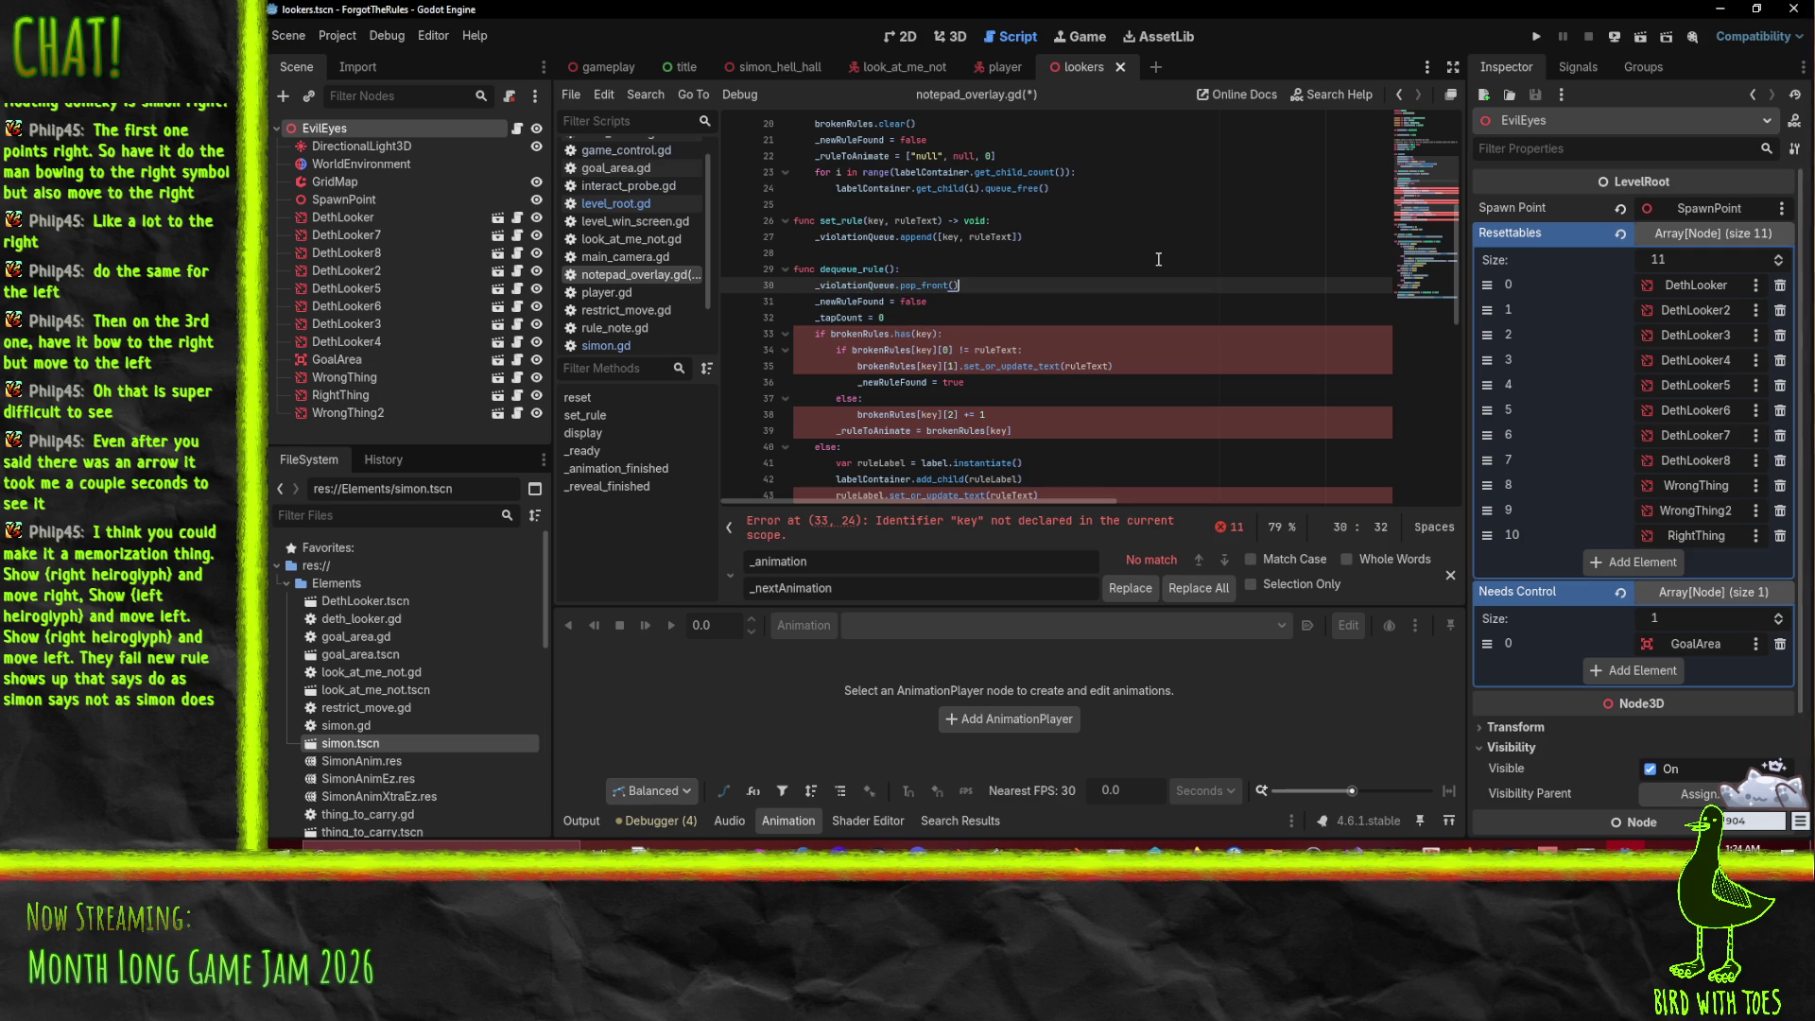
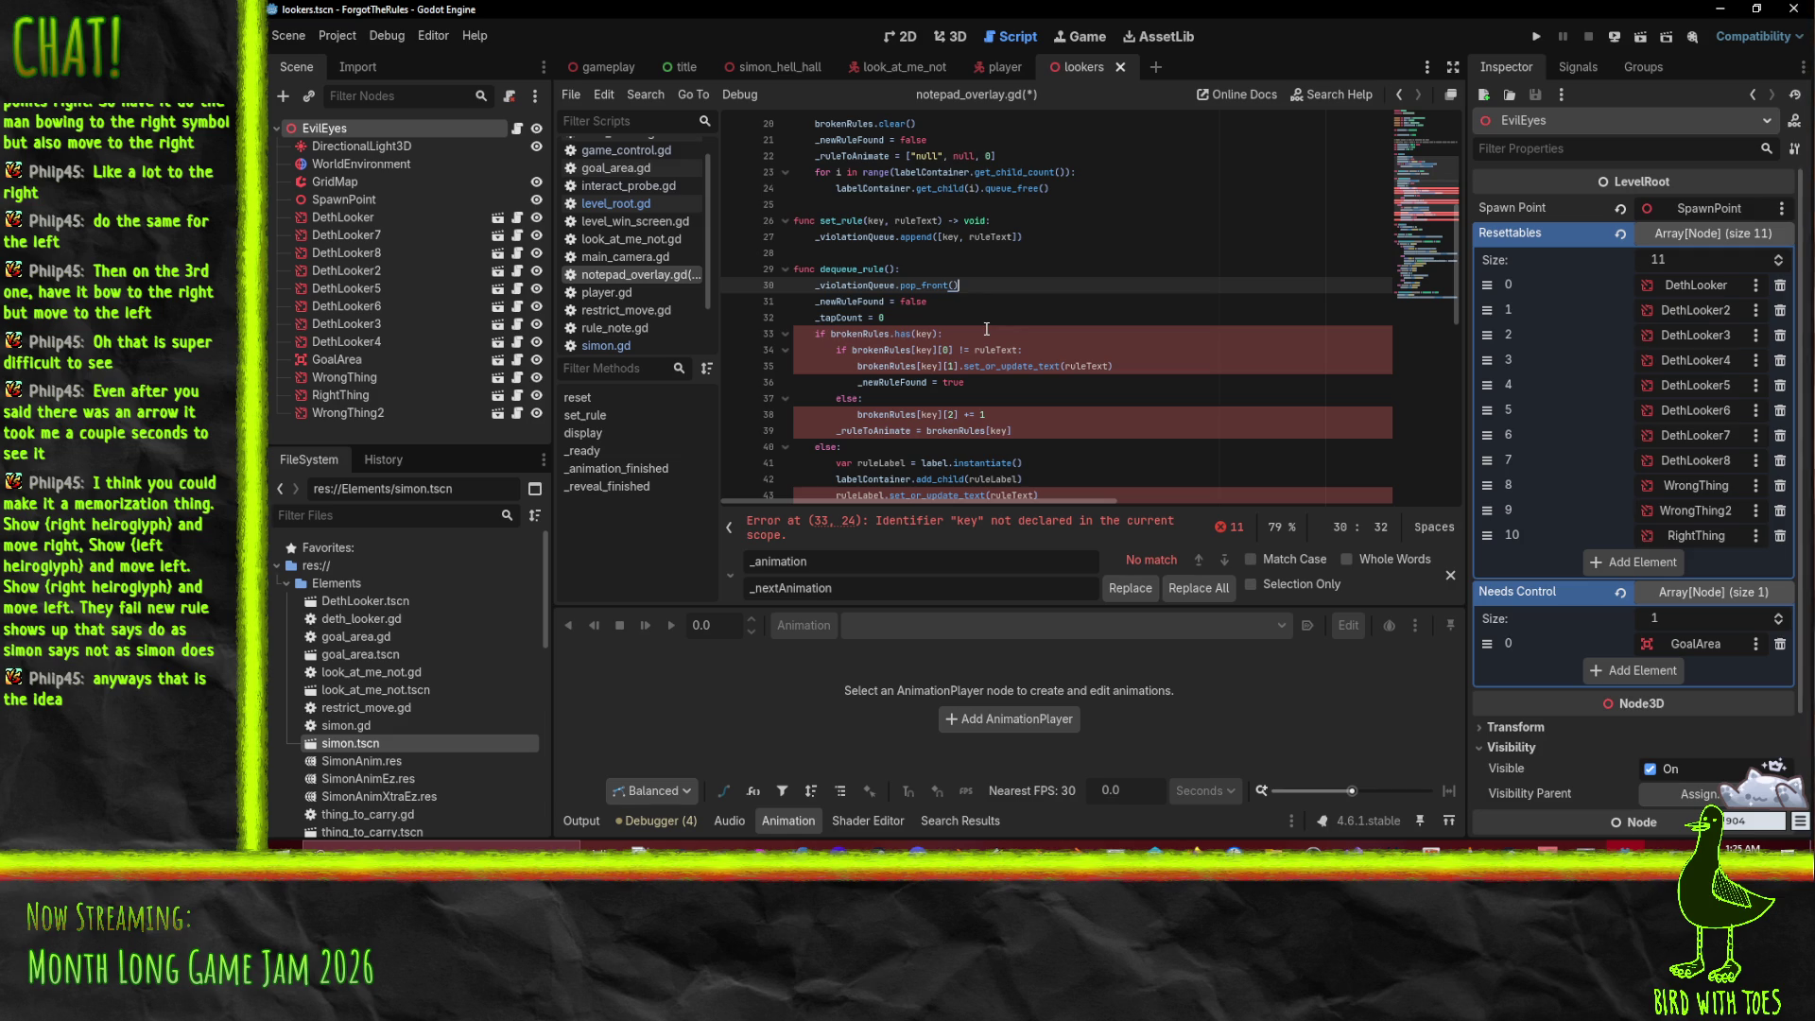
Step: Store the popped violation as 'var rule', then add 'var key = rule[0]' and 'var ruleText = rule[1]'
{"action": "key", "text": "Home"}
{"action": "type", "text": "var r"}
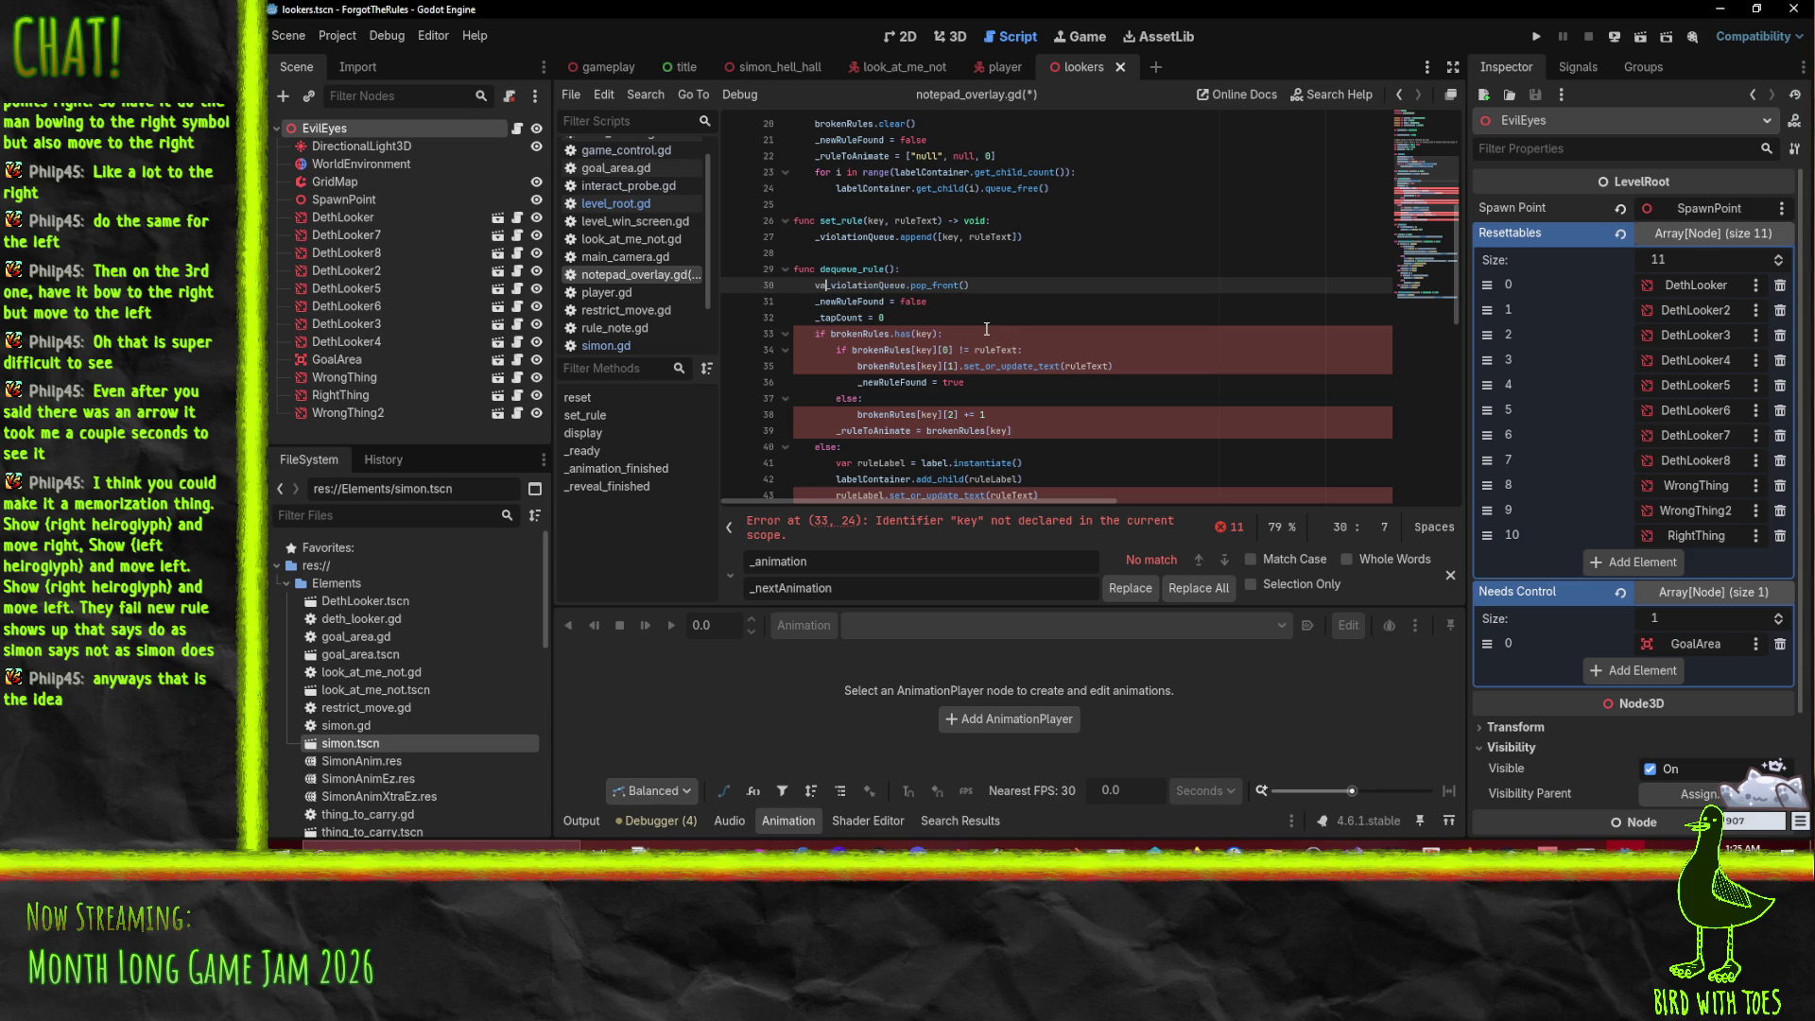
{"action": "type", "text": "ule ="}
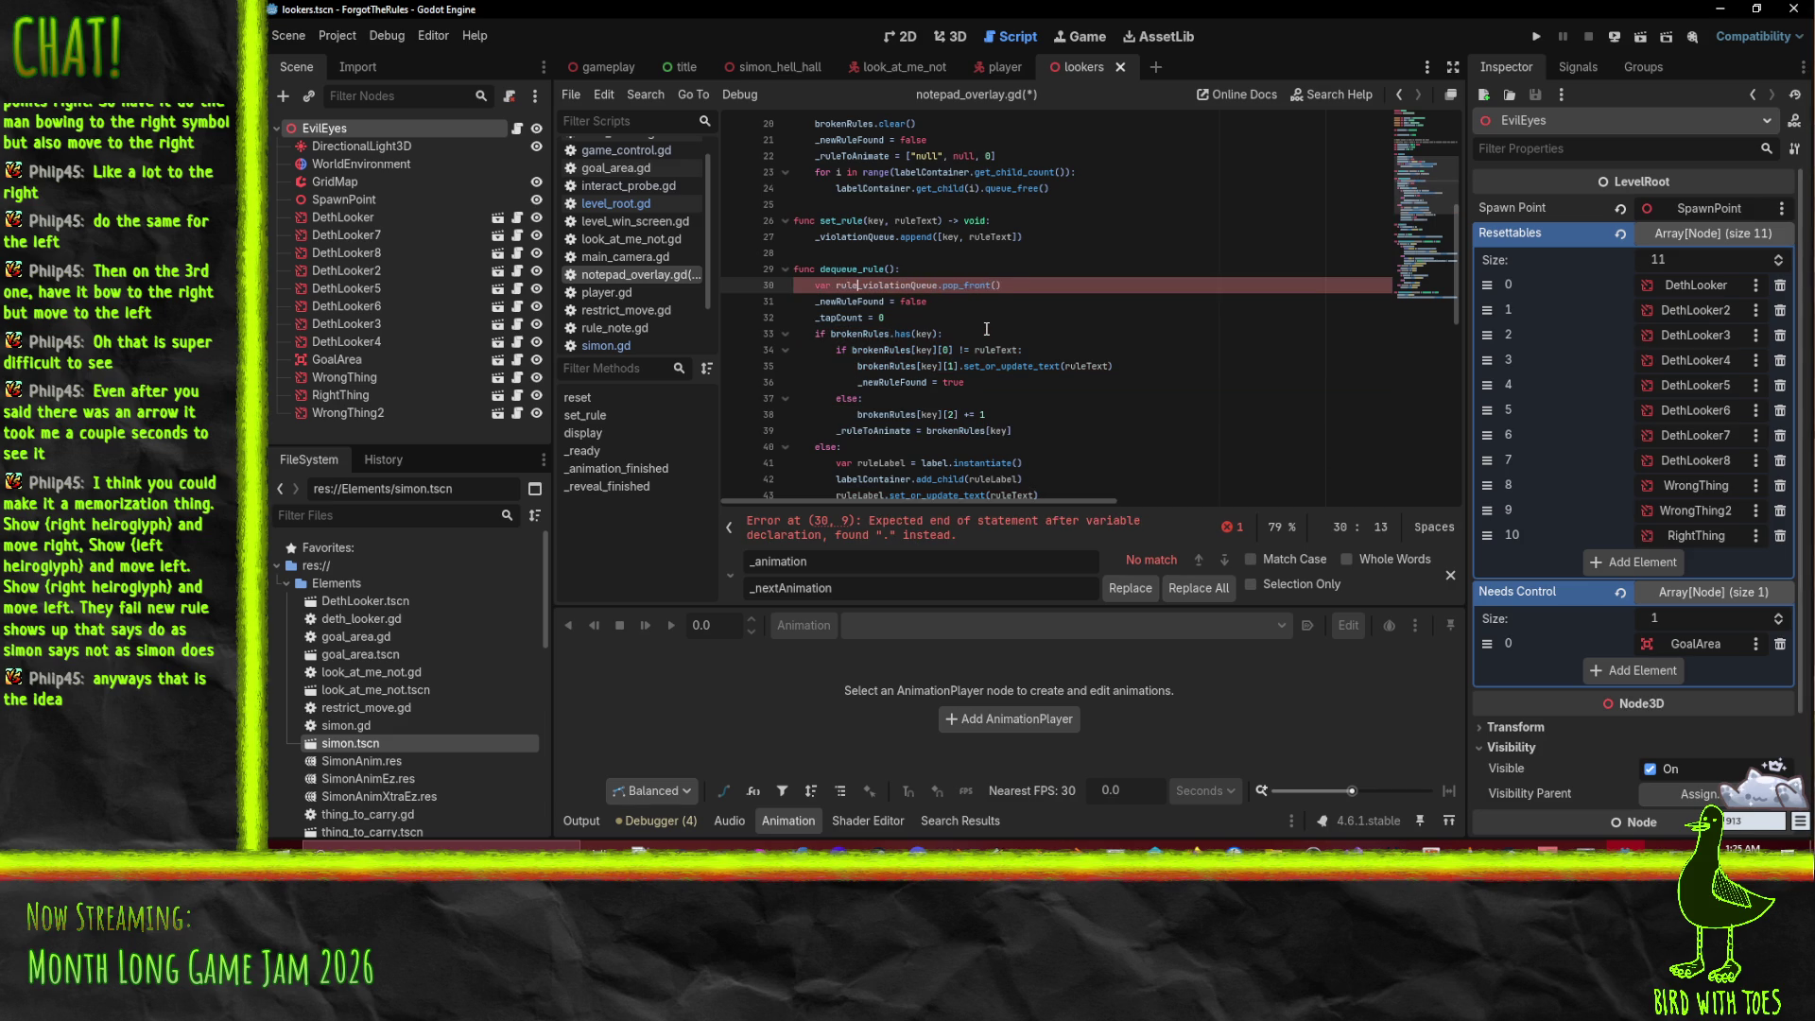
{"action": "key", "text": "End"}
{"action": "key", "text": "Return"}
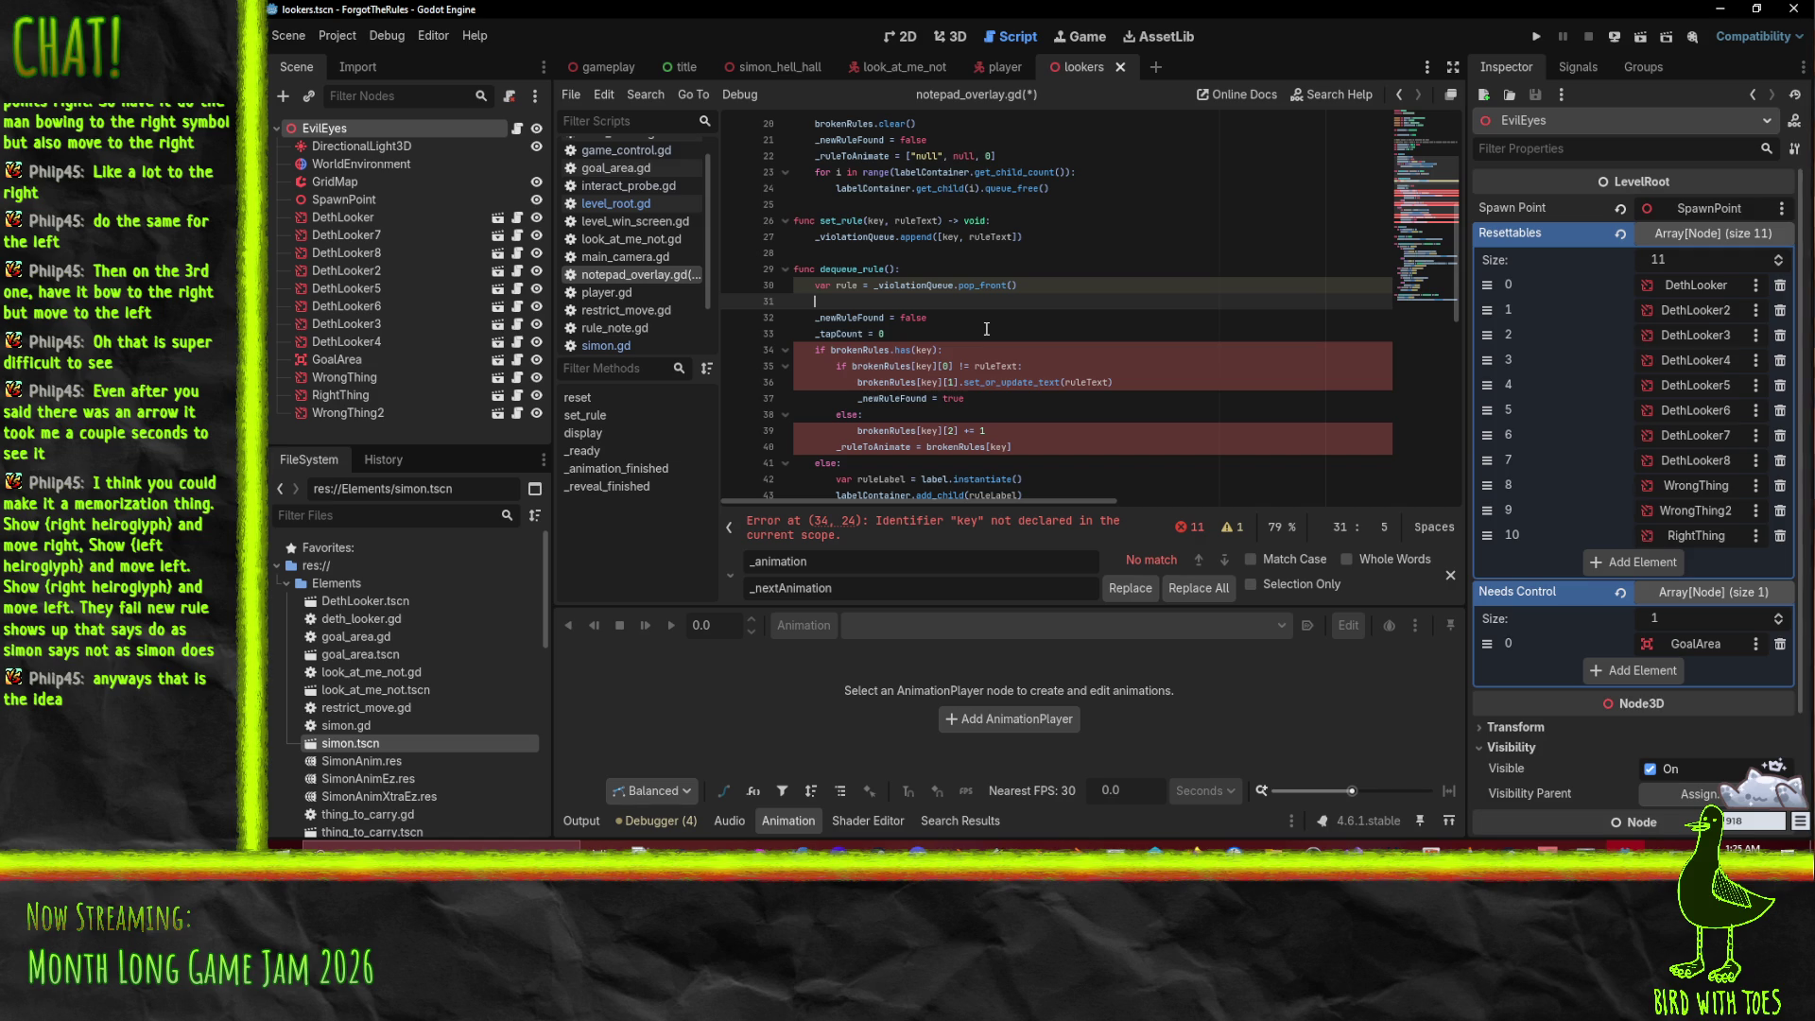
{"action": "type", "text": "var key"}
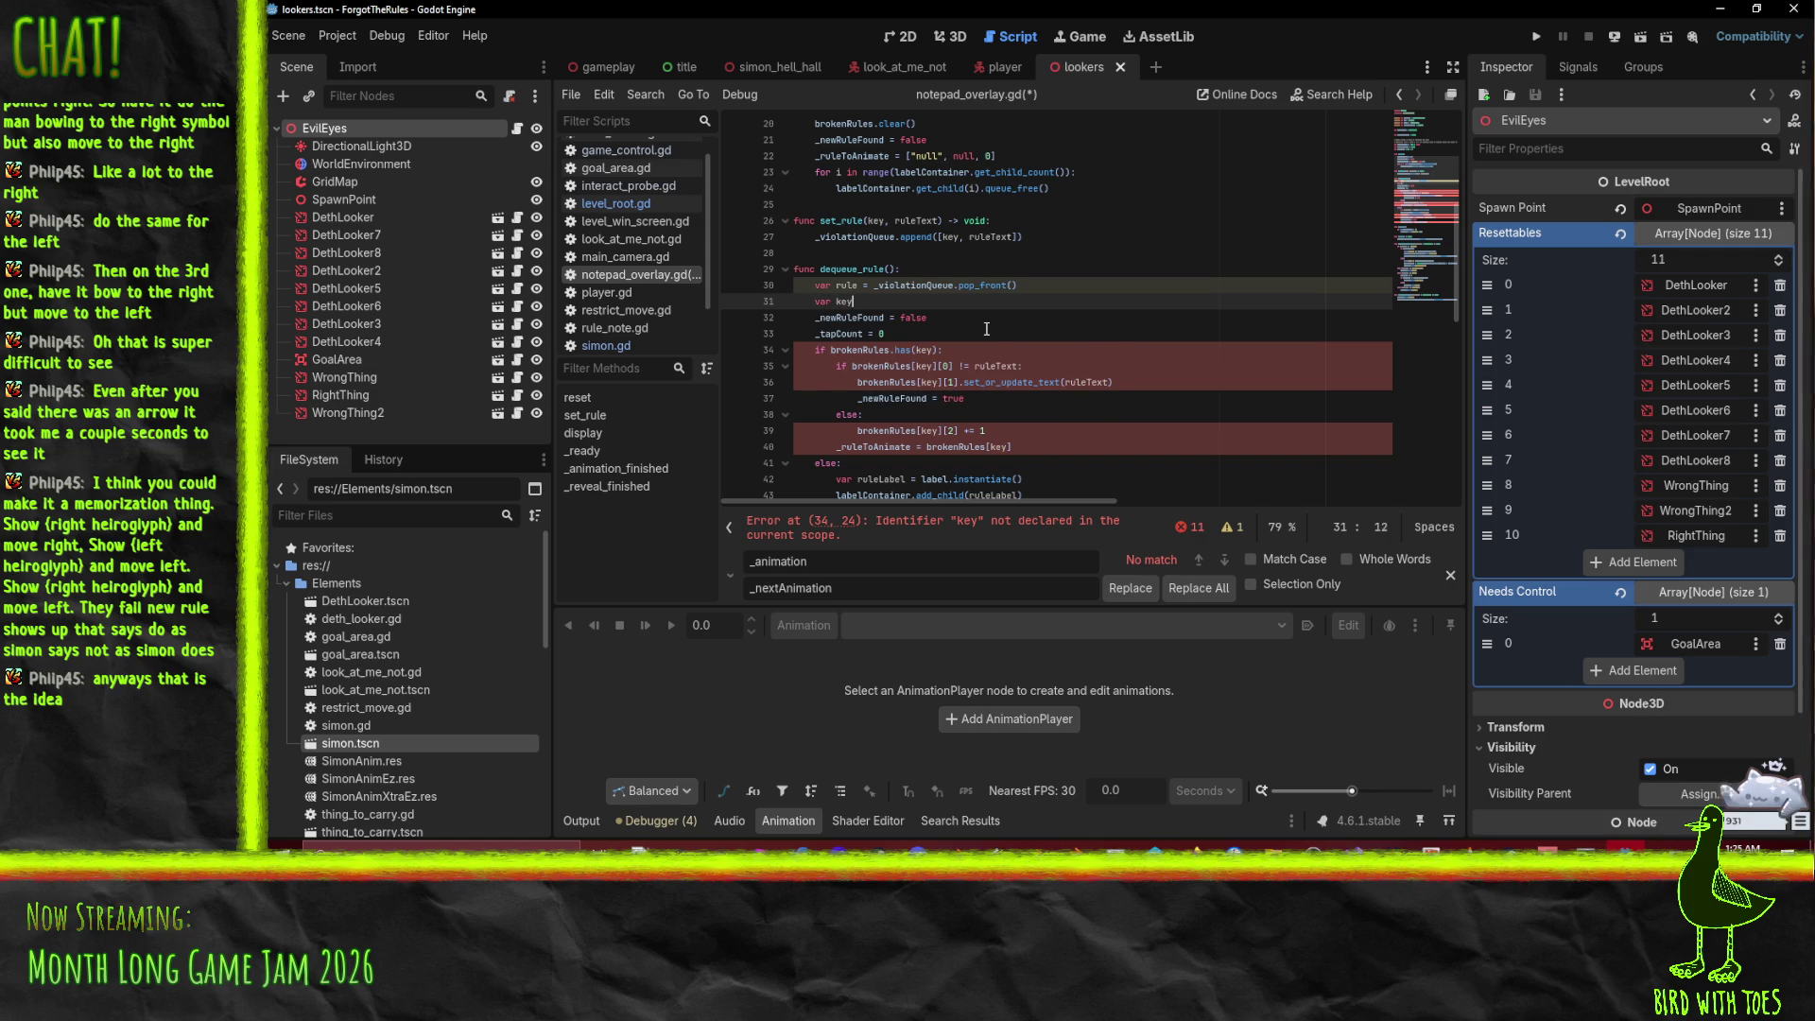
{"action": "type", "text": " = rule"}
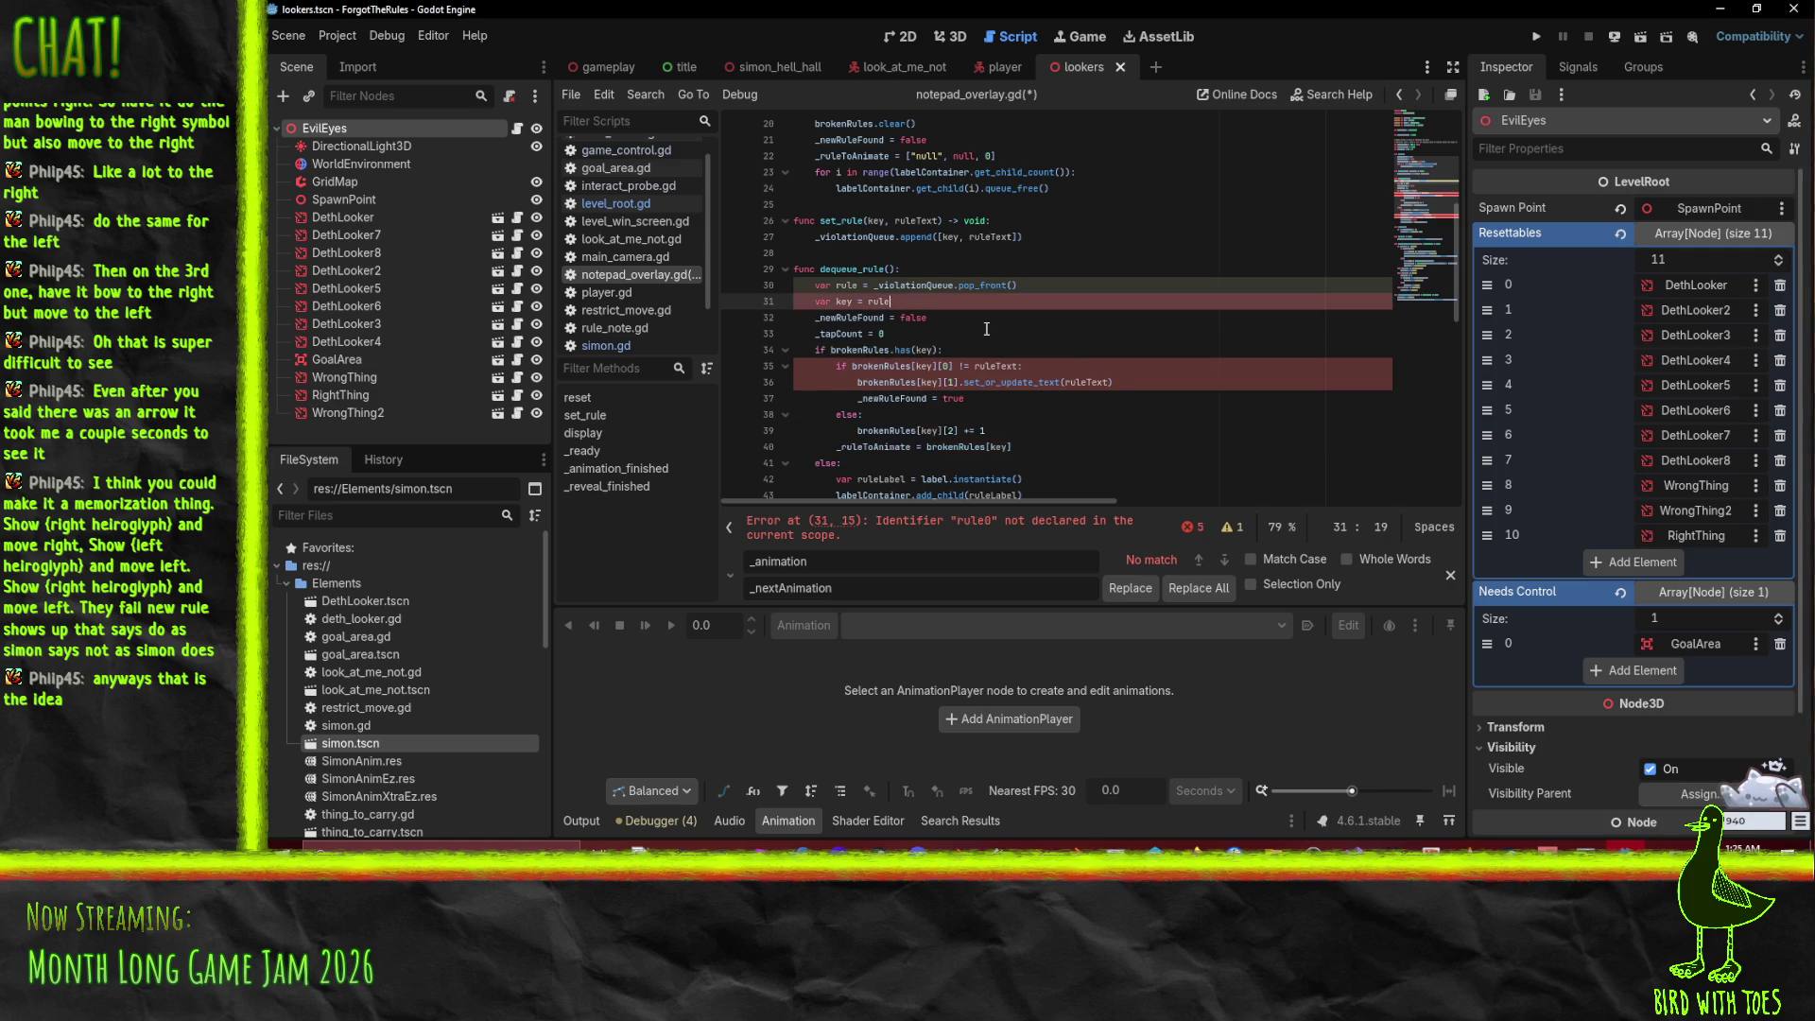
{"action": "type", "text": "[0]"}
{"action": "key", "text": "Return"}
{"action": "type", "text": "var"}
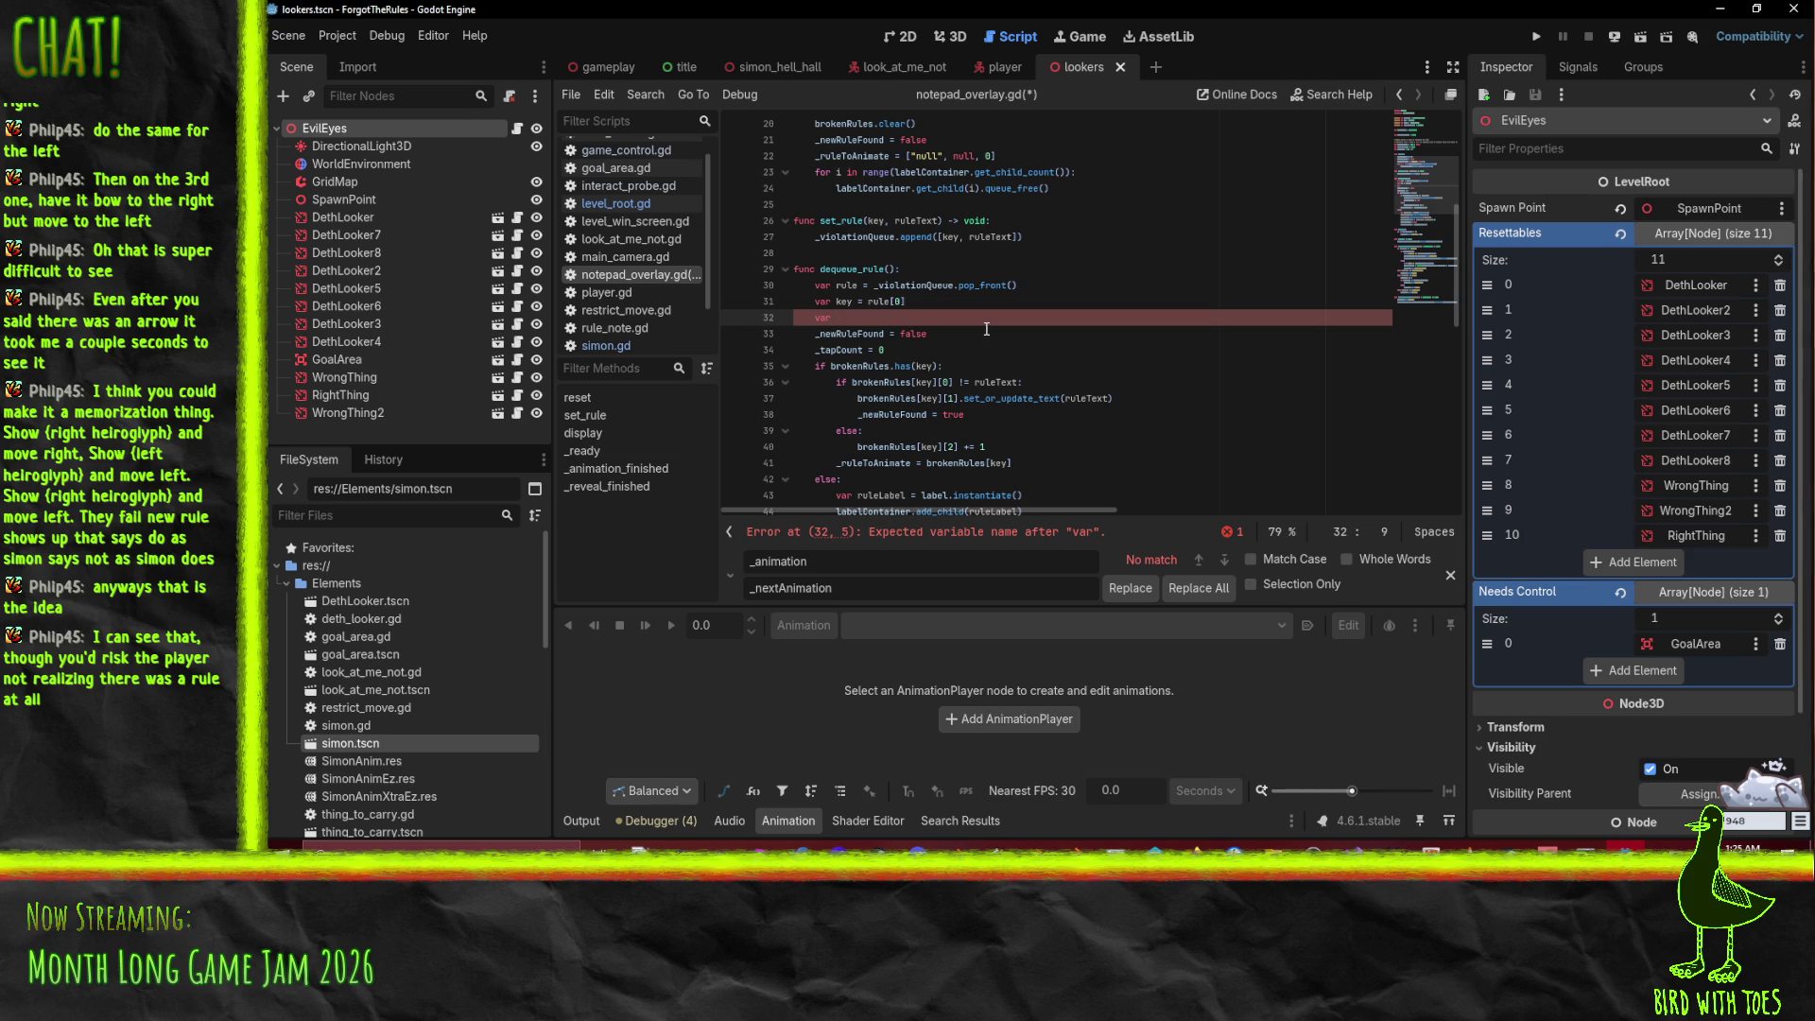
{"action": "type", "text": " ruleText = rule[1]"}
{"action": "key", "text": "Down"}
{"action": "key", "text": "Up"}
{"action": "scroll", "coordinate": [1059, 221], "scroll_direction": "down", "scroll_amount": 5}
{"action": "scroll", "coordinate": [1059, 221], "scroll_direction": "up", "scroll_amount": 4}
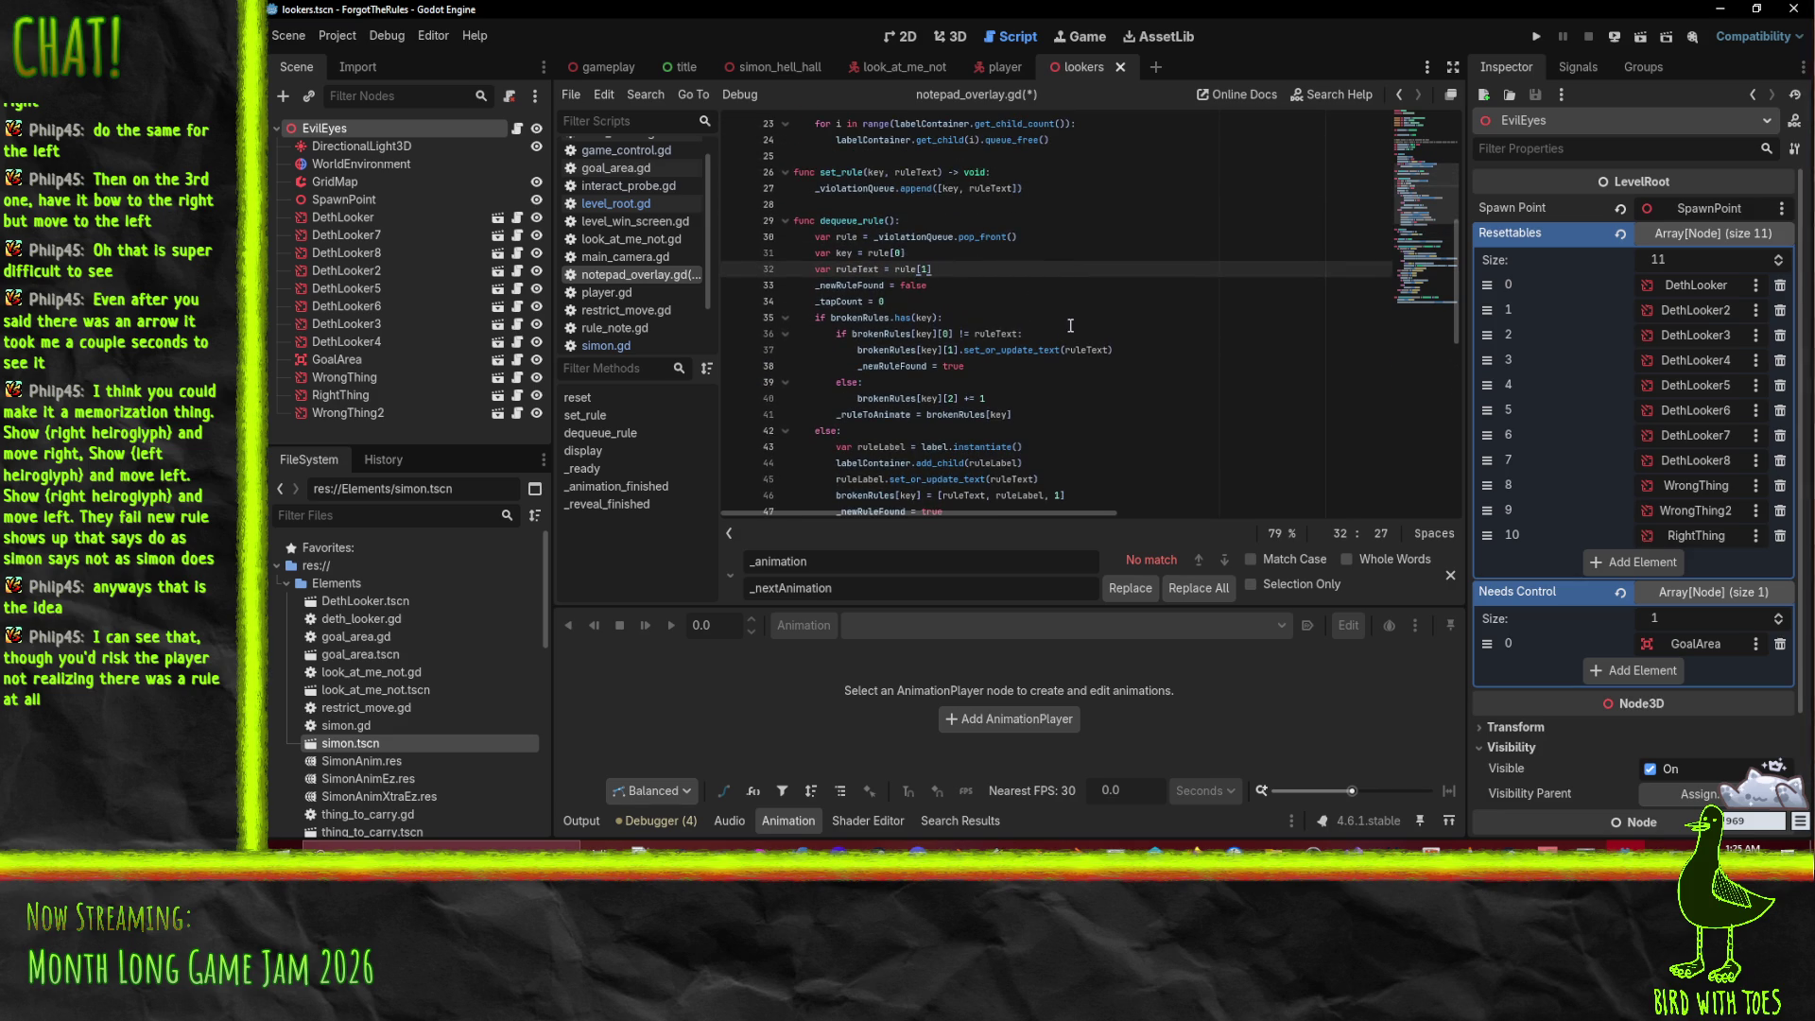
{"action": "left_click", "coordinate": [872, 220]}
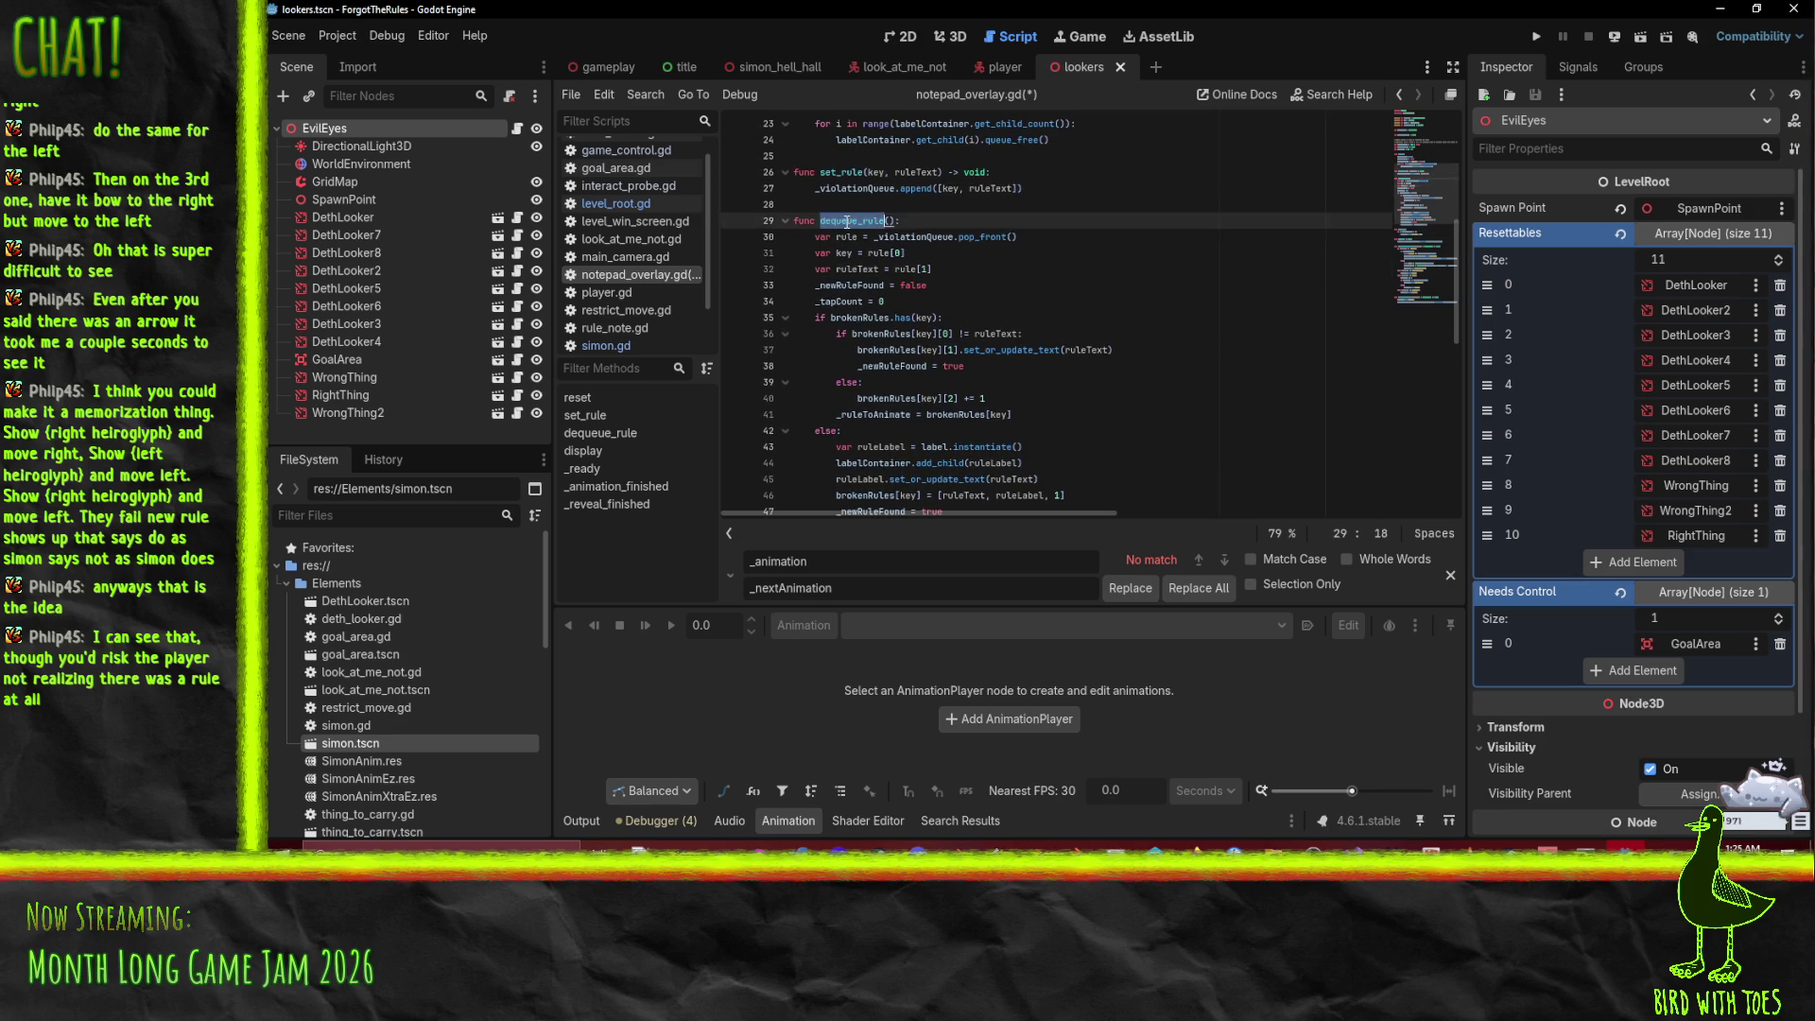
Step: Add a dequeue_rule() call inside the HideTap branch of _animation_finished
{"action": "scroll", "coordinate": [1103, 318], "scroll_direction": "down", "scroll_amount": 8}
{"action": "scroll", "coordinate": [1125, 326], "scroll_direction": "down", "scroll_amount": 1}
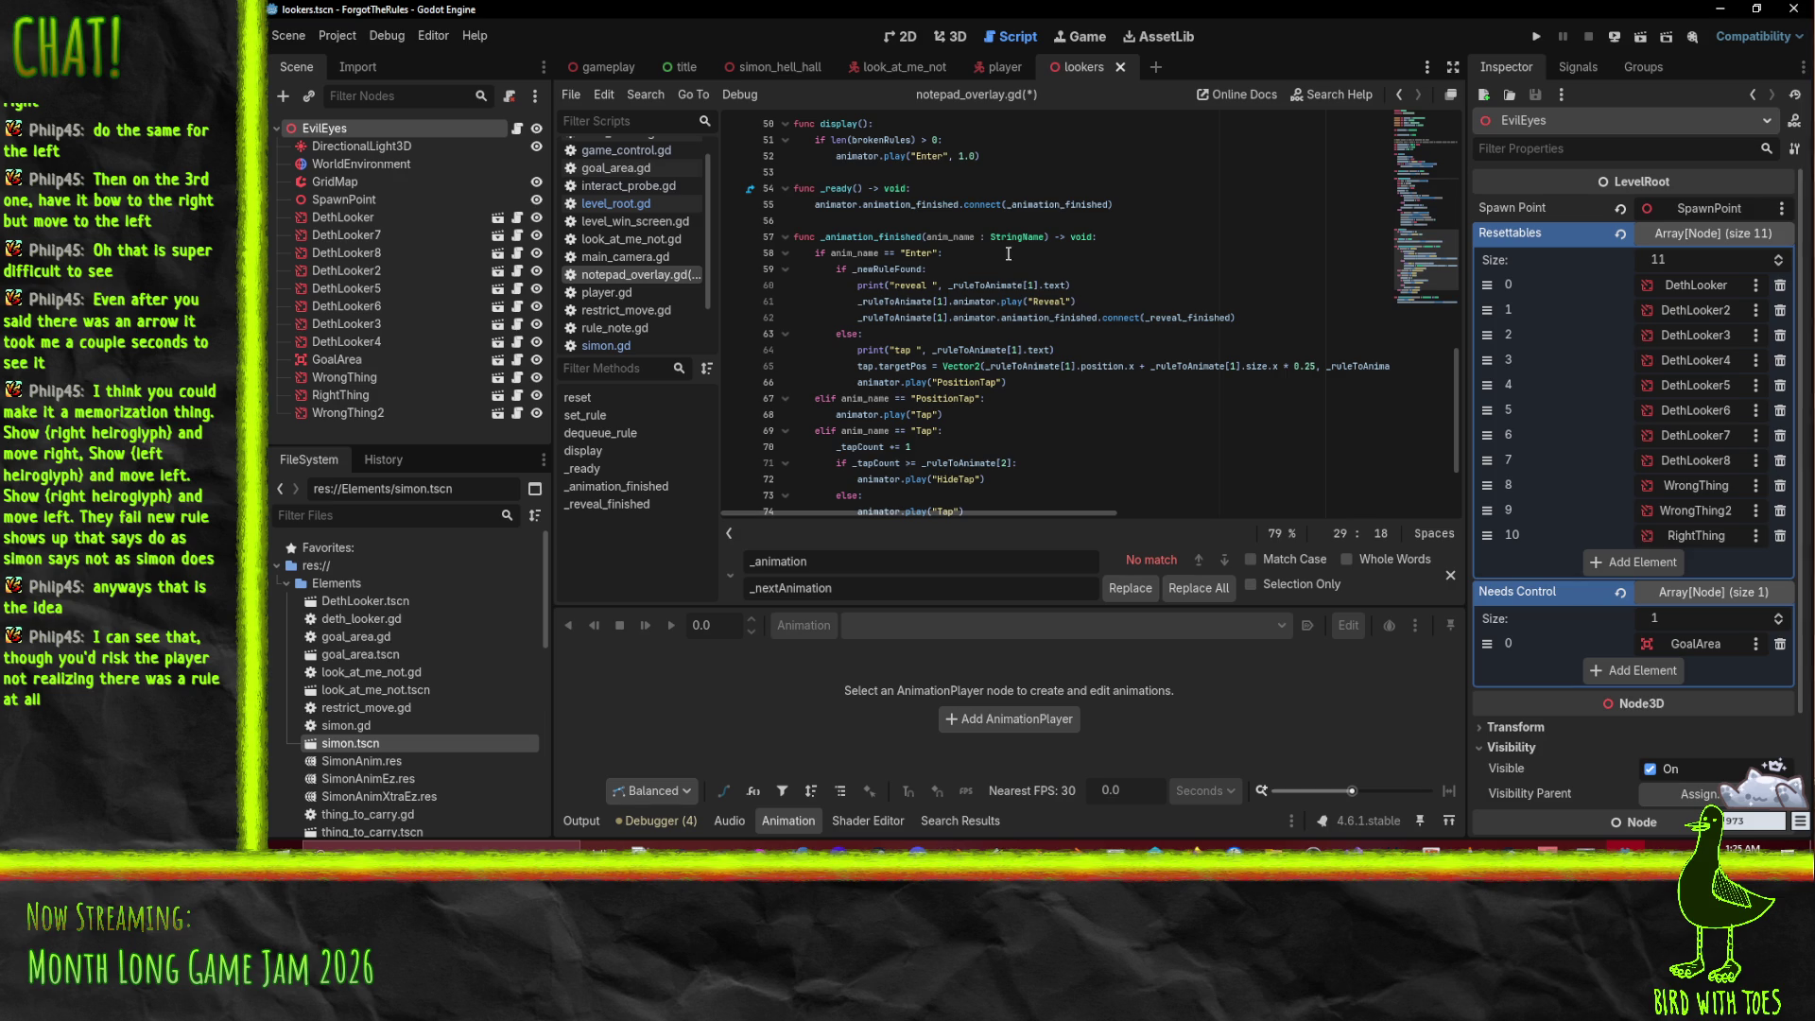
{"action": "left_click", "coordinate": [904, 253]}
{"action": "scroll", "coordinate": [944, 313], "scroll_direction": "down", "scroll_amount": 2}
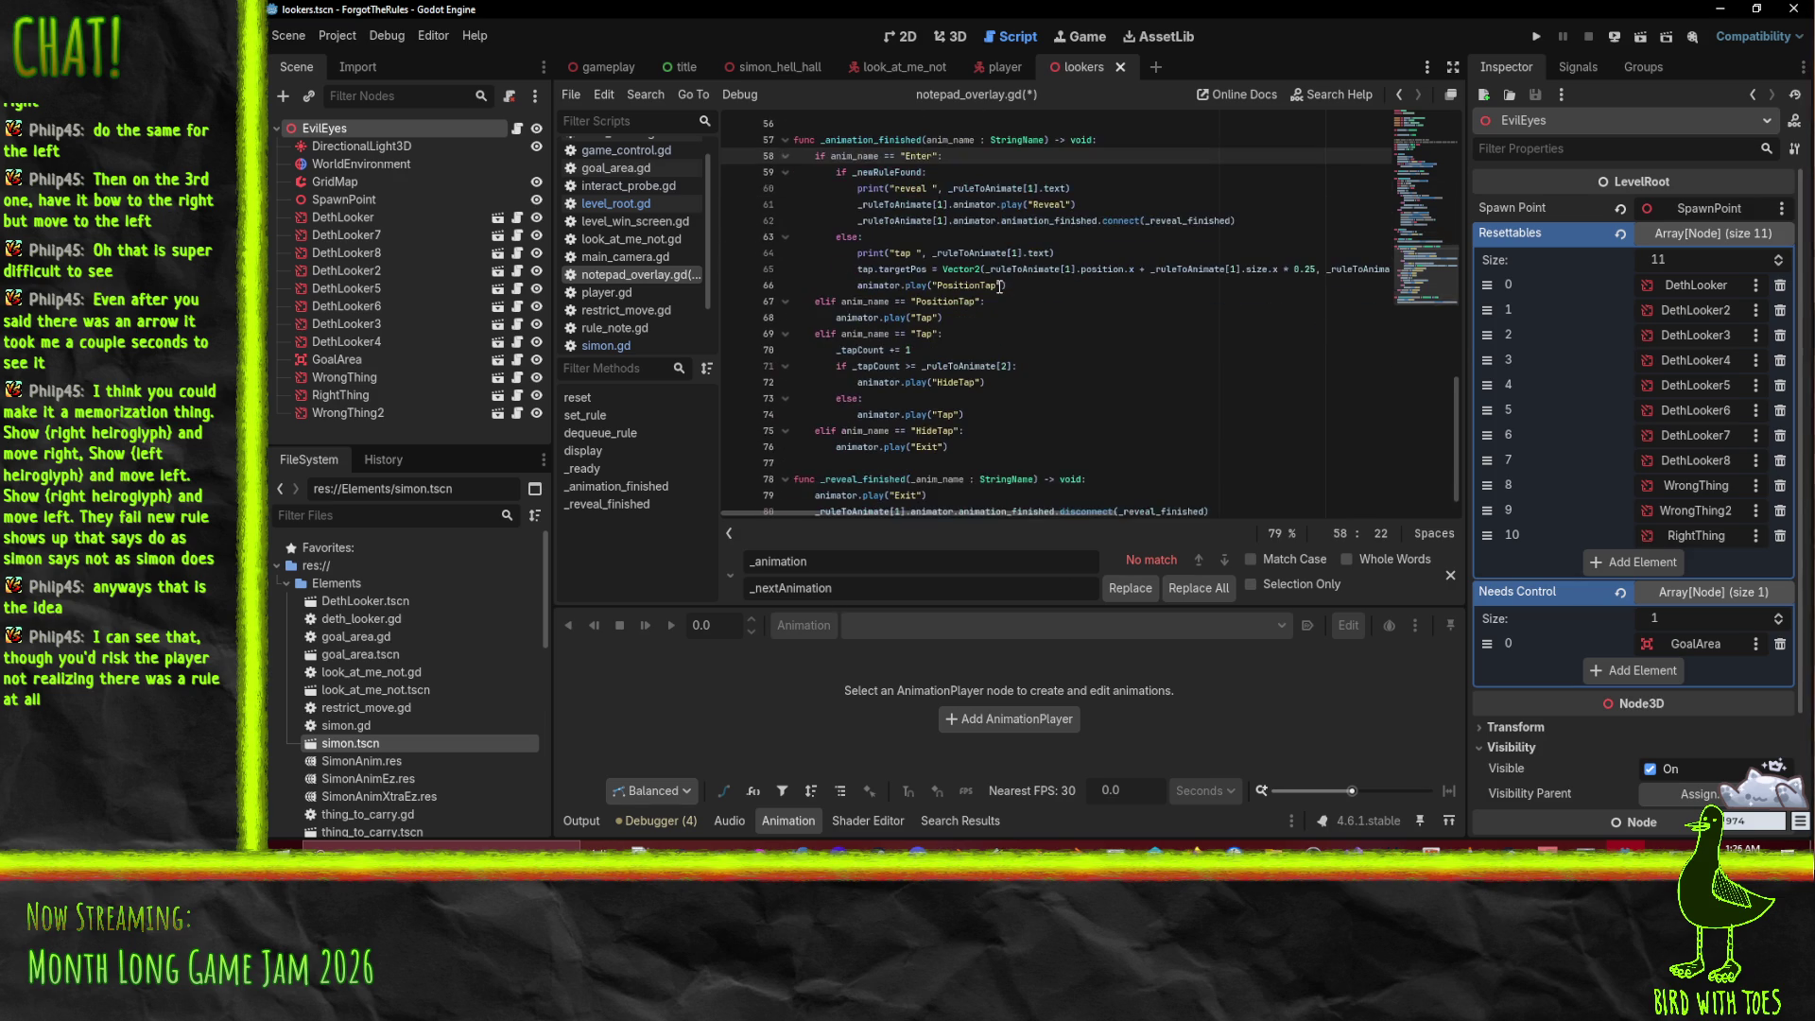
{"action": "left_click", "coordinate": [947, 301]}
{"action": "scroll", "coordinate": [948, 340], "scroll_direction": "down", "scroll_amount": 1}
{"action": "left_click", "coordinate": [948, 384]}
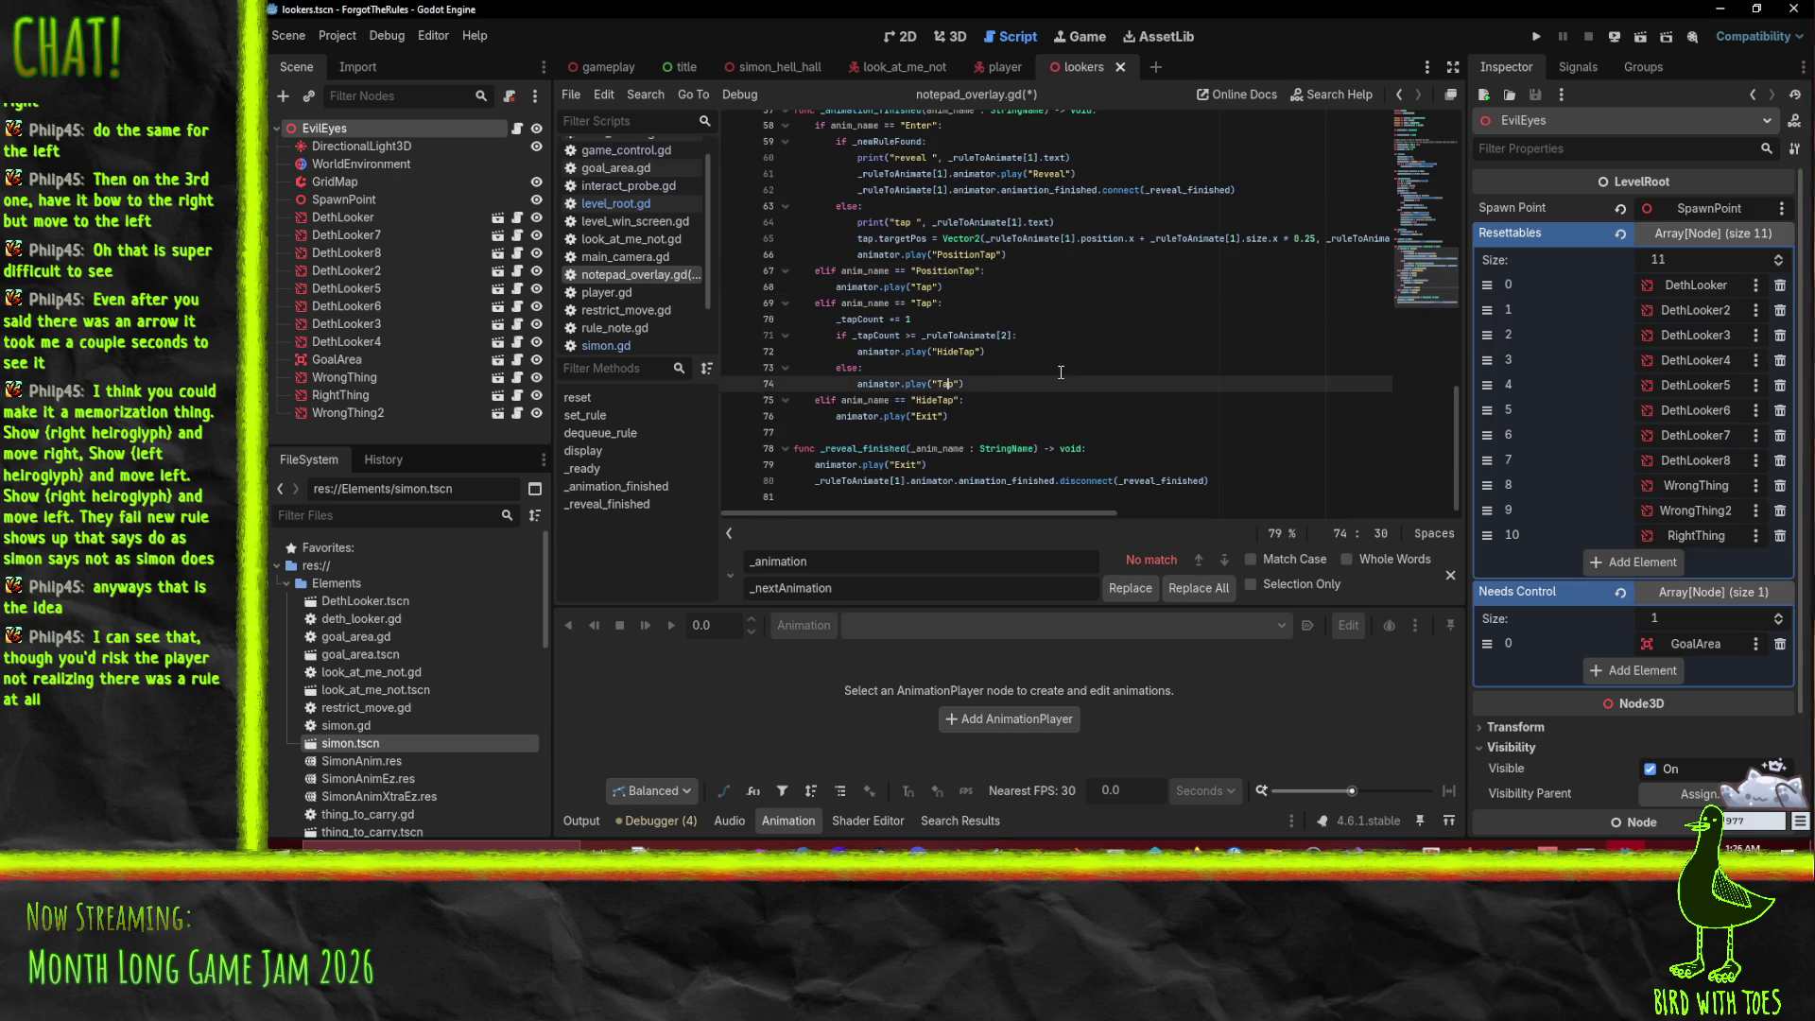
{"action": "left_click", "coordinate": [929, 399]}
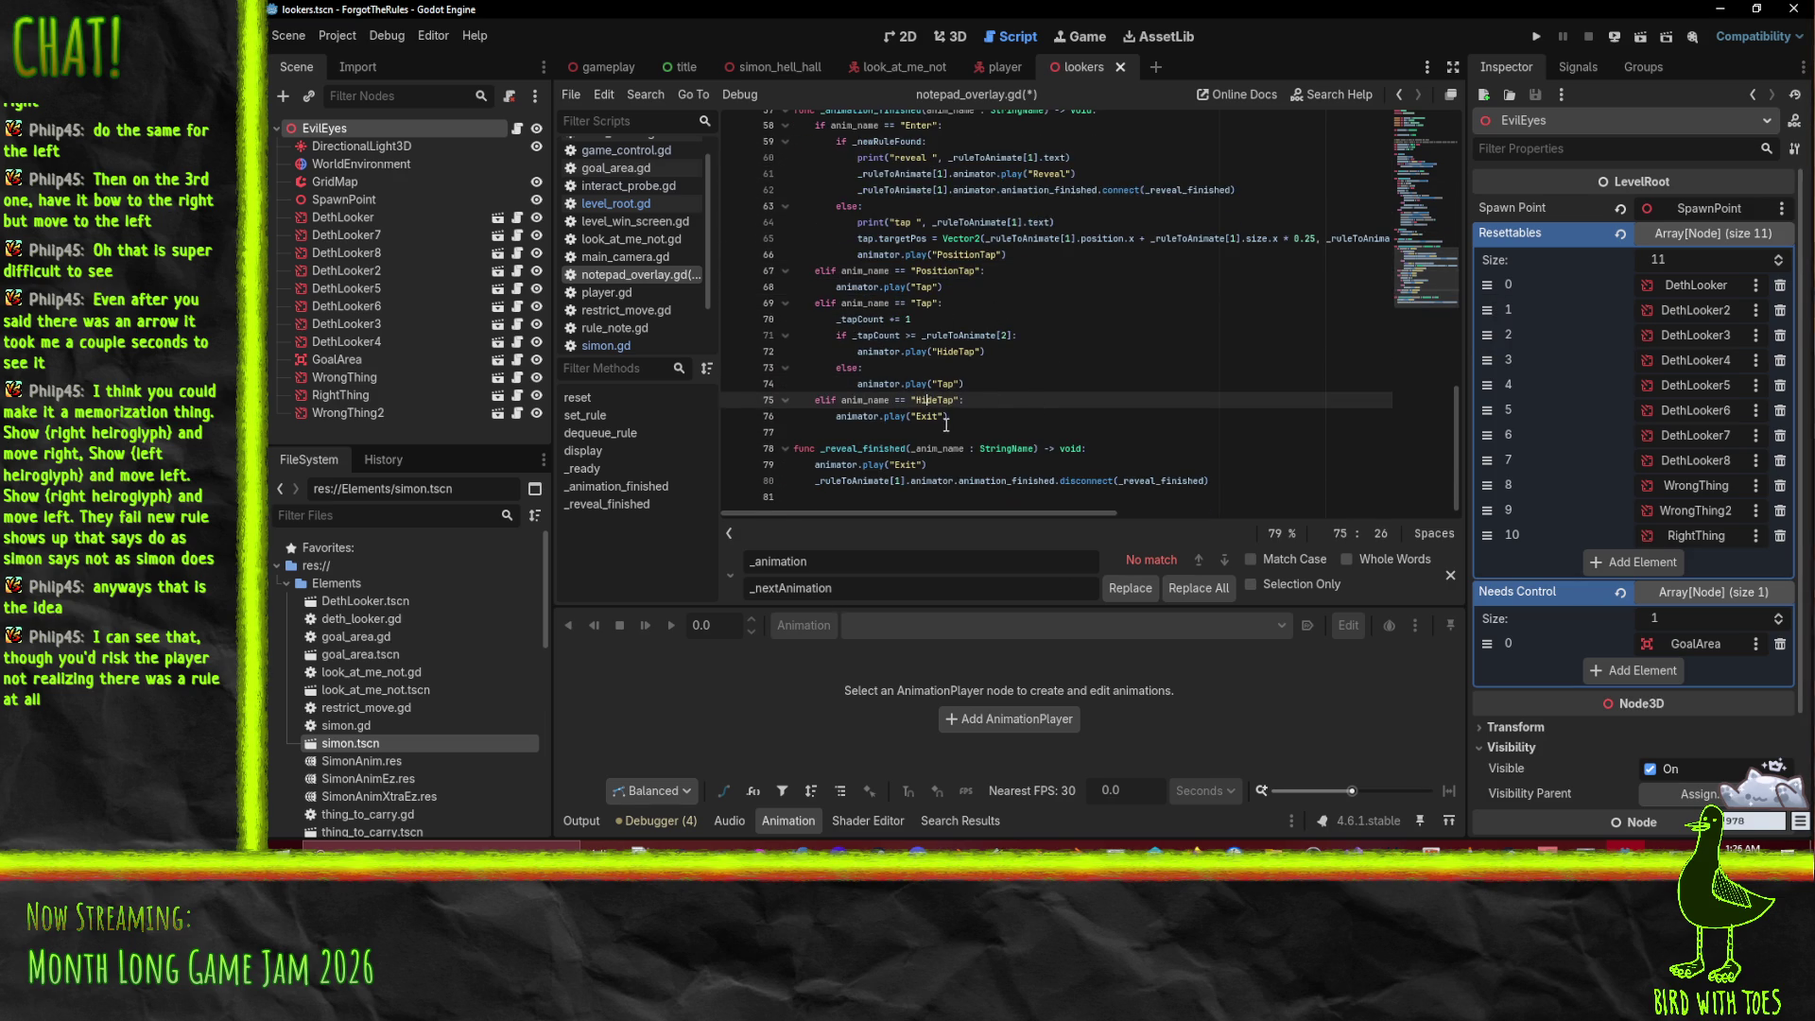
{"action": "left_click", "coordinate": [986, 400]}
{"action": "key", "text": "Return"}
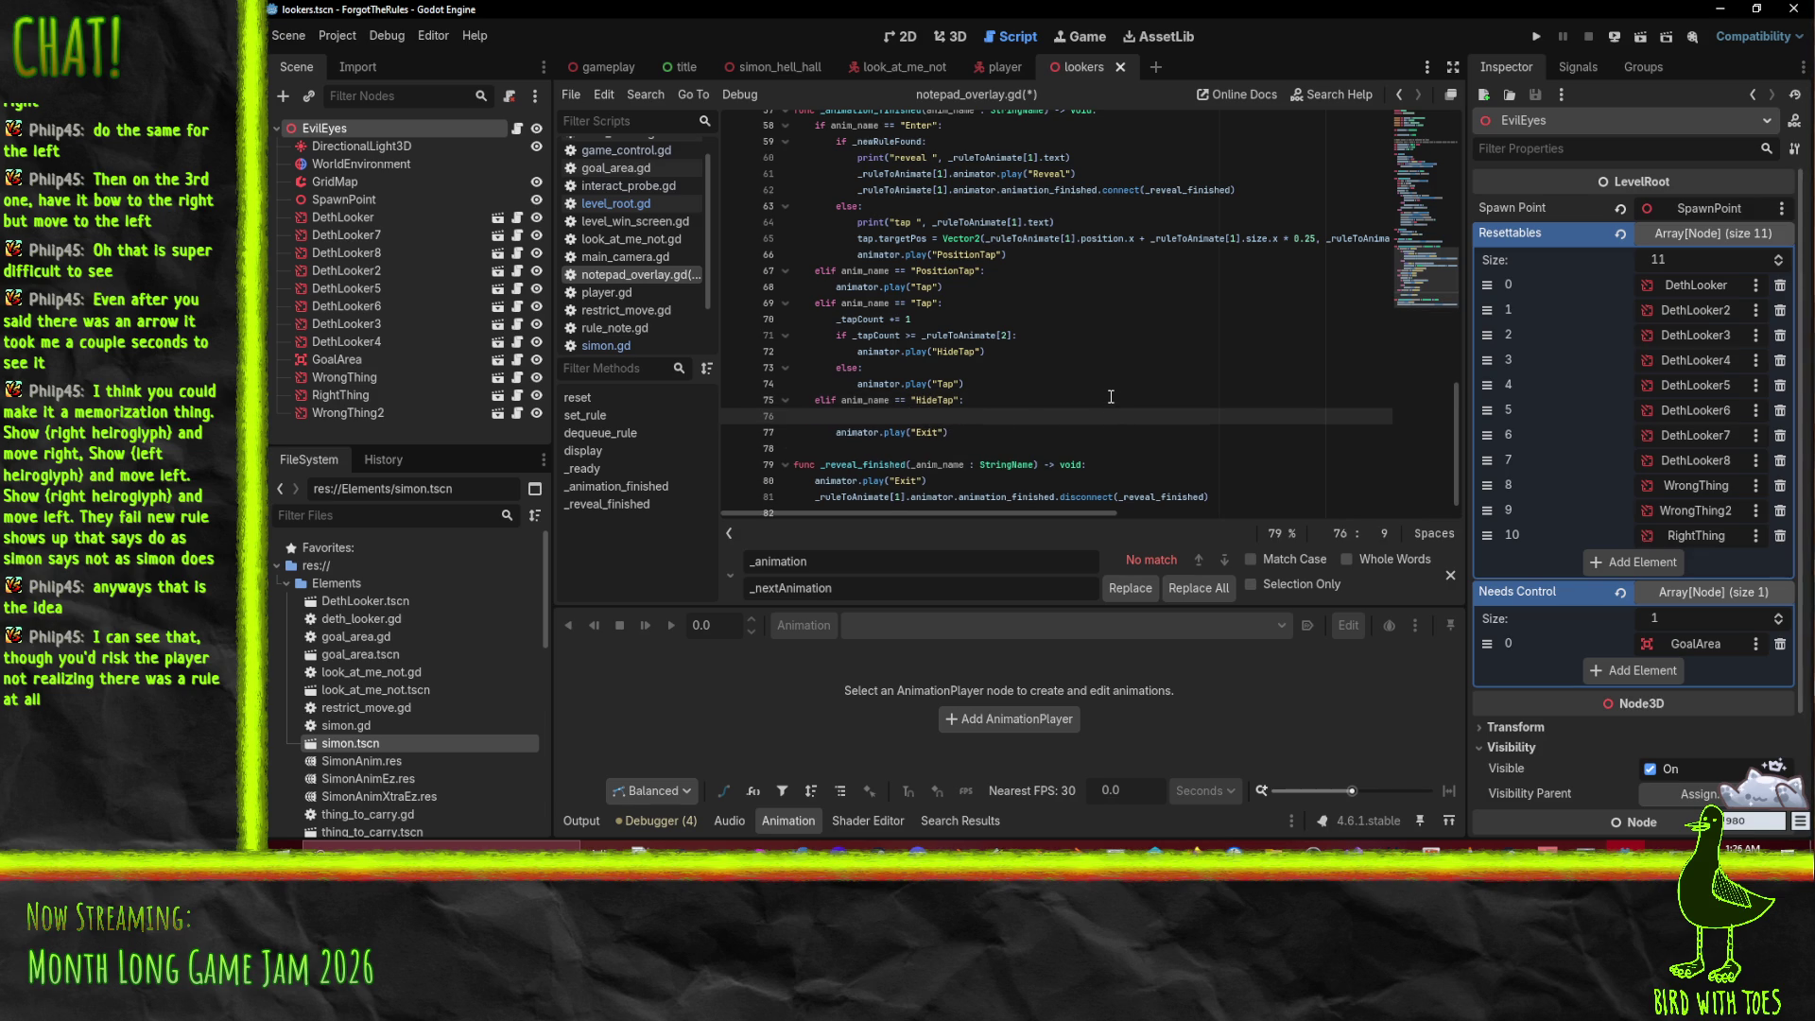
{"action": "type", "text": "if"}
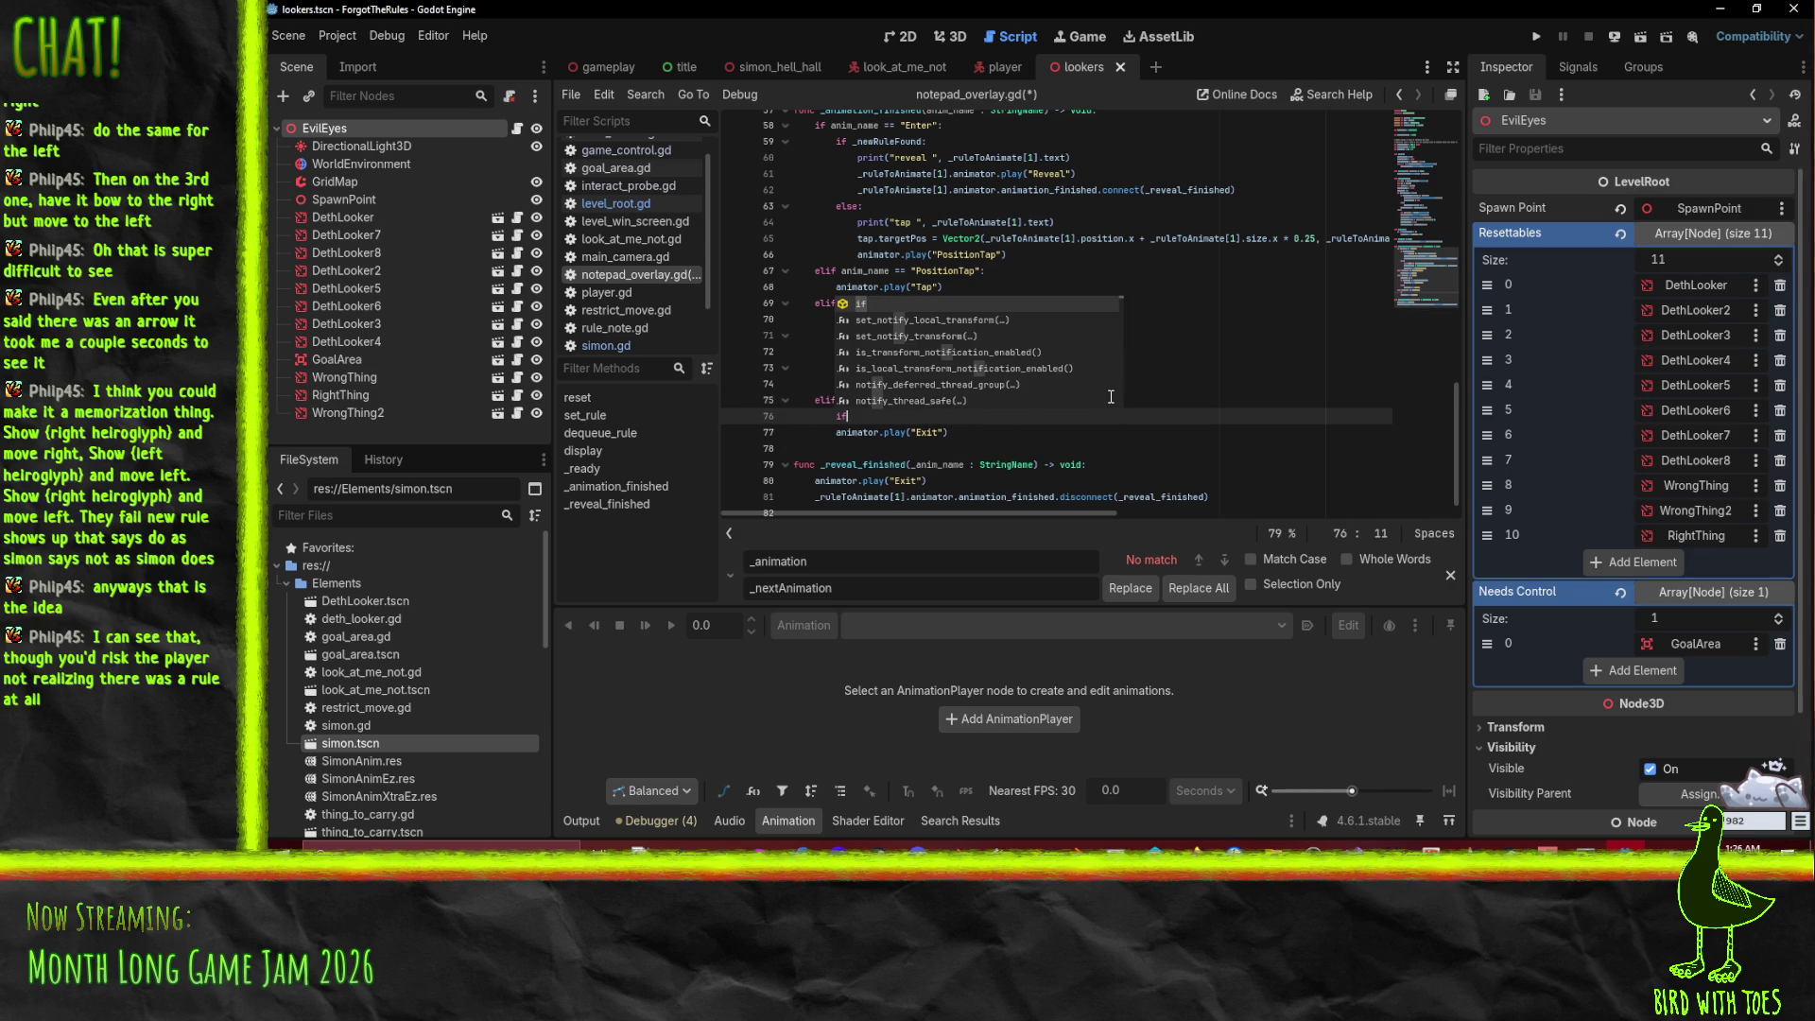
{"action": "key", "text": "BackSpace"}
{"action": "key", "text": "BackSpace"}
{"action": "type", "text": "dequeue_rule()"}
{"action": "key", "text": "Down"}
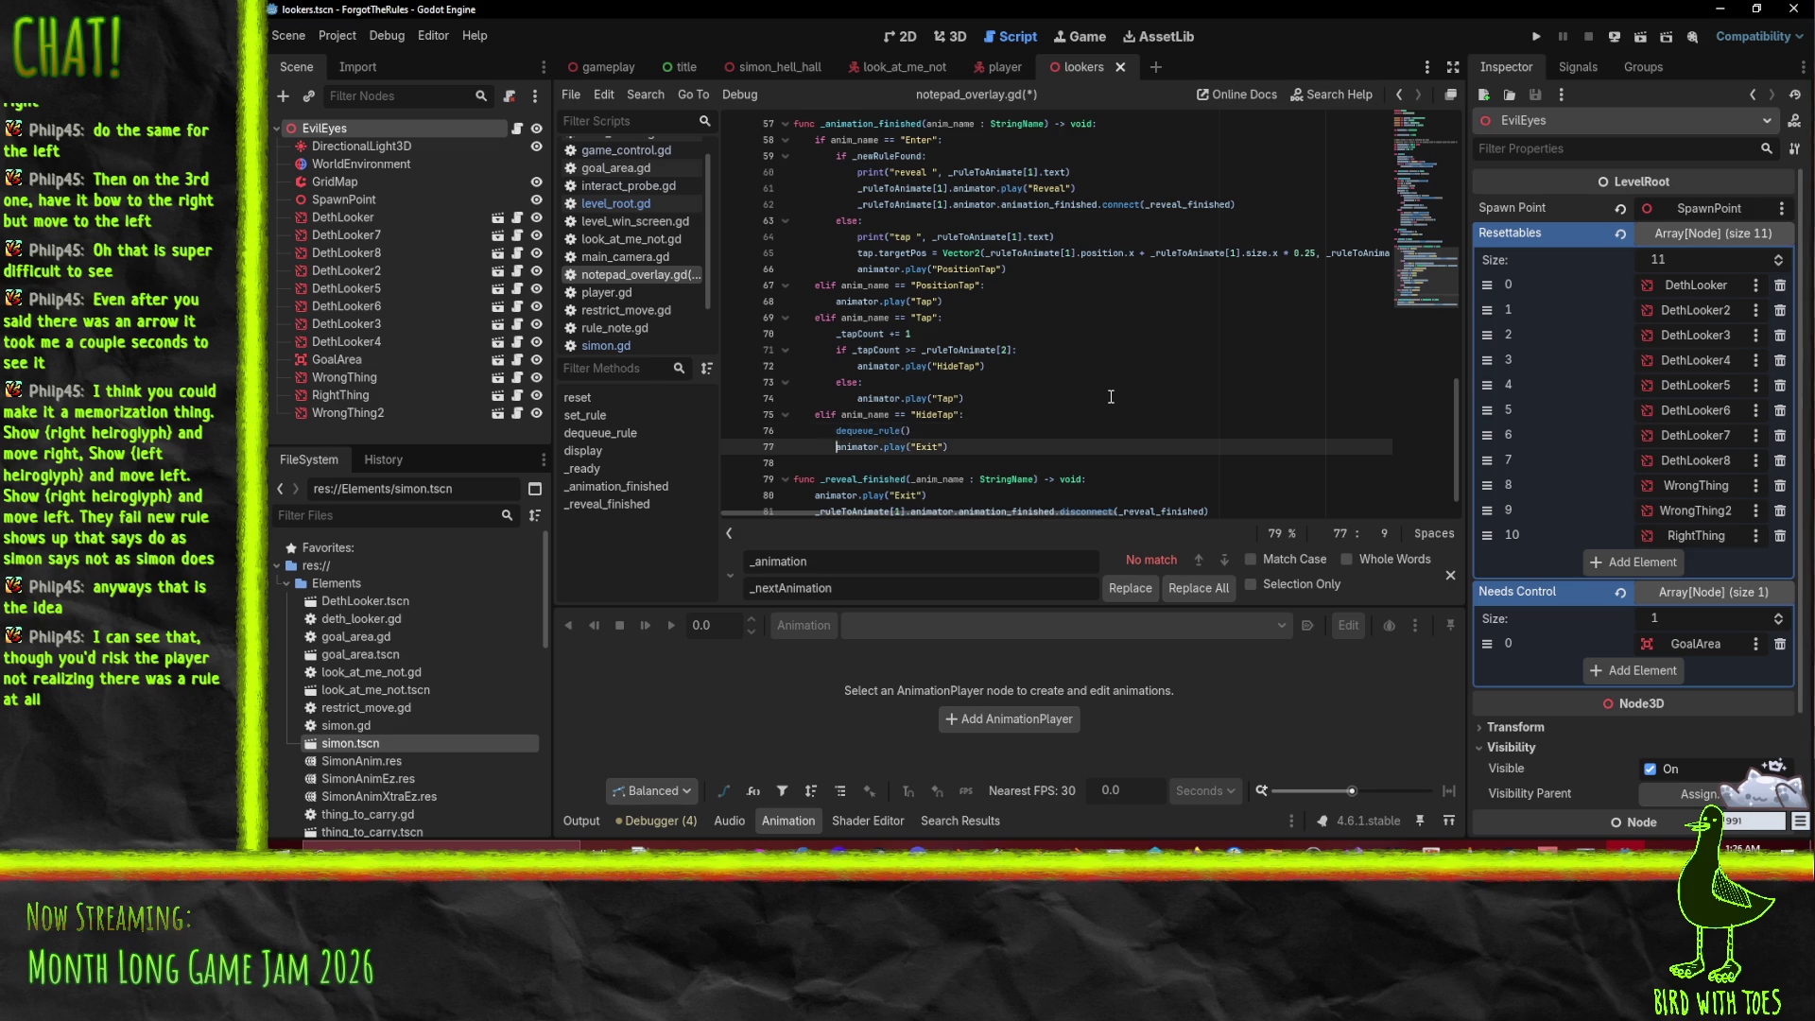
Step: Paste dequeue_rule() at the top of _reveal_finished and delete its animator.play("Exit") line
{"action": "key", "text": "Down"}
{"action": "key", "text": "Down"}
{"action": "key", "text": "Down"}
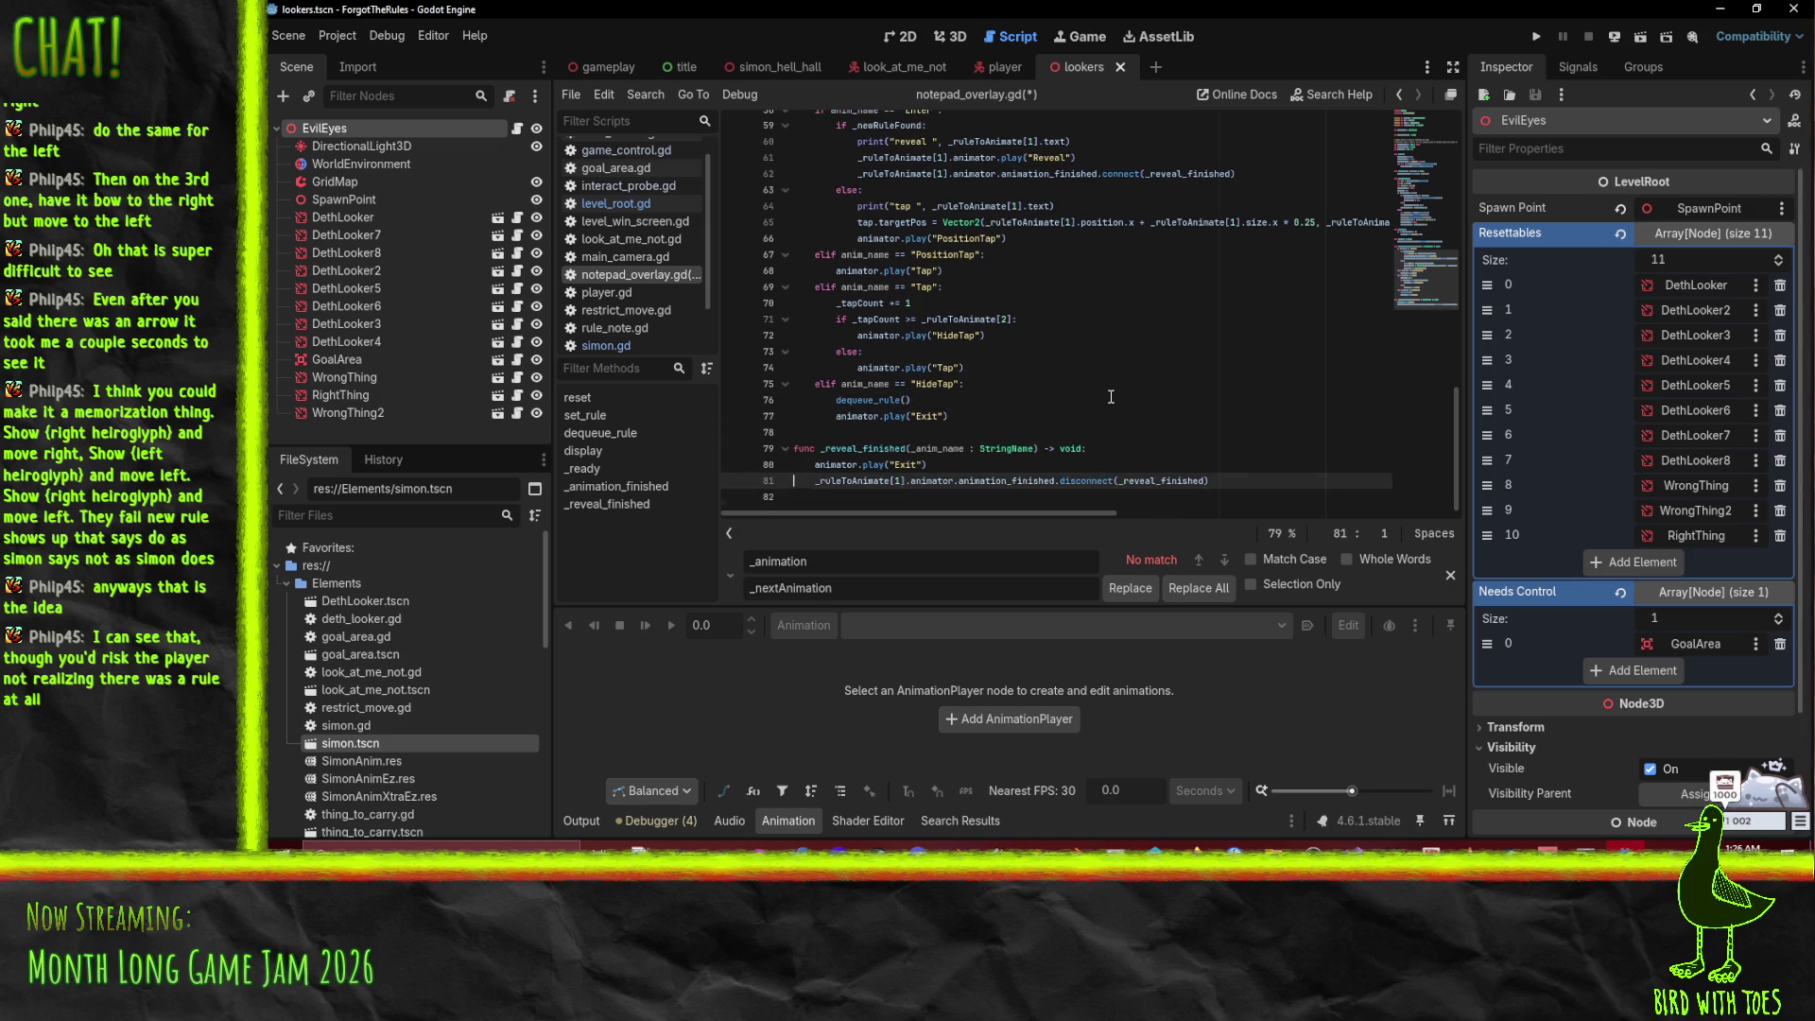
{"action": "key", "text": "ctrl+v"}
{"action": "key", "text": "shift+Tab"}
{"action": "key", "text": "Down"}
{"action": "key", "text": "shift+Down"}
{"action": "key", "text": "ctrl+c"}
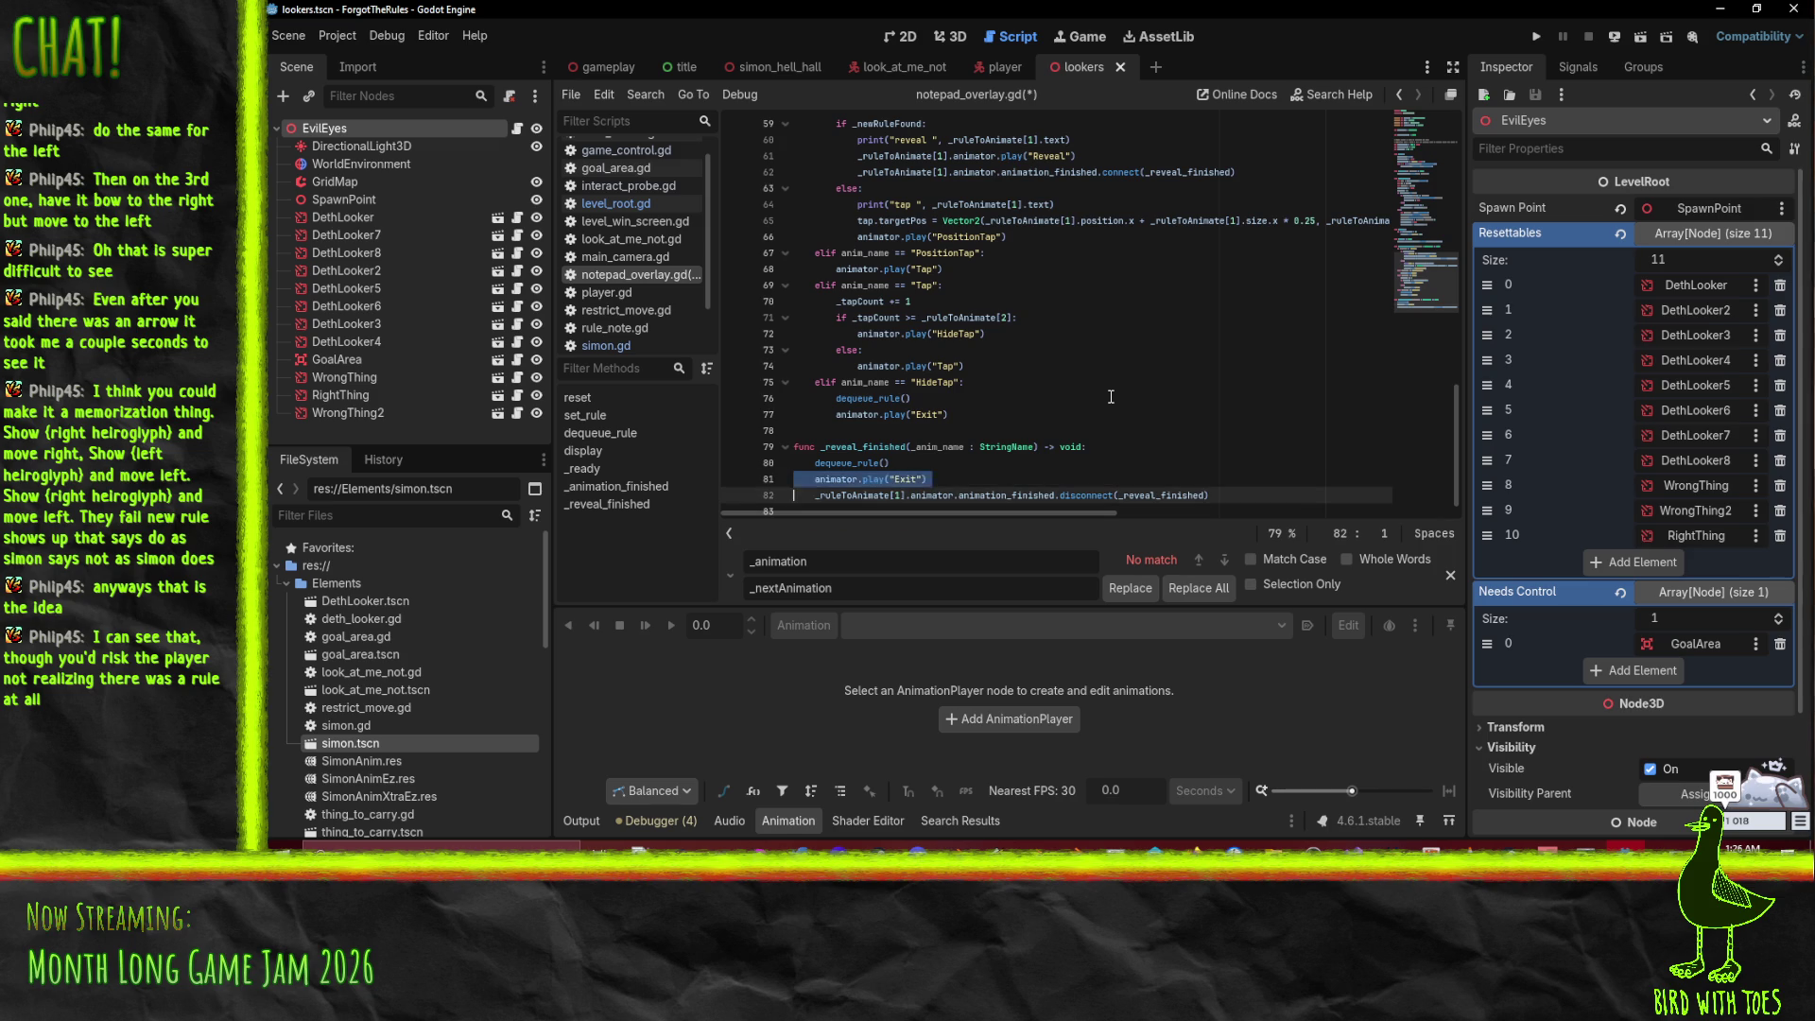
{"action": "key", "text": "Delete"}
{"action": "key", "text": "Up"}
{"action": "key", "text": "Up"}
{"action": "key", "text": "Up"}
{"action": "scroll", "coordinate": [974, 366], "scroll_direction": "up", "scroll_amount": 8}
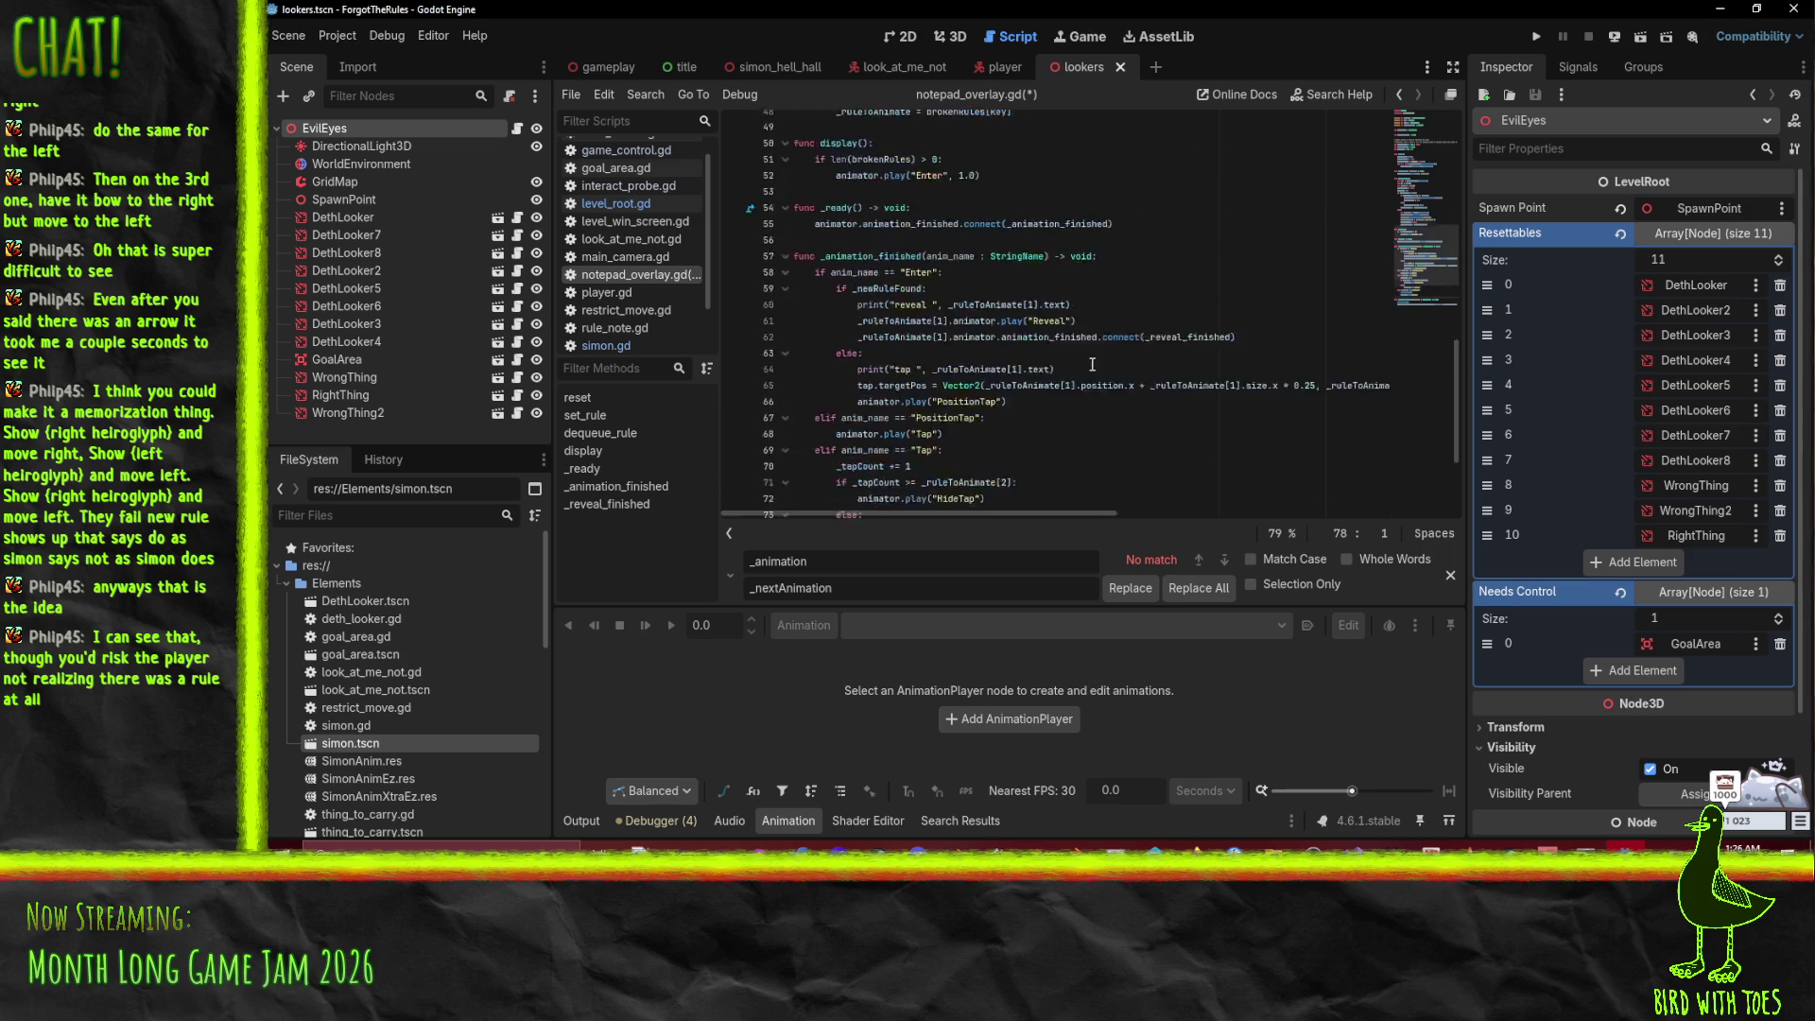
{"action": "scroll", "coordinate": [974, 366], "scroll_direction": "up", "scroll_amount": 5}
{"action": "left_click", "coordinate": [915, 274]}
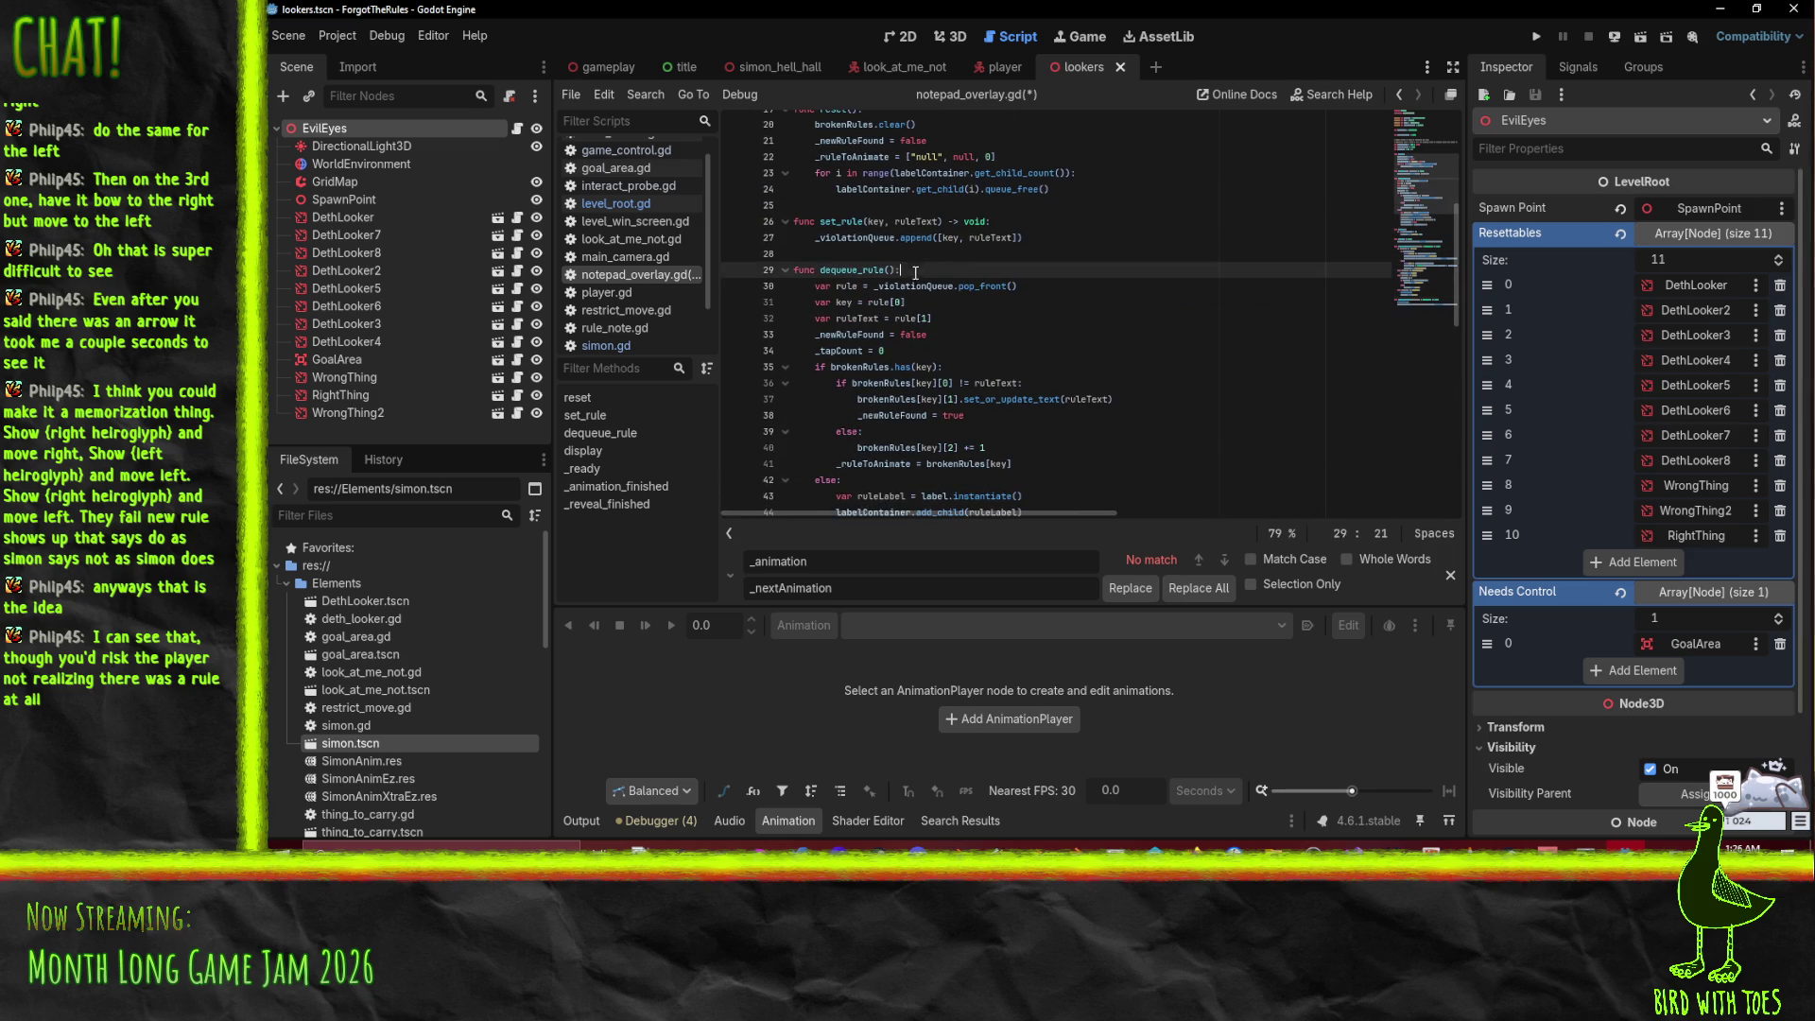
Step: Open dequeue_rule with 'if len(_violationQueue) == 0:' playing "Exit", followed by an 'else:' line
{"action": "key", "text": "Return"}
{"action": "type", "text": "if _"}
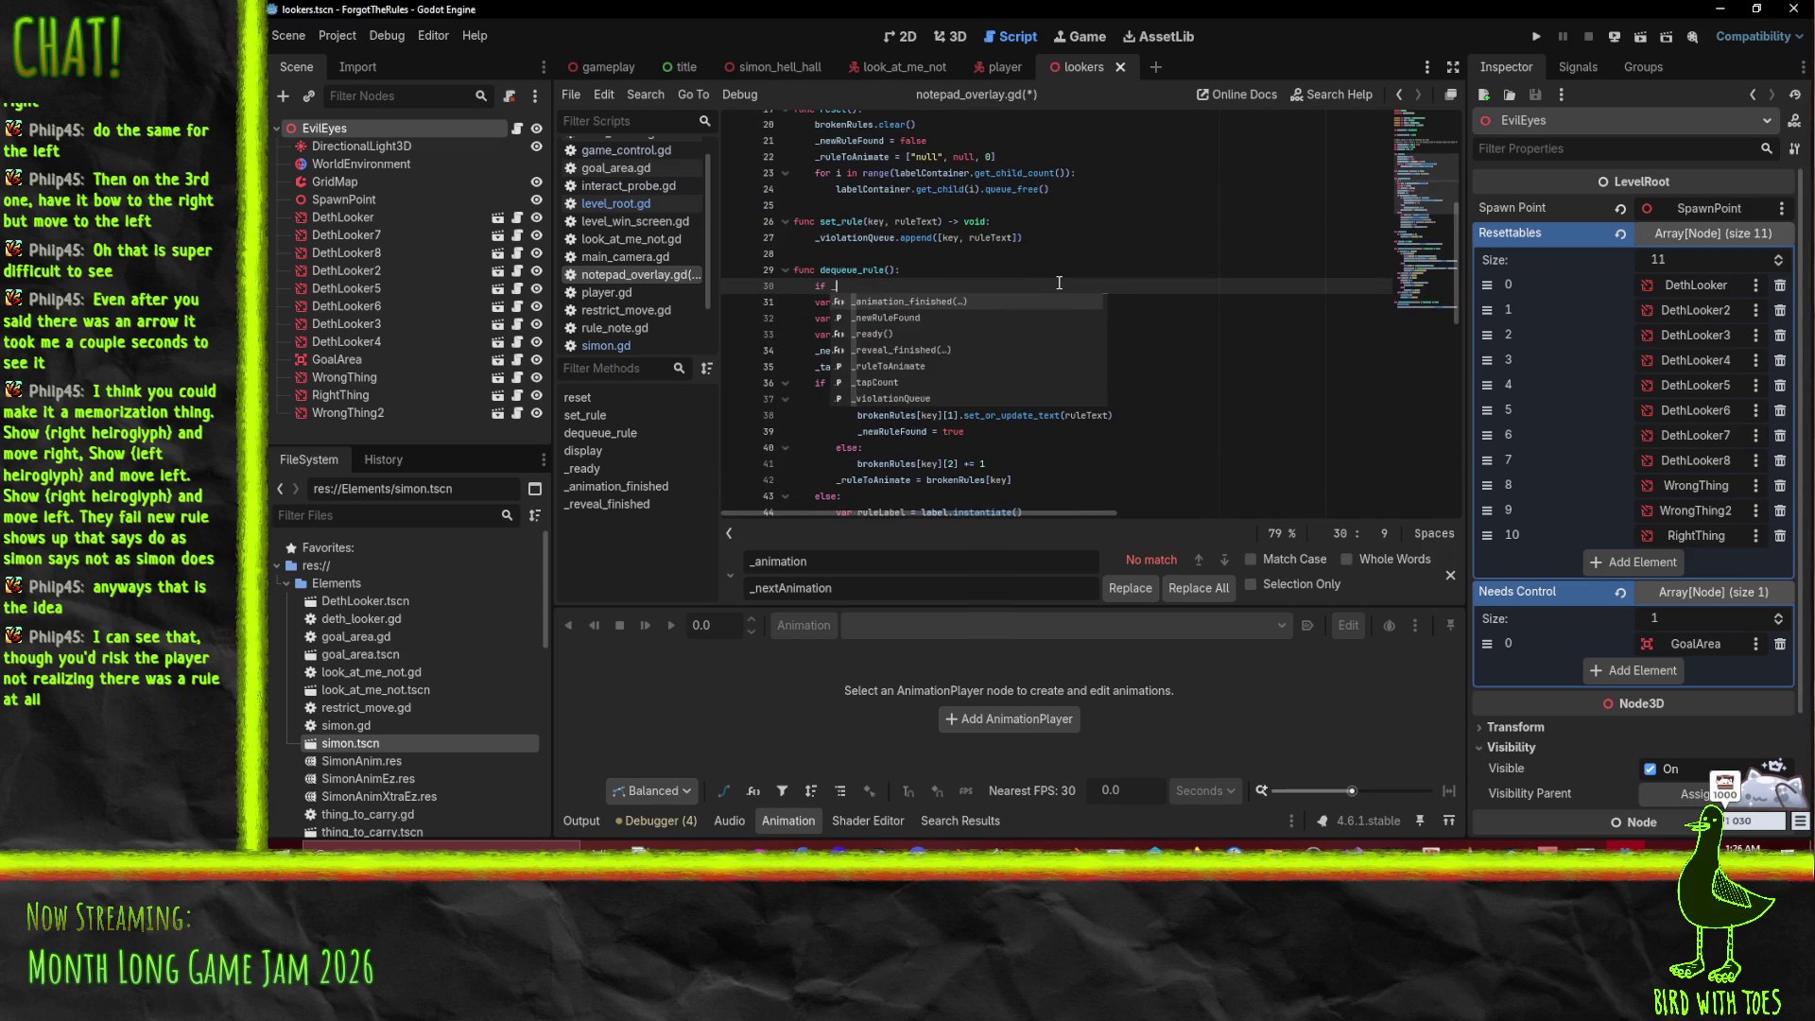
{"action": "type", "text": "violationQueue"}
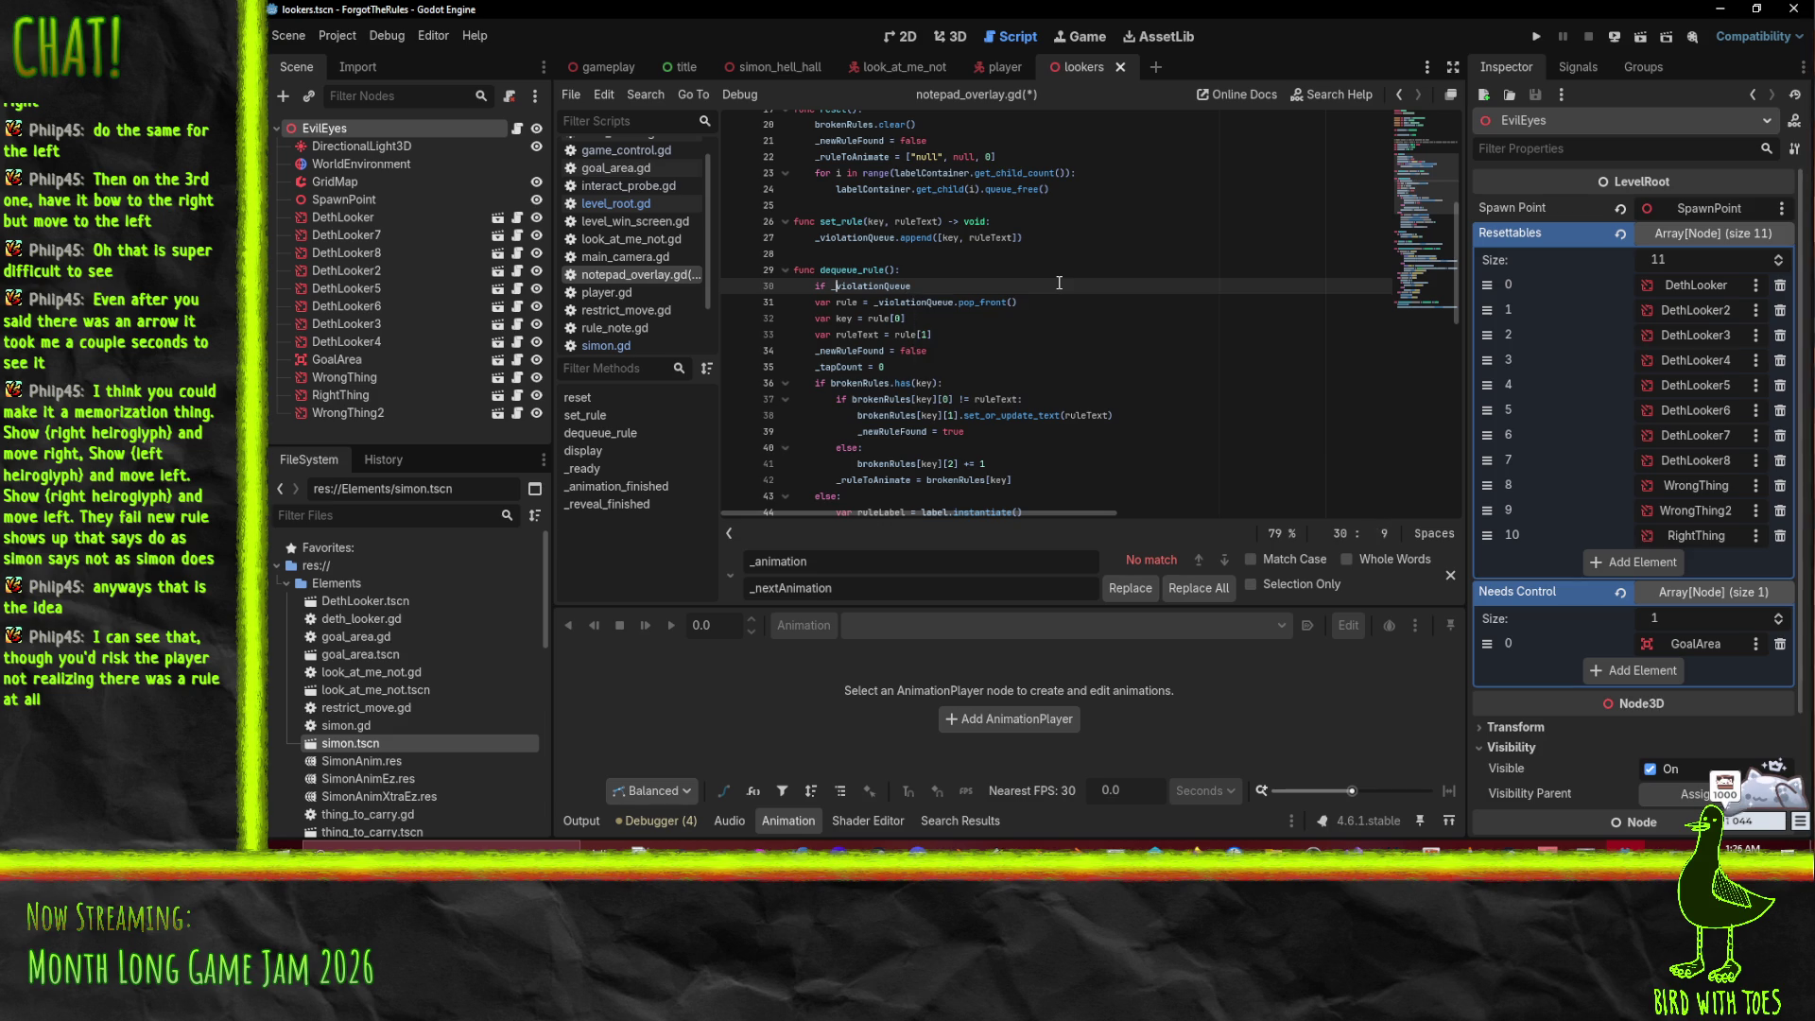
{"action": "key", "text": "ctrl+Left"}
{"action": "type", "text": "len("}
{"action": "key", "text": "End"}
{"action": "key", "text": "BackSpace"}
{"action": "key", "text": "BackSpace"}
{"action": "type", "text": "== 0:"}
{"action": "key", "text": "Return"}
{"action": "key", "text": "ctrl+v"}
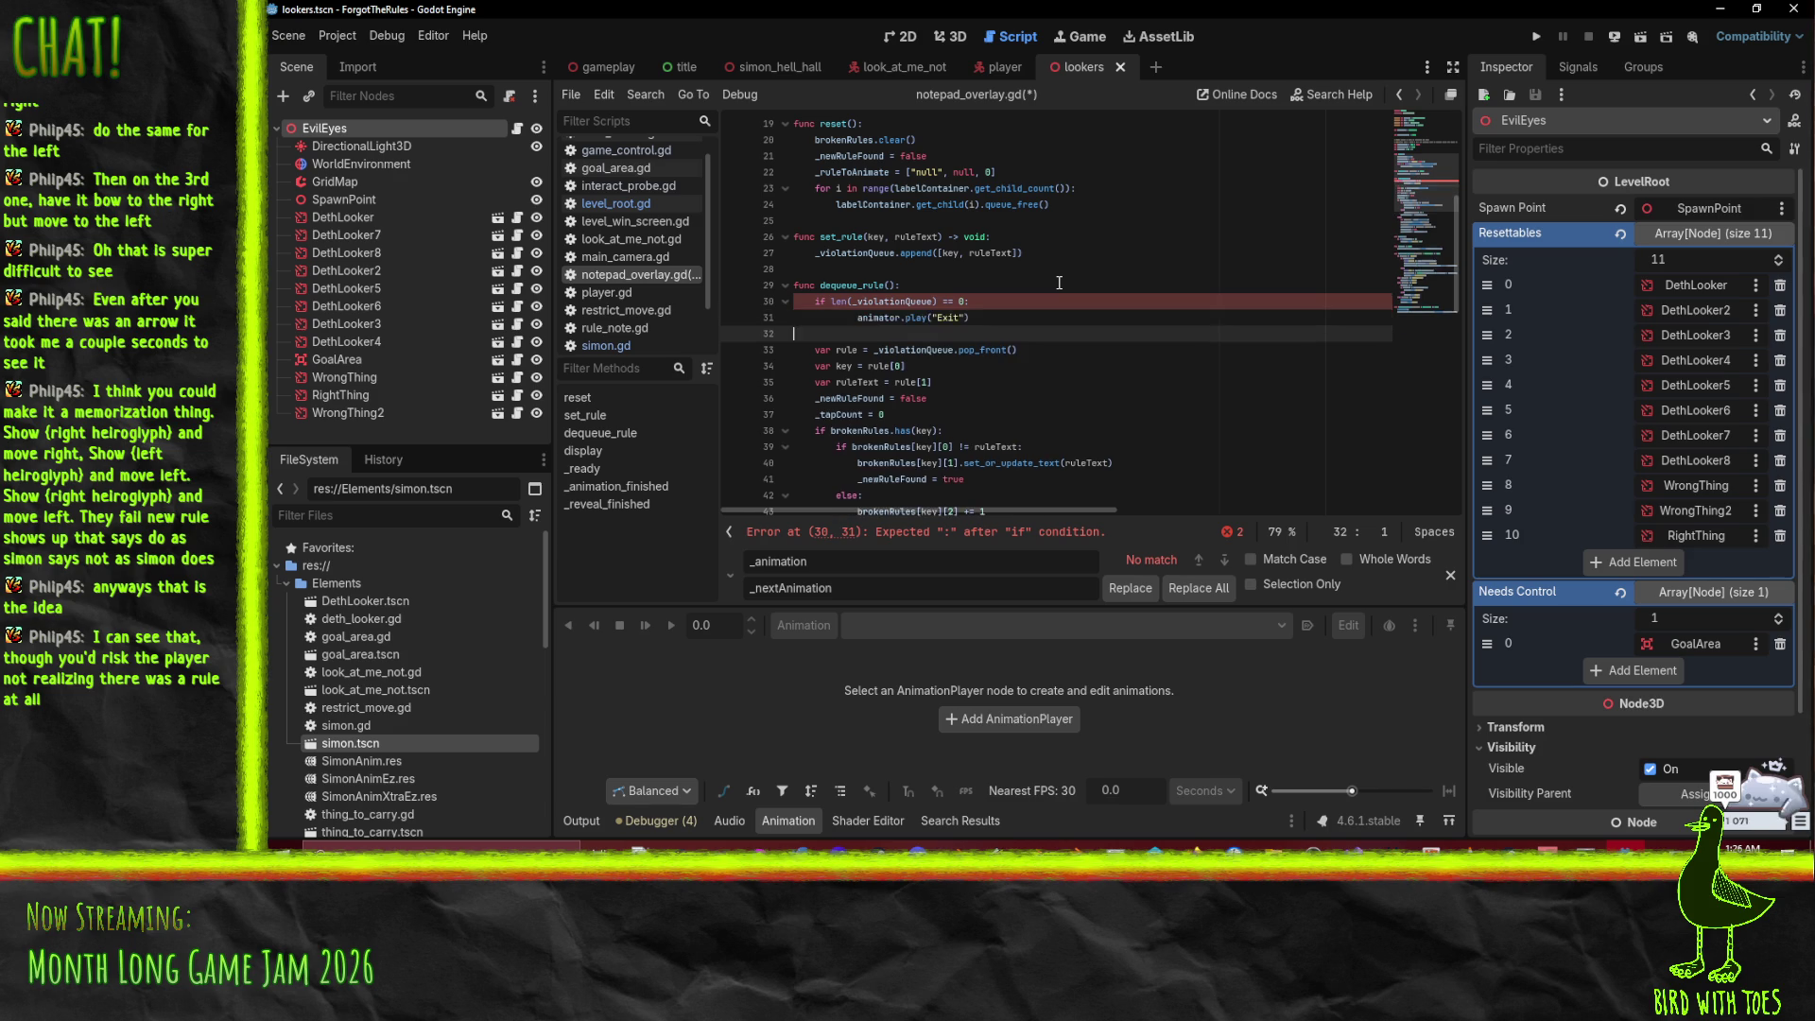
{"action": "key", "text": "Home"}
{"action": "key", "text": "shift+Tab"}
{"action": "key", "text": "End"}
{"action": "key", "text": "Return"}
{"action": "type", "text": "else:"}
Step: Indent the rest of dequeue_rule's body under else and locate the HideTap branch's Exit call
{"action": "key", "text": "Down"}
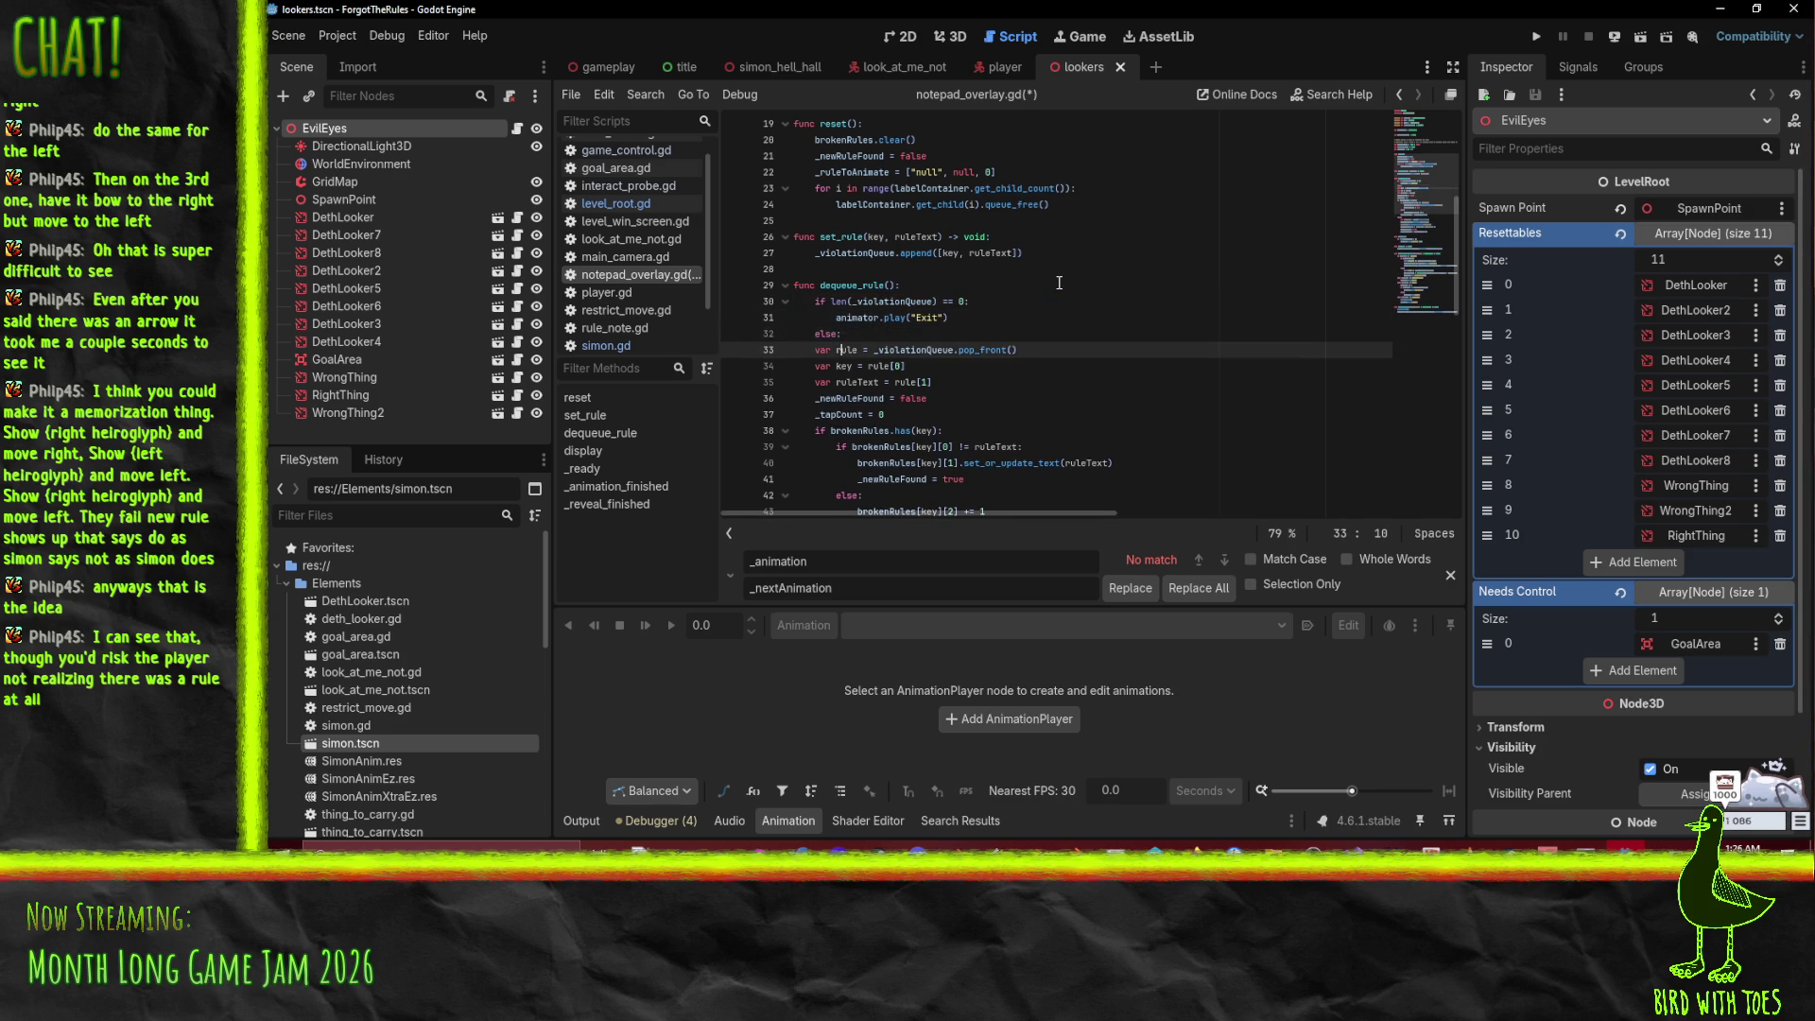
{"action": "key", "text": "shift+Down"}
{"action": "key", "text": "shift+Down"}
{"action": "key", "text": "shift+Down"}
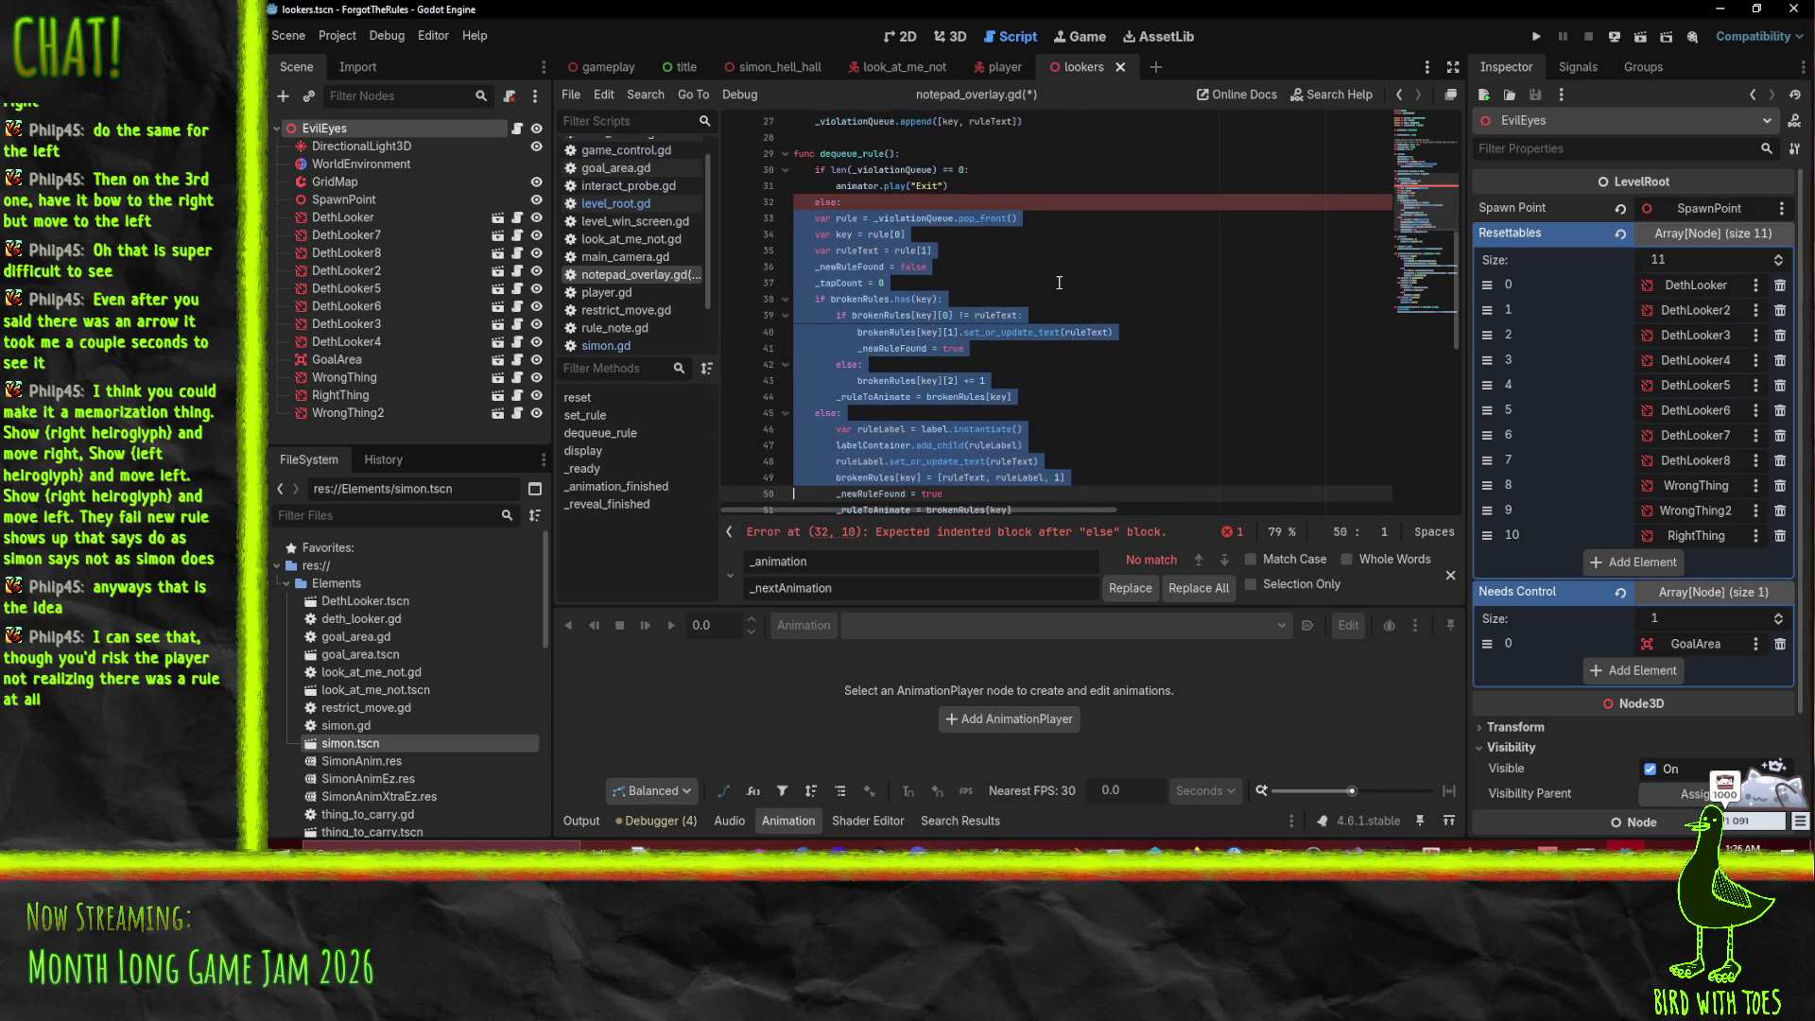
{"action": "key", "text": "shift+Up"}
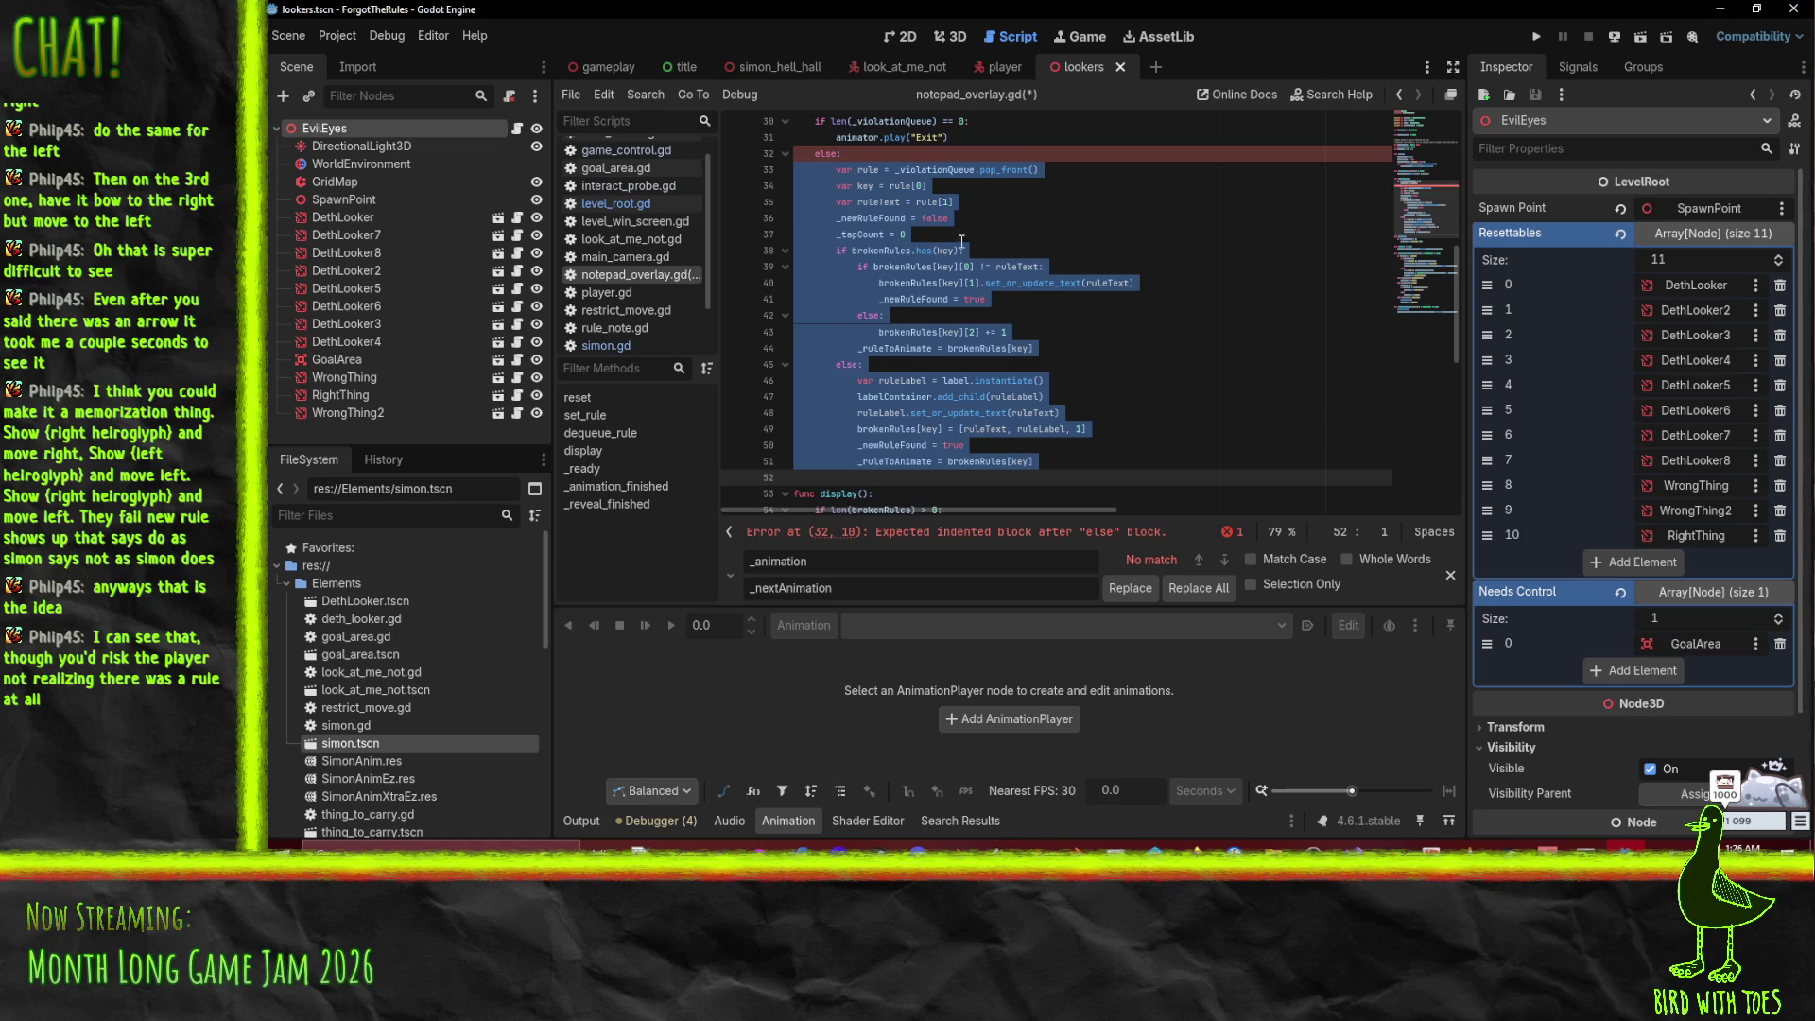
{"action": "key", "text": "Tab"}
{"action": "left_click", "coordinate": [1009, 214]}
{"action": "scroll", "coordinate": [1030, 225], "scroll_direction": "down", "scroll_amount": 10}
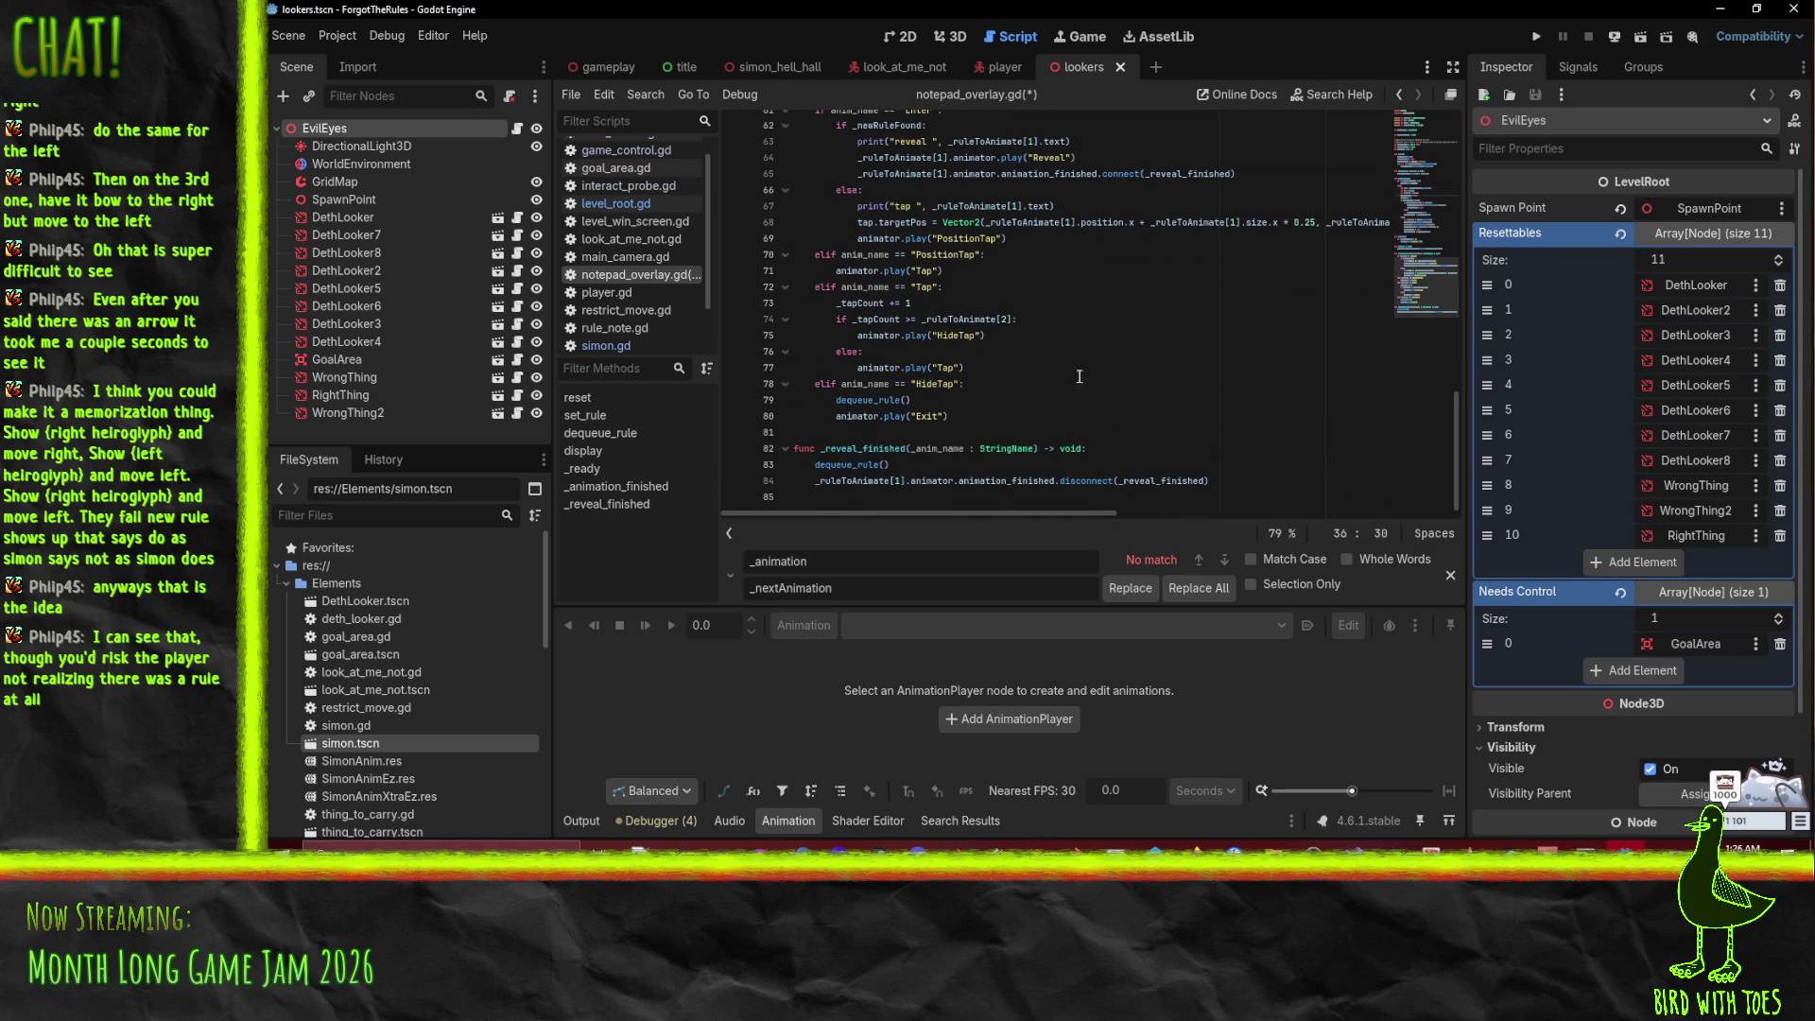
{"action": "left_click", "coordinate": [868, 481]}
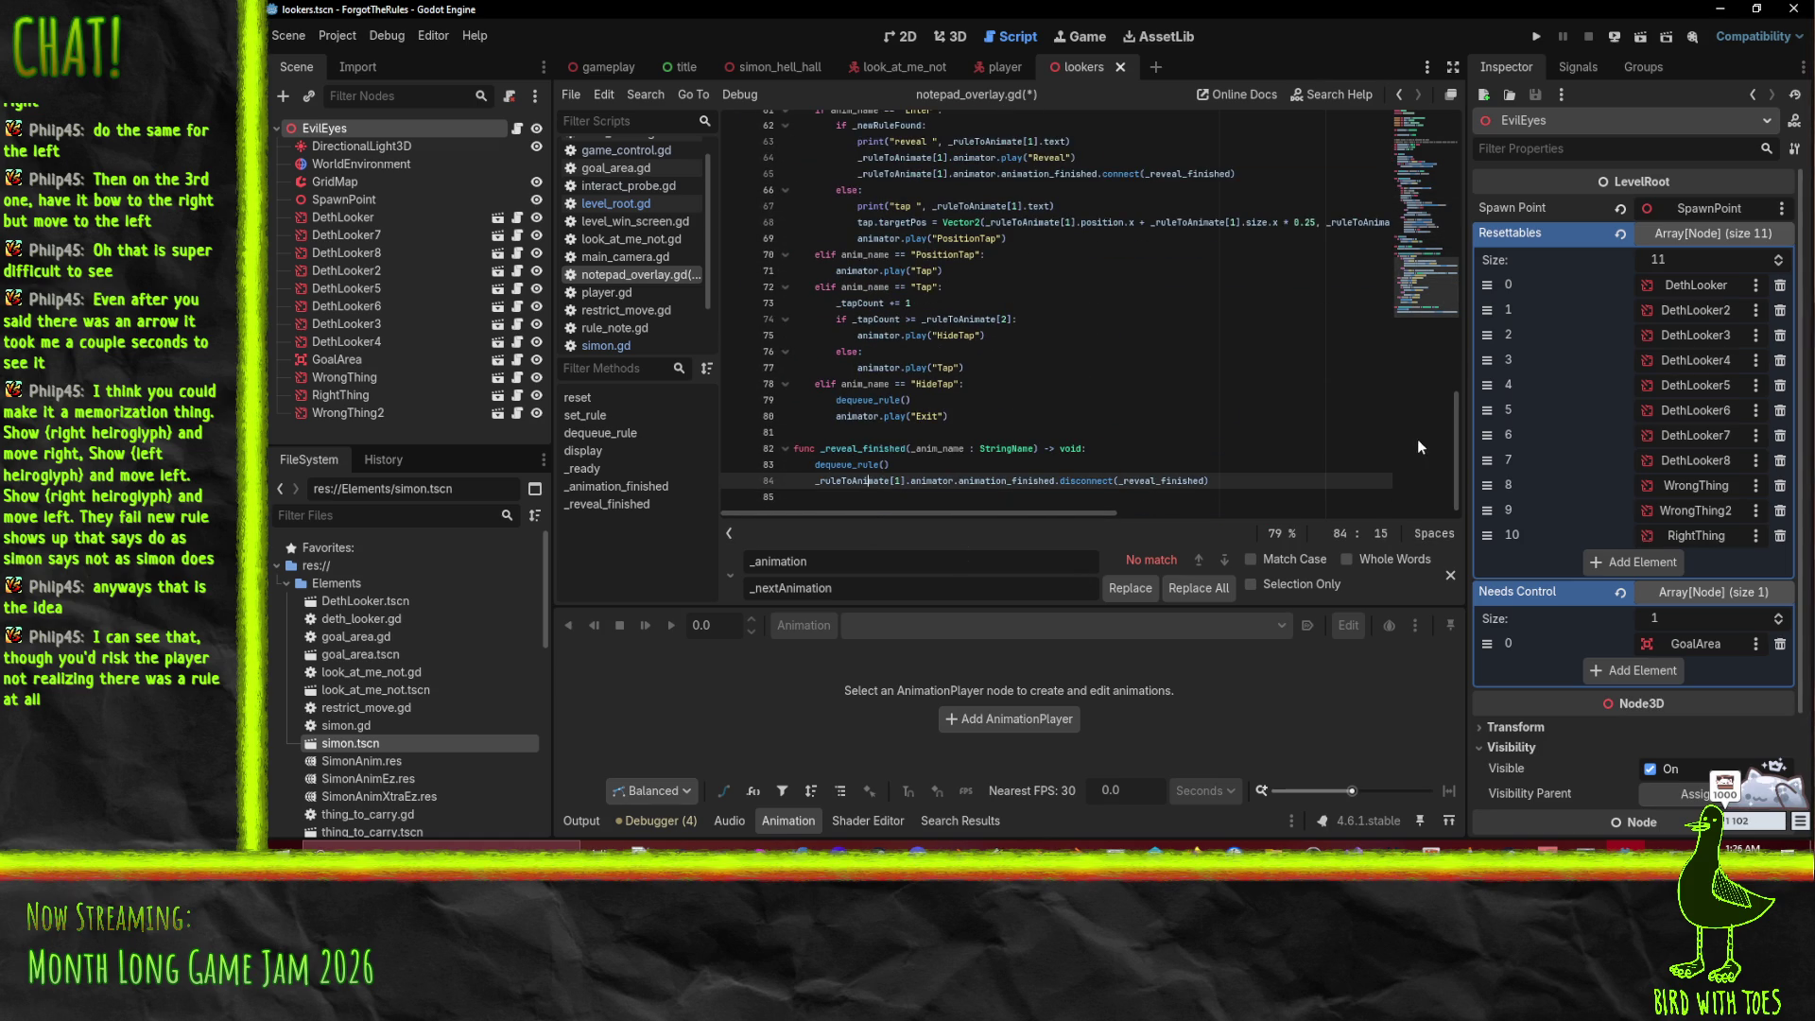
{"action": "left_click", "coordinate": [927, 428]}
{"action": "key", "text": "Up"}
Step: Delete the HideTap Exit line, save notepad_overlay.gd, and play-test the game before stopping it
{"action": "key", "text": "ctrl+shift+k"}
{"action": "key", "text": "ctrl+s"}
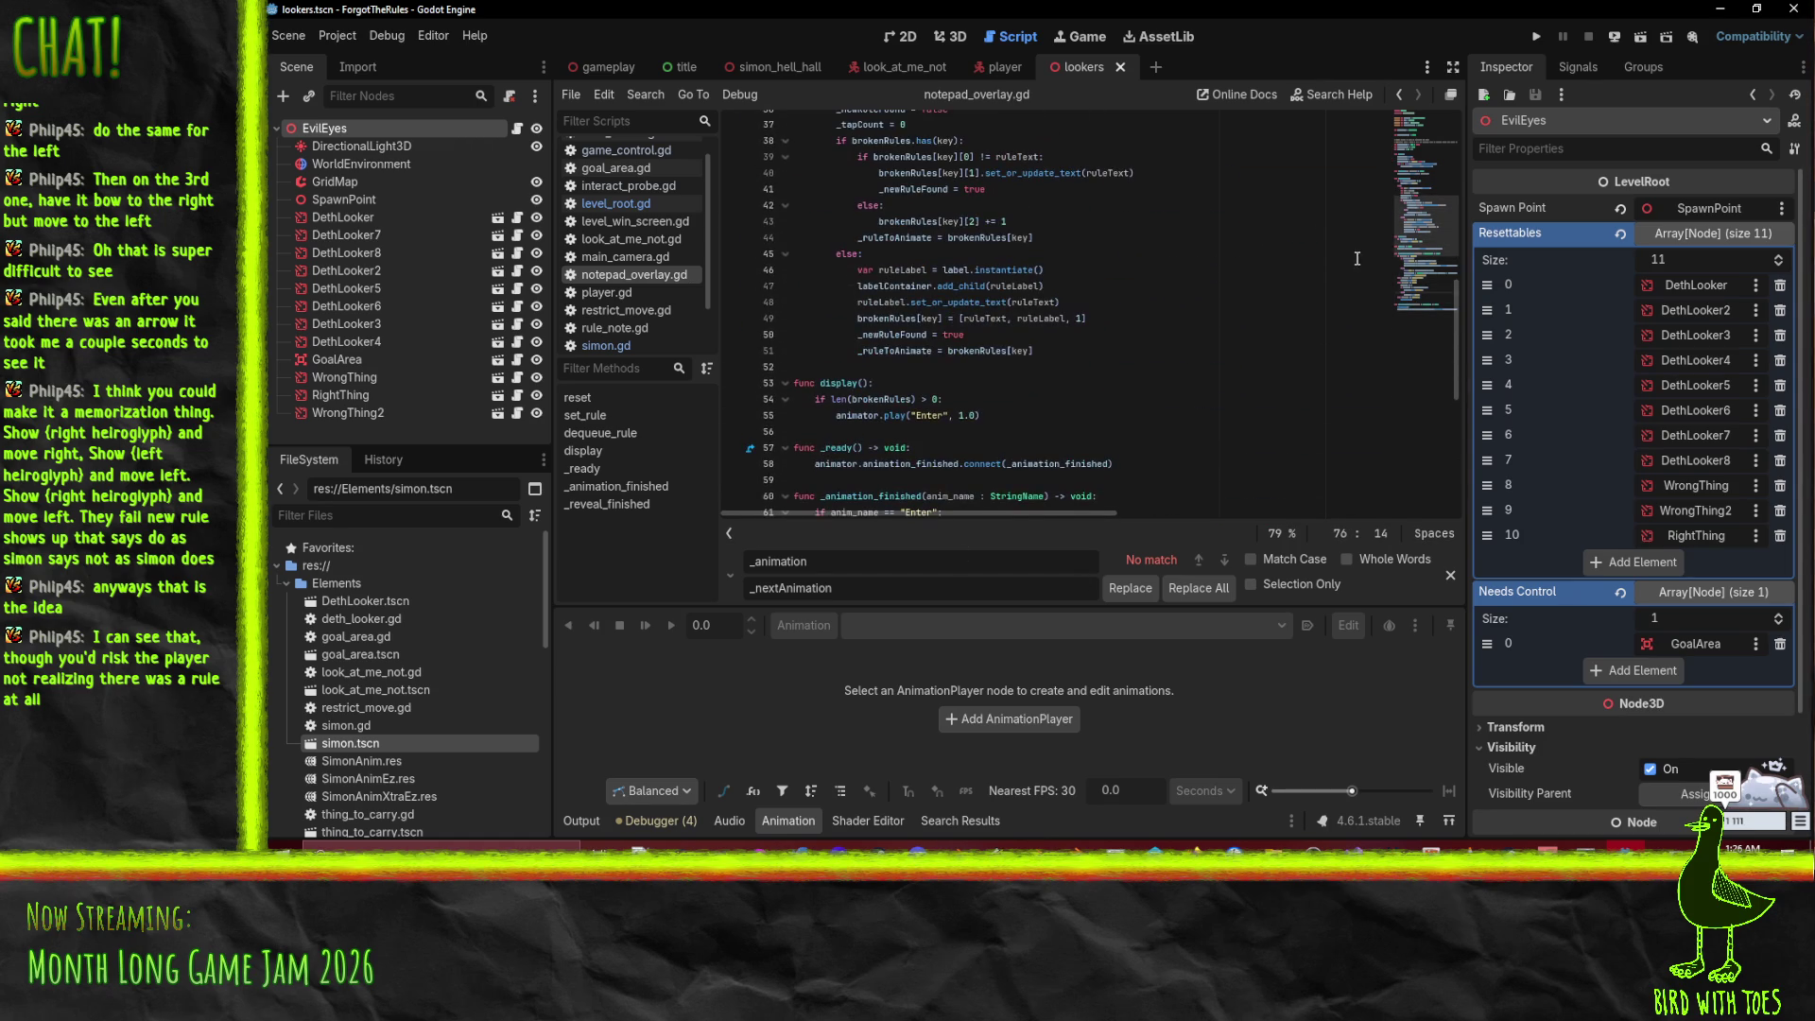
{"action": "left_click", "coordinate": [1537, 36]}
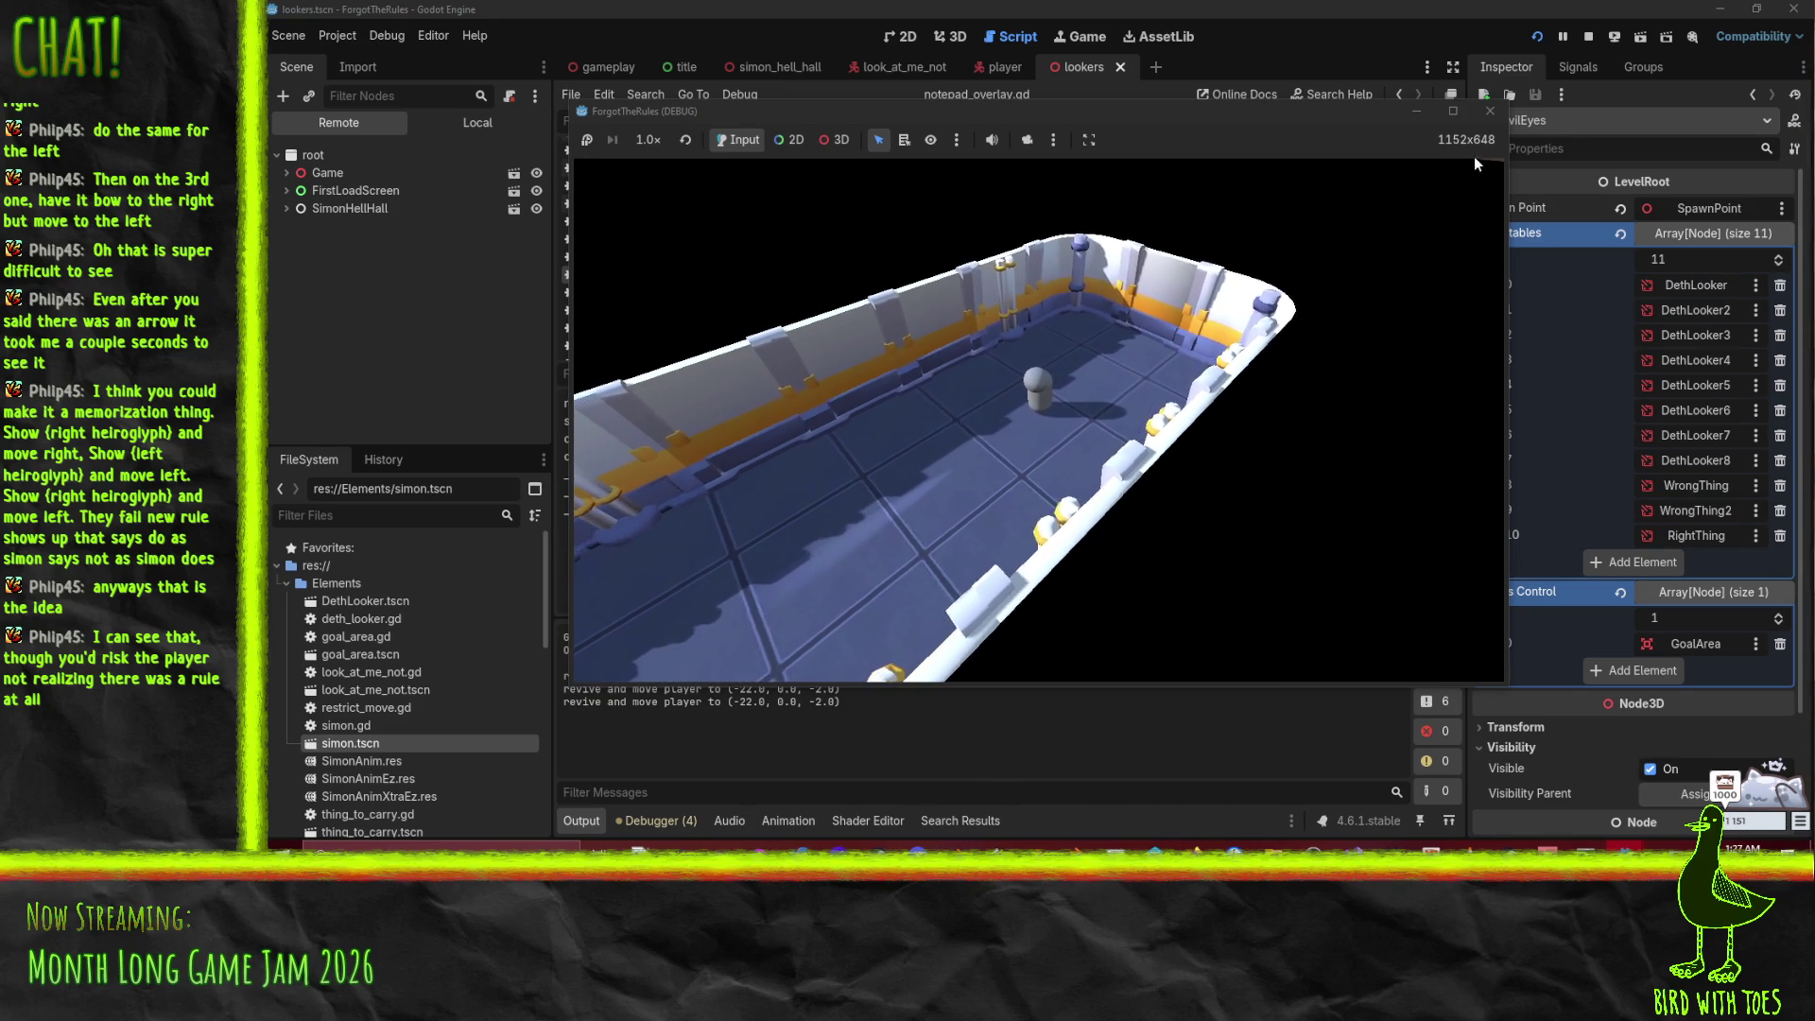
{"action": "left_click", "coordinate": [1489, 110]}
{"action": "scroll", "coordinate": [1151, 332], "scroll_direction": "down", "scroll_amount": 7}
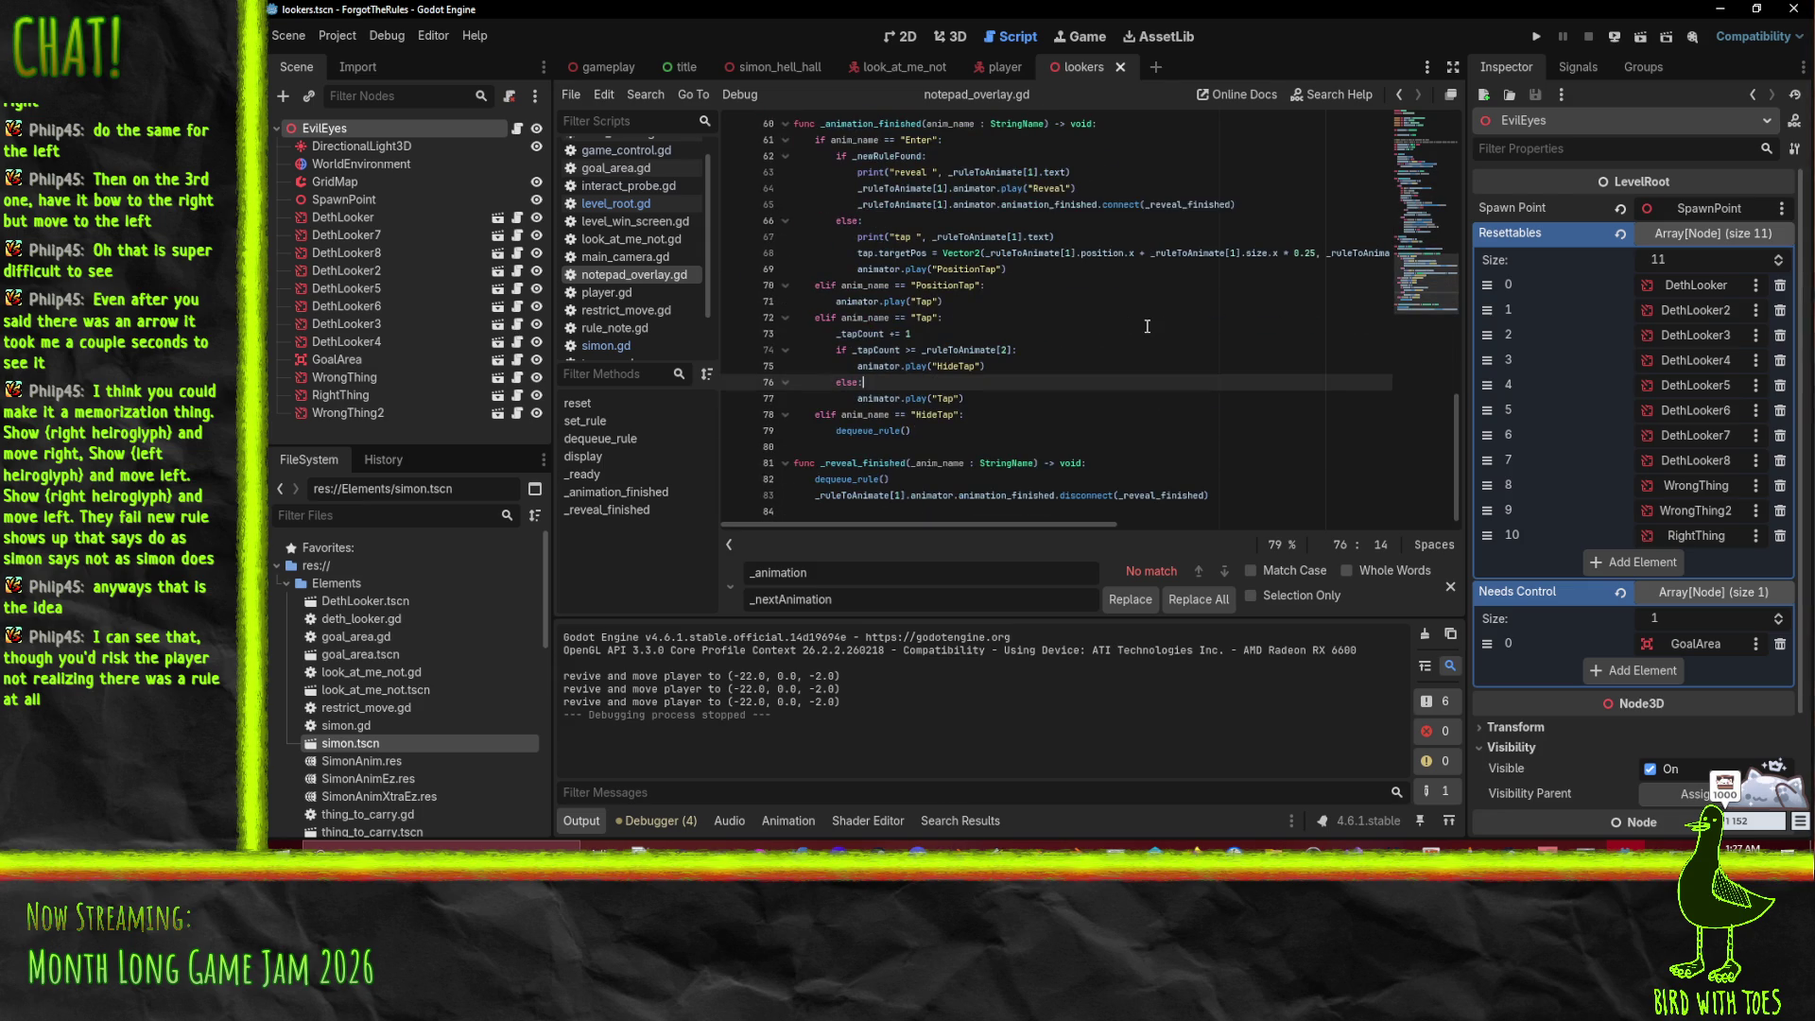
Step: Review the display function's Enter call and the uses of _newRuleFound
{"action": "scroll", "coordinate": [1147, 326], "scroll_direction": "up", "scroll_amount": 2}
{"action": "left_click", "coordinate": [878, 237]}
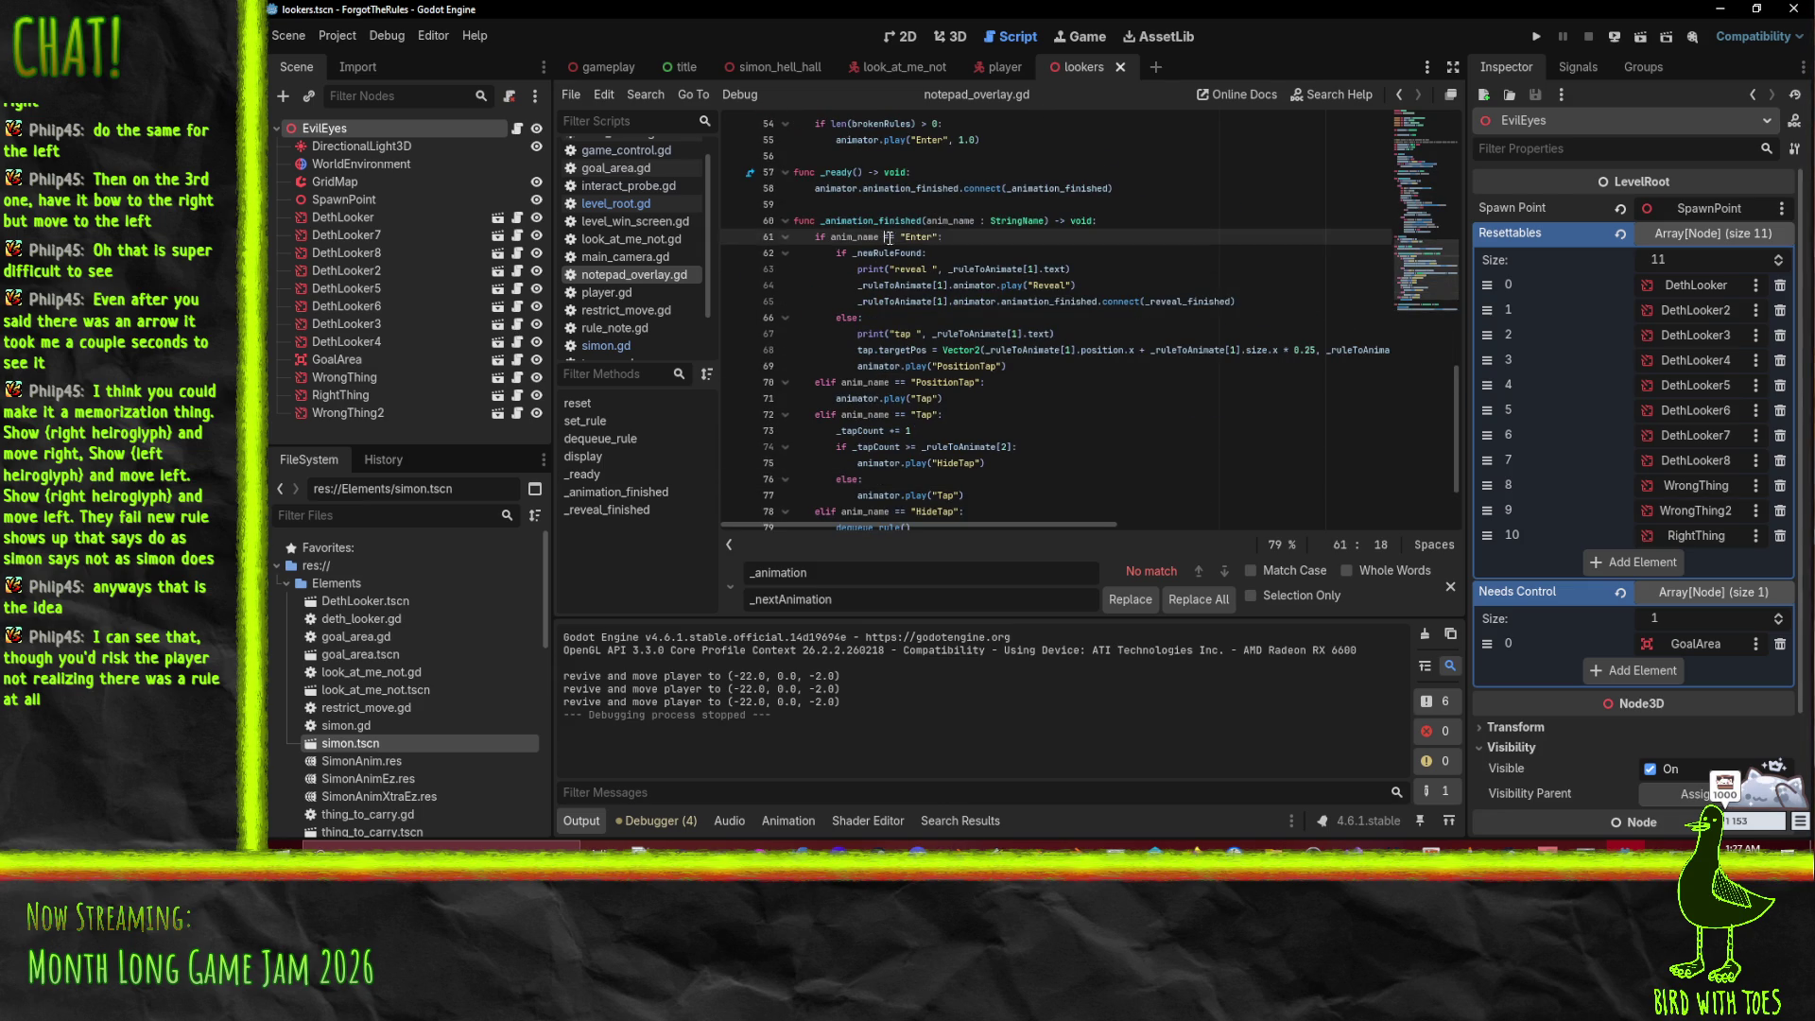
{"action": "scroll", "coordinate": [1079, 256], "scroll_direction": "up", "scroll_amount": 1}
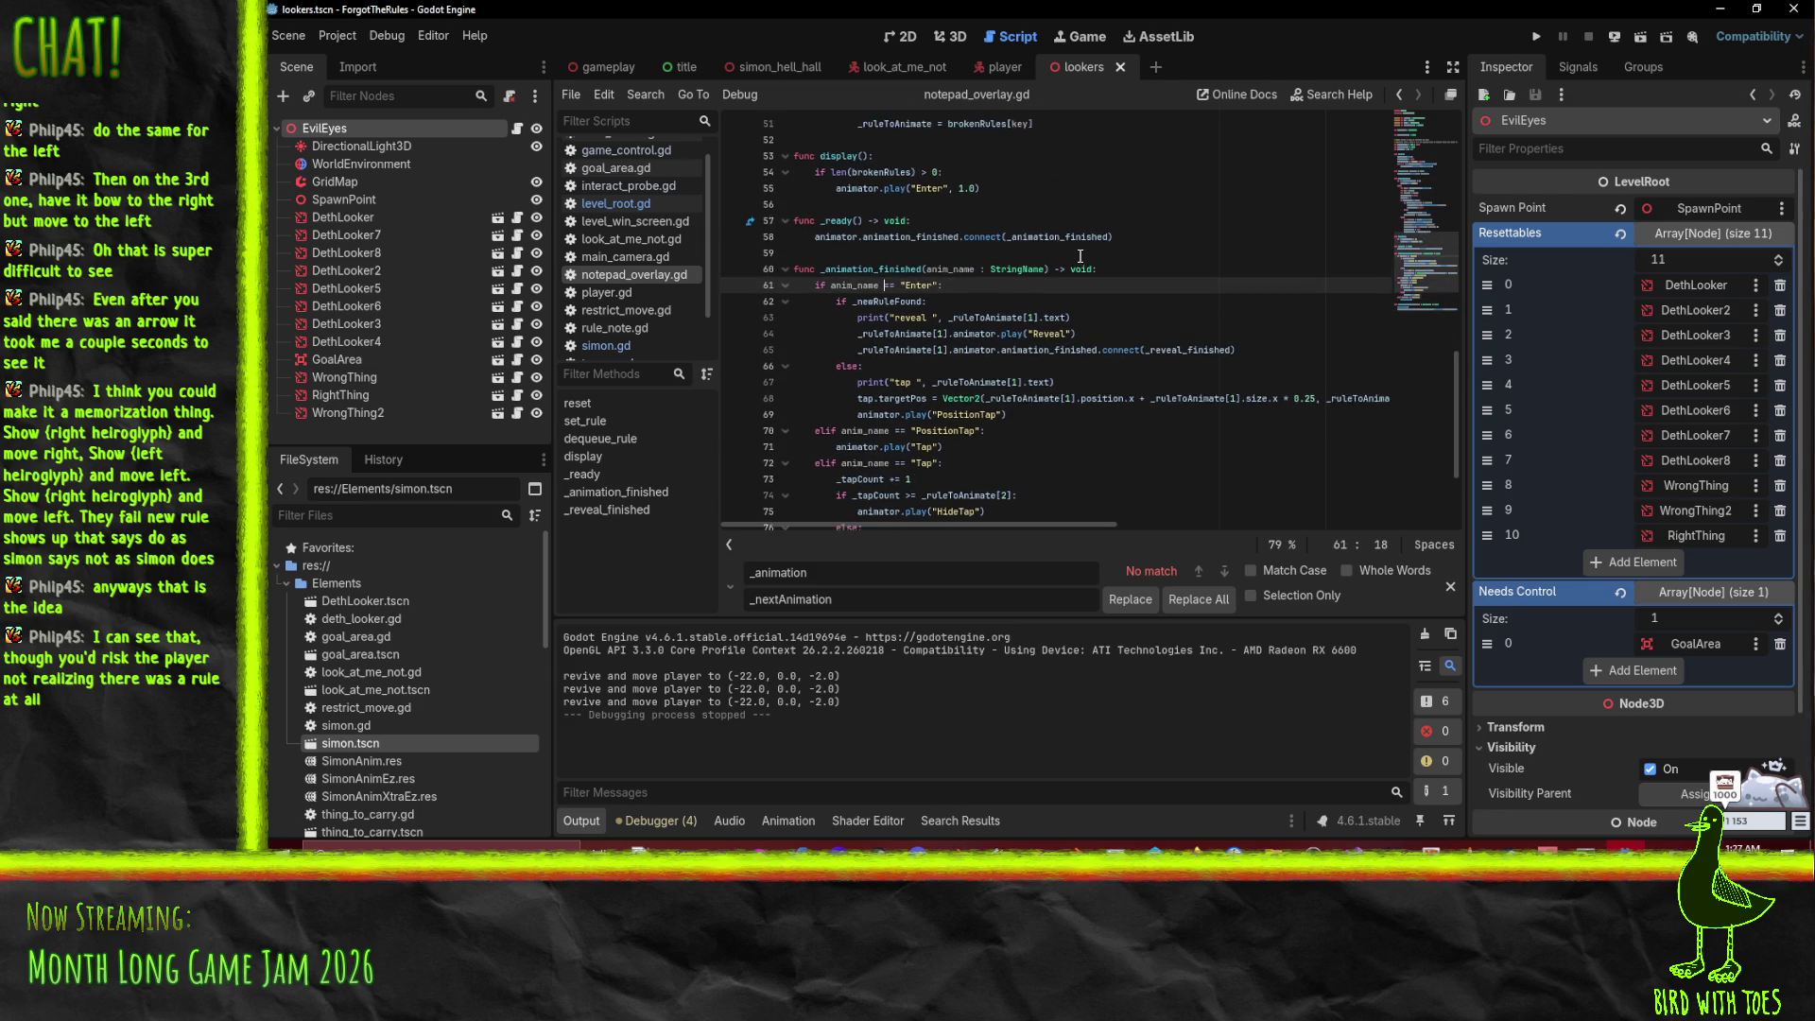
{"action": "scroll", "coordinate": [1149, 279], "scroll_direction": "up", "scroll_amount": 2}
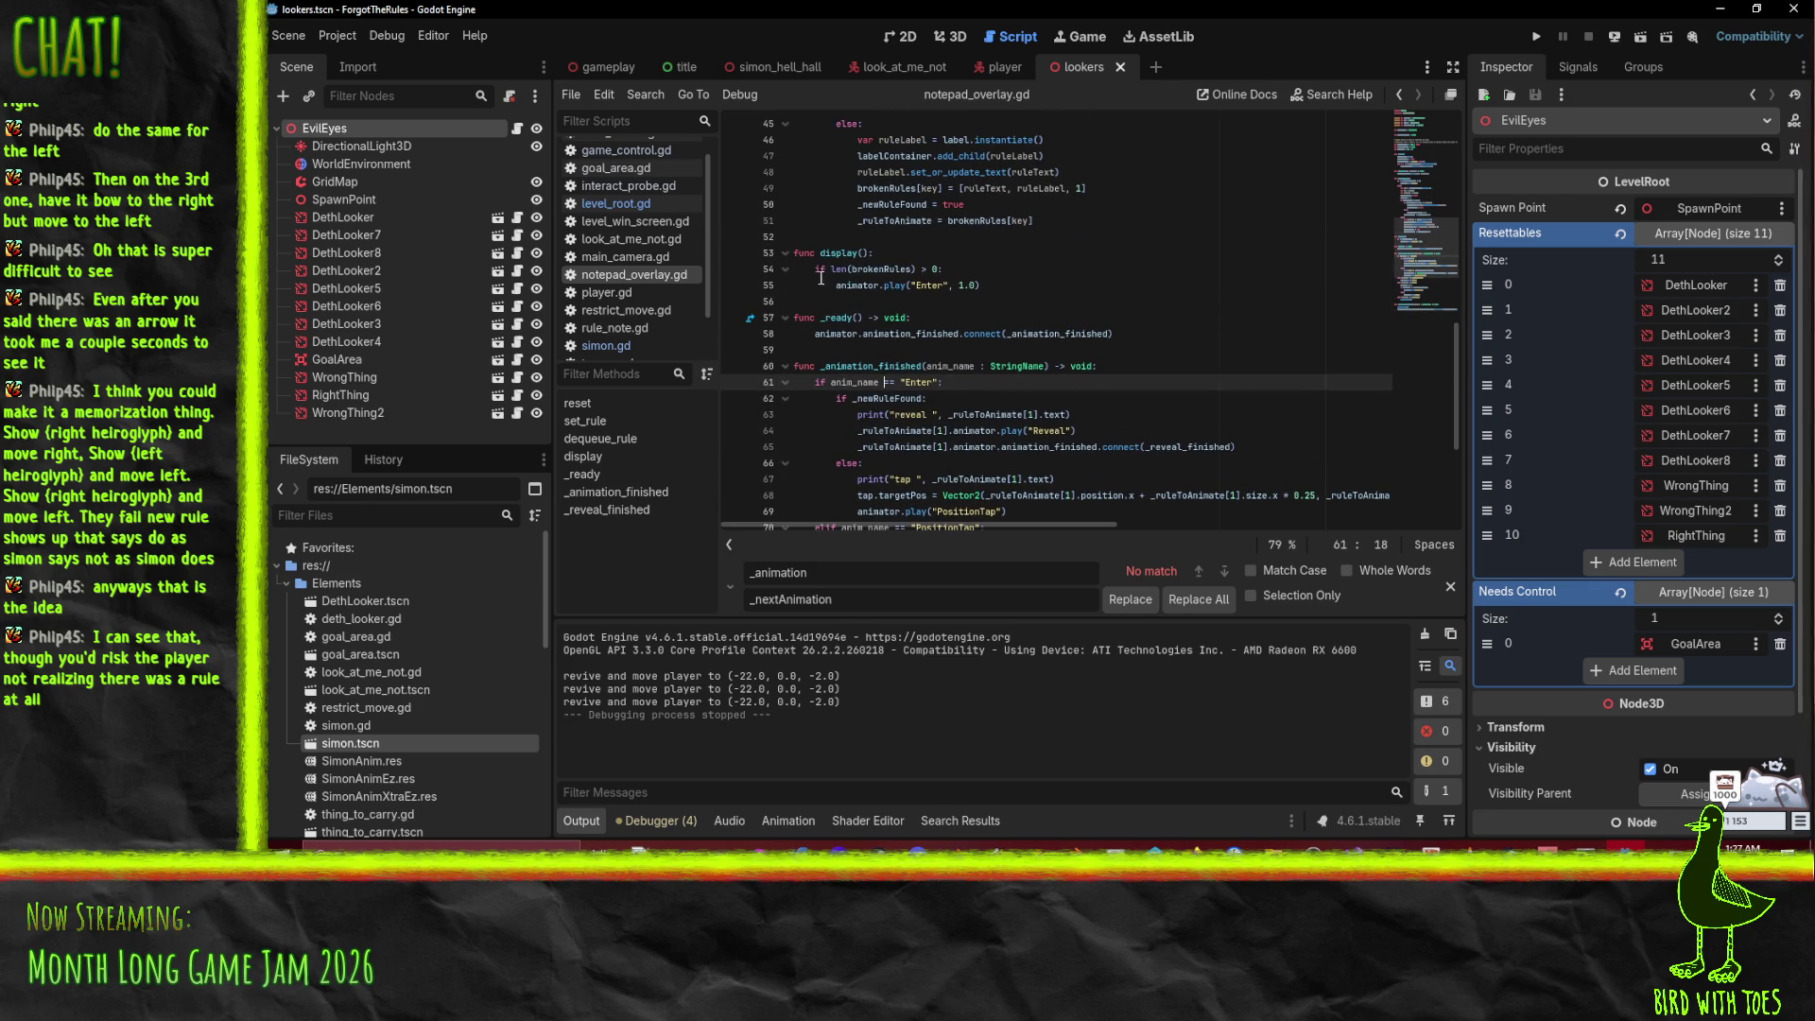
{"action": "double_click", "coordinate": [868, 253]}
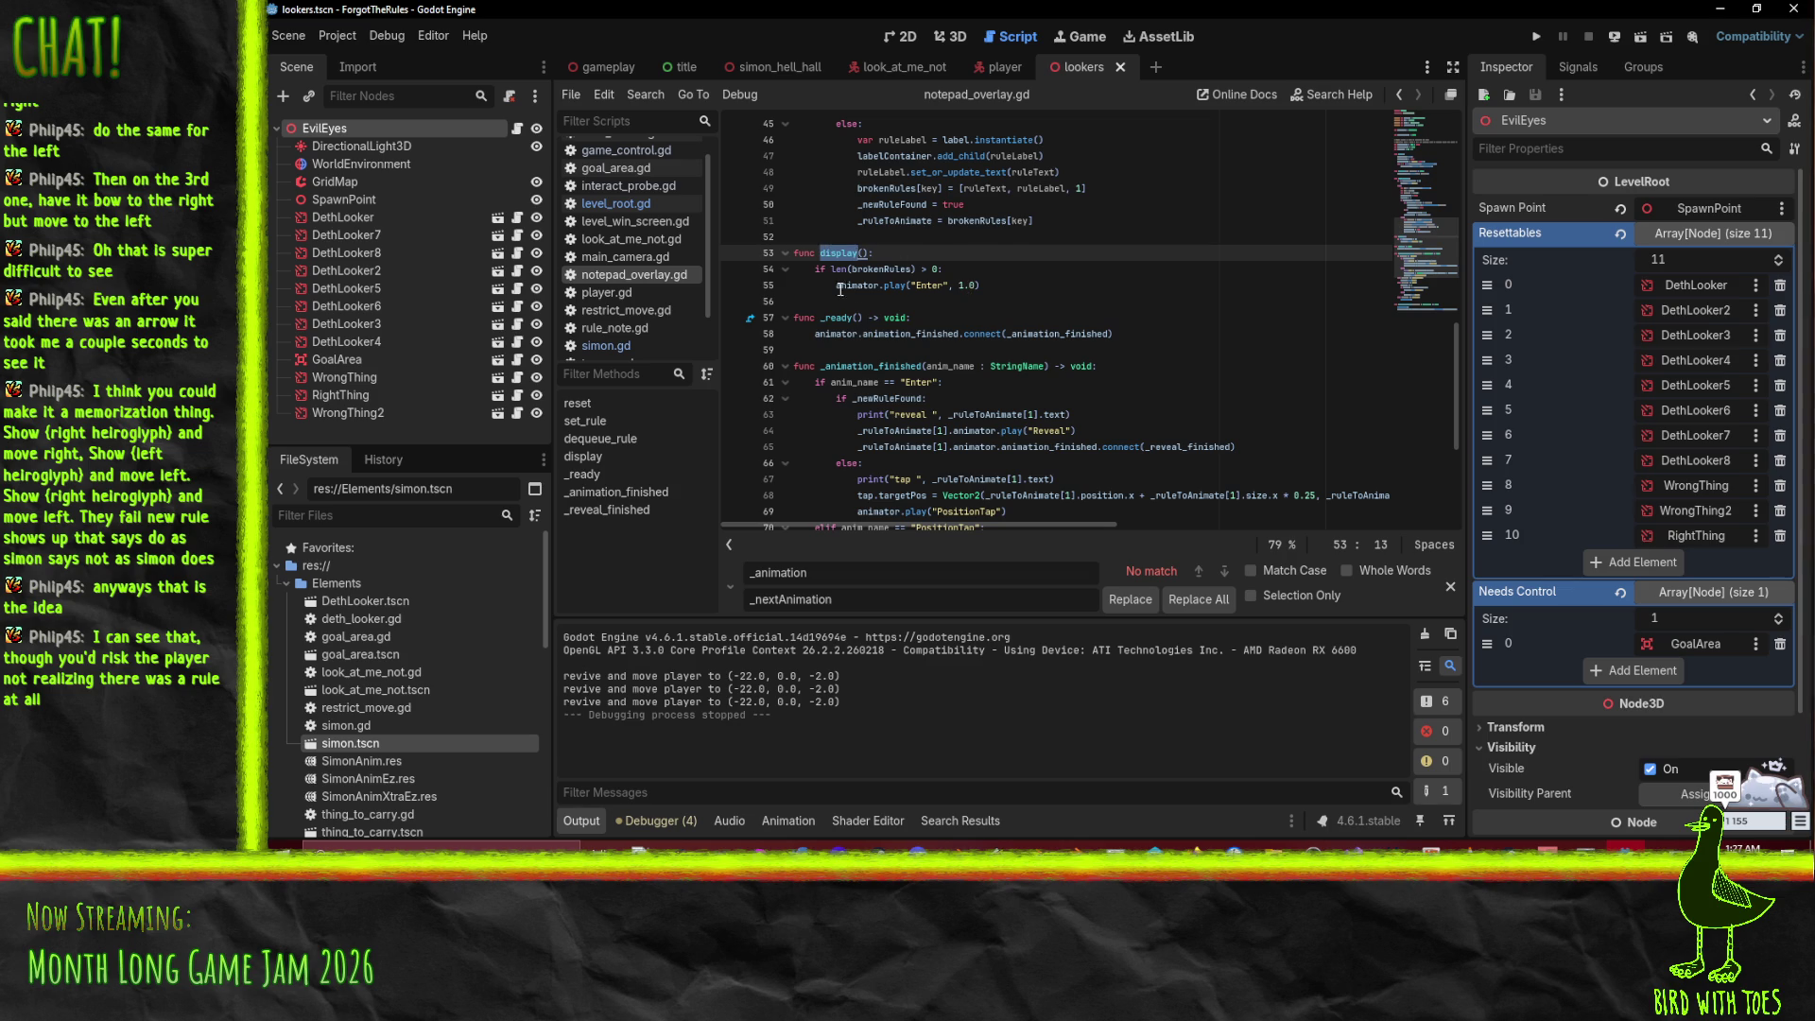
{"action": "double_click", "coordinate": [857, 285]}
{"action": "scroll", "coordinate": [966, 311], "scroll_direction": "up", "scroll_amount": 8}
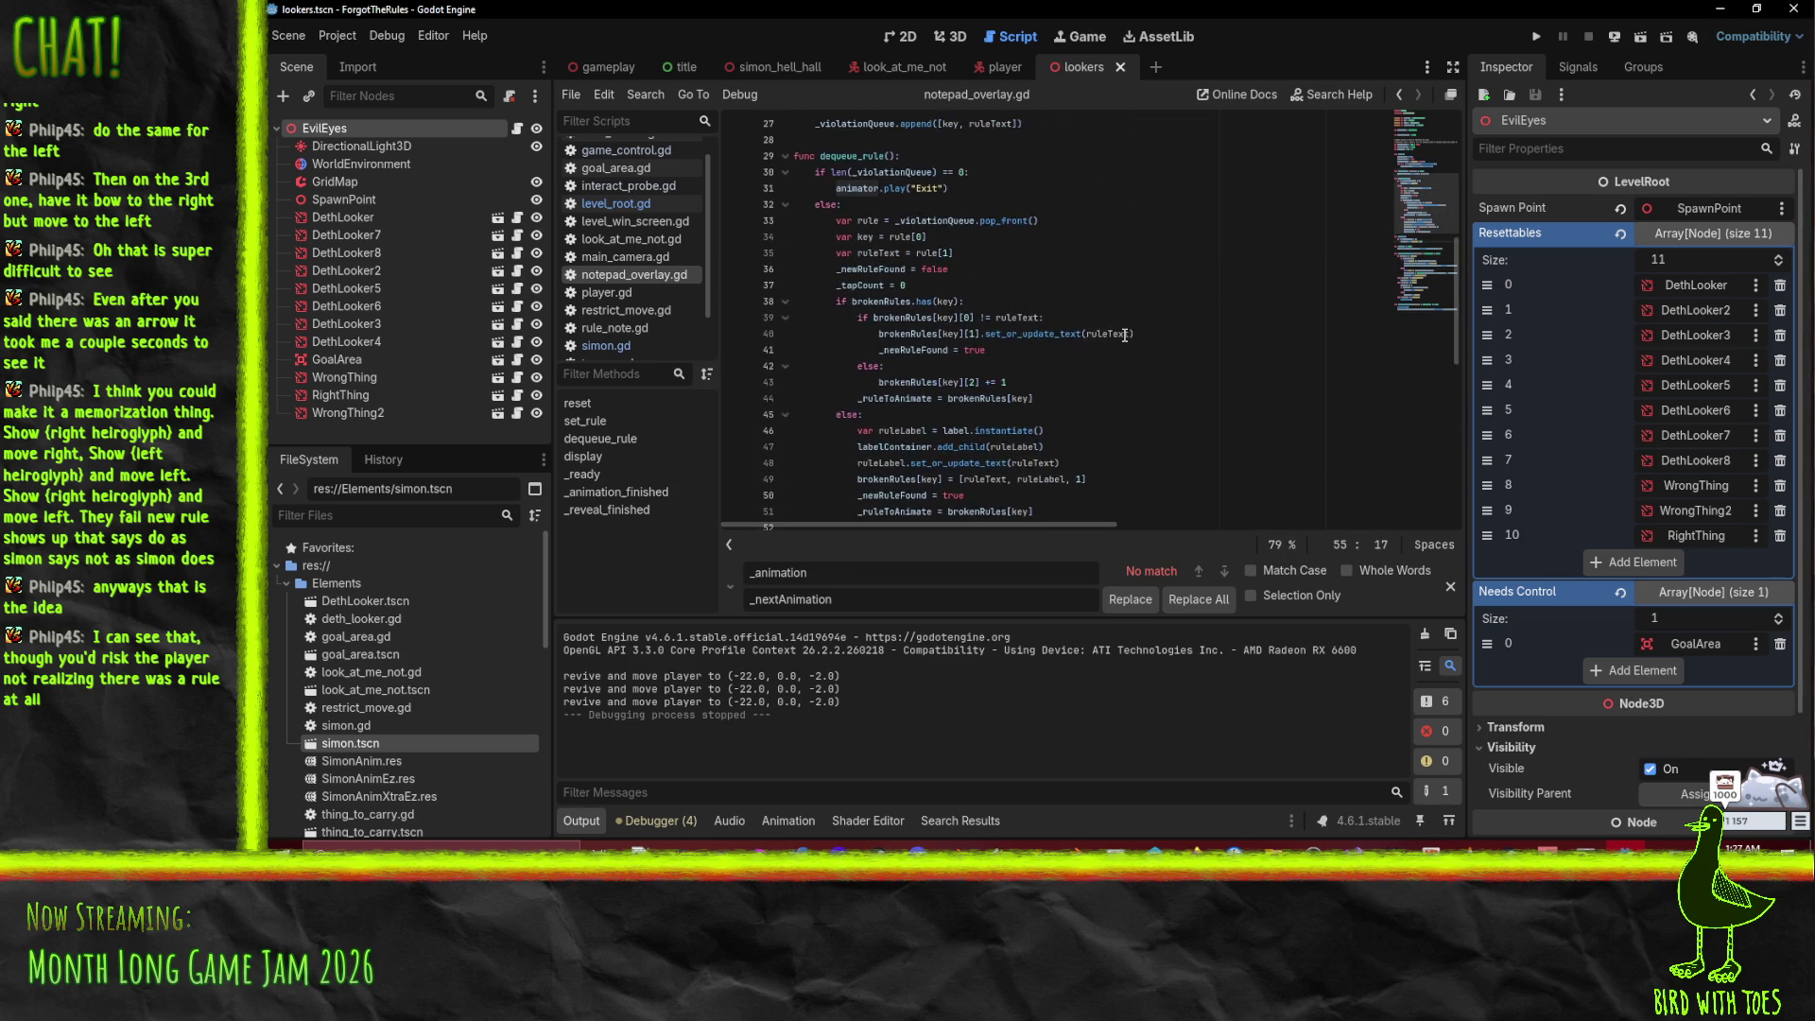
{"action": "scroll", "coordinate": [958, 276], "scroll_direction": "down", "scroll_amount": 9}
{"action": "left_click", "coordinate": [931, 237]}
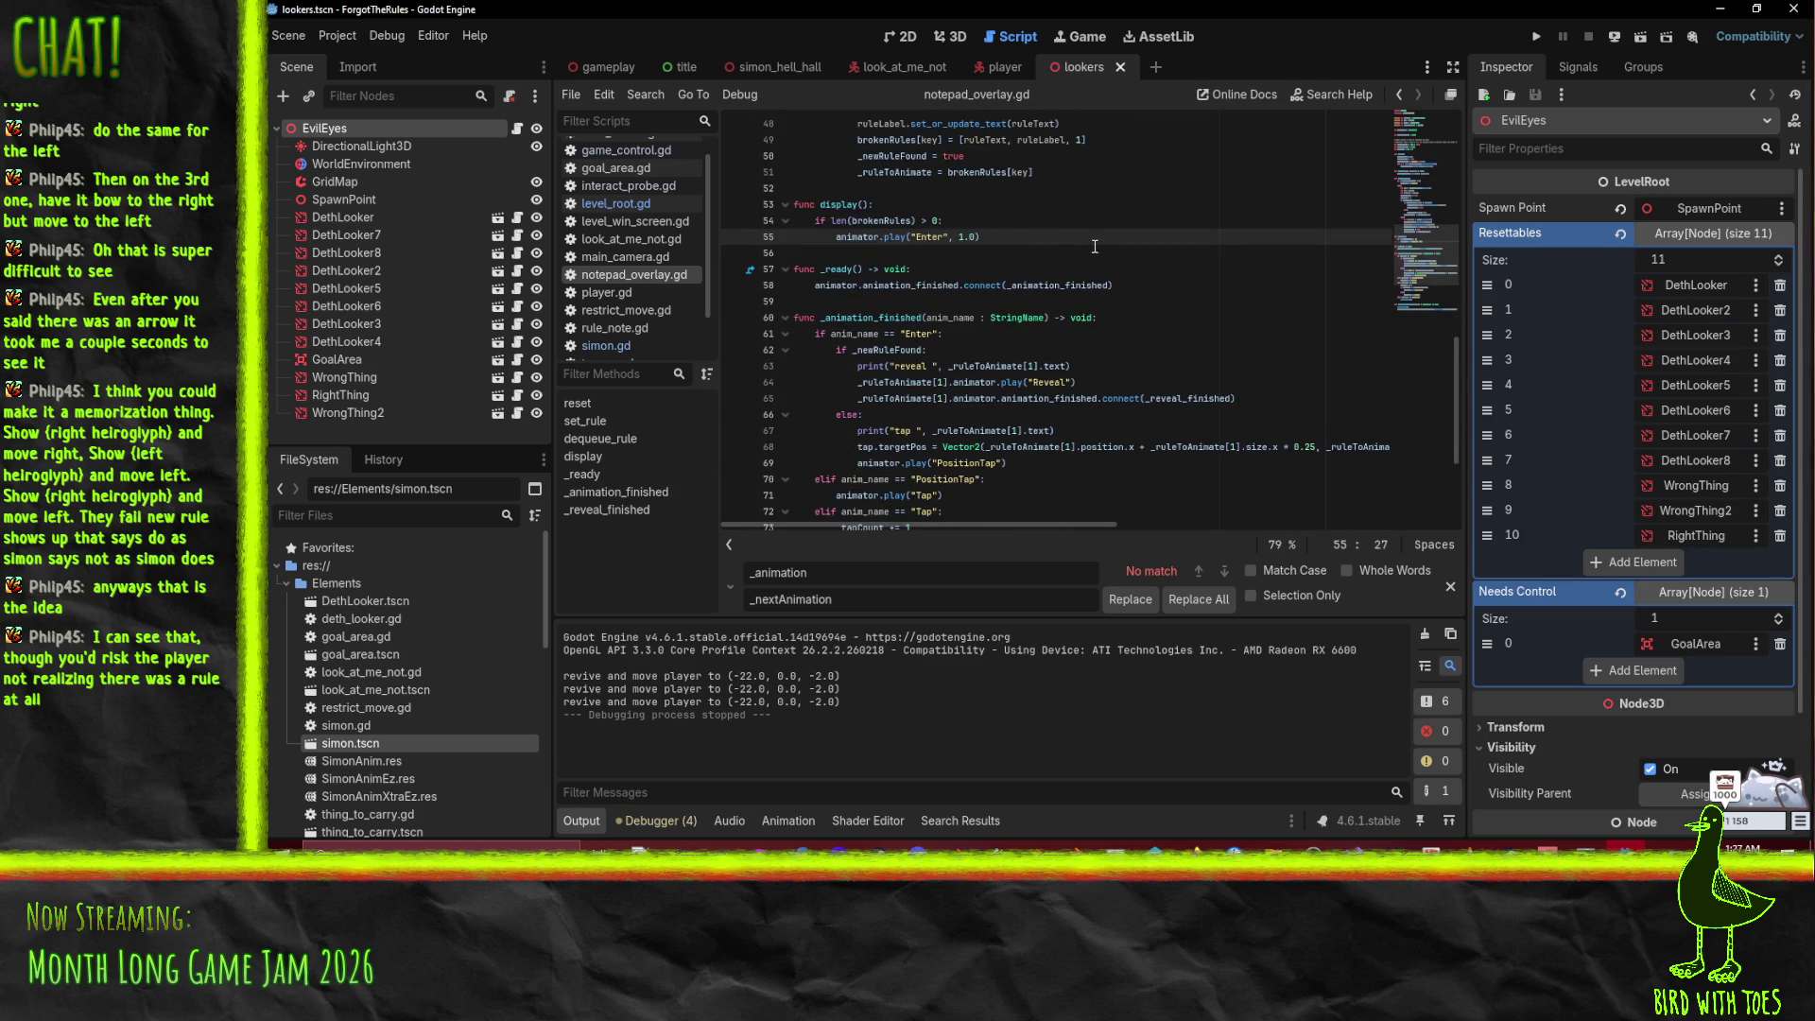
{"action": "left_click", "coordinate": [836, 237]}
{"action": "double_click", "coordinate": [887, 350]}
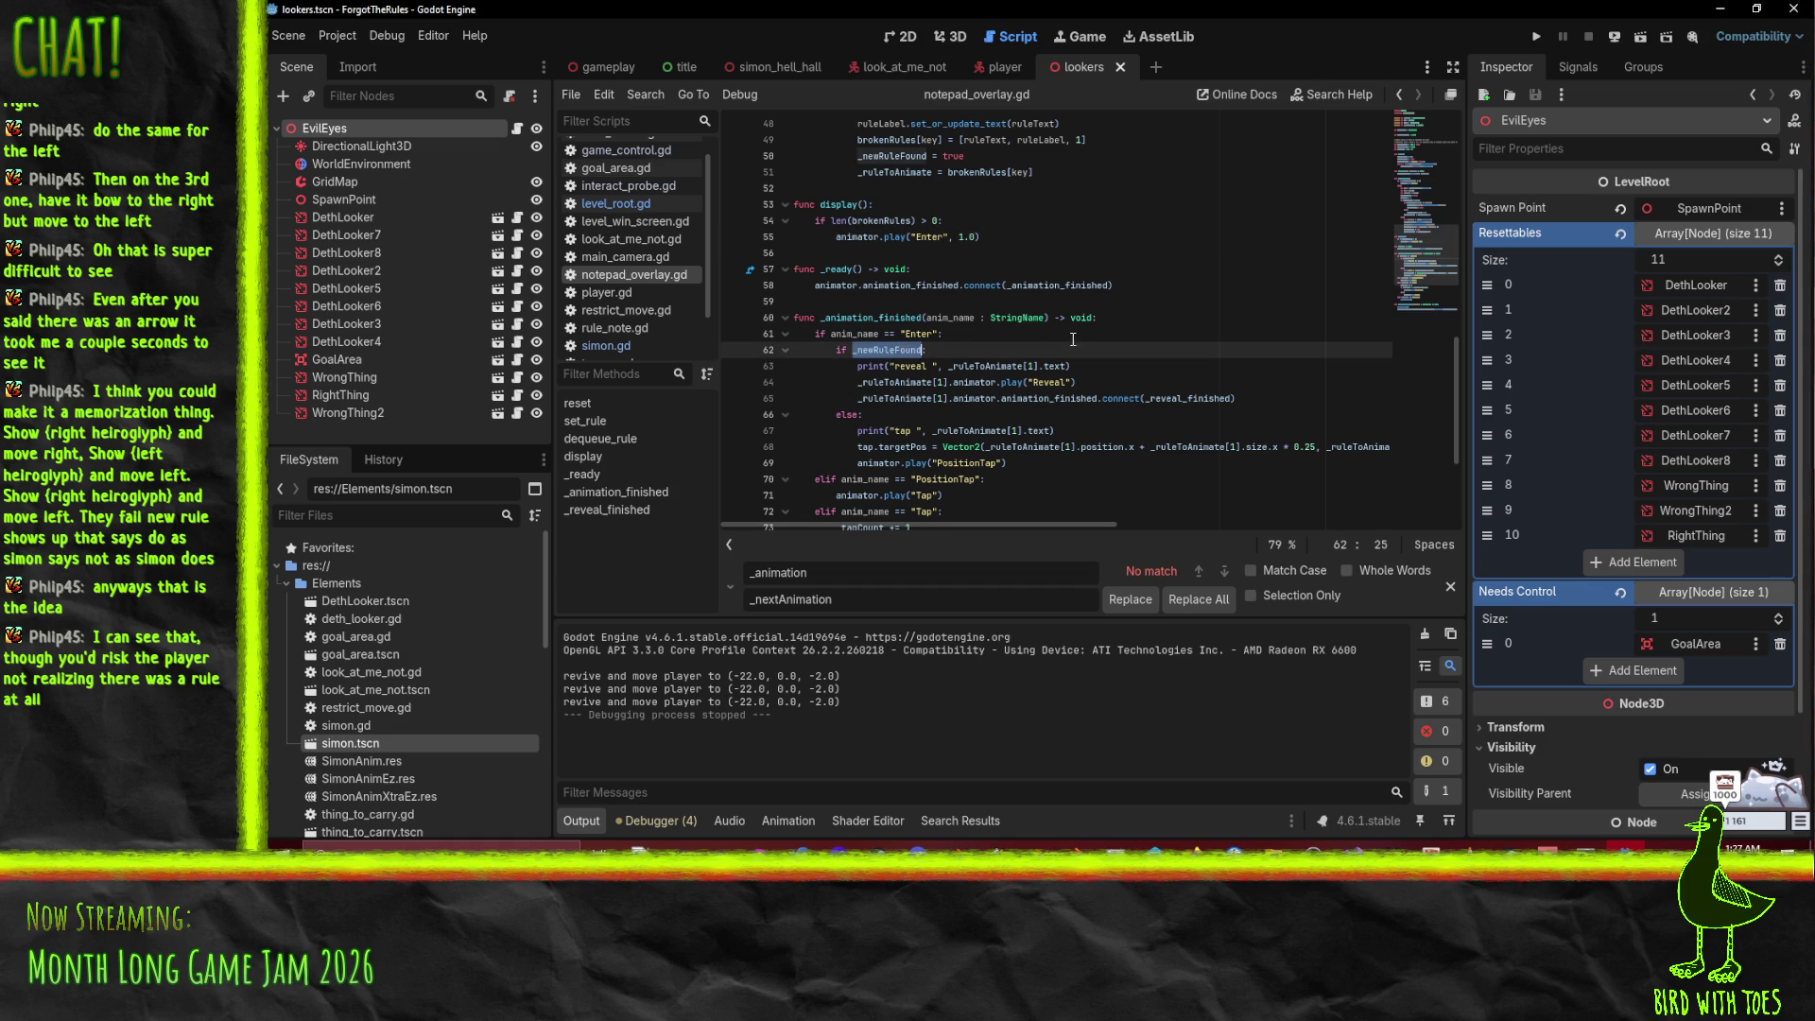
Step: Declare 'var _entered : bool' below the _violationQueue declaration
{"action": "scroll", "coordinate": [1080, 337], "scroll_direction": "up", "scroll_amount": 12}
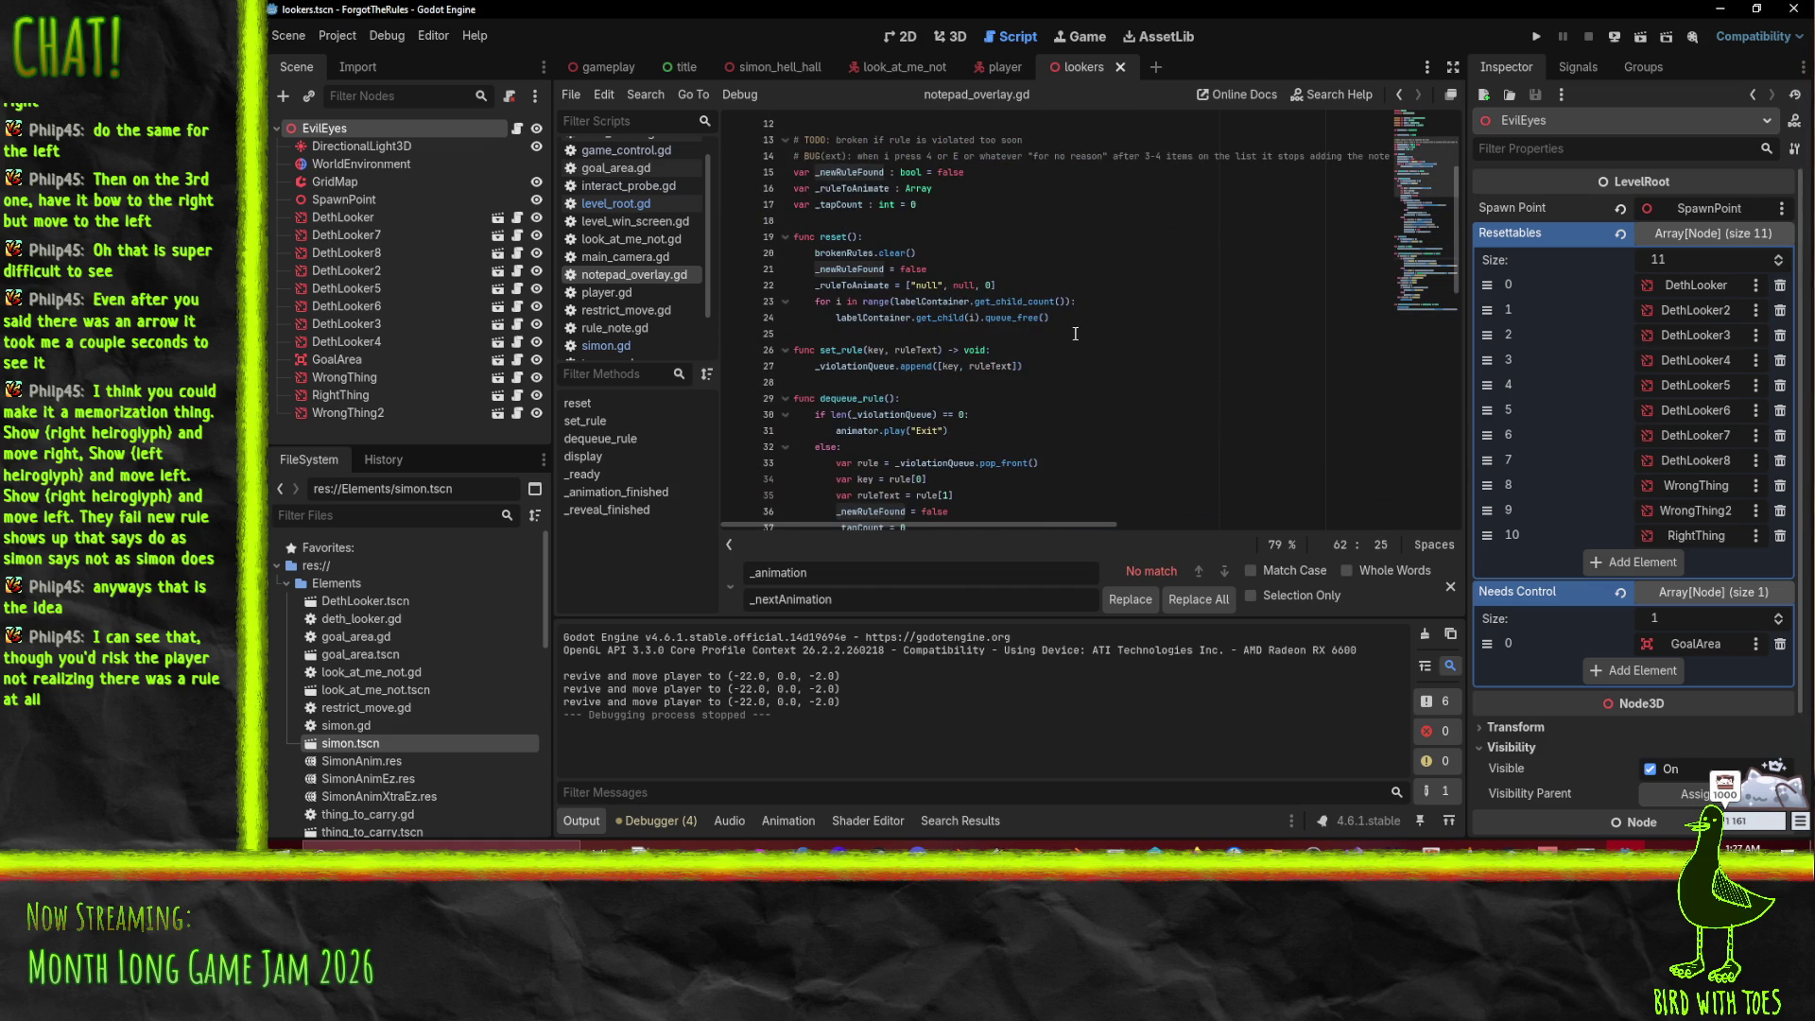
{"action": "scroll", "coordinate": [1075, 333], "scroll_direction": "up", "scroll_amount": 2}
{"action": "left_click", "coordinate": [966, 216]}
{"action": "left_click", "coordinate": [966, 203]}
{"action": "key", "text": "Return"}
{"action": "type", "text": "var"}
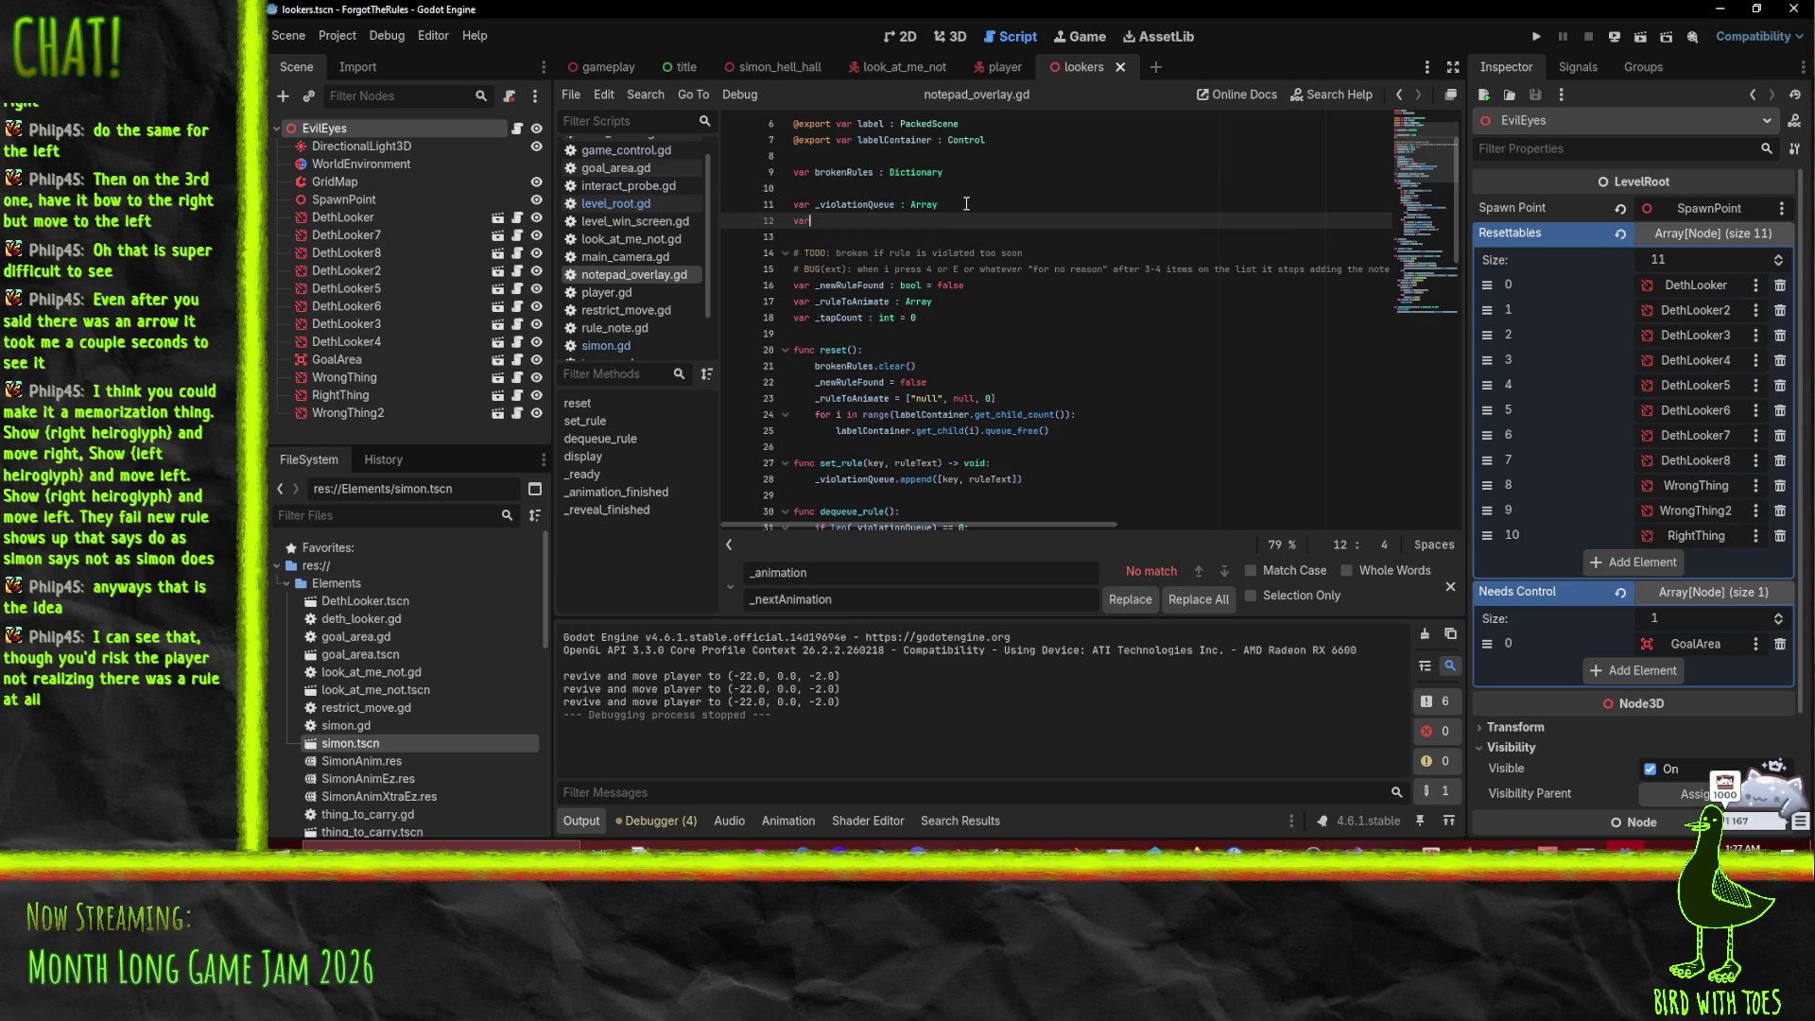
{"action": "type", "text": " _entered "}
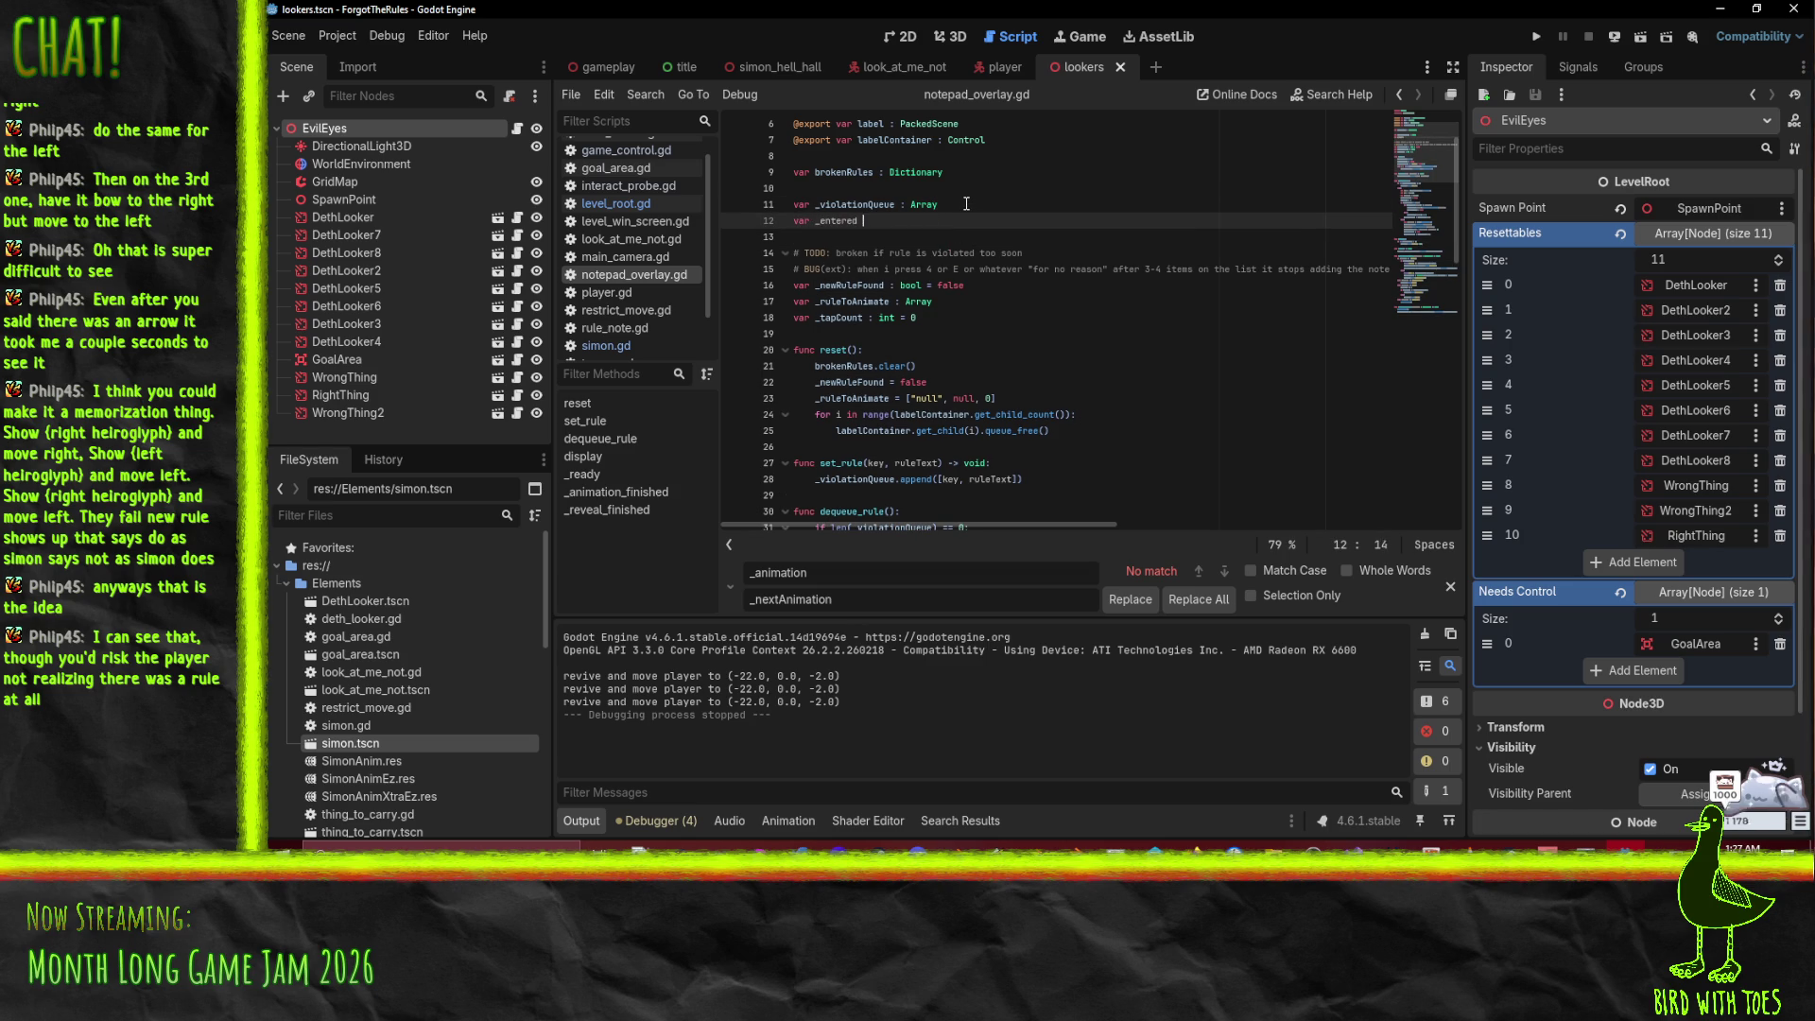
{"action": "type", "text": ": bool"}
{"action": "double_click", "coordinate": [837, 220]}
Step: Add a dequeue_rule() call inside display's len(brokenRules) check
{"action": "scroll", "coordinate": [1095, 224], "scroll_direction": "down", "scroll_amount": 15}
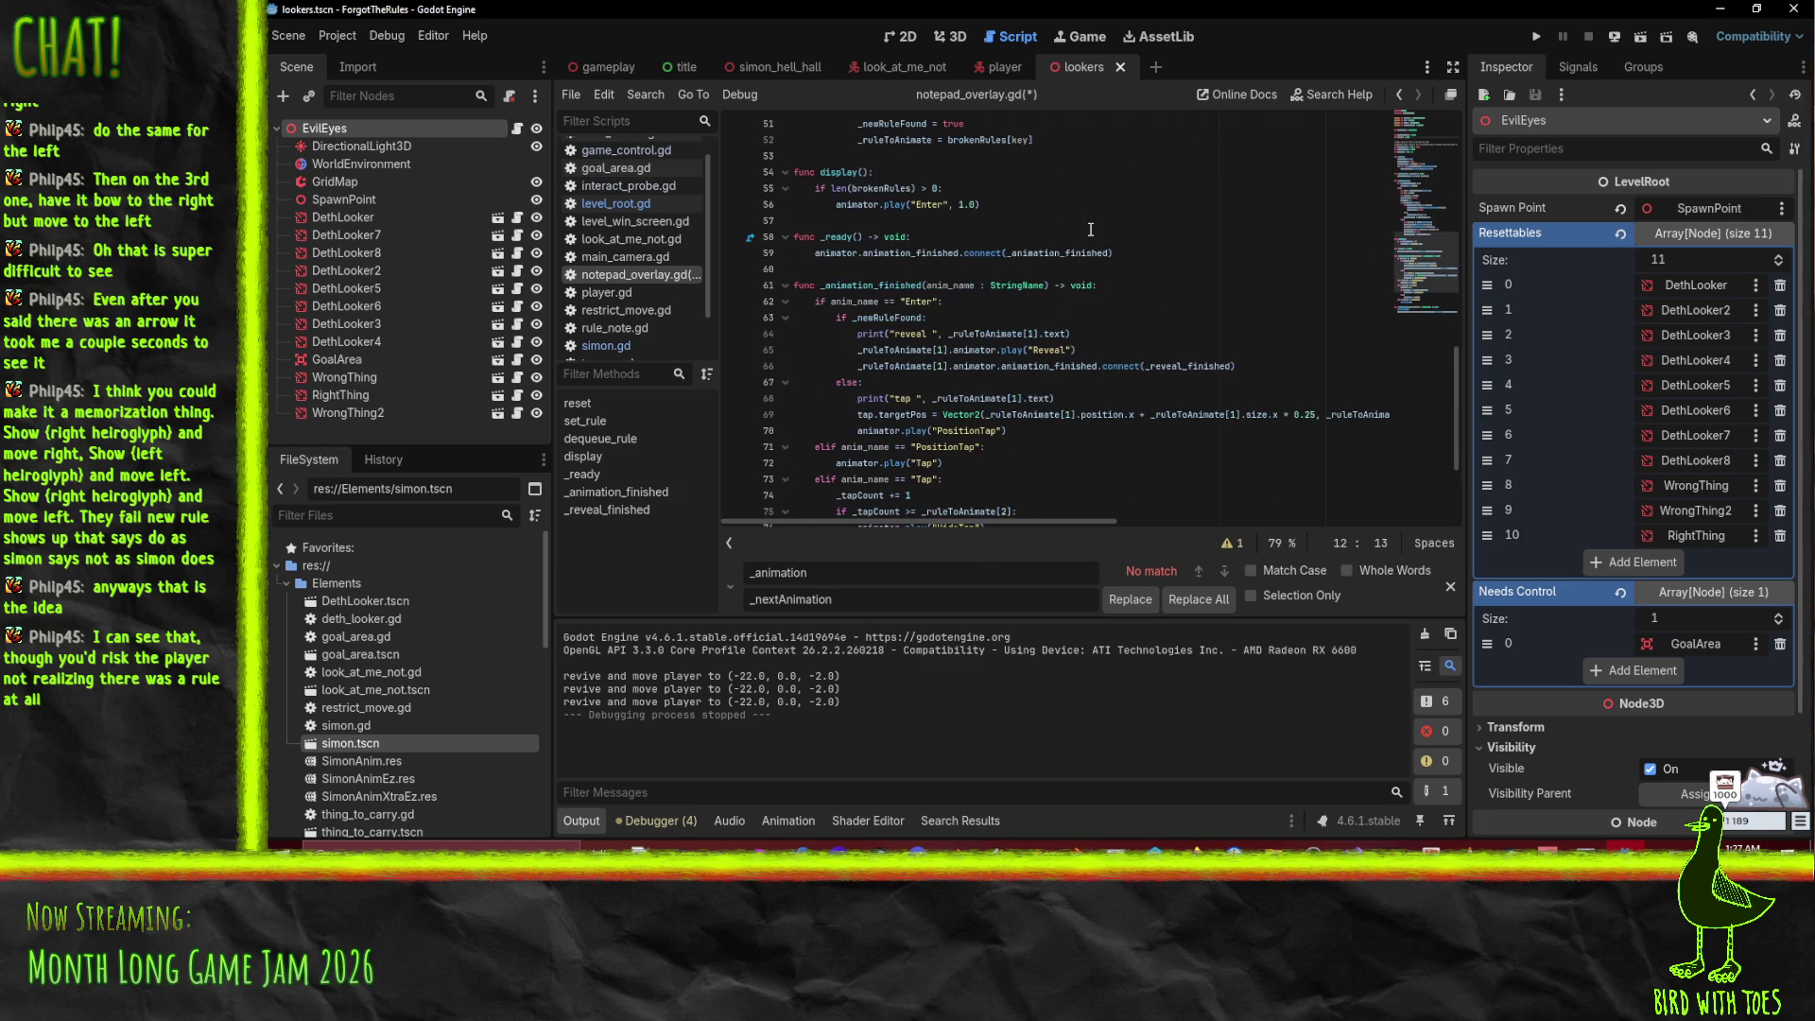
{"action": "scroll", "coordinate": [1040, 303], "scroll_direction": "up", "scroll_amount": 1}
{"action": "scroll", "coordinate": [950, 336], "scroll_direction": "down", "scroll_amount": 1}
{"action": "scroll", "coordinate": [922, 345], "scroll_direction": "up", "scroll_amount": 1}
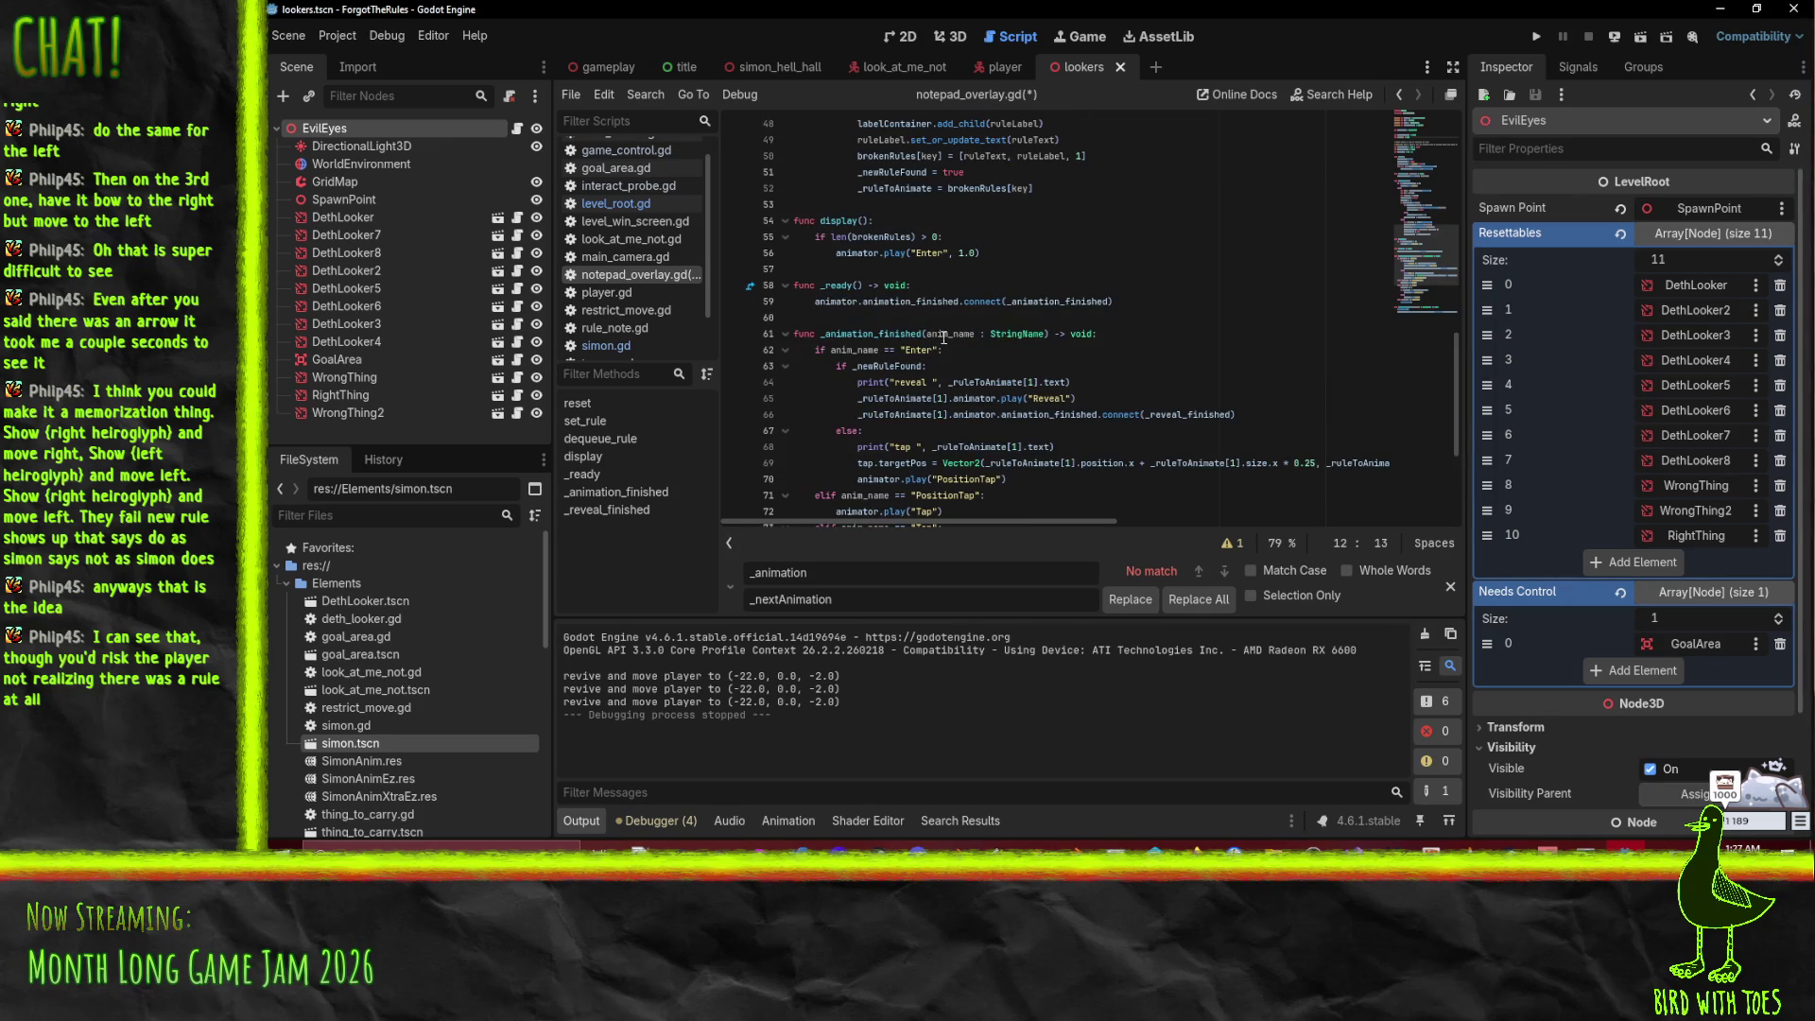
{"action": "scroll", "coordinate": [1018, 264], "scroll_direction": "up", "scroll_amount": 1}
{"action": "left_click", "coordinate": [1019, 298]}
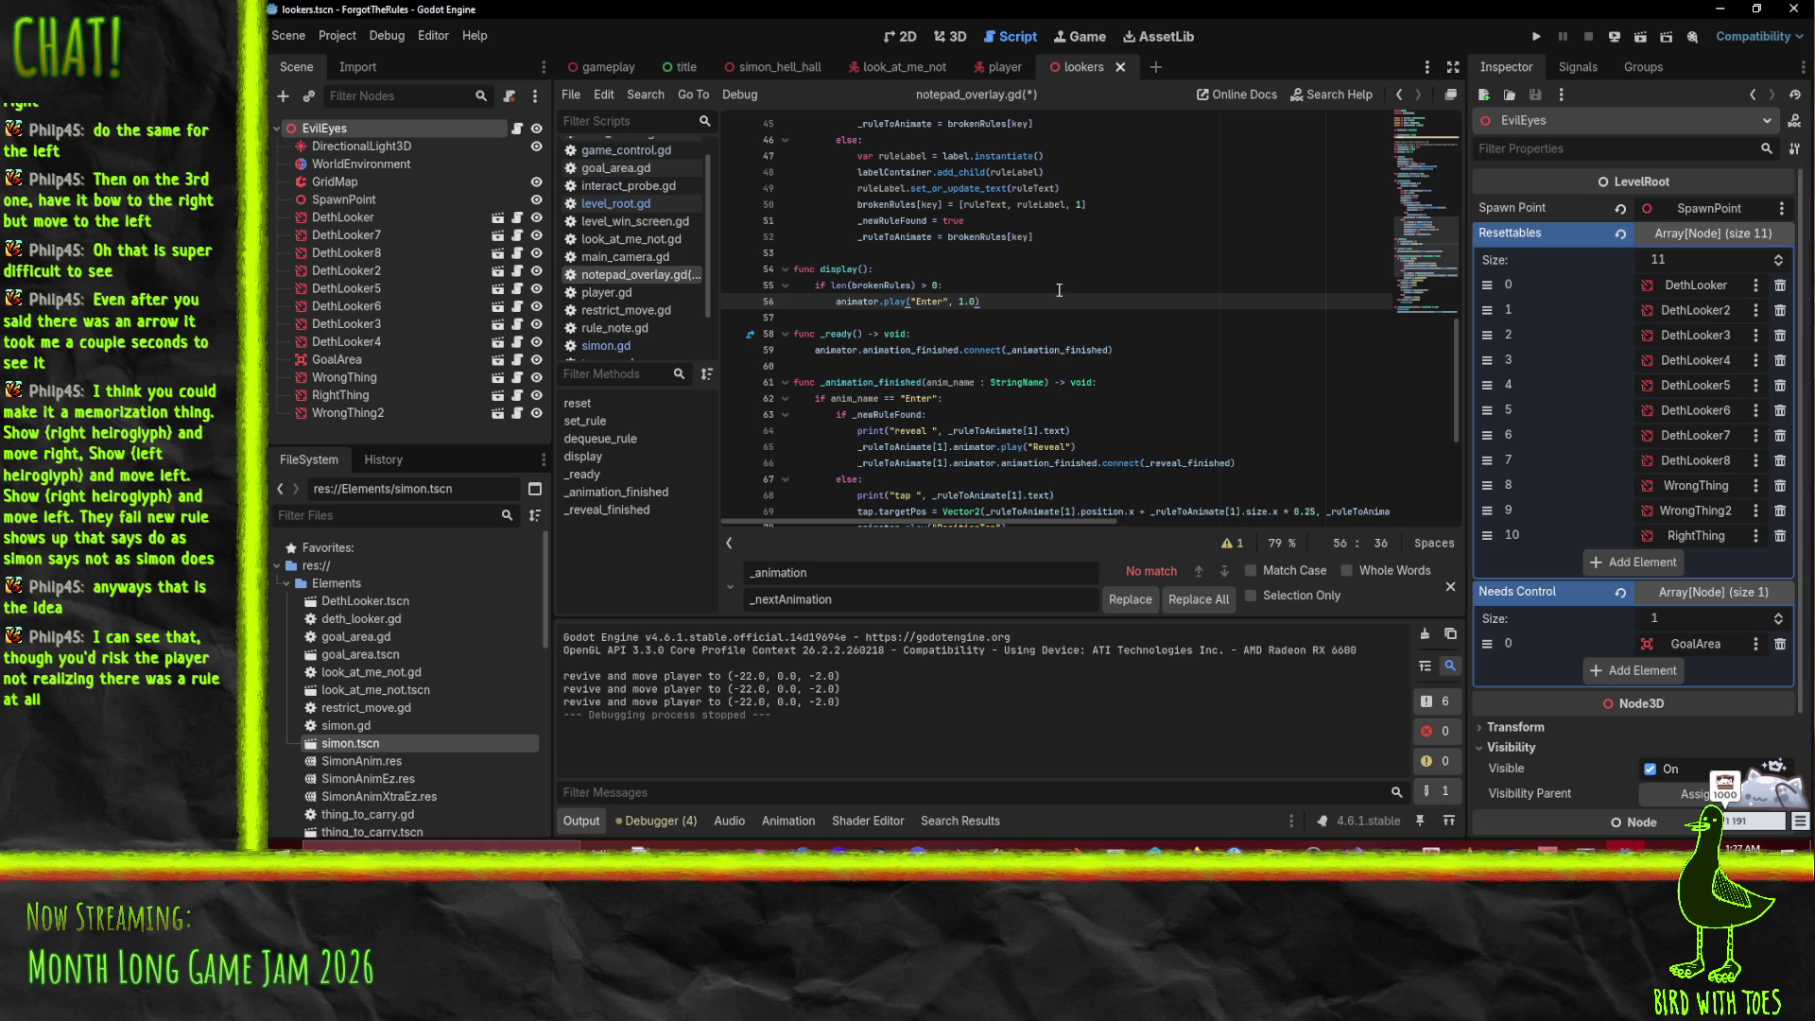
{"action": "left_click", "coordinate": [1058, 289]}
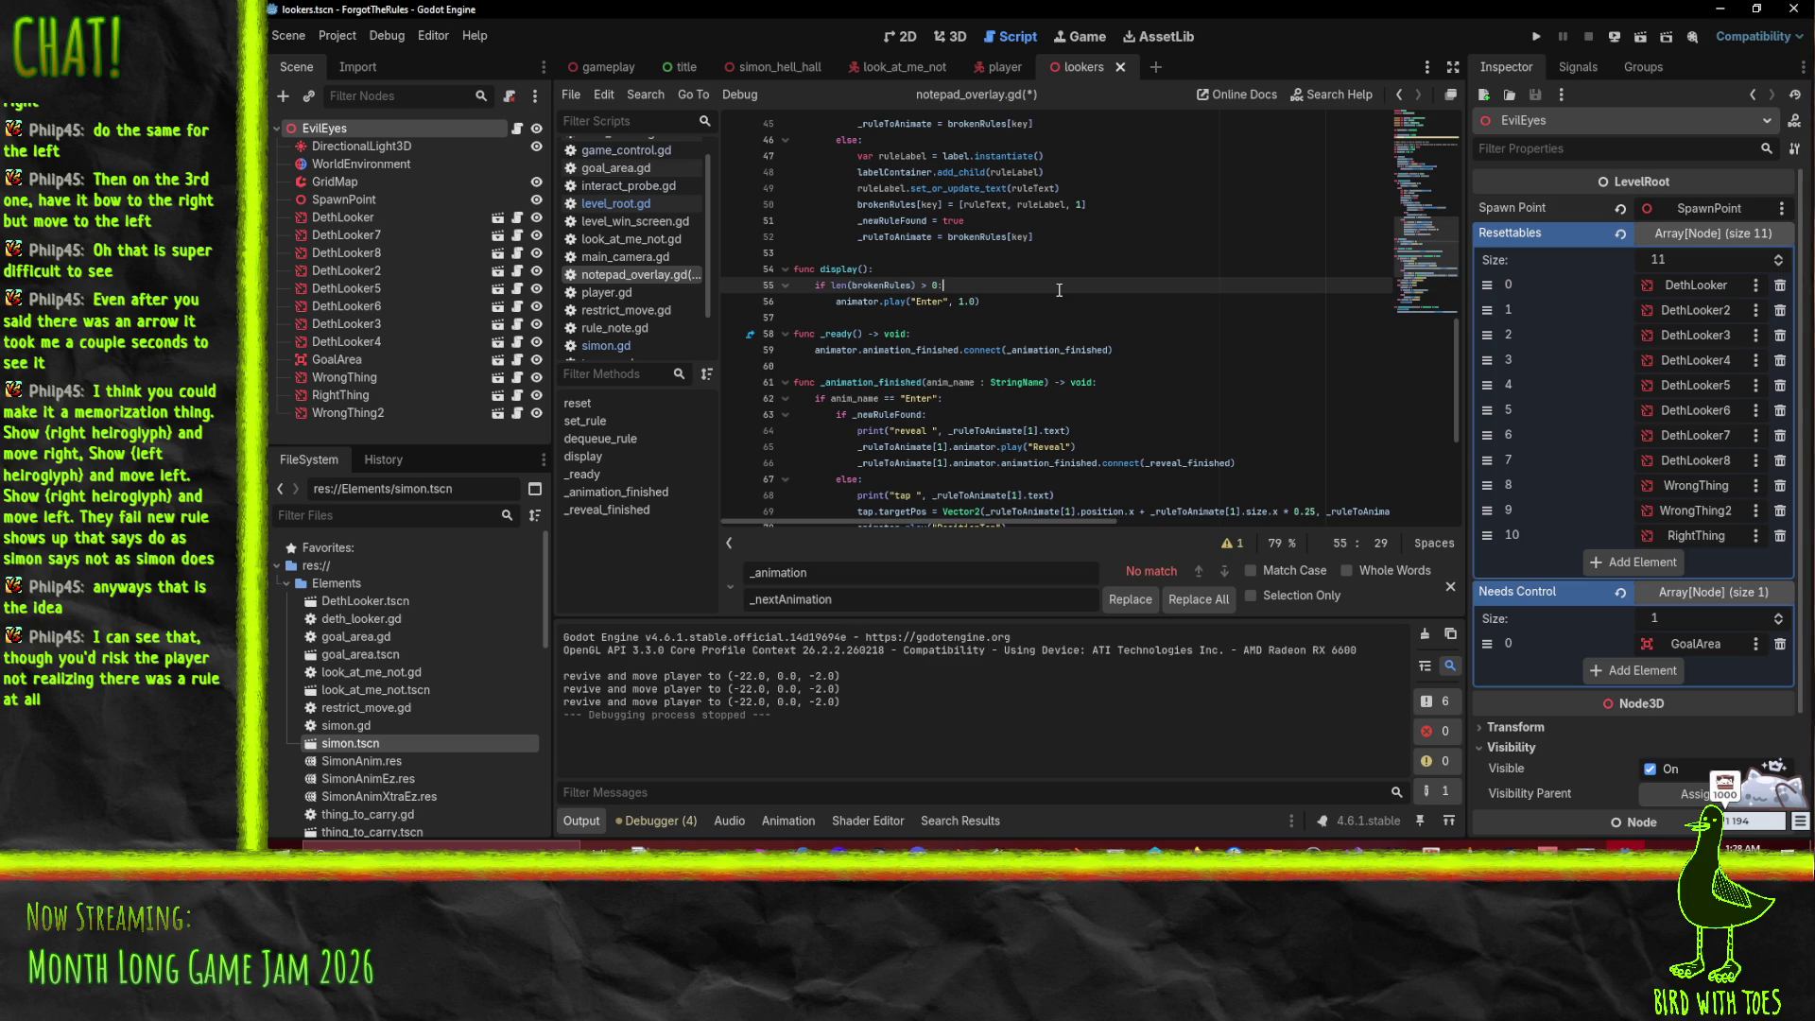
{"action": "scroll", "coordinate": [1059, 289], "scroll_direction": "down", "scroll_amount": 4}
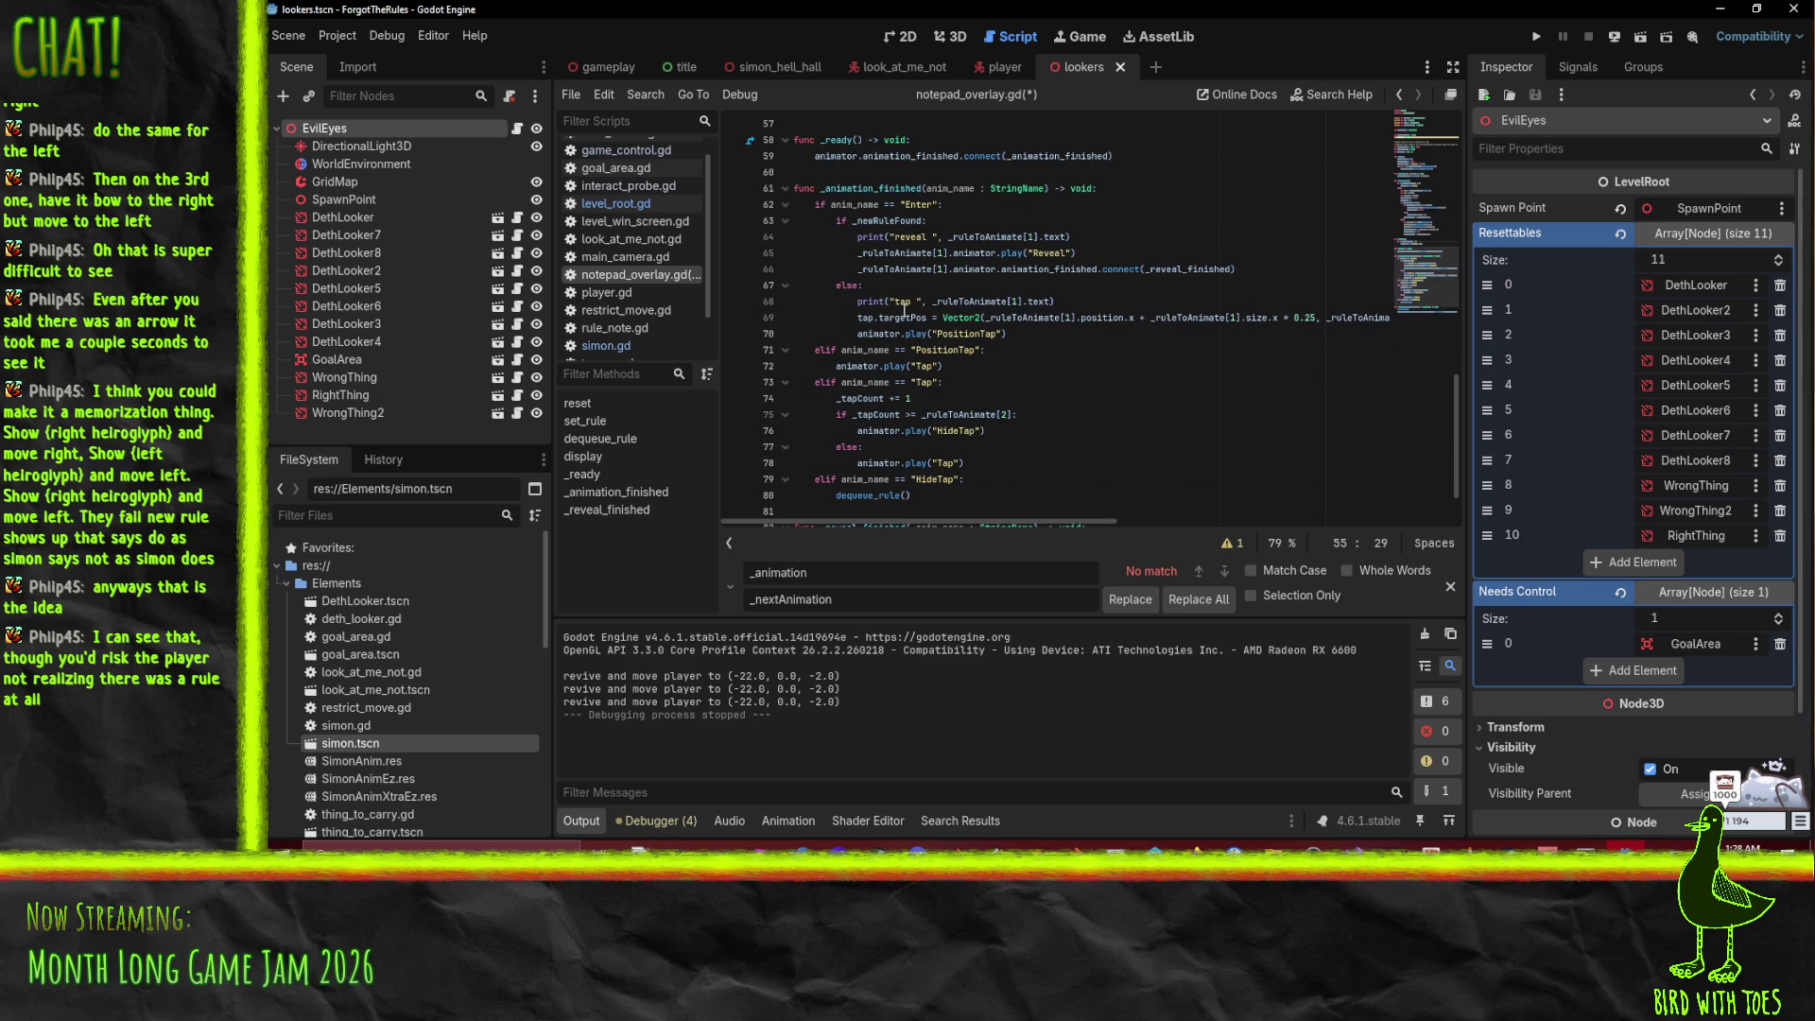
{"action": "scroll", "coordinate": [949, 245], "scroll_direction": "up", "scroll_amount": 7}
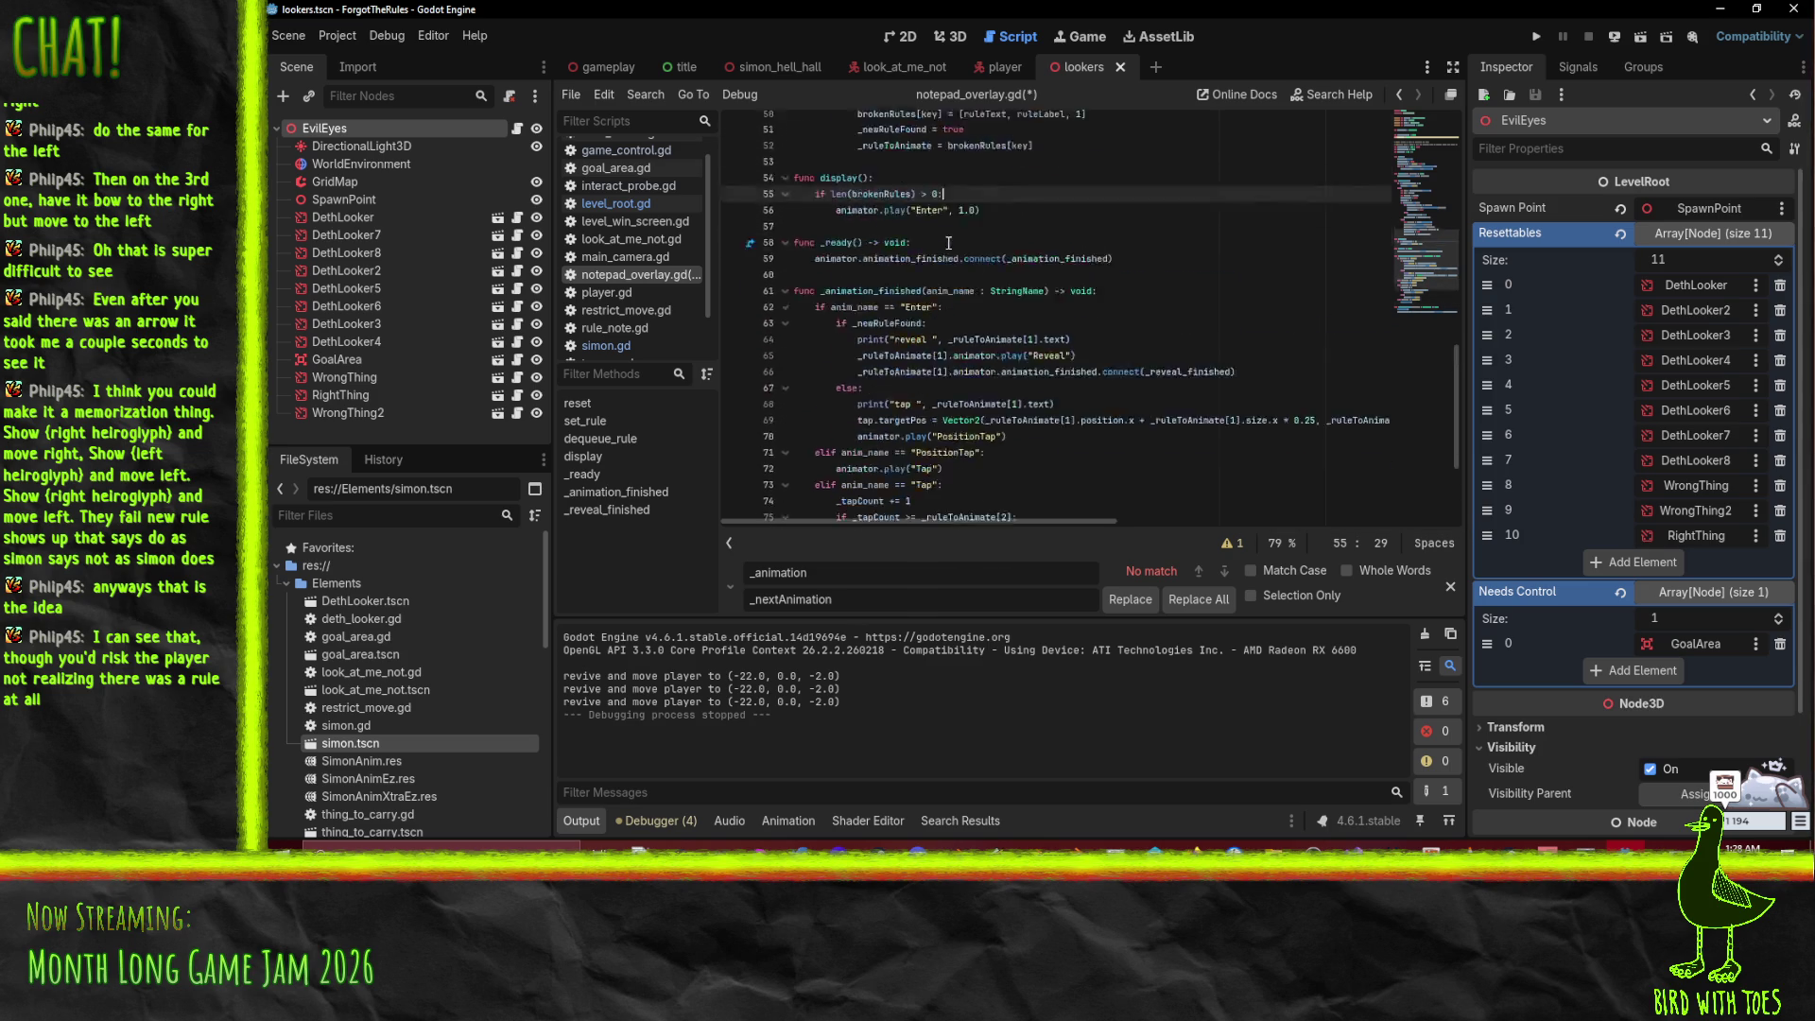
{"action": "scroll", "coordinate": [950, 244], "scroll_direction": "up", "scroll_amount": 2}
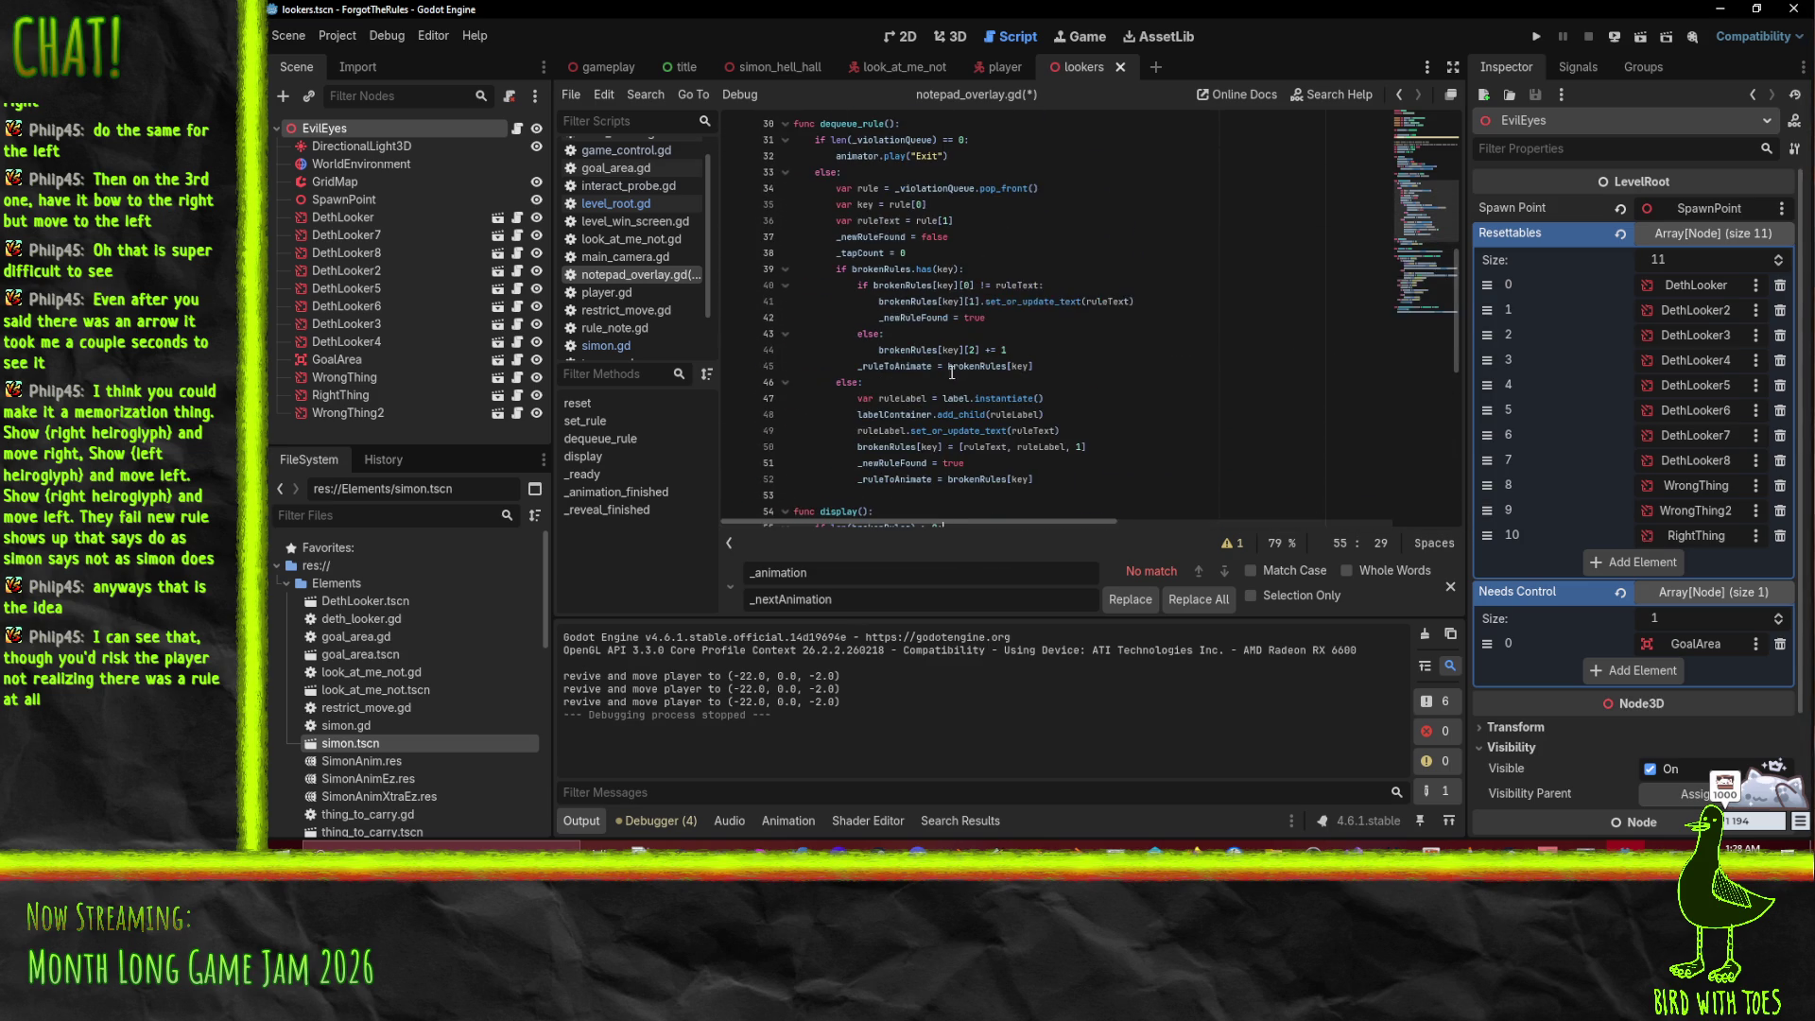
{"action": "scroll", "coordinate": [983, 419], "scroll_direction": "down", "scroll_amount": 8}
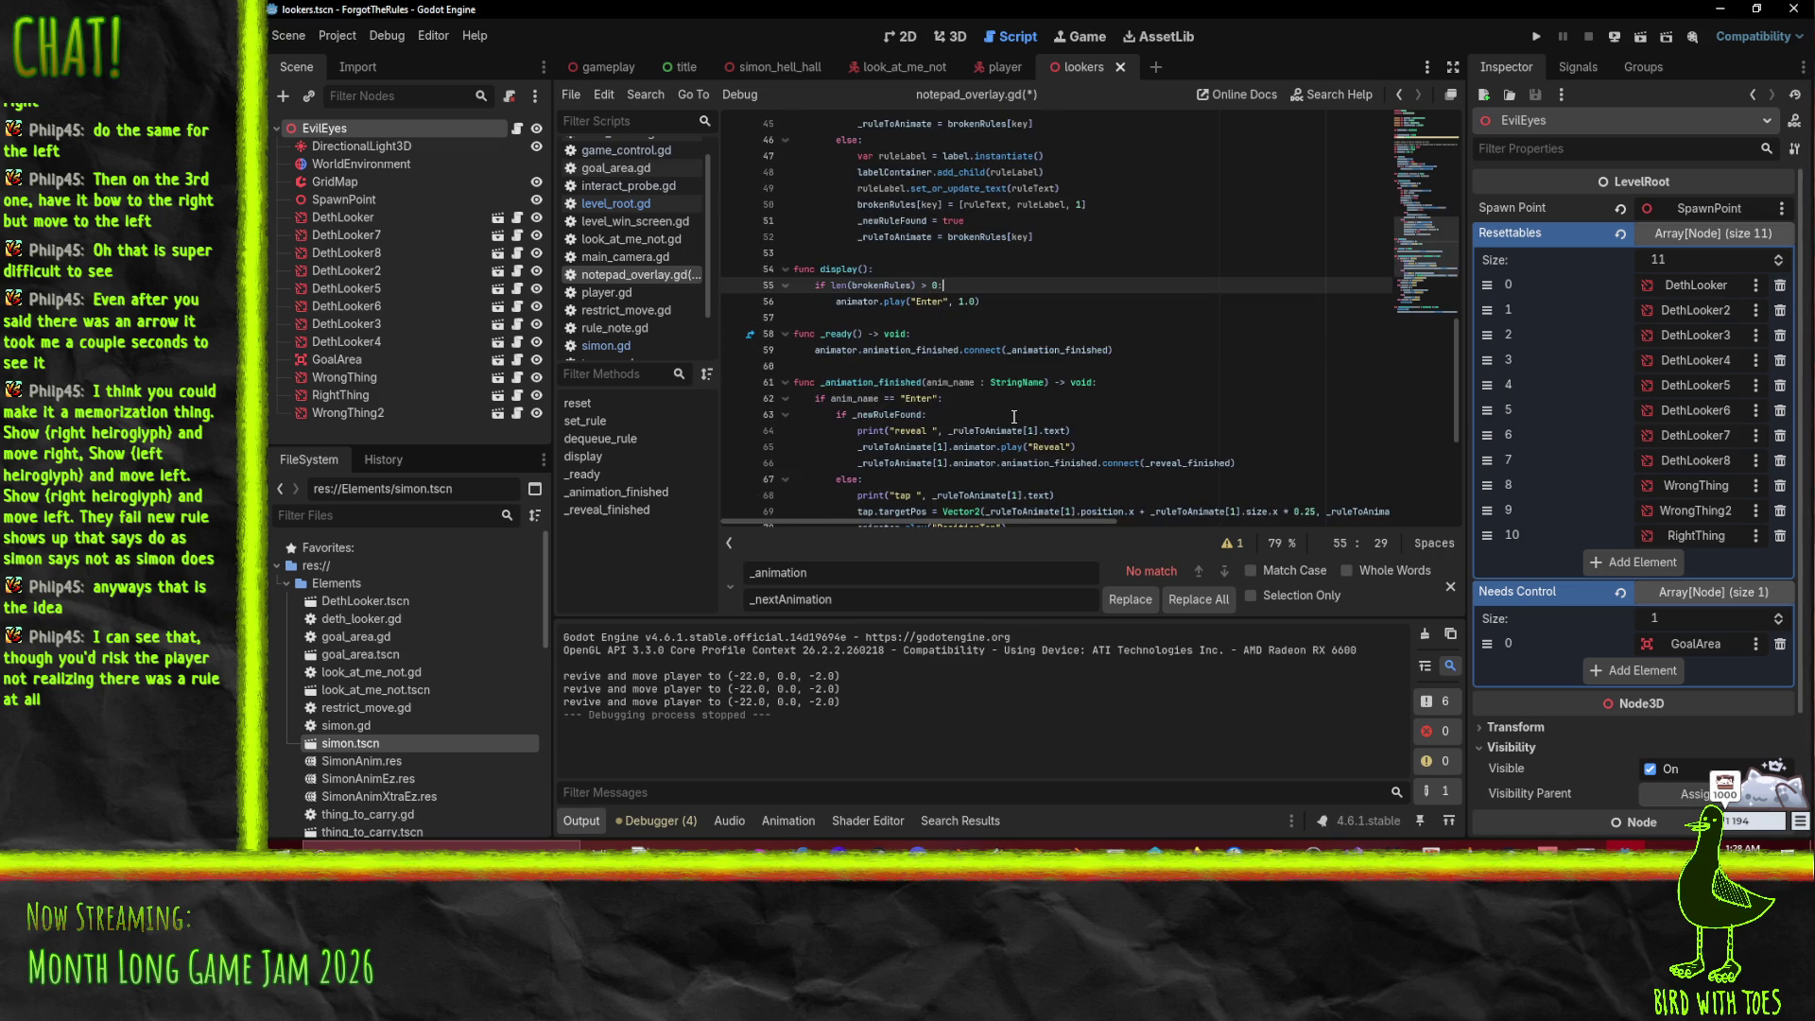
{"action": "scroll", "coordinate": [1090, 359], "scroll_direction": "up", "scroll_amount": 5}
{"action": "key", "text": "Return"}
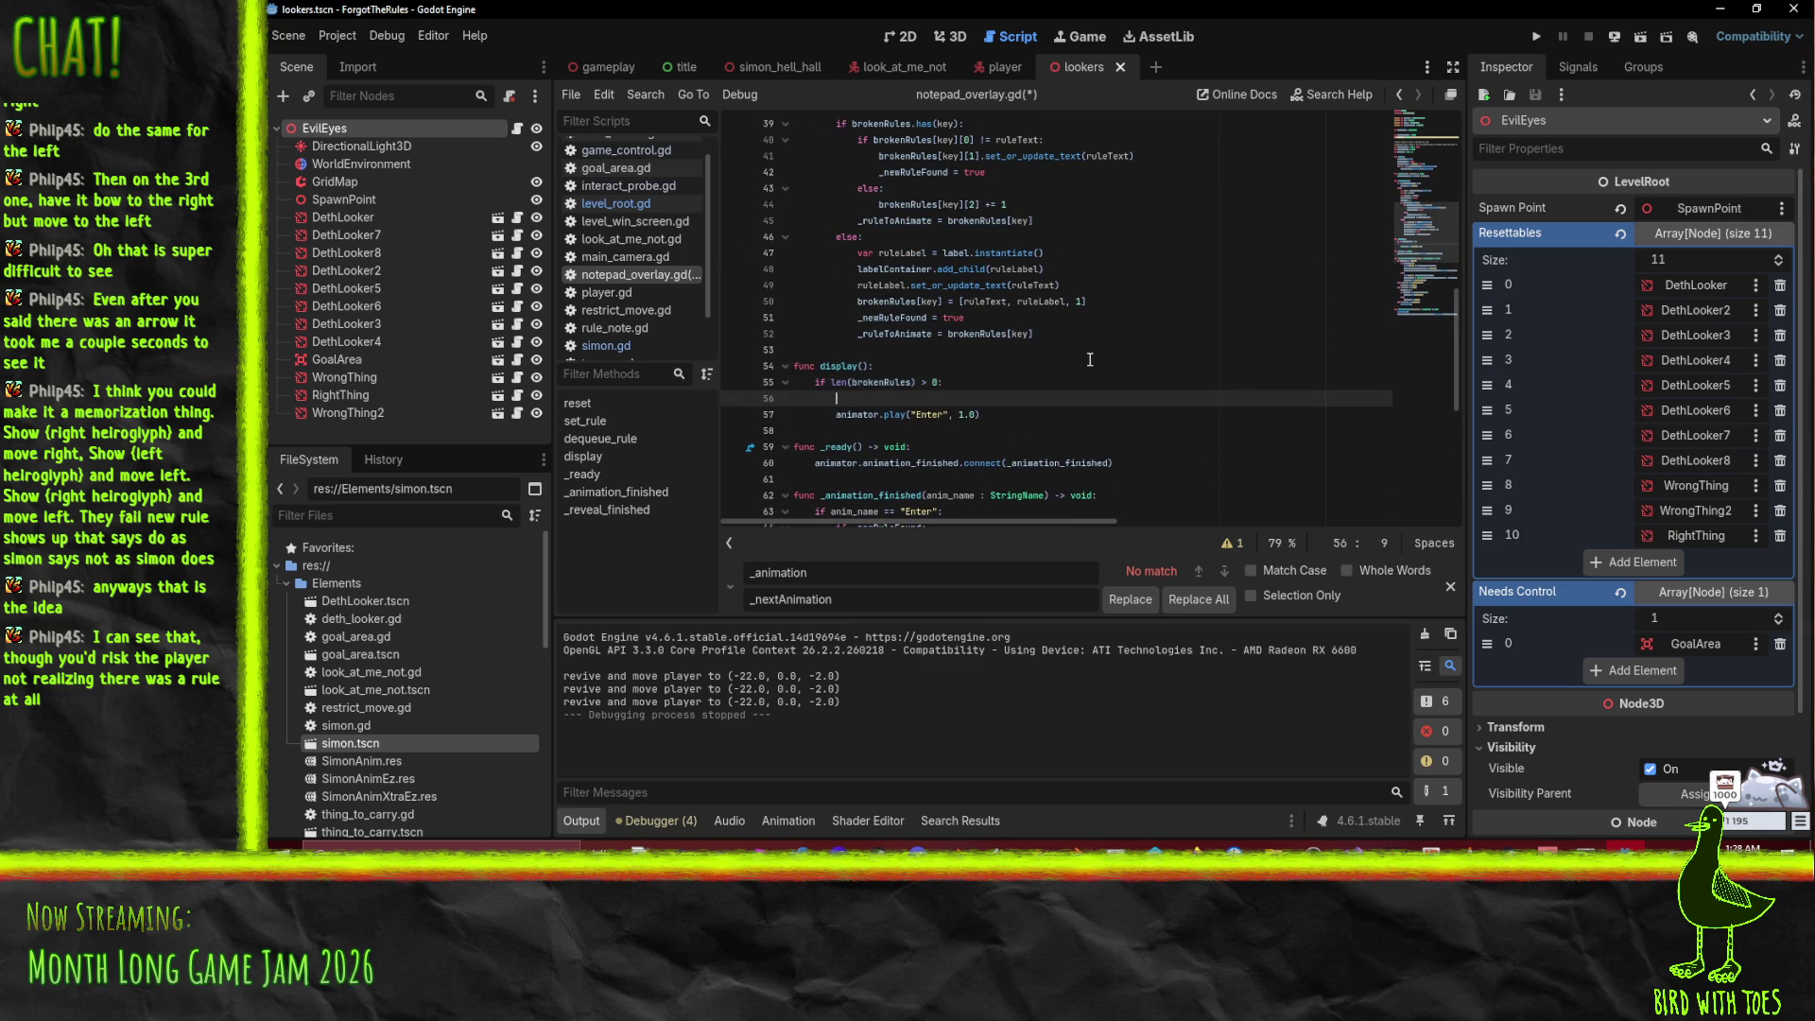
{"action": "type", "text": "dequeue"}
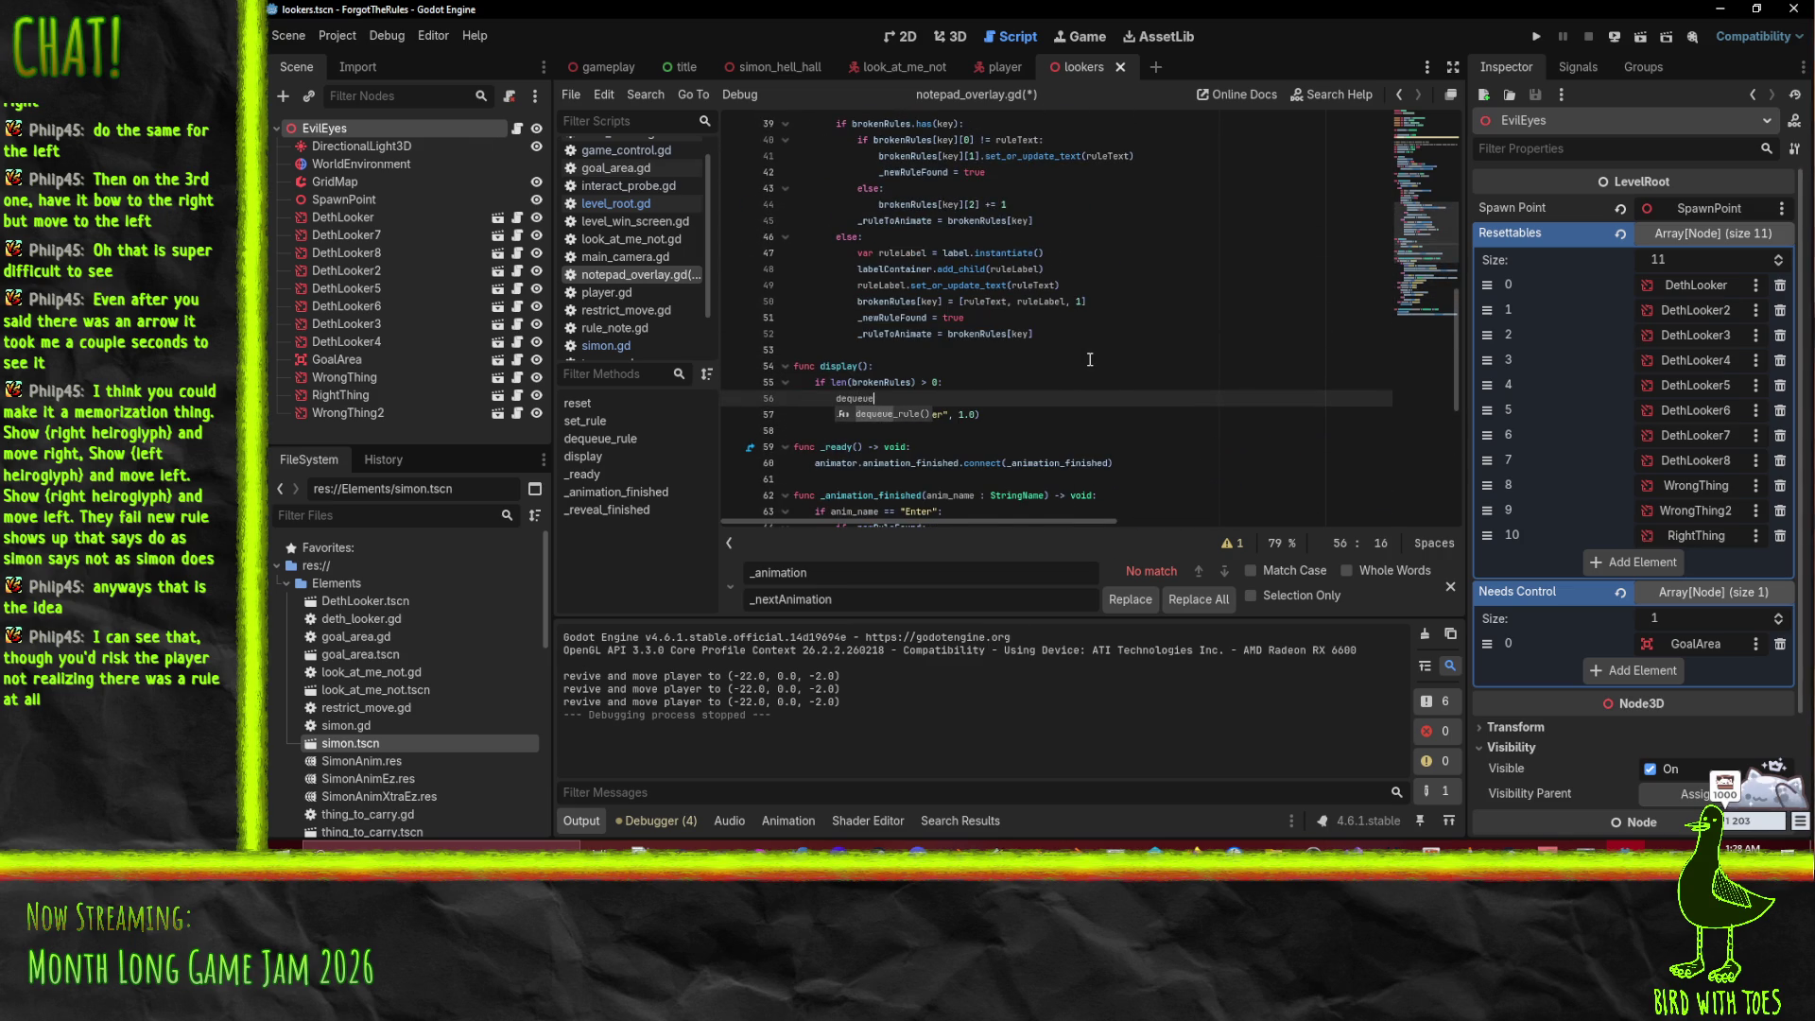
{"action": "key", "text": "Return"}
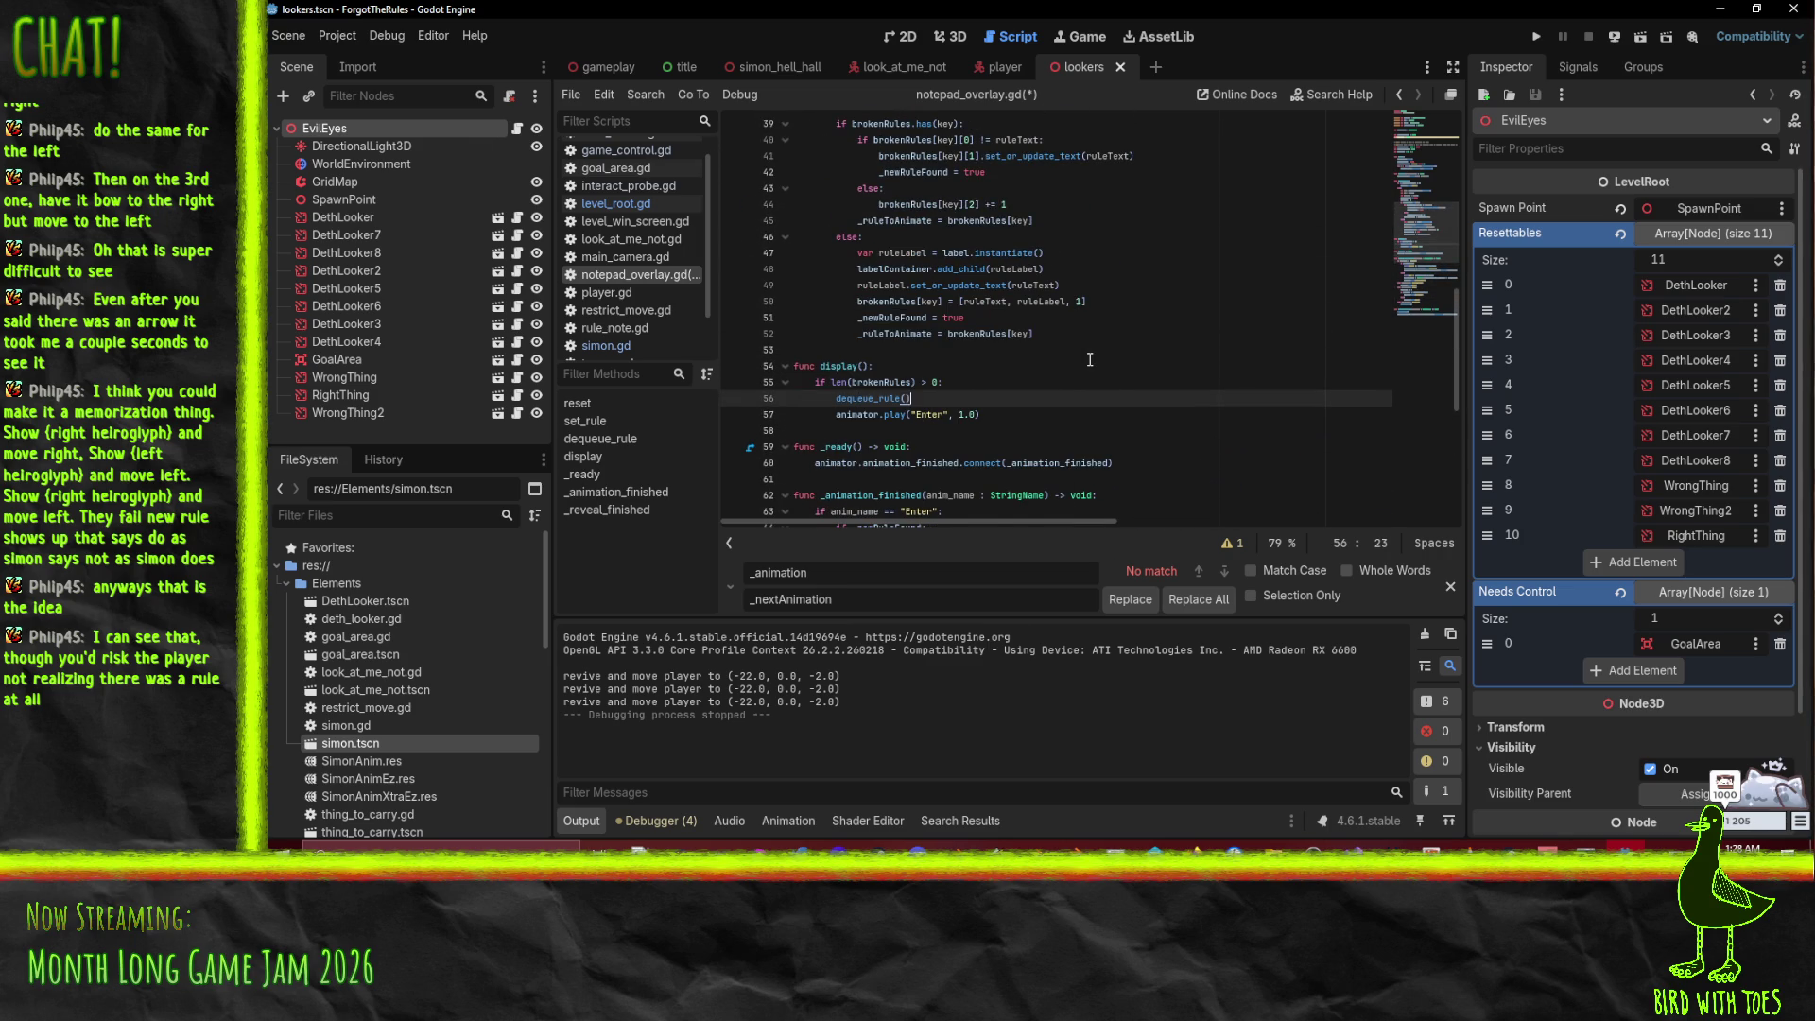
Step: Set '_entered = true' under the Enter animation check
{"action": "scroll", "coordinate": [870, 430], "scroll_direction": "down", "scroll_amount": 2}
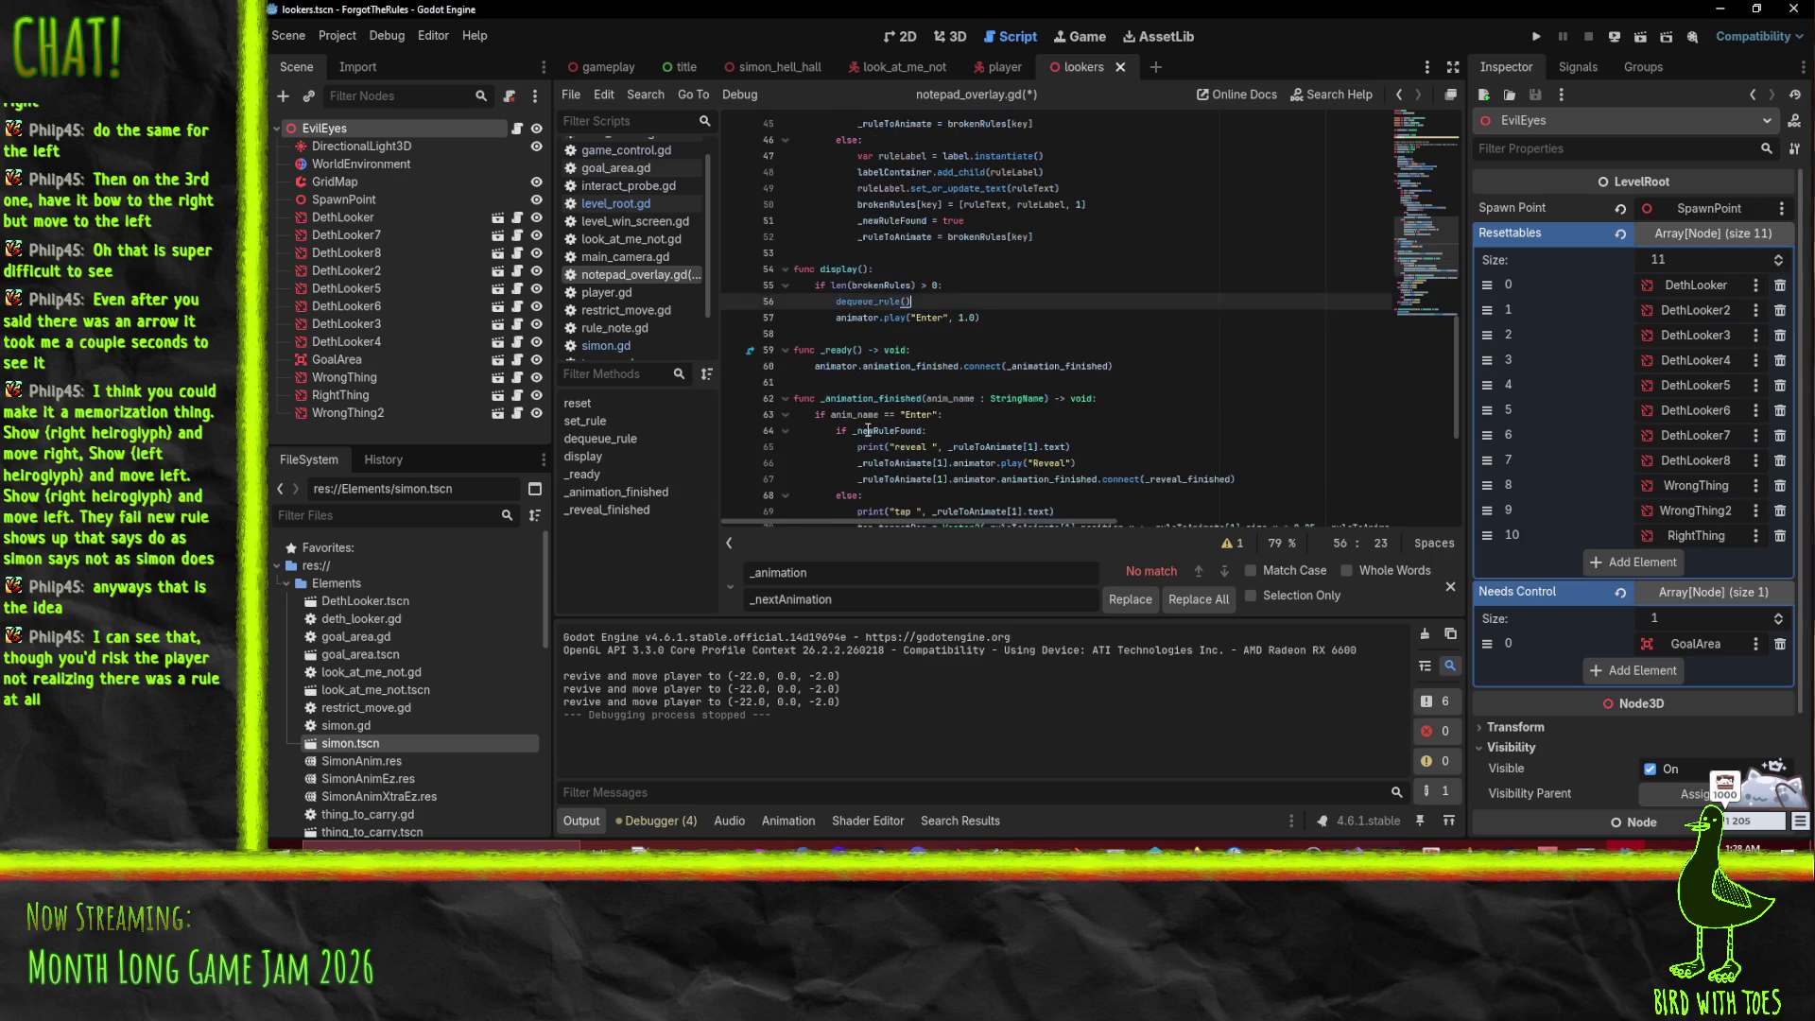
{"action": "left_click", "coordinate": [984, 421]}
{"action": "key", "text": "Return"}
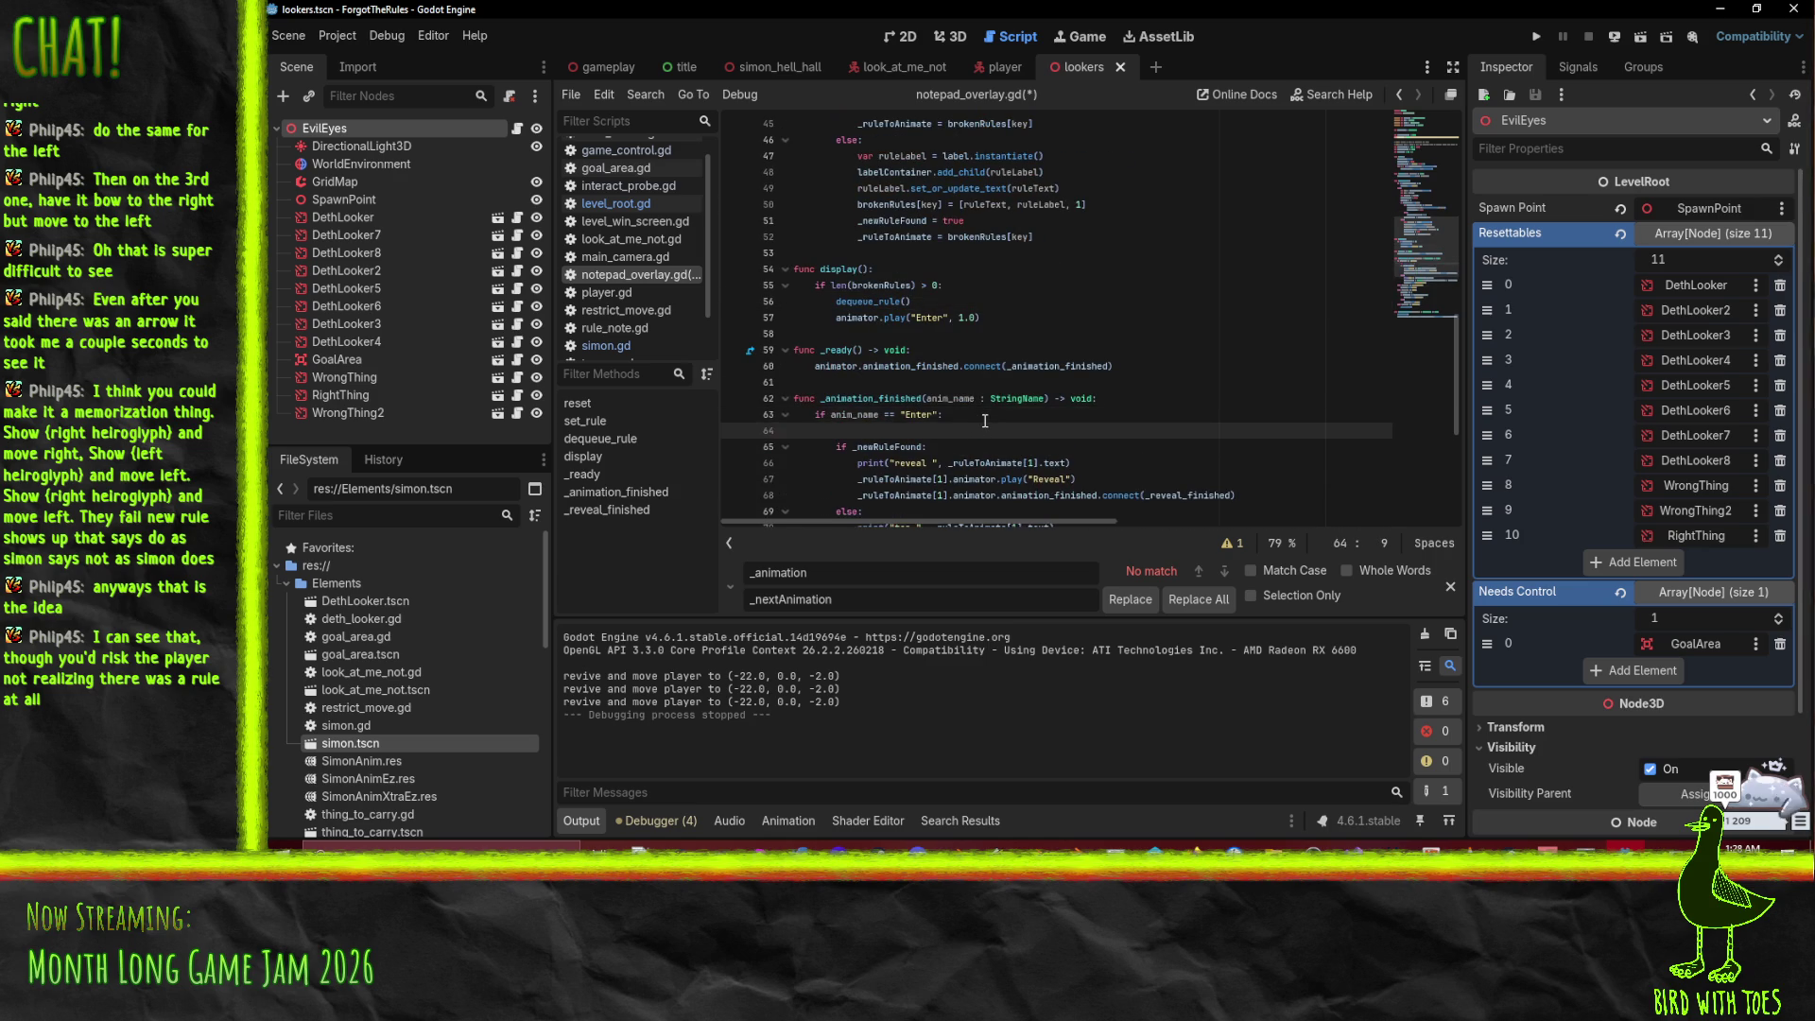
{"action": "type", "text": "_entere"}
{"action": "key", "text": "BackSpace"}
{"action": "key", "text": "BackSpace"}
{"action": "type", "text": "= true"}
Step: Add '_entered = false' after the Exit animation call in dequeue_rule
{"action": "left_click", "coordinate": [1001, 462]}
{"action": "scroll", "coordinate": [1007, 425], "scroll_direction": "up", "scroll_amount": 6}
{"action": "left_click", "coordinate": [983, 209]}
{"action": "key", "text": "Return"}
{"action": "type", "text": "_entered = "}
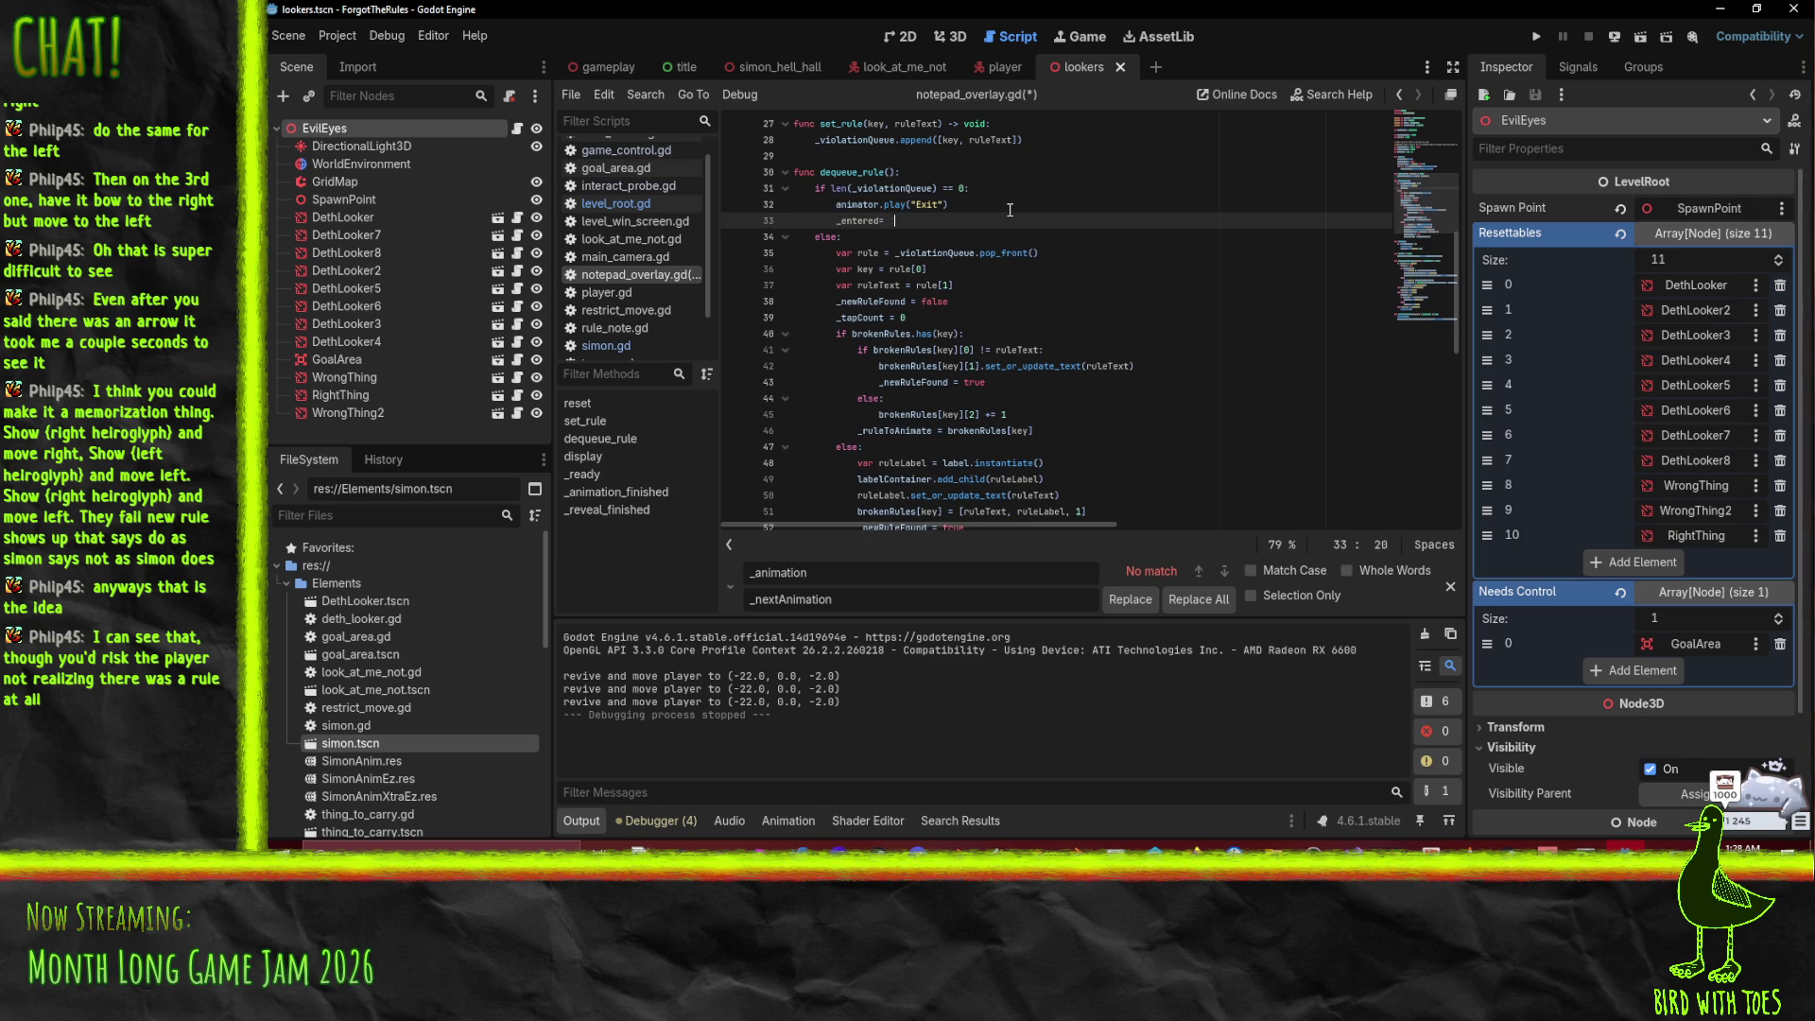
{"action": "type", "text": "false"}
Step: Delete the old Enter play line from the display function
{"action": "left_click", "coordinate": [1099, 271]}
{"action": "scroll", "coordinate": [1040, 293], "scroll_direction": "down", "scroll_amount": 8}
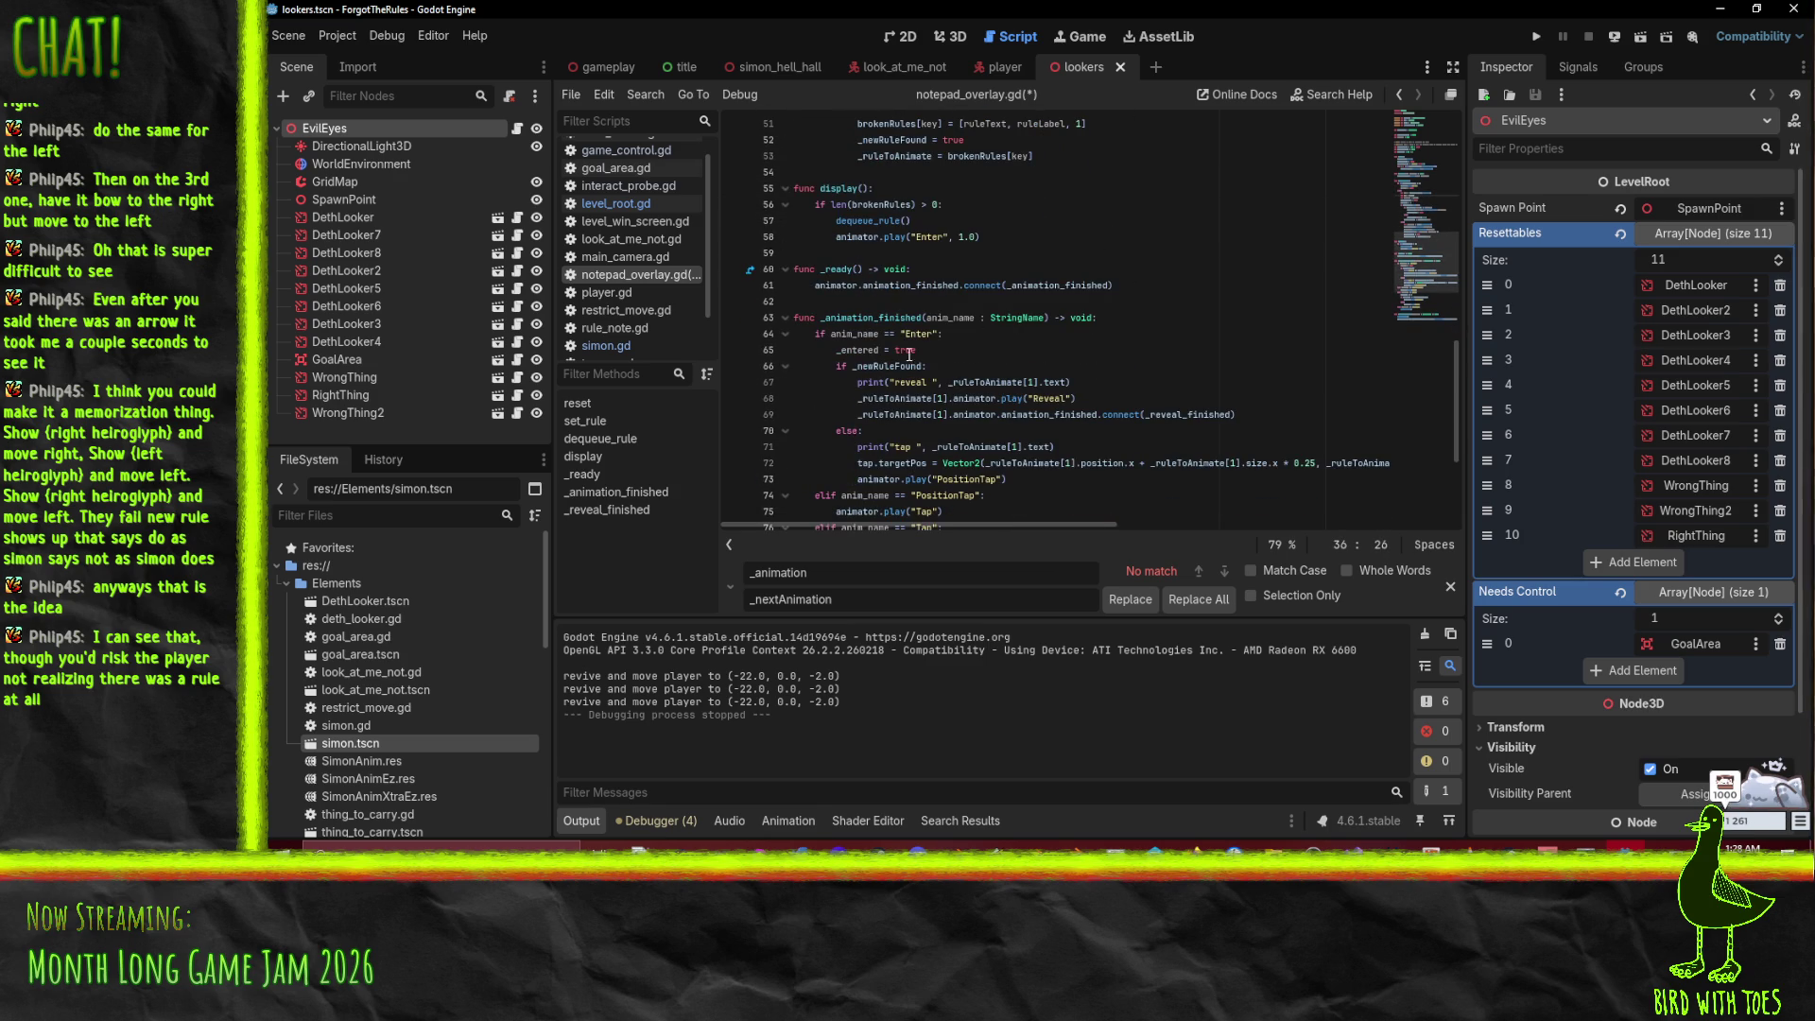
{"action": "left_click", "coordinate": [887, 245]}
{"action": "key", "text": "Up"}
{"action": "key", "text": "ctrl+shift+k"}
Step: Start an 'if not _' check after dequeue_rule's new-rule branch
{"action": "scroll", "coordinate": [1034, 356], "scroll_direction": "up", "scroll_amount": 8}
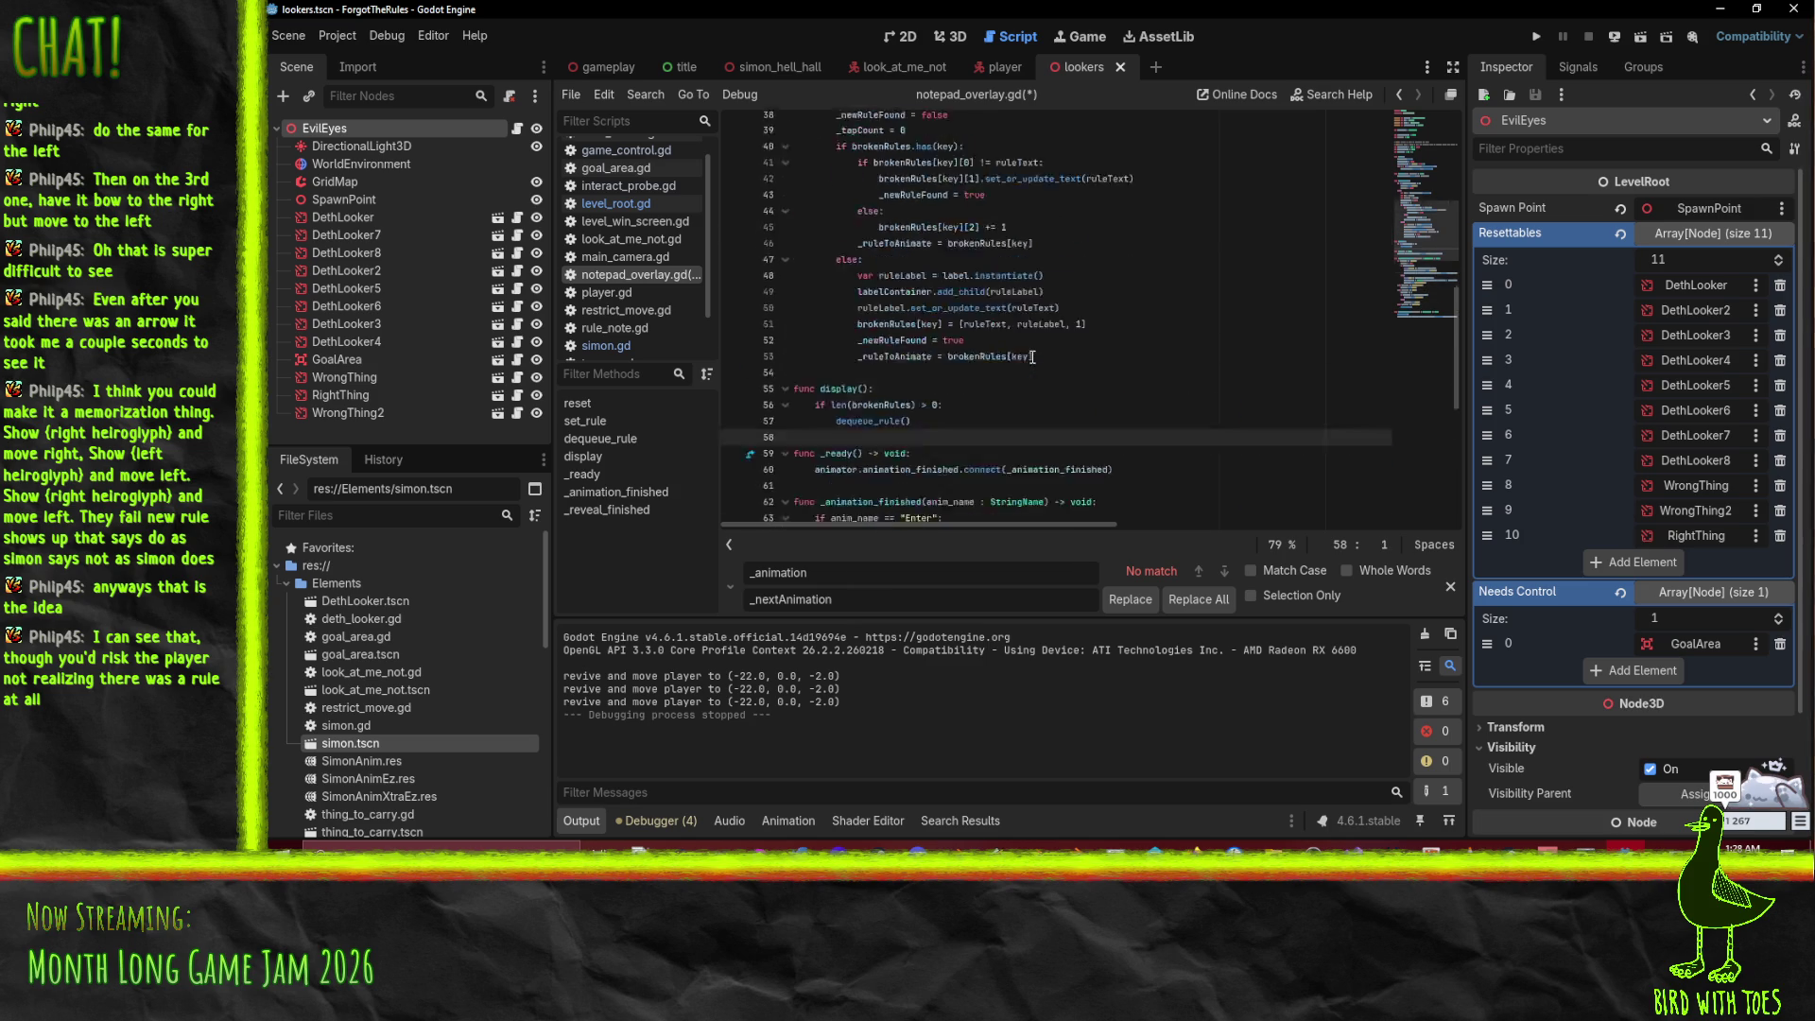
{"action": "left_click", "coordinate": [888, 253]}
{"action": "scroll", "coordinate": [945, 284], "scroll_direction": "down", "scroll_amount": 4}
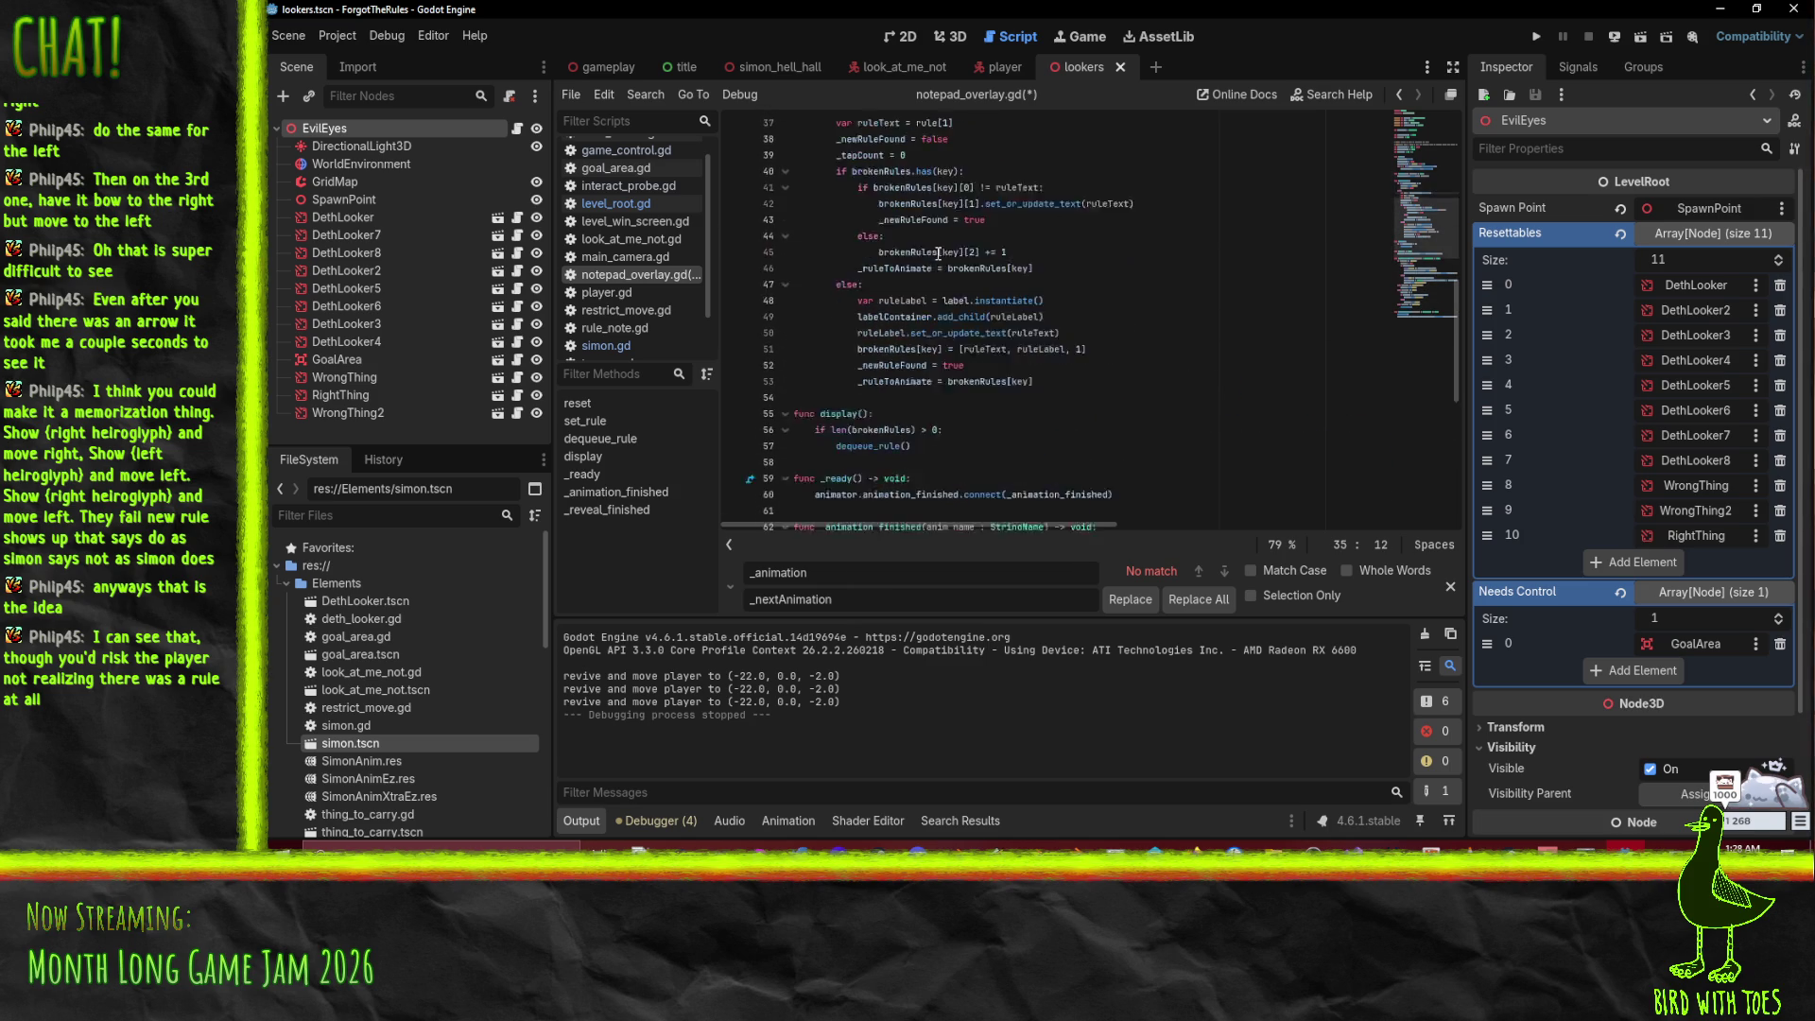
{"action": "left_click", "coordinate": [1056, 350]}
{"action": "key", "text": "Return"}
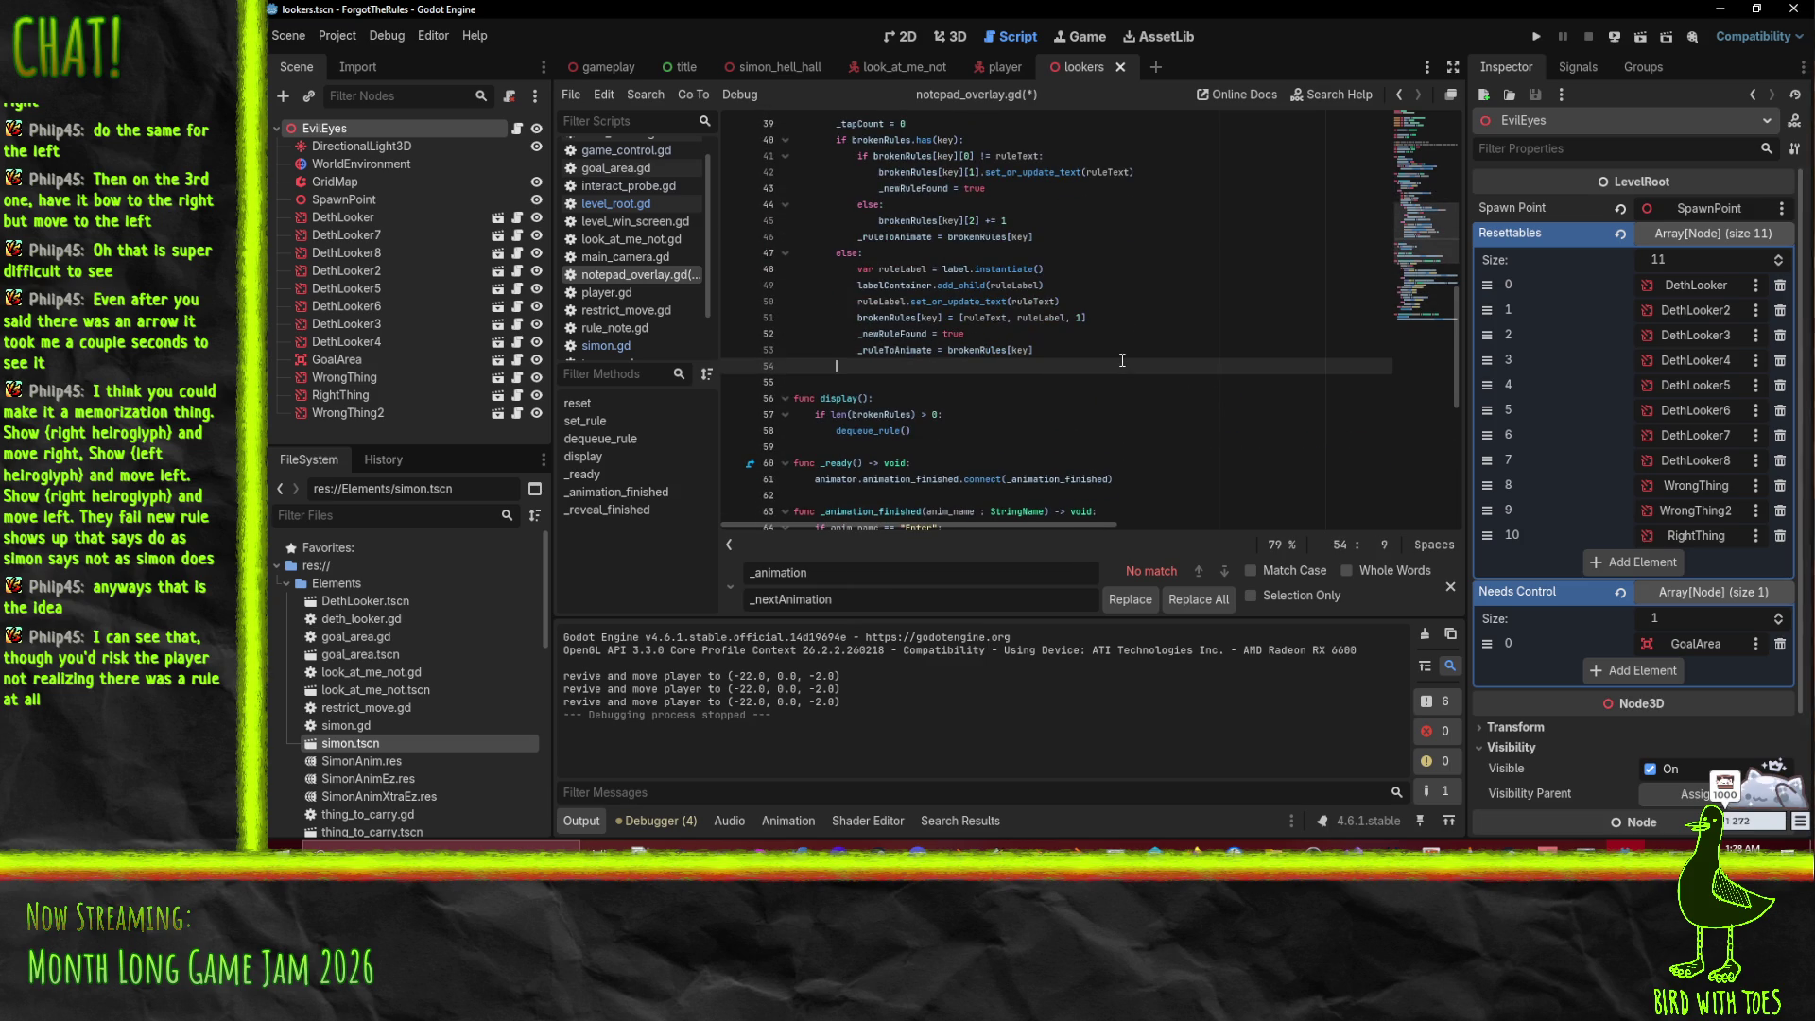
{"action": "key", "text": "Return"}
{"action": "key", "text": "BackSpace"}
{"action": "type", "text": "if not _"}
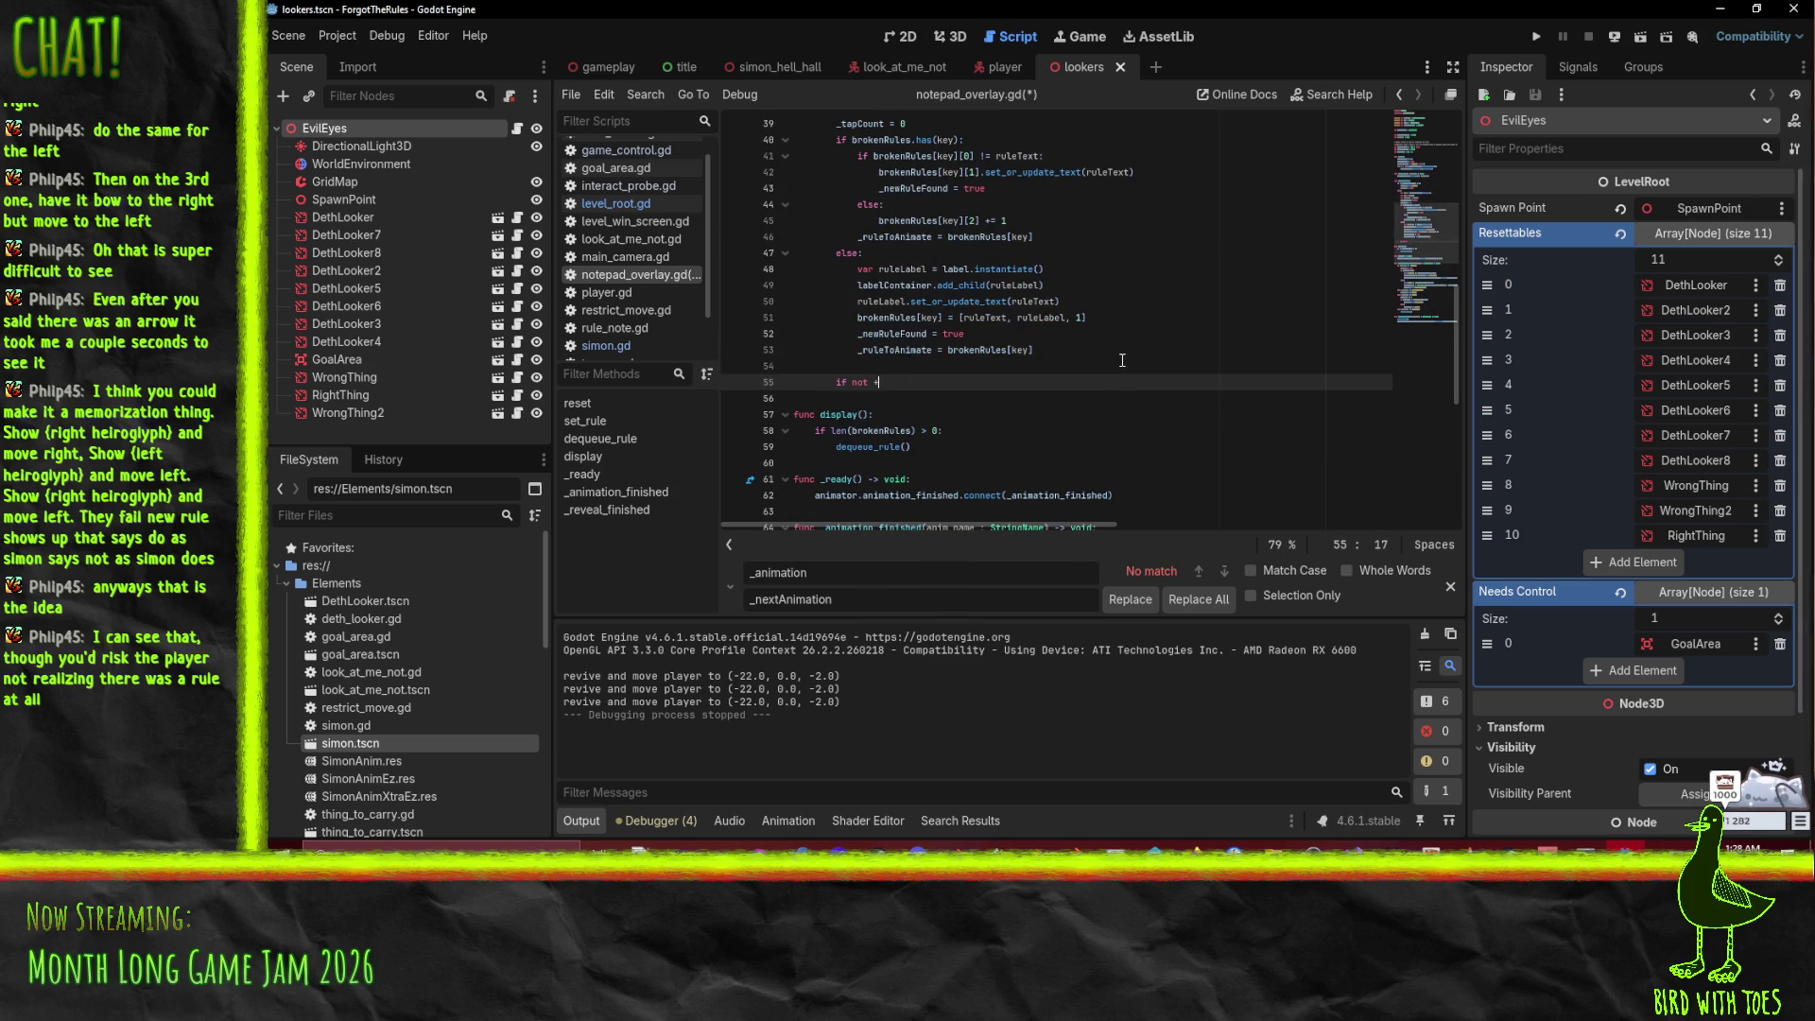
Step: Undo the unfinished 'if not _' check and scroll back to the top of the script
{"action": "key", "text": "ctrl+z"}
{"action": "key", "text": "ctrl+z"}
{"action": "key", "text": "ctrl+z"}
{"action": "scroll", "coordinate": [1097, 350], "scroll_direction": "up", "scroll_amount": 8}
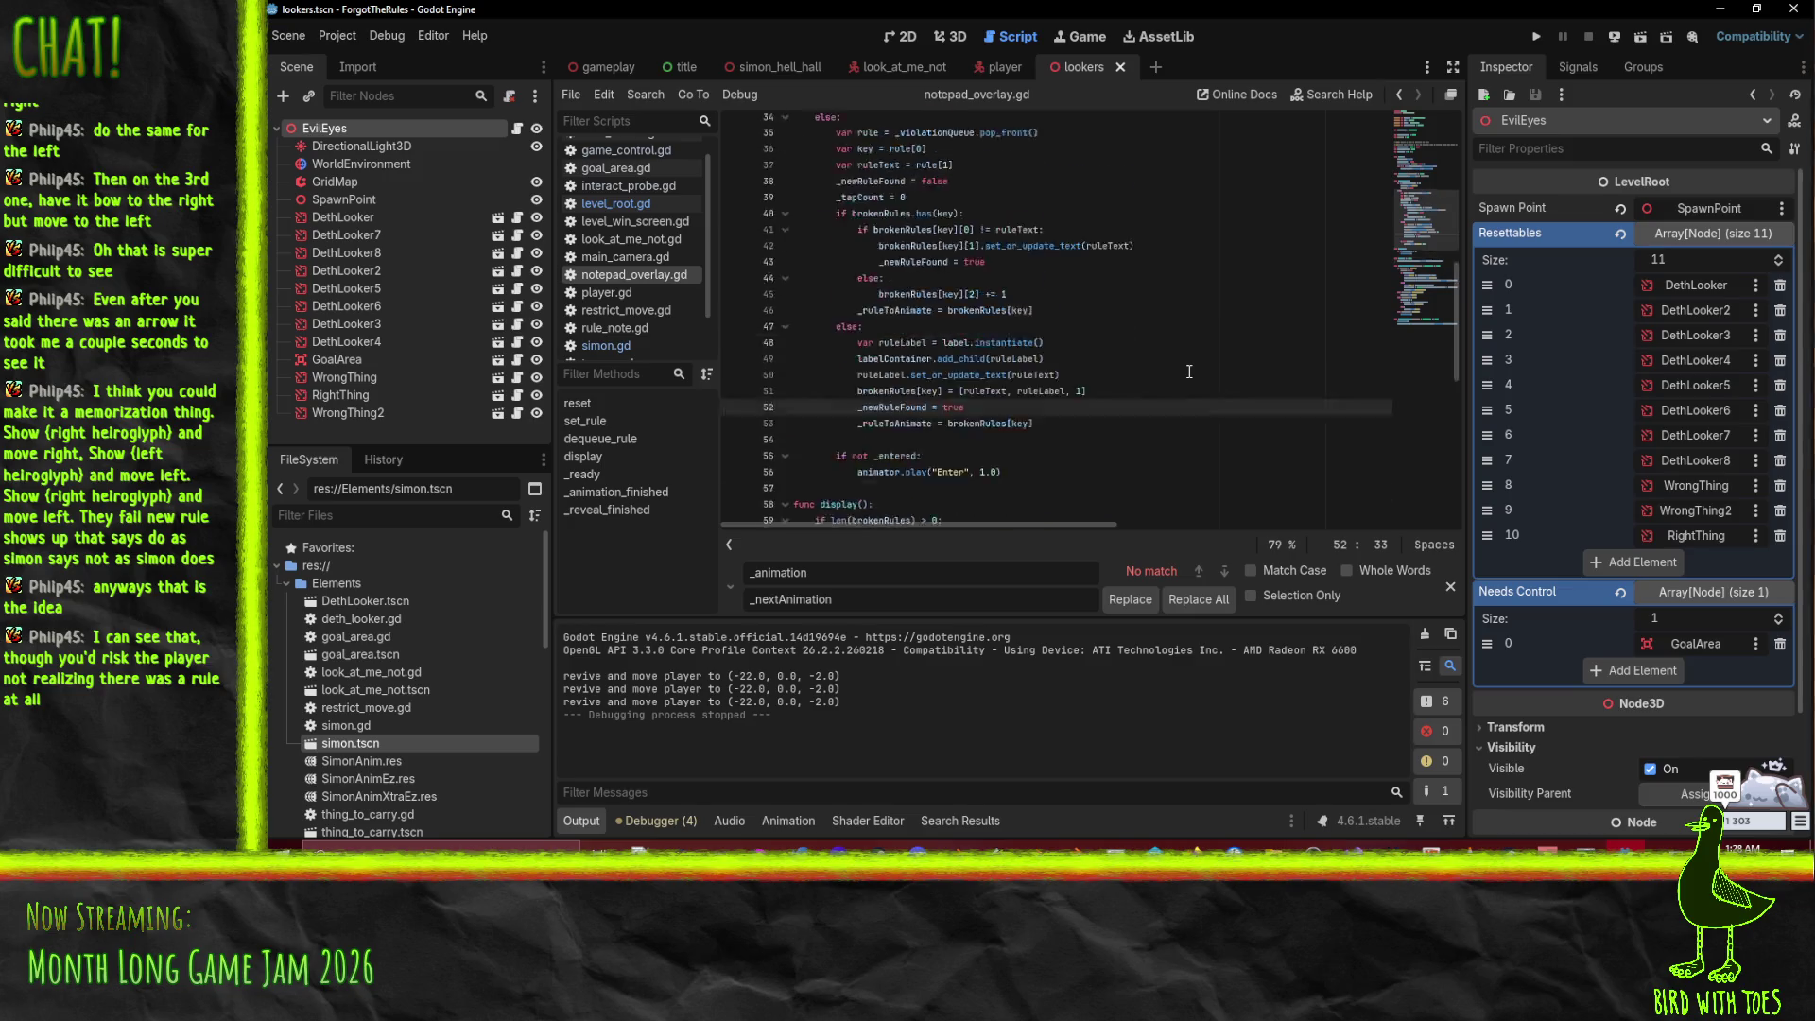
{"action": "scroll", "coordinate": [1093, 340], "scroll_direction": "down", "scroll_amount": 10}
{"action": "left_click", "coordinate": [1054, 398]}
{"action": "scroll", "coordinate": [1055, 398], "scroll_direction": "up", "scroll_amount": 10}
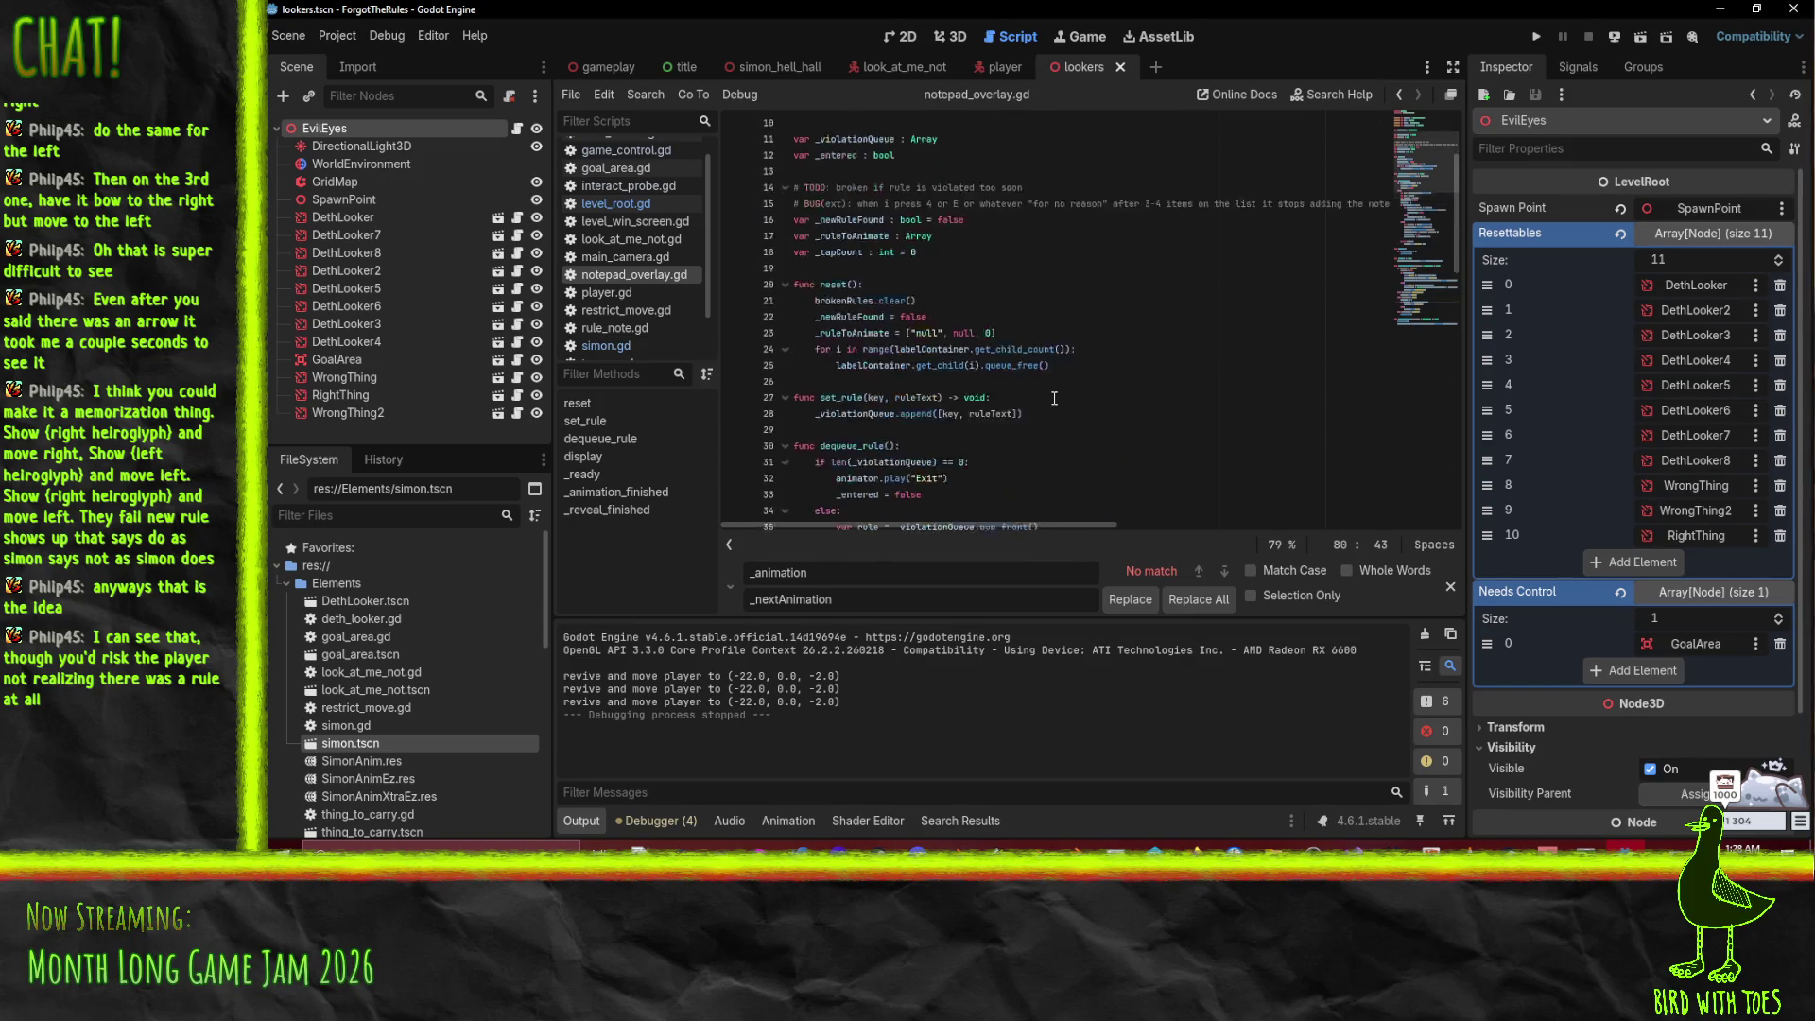
{"action": "scroll", "coordinate": [1054, 398], "scroll_direction": "up", "scroll_amount": 4}
Step: Test-run the game, start the level from the title screen, then stop it
{"action": "key", "text": "F5"}
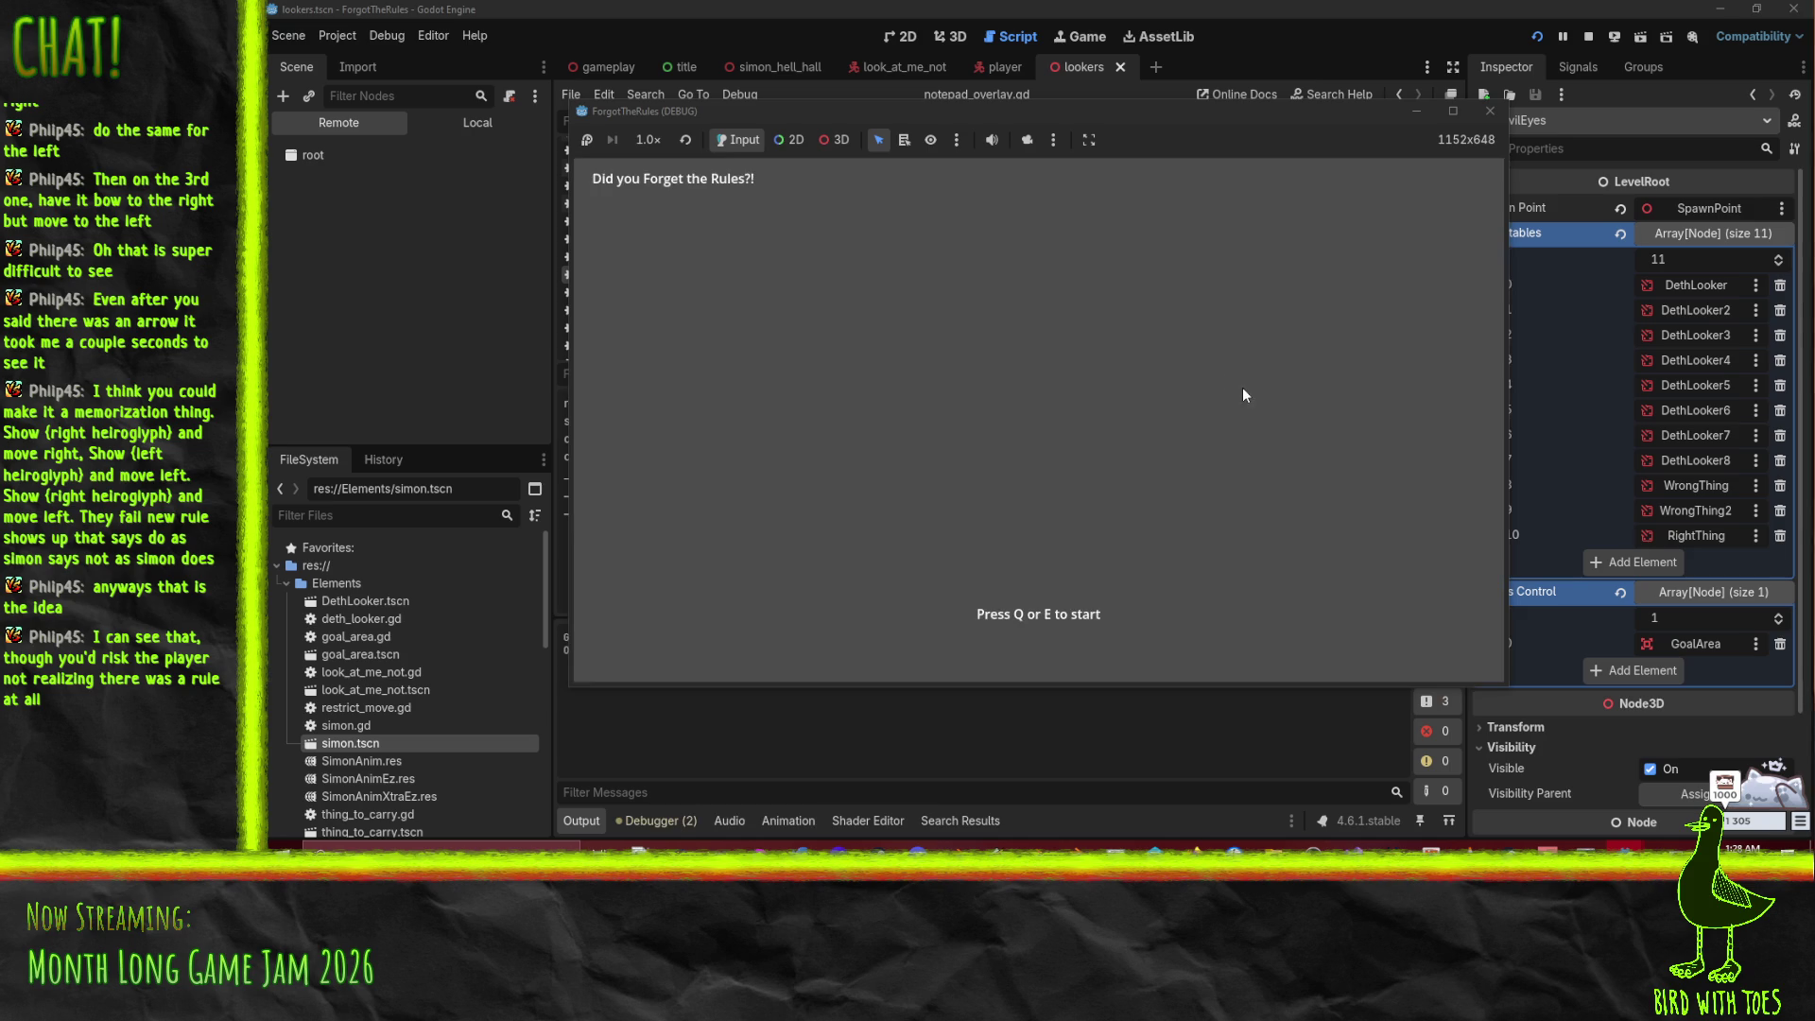
{"action": "key", "text": "e"}
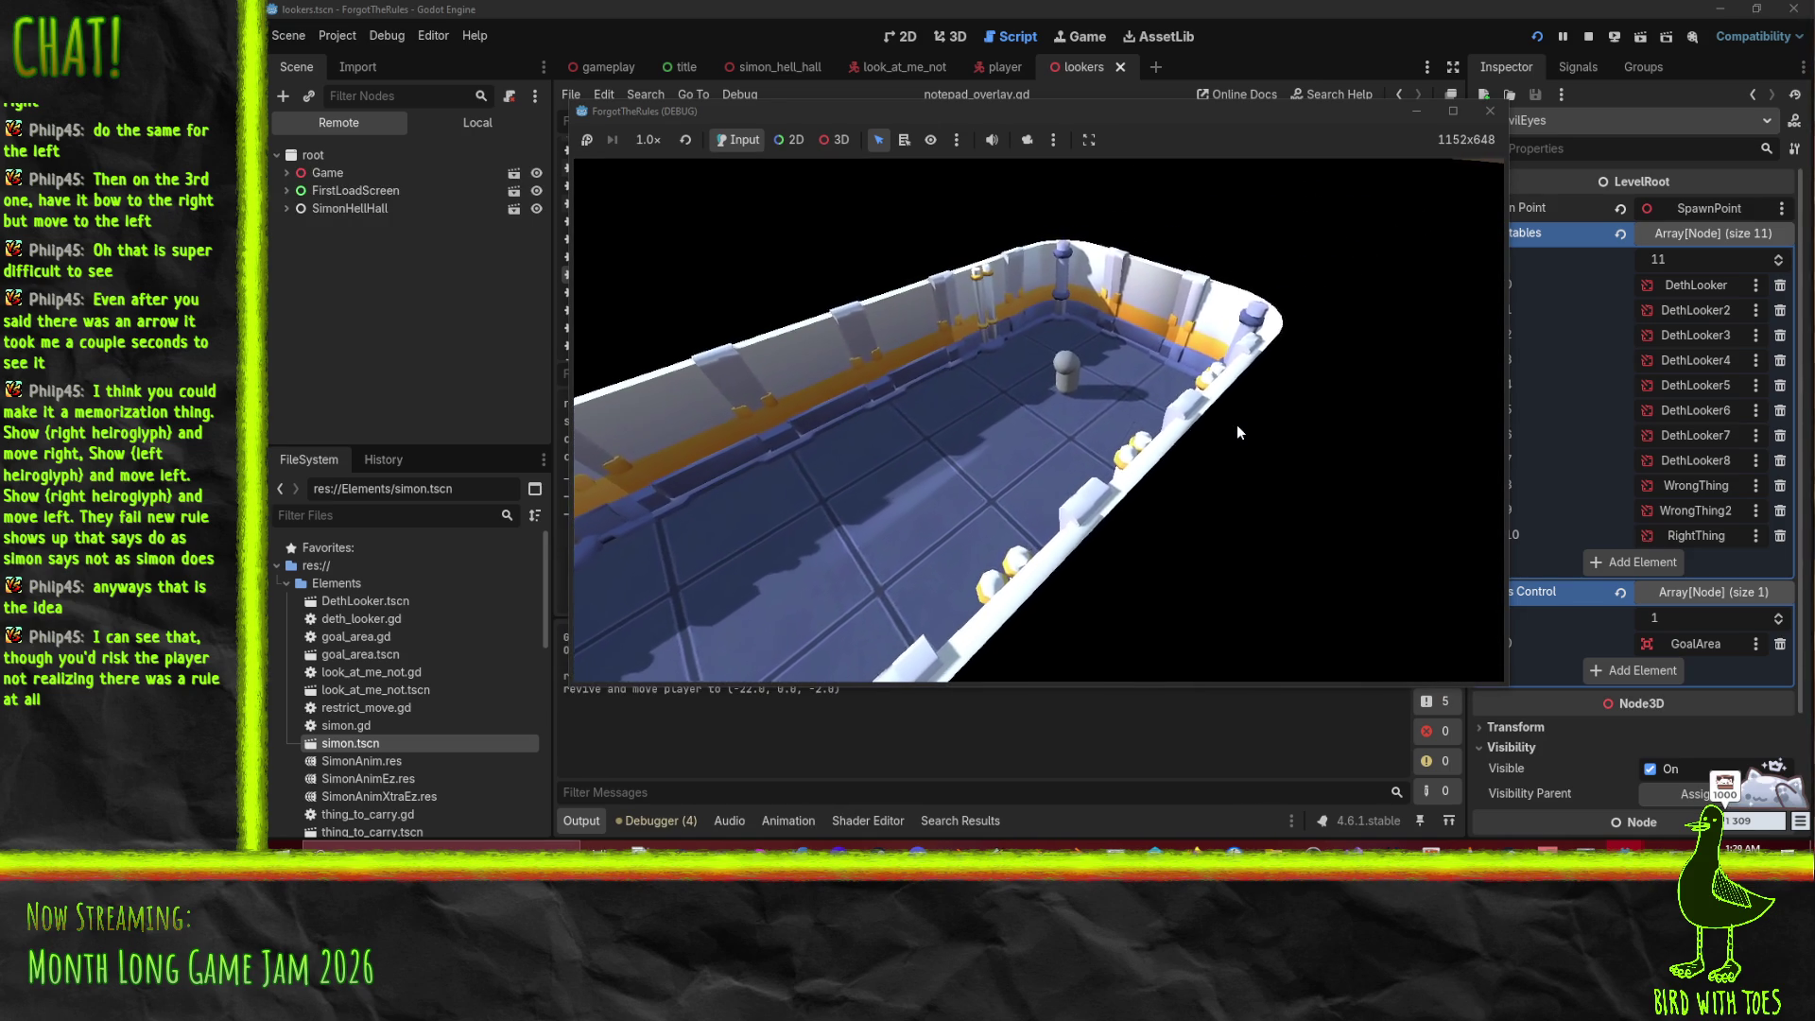
{"action": "left_click", "coordinate": [1490, 111]}
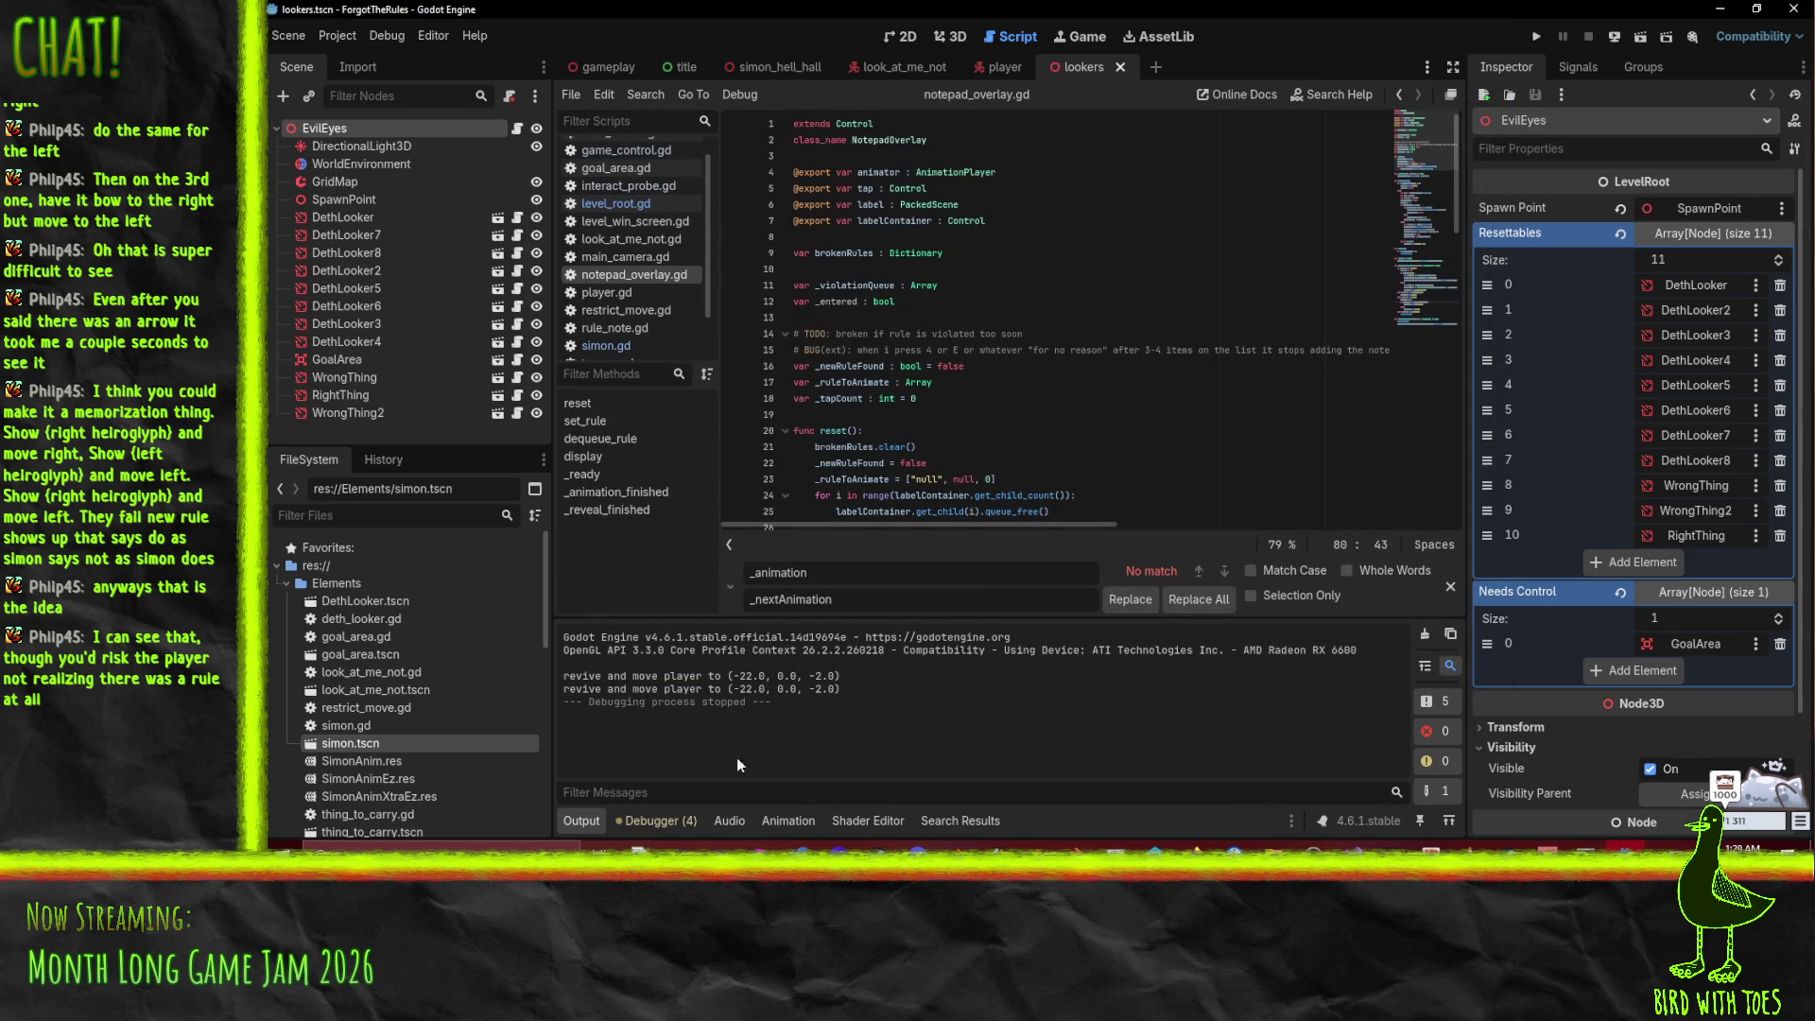
Step: Initialise _entered to false on line 12 of notepad_overlay.gd
{"action": "scroll", "coordinate": [874, 440], "scroll_direction": "down", "scroll_amount": 3}
{"action": "scroll", "coordinate": [954, 310], "scroll_direction": "up", "scroll_amount": 3}
{"action": "scroll", "coordinate": [959, 284], "scroll_direction": "down", "scroll_amount": 1}
{"action": "left_click", "coordinate": [939, 251]}
{"action": "type", "text": "= f"}
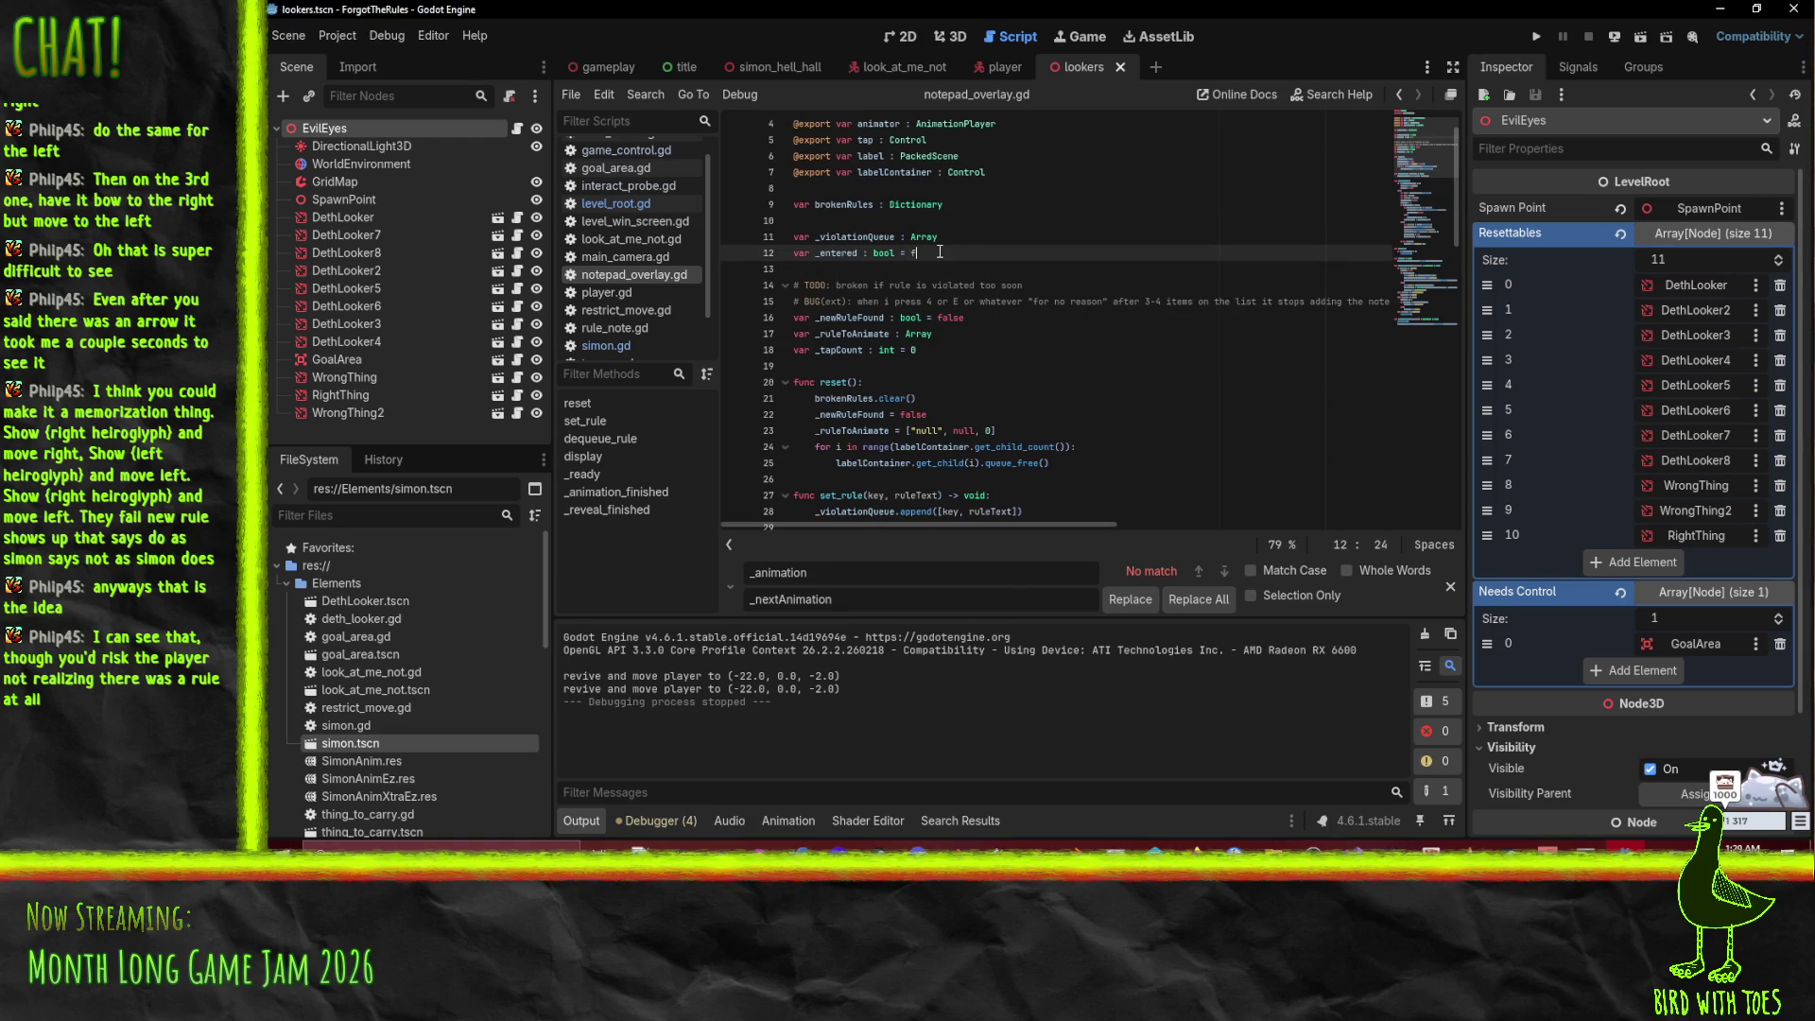
{"action": "type", "text": "alse"}
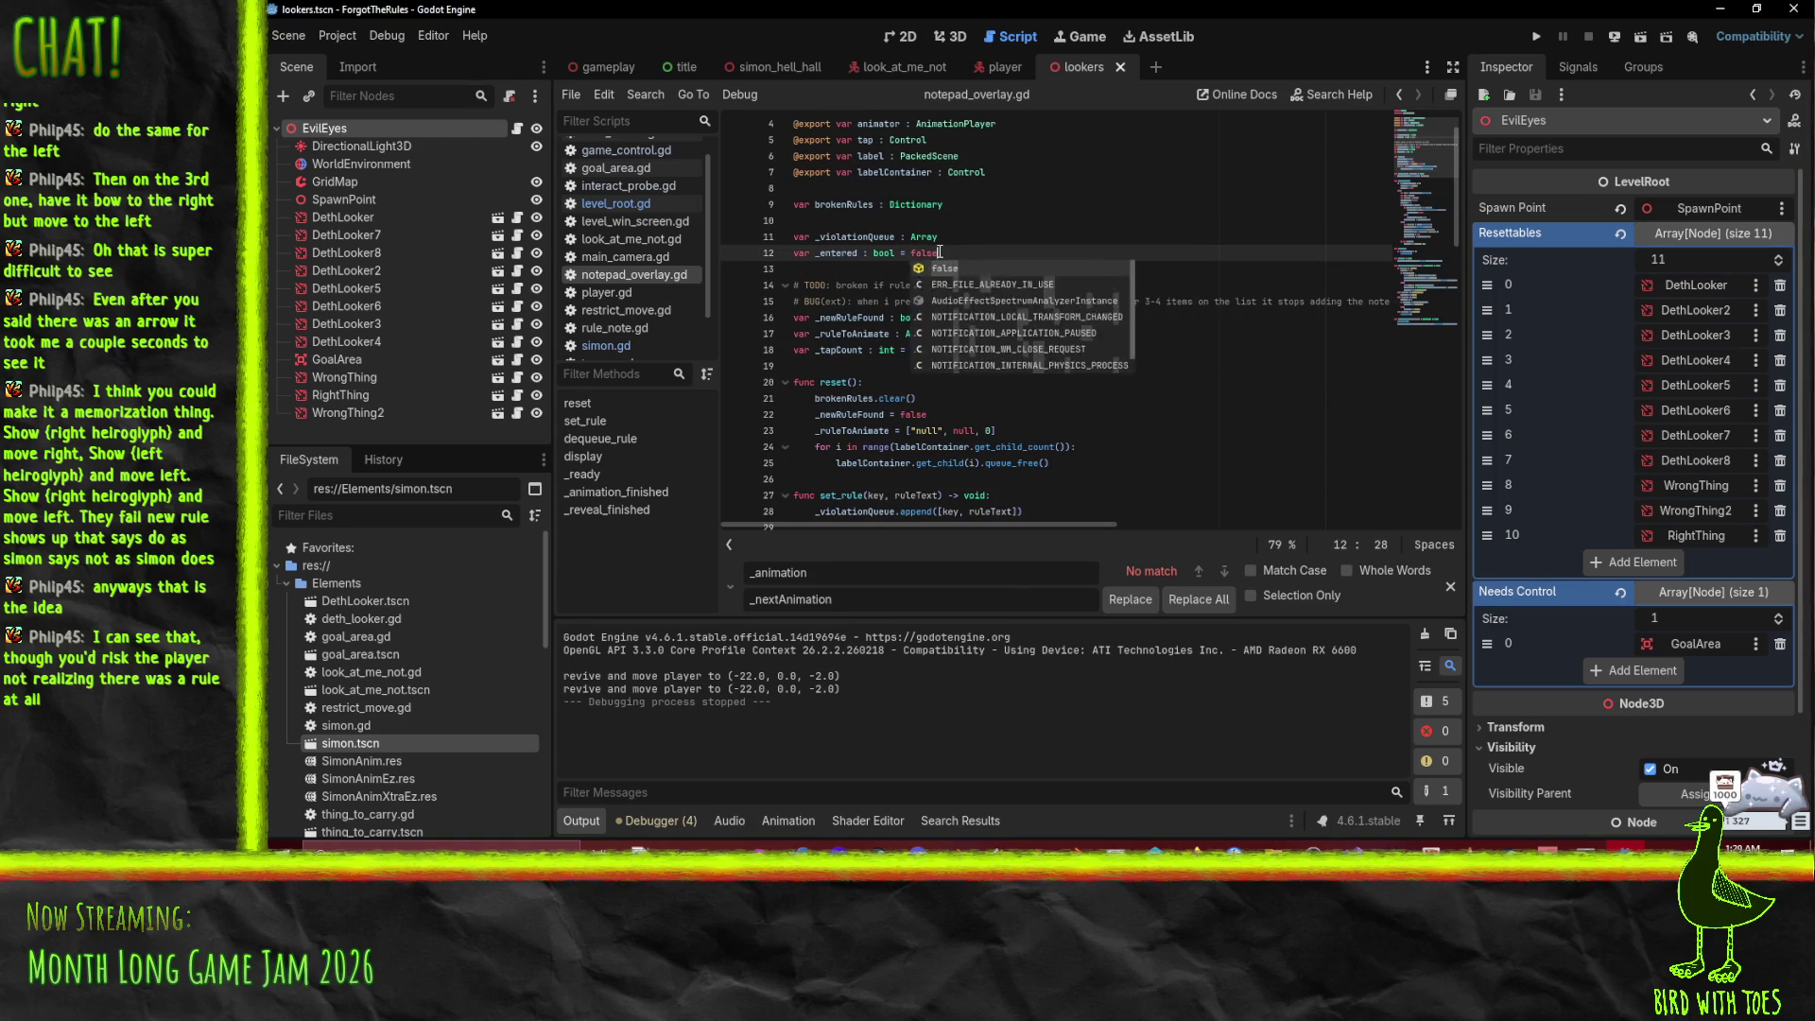
{"action": "left_click", "coordinate": [965, 382]}
{"action": "scroll", "coordinate": [1109, 362], "scroll_direction": "down", "scroll_amount": 5}
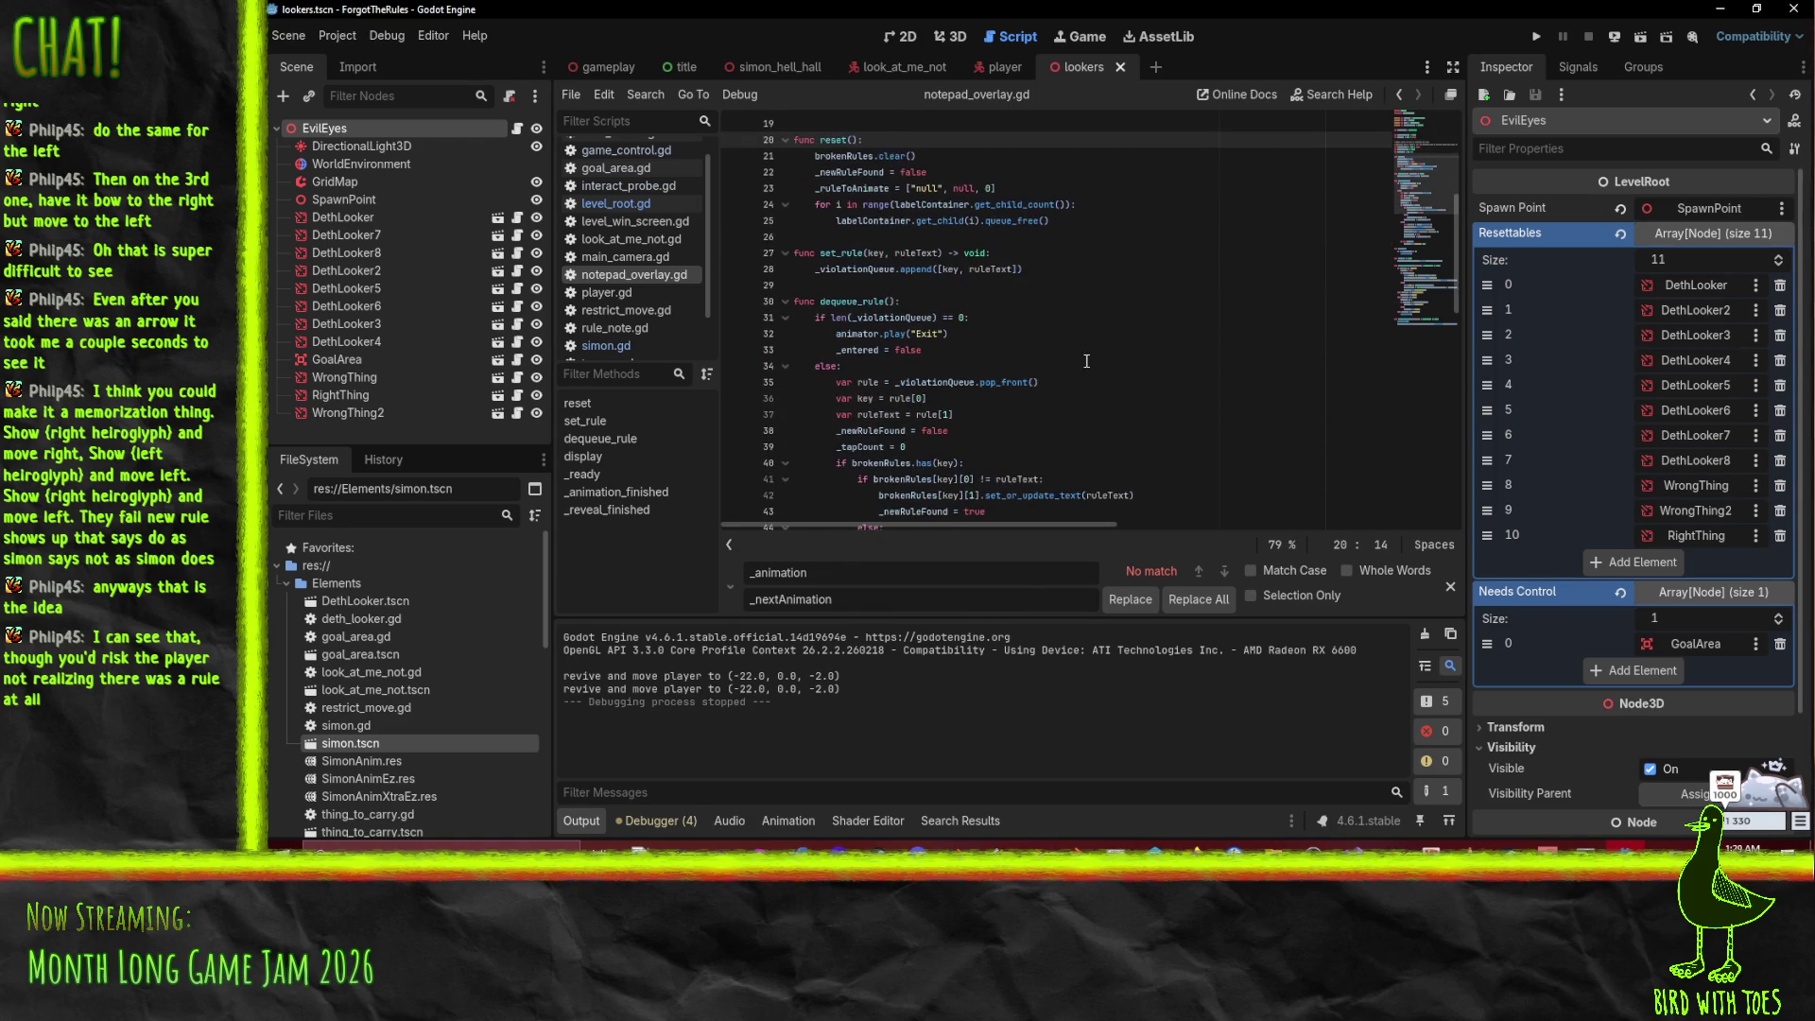
{"action": "scroll", "coordinate": [1015, 345], "scroll_direction": "up", "scroll_amount": 2}
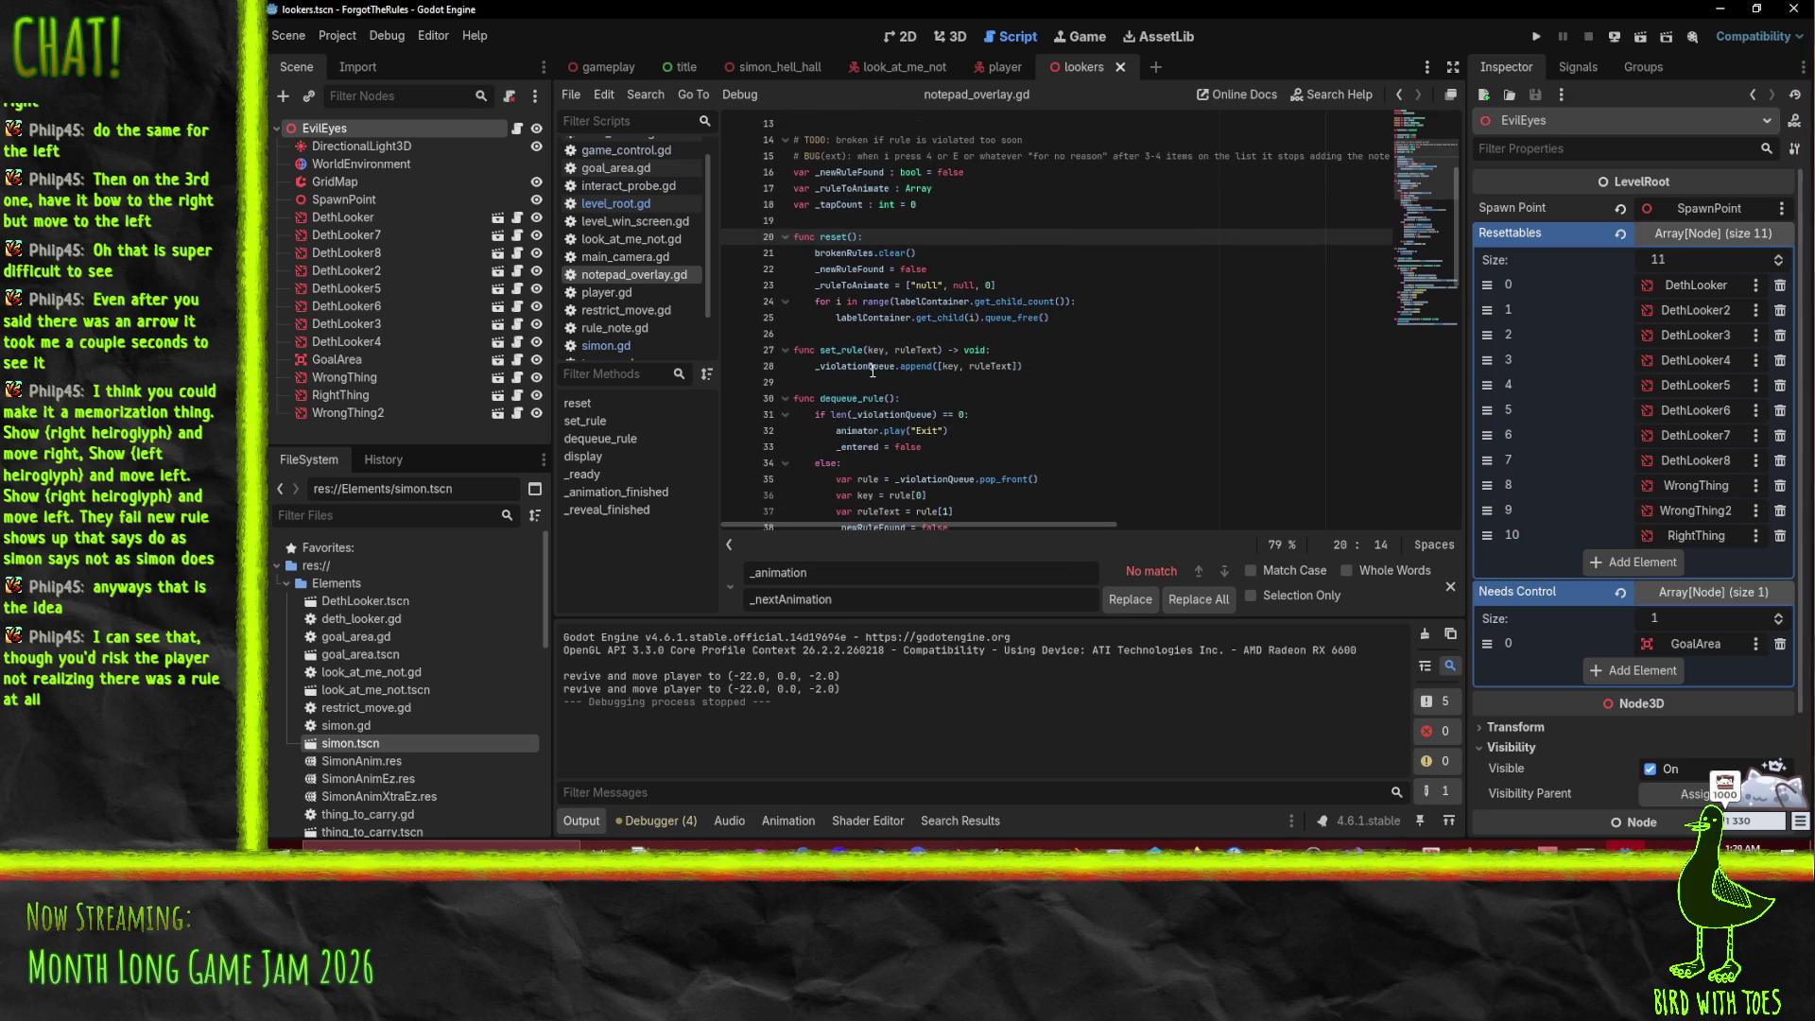
{"action": "left_click", "coordinate": [919, 399]}
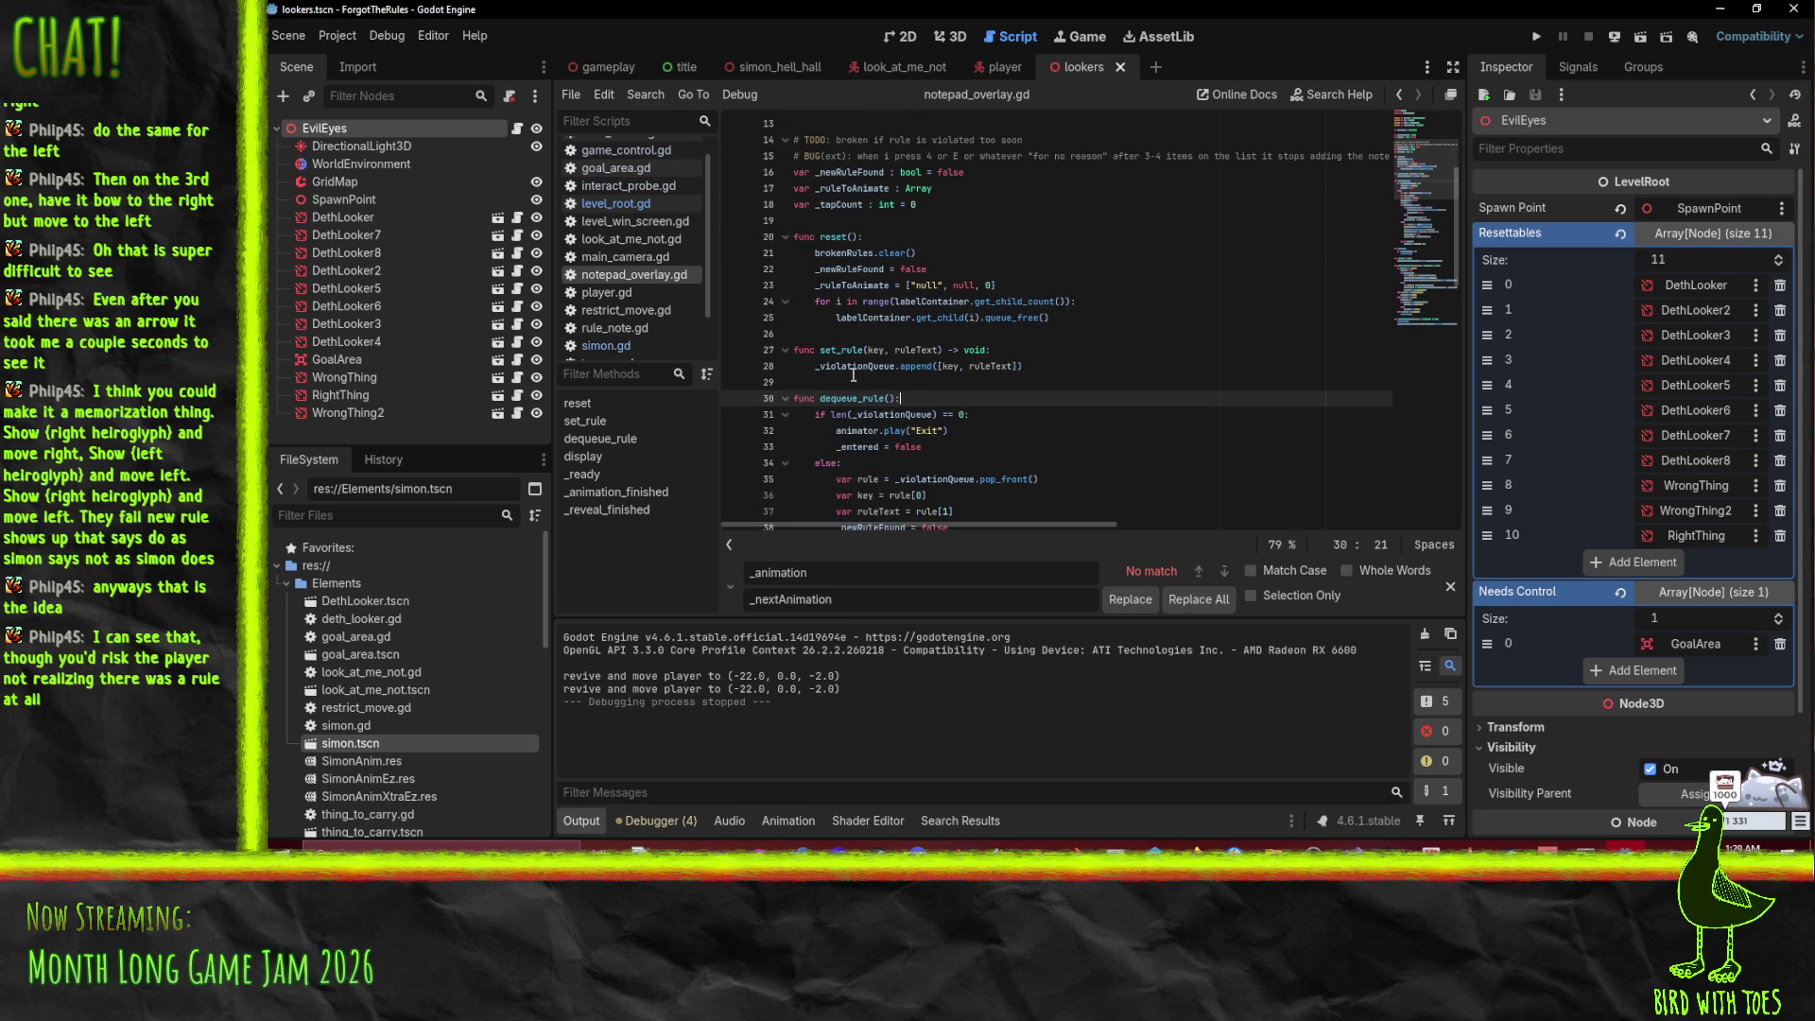
{"action": "left_click", "coordinate": [860, 371]}
Step: Add print("deque ", len(_violationQueue)) at the top of dequeue_rule
{"action": "left_click", "coordinate": [934, 414]}
{"action": "key", "text": "Up"}
{"action": "key", "text": "Return"}
{"action": "type", "text": "print(\"de"}
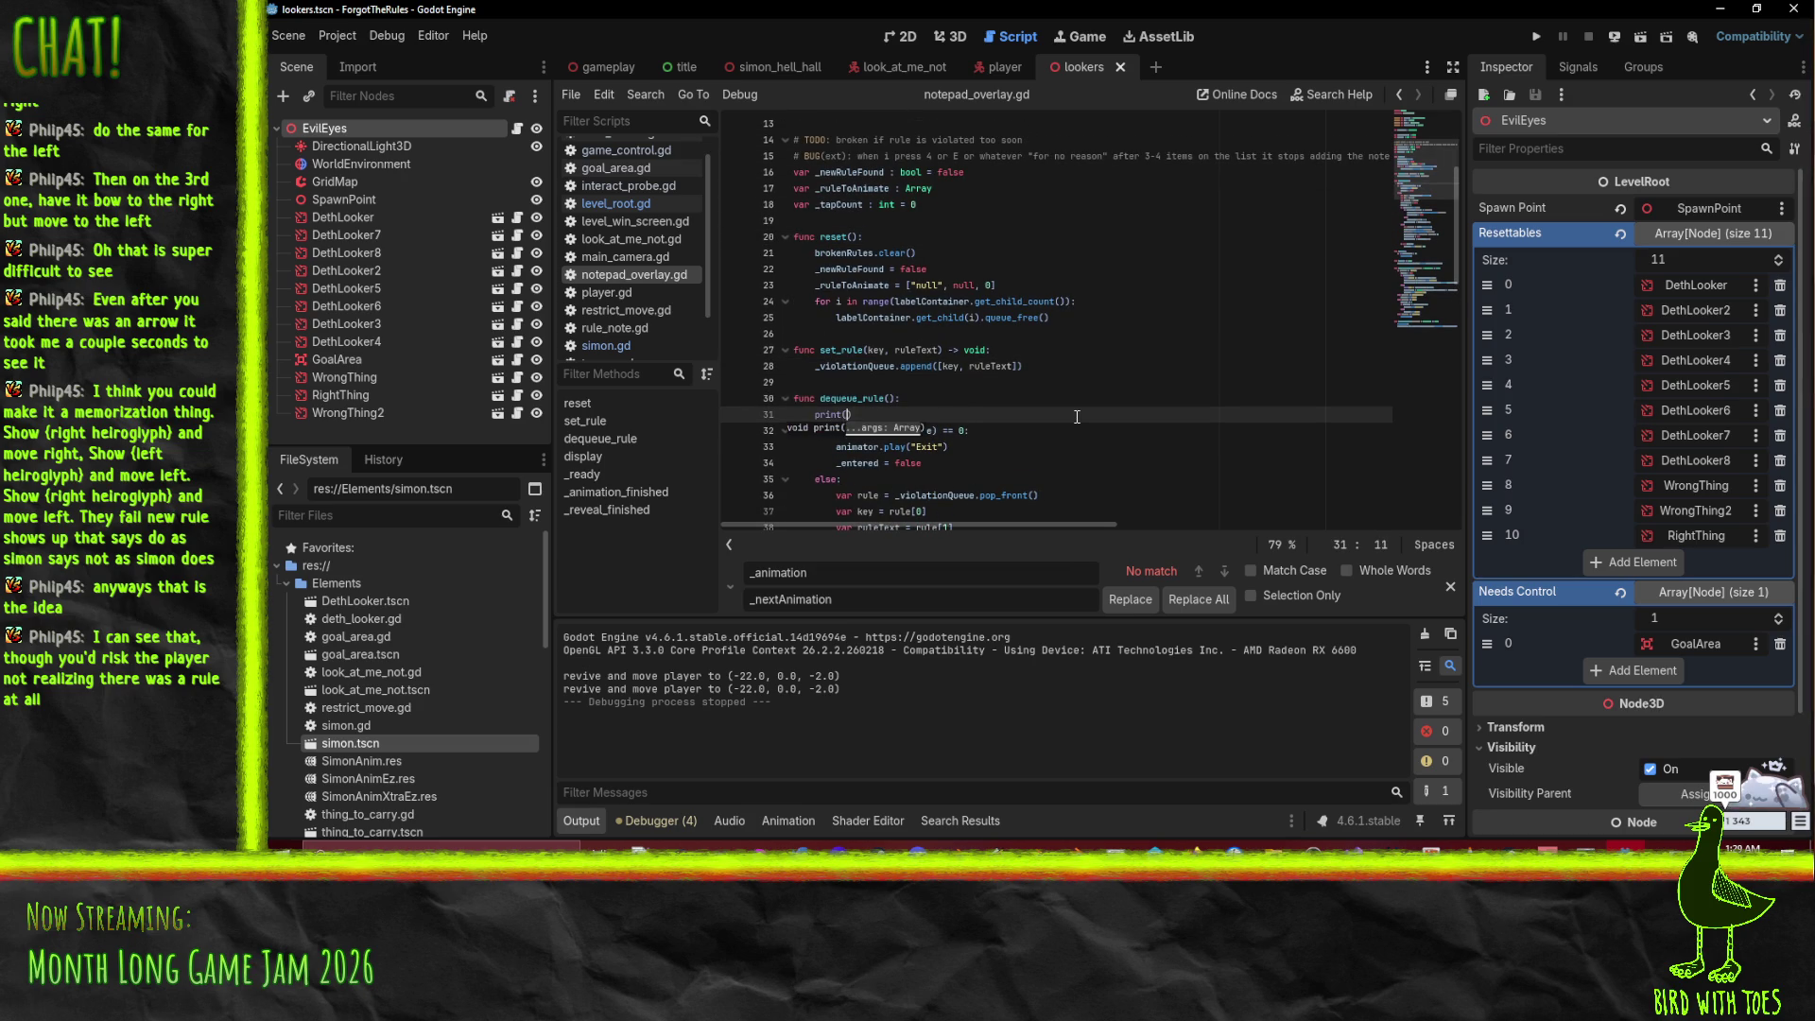
{"action": "type", "text": "que \","}
{"action": "type", "text": " len(_v"}
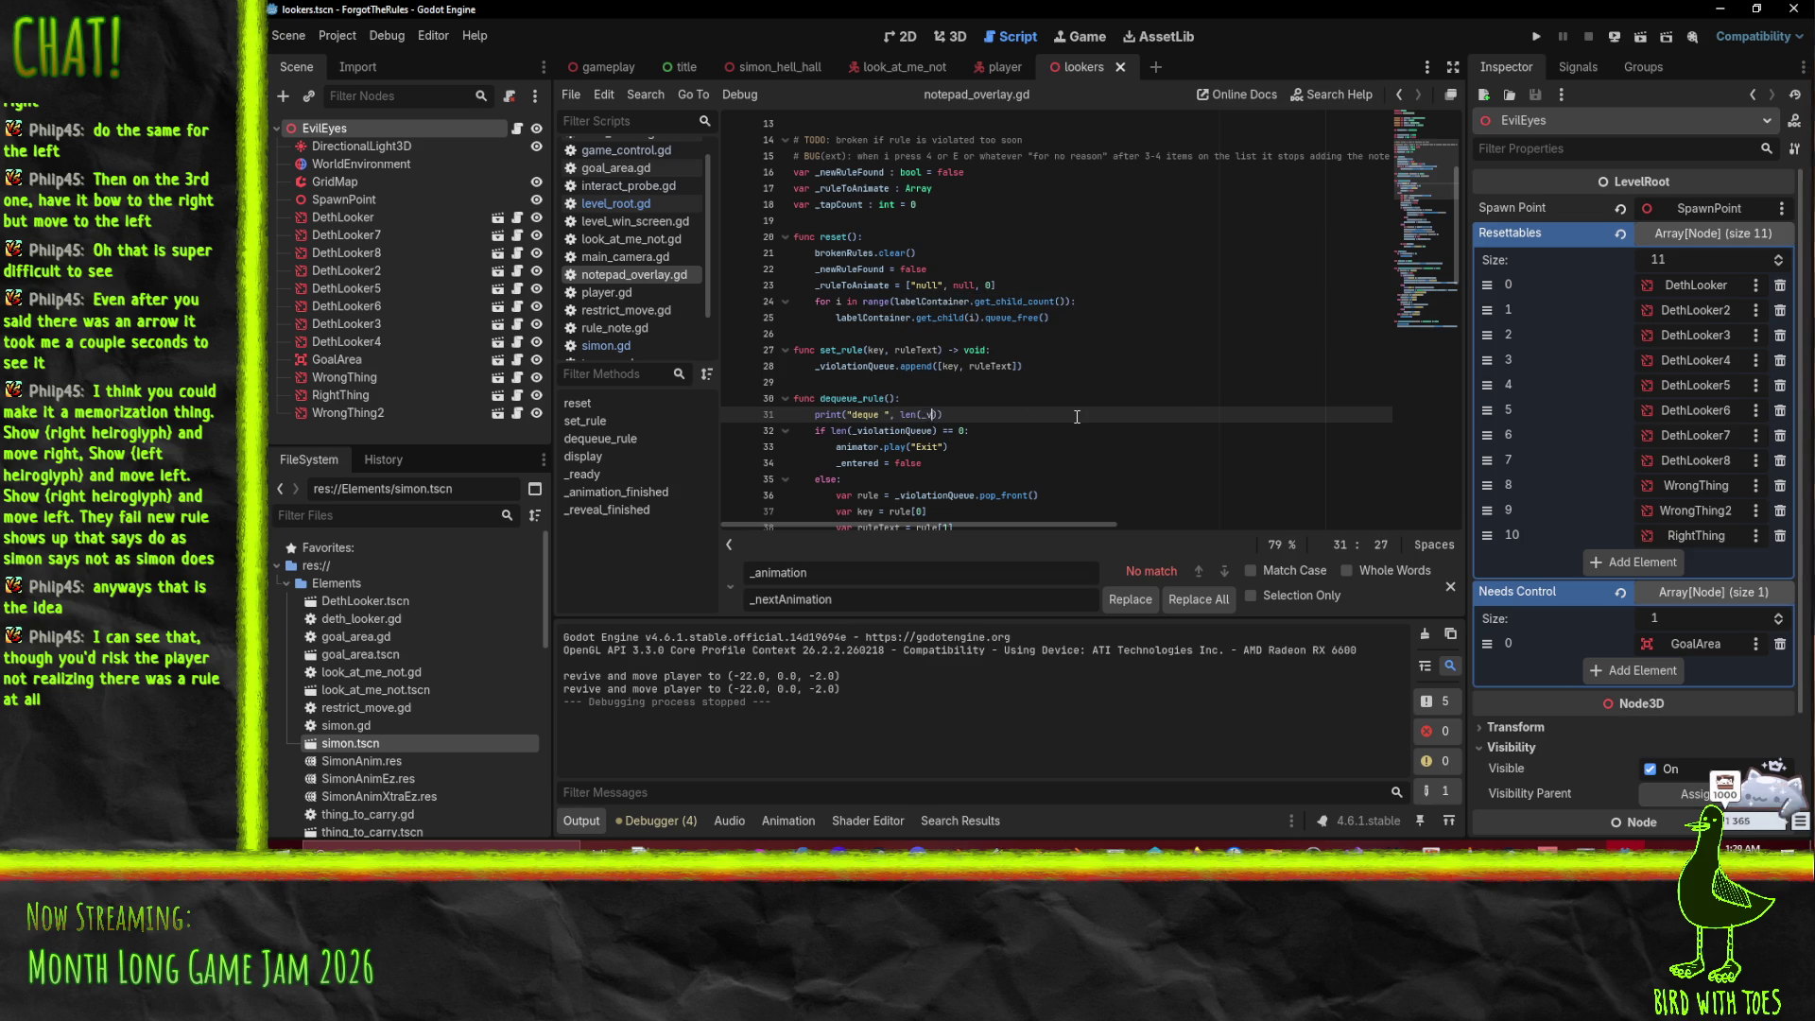
{"action": "key", "text": "Return"}
Step: Add an "enque " print of key and ruleText under the set_rule header
{"action": "key", "text": "Up"}
{"action": "key", "text": "Up"}
{"action": "key", "text": "Up"}
{"action": "key", "text": "Return"}
{"action": "type", "text": "print"}
{"action": "type", "text": "(\"en"}
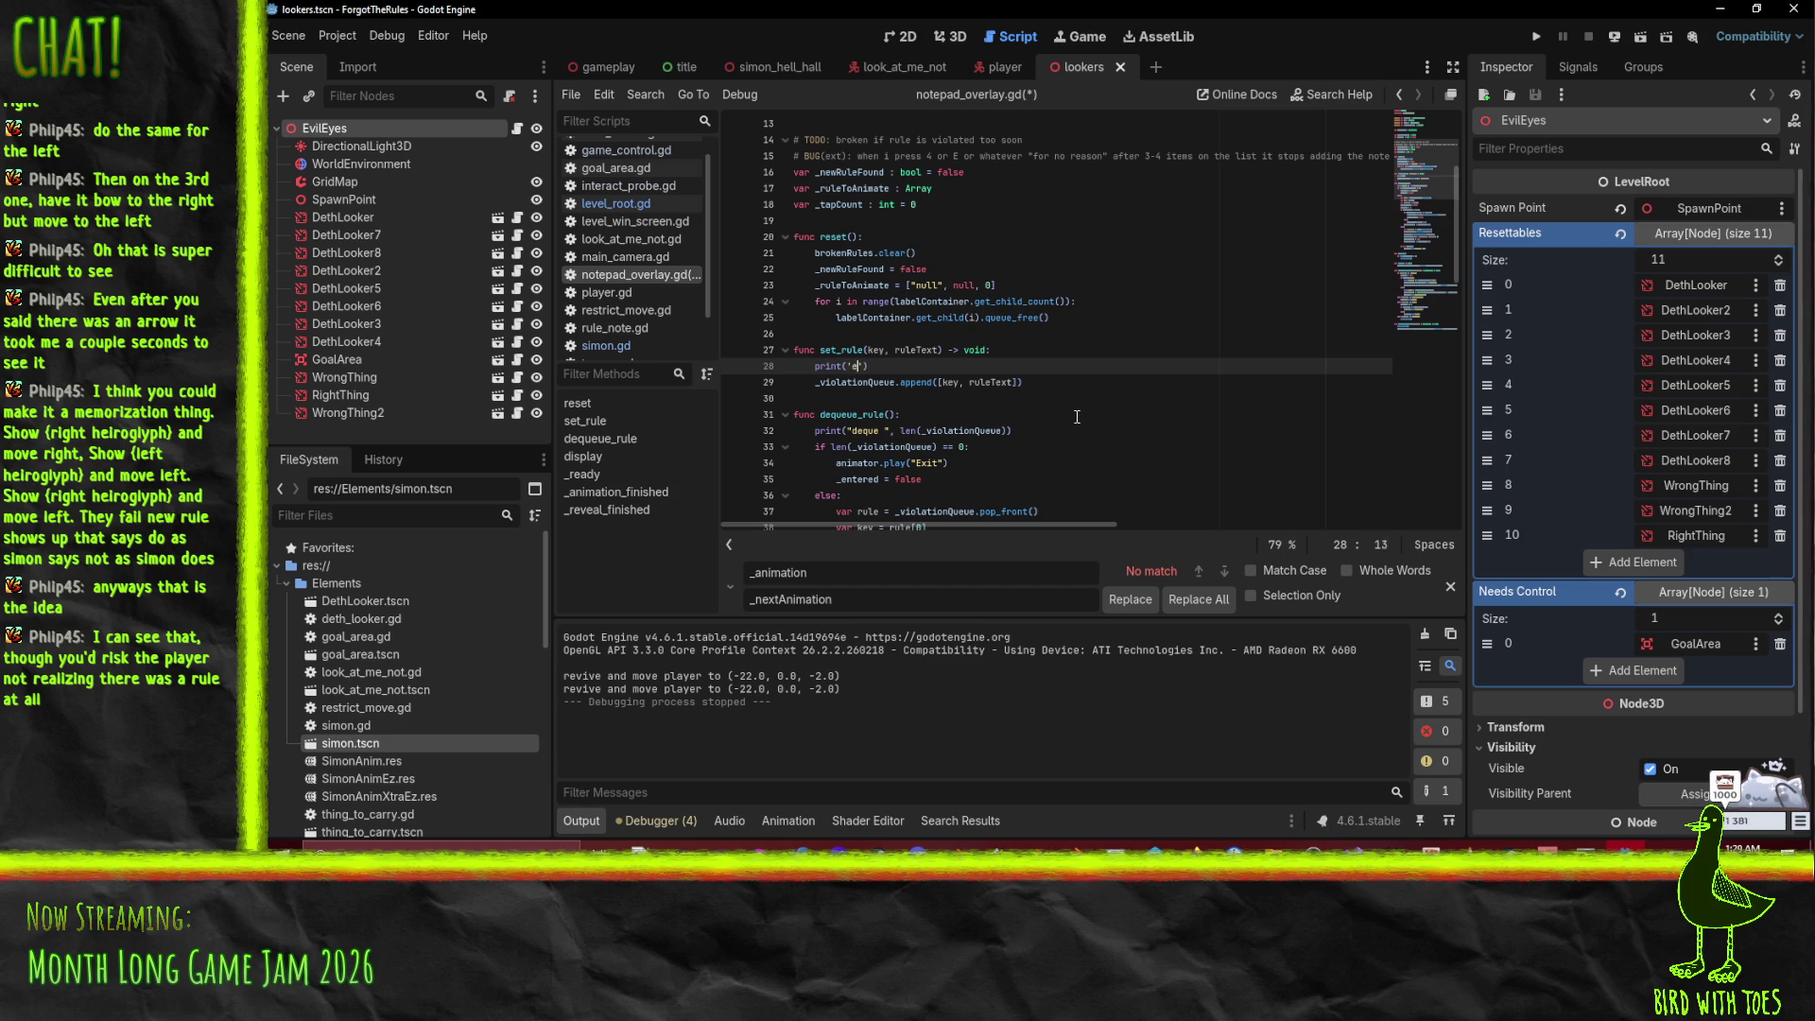
{"action": "type", "text": "que \", "}
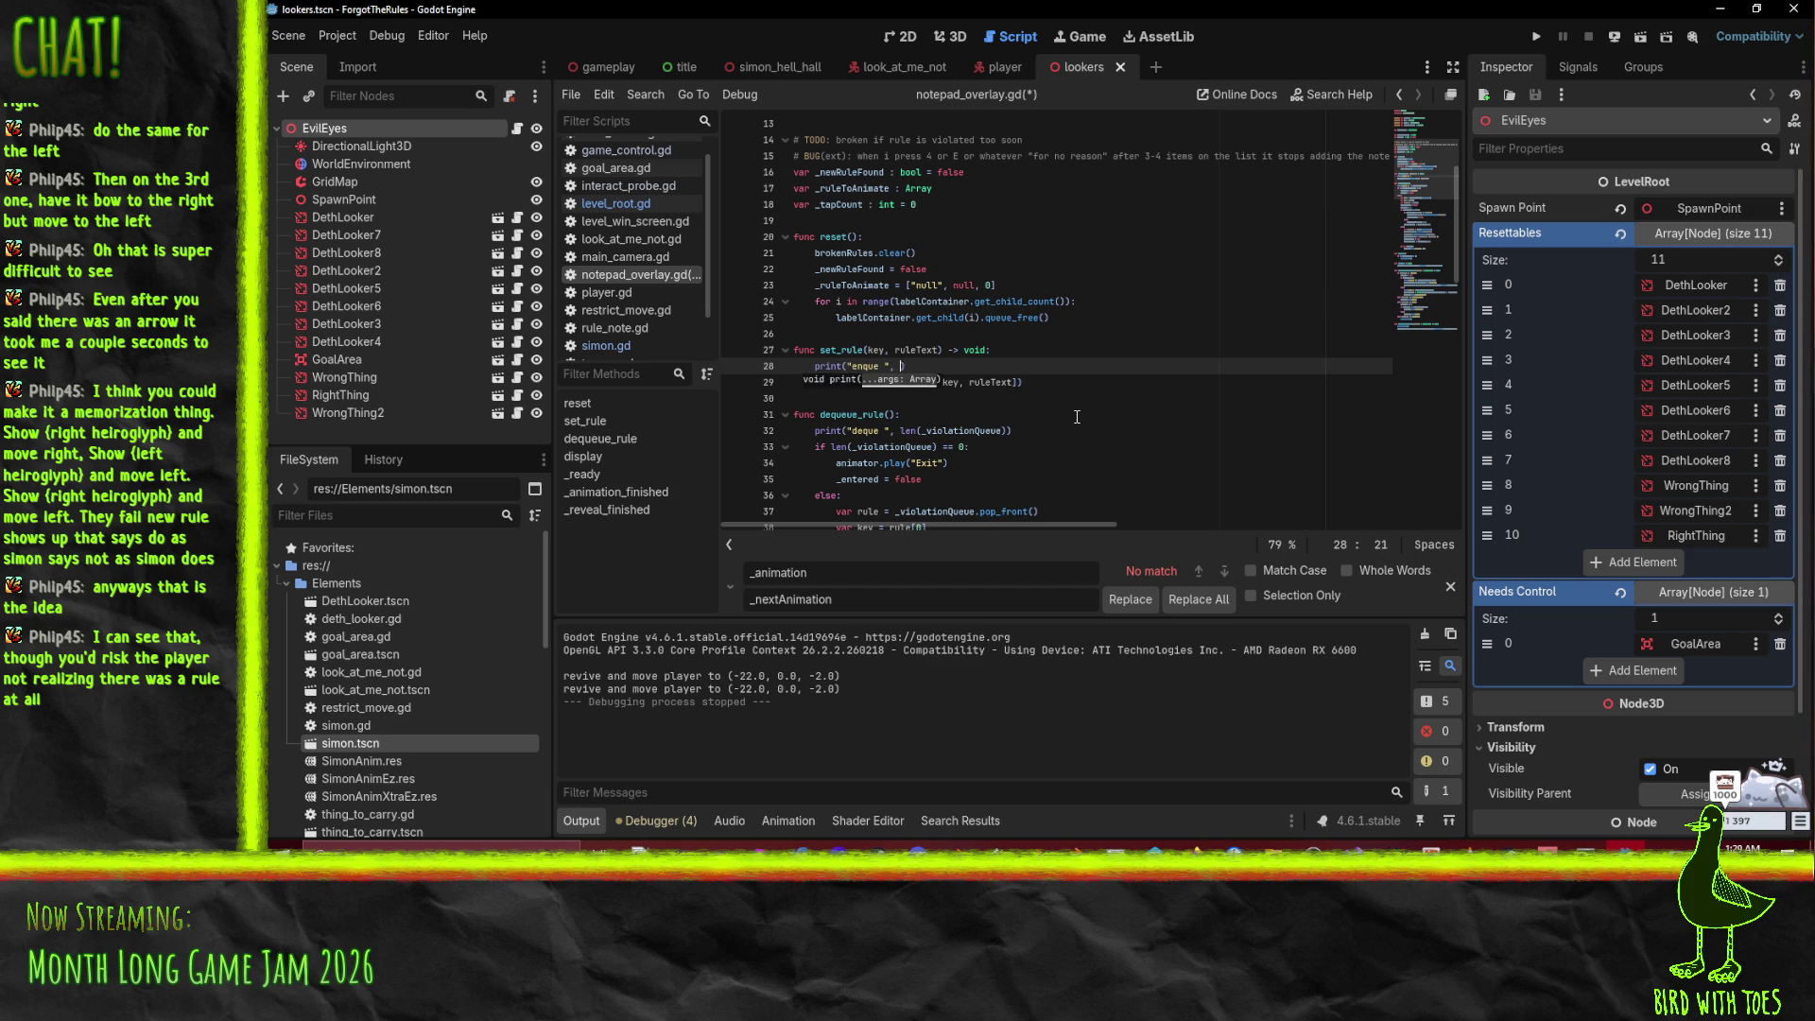
{"action": "type", "text": "key "}
{"action": "type", "text": "\" \", r"}
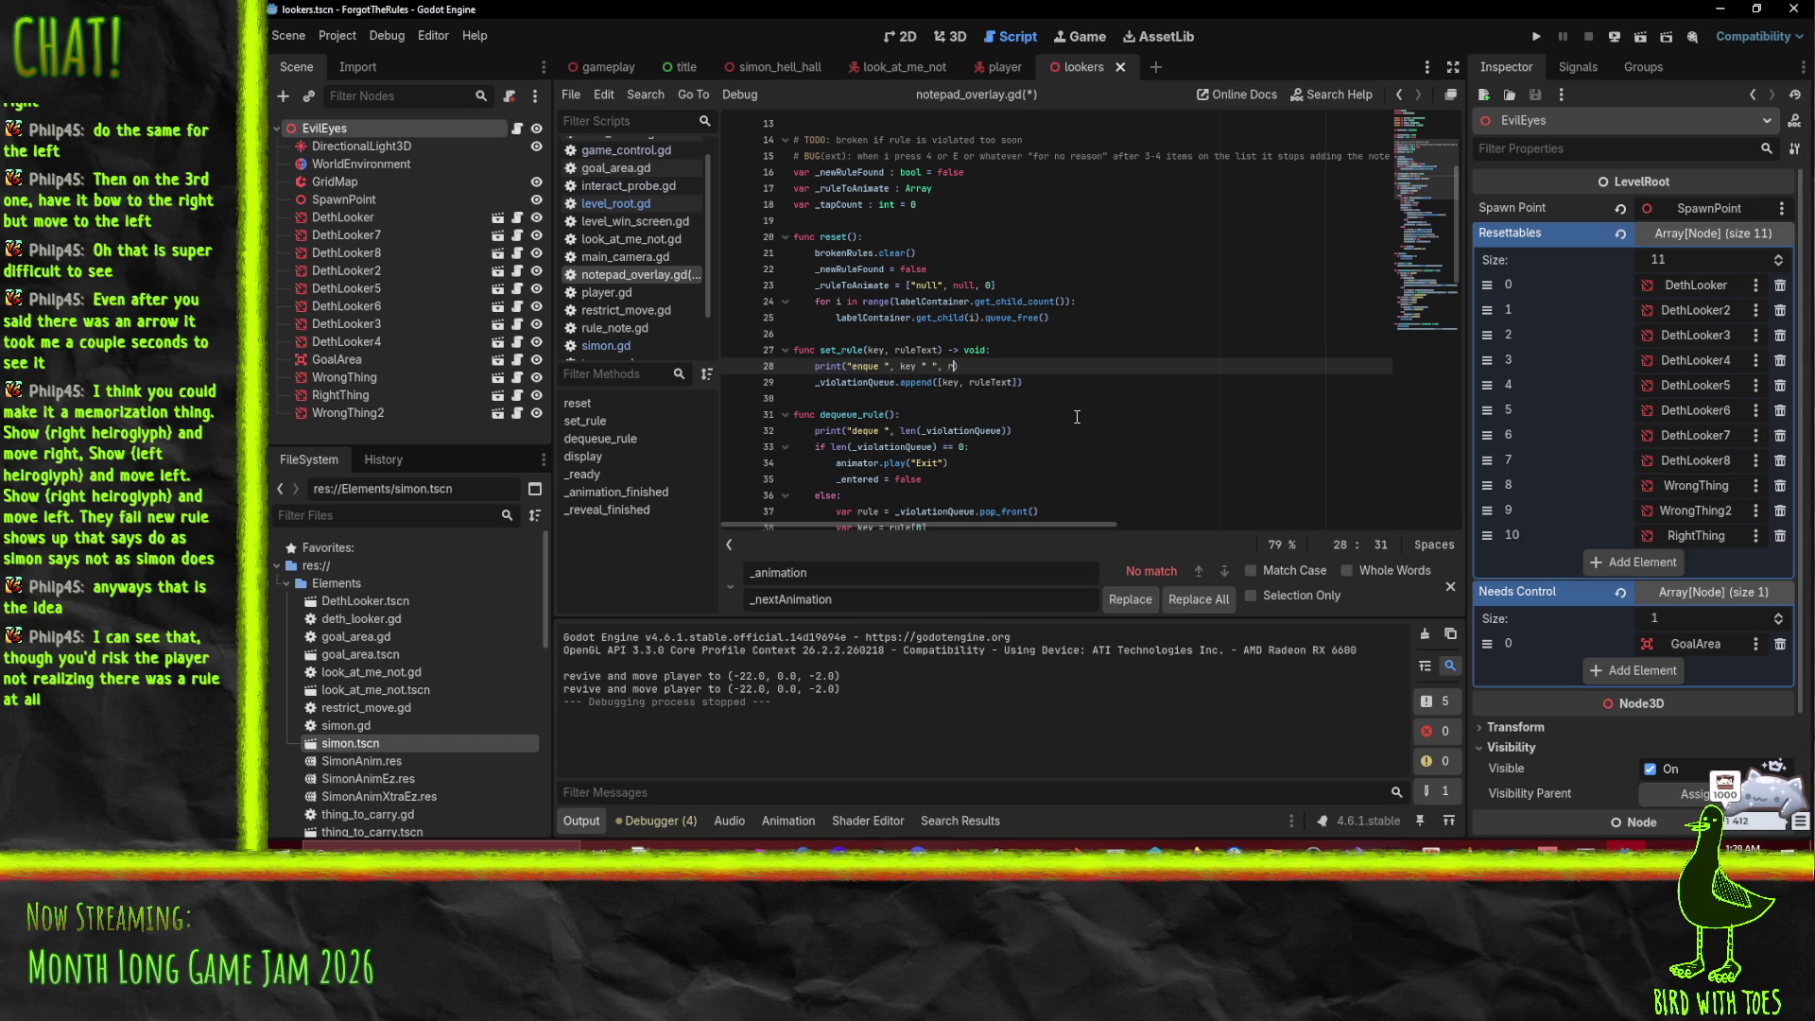
{"action": "type", "text": "ulet_text"}
{"action": "key", "text": "BackSpace"}
{"action": "key", "text": "BackSpace"}
{"action": "type", "text": "T"}
{"action": "key", "text": "End"}
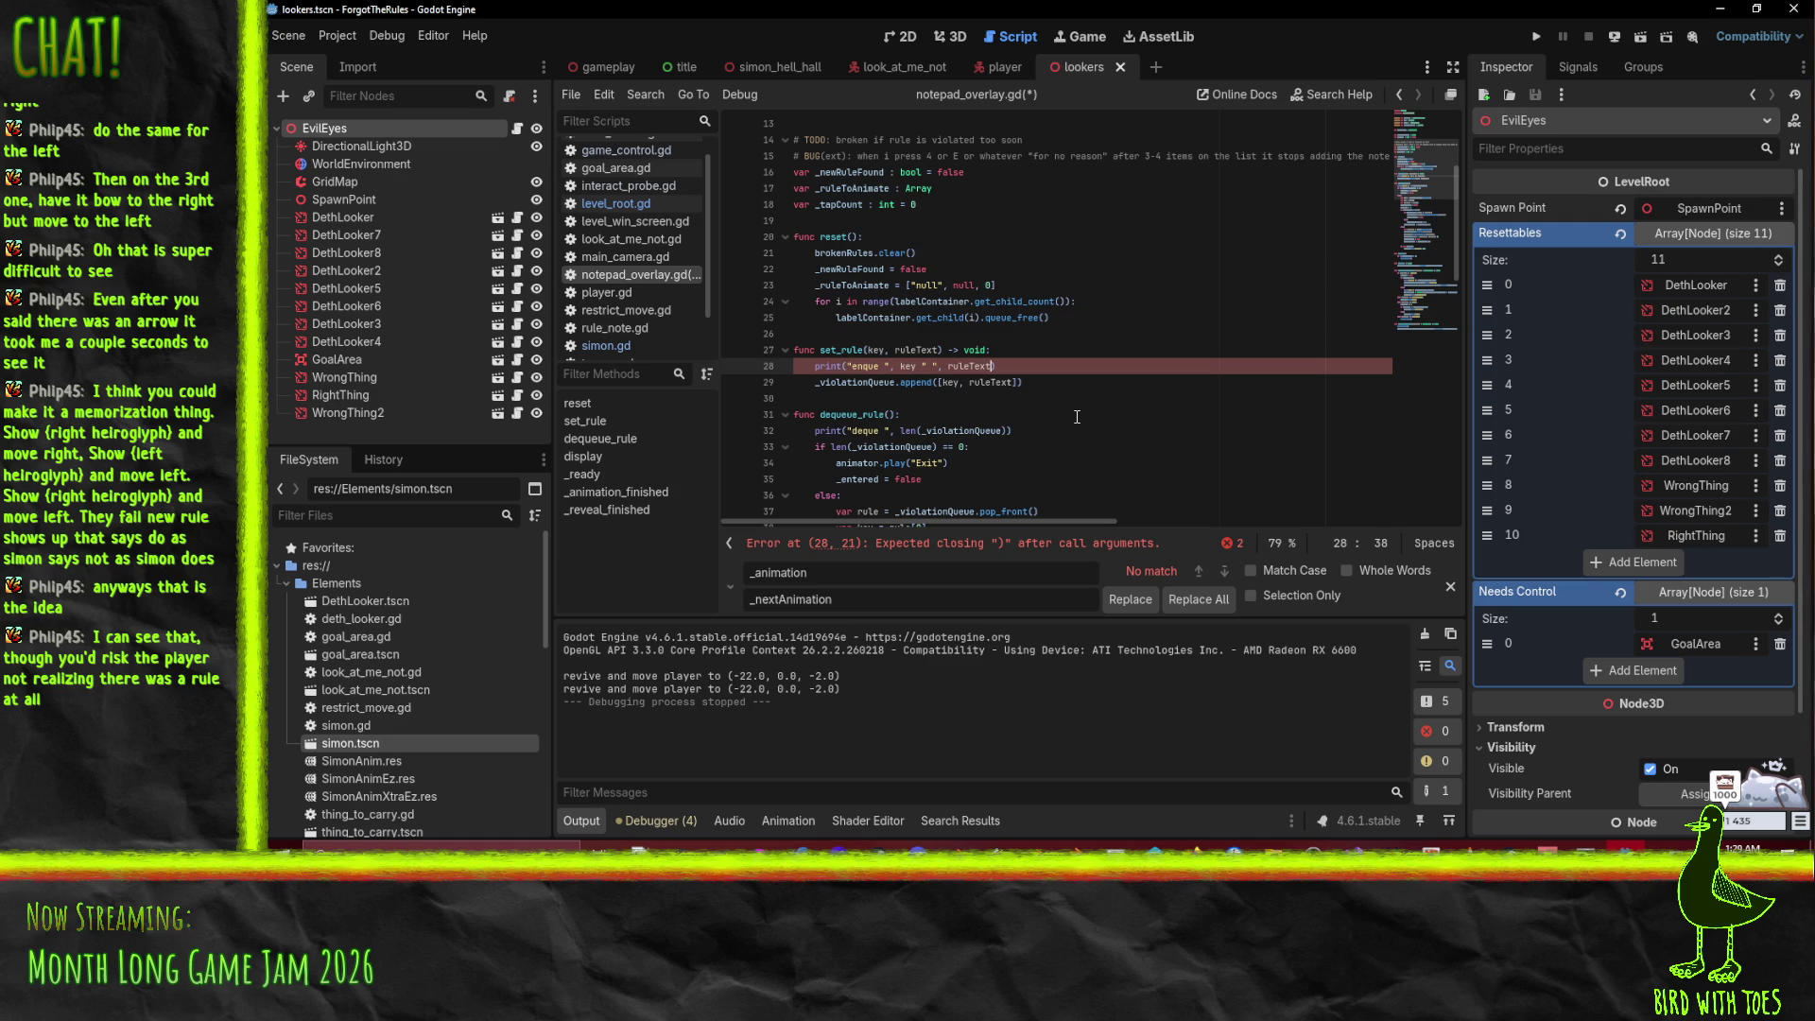
Step: Move the enqueue print below the append, add the queue length, save, and run
{"action": "key", "text": "alt+Down"}
{"action": "key", "text": "End"}
{"action": "key", "text": "Left"}
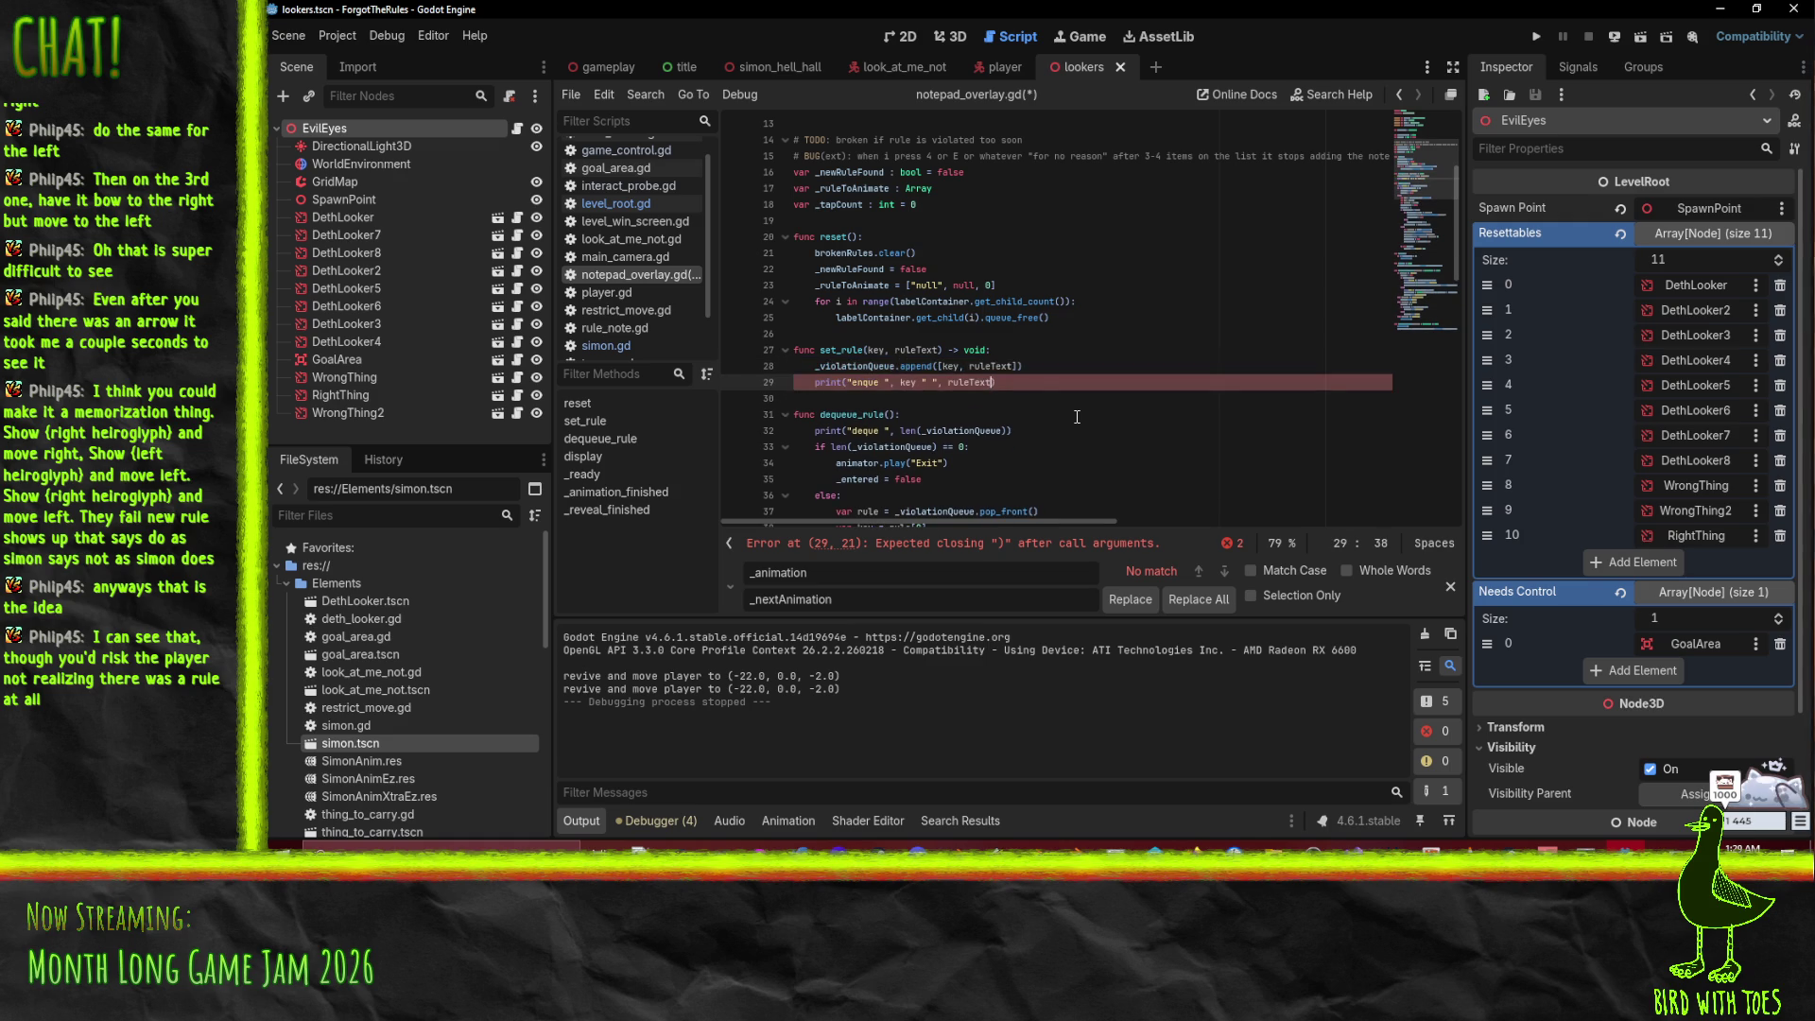
{"action": "type", "text": ", \" "}
{"action": "type", "text": "\", len("}
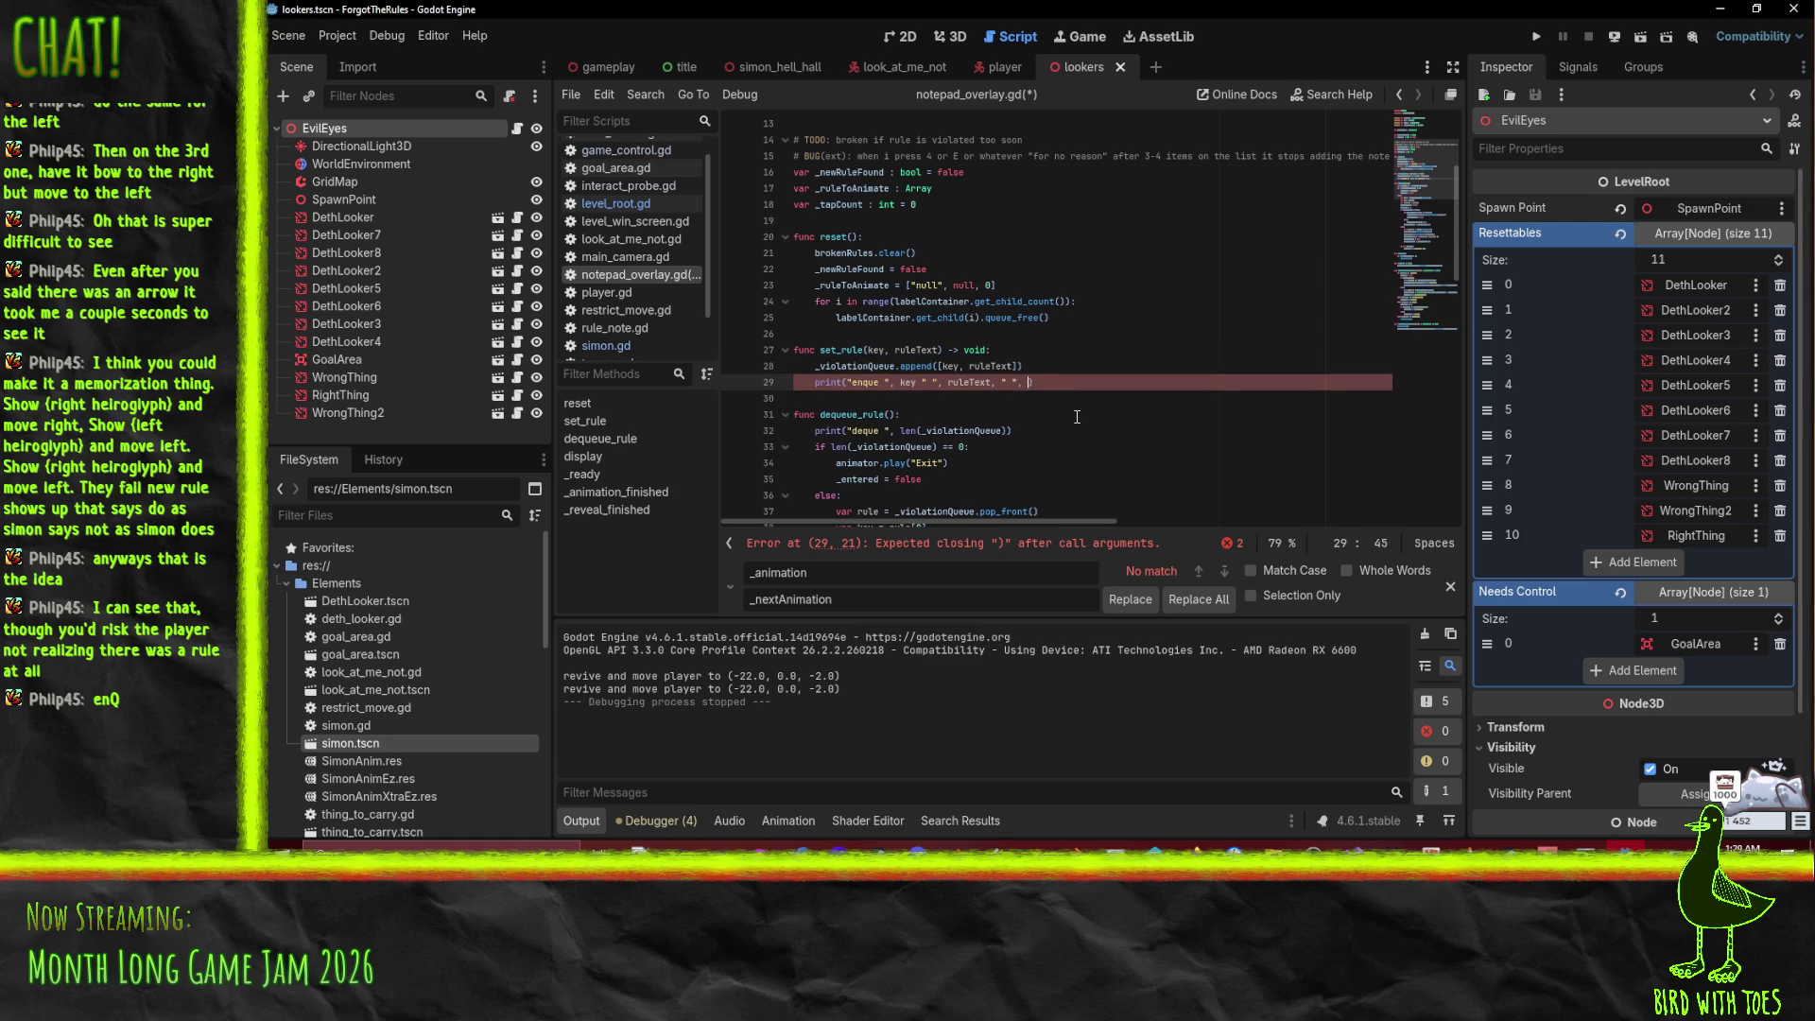
{"action": "type", "text": "violationQueue"}
{"action": "key", "text": "ctrl+s"}
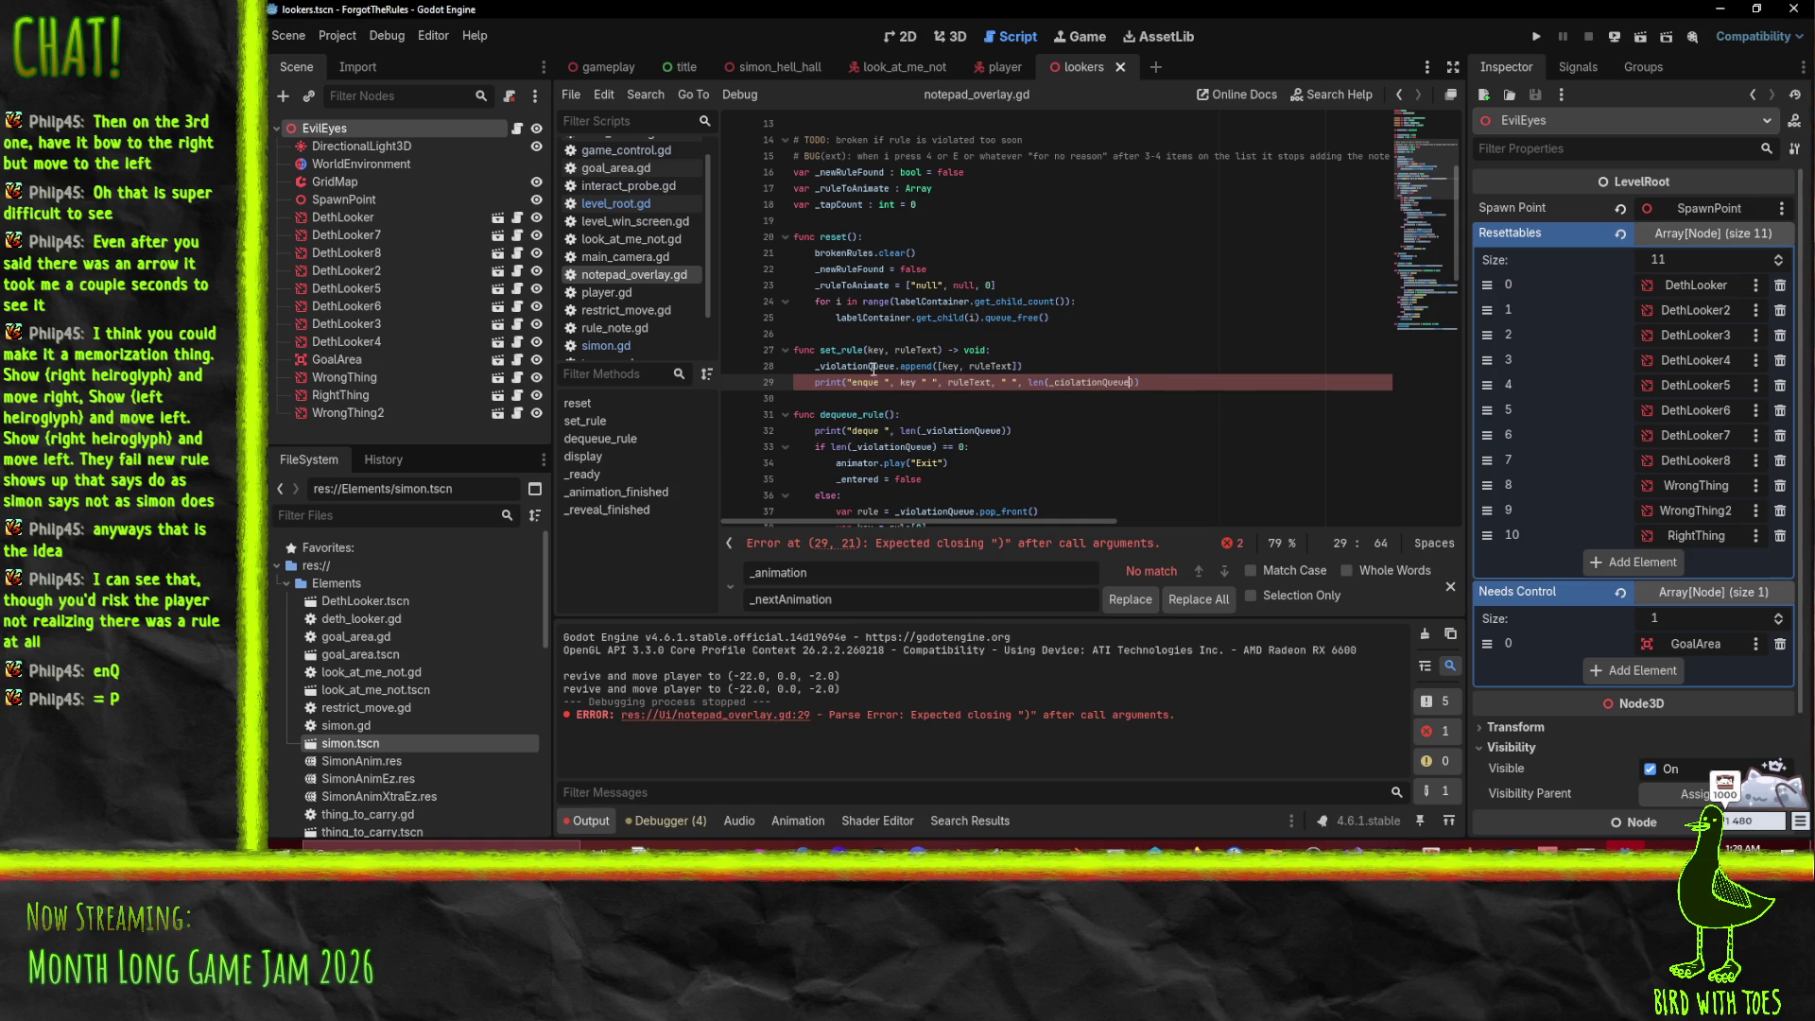
{"action": "left_click", "coordinate": [1087, 382]}
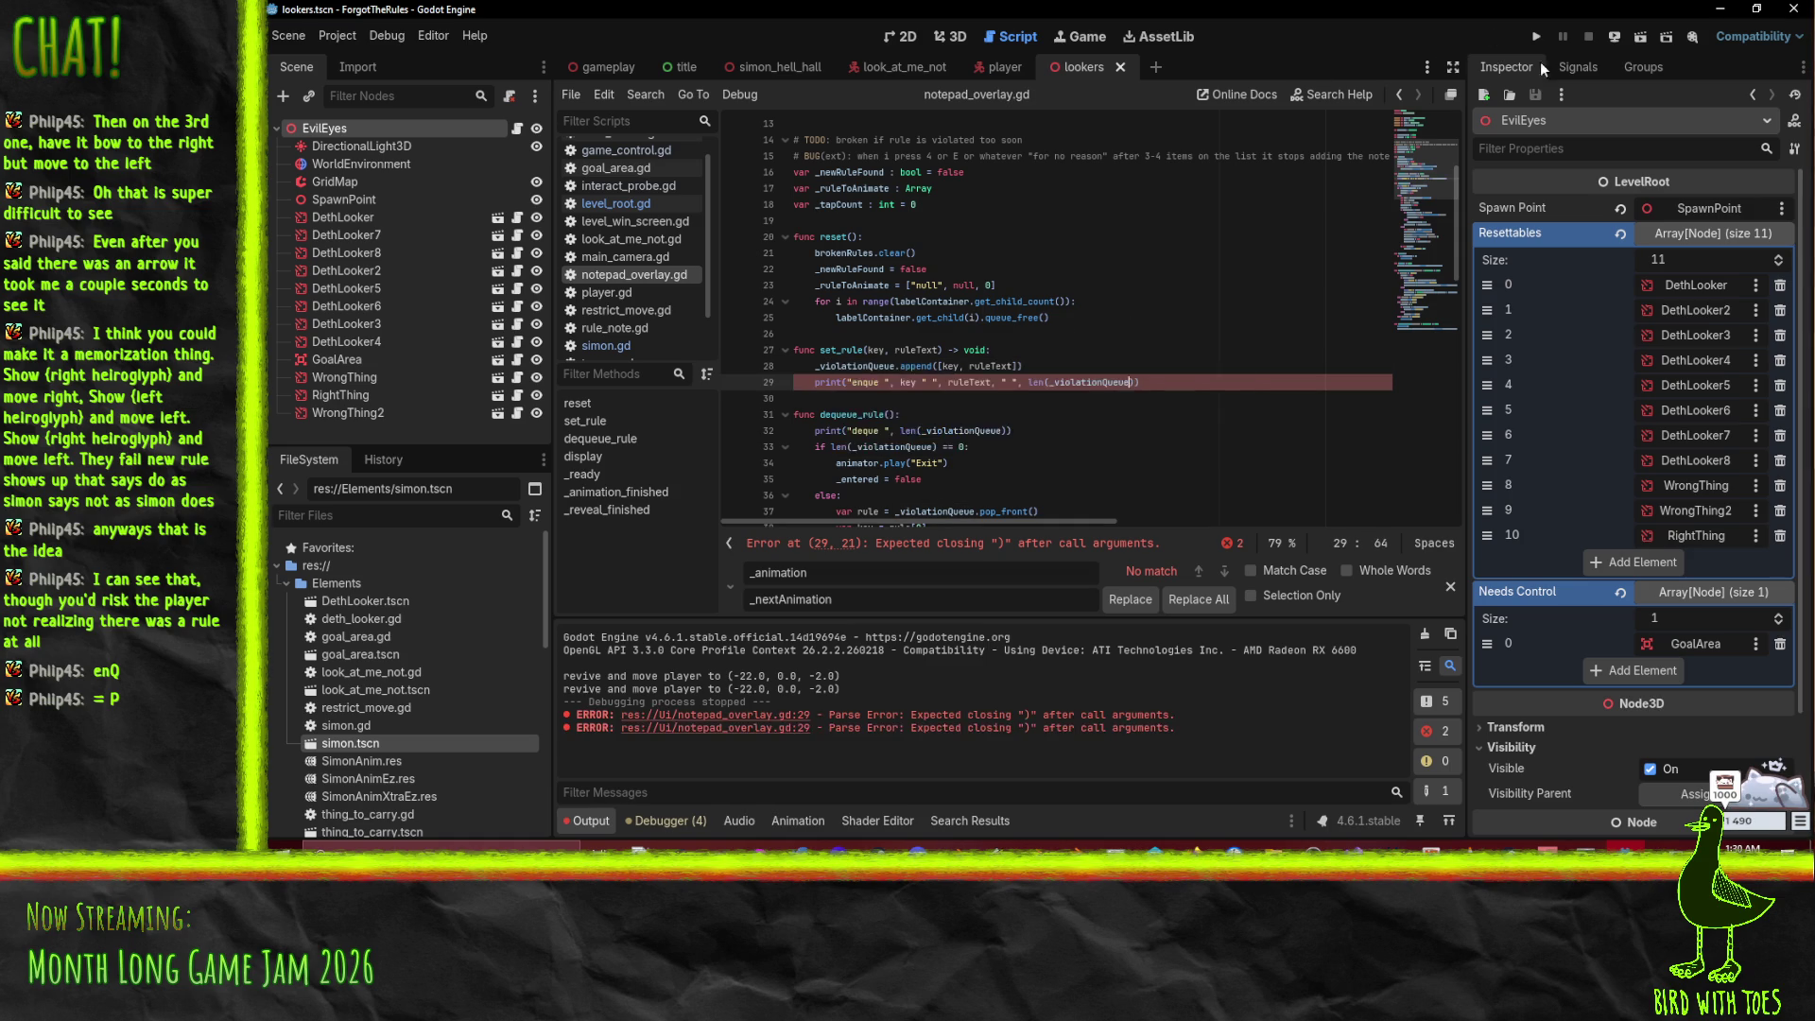
{"action": "left_click", "coordinate": [1538, 36]}
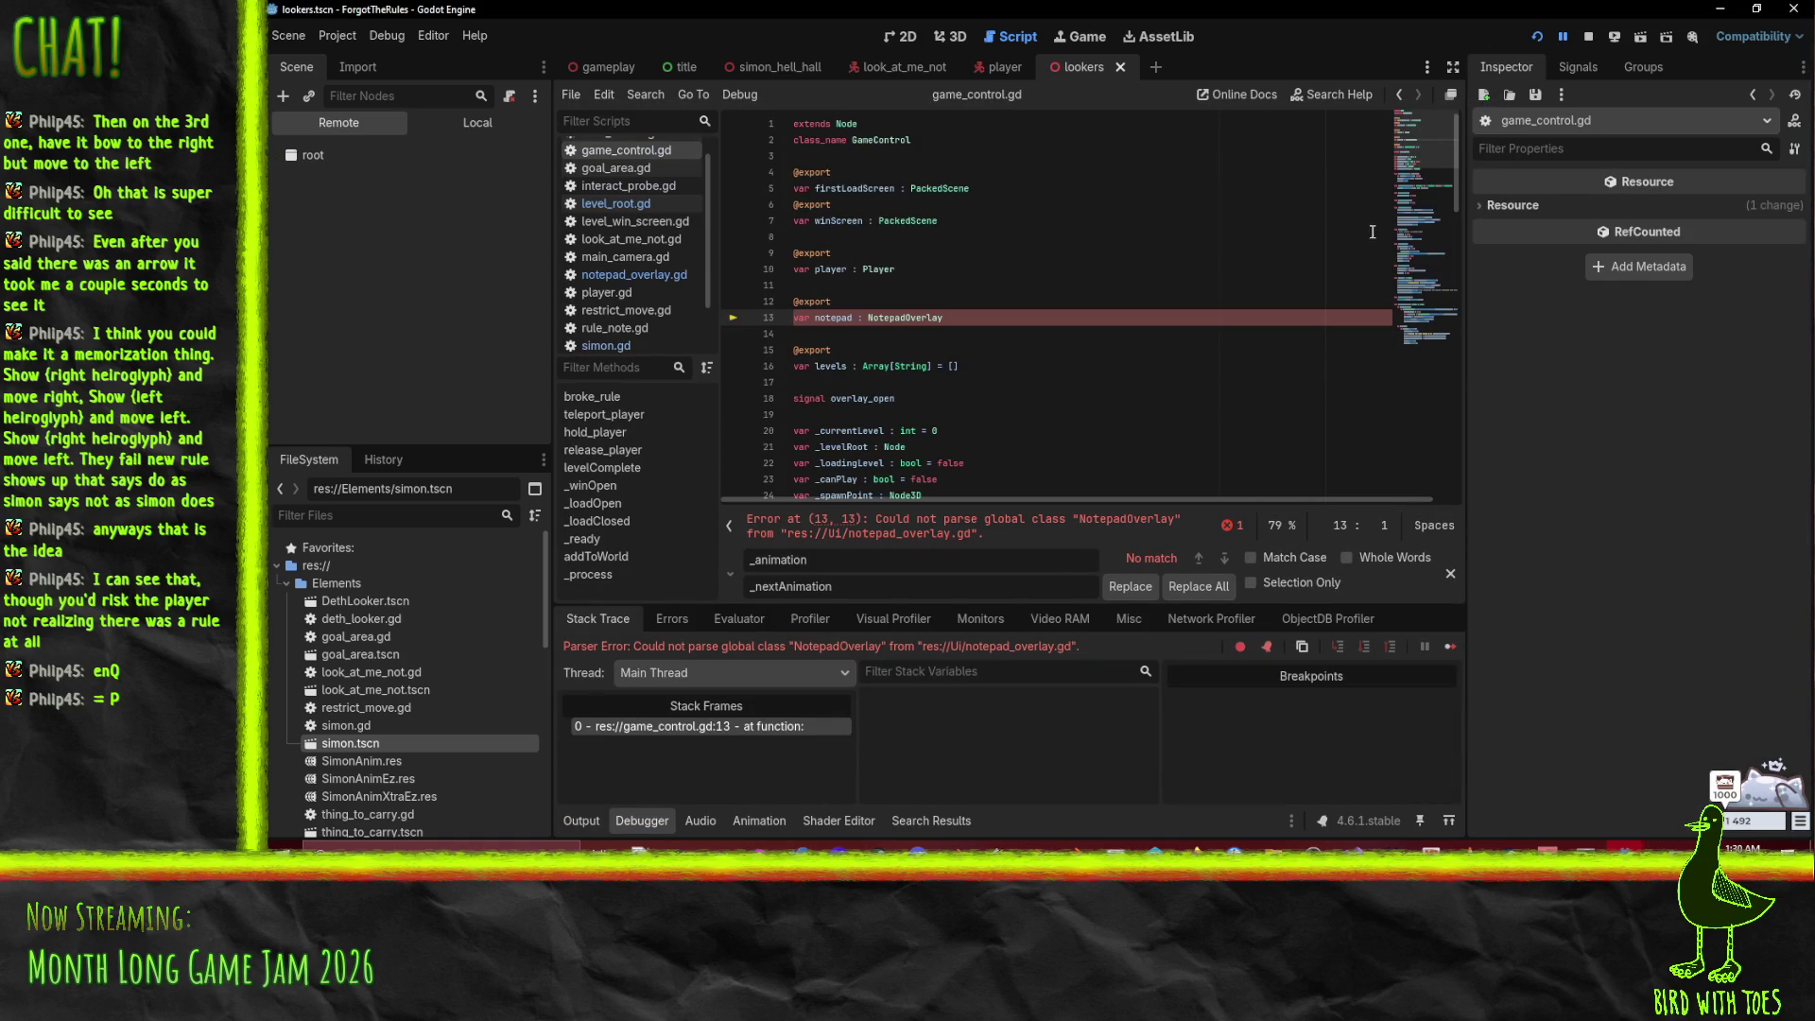
Step: Stop the failed run and add the missing comma after key on line 29
{"action": "left_click", "coordinate": [1588, 37]}
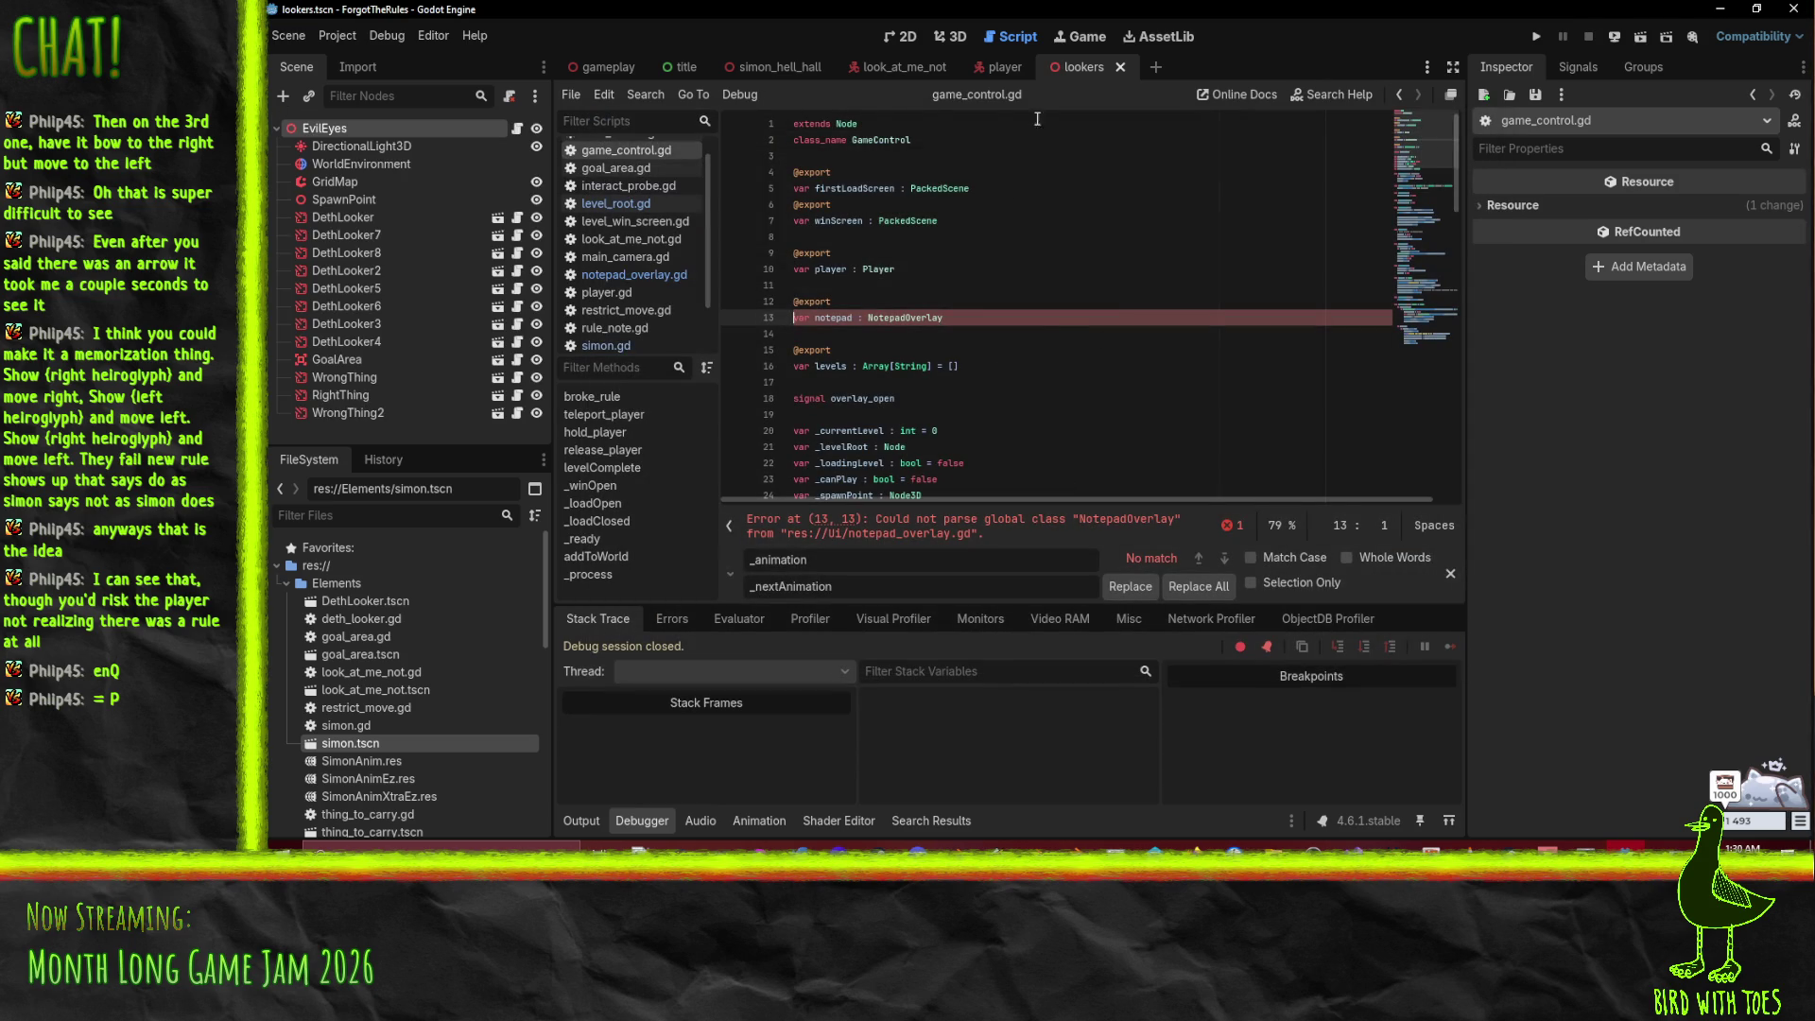
{"action": "left_click", "coordinate": [633, 274]}
{"action": "left_click", "coordinate": [951, 415]}
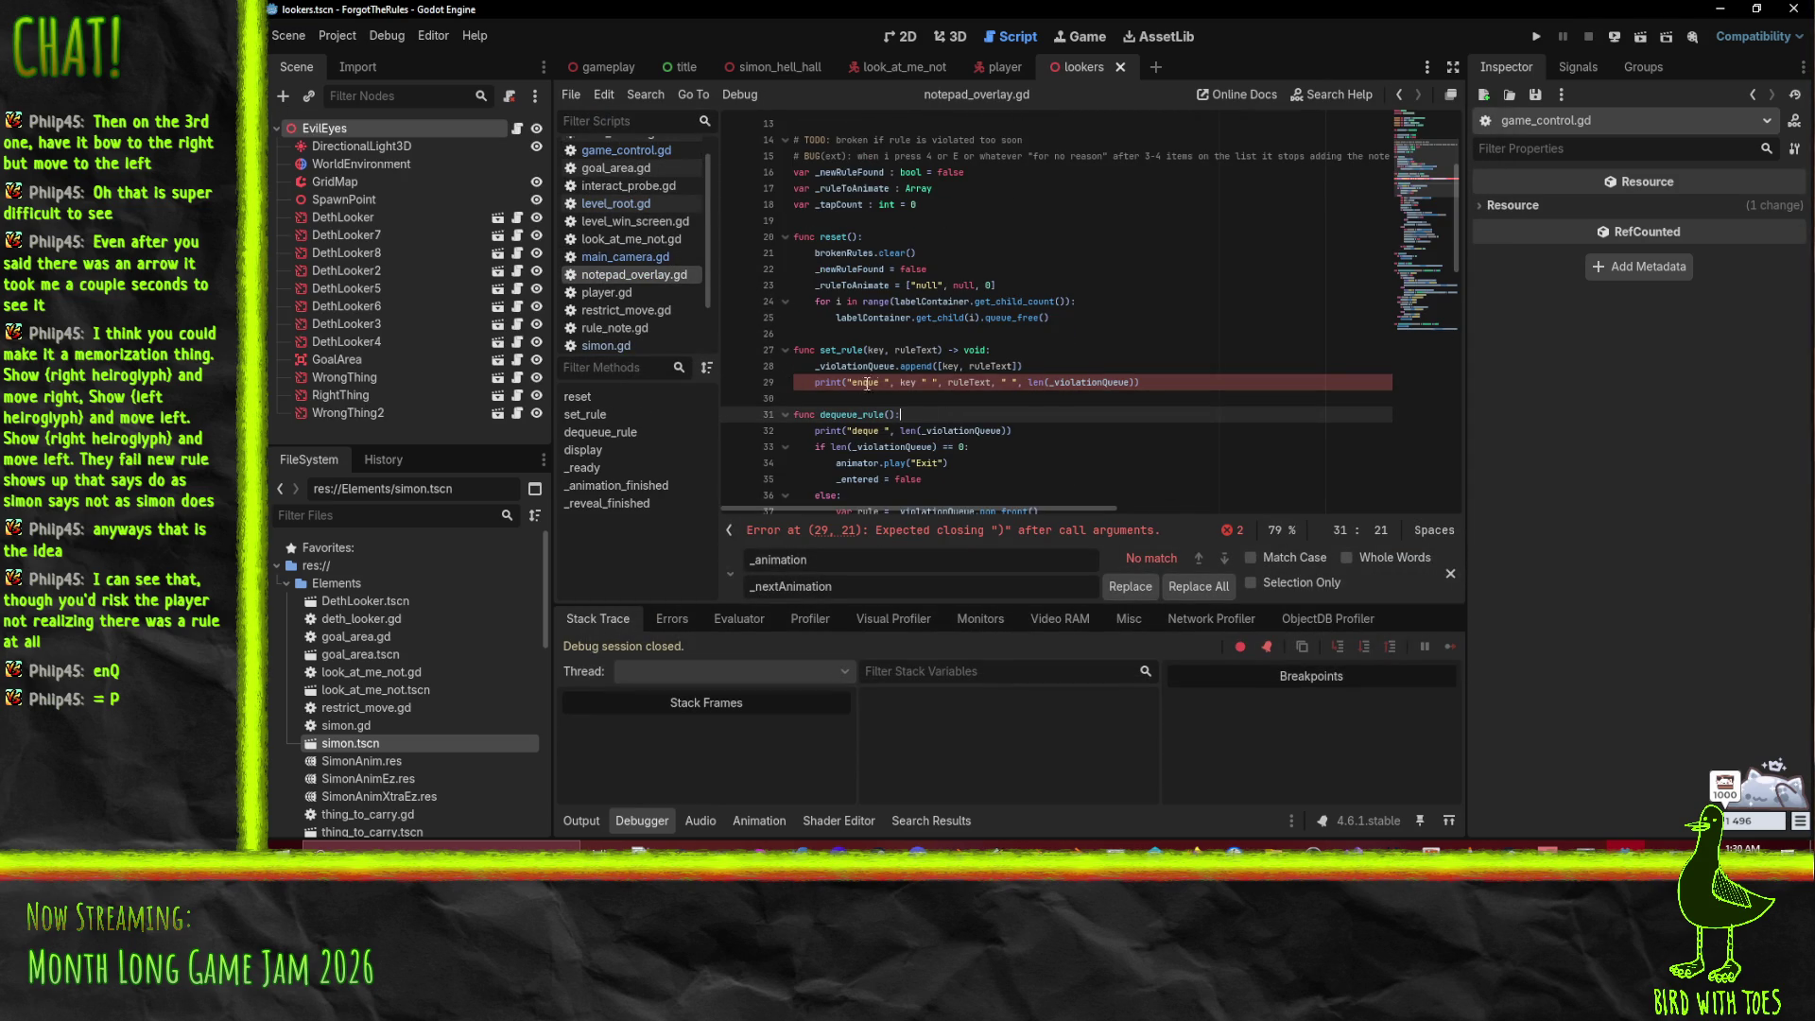
{"action": "left_click", "coordinate": [1024, 535]}
{"action": "double_click", "coordinate": [1023, 535]}
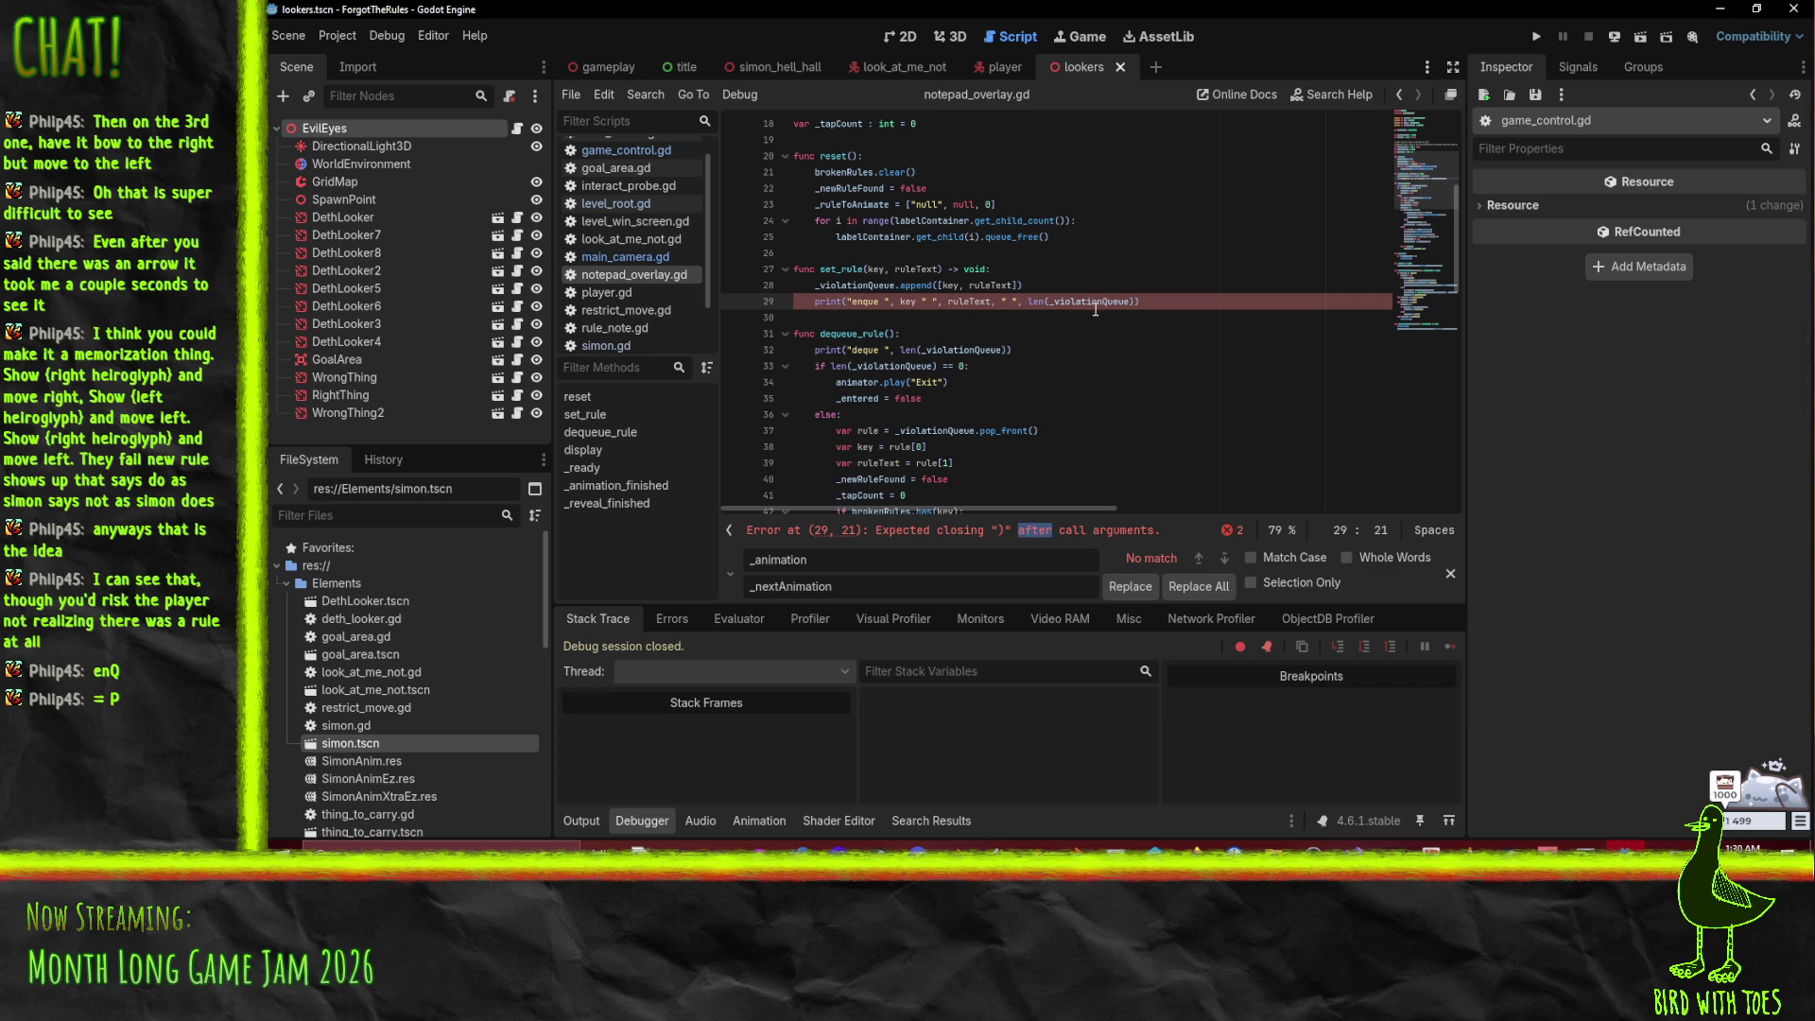
{"action": "left_click", "coordinate": [1169, 307]}
{"action": "left_click", "coordinate": [916, 302]}
{"action": "type", "text": ","}
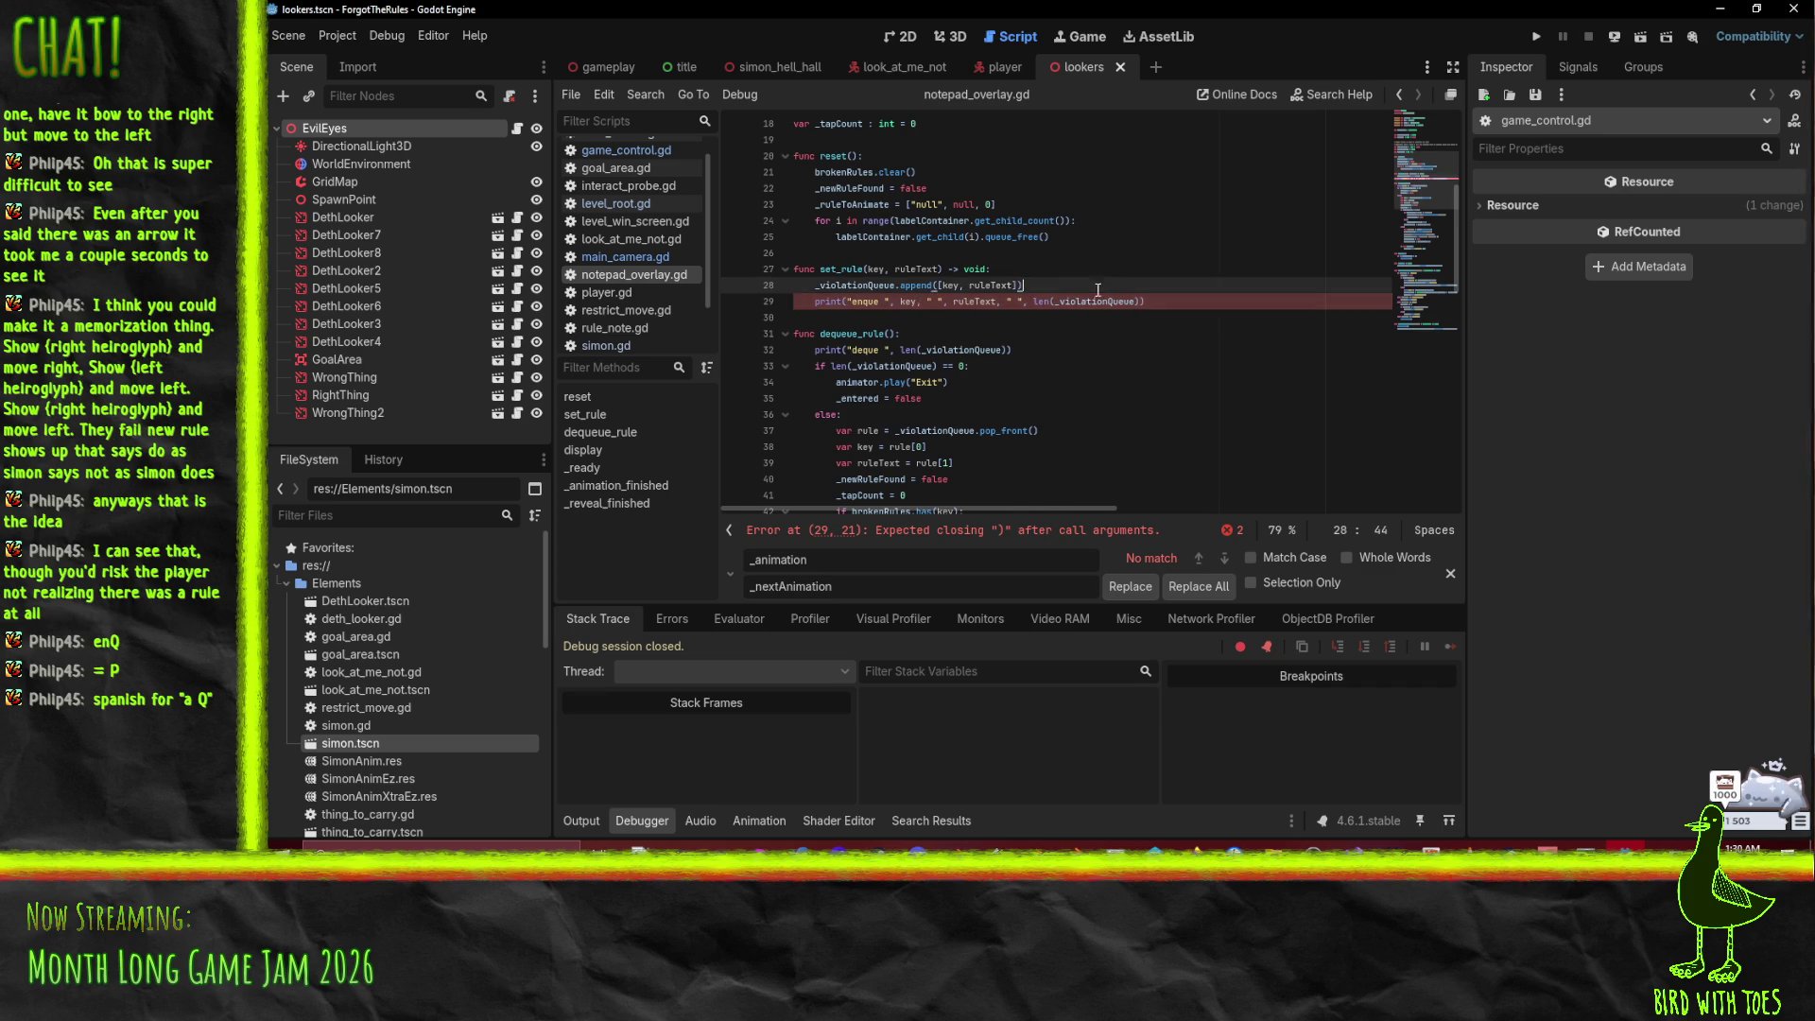
Step: Play, trigger a rule, and confirm "enque pointless Q Not allowed to Q for no reason 1" logs
{"action": "key", "text": "F5"}
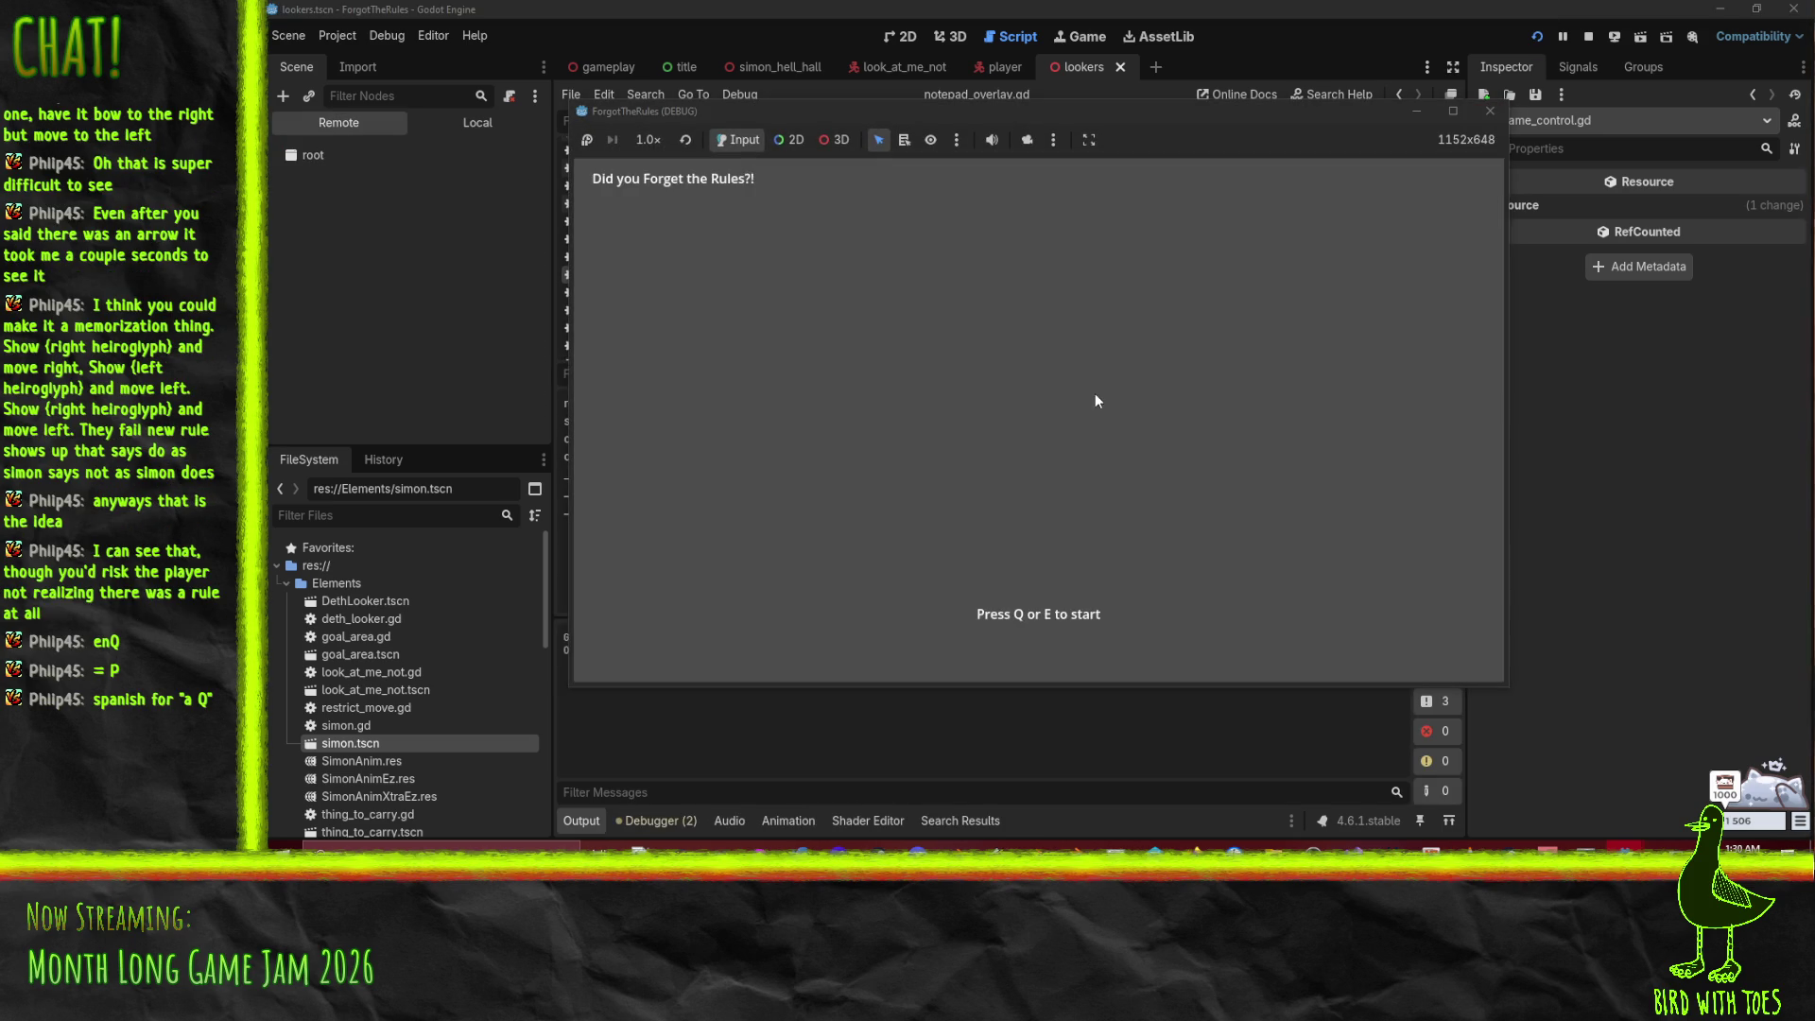
{"action": "key", "text": "q"}
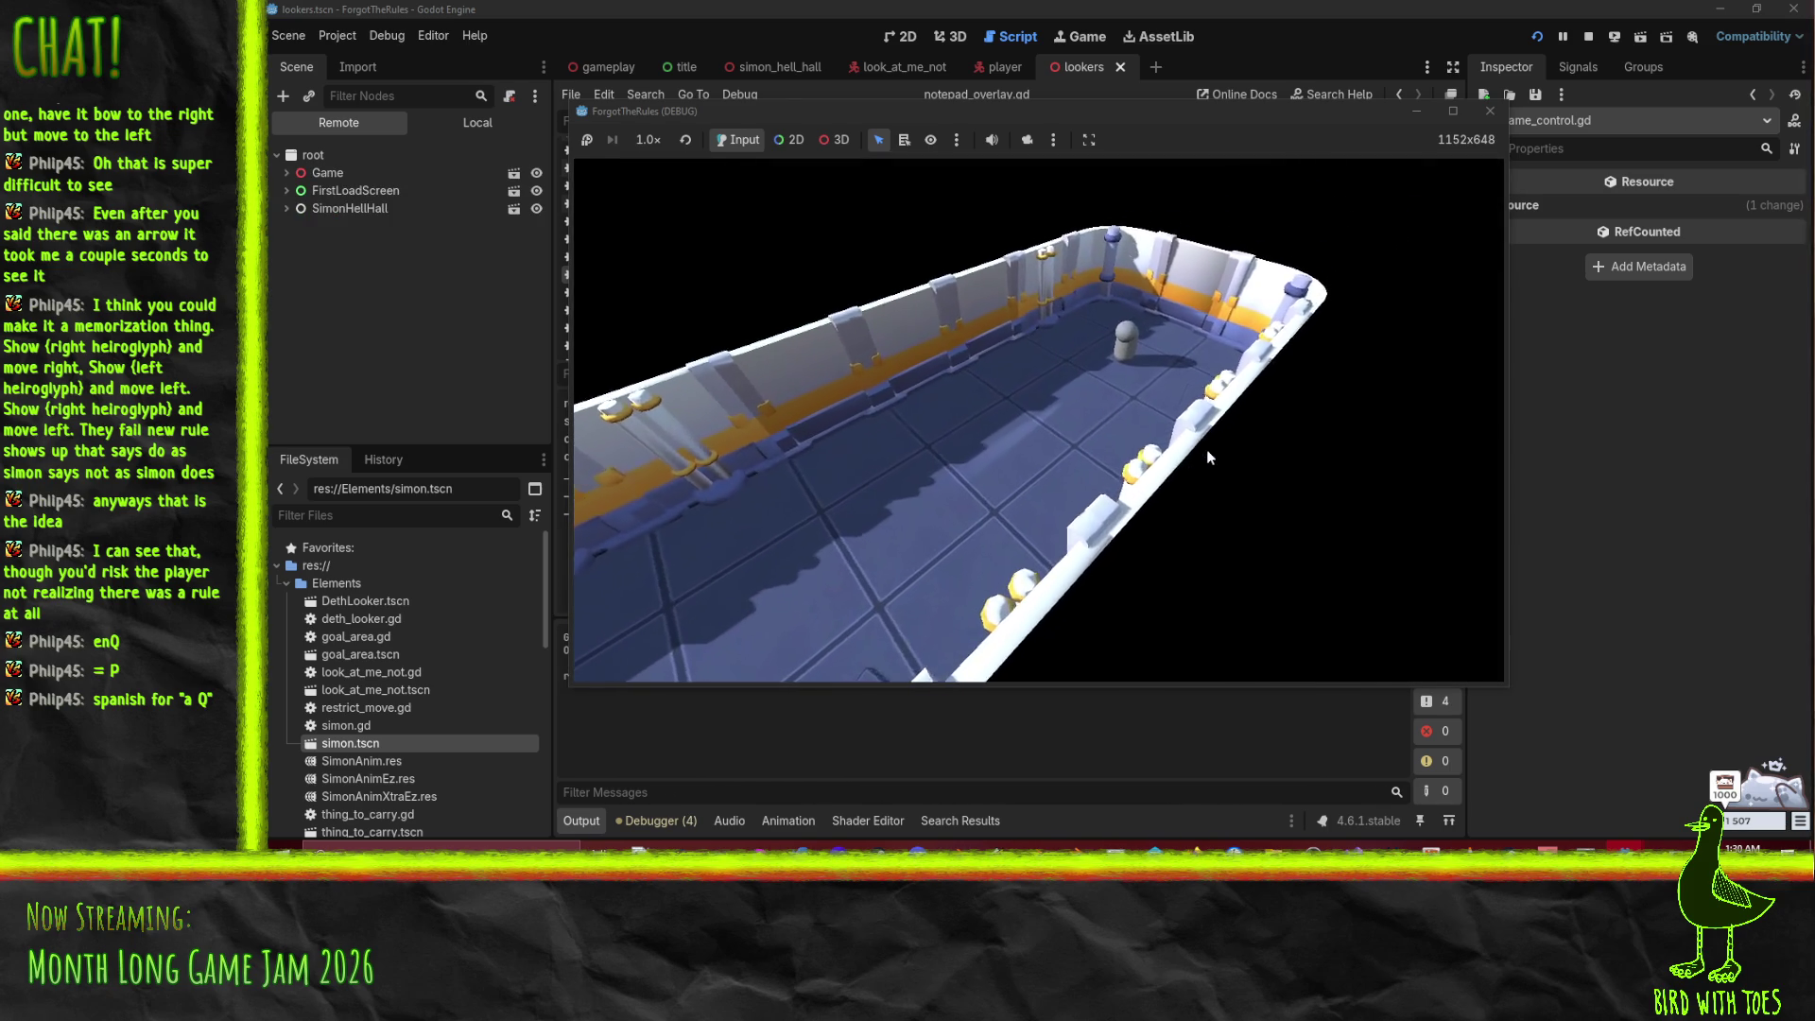
{"action": "key", "text": "q"}
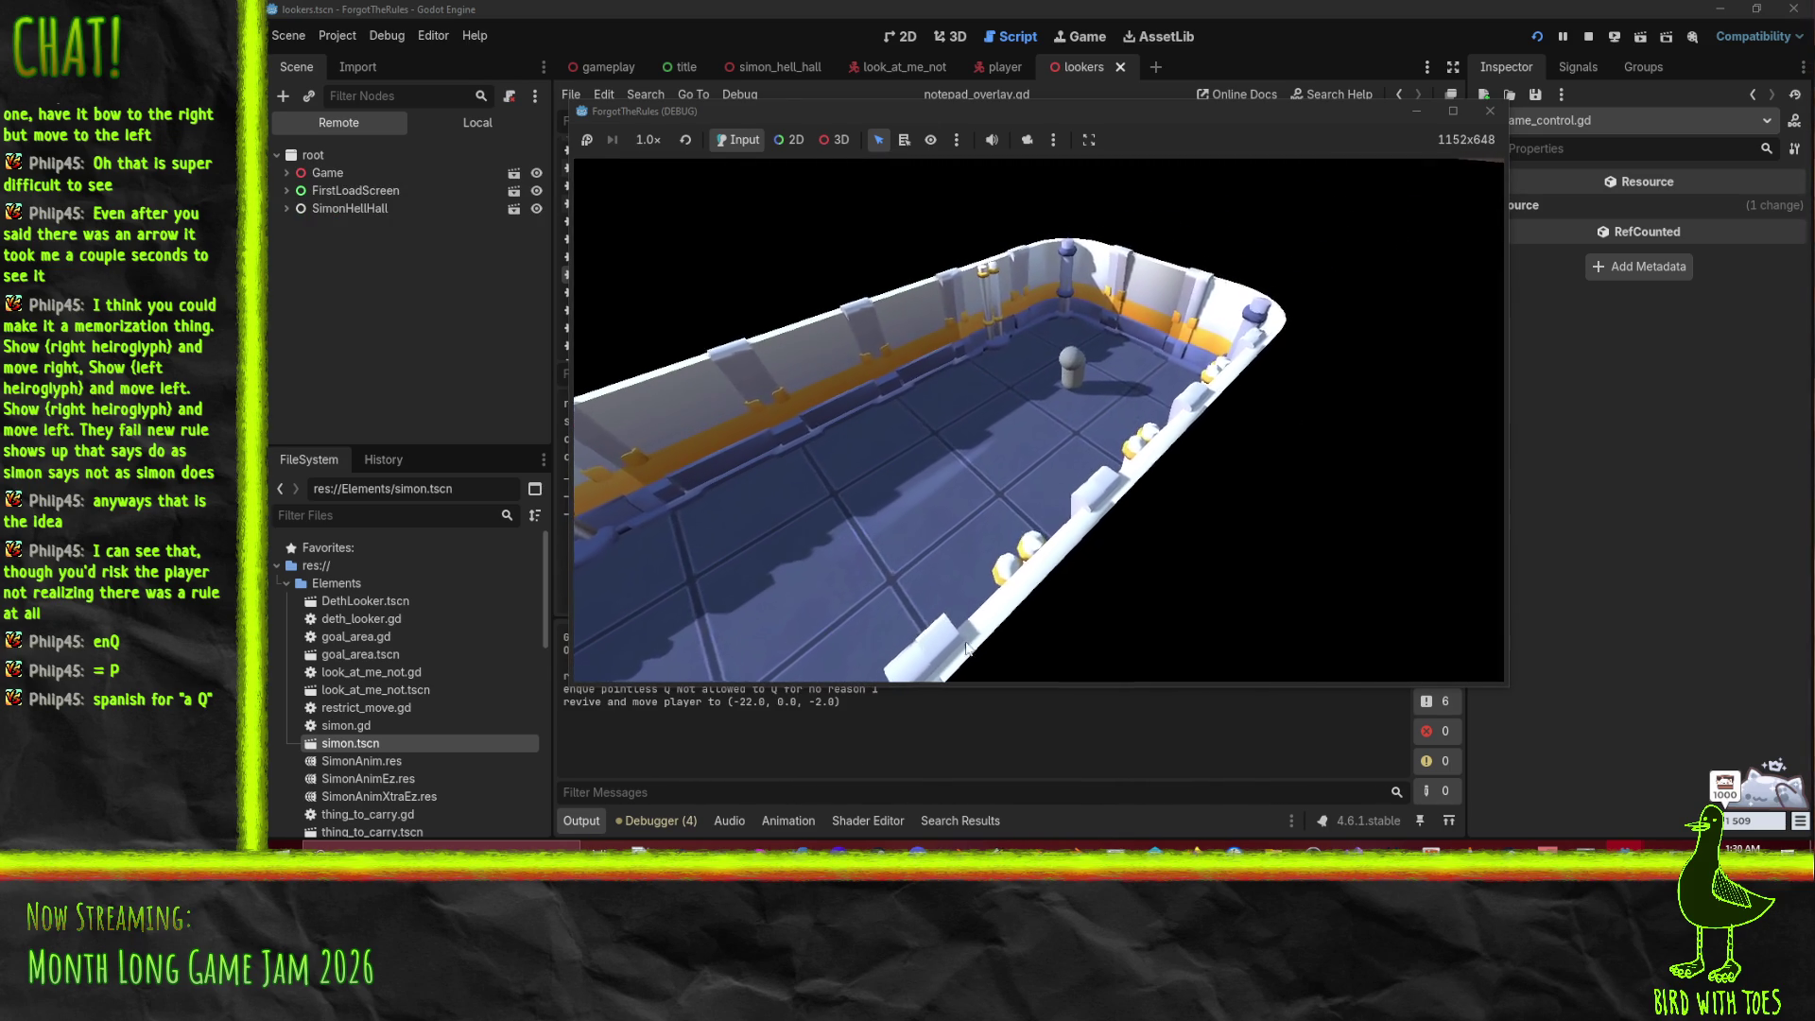
{"action": "key", "text": "F8"}
{"action": "left_click_drag", "start_coordinate": [584, 682], "coordinate": [689, 690]}
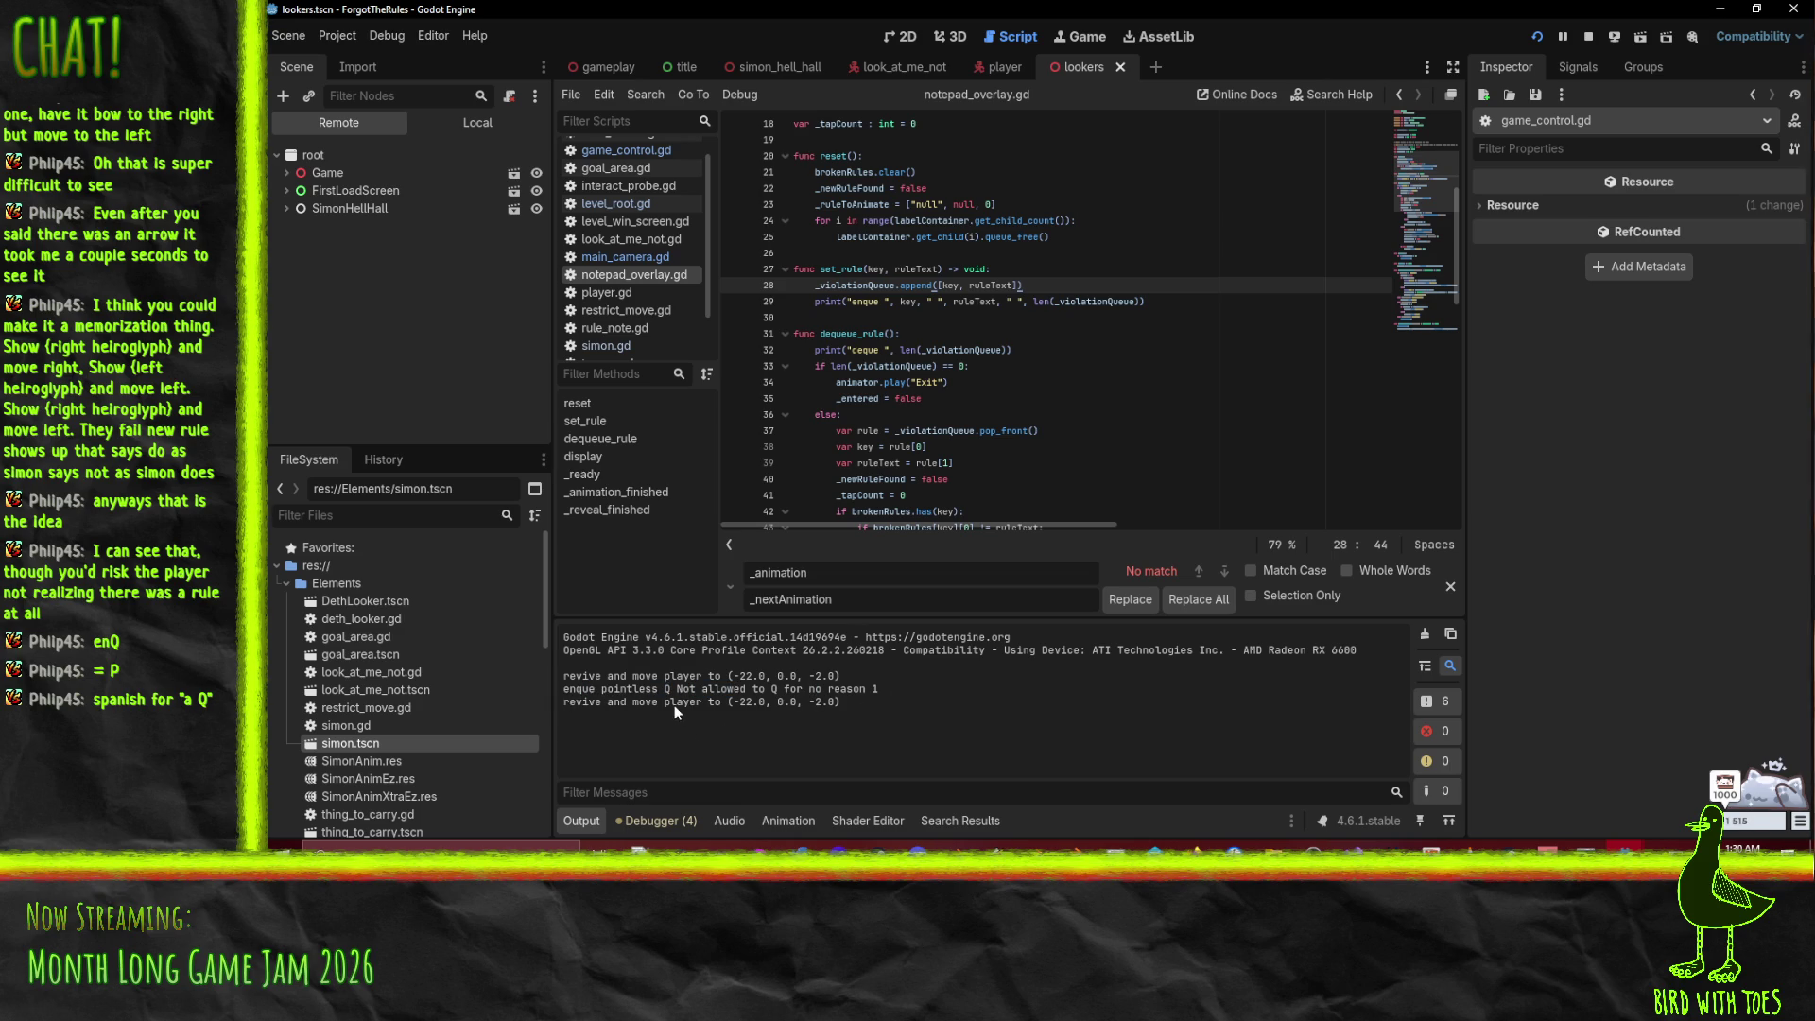
Step: Add print("enter") under 'if not _entered:' above the Enter animation call
{"action": "left_click", "coordinate": [1019, 343]}
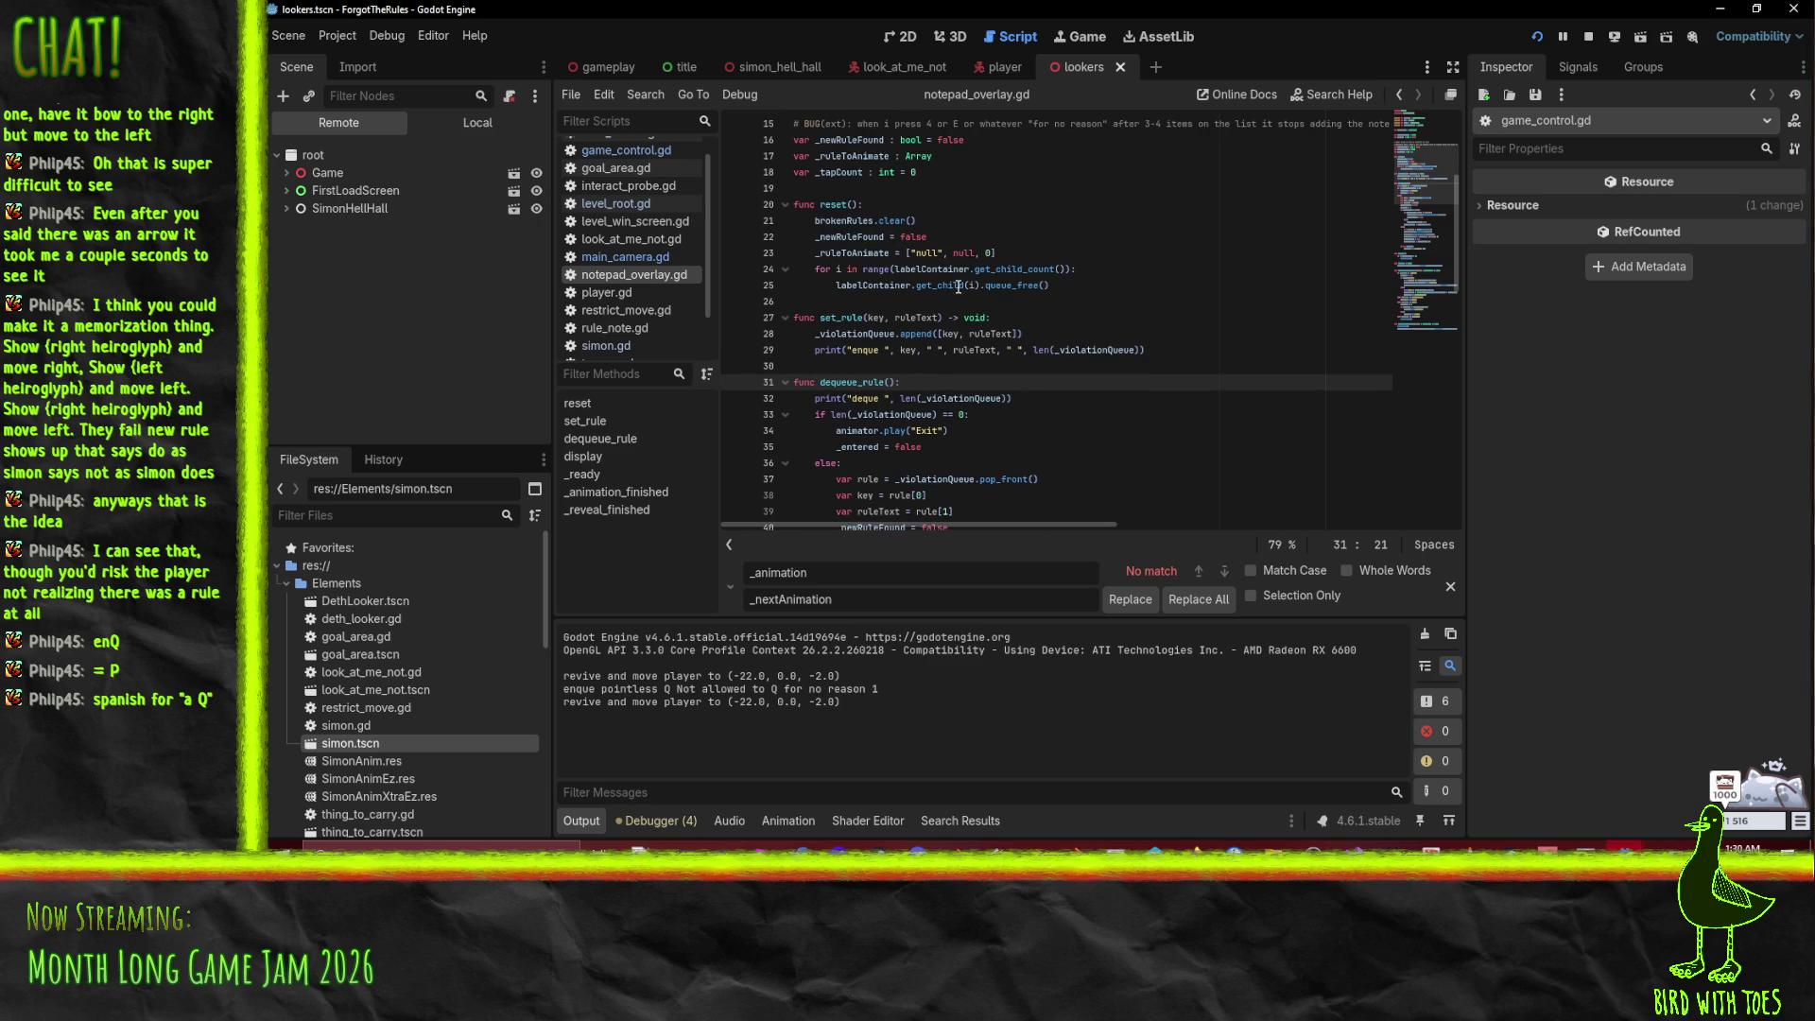
{"action": "scroll", "coordinate": [1032, 329], "scroll_direction": "down", "scroll_amount": 10}
{"action": "left_click", "coordinate": [904, 352]}
{"action": "scroll", "coordinate": [945, 355], "scroll_direction": "up", "scroll_amount": 8}
{"action": "scroll", "coordinate": [974, 353], "scroll_direction": "up", "scroll_amount": 1}
{"action": "scroll", "coordinate": [1078, 335], "scroll_direction": "down", "scroll_amount": 2}
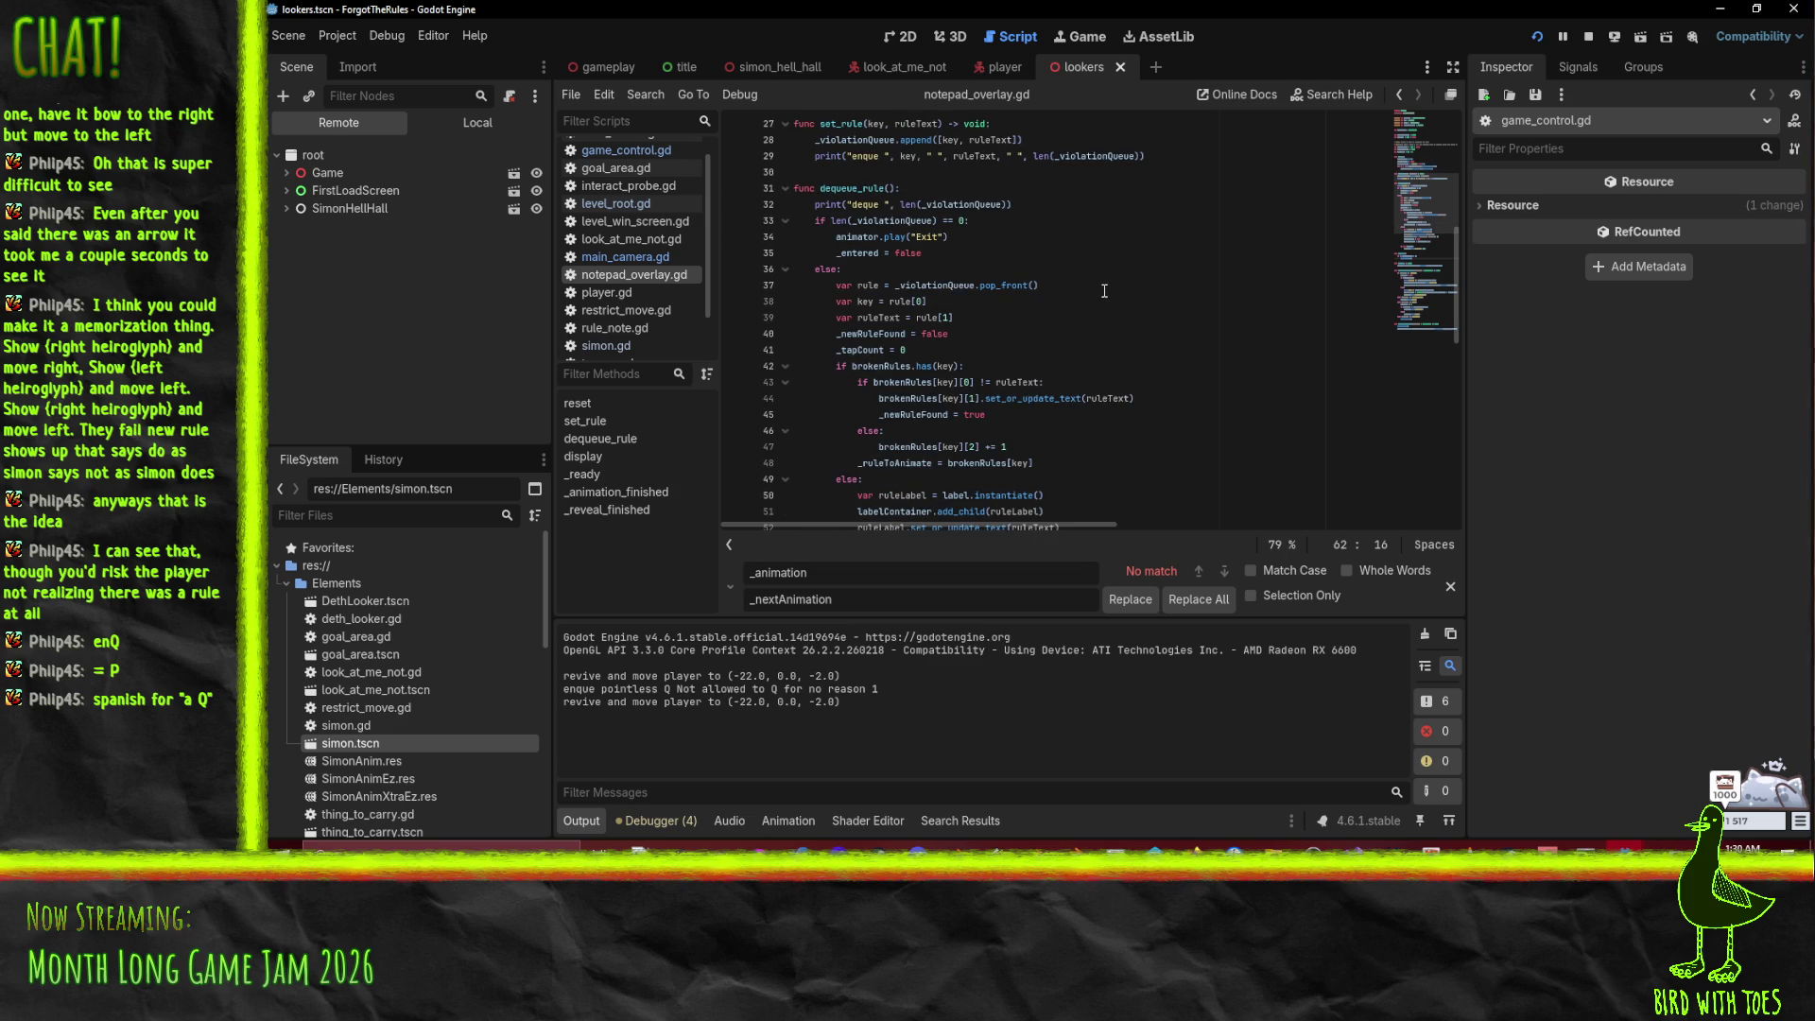
{"action": "scroll", "coordinate": [954, 362], "scroll_direction": "down", "scroll_amount": 4}
{"action": "left_click", "coordinate": [993, 429]}
{"action": "scroll", "coordinate": [1053, 390], "scroll_direction": "up", "scroll_amount": 2}
{"action": "scroll", "coordinate": [1053, 391], "scroll_direction": "up", "scroll_amount": 1}
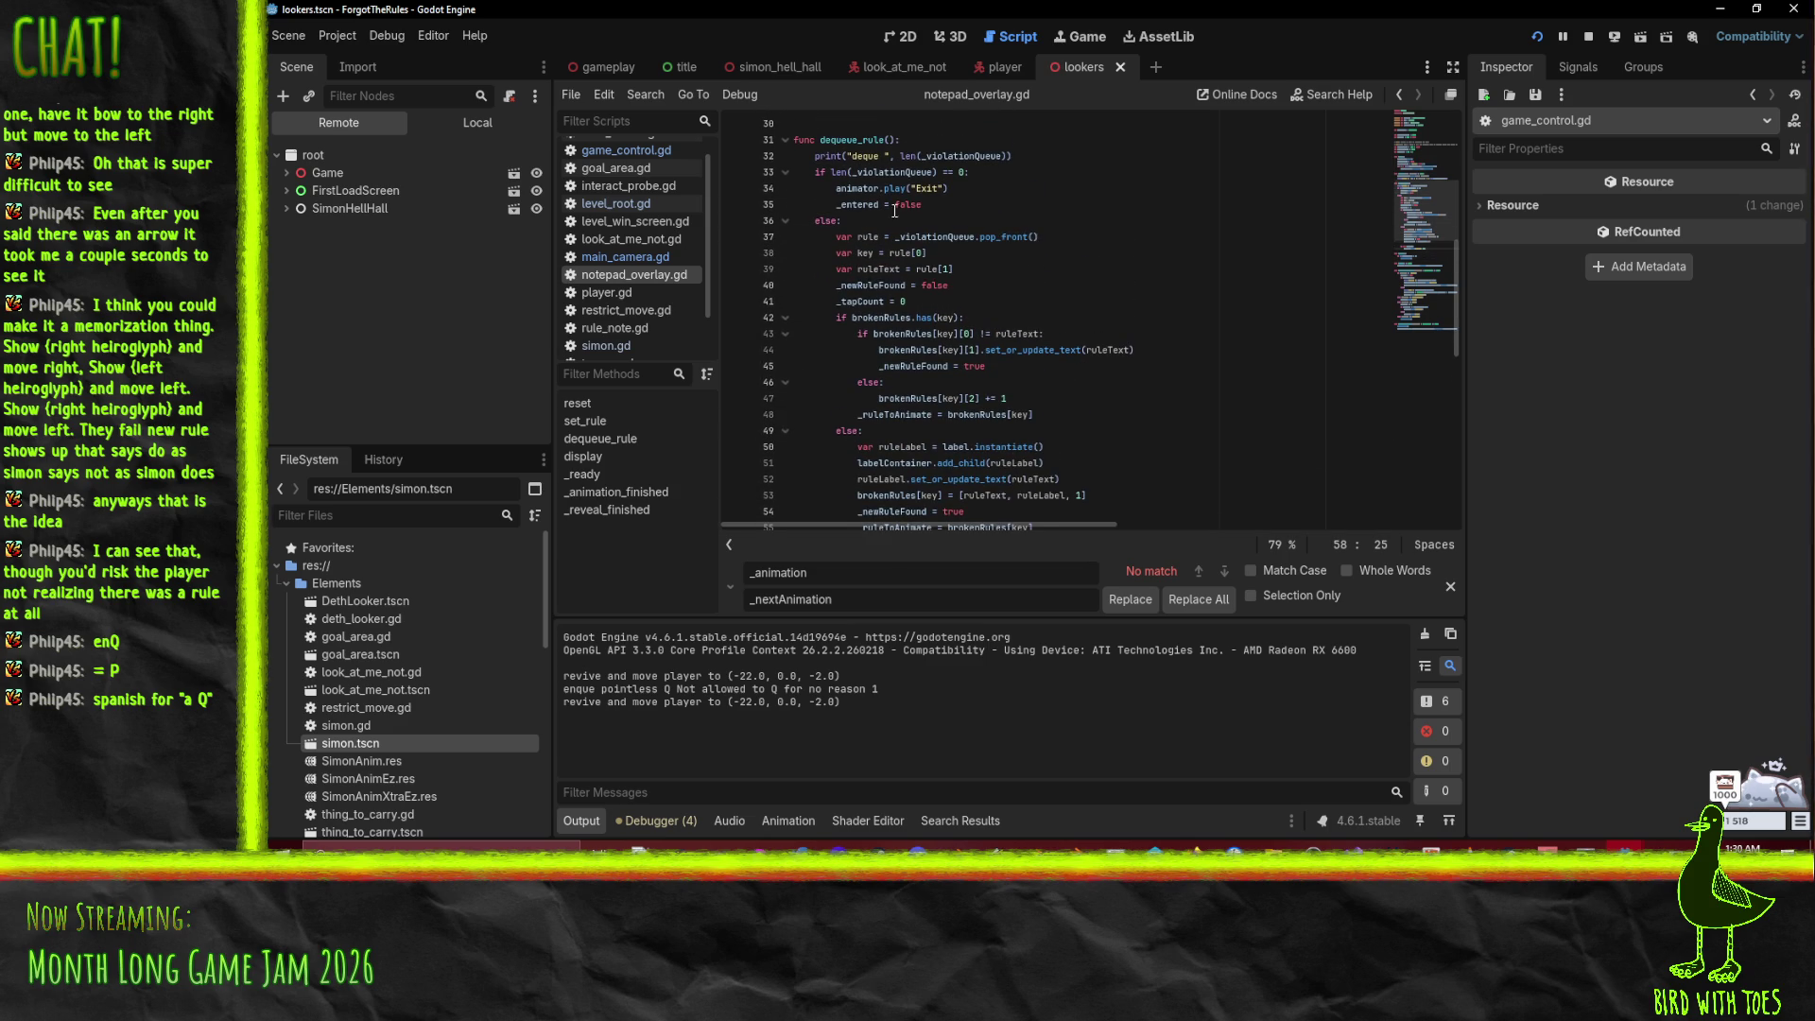
{"action": "scroll", "coordinate": [869, 205], "scroll_direction": "down", "scroll_amount": 5}
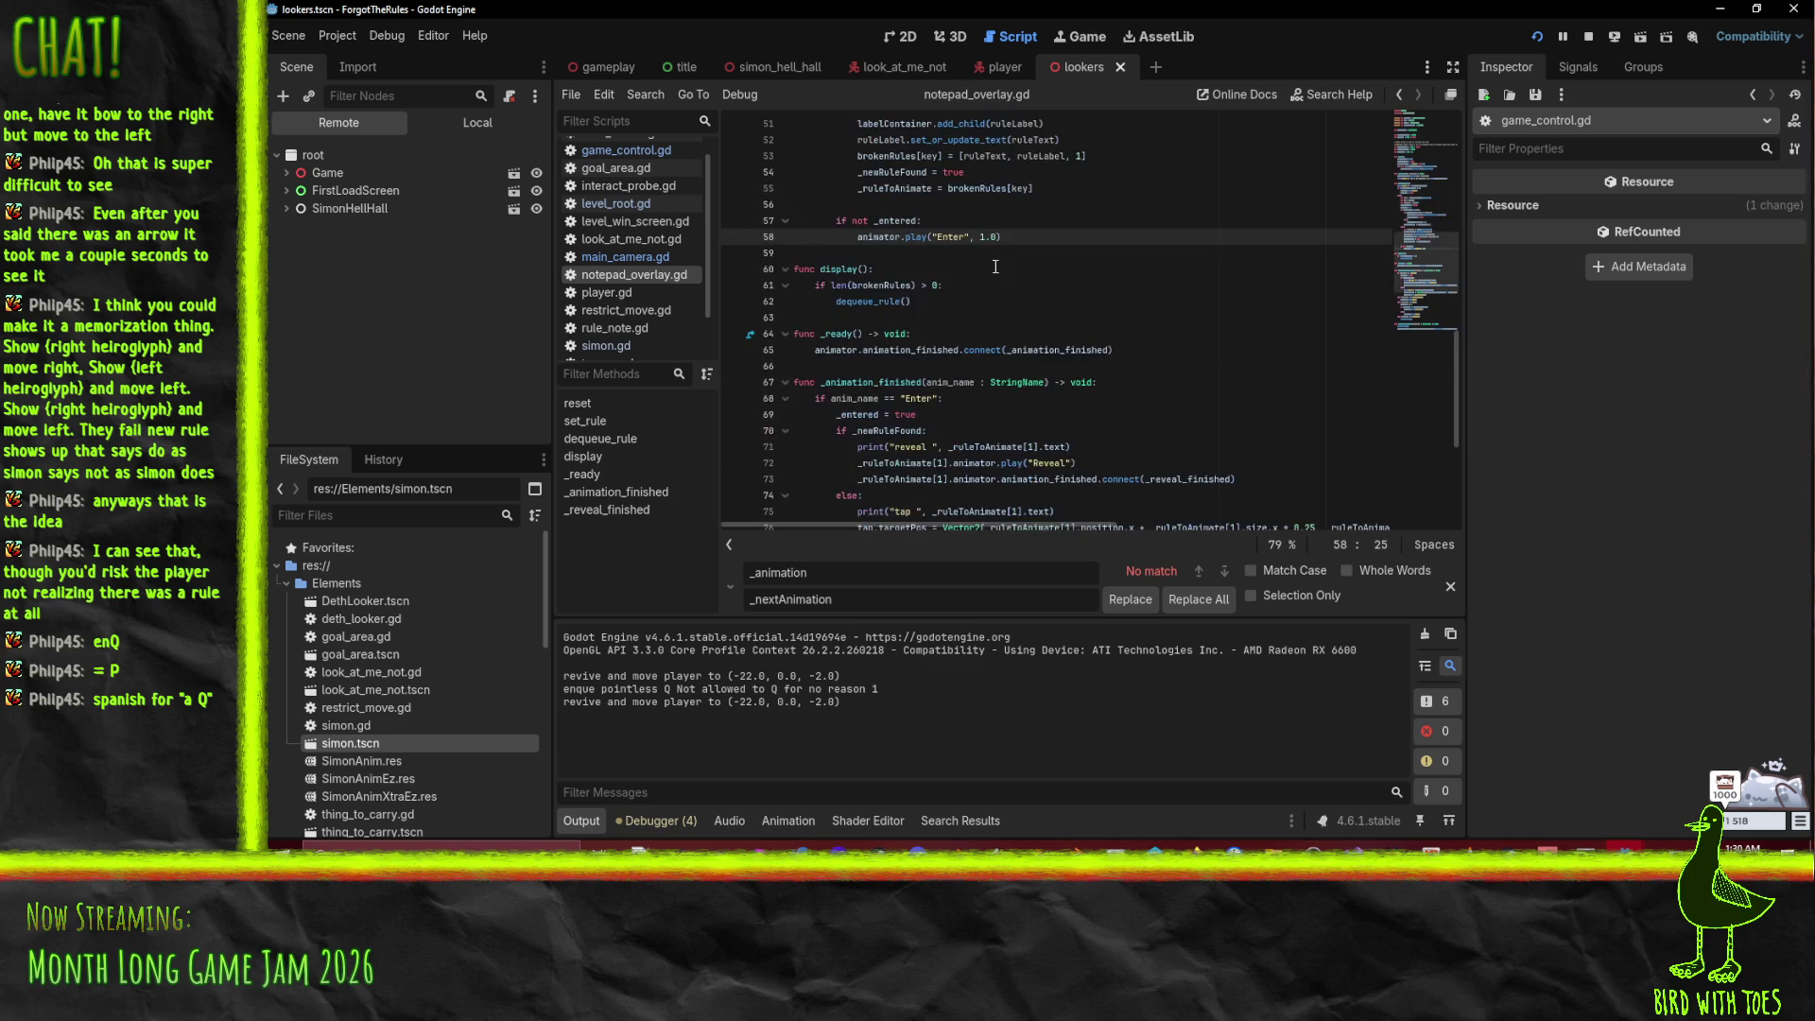
{"action": "left_click", "coordinate": [941, 322]}
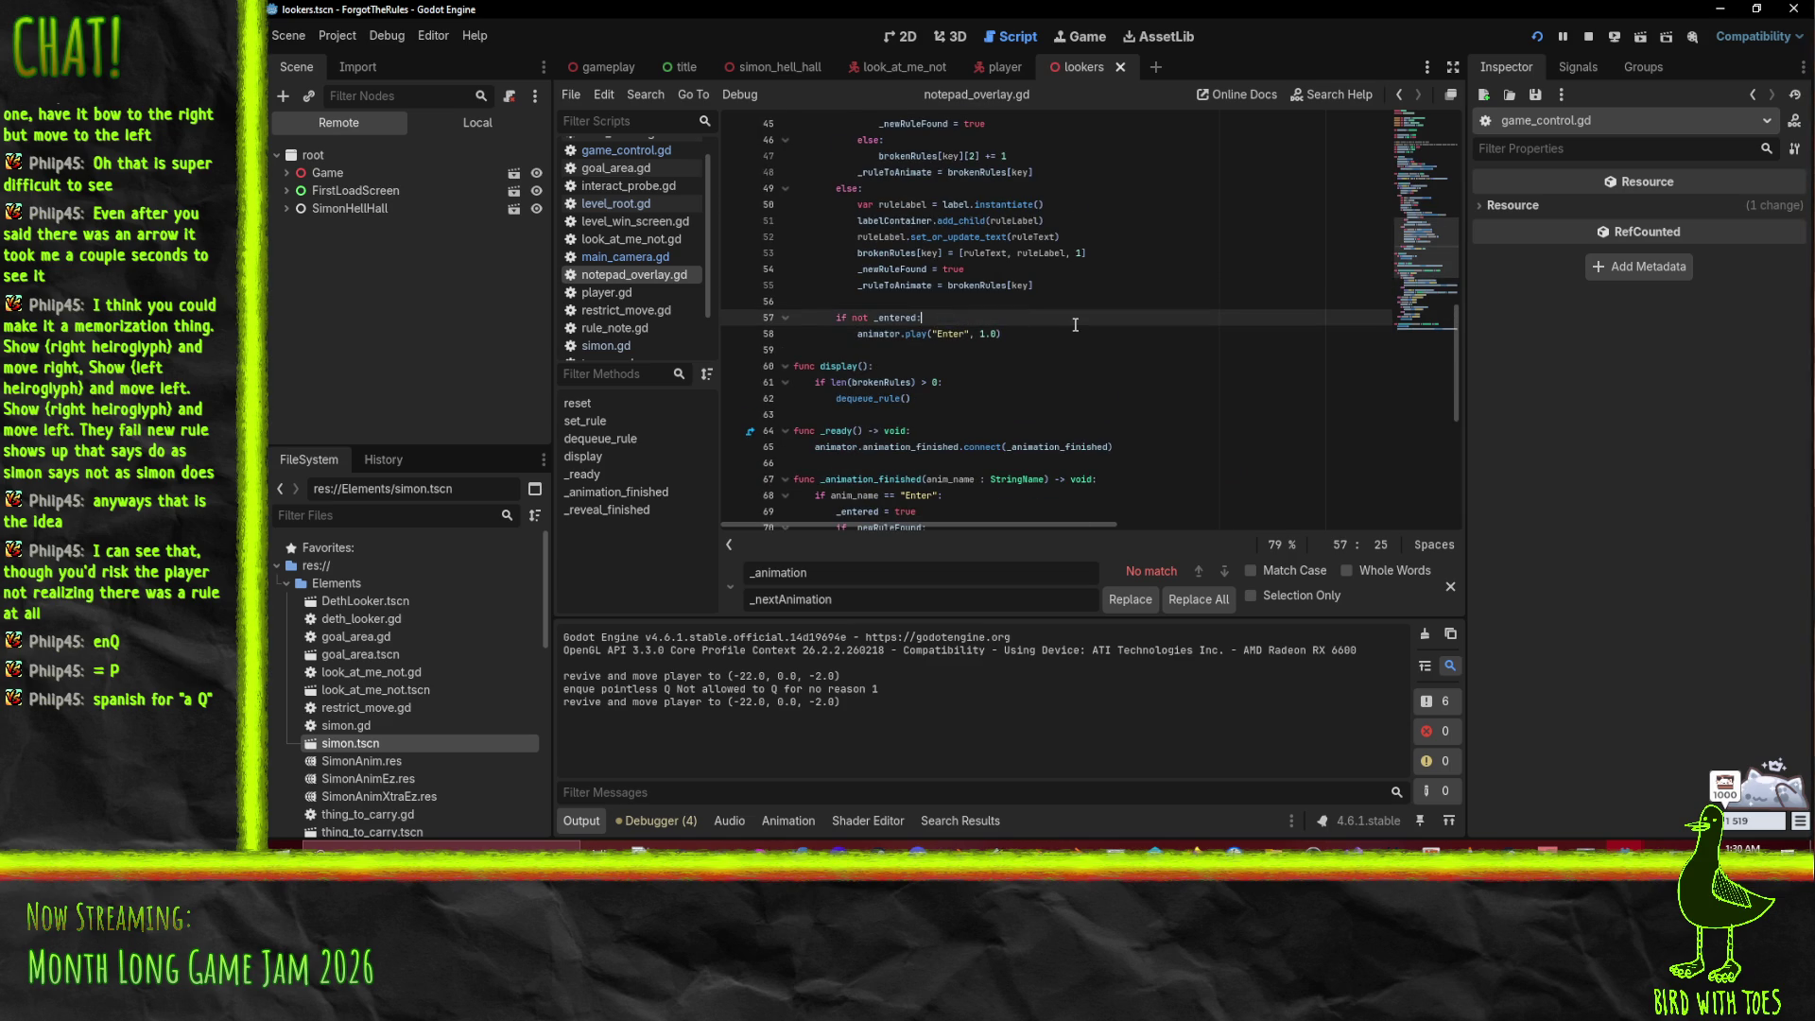
{"action": "key", "text": "Return"}
{"action": "type", "text": "print(\"enter"}
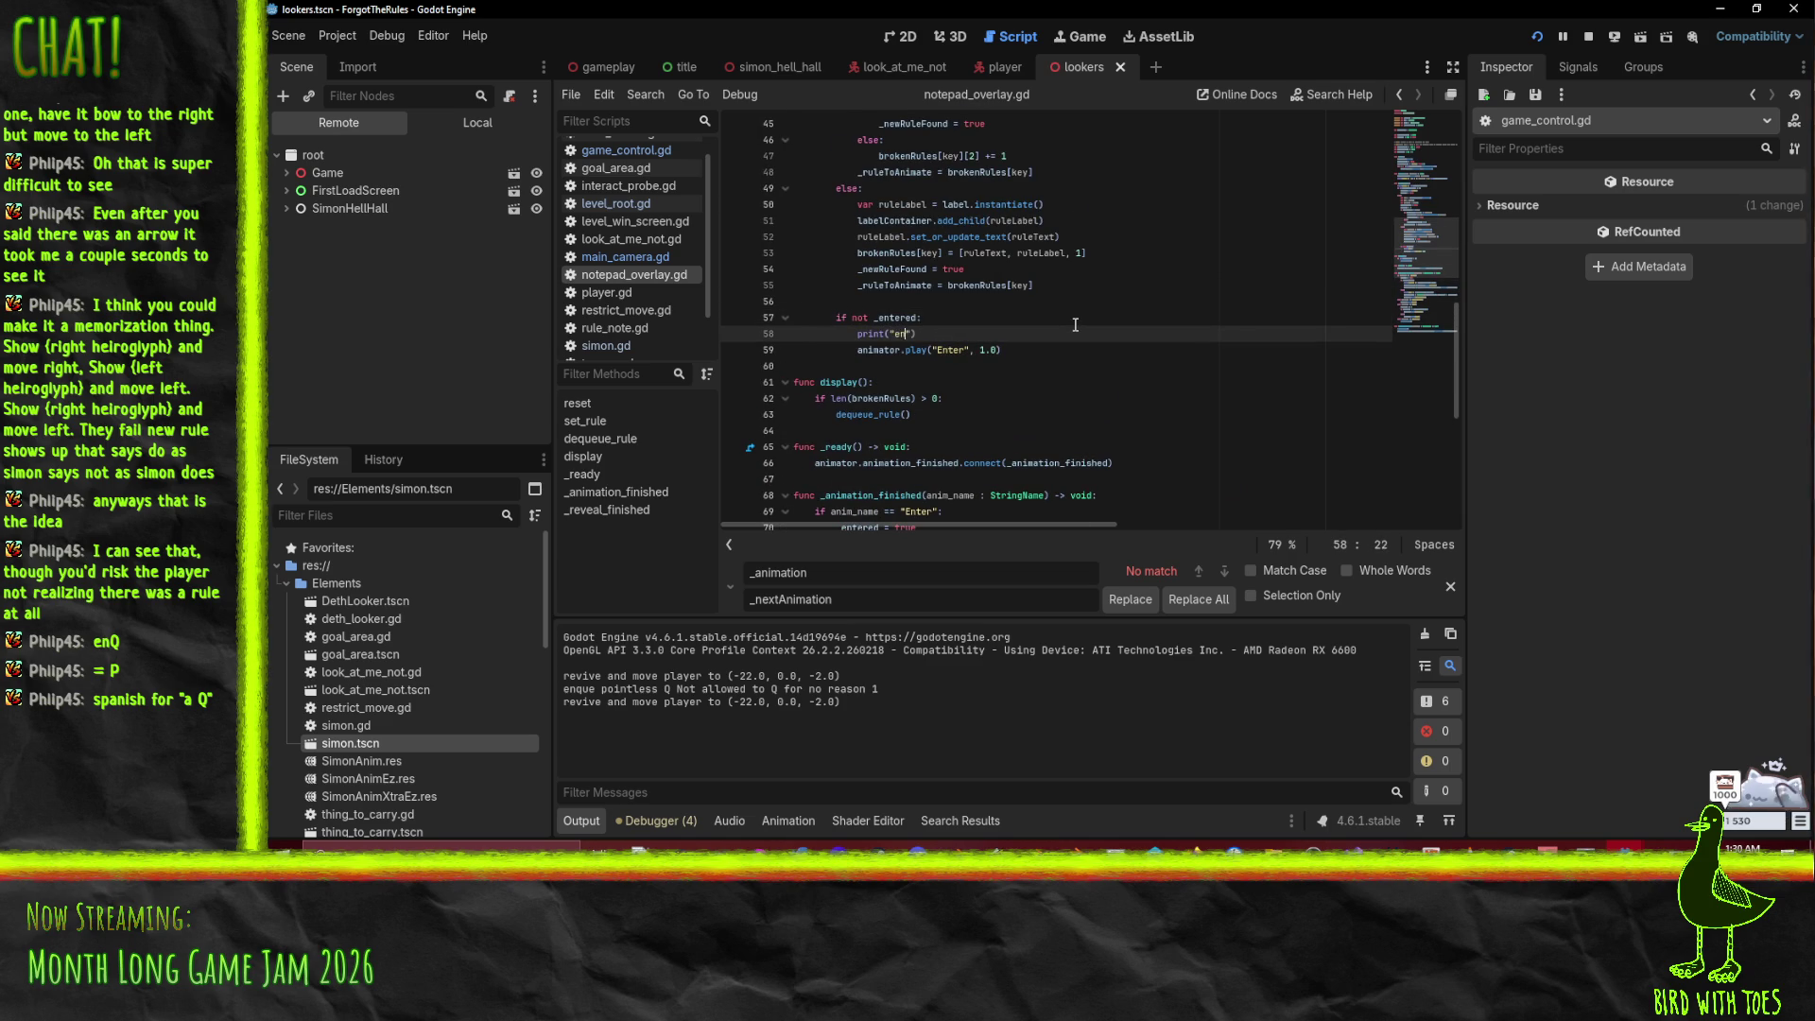
Step: Highlight dequeue_rule and locate its call inside display()
{"action": "scroll", "coordinate": [1075, 324], "scroll_direction": "up", "scroll_amount": 6}
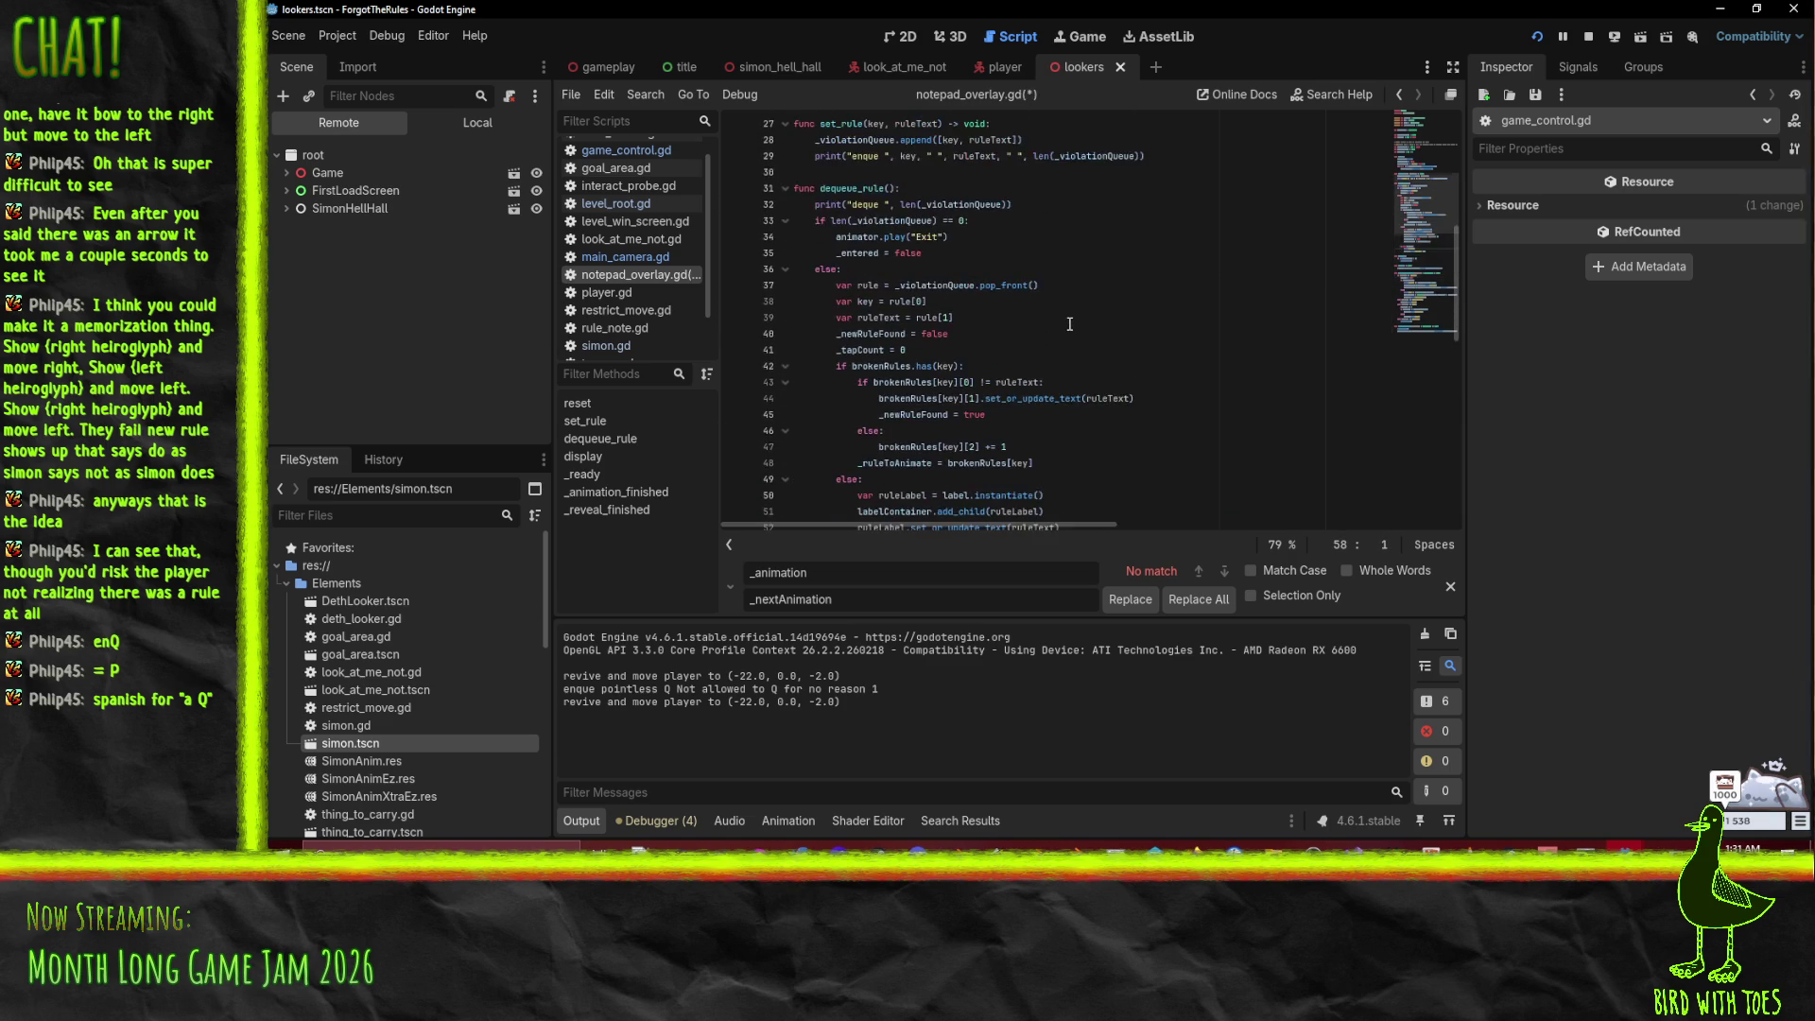
{"action": "left_click_drag", "start_coordinate": [832, 289], "coordinate": [873, 282]}
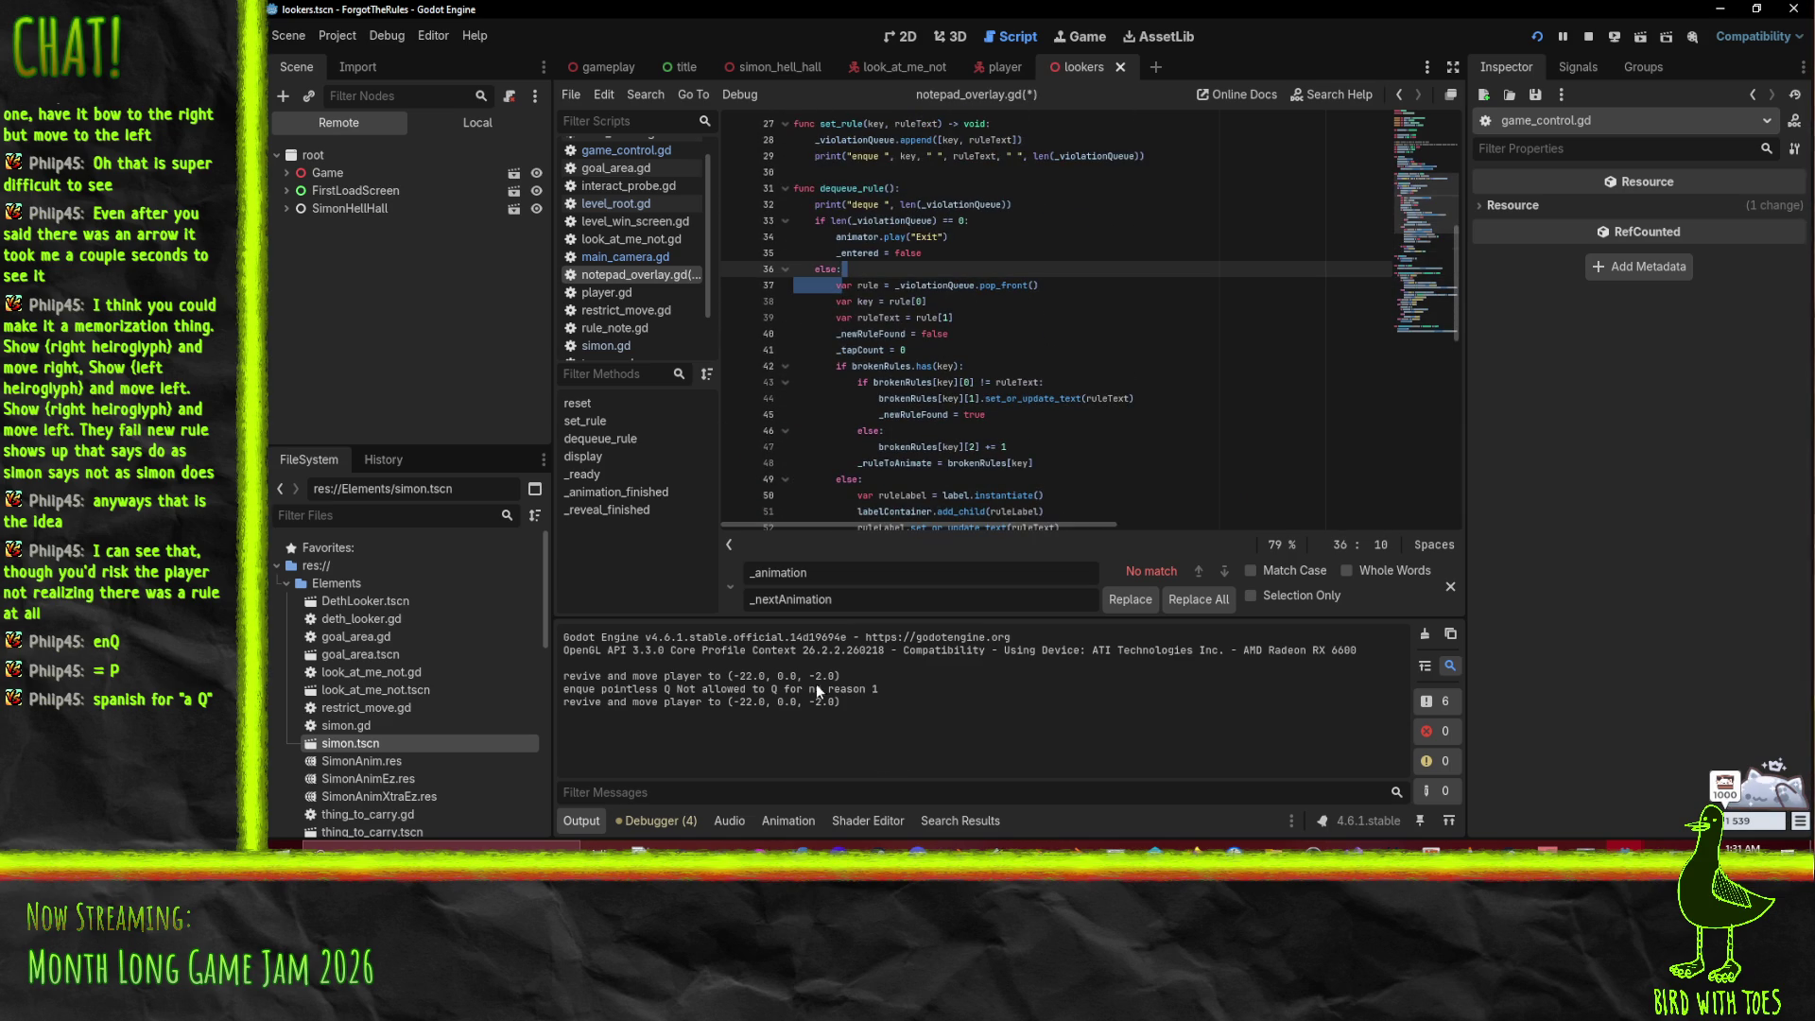
{"action": "left_click", "coordinate": [864, 189]}
{"action": "double_click", "coordinate": [863, 189]}
{"action": "scroll", "coordinate": [1185, 339], "scroll_direction": "up", "scroll_amount": 4}
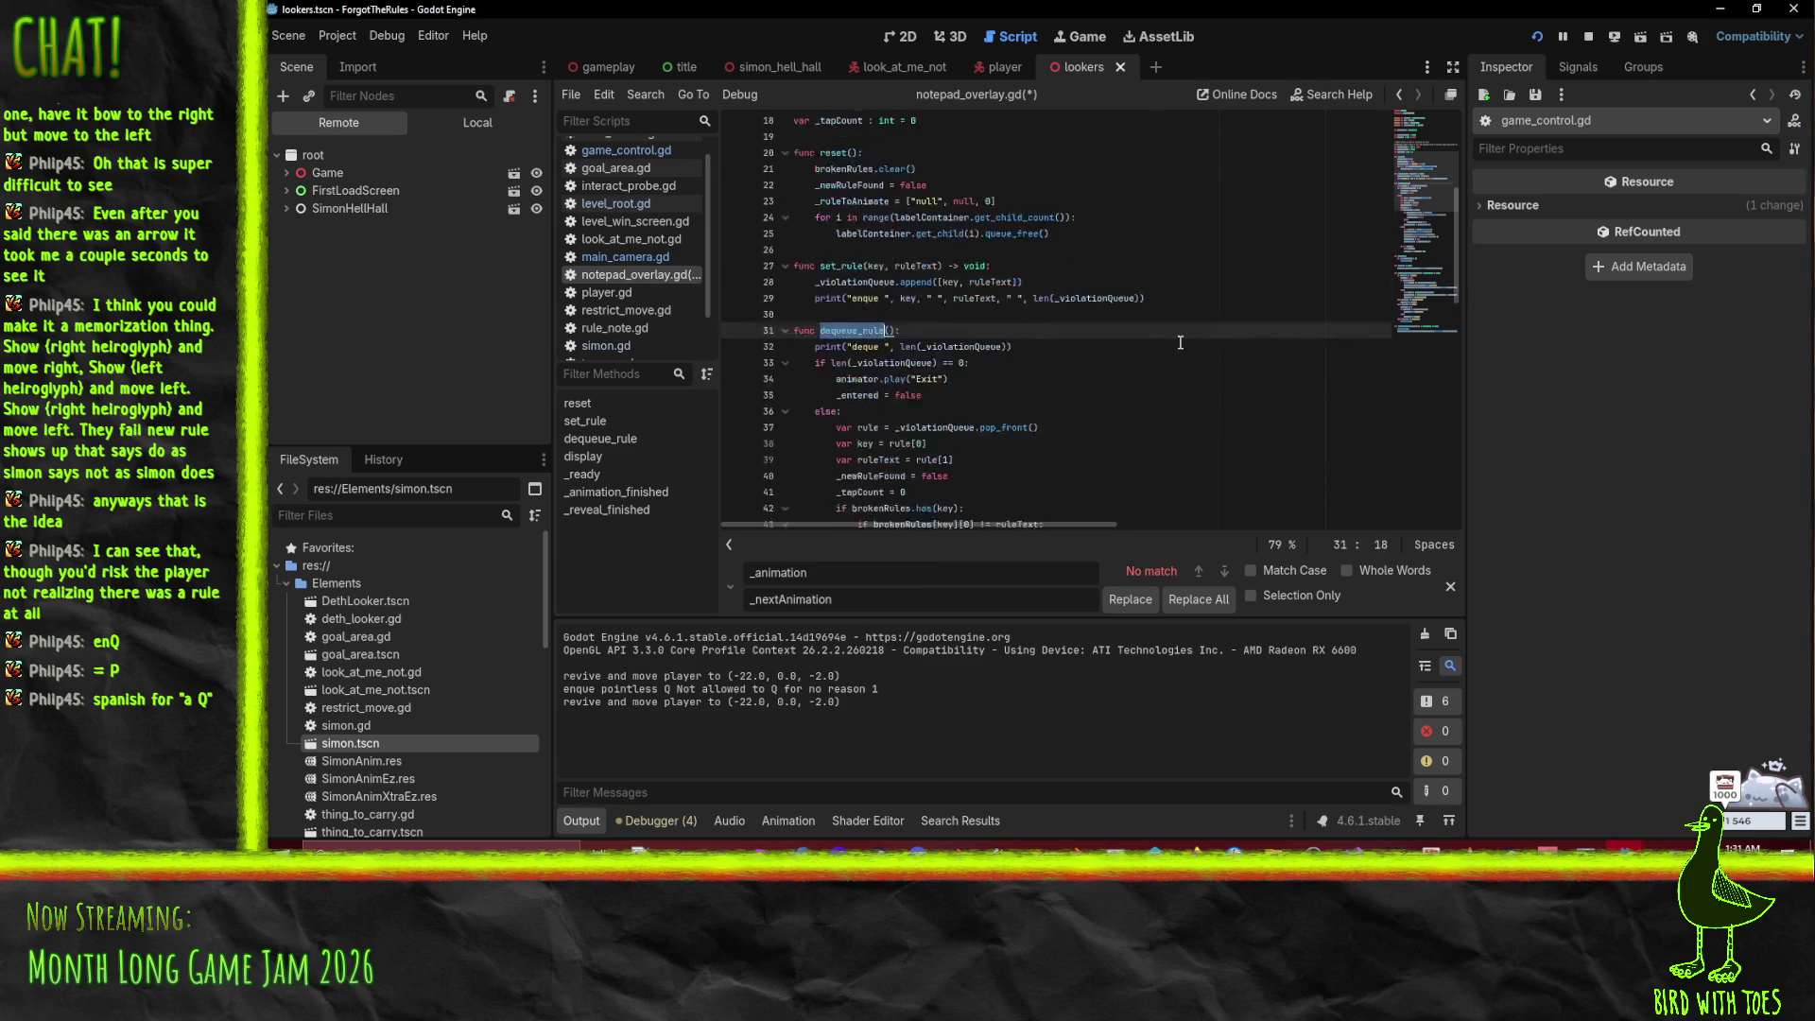
{"action": "scroll", "coordinate": [1185, 339], "scroll_direction": "down", "scroll_amount": 15}
{"action": "scroll", "coordinate": [1082, 434], "scroll_direction": "up", "scroll_amount": 15}
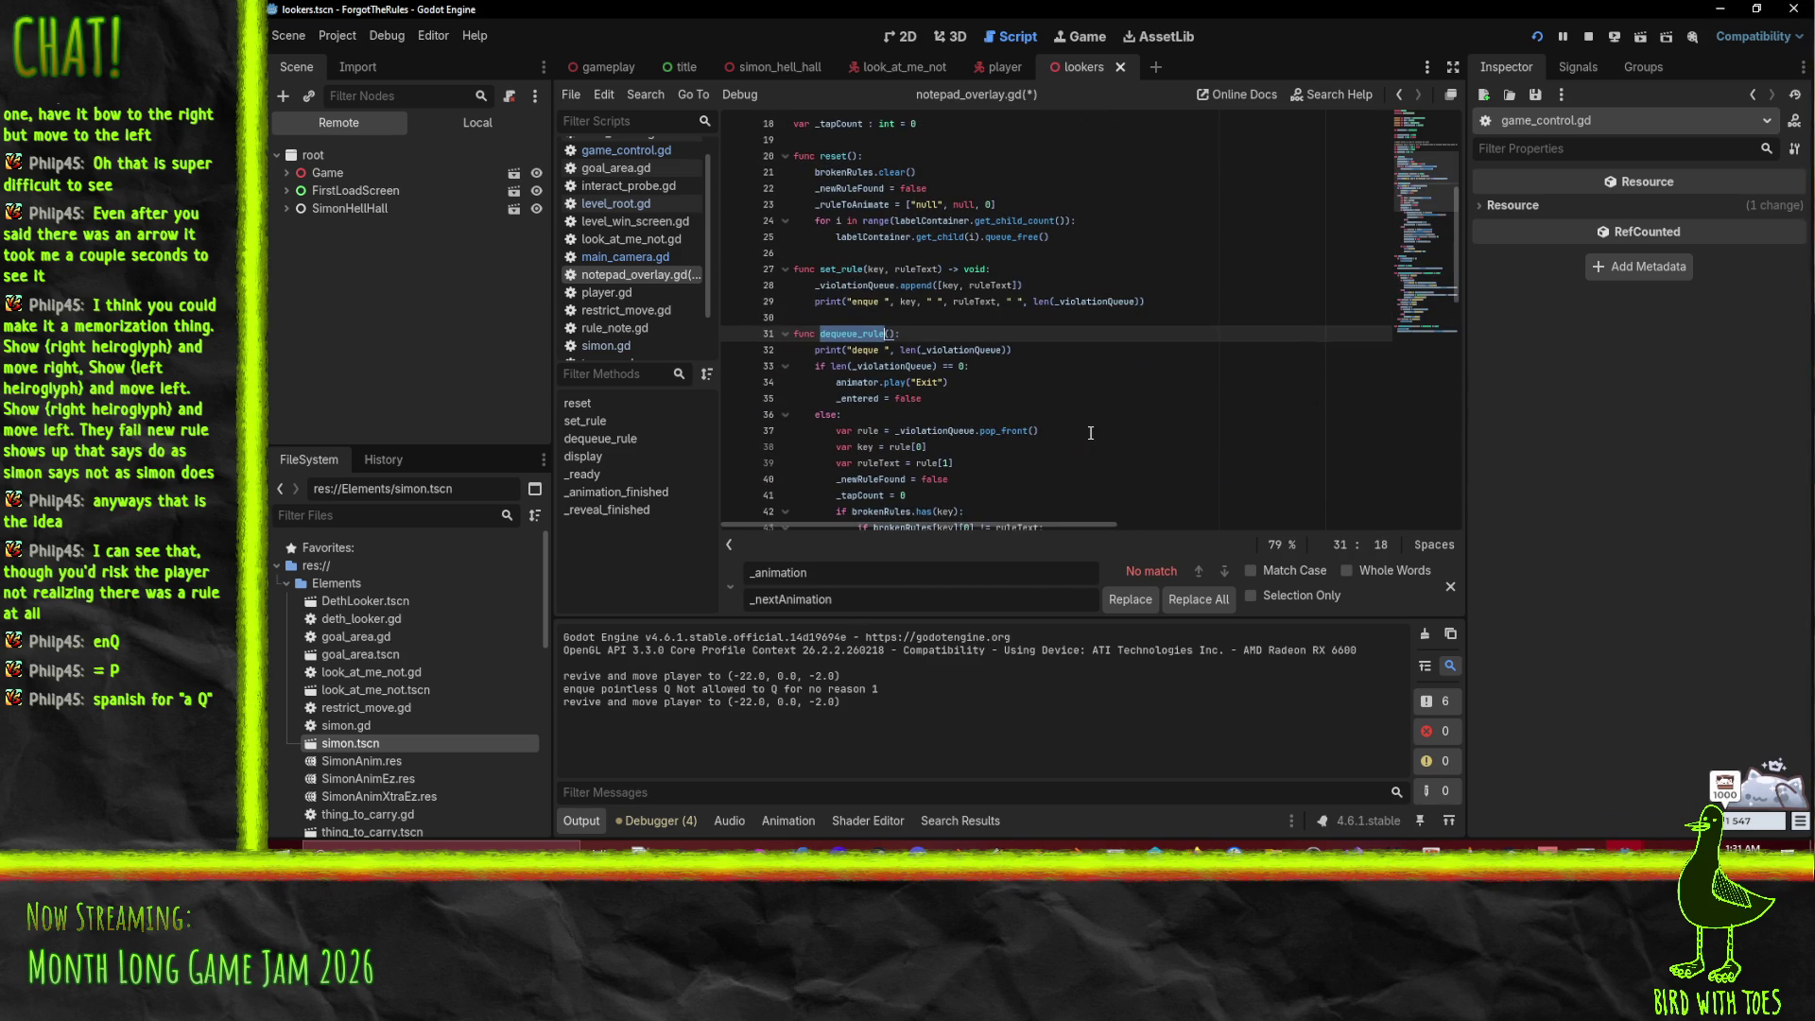
{"action": "scroll", "coordinate": [1094, 420], "scroll_direction": "down", "scroll_amount": 10}
{"action": "left_click", "coordinate": [860, 317]}
Step: Remove the brokenRules check around dequeue_rule() in display(), save, then undo it back
{"action": "left_click", "coordinate": [879, 301]}
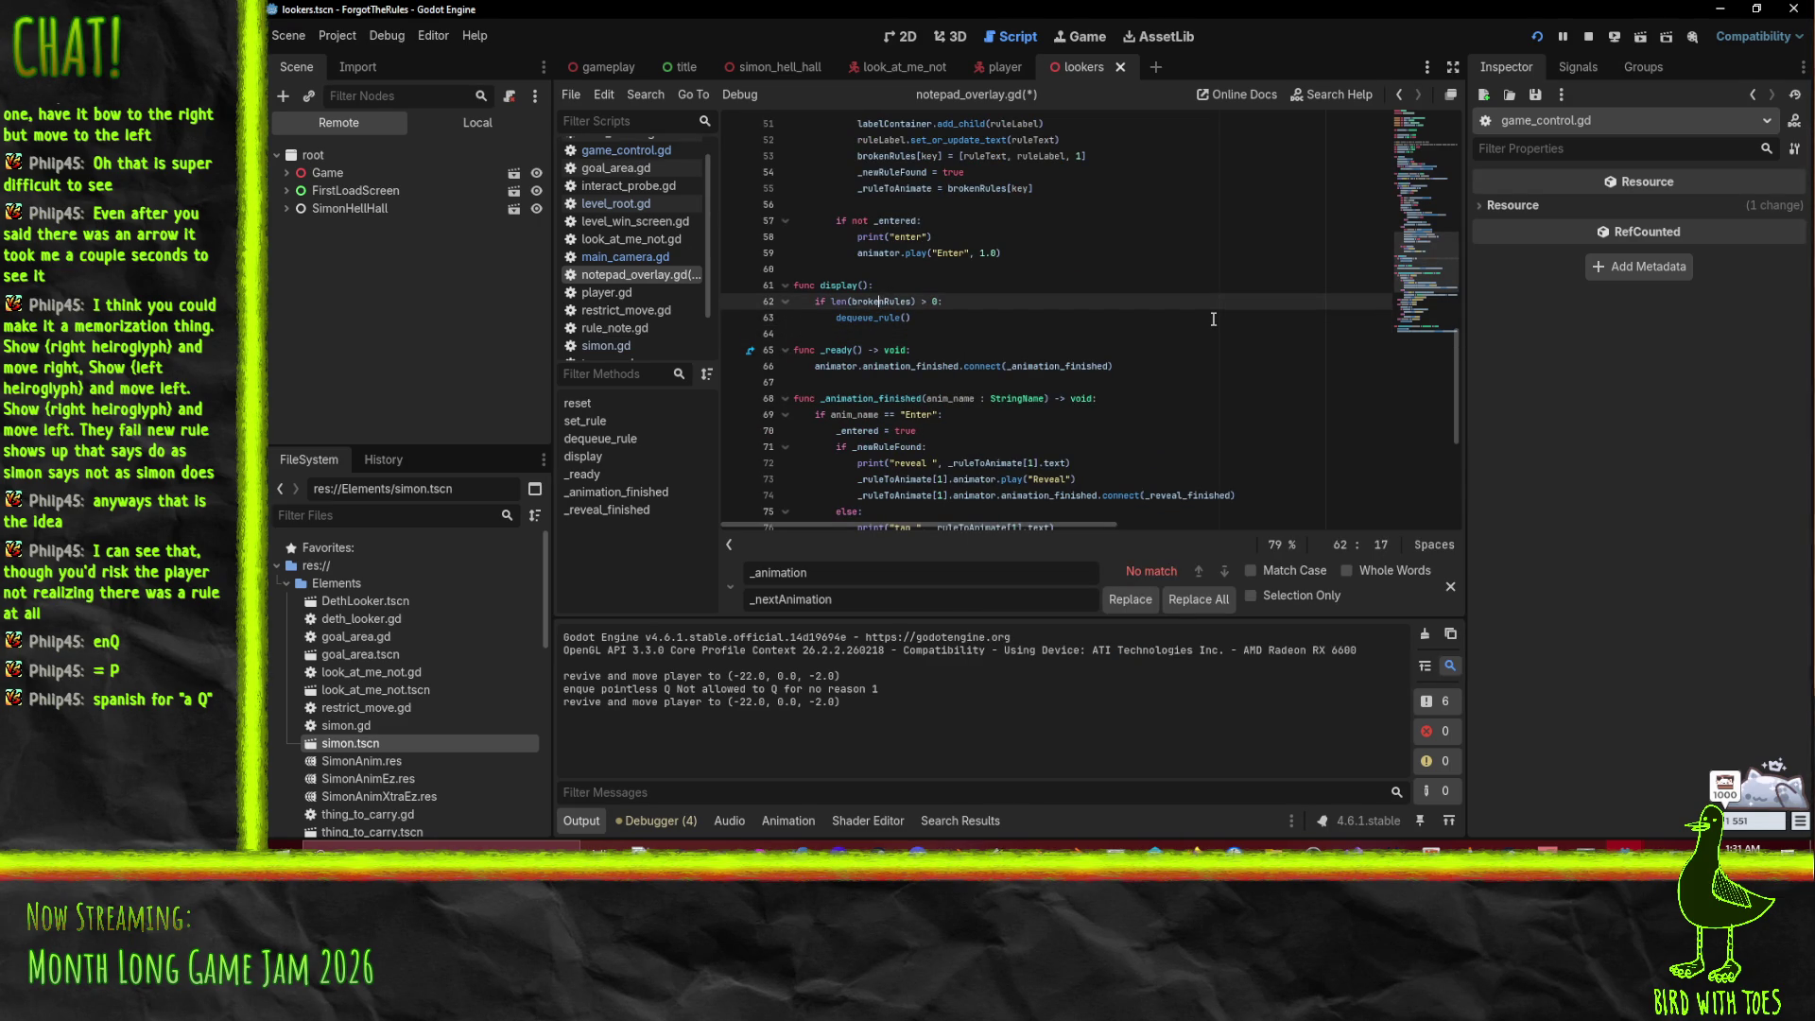
{"action": "key", "text": "ctrl+x"}
{"action": "key", "text": "shift+Down"}
{"action": "key", "text": "shift+Tab"}
{"action": "key", "text": "ctrl+s"}
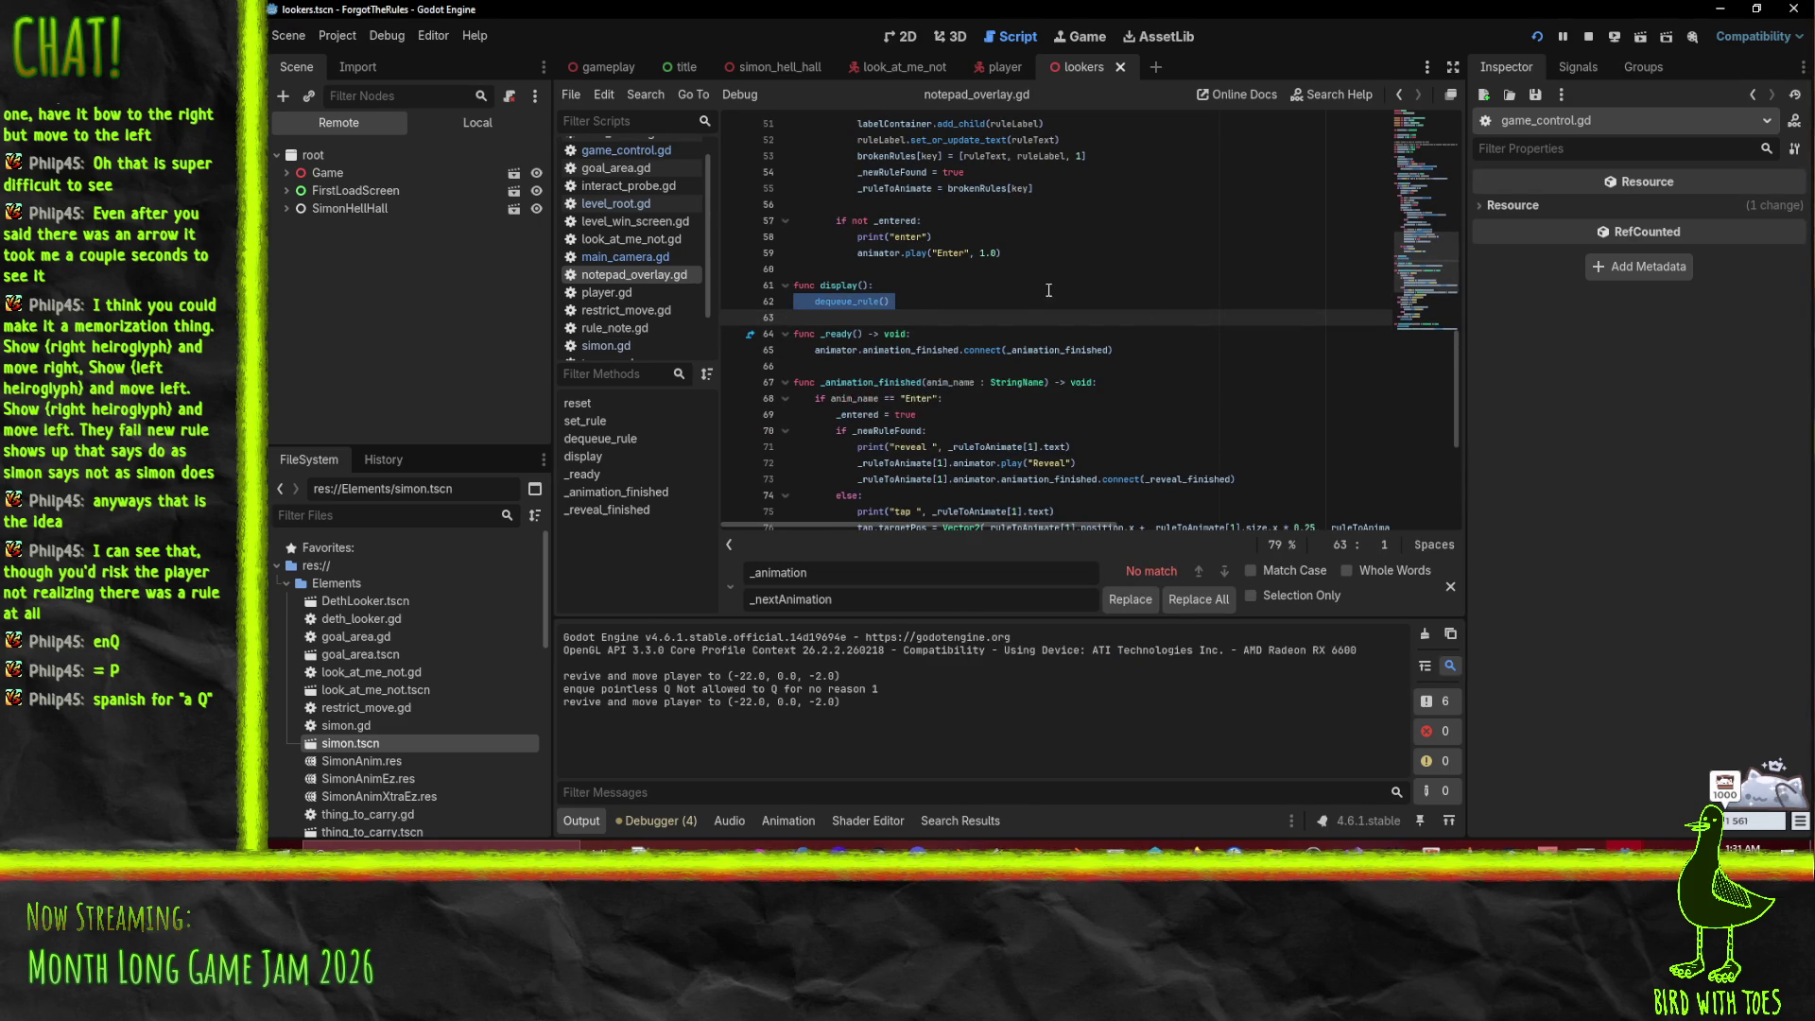
{"action": "key", "text": "ctrl+z"}
{"action": "key", "text": "ctrl+z"}
{"action": "key", "text": "ctrl+z"}
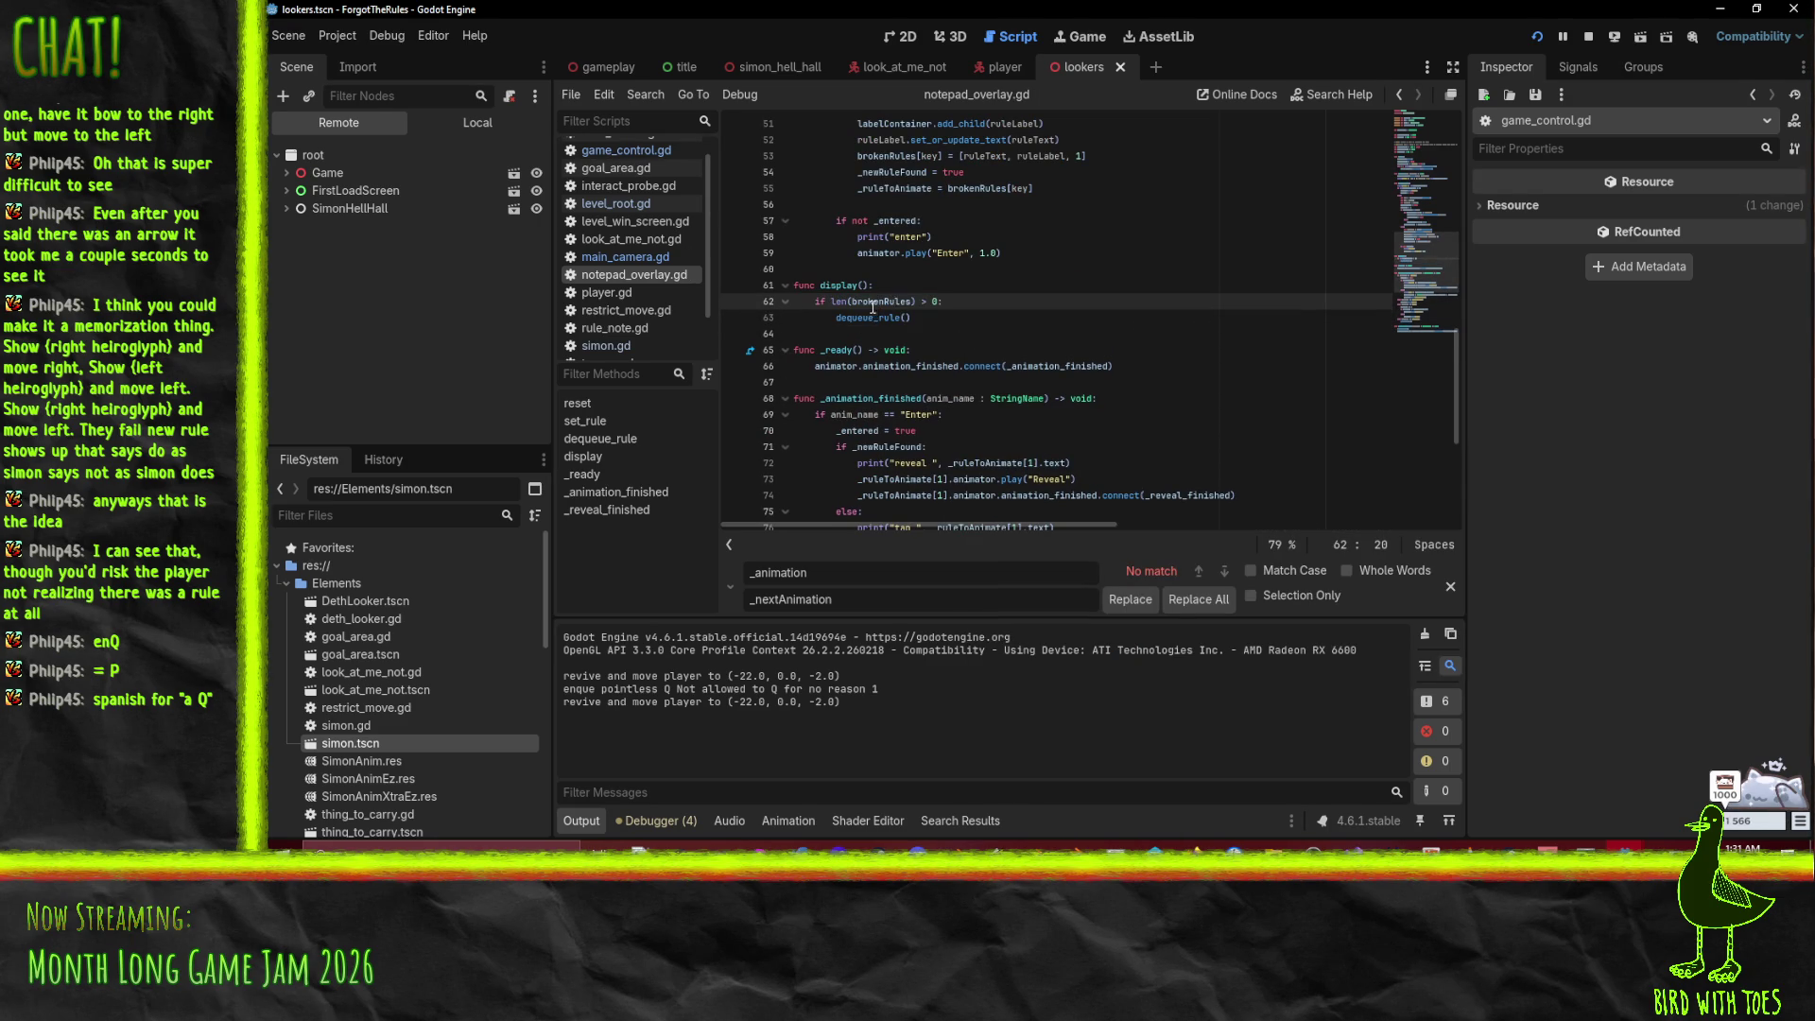
{"action": "key", "text": "ctrl+z"}
{"action": "key", "text": "ctrl+z"}
{"action": "key", "text": "ctrl+z"}
Step: Highlight _violationQueue uses and position the caret on display()'s brokenRules condition
{"action": "left_click", "coordinate": [849, 237]}
{"action": "double_click", "coordinate": [849, 237]}
{"action": "scroll", "coordinate": [889, 378], "scroll_direction": "down", "scroll_amount": 15}
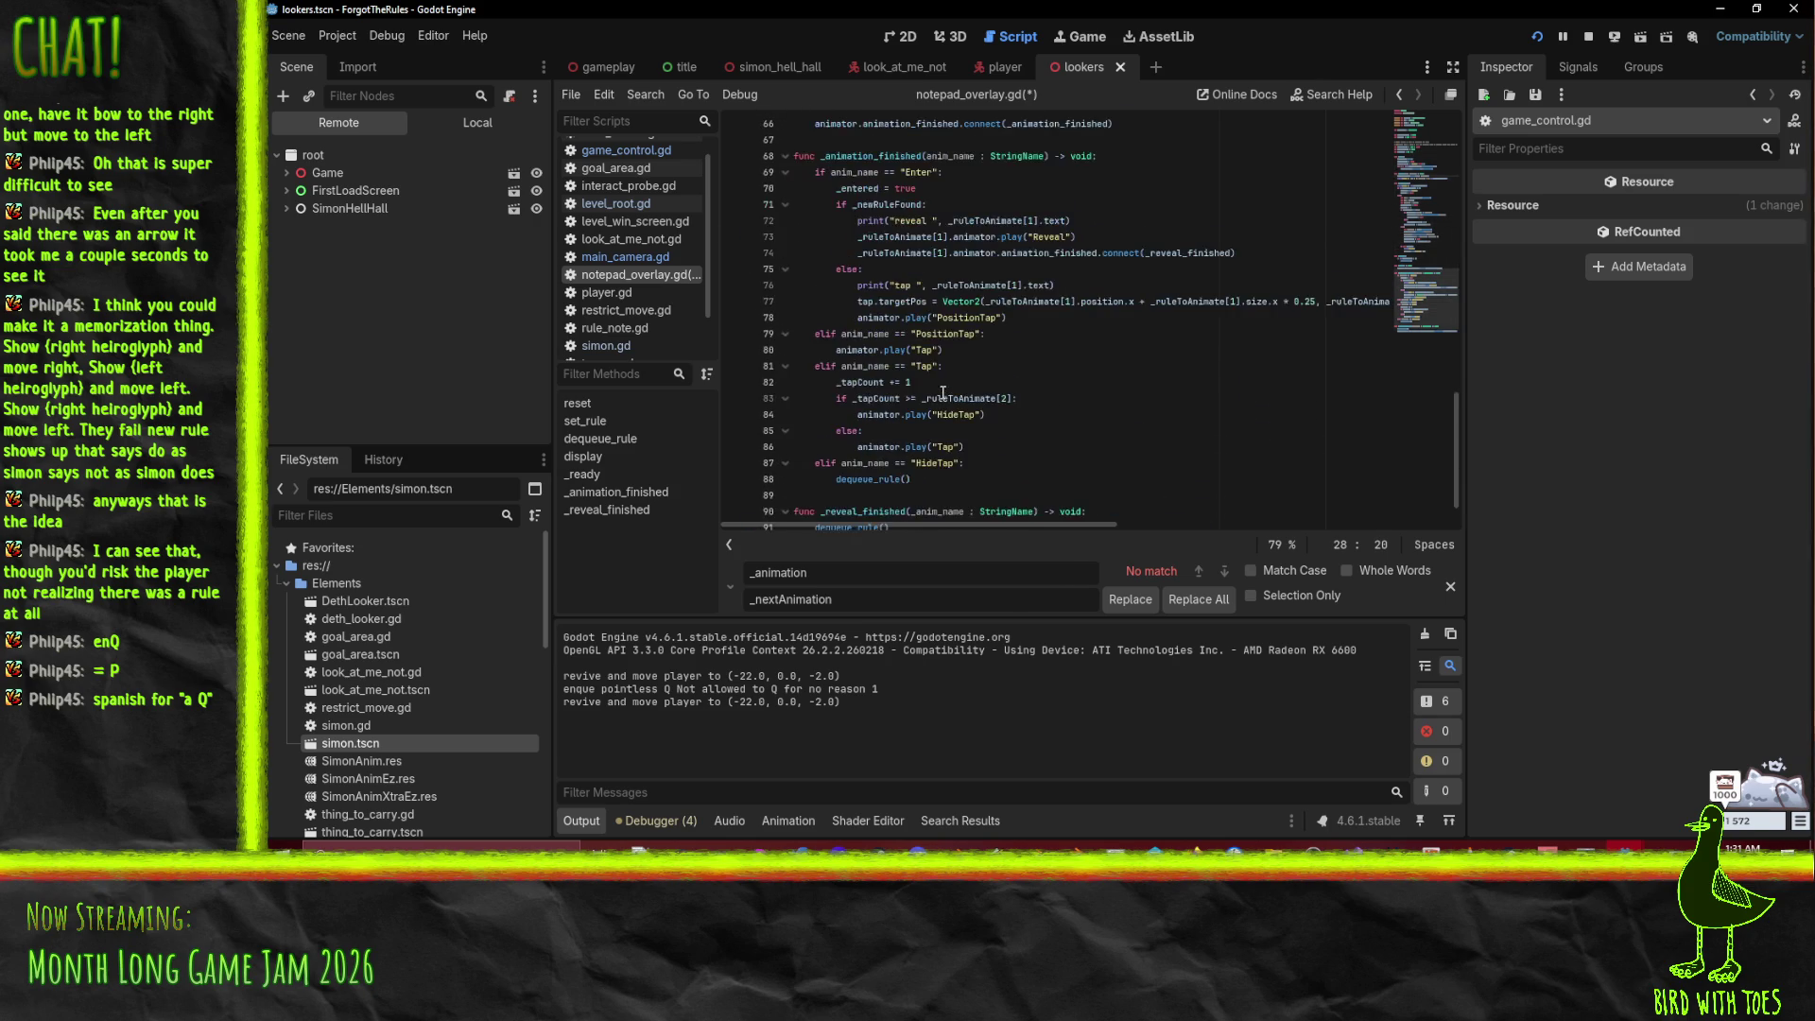
{"action": "scroll", "coordinate": [908, 435], "scroll_direction": "up", "scroll_amount": 3}
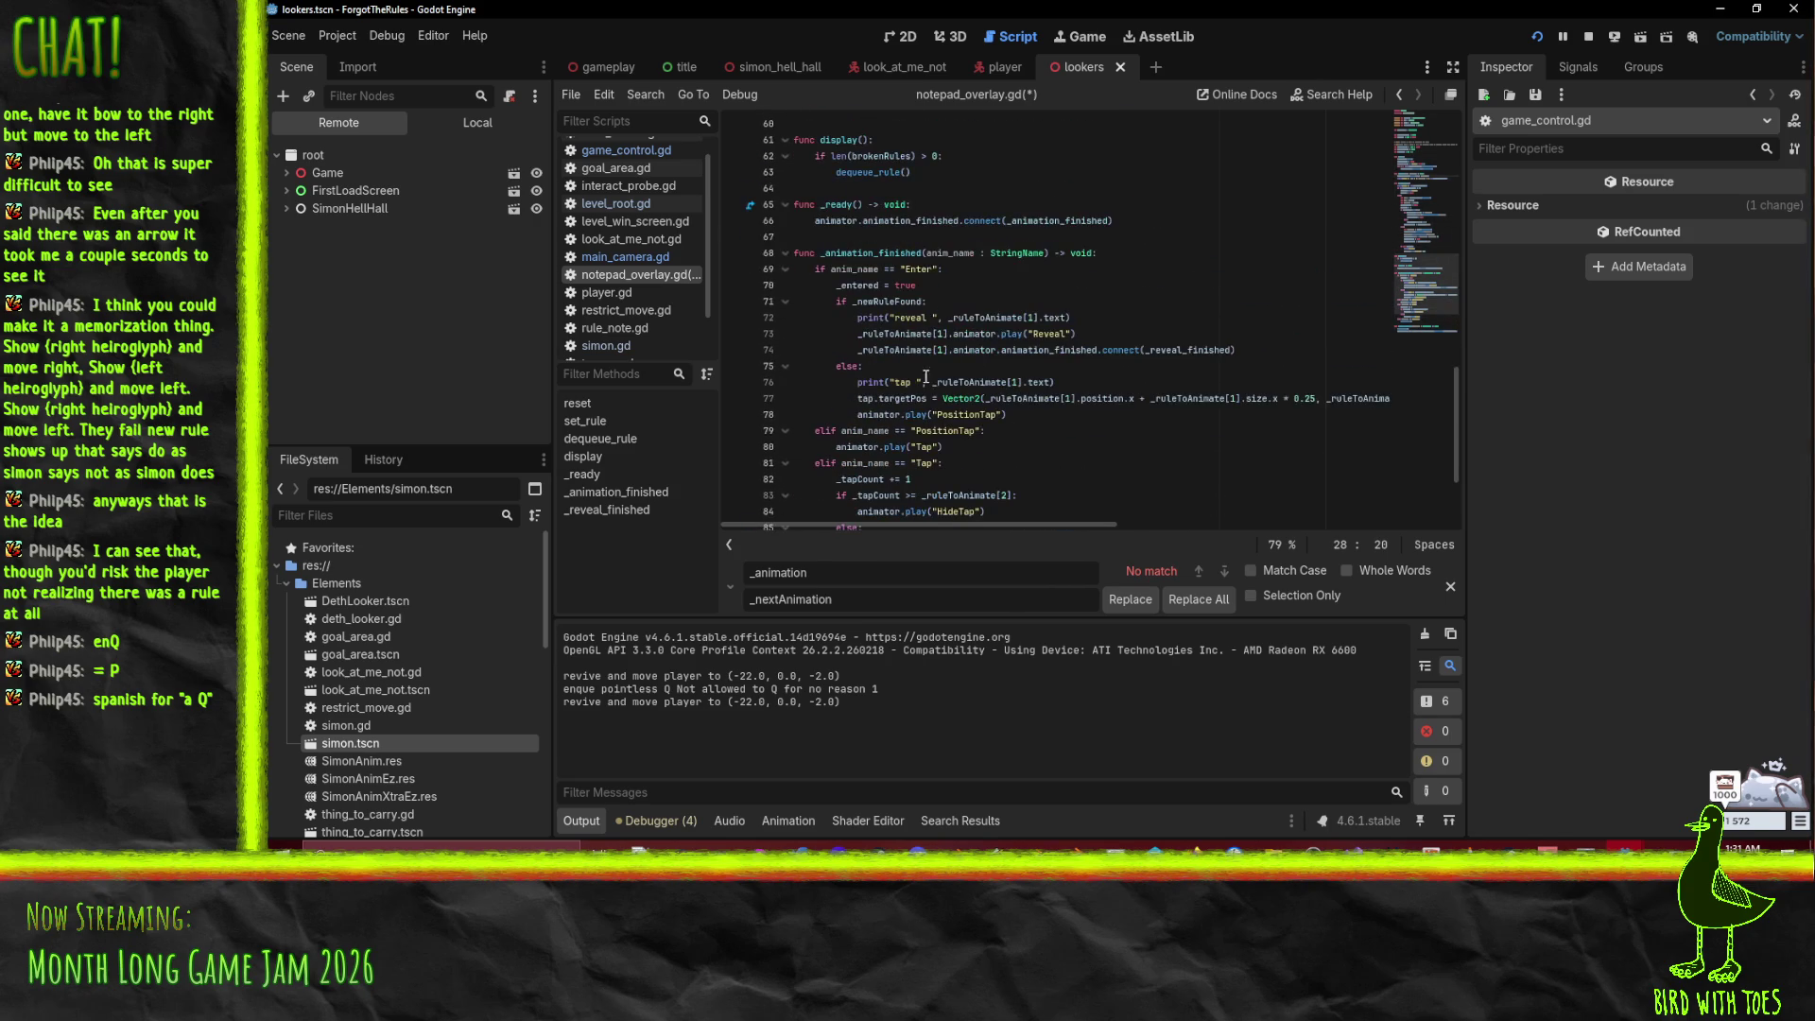
{"action": "scroll", "coordinate": [950, 232], "scroll_direction": "up", "scroll_amount": 2}
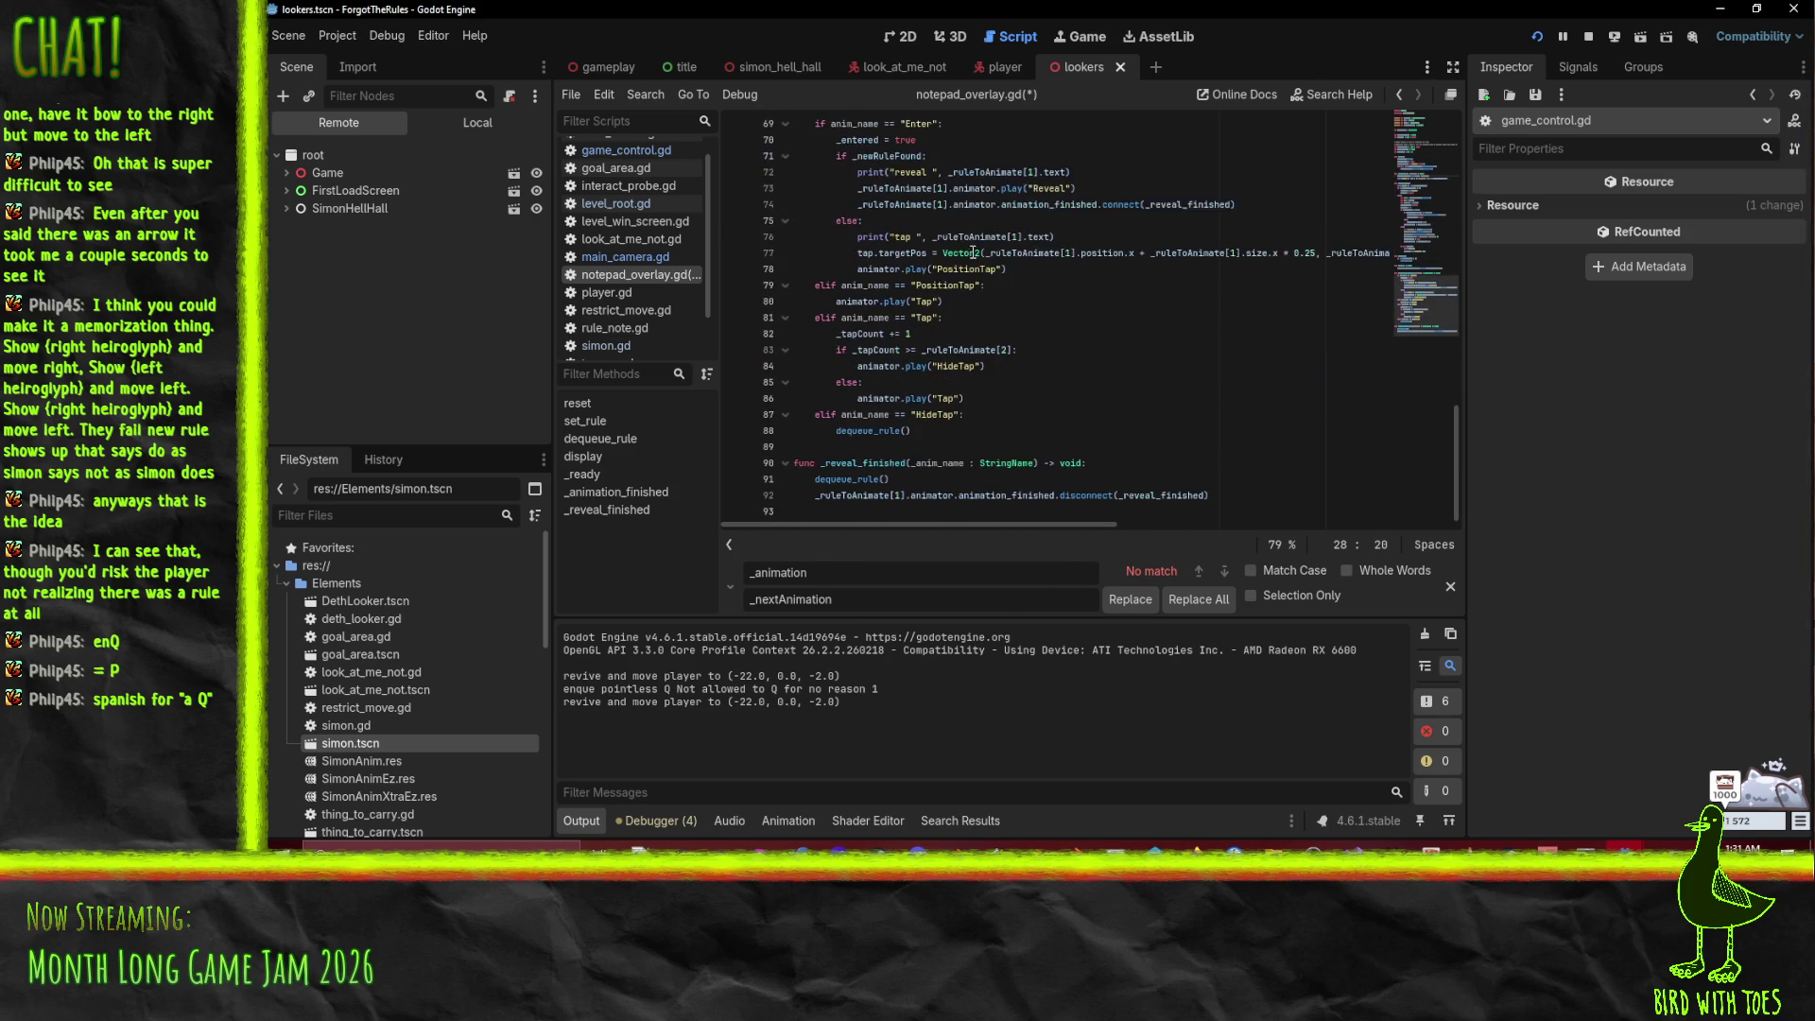
{"action": "left_click", "coordinate": [934, 253]}
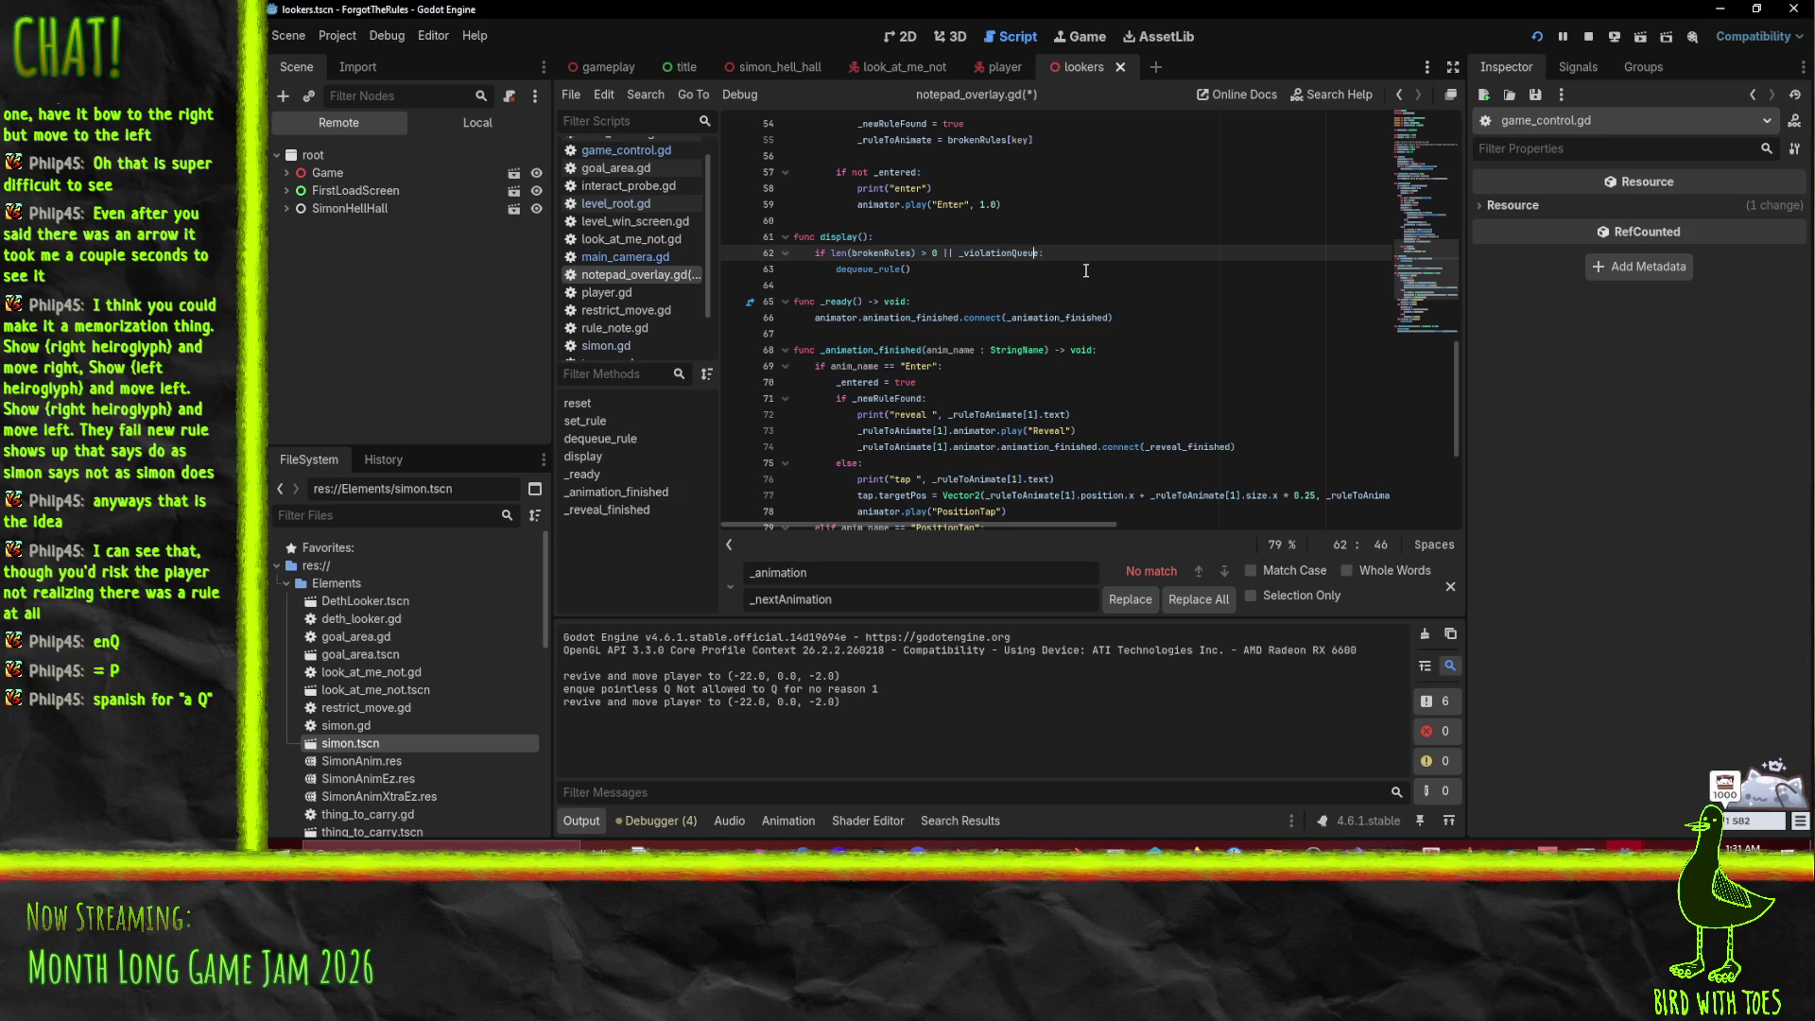
Step: Extend display()'s condition with len(_violationQueue) > 0, then play-test the game and stop it
{"action": "type", "text": "len("}
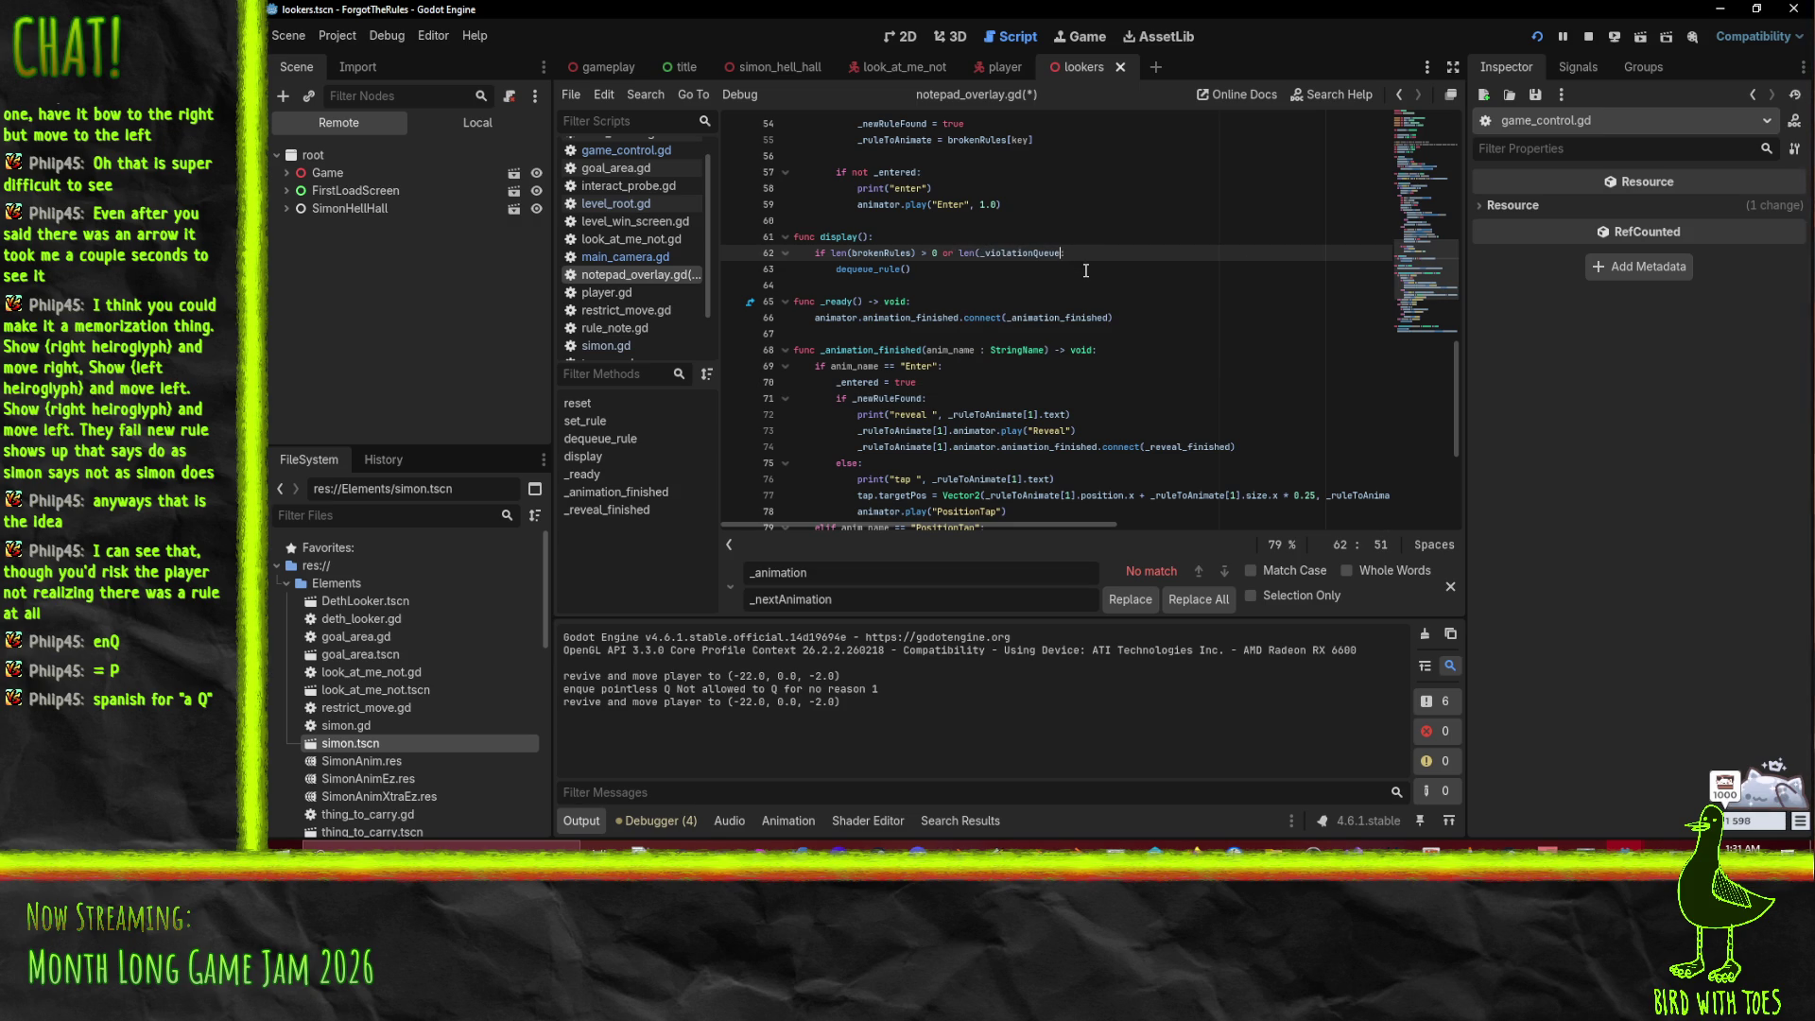
{"action": "type", "text": " 0"}
{"action": "key", "text": "F5"}
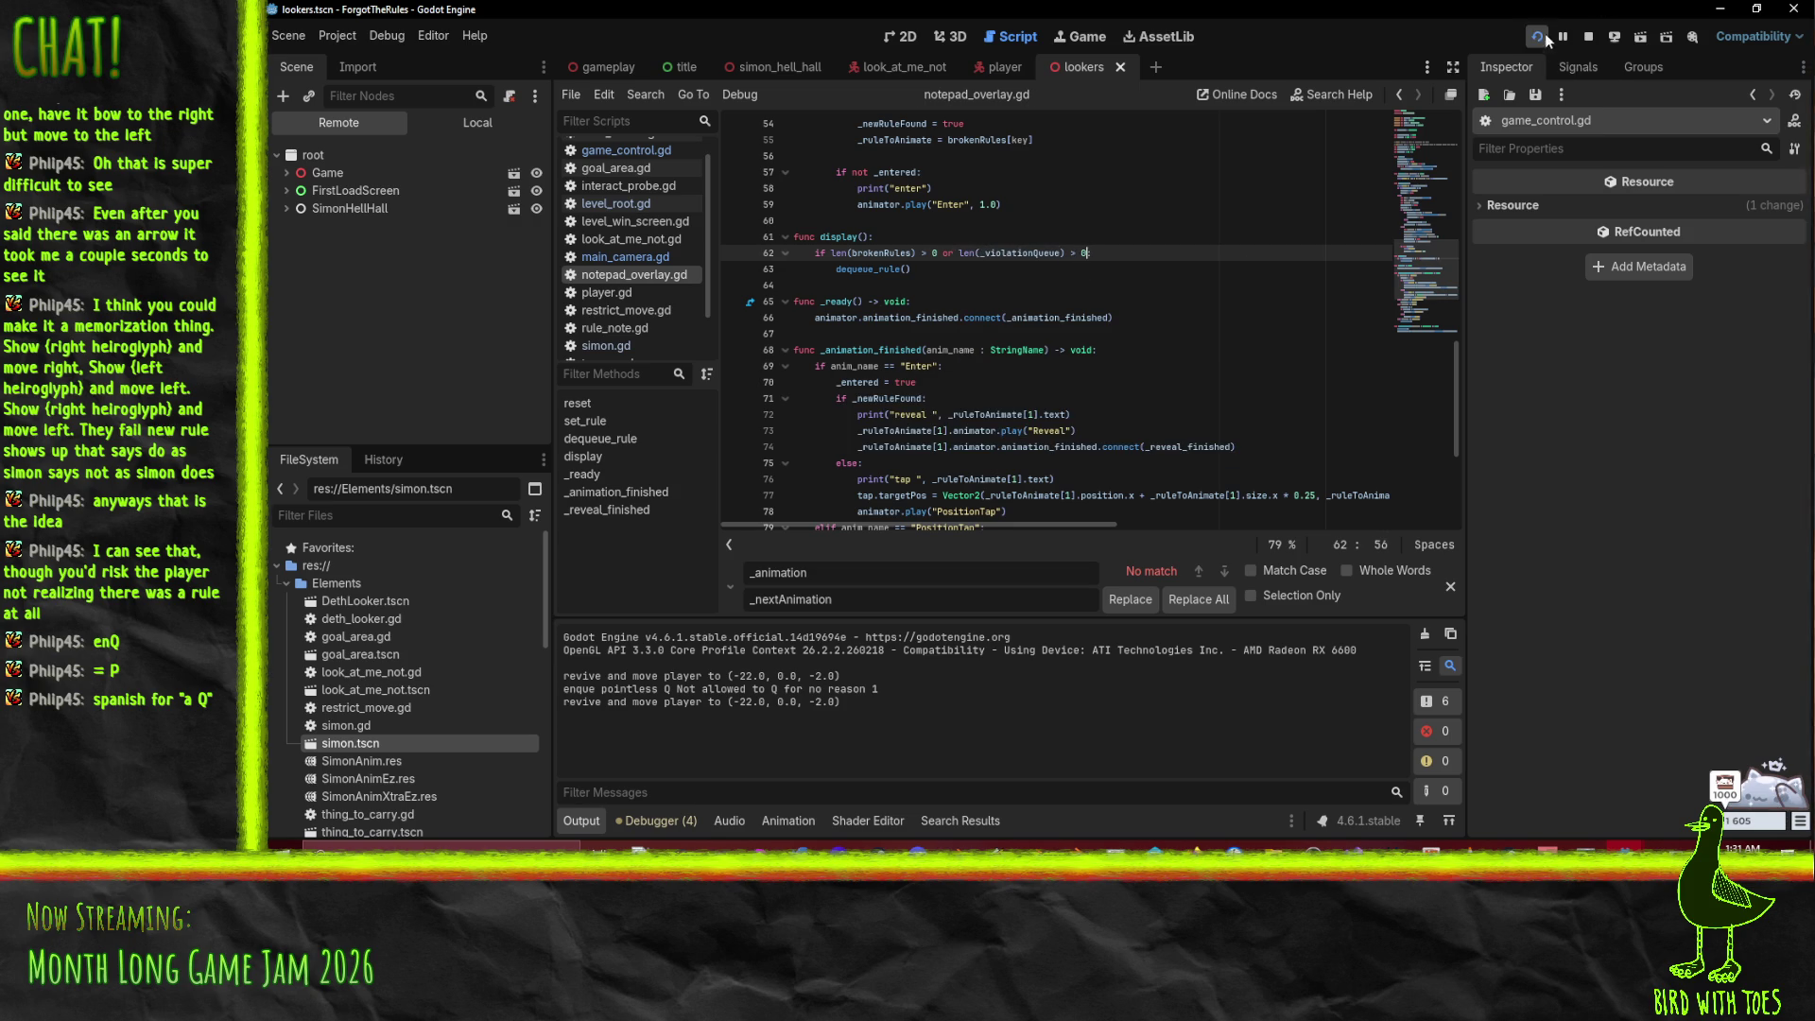
{"action": "key", "text": "q"}
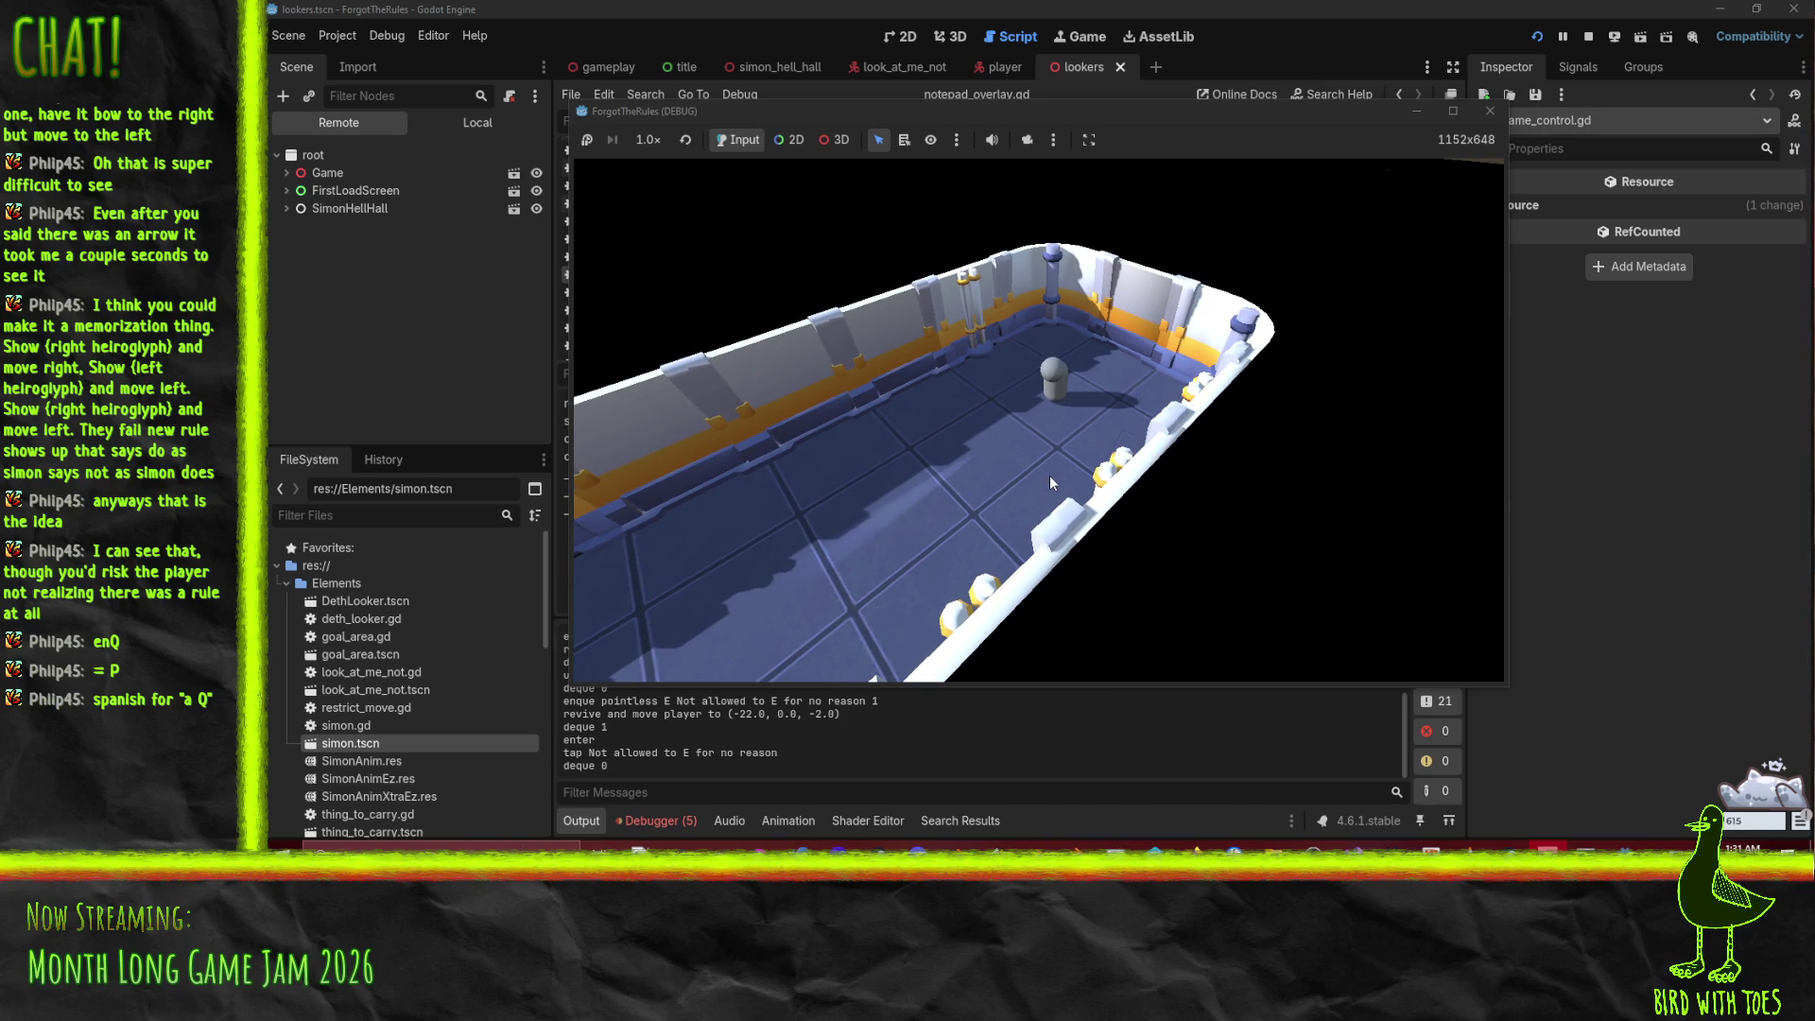
{"action": "key", "text": "F8"}
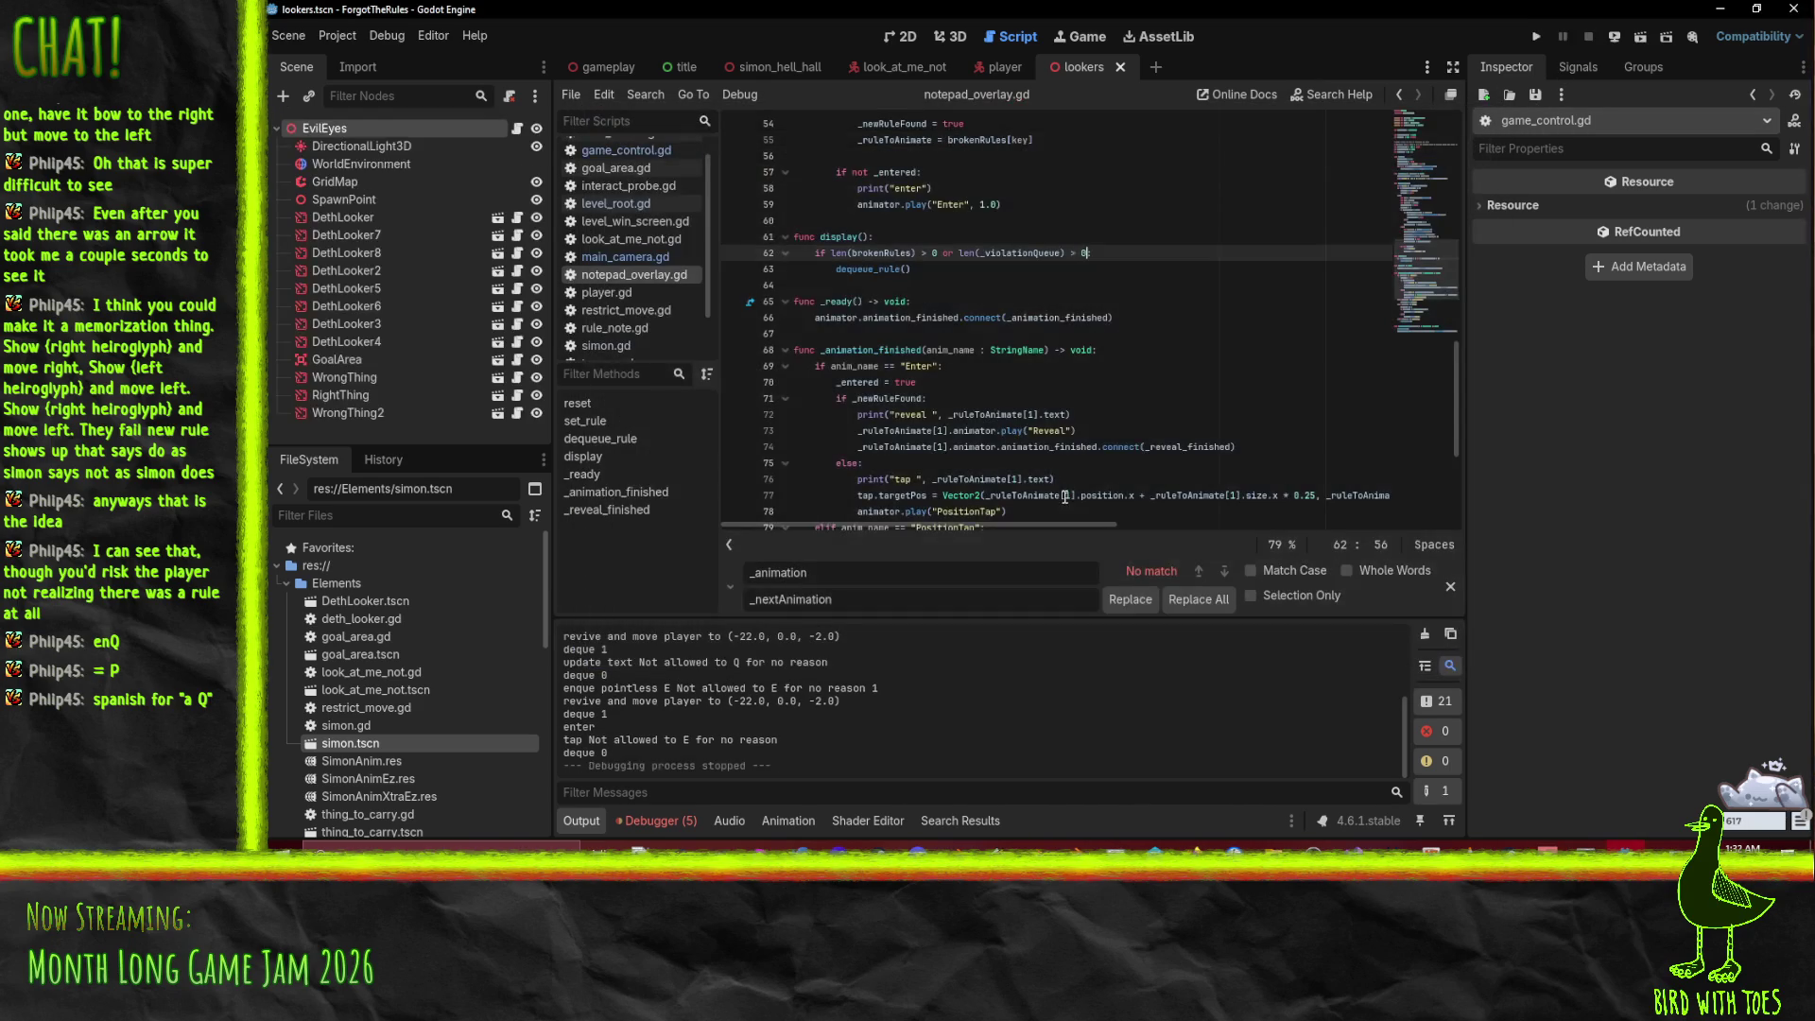
{"action": "scroll", "coordinate": [1120, 392], "scroll_direction": "up", "scroll_amount": 10}
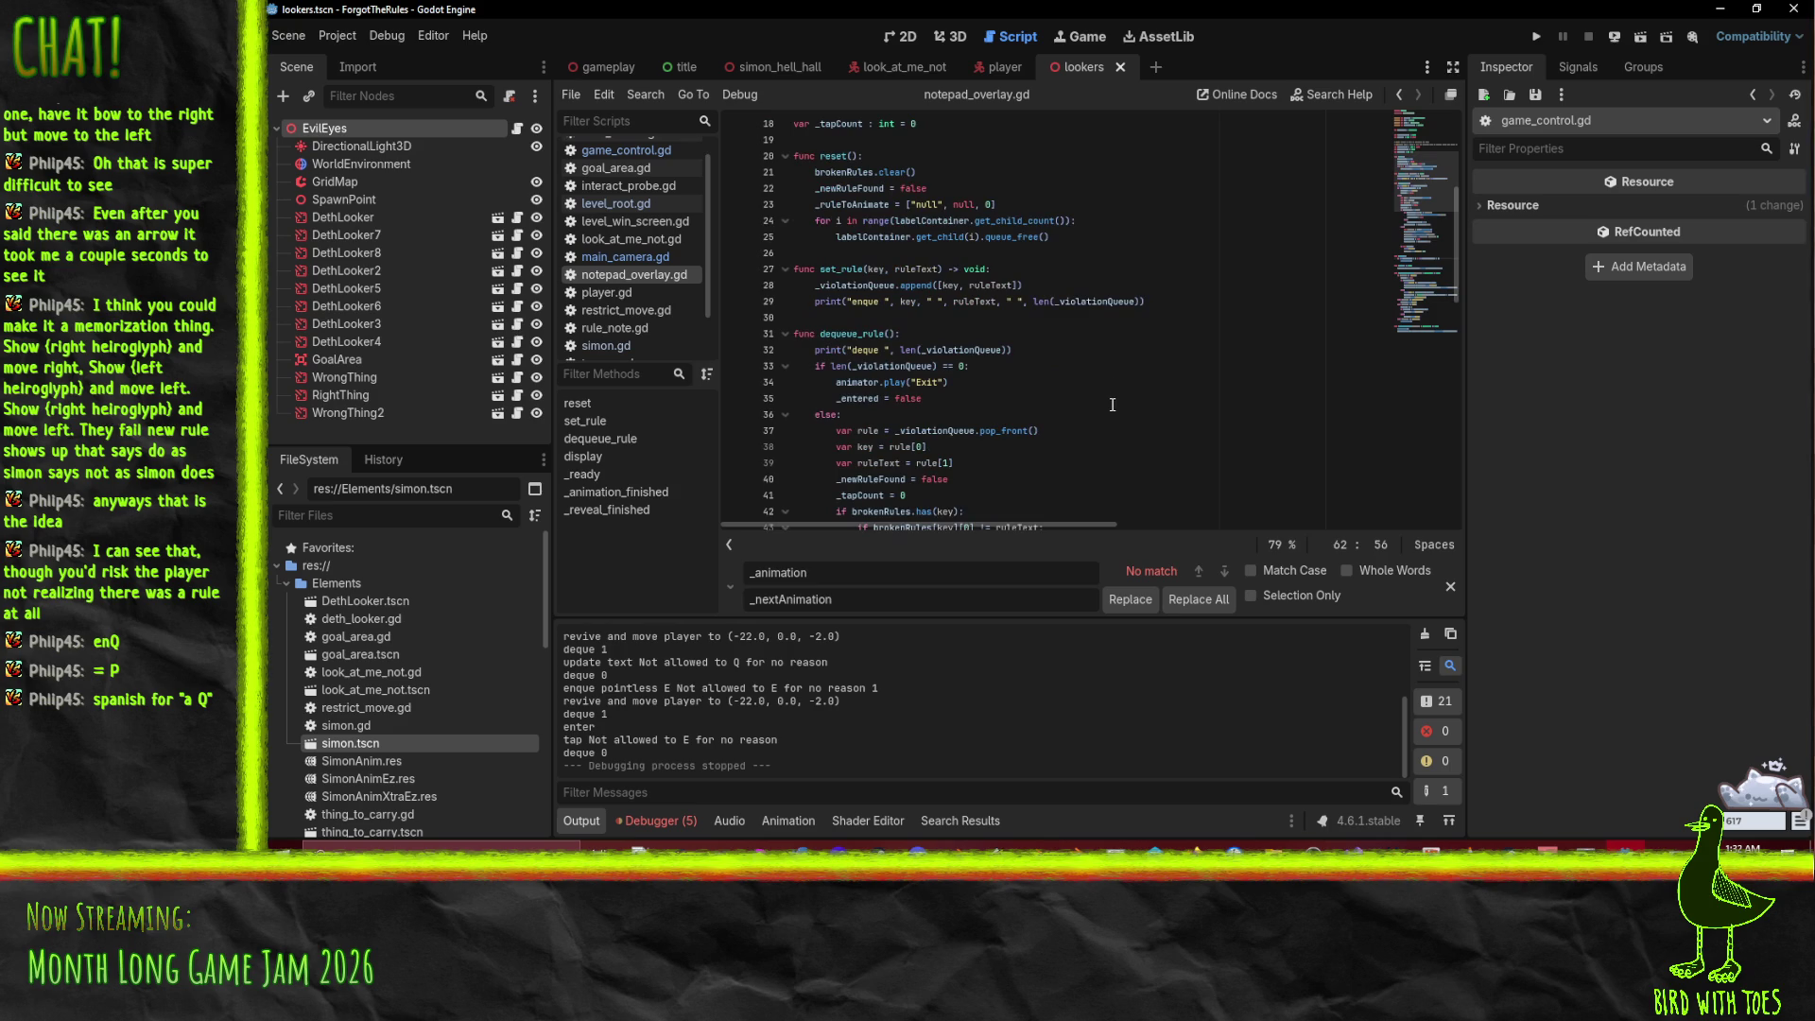
{"action": "scroll", "coordinate": [1090, 422], "scroll_direction": "down", "scroll_amount": 15}
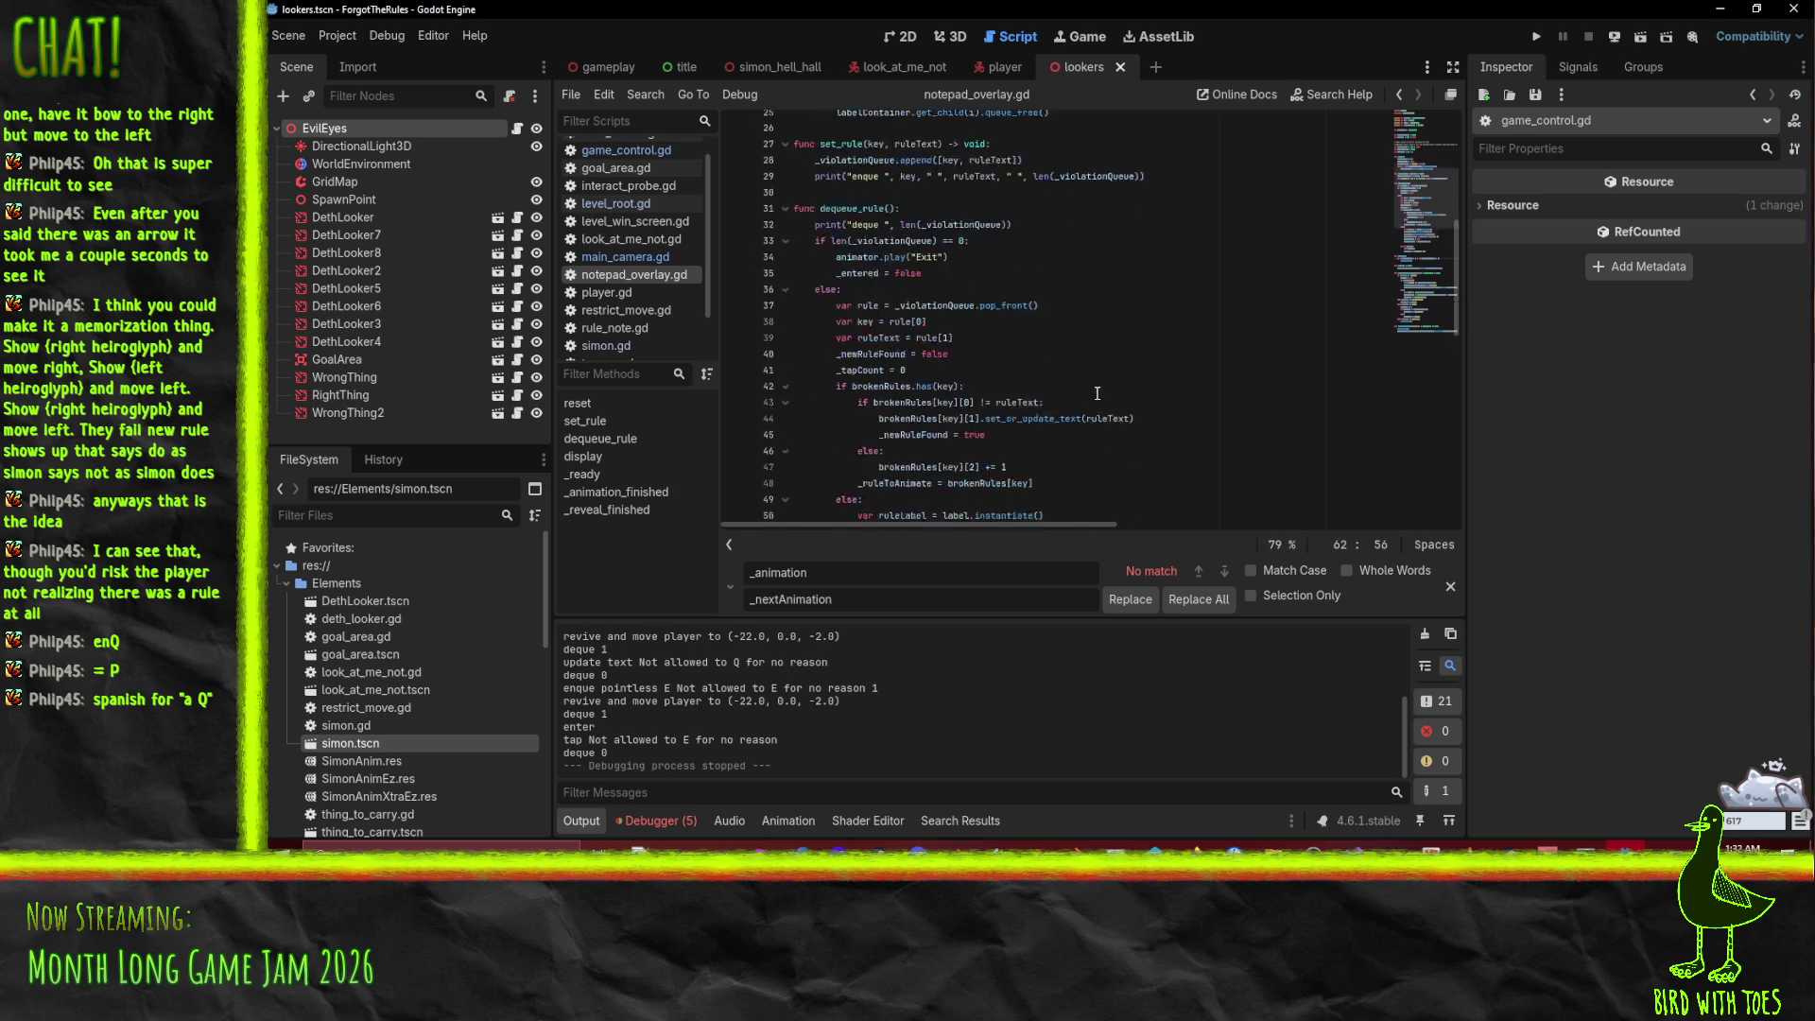
{"action": "left_click", "coordinate": [849, 446]}
{"action": "double_click", "coordinate": [867, 430]}
{"action": "scroll", "coordinate": [959, 495], "scroll_direction": "up", "scroll_amount": 10}
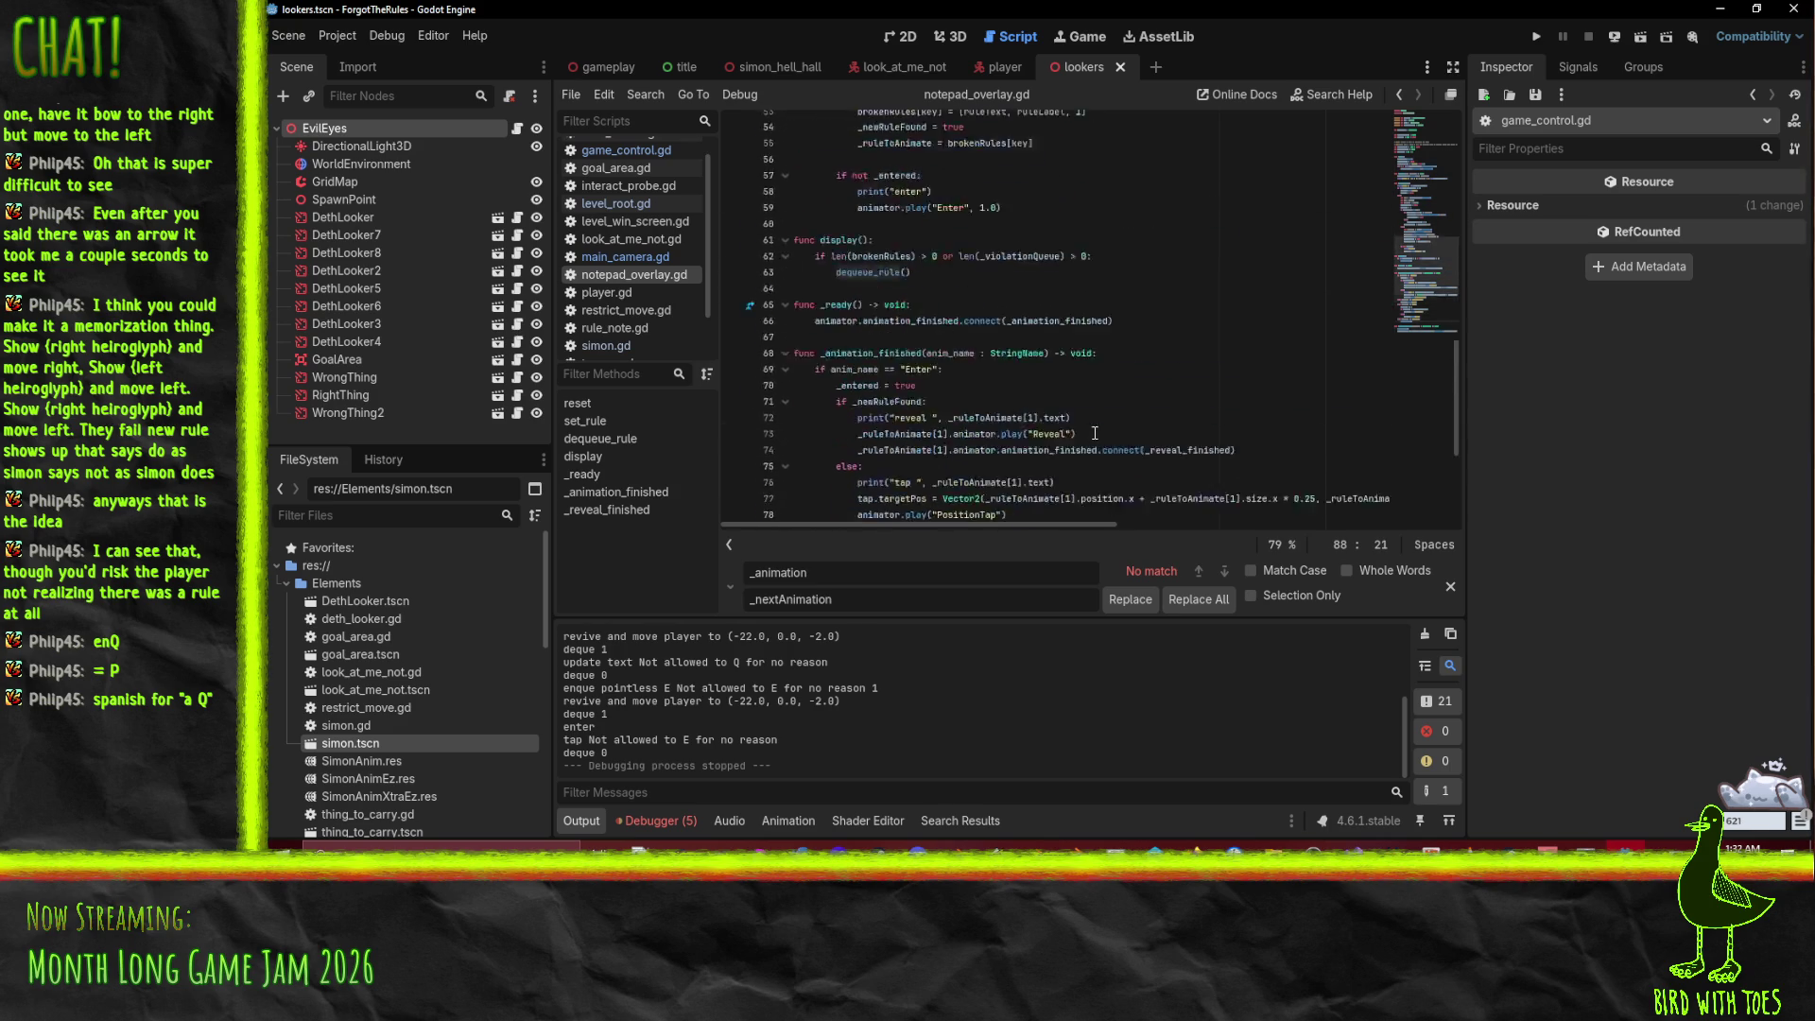
{"action": "key", "text": "F5"}
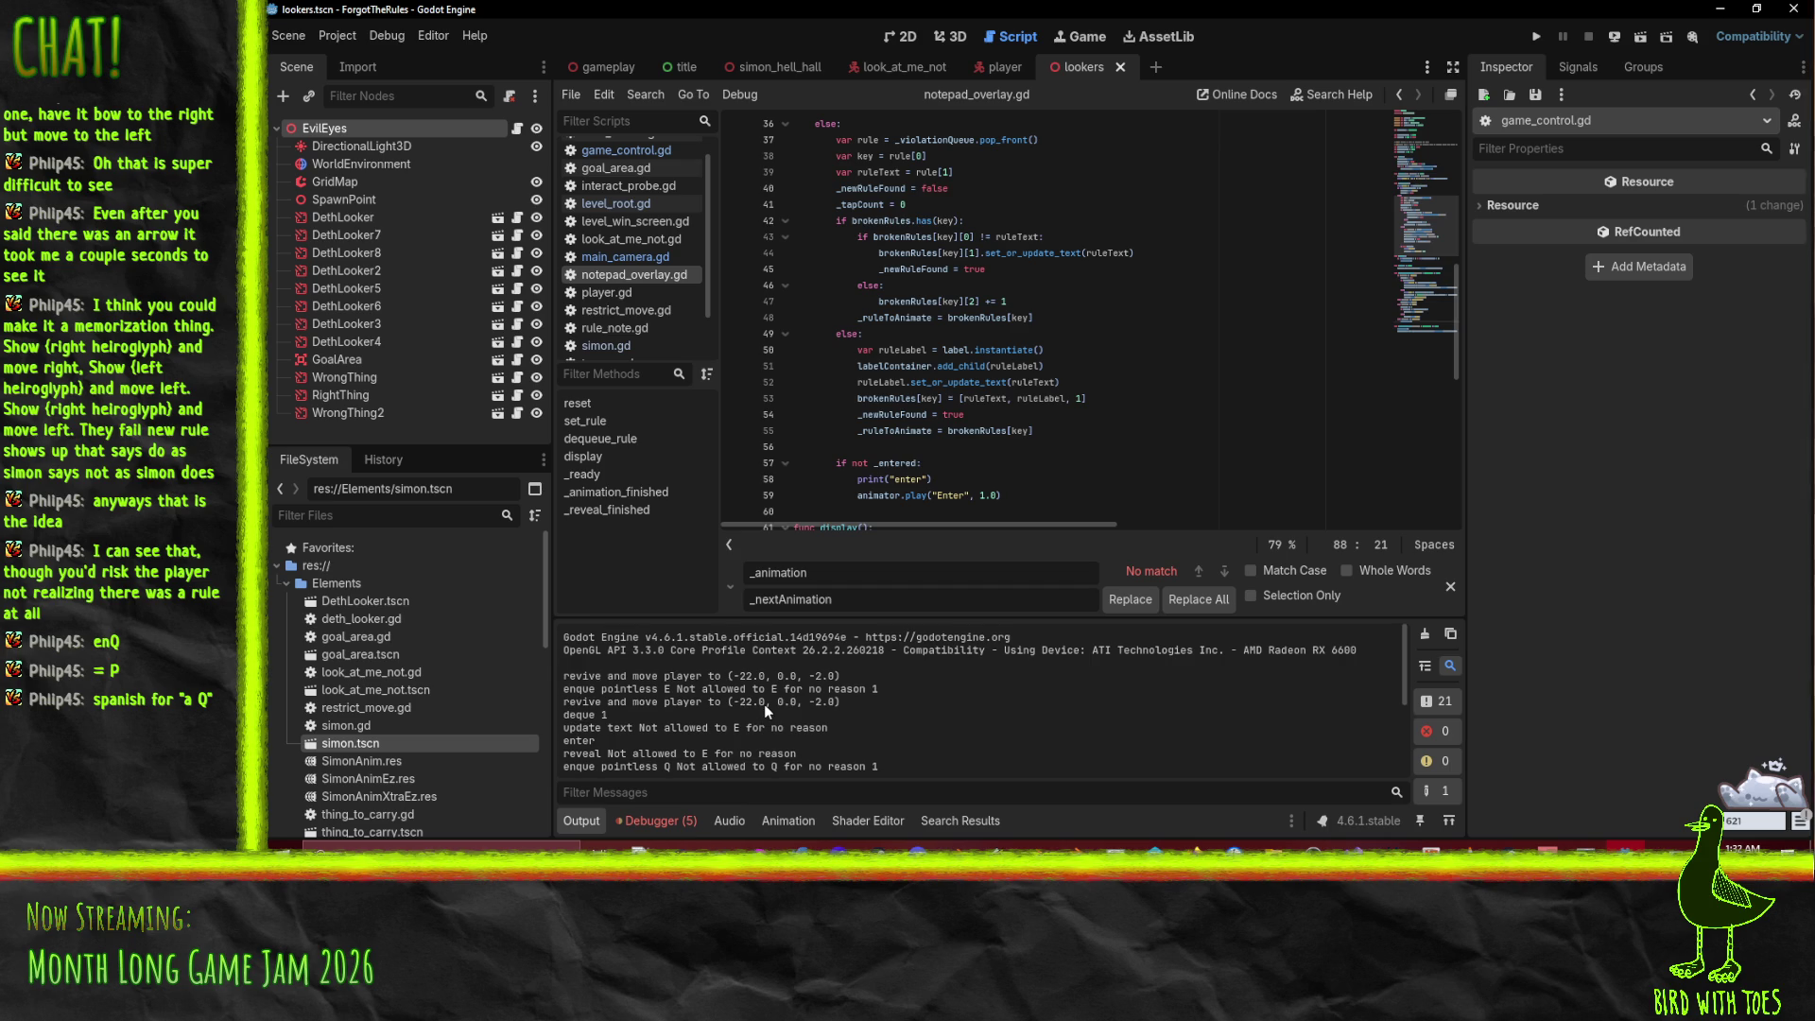
{"action": "scroll", "coordinate": [1156, 288], "scroll_direction": "up", "scroll_amount": 3}
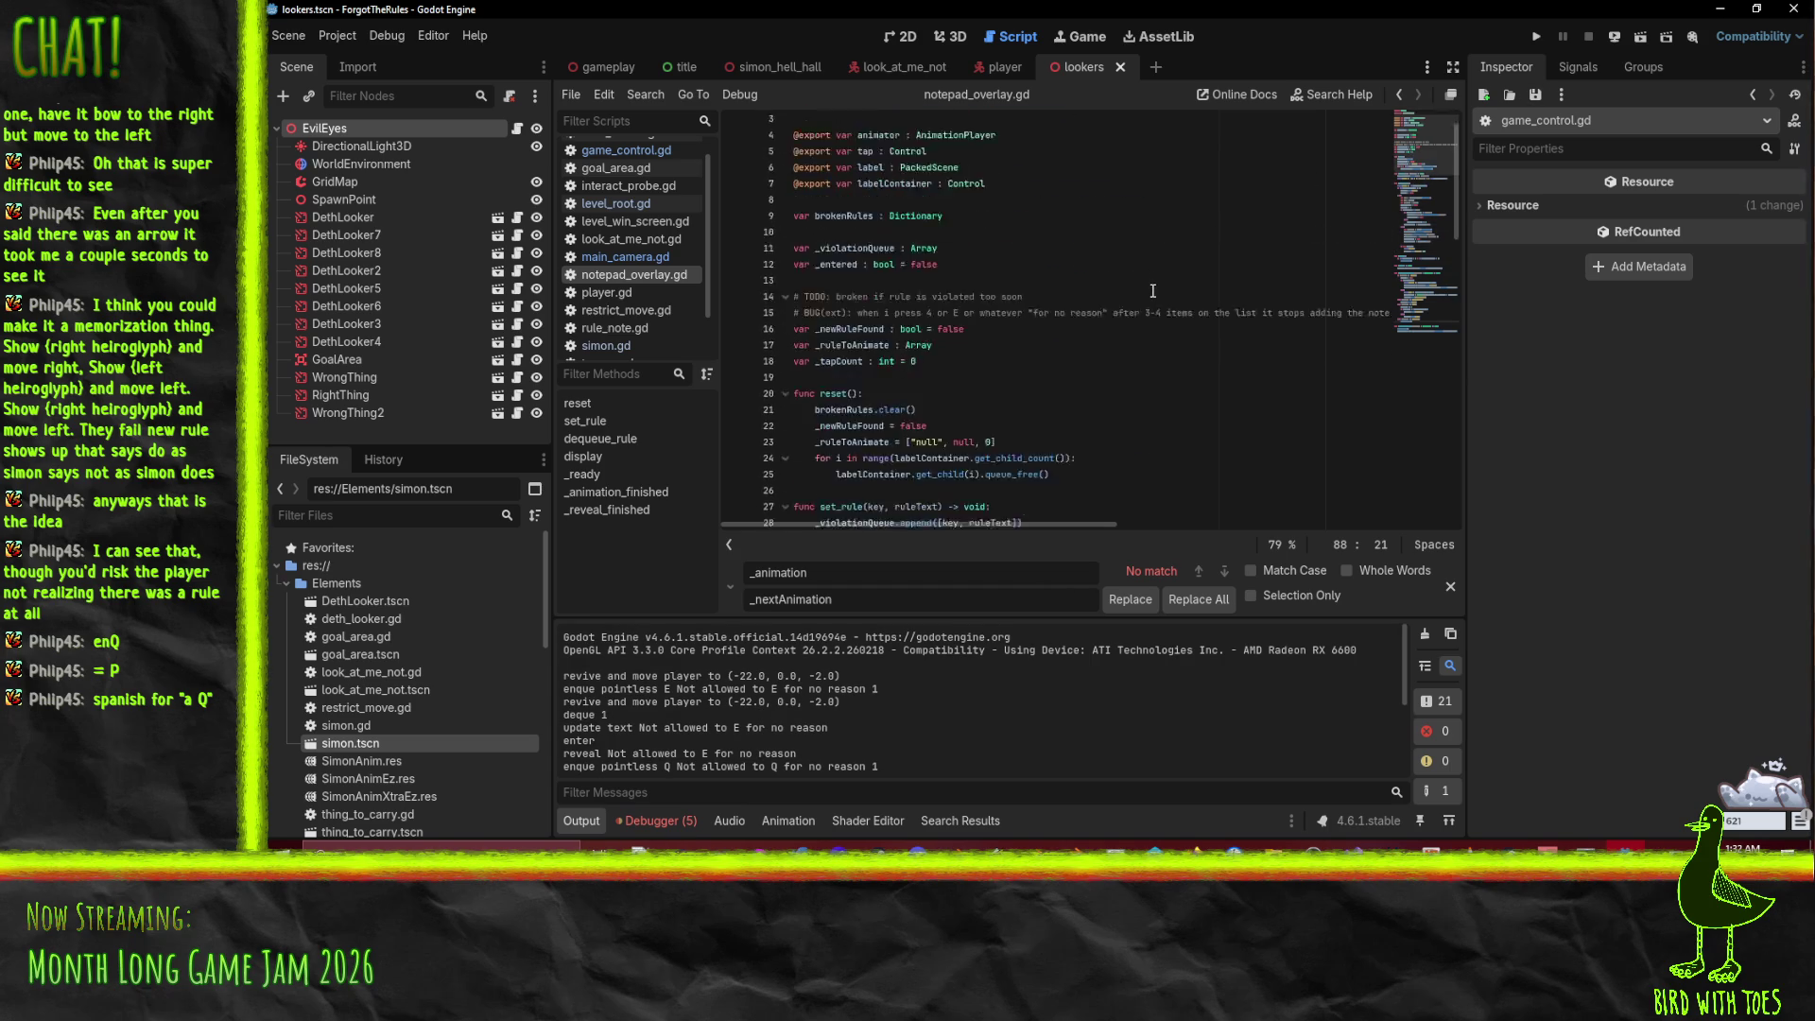
{"action": "scroll", "coordinate": [1155, 288], "scroll_direction": "up", "scroll_amount": 3}
{"action": "left_click", "coordinate": [811, 285]}
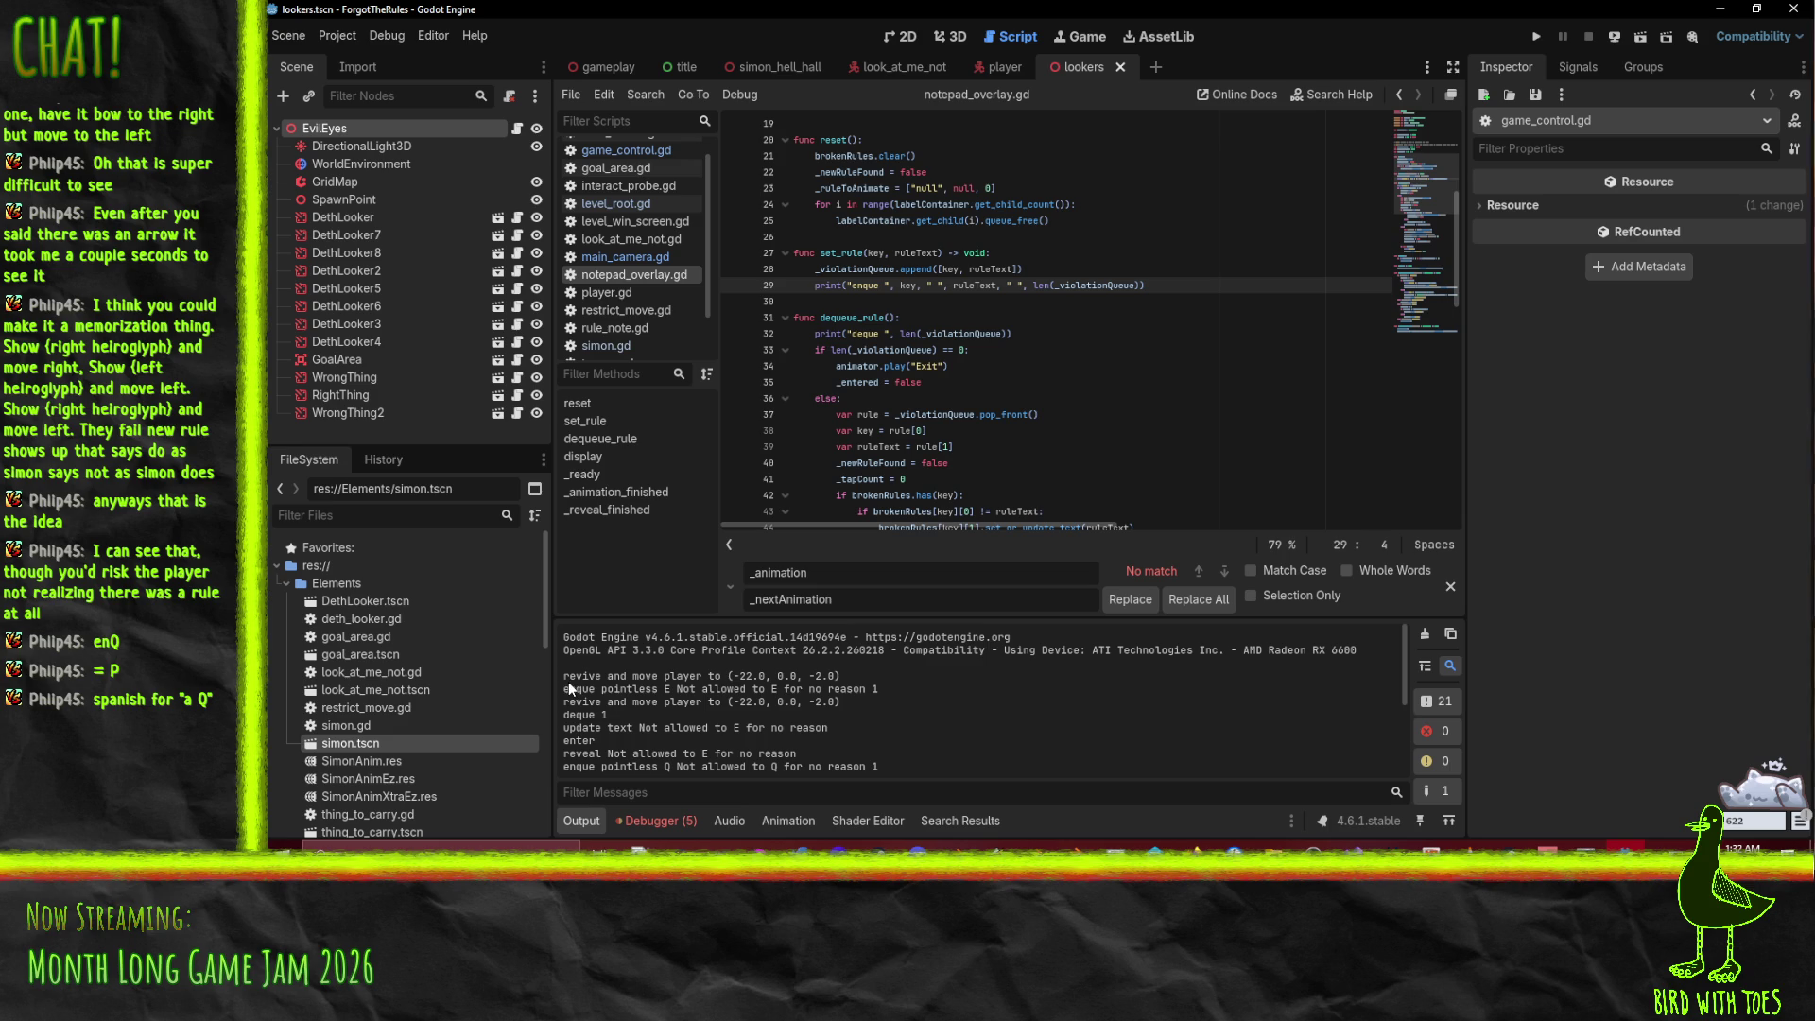
{"action": "left_click_drag", "start_coordinate": [564, 688], "coordinate": [894, 686]}
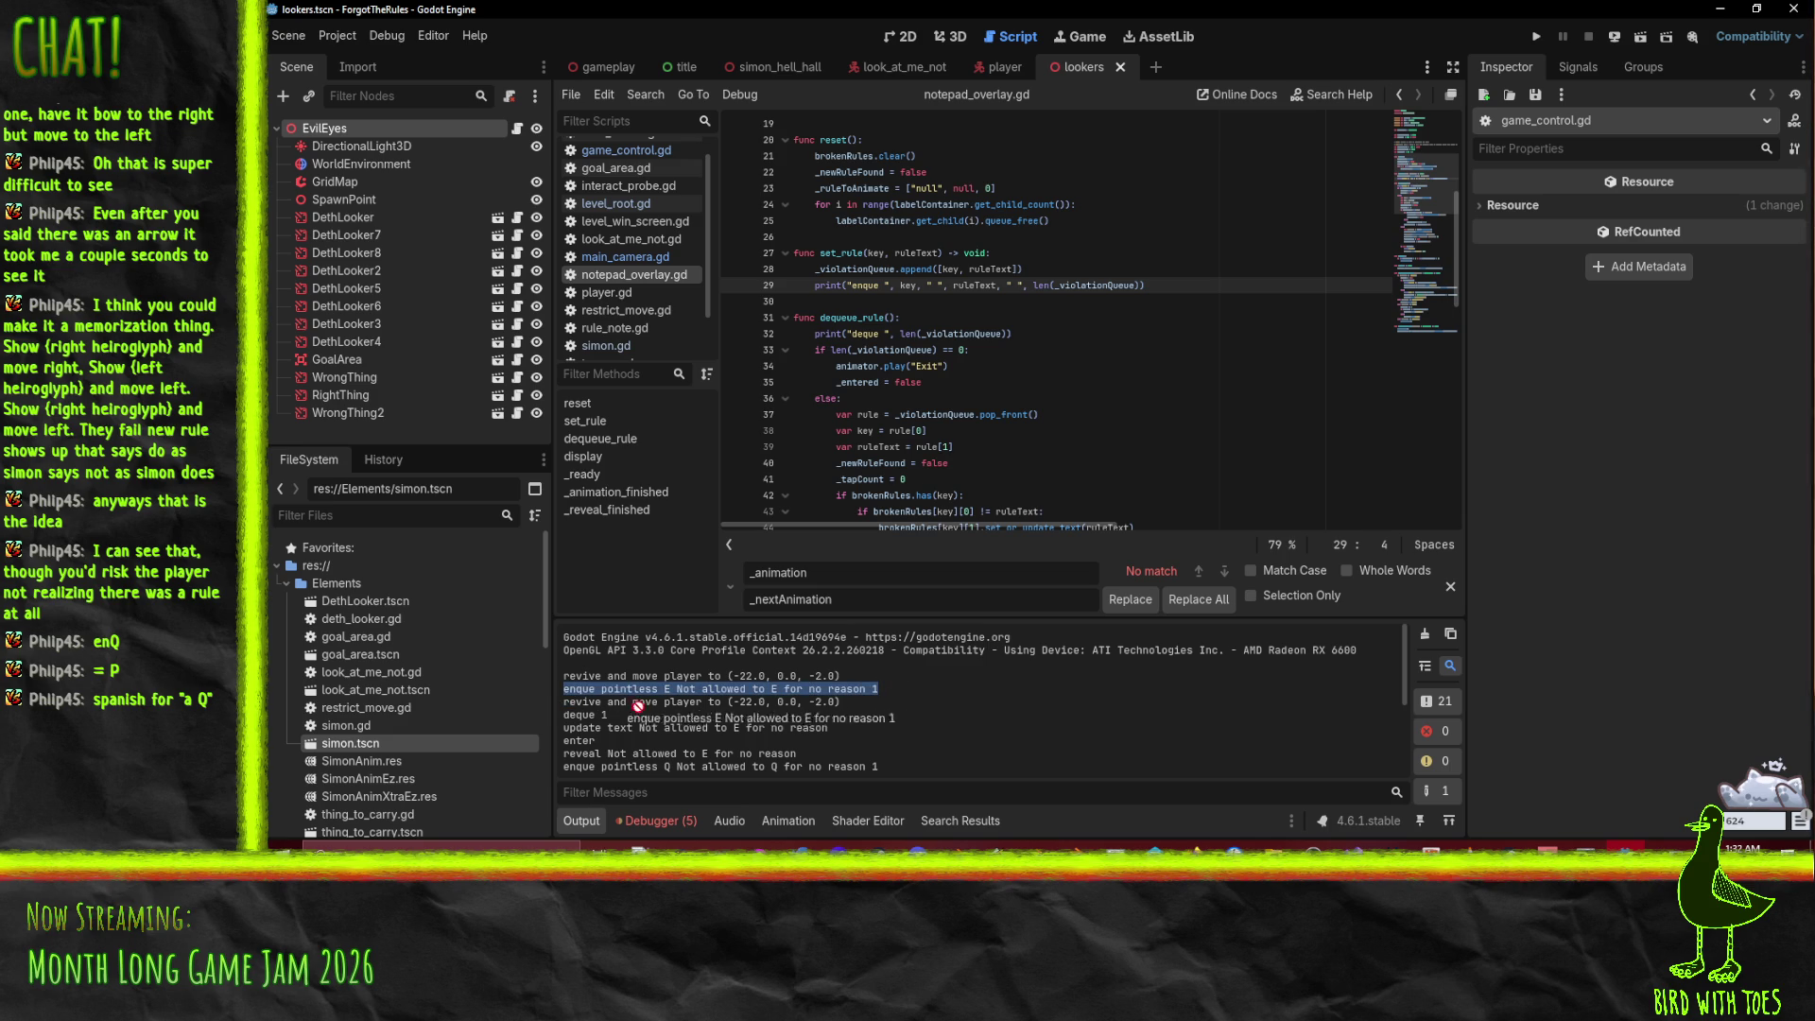
{"action": "left_click", "coordinate": [582, 723]}
{"action": "left_click_drag", "start_coordinate": [570, 712], "coordinate": [831, 711]}
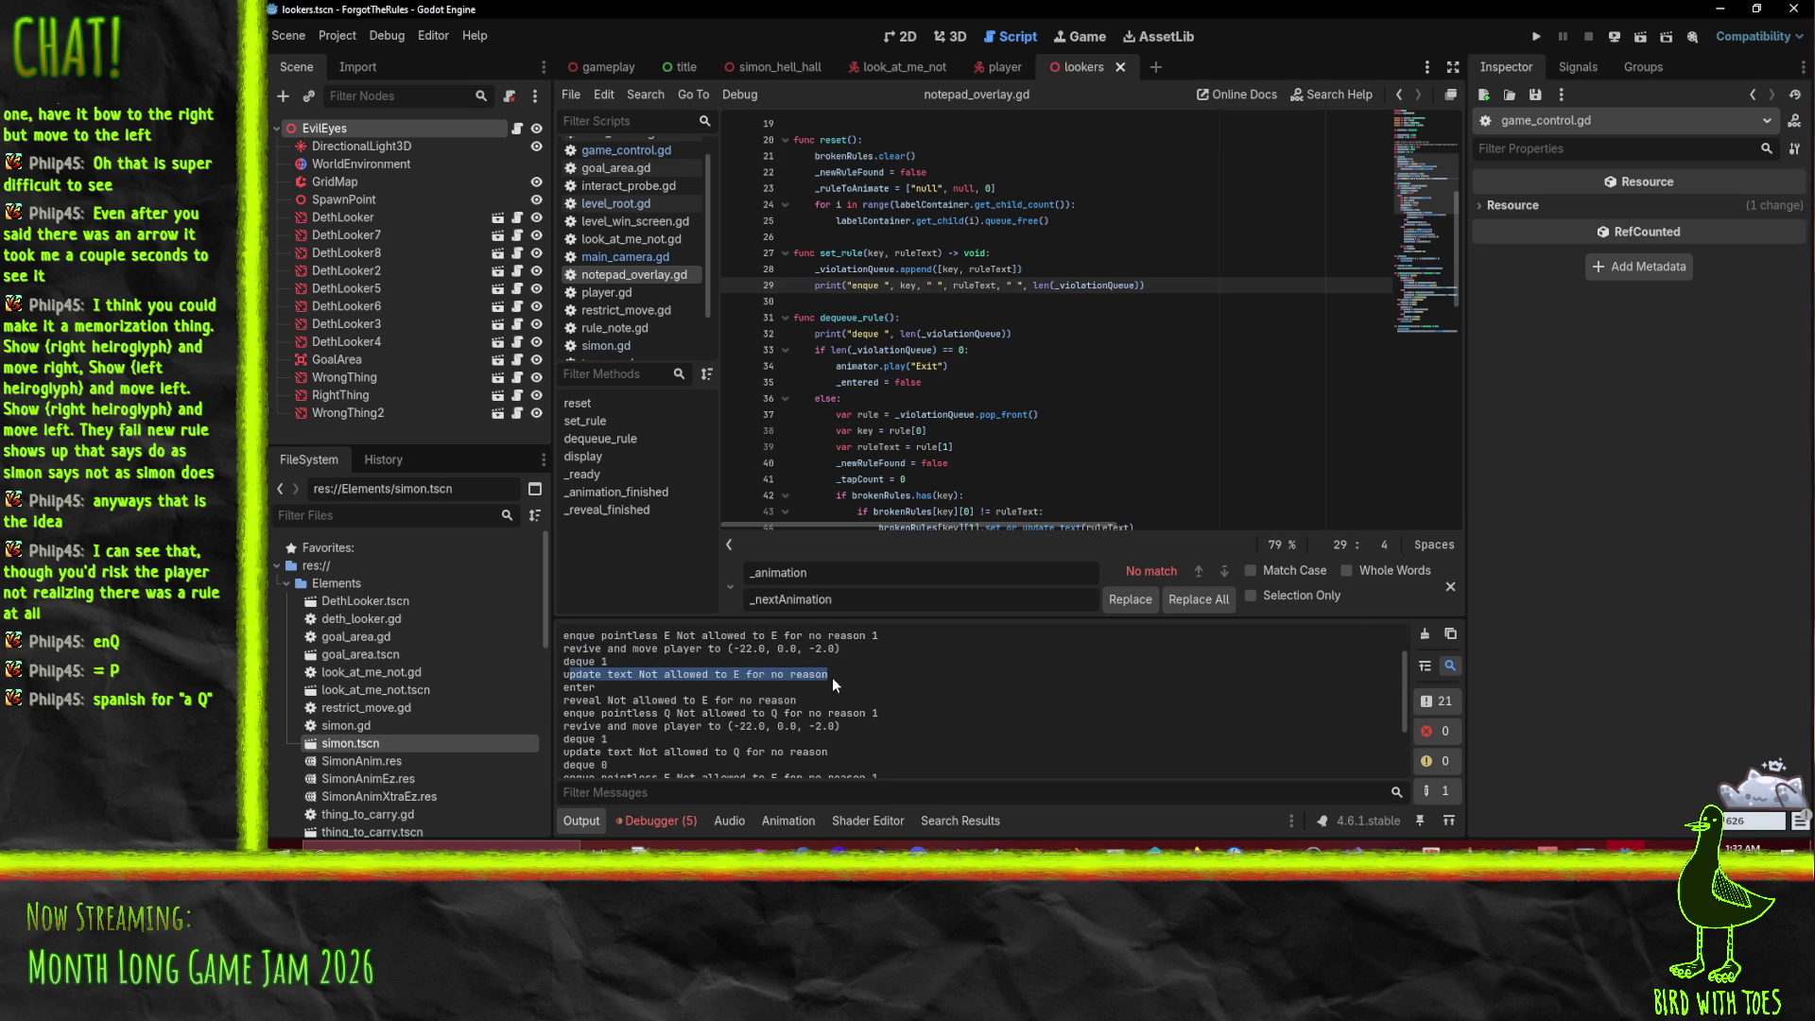
{"action": "left_click", "coordinate": [570, 711]}
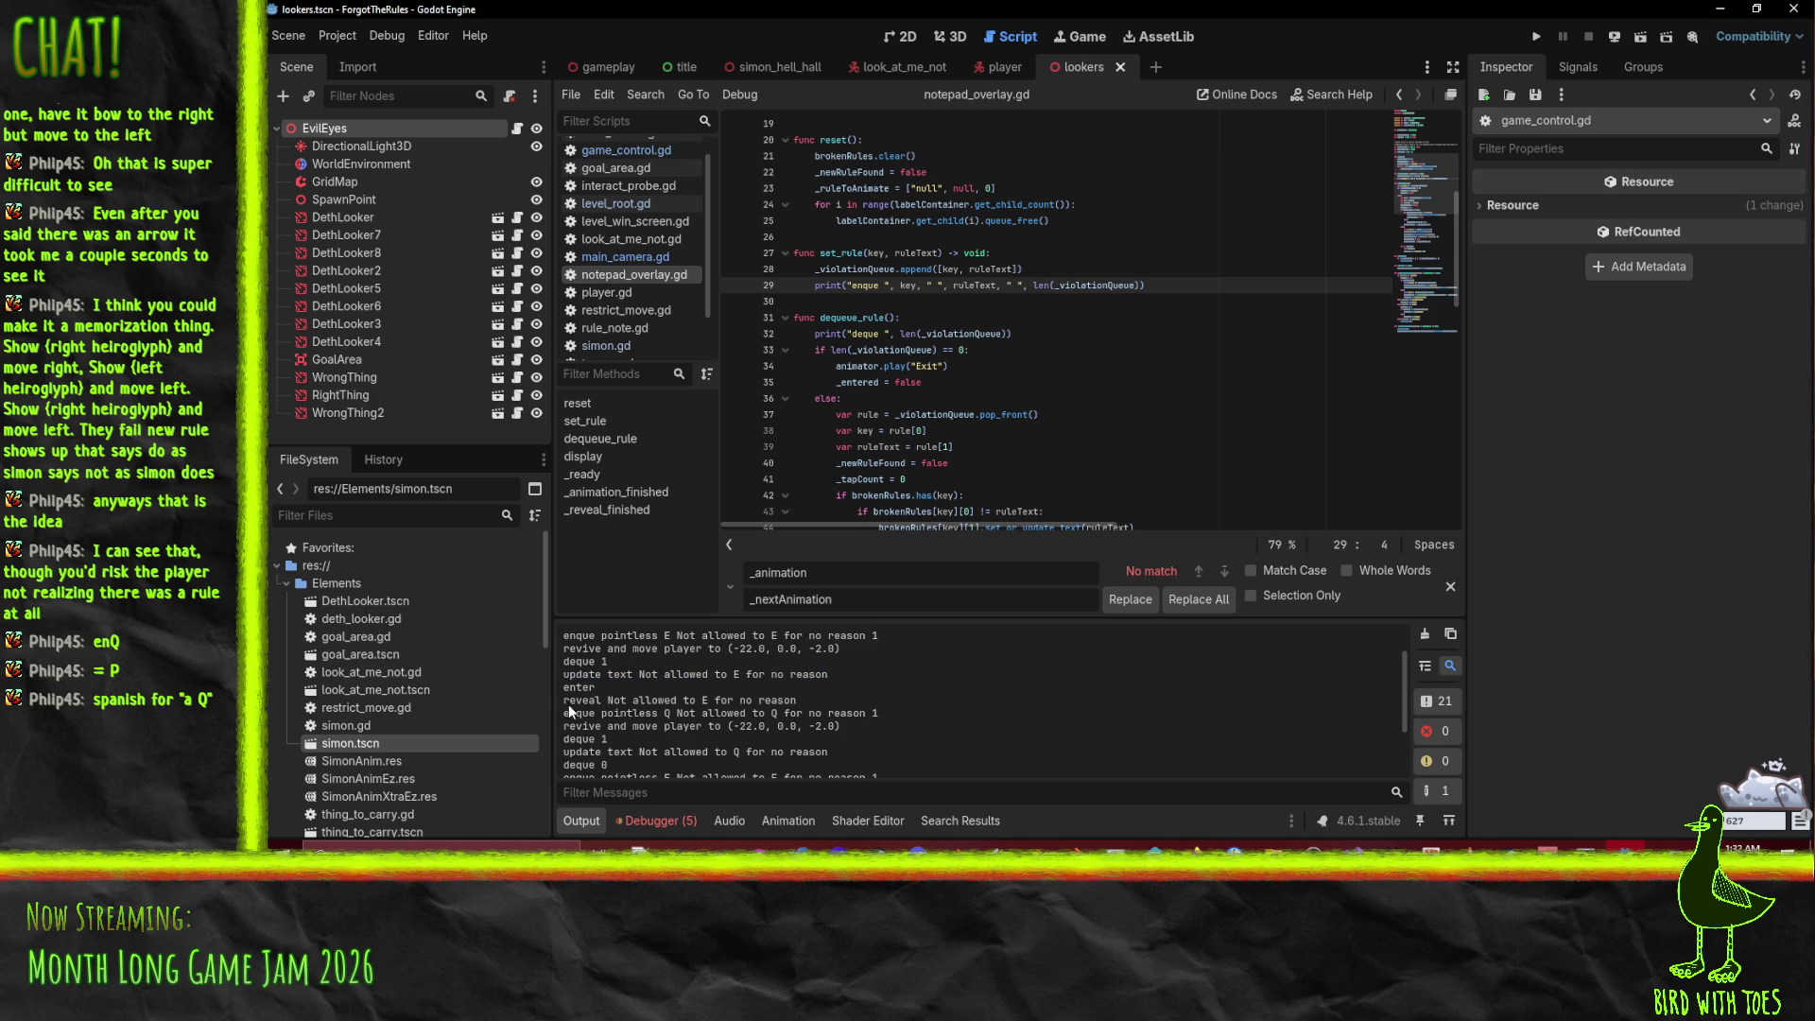
{"action": "scroll", "coordinate": [601, 707], "scroll_direction": "down", "scroll_amount": 1}
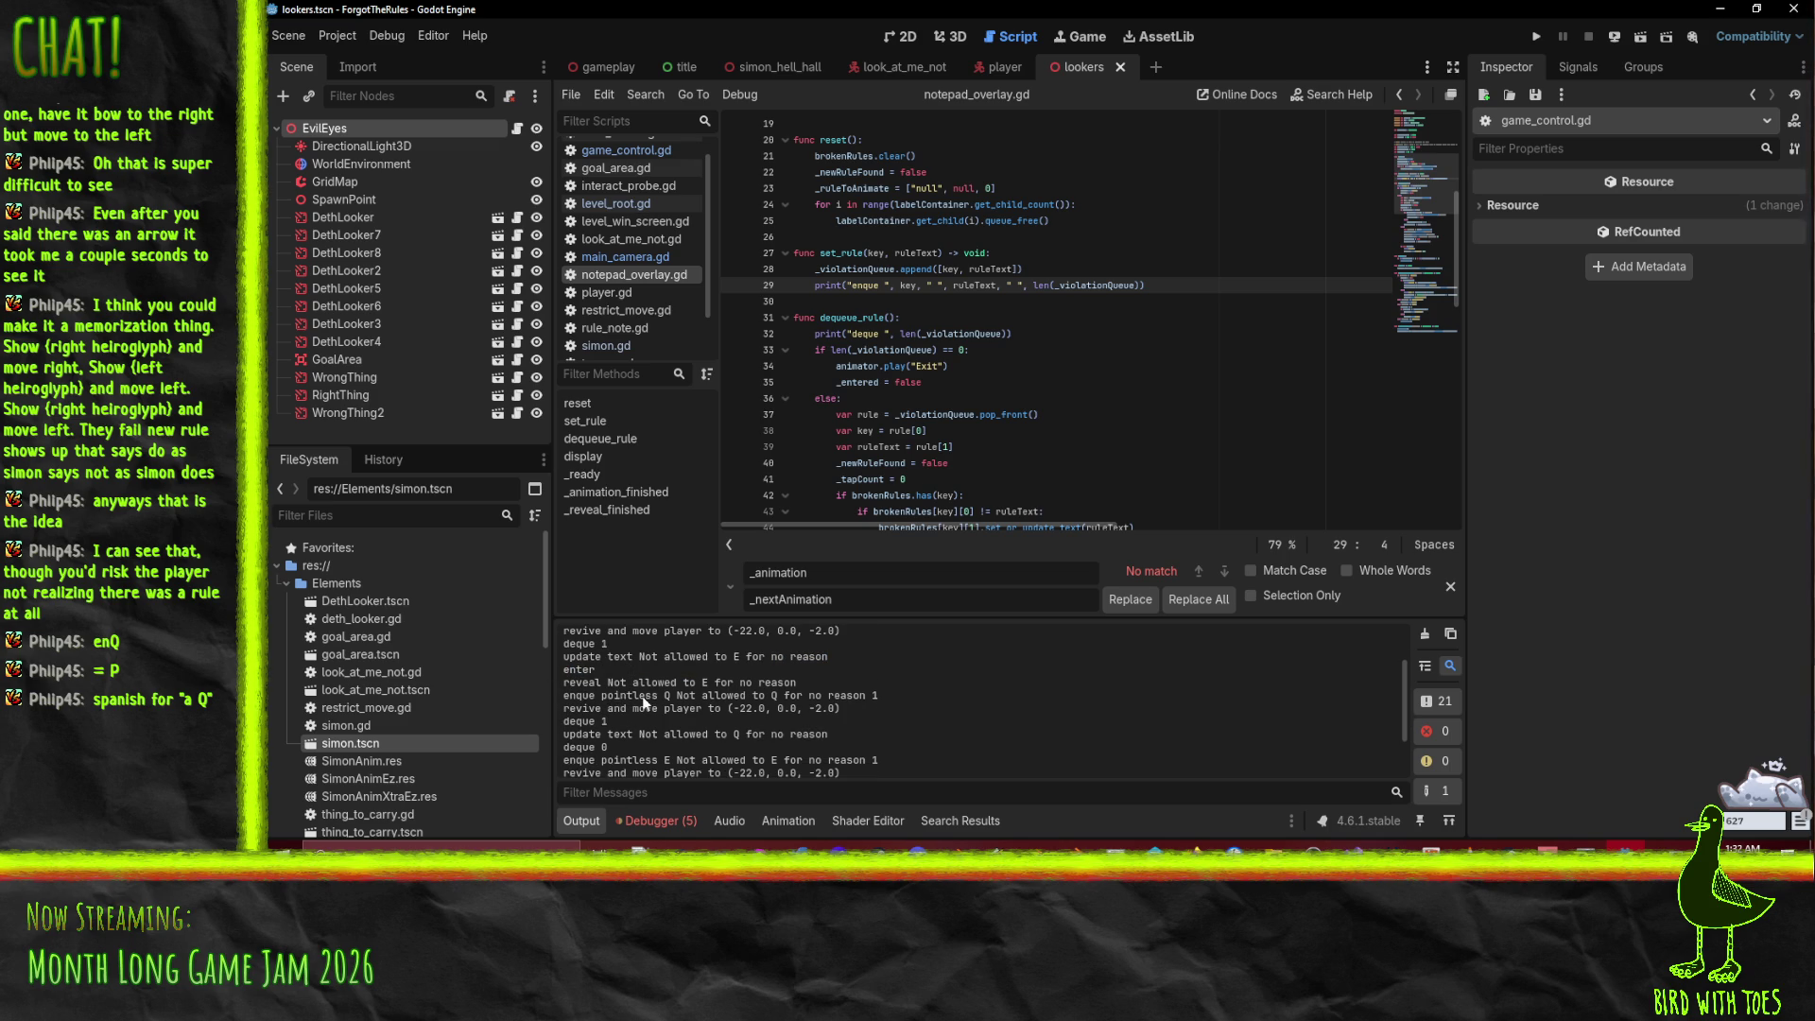
{"action": "left_click_drag", "start_coordinate": [665, 695], "coordinate": [823, 695]}
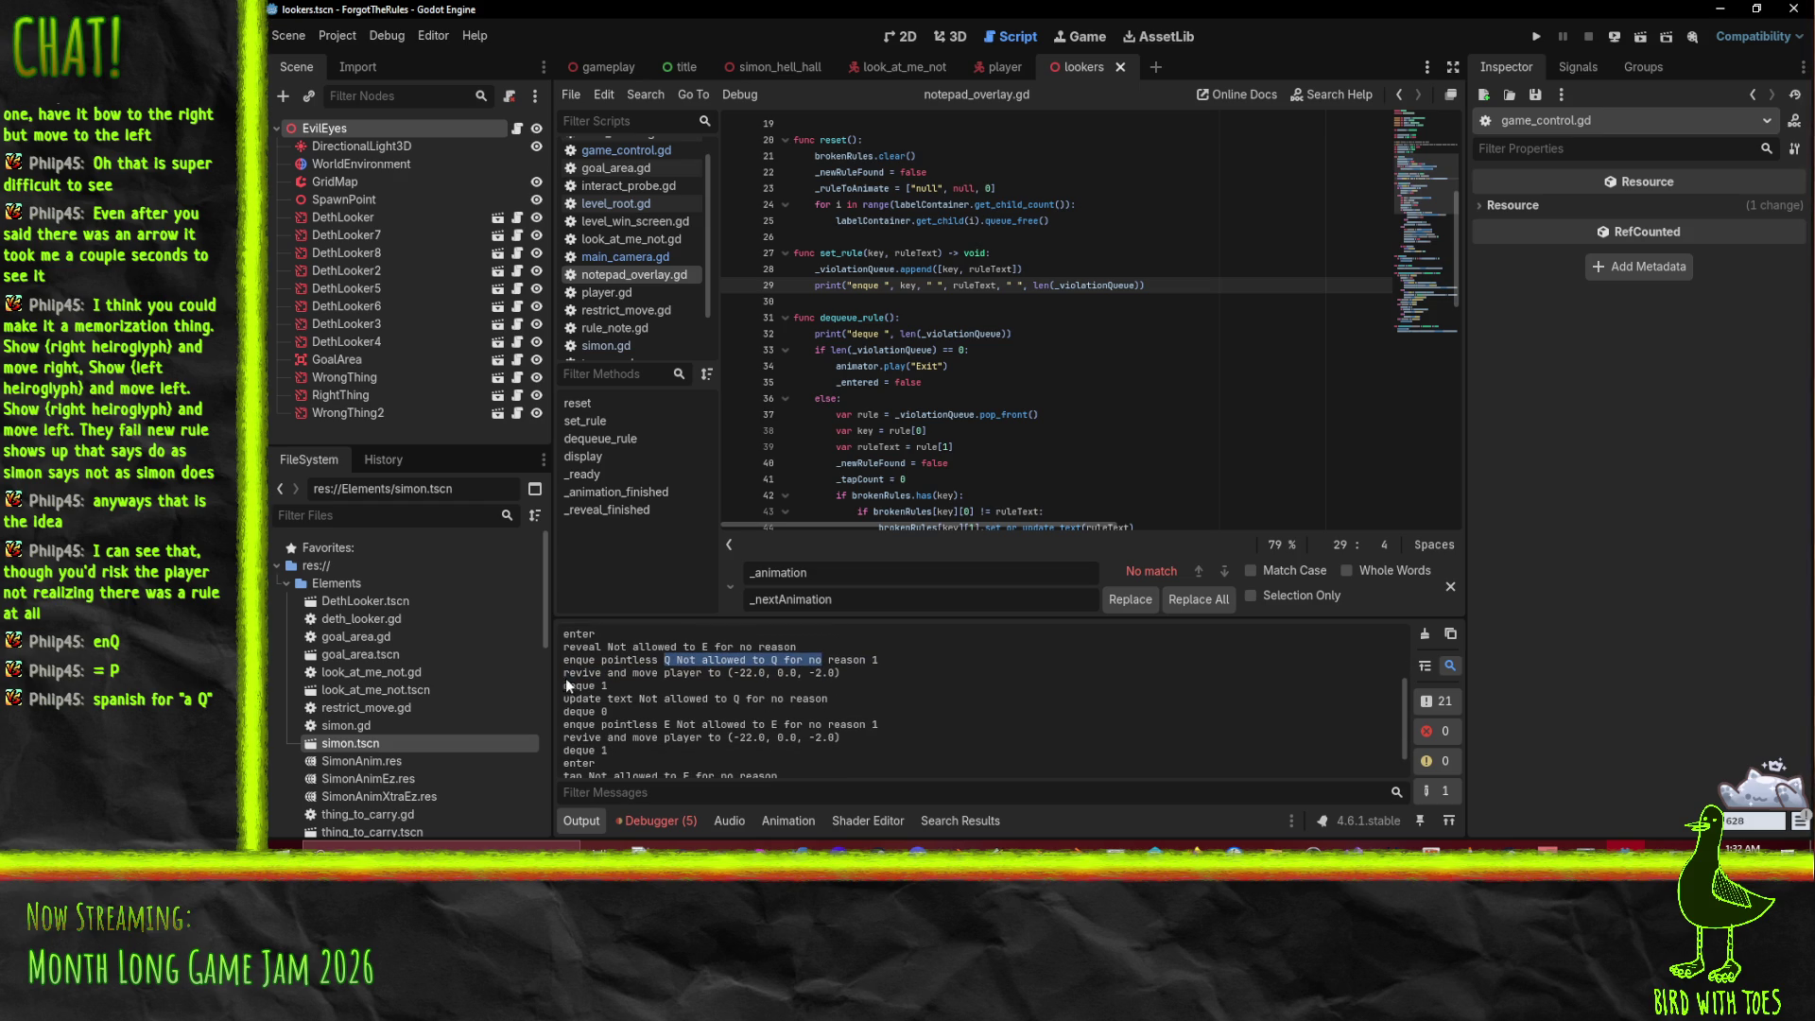
{"action": "left_click_drag", "start_coordinate": [565, 673], "coordinate": [808, 675]}
{"action": "left_click", "coordinate": [603, 670]}
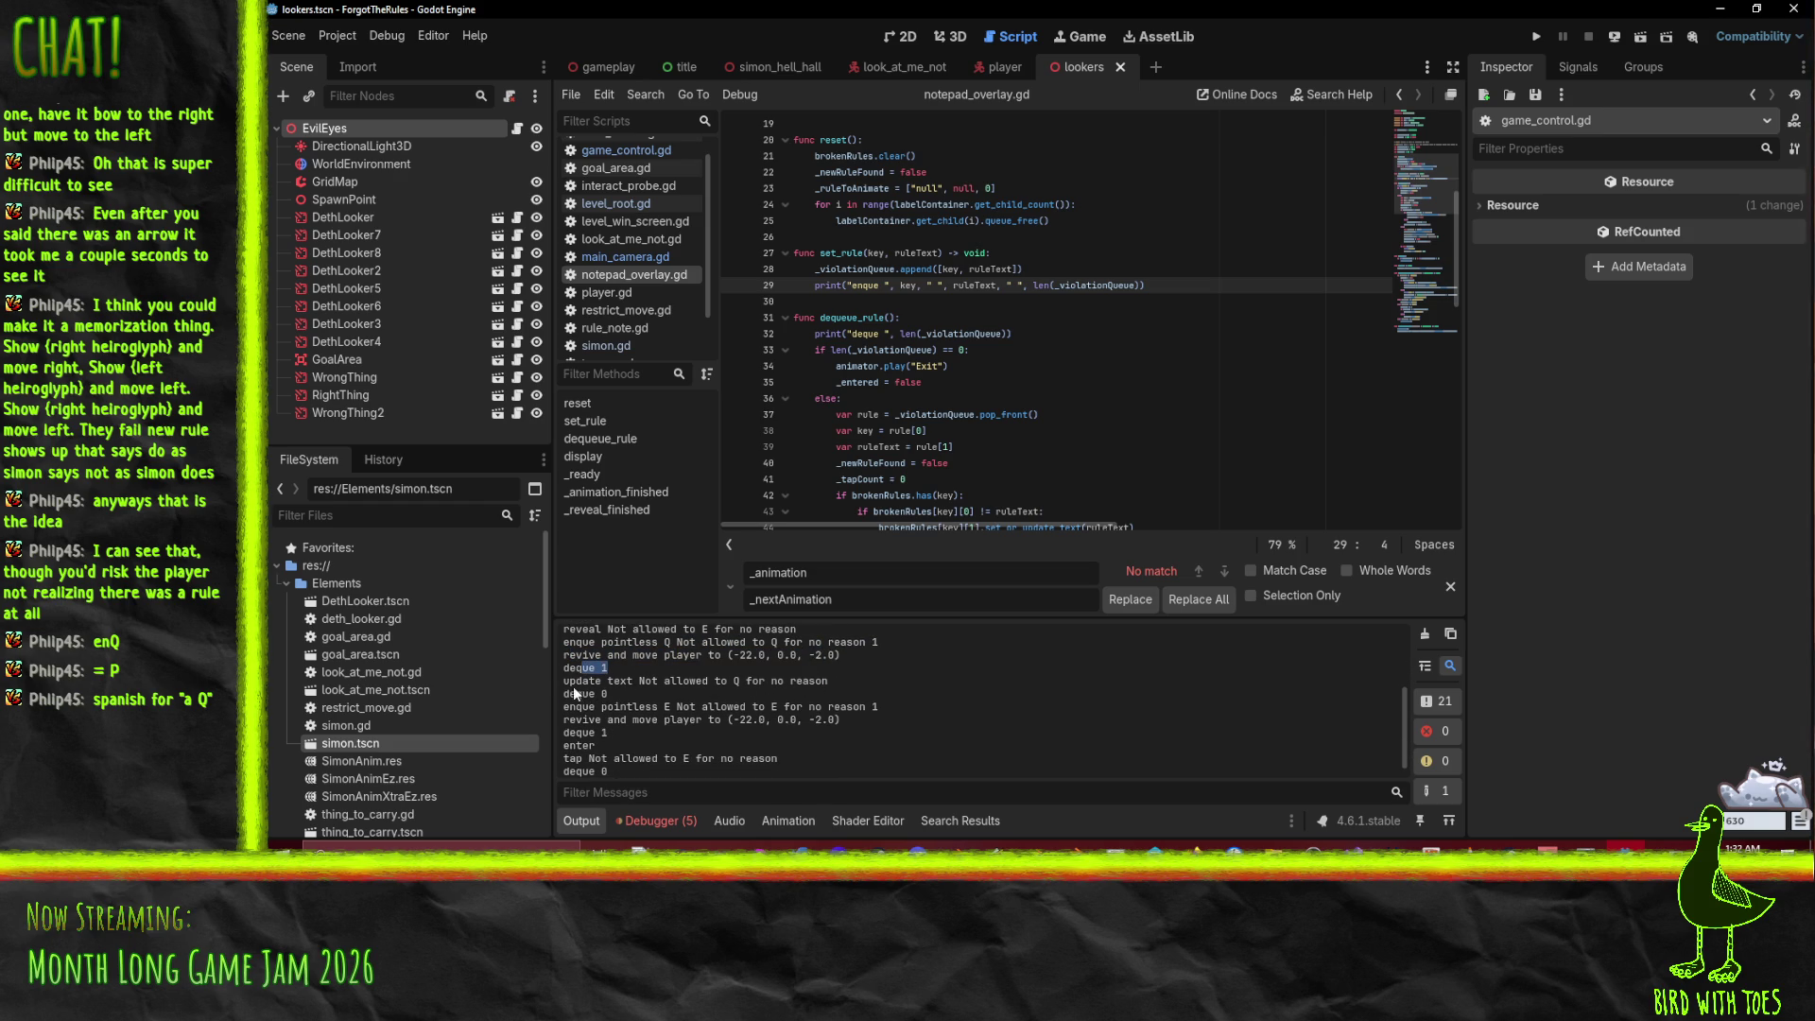
{"action": "left_click_drag", "start_coordinate": [570, 681], "coordinate": [853, 685]}
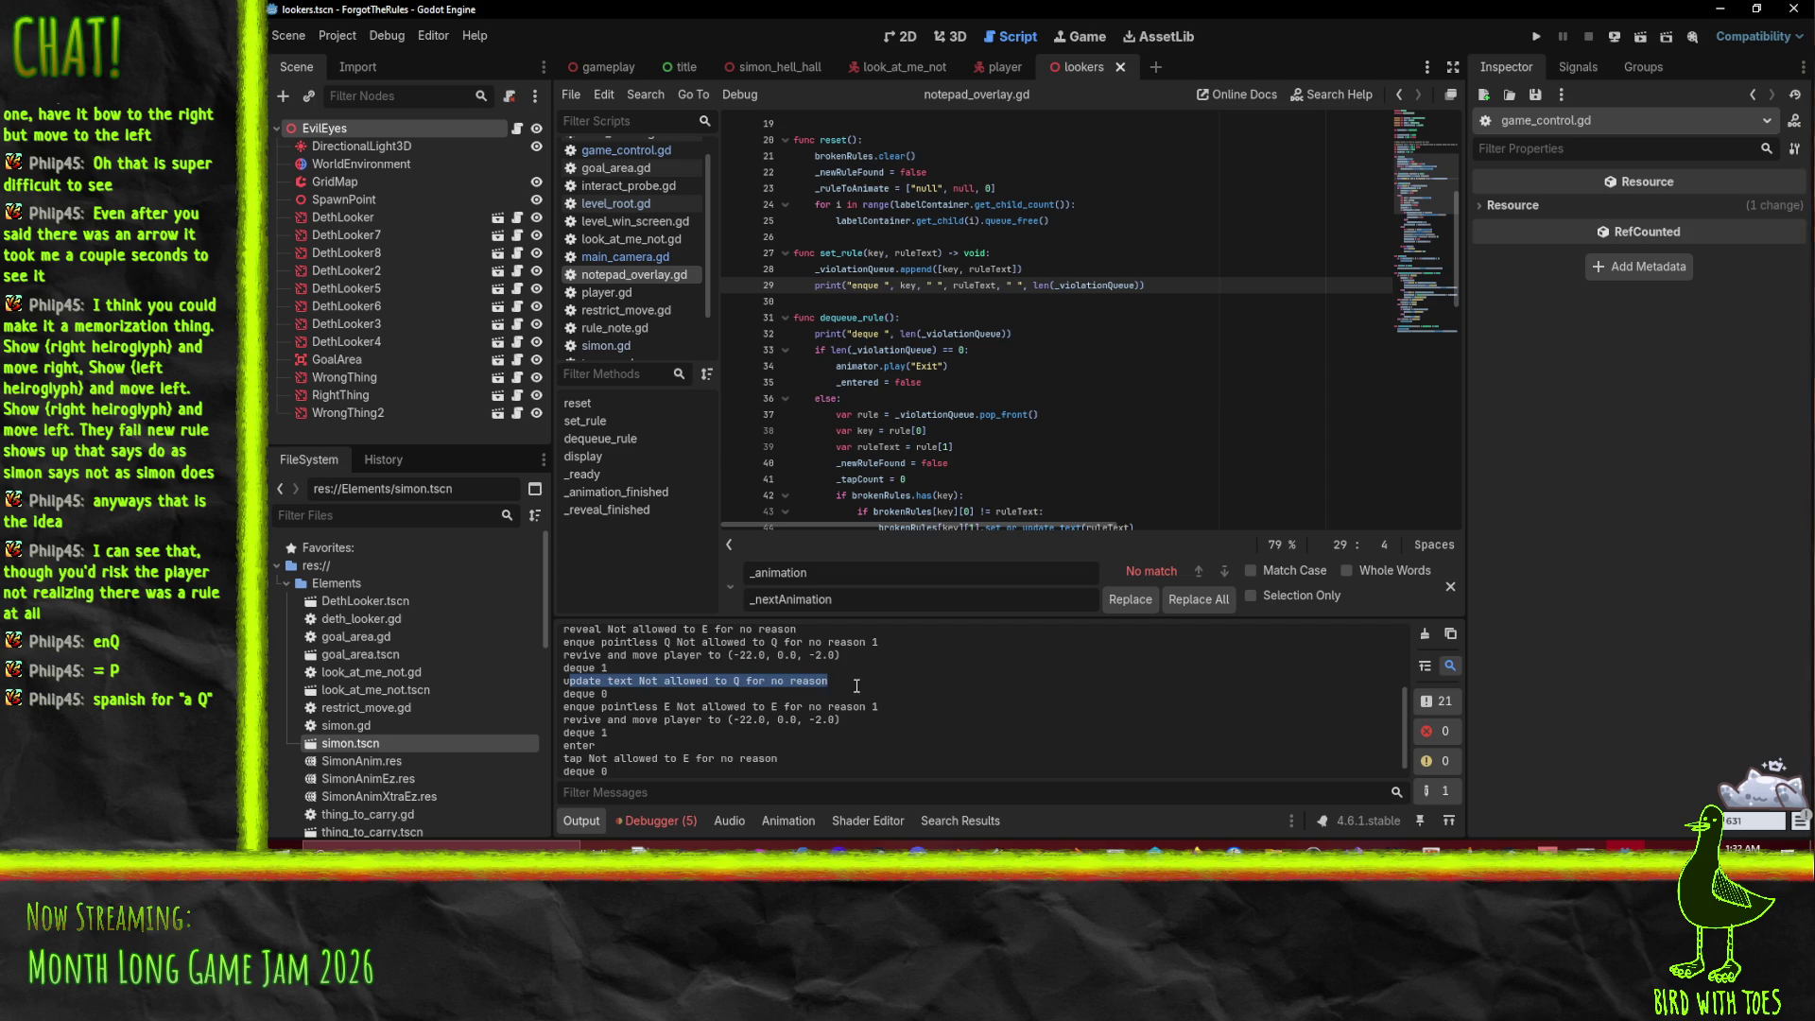
{"action": "left_click_drag", "start_coordinate": [571, 694], "coordinate": [914, 706]}
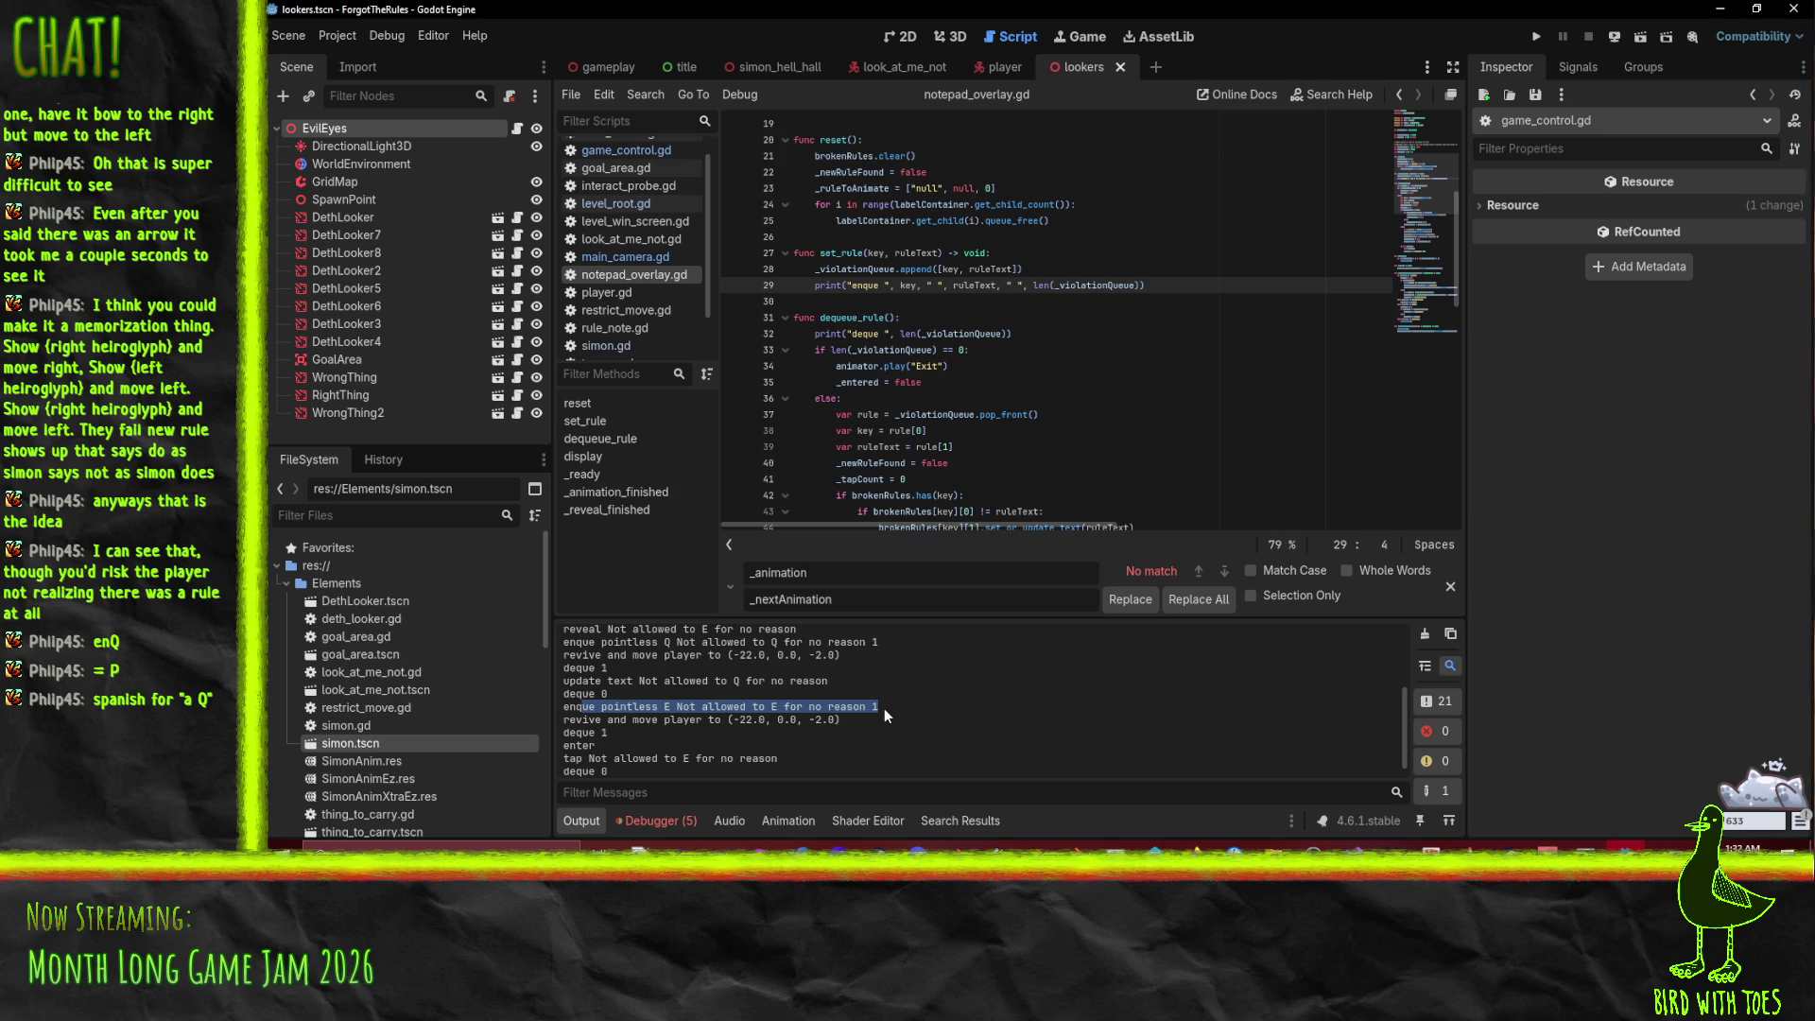
Step: Add 'if _entered: return' as the first line of display() and launch the game
{"action": "left_click", "coordinate": [1021, 450]}
{"action": "scroll", "coordinate": [1167, 427], "scroll_direction": "down", "scroll_amount": 2}
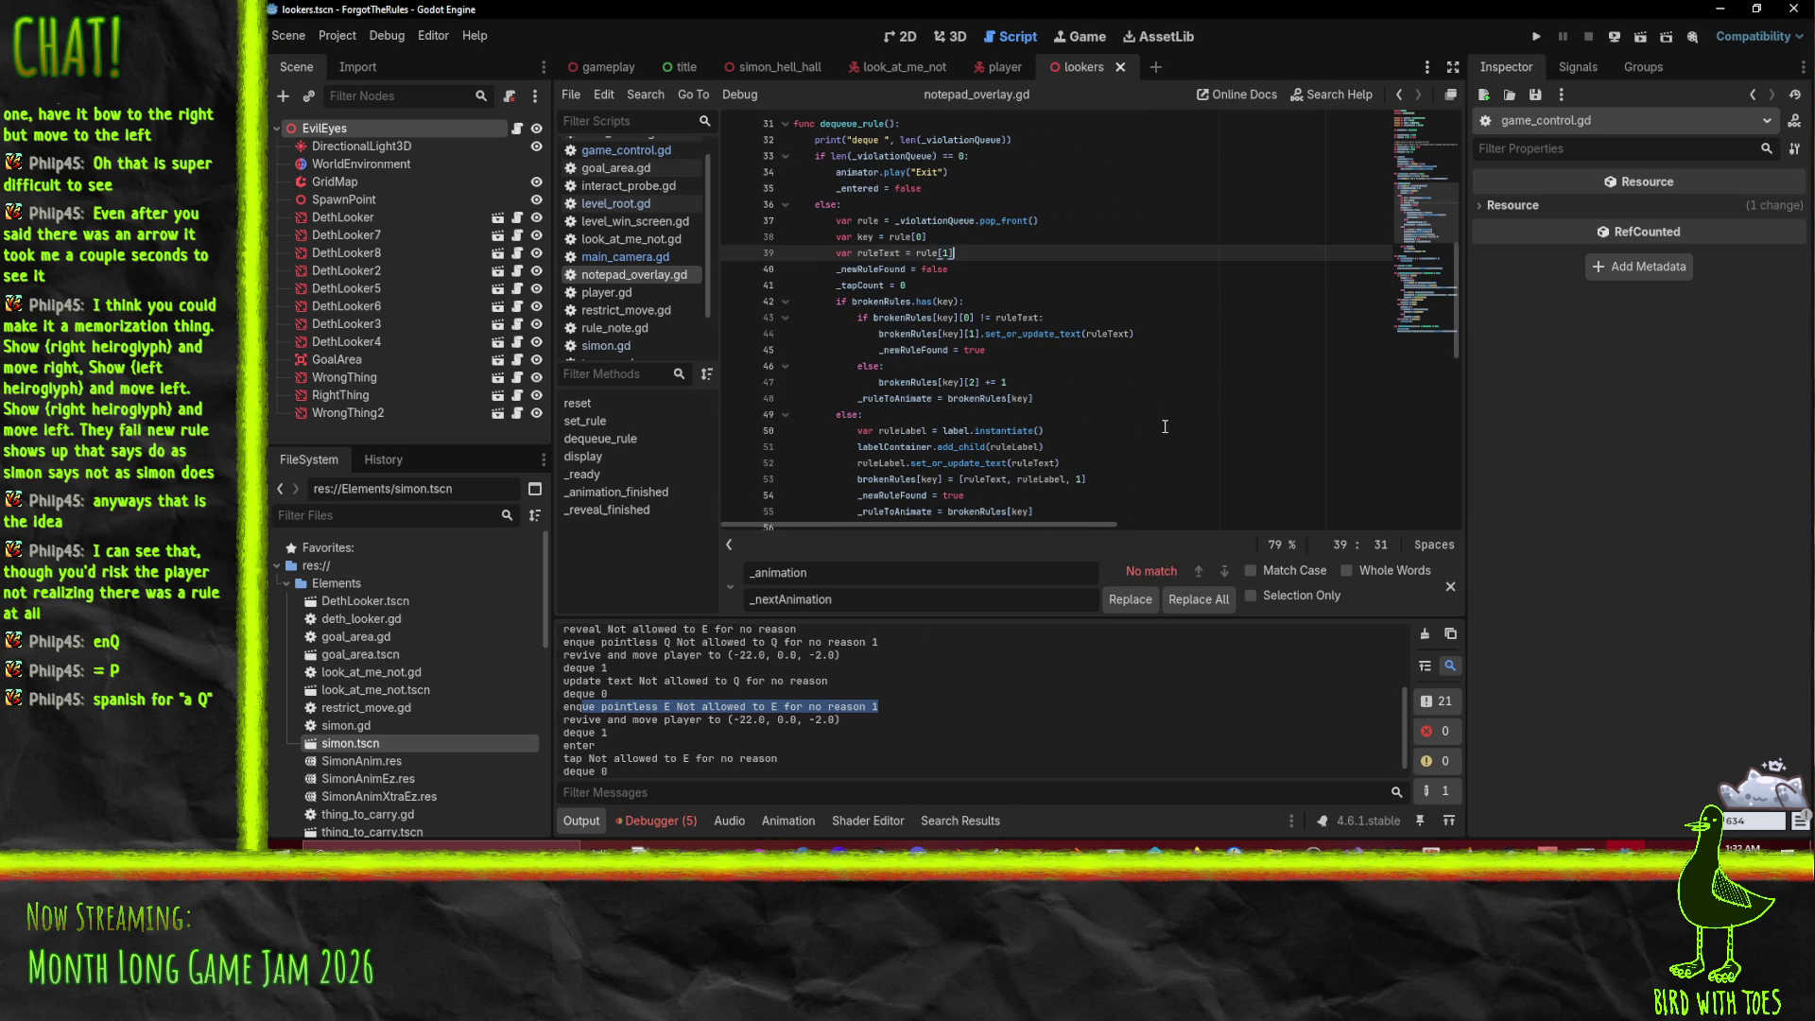
{"action": "scroll", "coordinate": [1149, 415], "scroll_direction": "up", "scroll_amount": 3}
{"action": "scroll", "coordinate": [1110, 380], "scroll_direction": "down", "scroll_amount": 15}
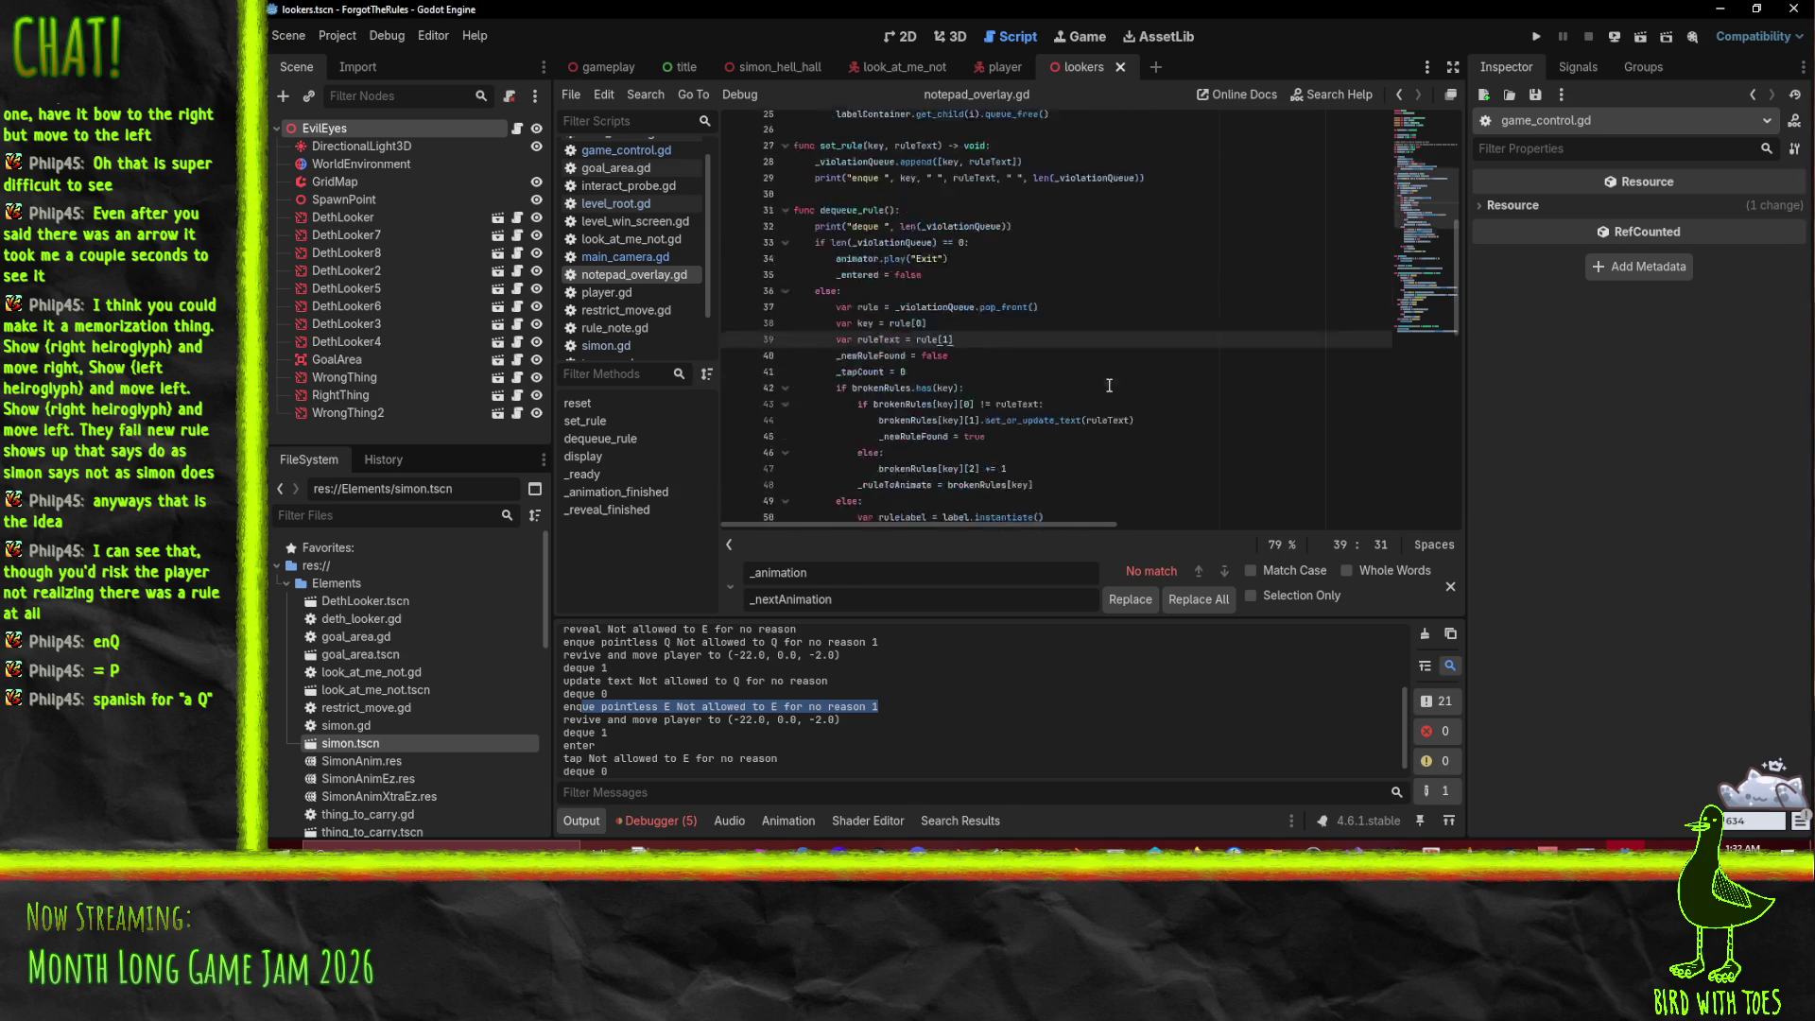
{"action": "scroll", "coordinate": [1109, 385], "scroll_direction": "down", "scroll_amount": 2}
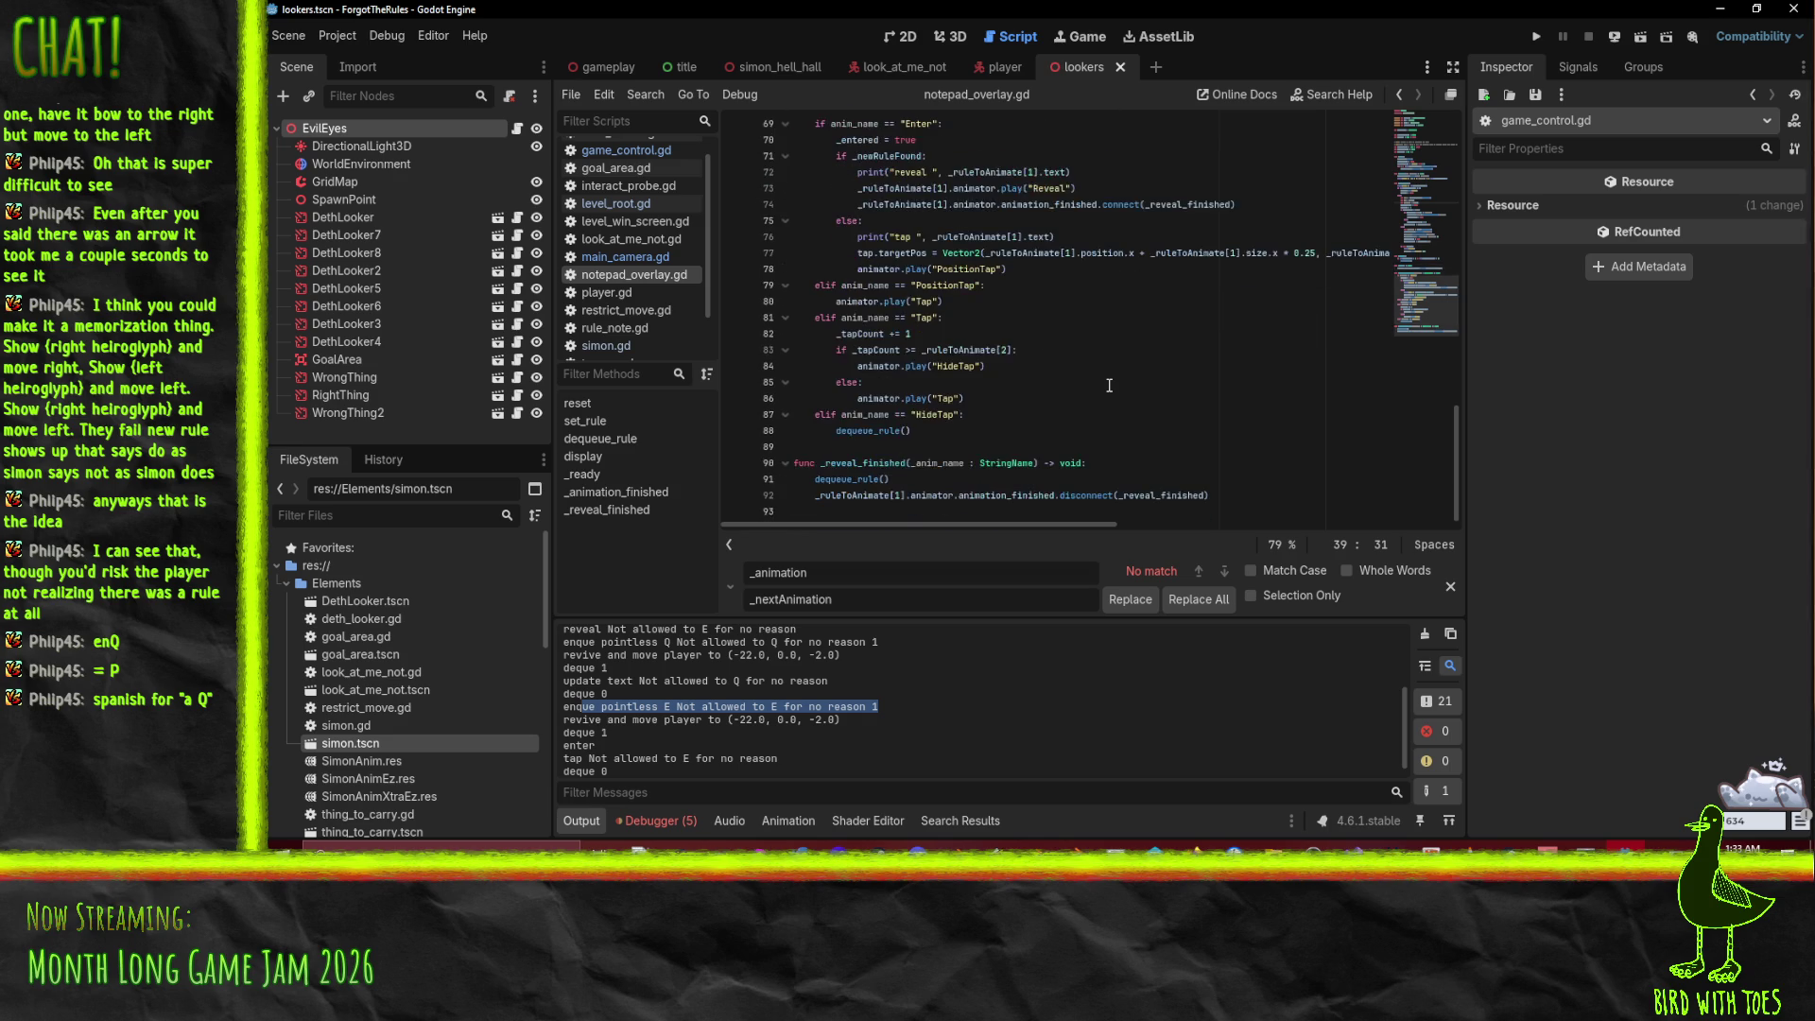
{"action": "scroll", "coordinate": [1109, 384], "scroll_direction": "up", "scroll_amount": 14}
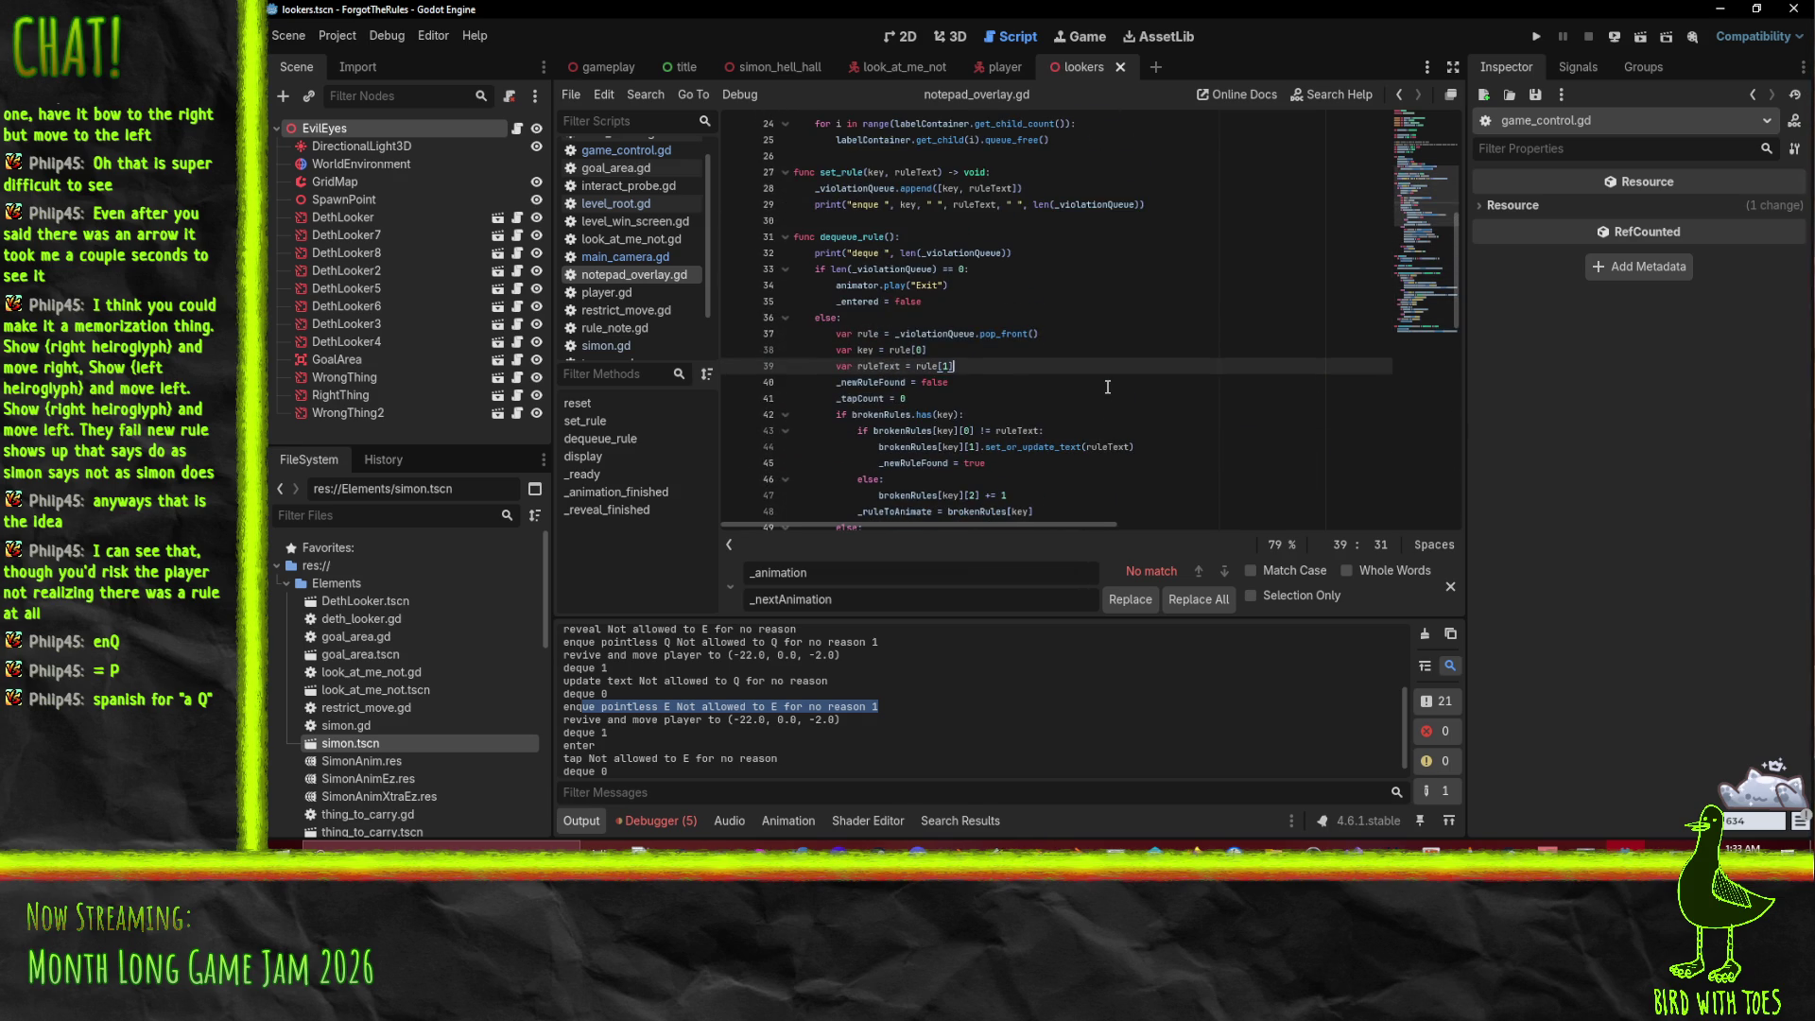
{"action": "scroll", "coordinate": [1108, 386], "scroll_direction": "up", "scroll_amount": 2}
{"action": "scroll", "coordinate": [1108, 387], "scroll_direction": "down", "scroll_amount": 17}
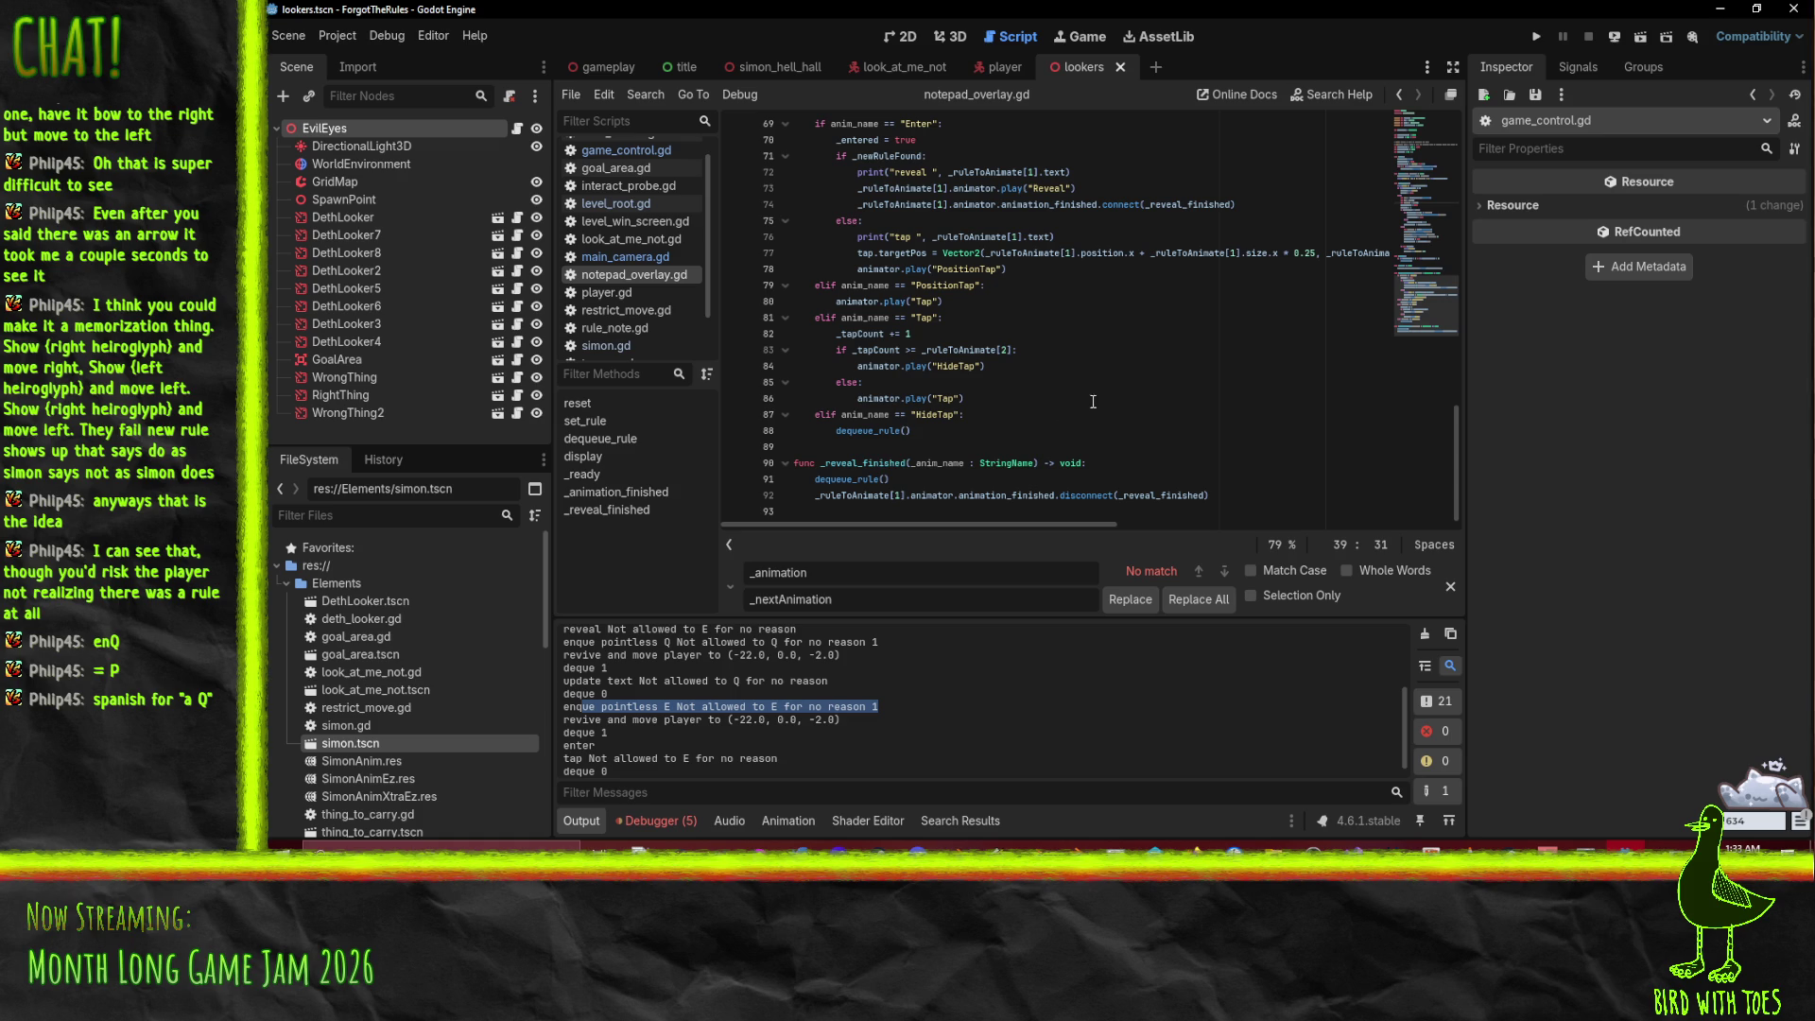
{"action": "left_click", "coordinate": [907, 479]}
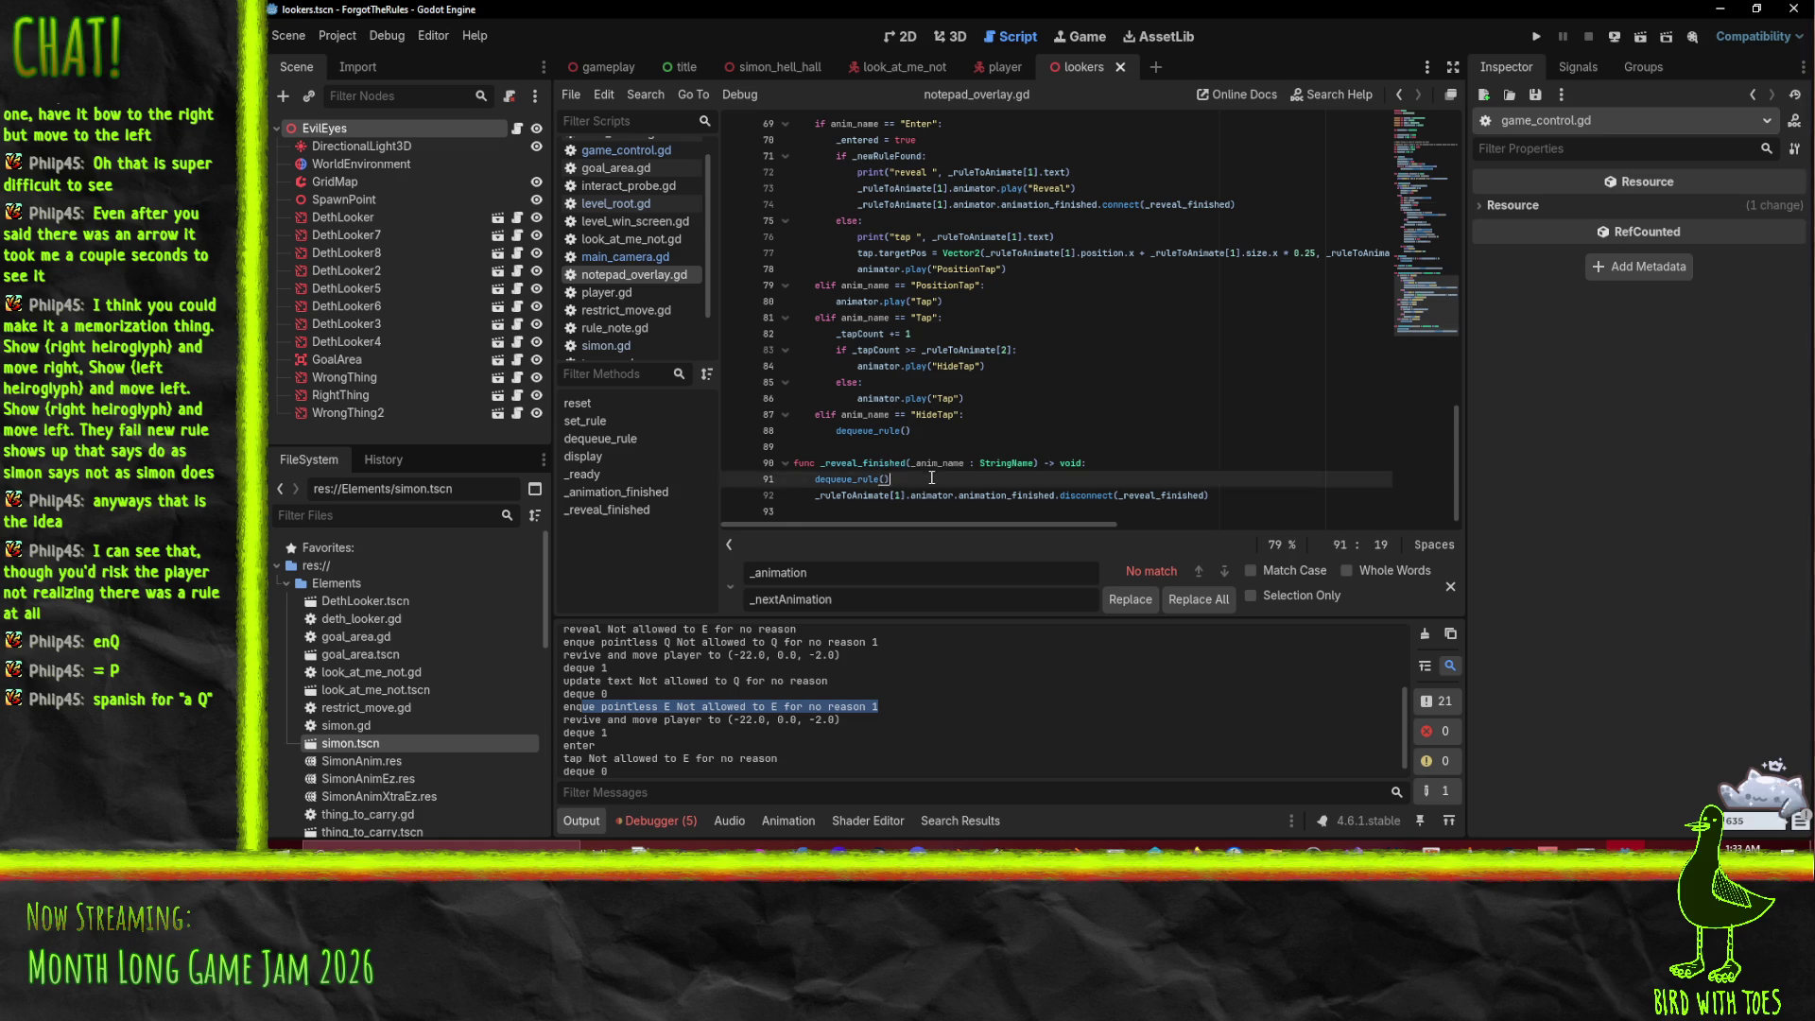
{"action": "scroll", "coordinate": [932, 477], "scroll_direction": "up", "scroll_amount": 7}
{"action": "left_click", "coordinate": [910, 335]}
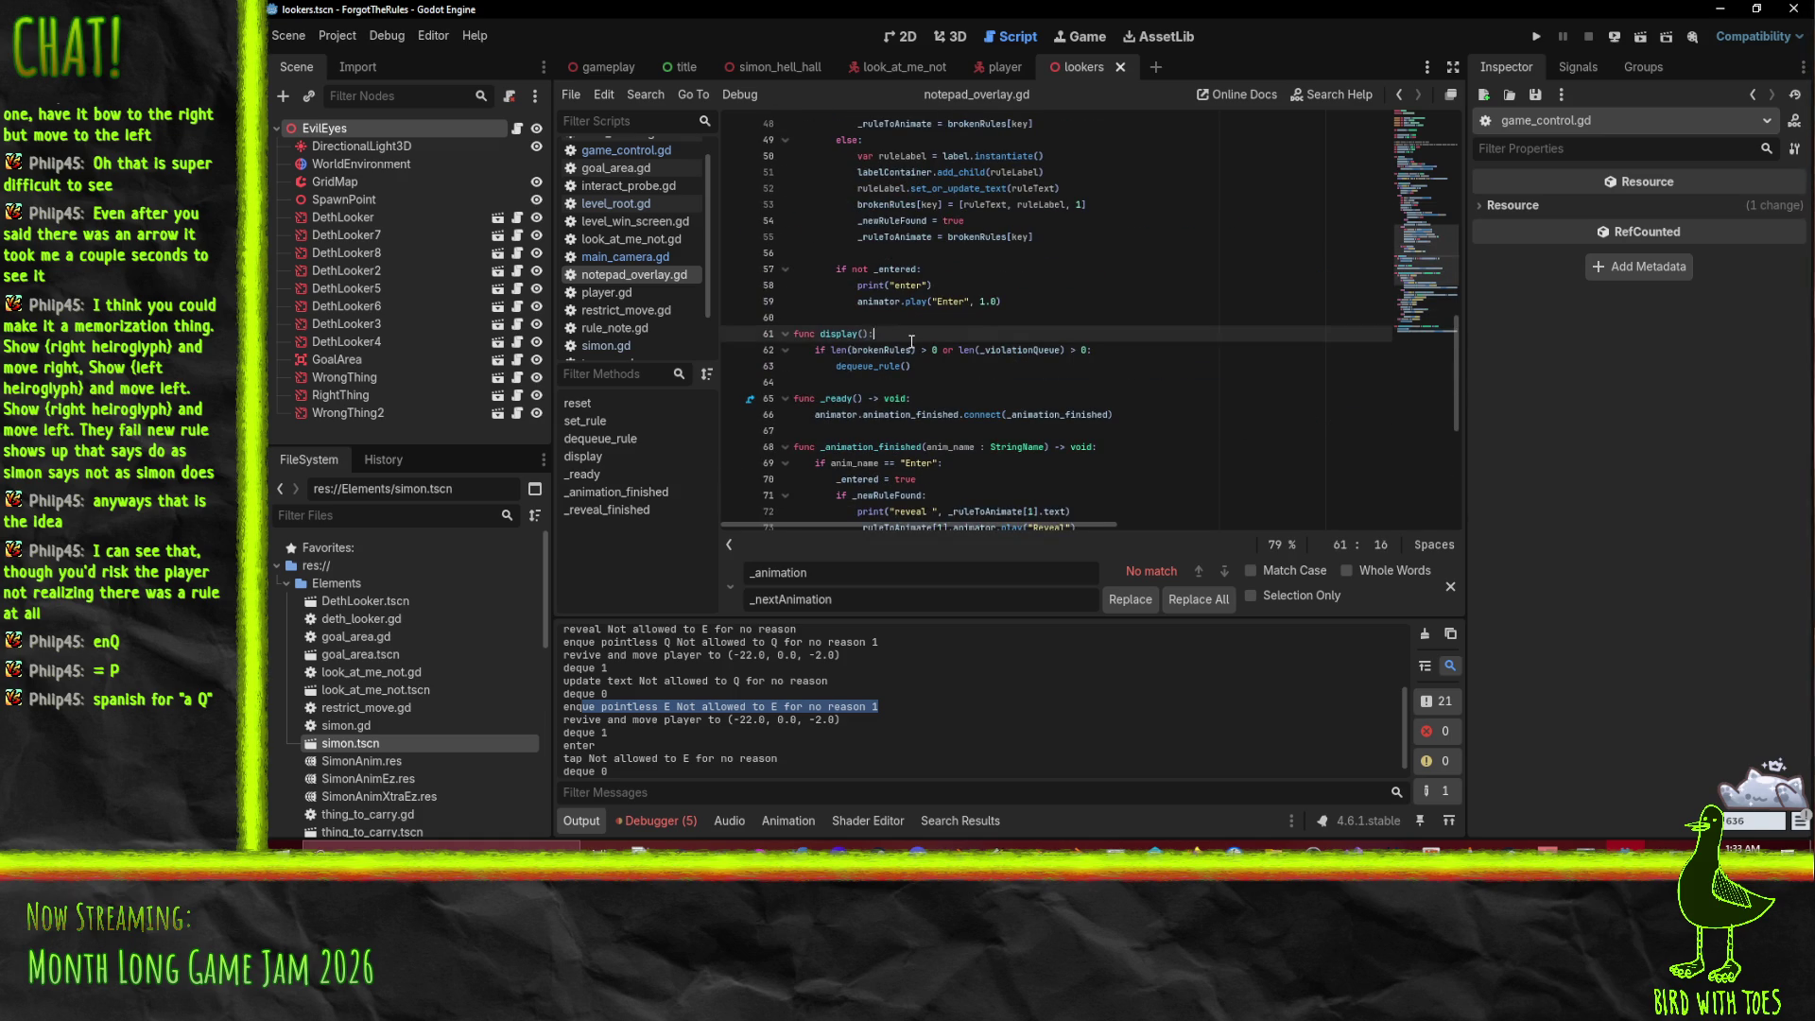
{"action": "key", "text": "Return"}
{"action": "type", "text": "if _entered: re"}
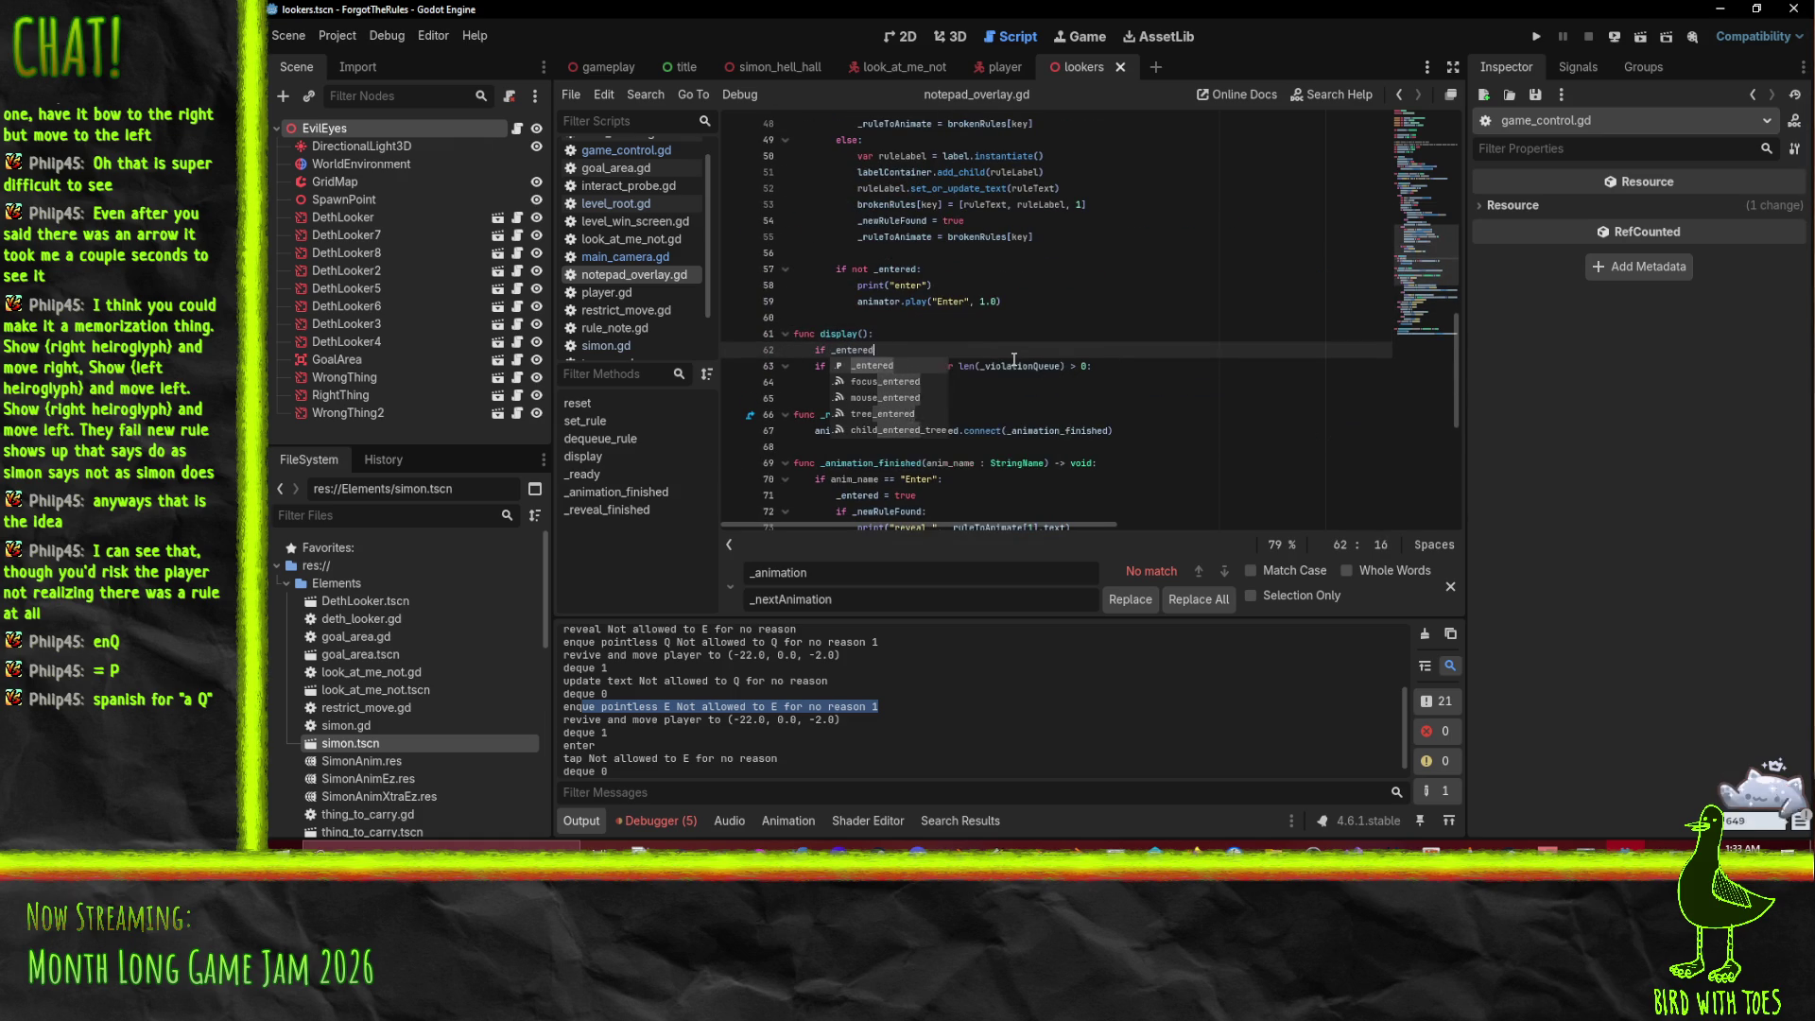
{"action": "type", "text": "turn"}
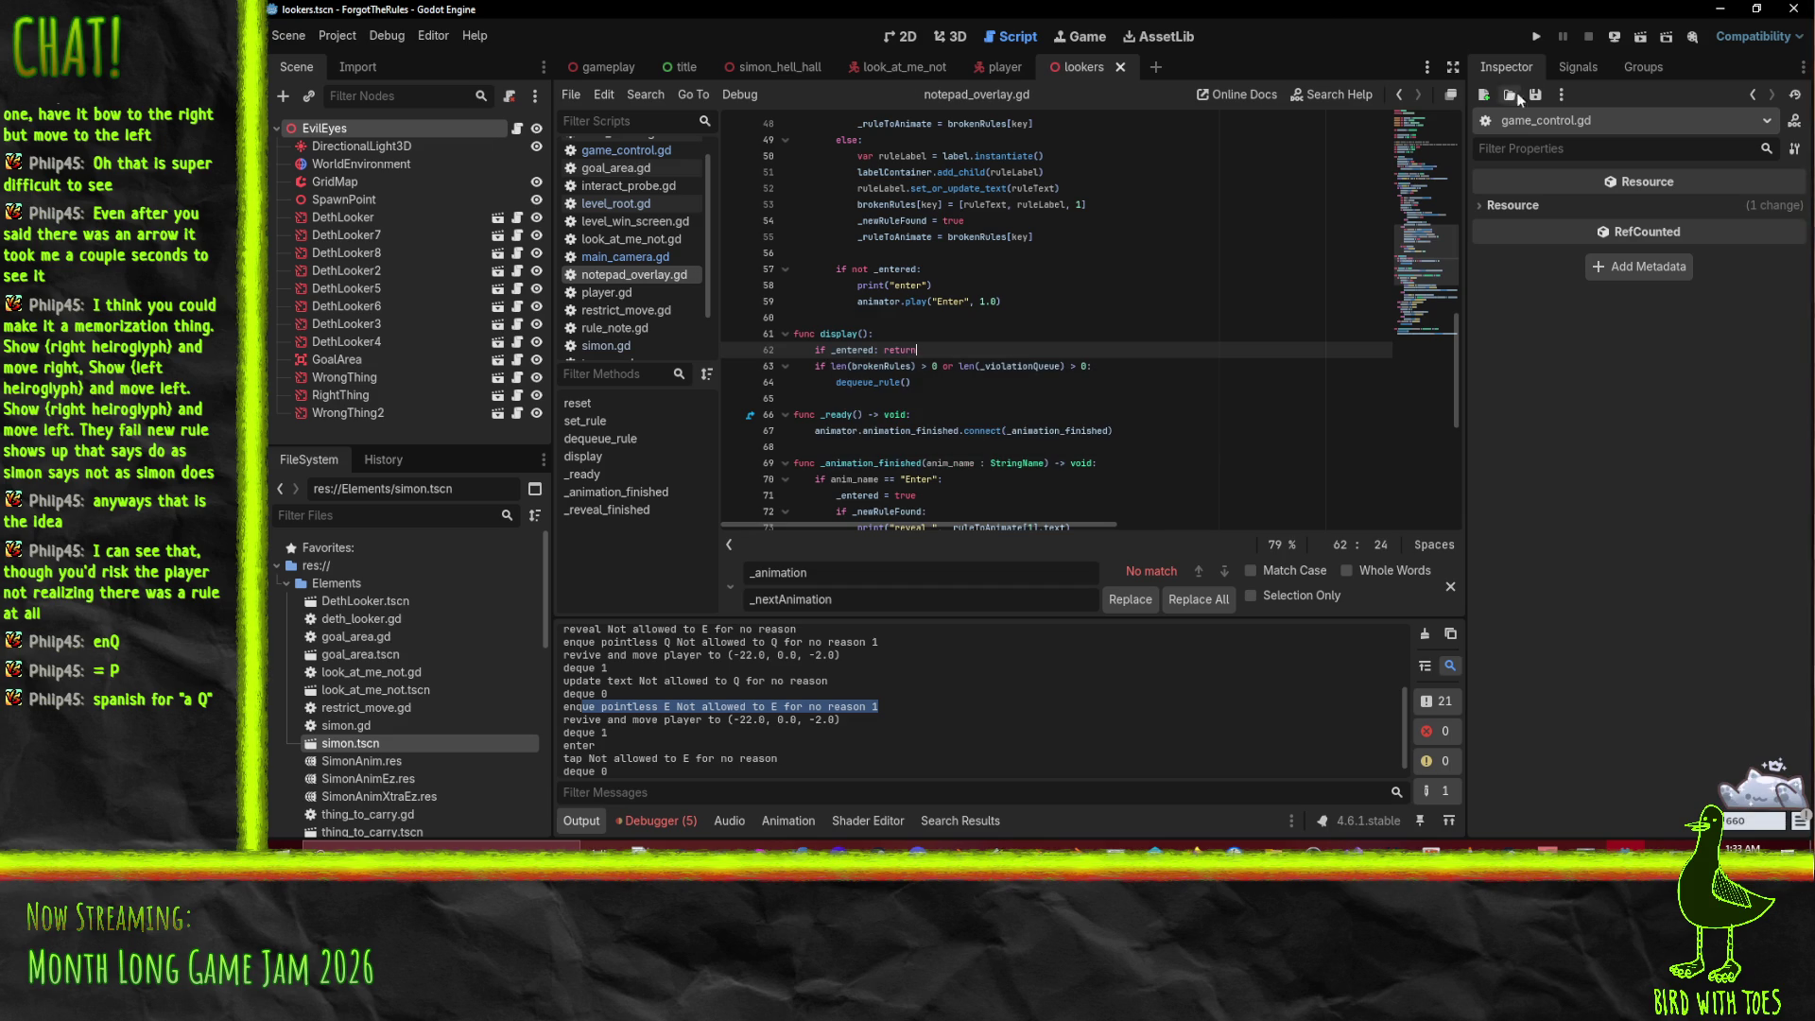
{"action": "left_click", "coordinate": [1540, 37]}
Step: Start with E, watch the notes overlay in the hall level, then close the game
{"action": "key", "text": "e"}
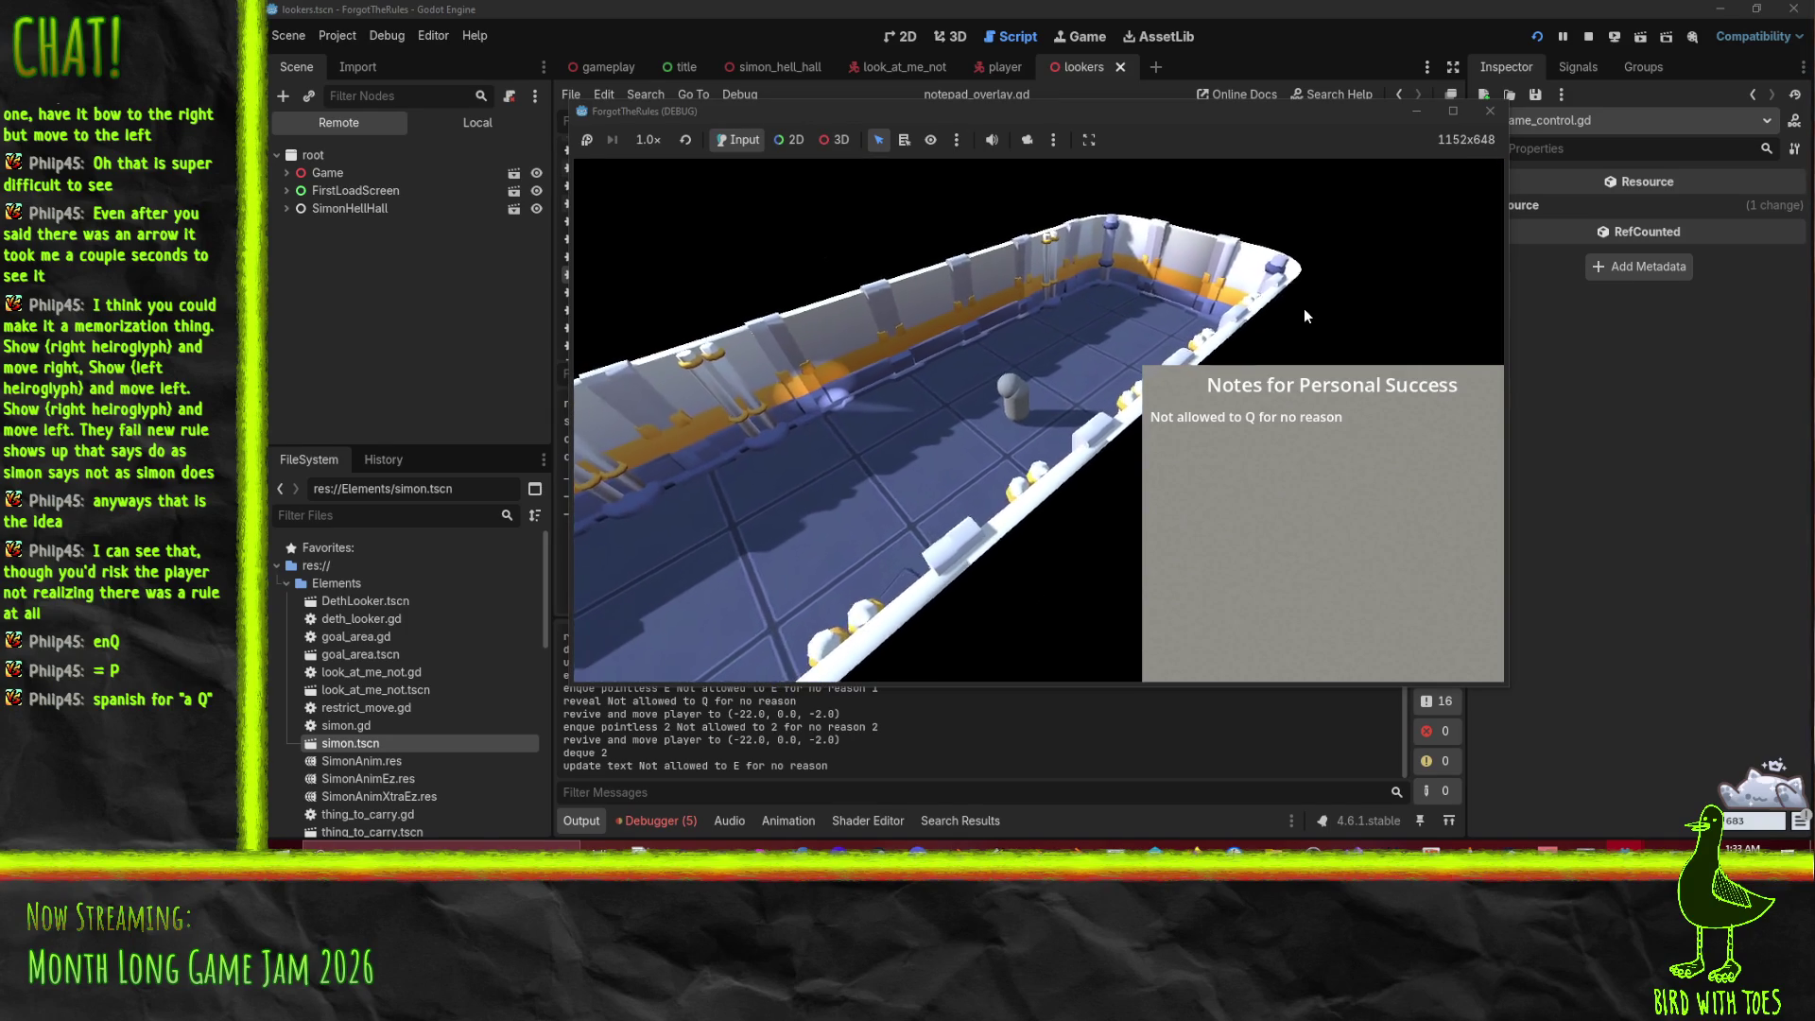
{"action": "left_click", "coordinate": [1488, 112]}
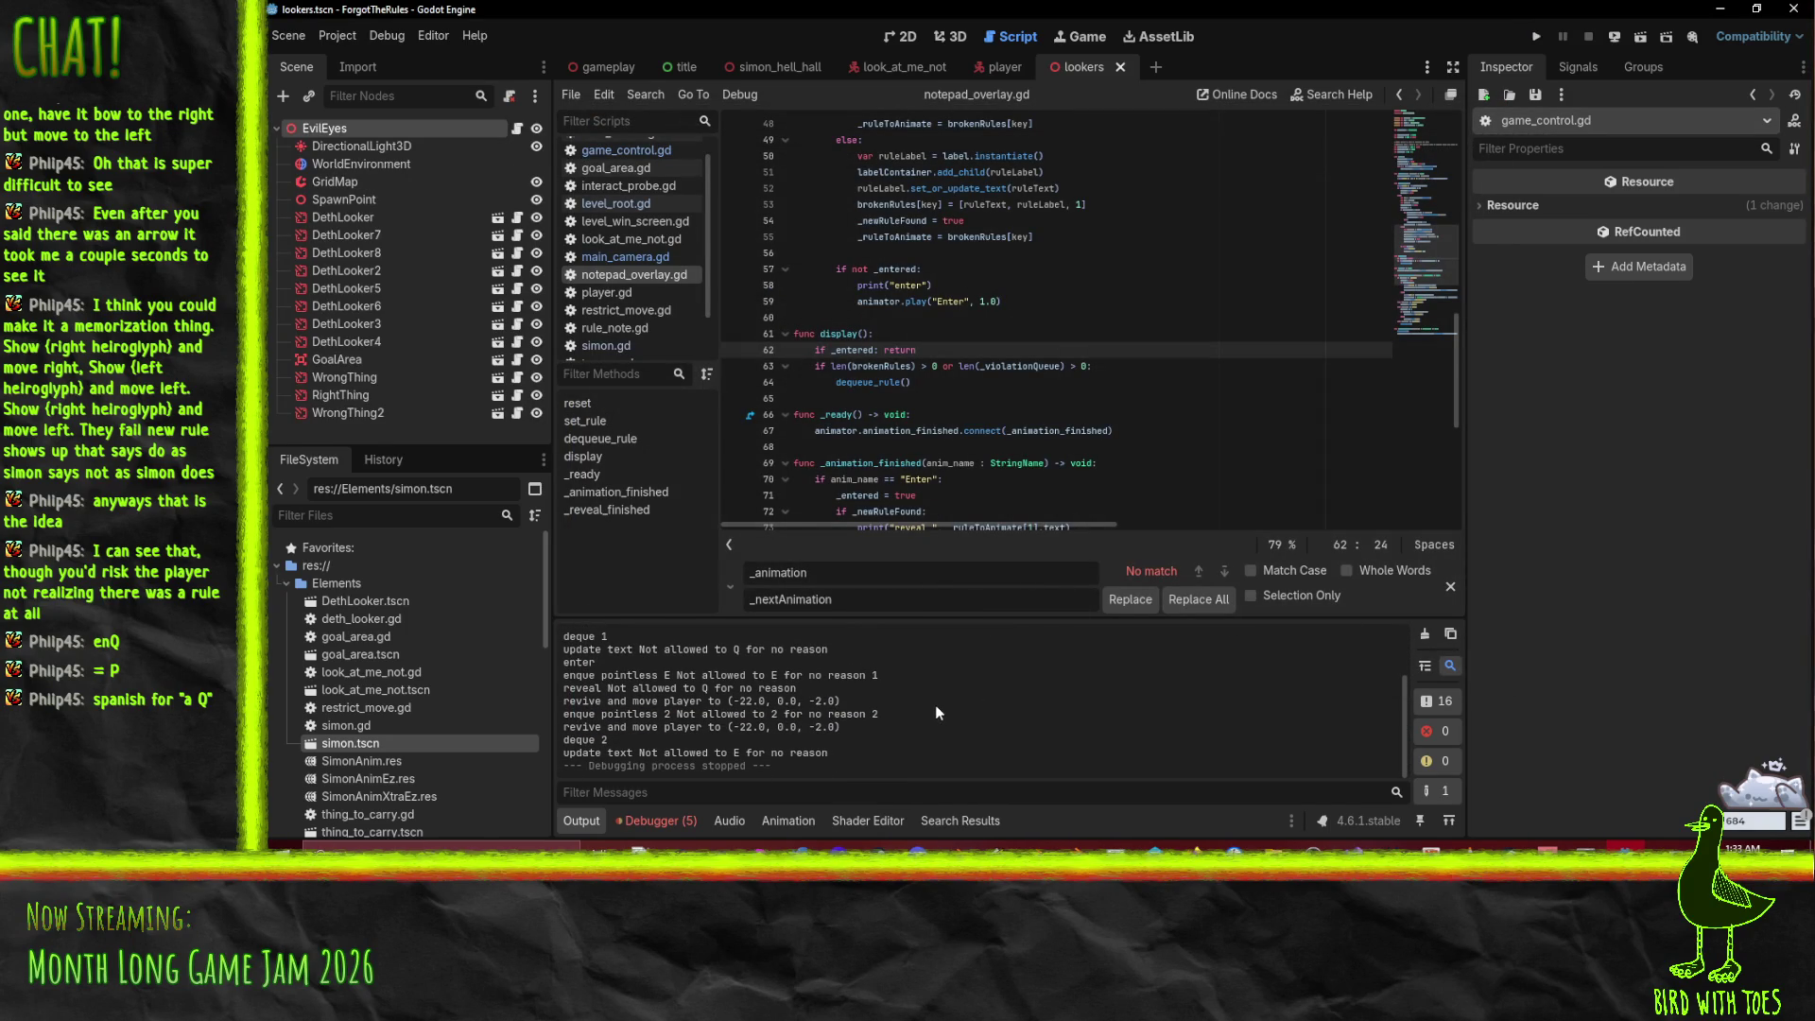
Step: Review the _animation_finished, HideTap dequeue and _reveal_finished connect code in notepad_overlay.gd
{"action": "scroll", "coordinate": [928, 703], "scroll_direction": "up", "scroll_amount": 2}
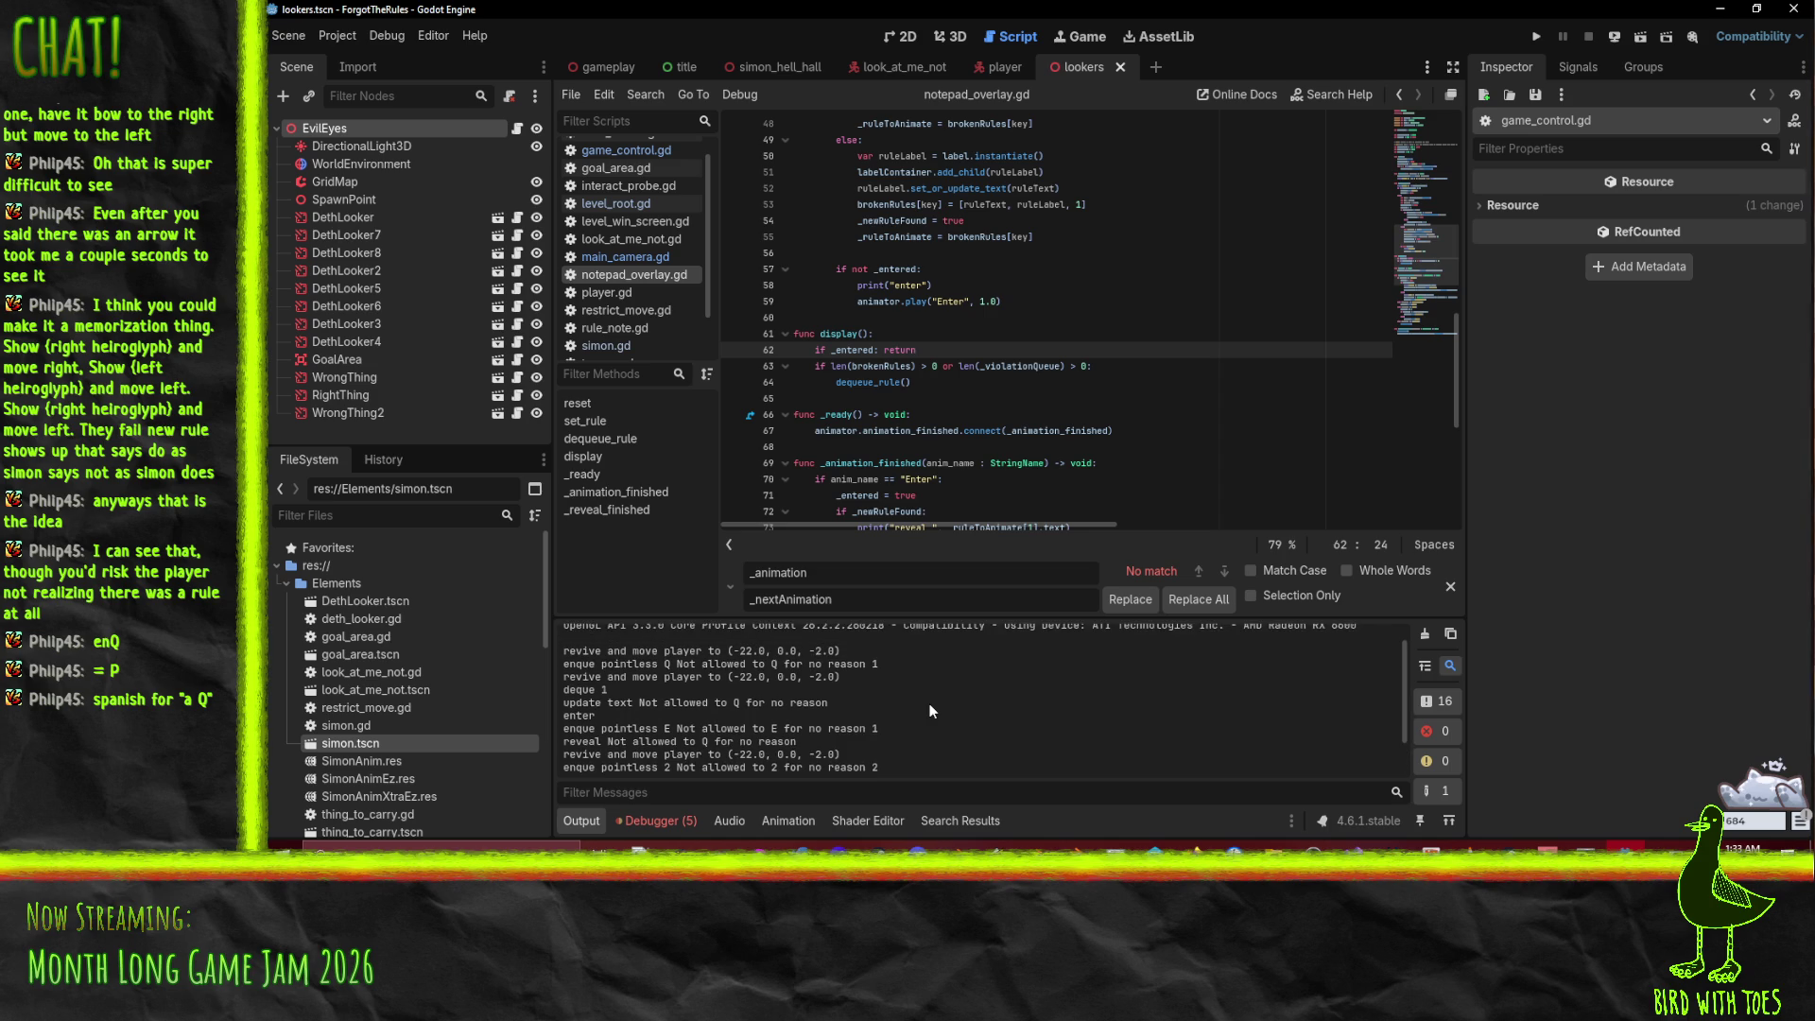
{"action": "scroll", "coordinate": [694, 683], "scroll_direction": "down", "scroll_amount": 3}
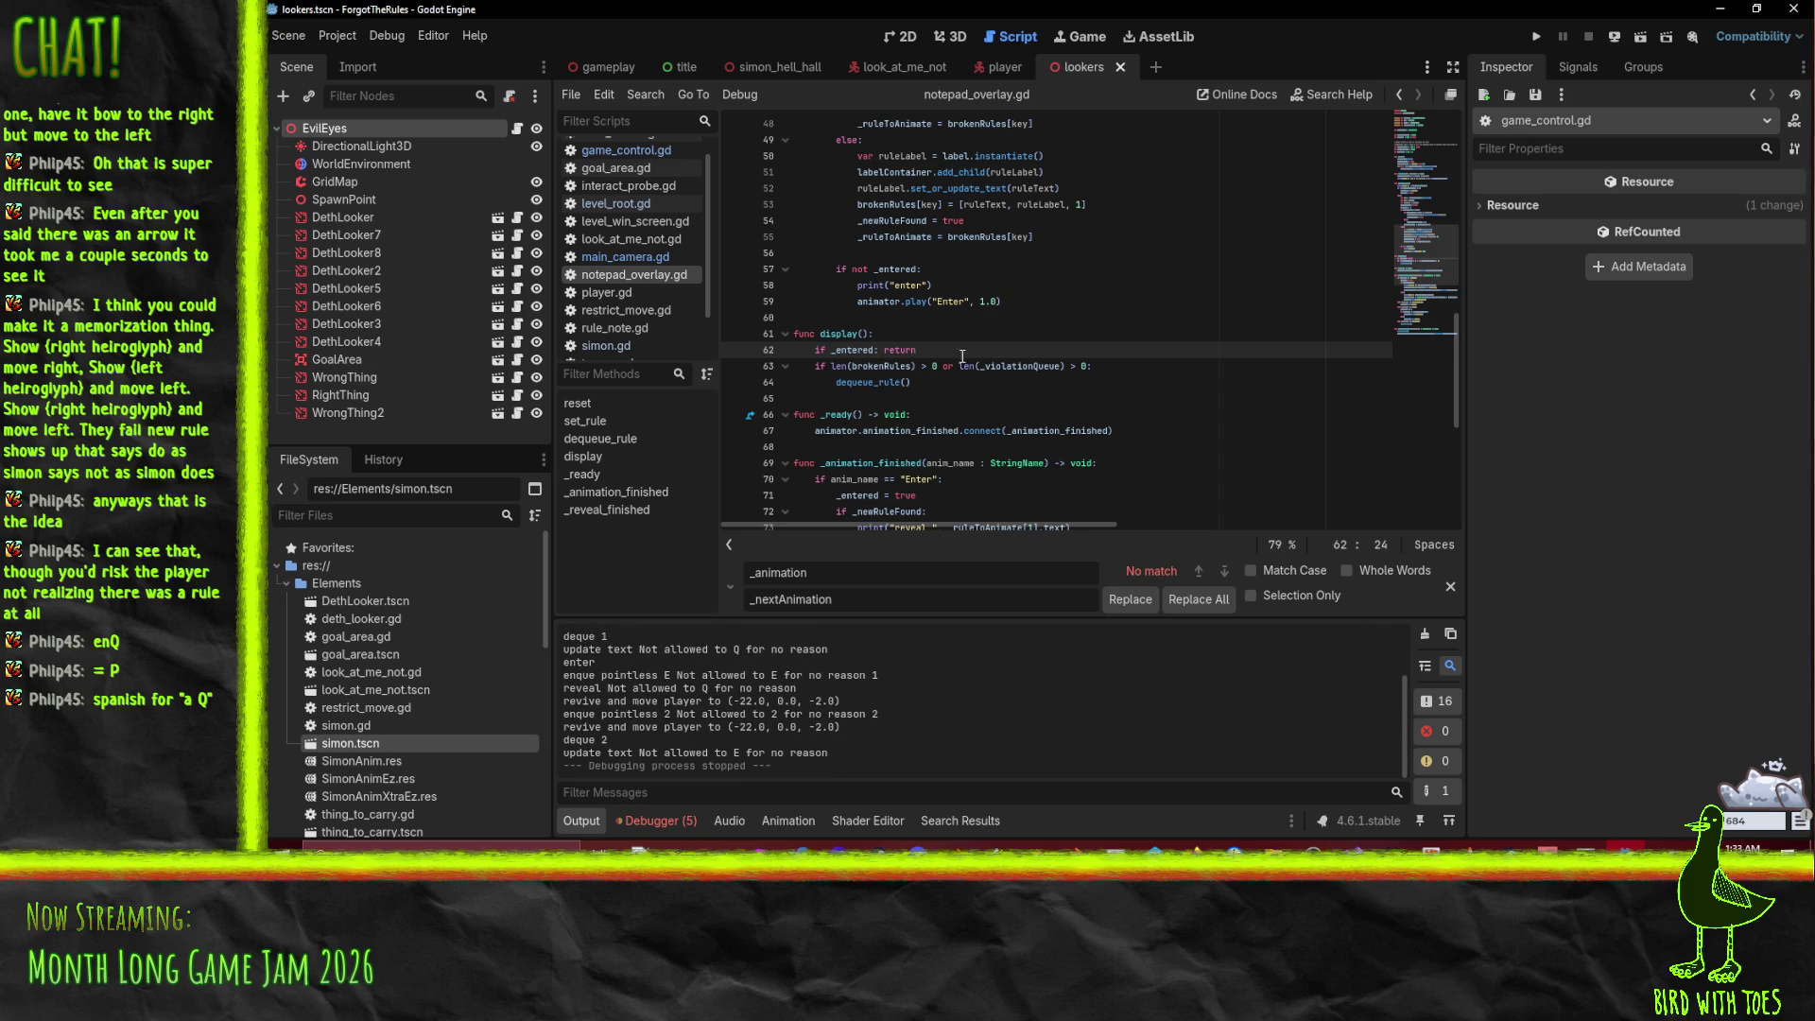
{"action": "scroll", "coordinate": [641, 728], "scroll_direction": "up", "scroll_amount": 4}
{"action": "scroll", "coordinate": [807, 340], "scroll_direction": "down", "scroll_amount": 3}
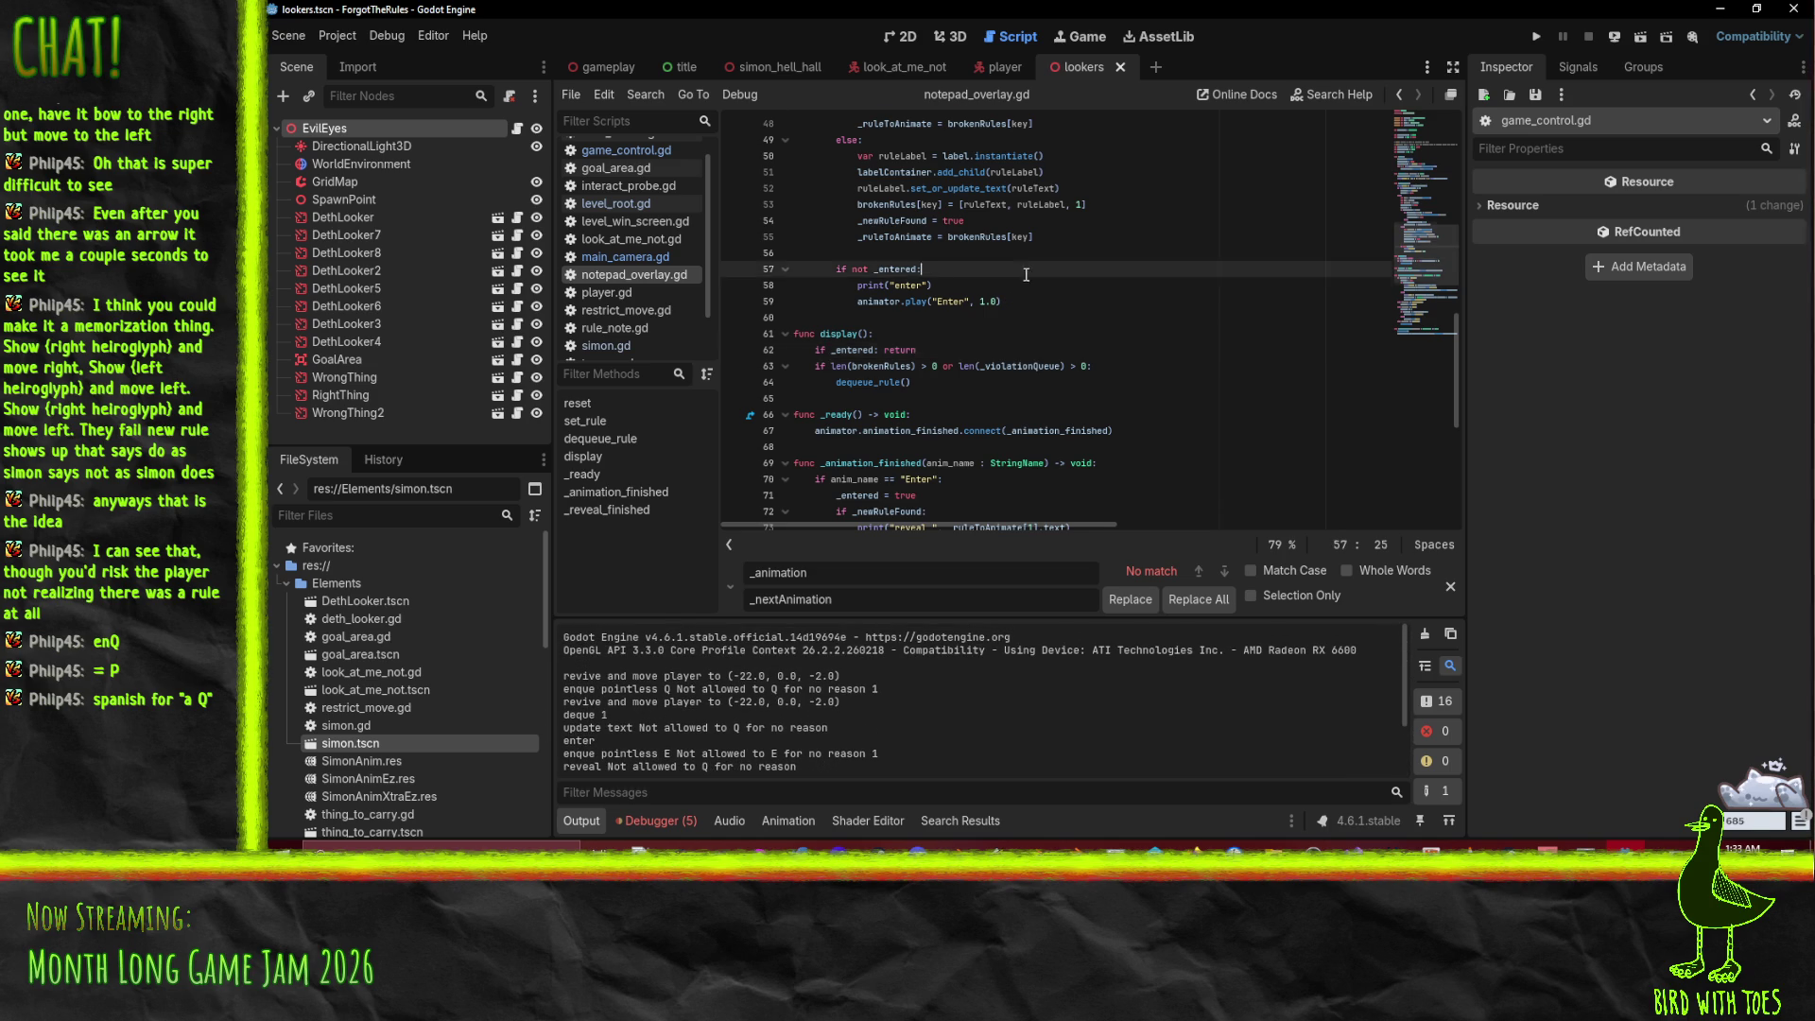
{"action": "scroll", "coordinate": [807, 340], "scroll_direction": "down", "scroll_amount": 2}
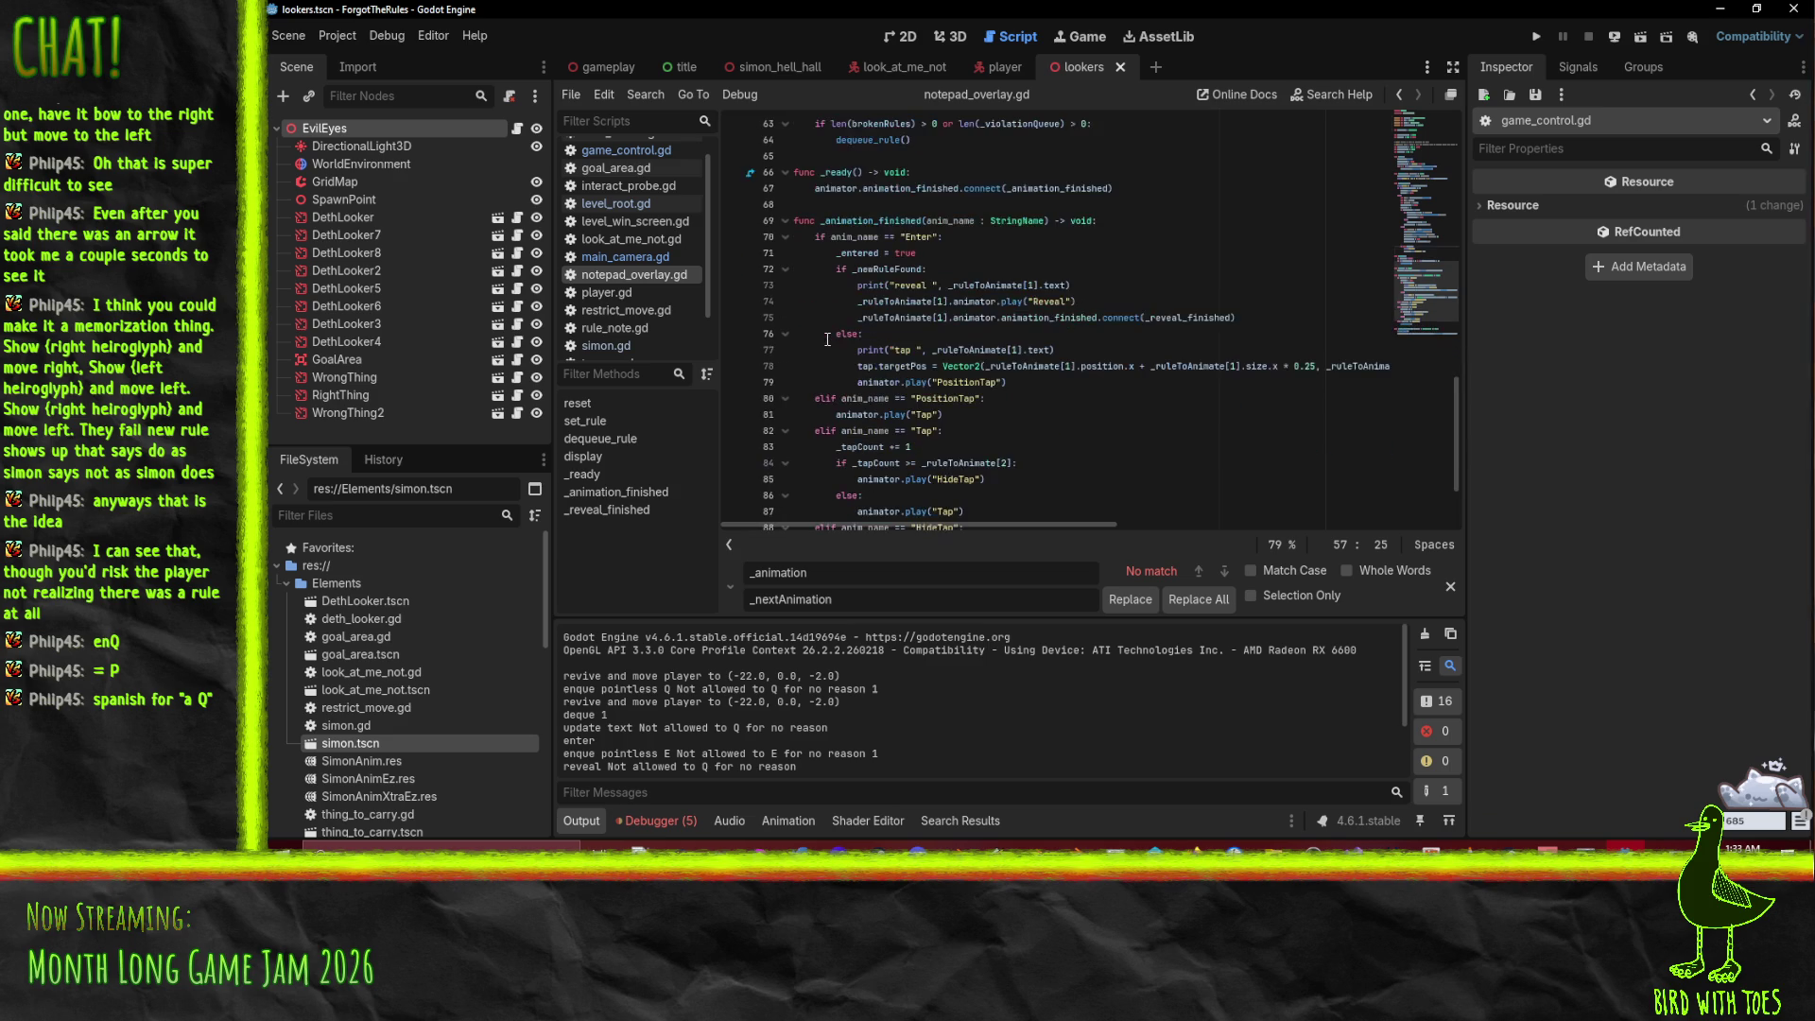
{"action": "left_click", "coordinate": [1122, 225]}
{"action": "scroll", "coordinate": [1124, 237], "scroll_direction": "down", "scroll_amount": 2}
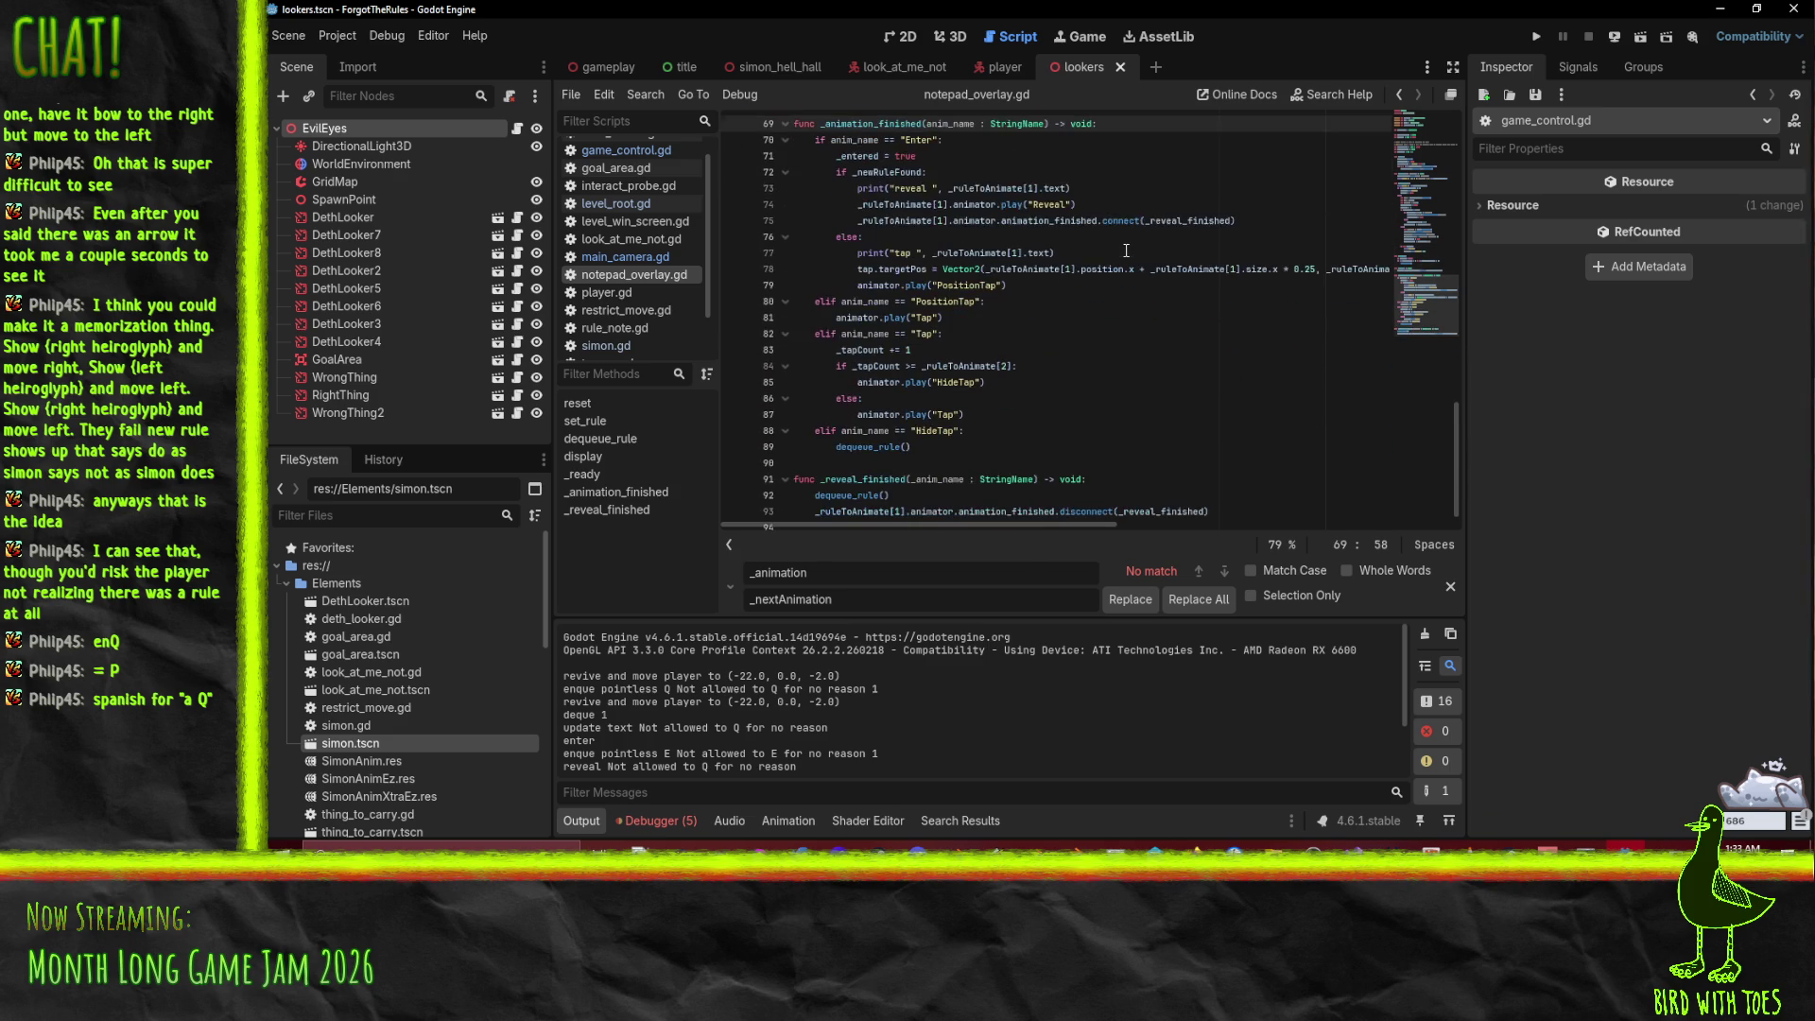
{"action": "scroll", "coordinate": [1098, 430], "scroll_direction": "up", "scroll_amount": 1}
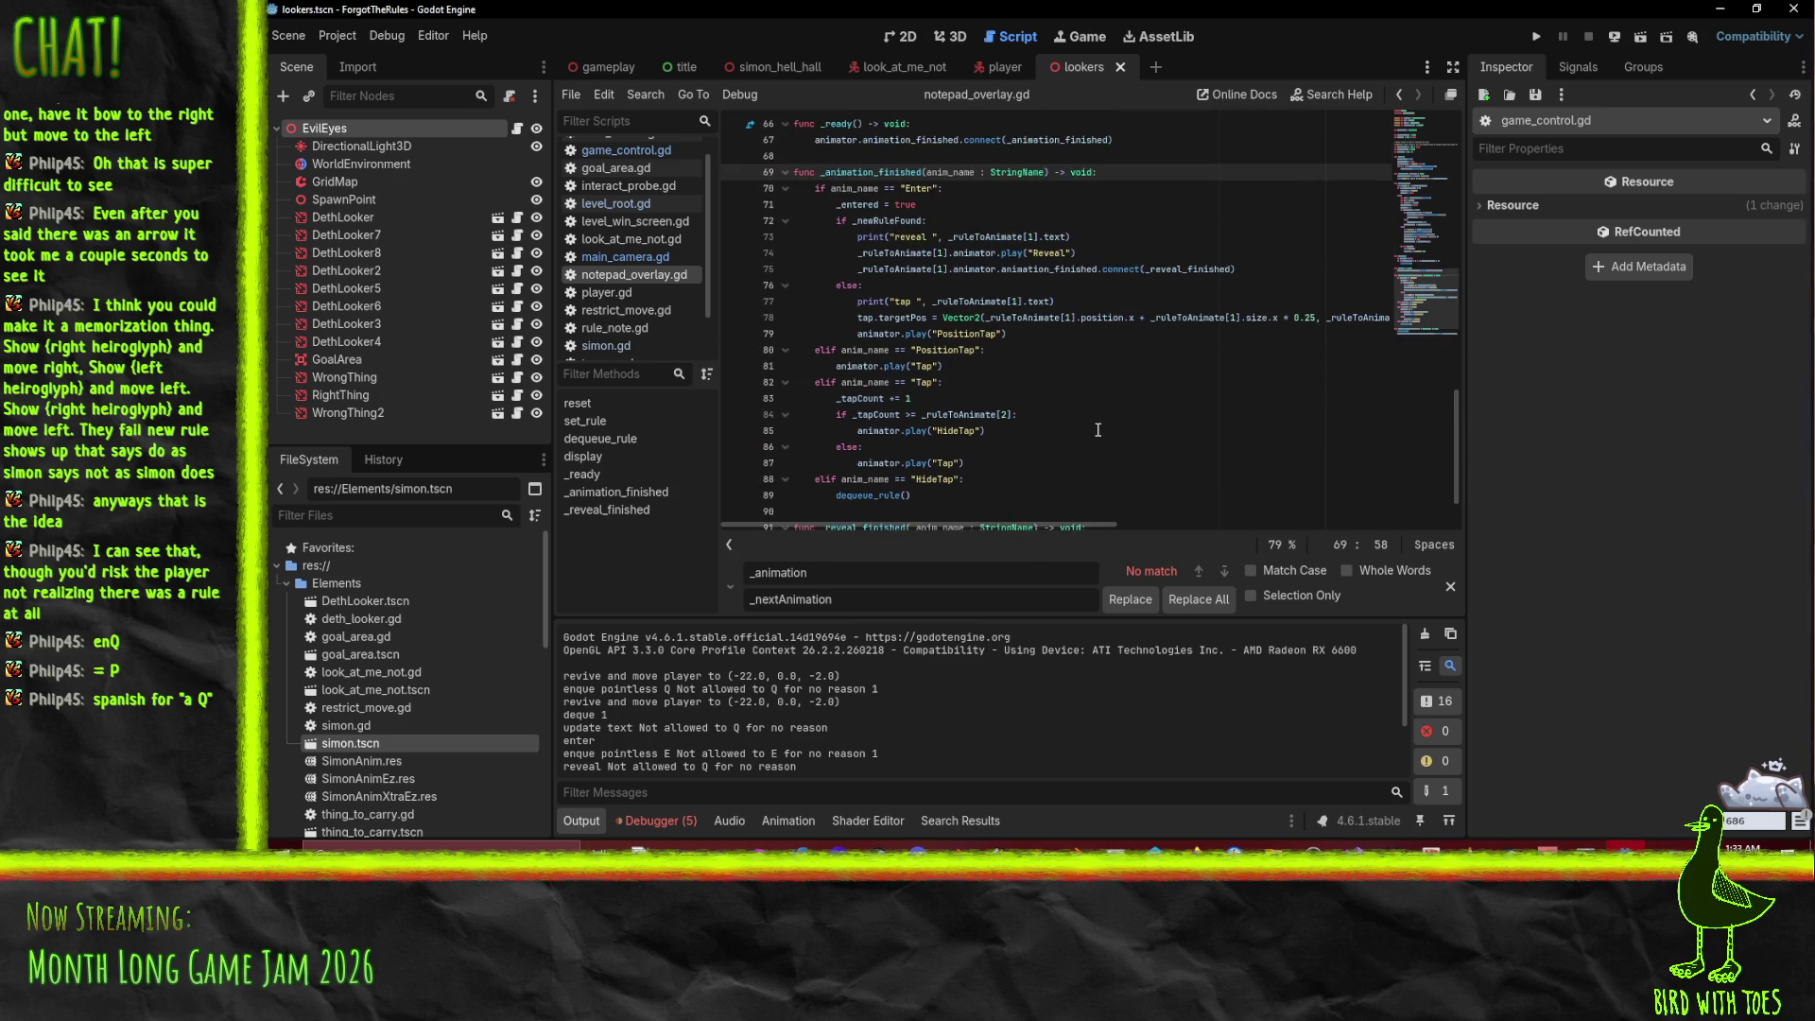
{"action": "left_click", "coordinate": [856, 495]}
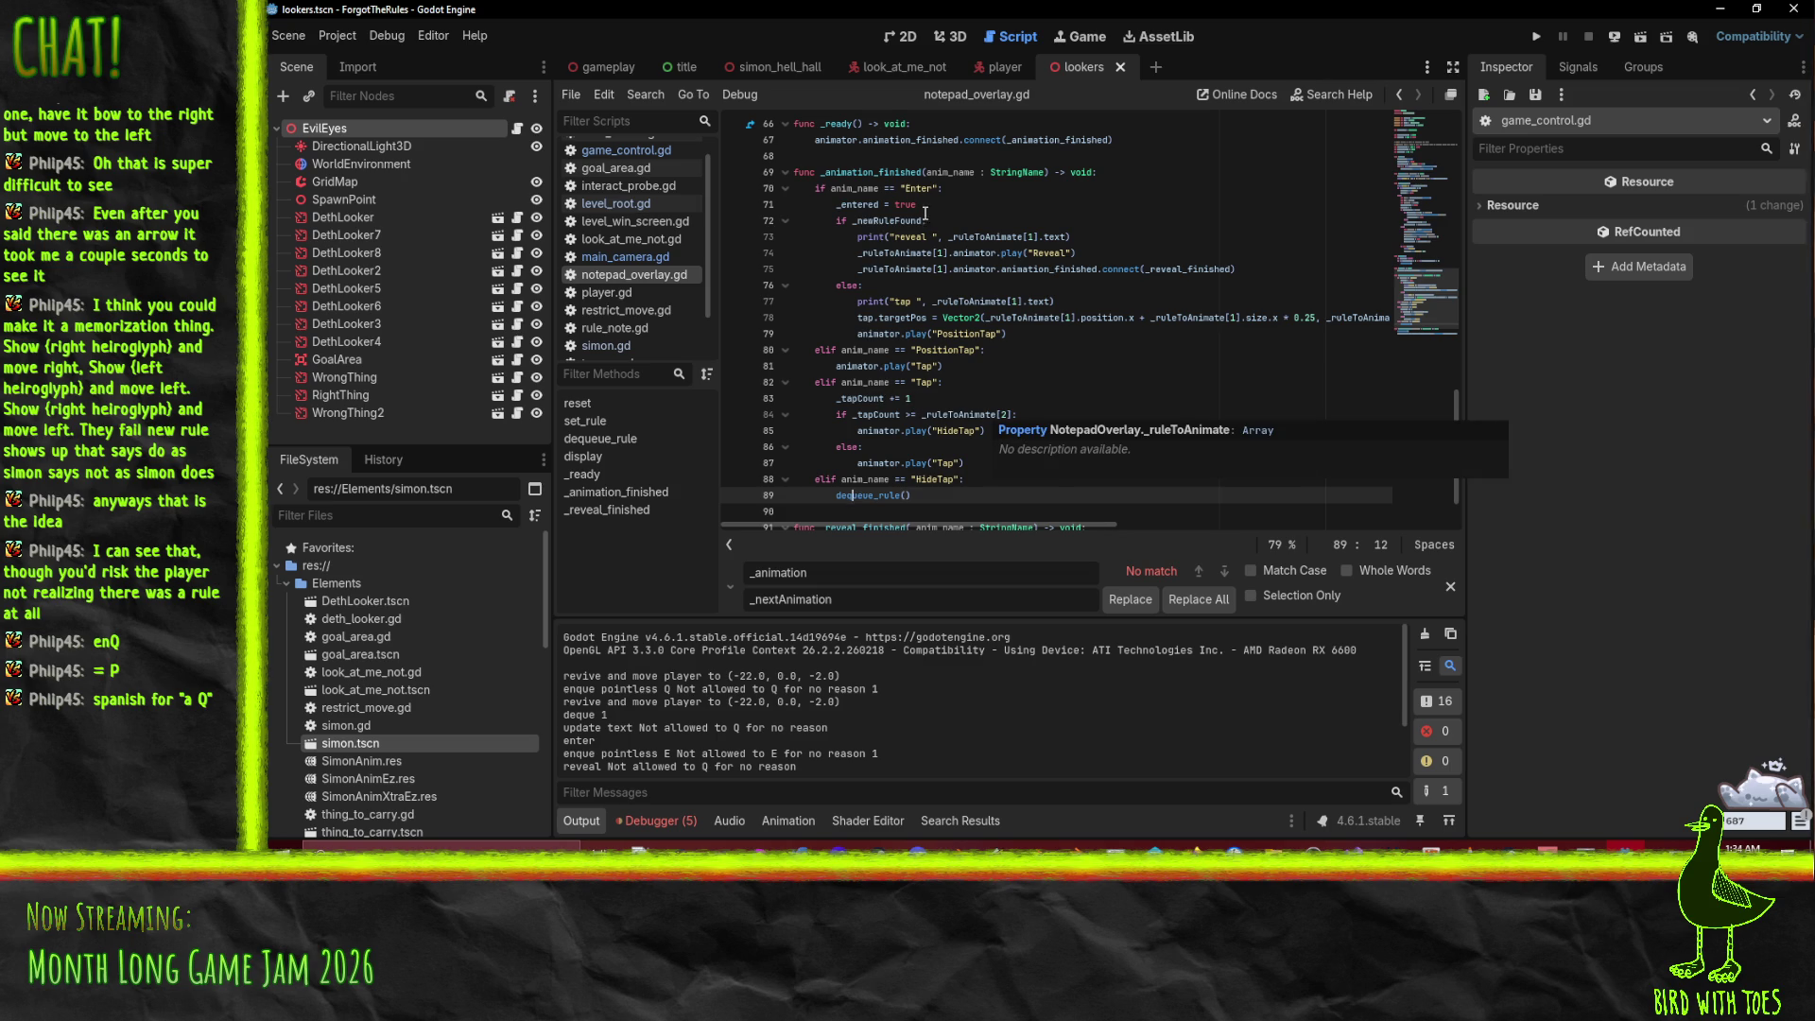
{"action": "left_click", "coordinate": [990, 237]}
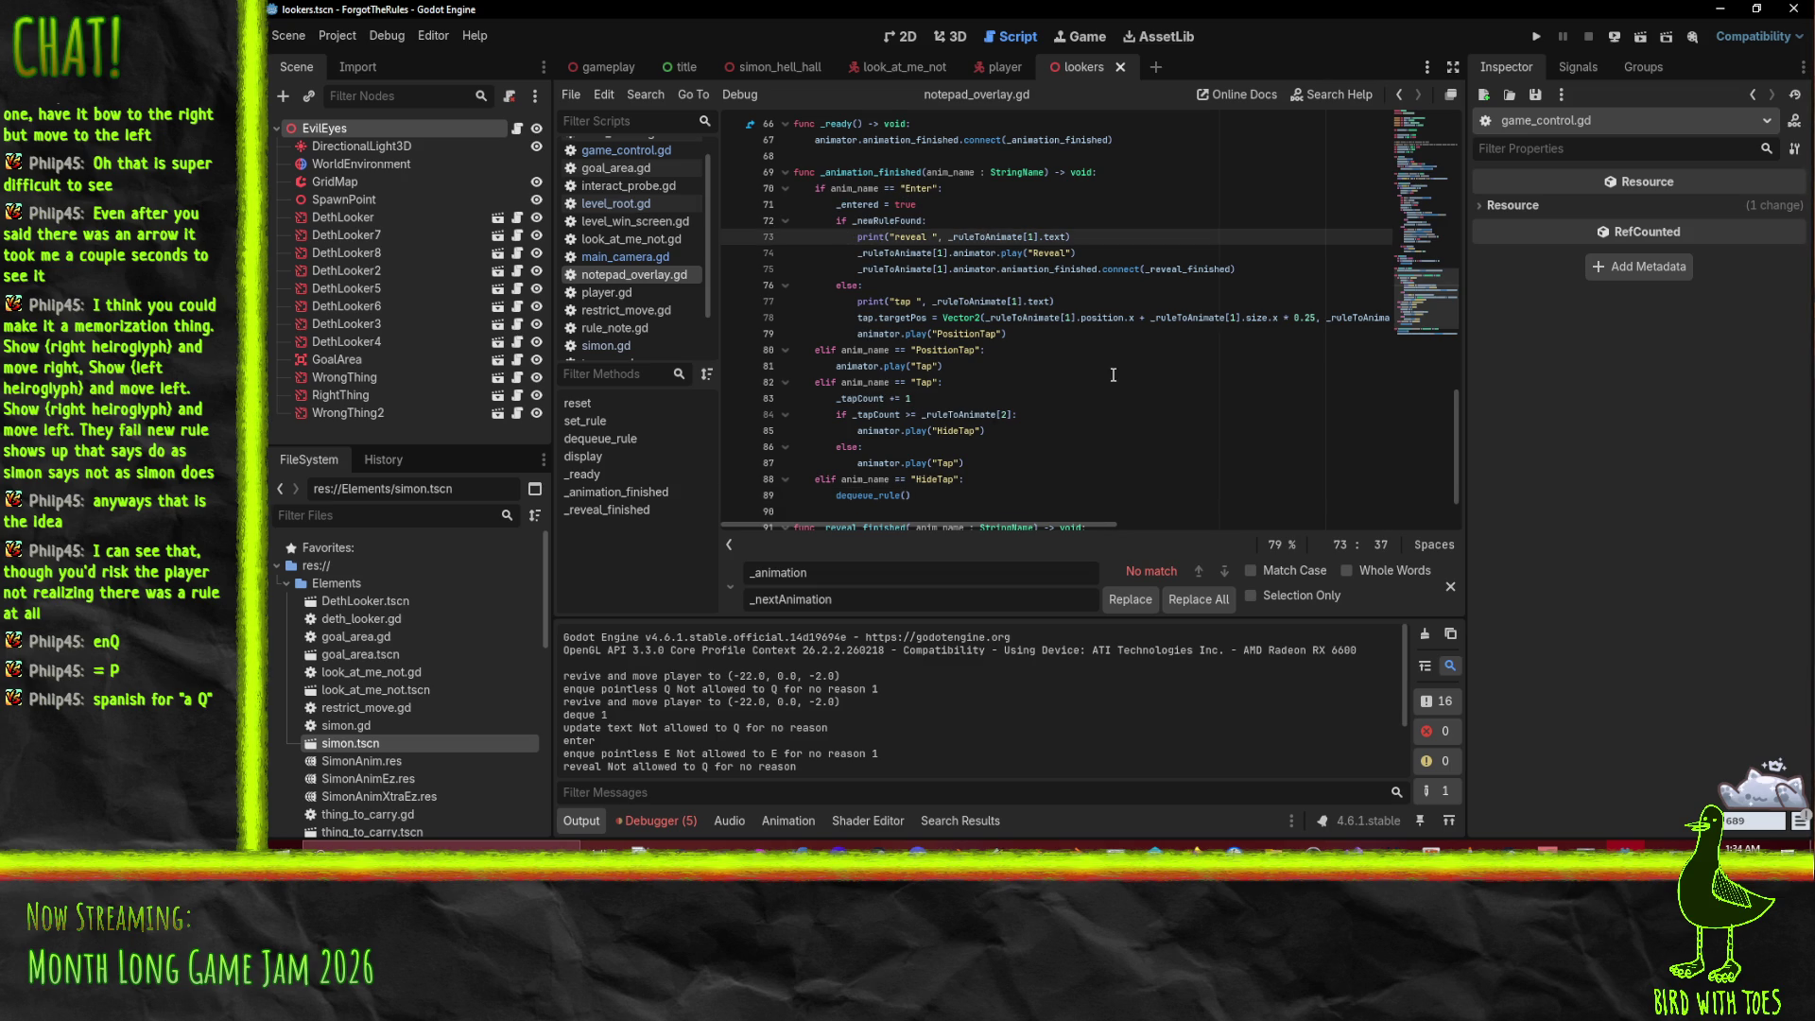
{"action": "left_click_drag", "start_coordinate": [856, 269], "coordinate": [1236, 269]}
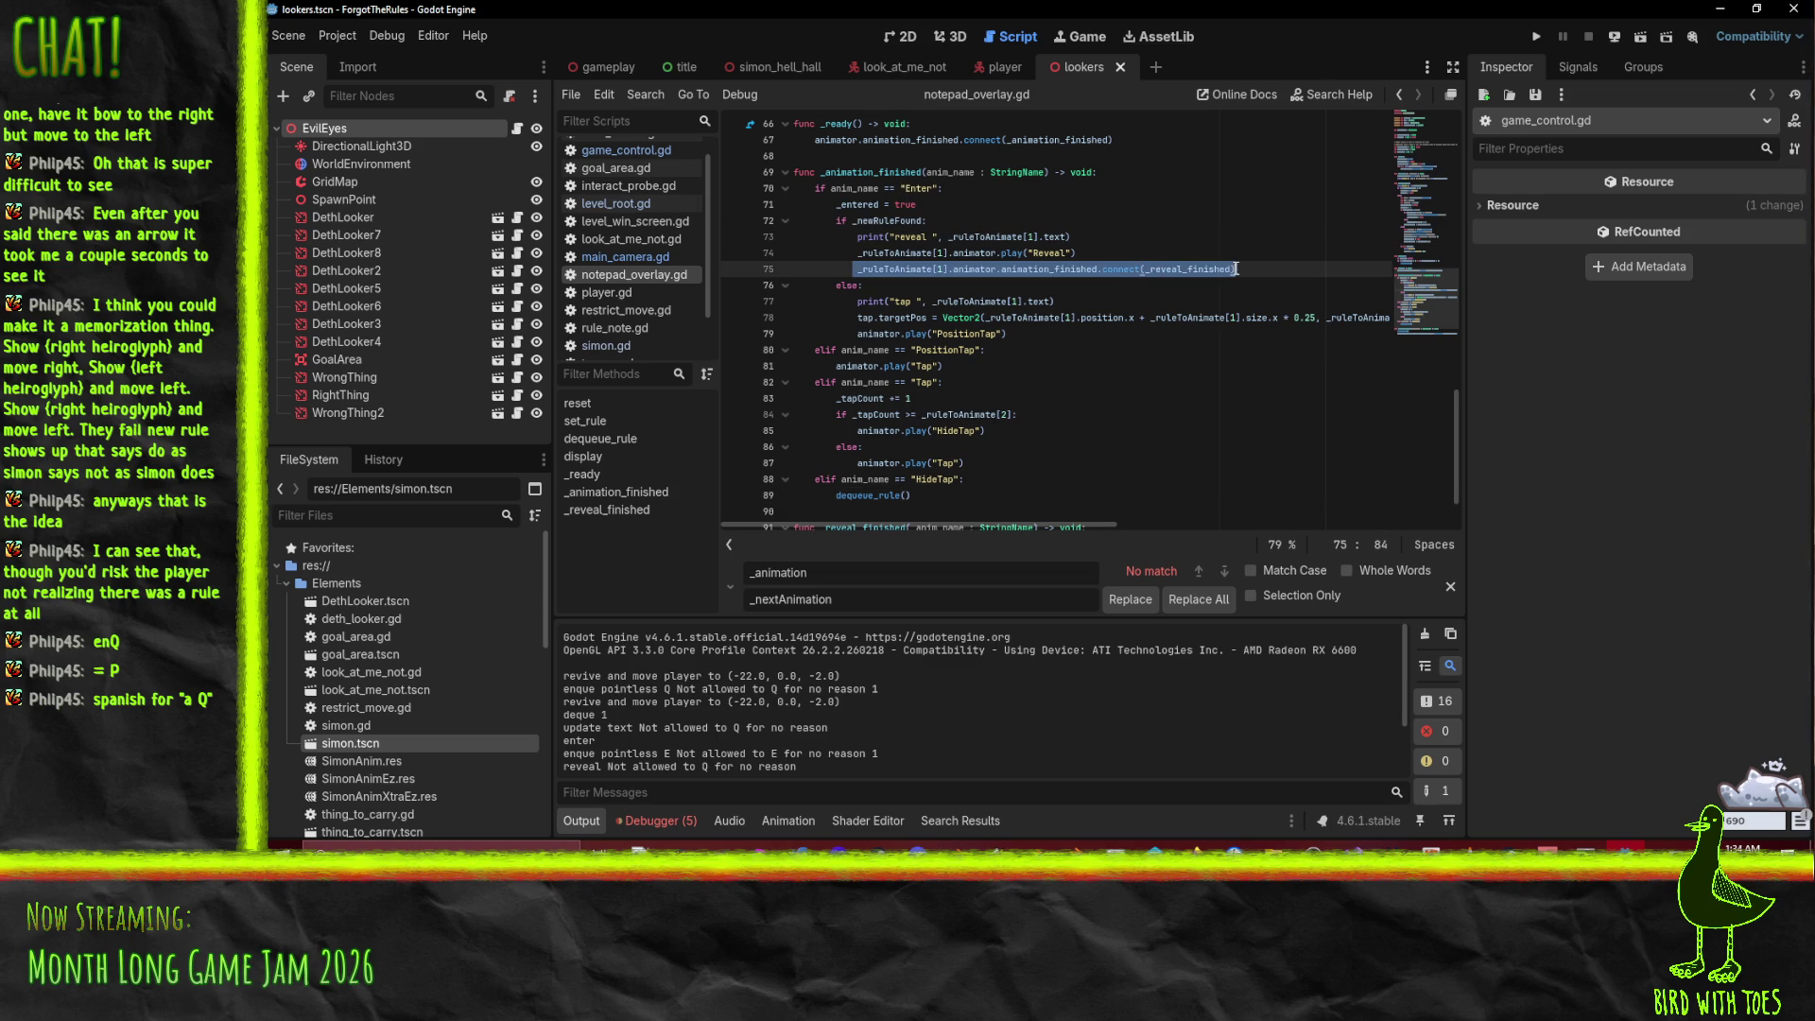
{"action": "left_click", "coordinate": [1277, 276]}
Step: Add a print("reveal done") line in _reveal_finished, cut it back out, and save
{"action": "scroll", "coordinate": [1195, 301], "scroll_direction": "down", "scroll_amount": 2}
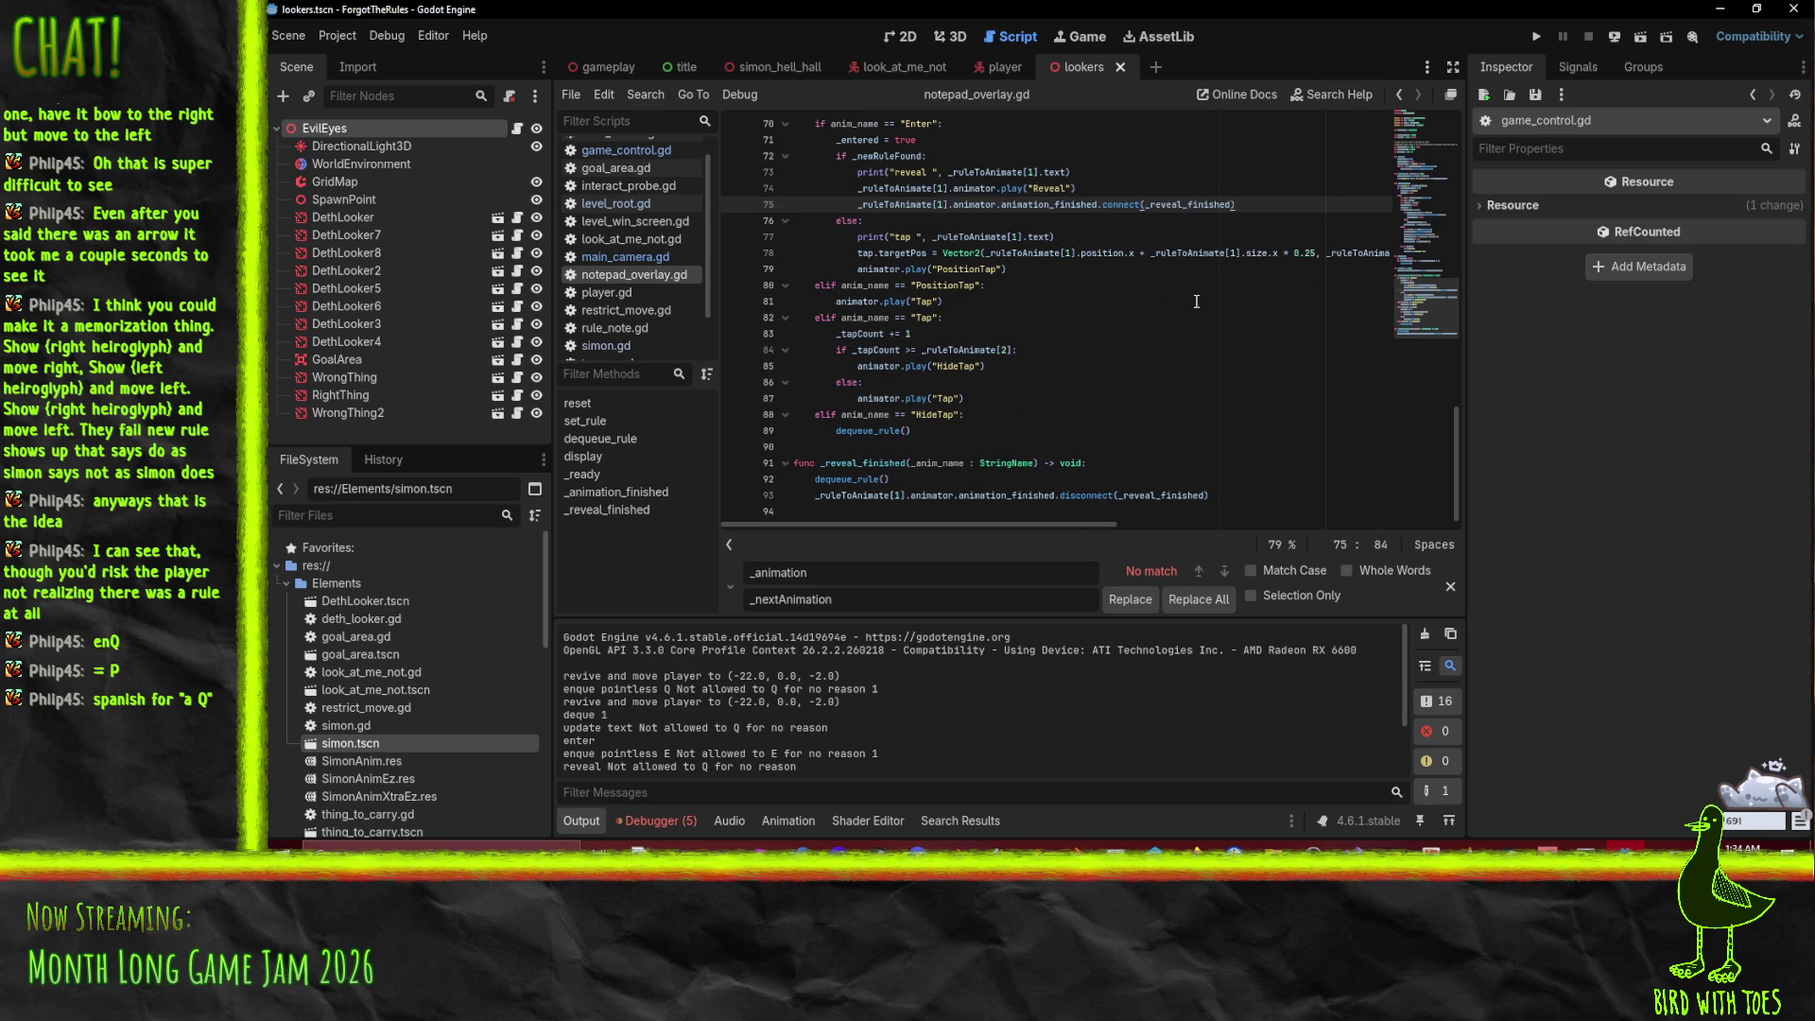
{"action": "scroll", "coordinate": [1110, 441], "scroll_direction": "up", "scroll_amount": 3}
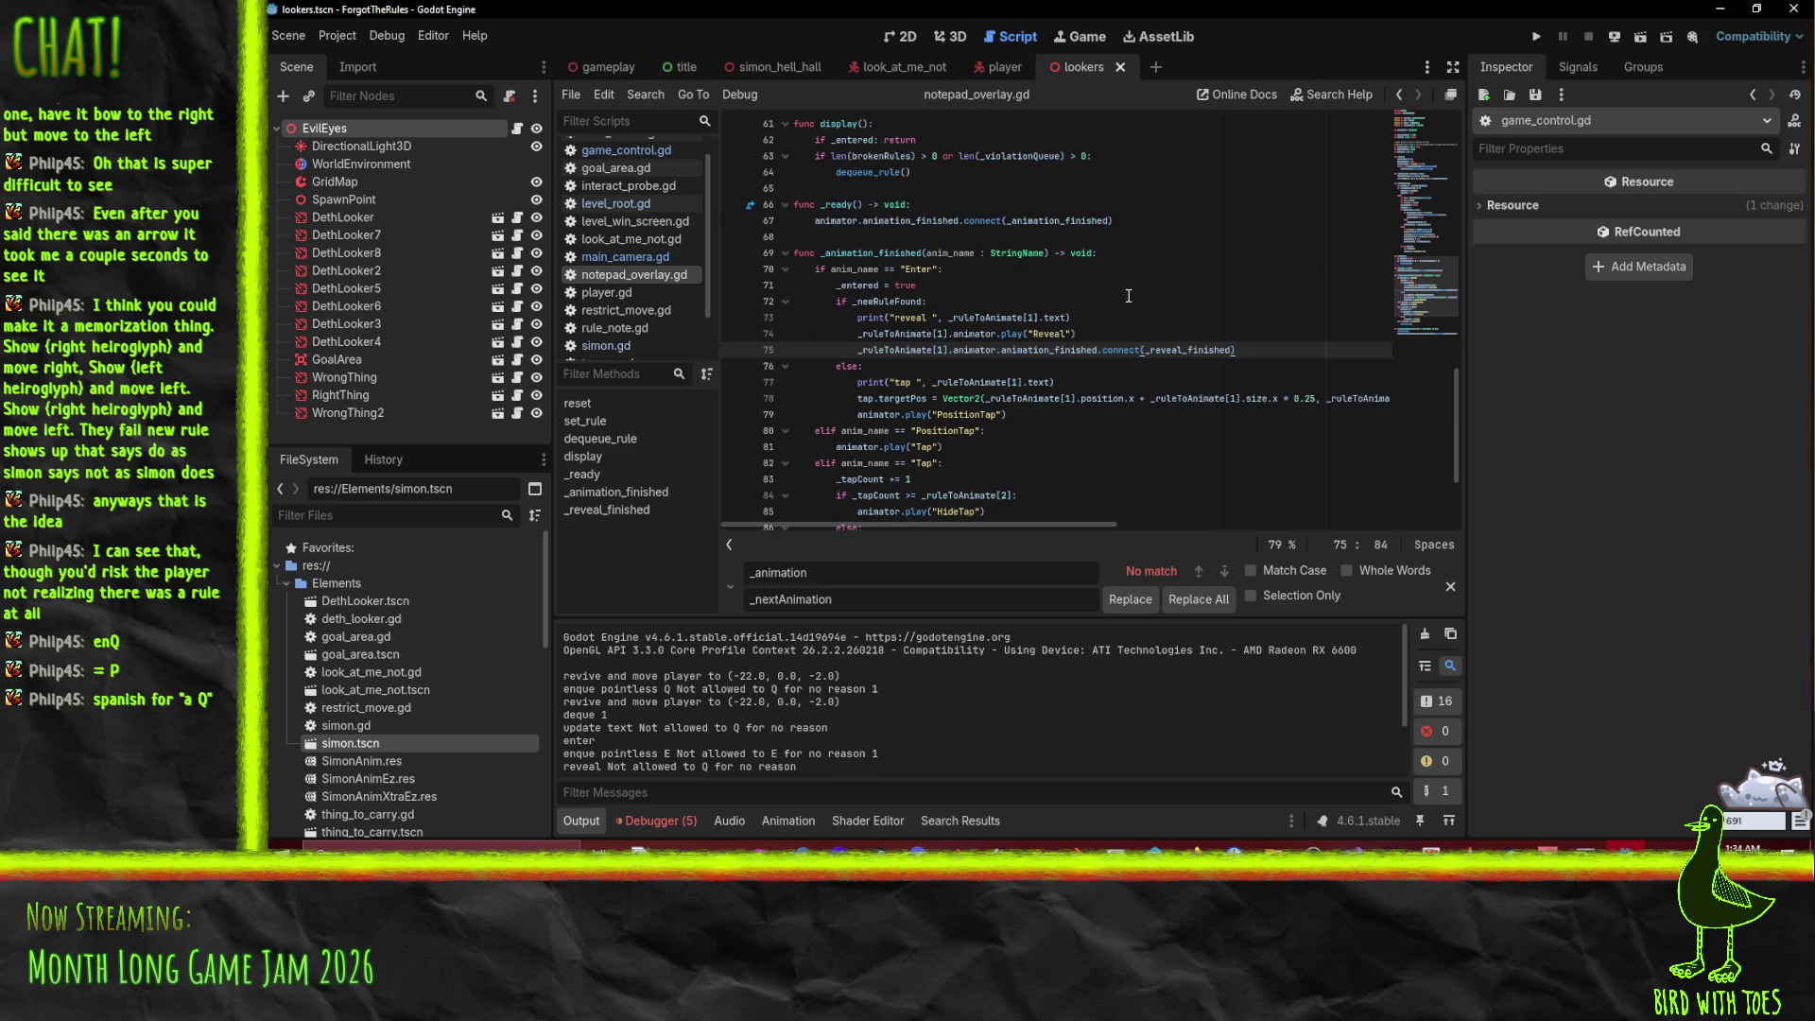
{"action": "scroll", "coordinate": [1129, 288], "scroll_direction": "down", "scroll_amount": 3}
{"action": "left_click", "coordinate": [1092, 463]}
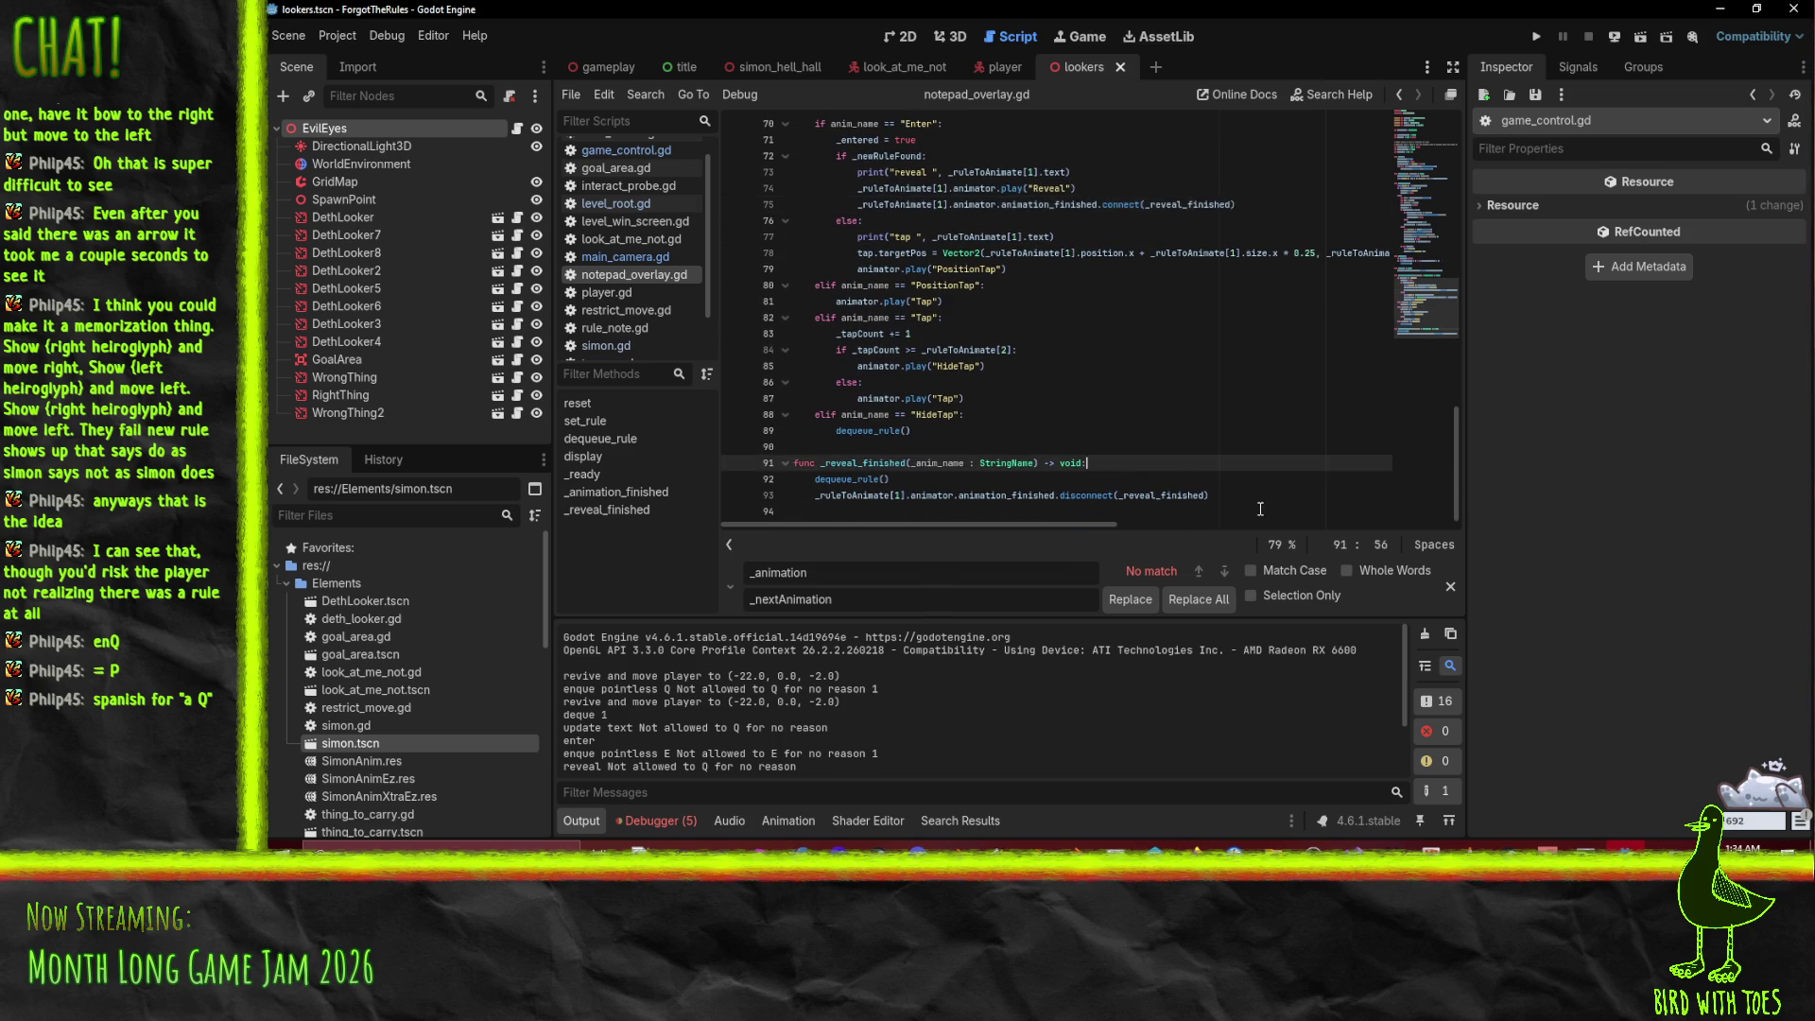
{"action": "key", "text": "Return"}
{"action": "type", "text": "print(\"reveal "}
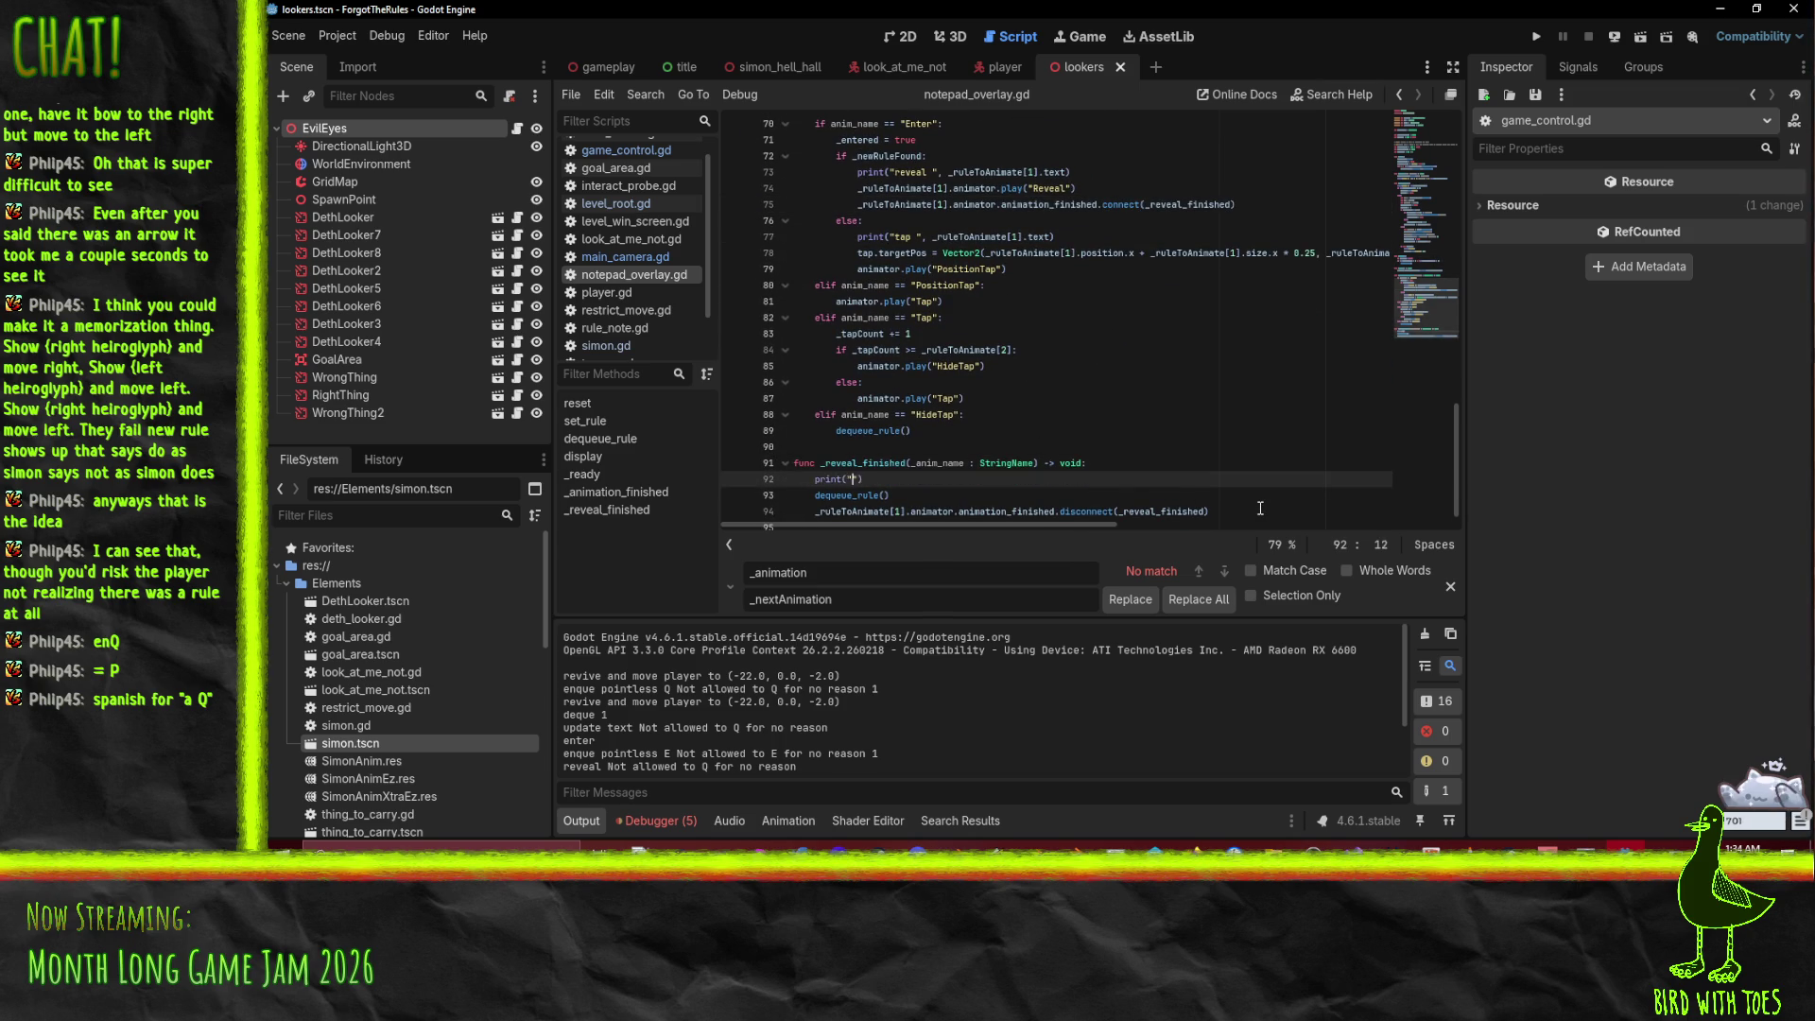
{"action": "type", "text": "done"}
{"action": "key", "text": "Home"}
{"action": "key", "text": "ctrl+x"}
{"action": "scroll", "coordinate": [1040, 331], "scroll_direction": "up", "scroll_amount": 2}
{"action": "left_click", "coordinate": [972, 268]}
{"action": "key", "text": "ctrl+s"}
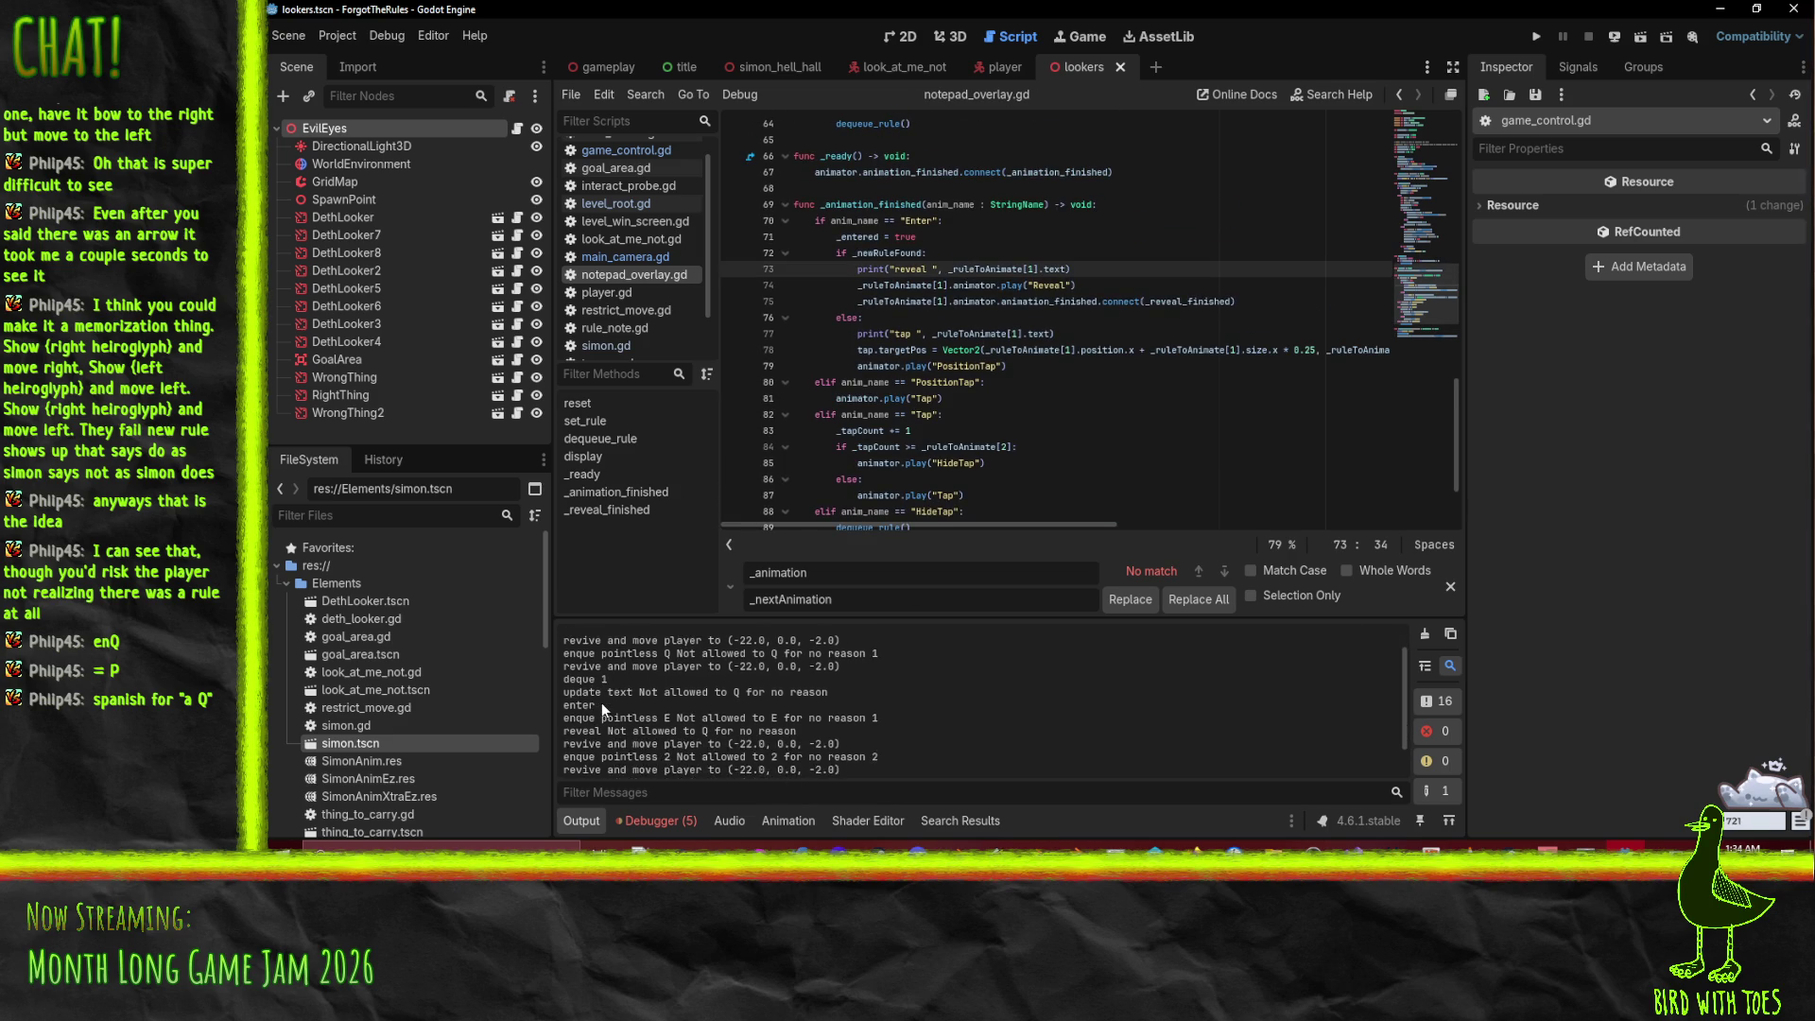
Step: Inspect the "reveal Not allowed to Q" and "enque pointless 2" Output lines, then relaunch
{"action": "scroll", "coordinate": [770, 734], "scroll_direction": "up", "scroll_amount": 1}
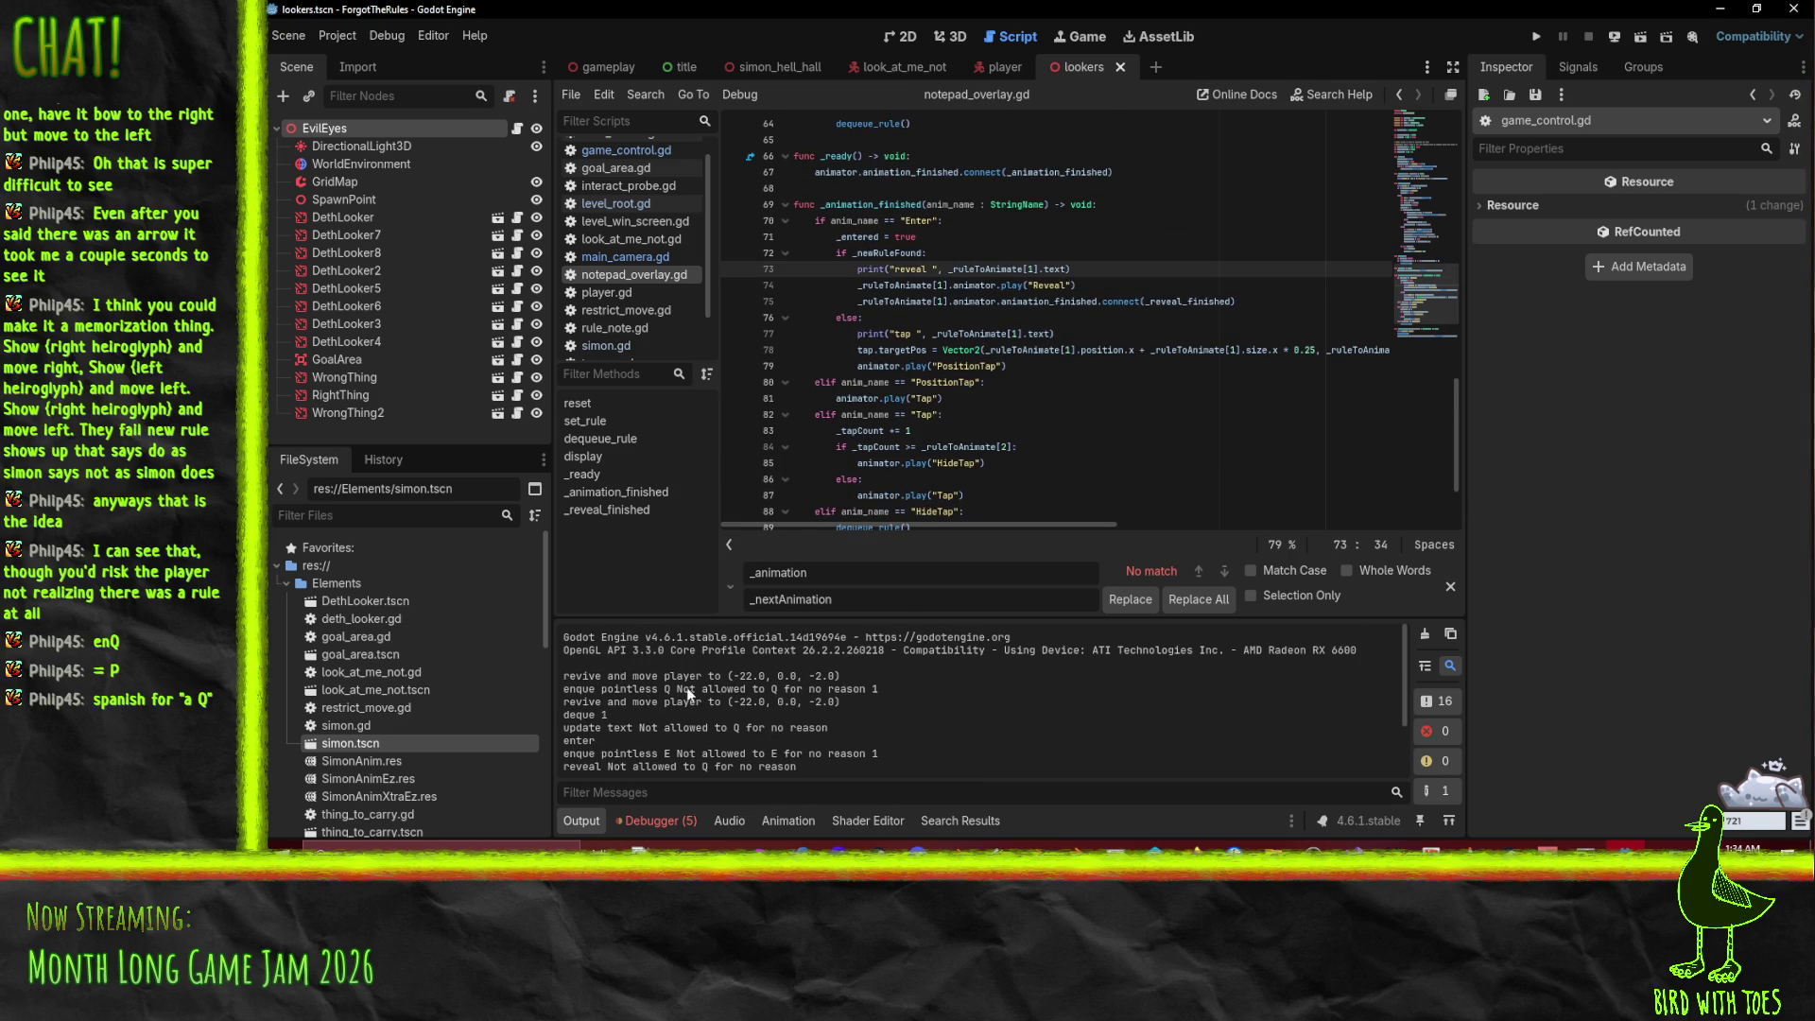
{"action": "left_click_drag", "start_coordinate": [621, 679], "coordinate": [756, 689]}
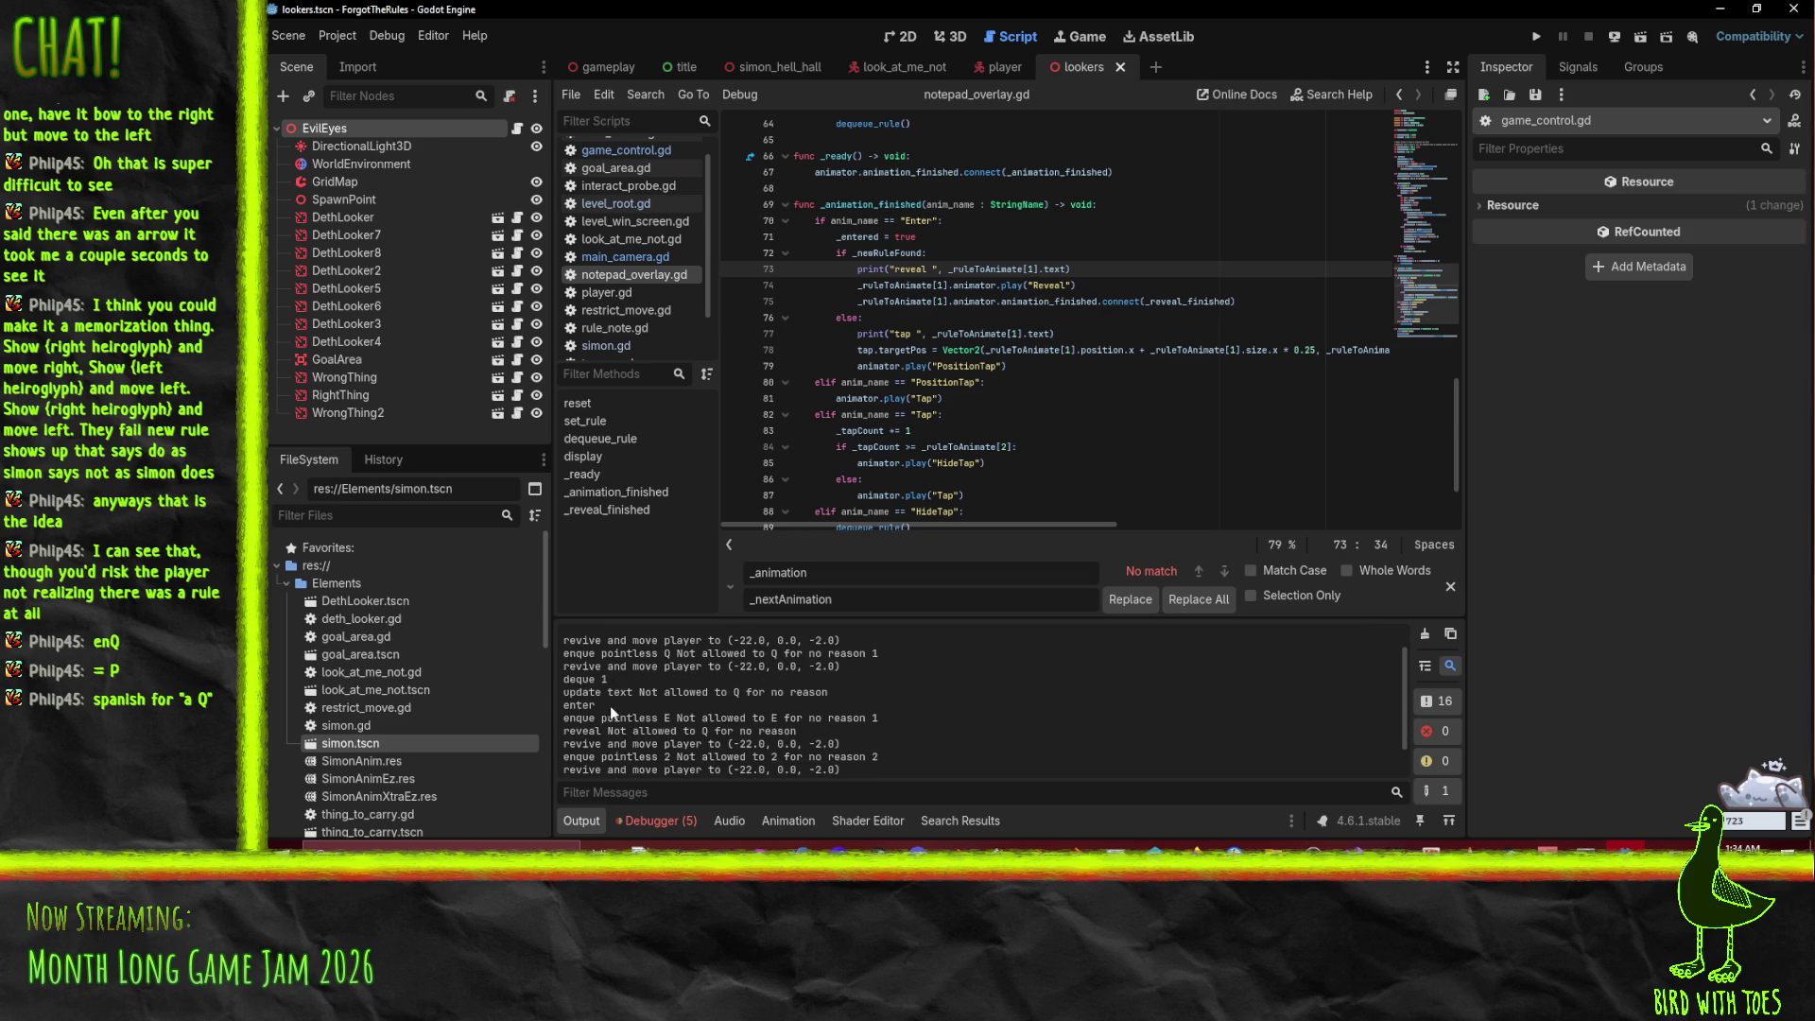
{"action": "left_click_drag", "start_coordinate": [569, 728], "coordinate": [826, 724]}
{"action": "left_click_drag", "start_coordinate": [613, 725], "coordinate": [755, 730]}
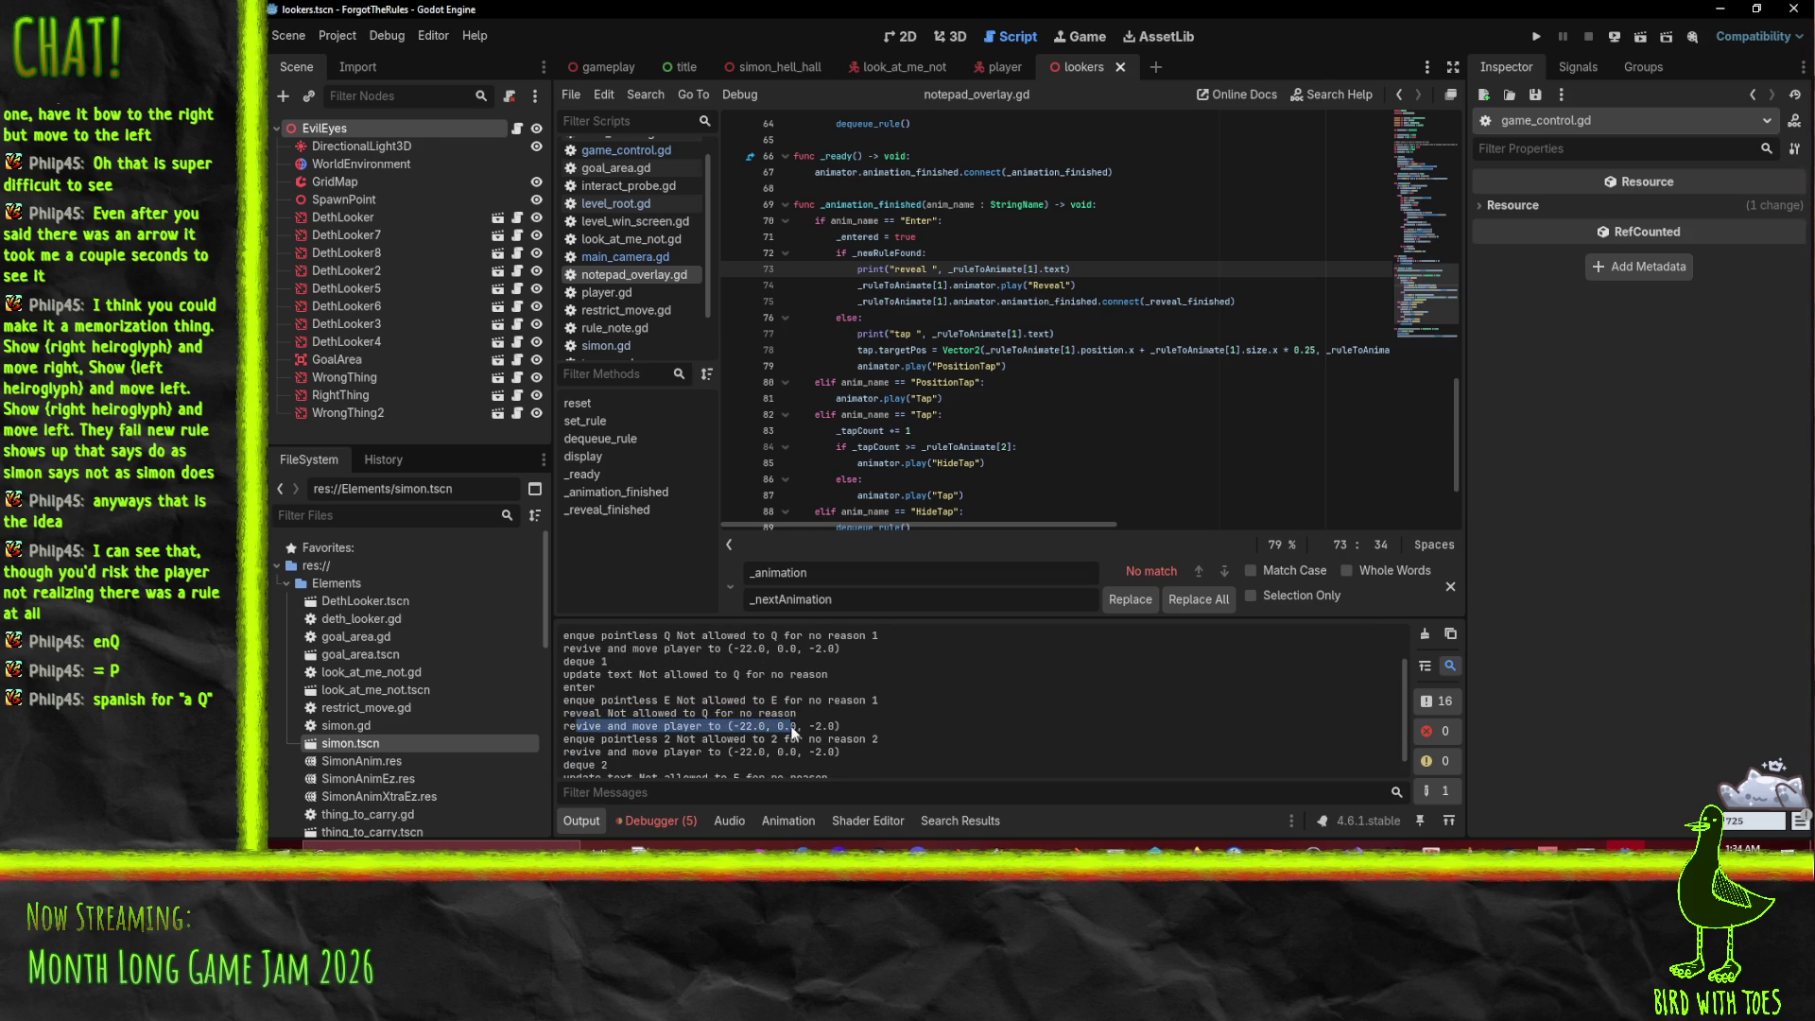
{"action": "left_click", "coordinate": [605, 728]}
{"action": "left_click_drag", "start_coordinate": [575, 722], "coordinate": [952, 722]}
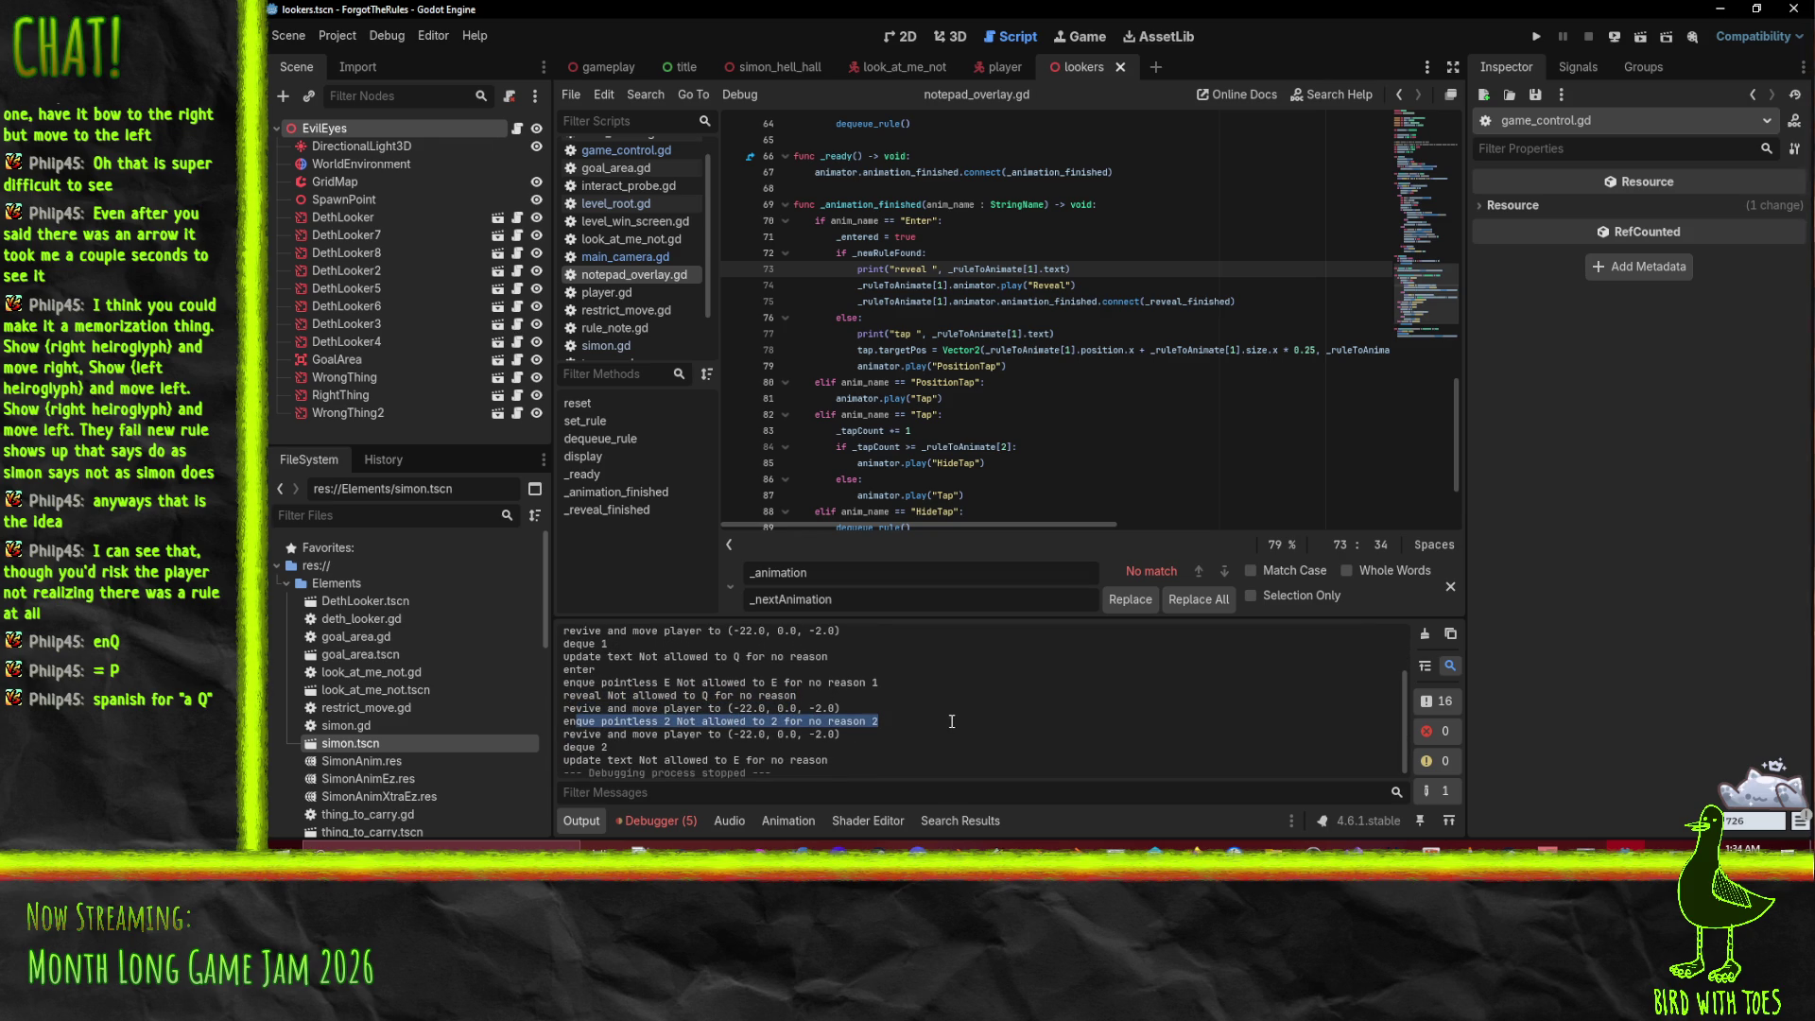
{"action": "scroll", "coordinate": [950, 718], "scroll_direction": "down", "scroll_amount": 1}
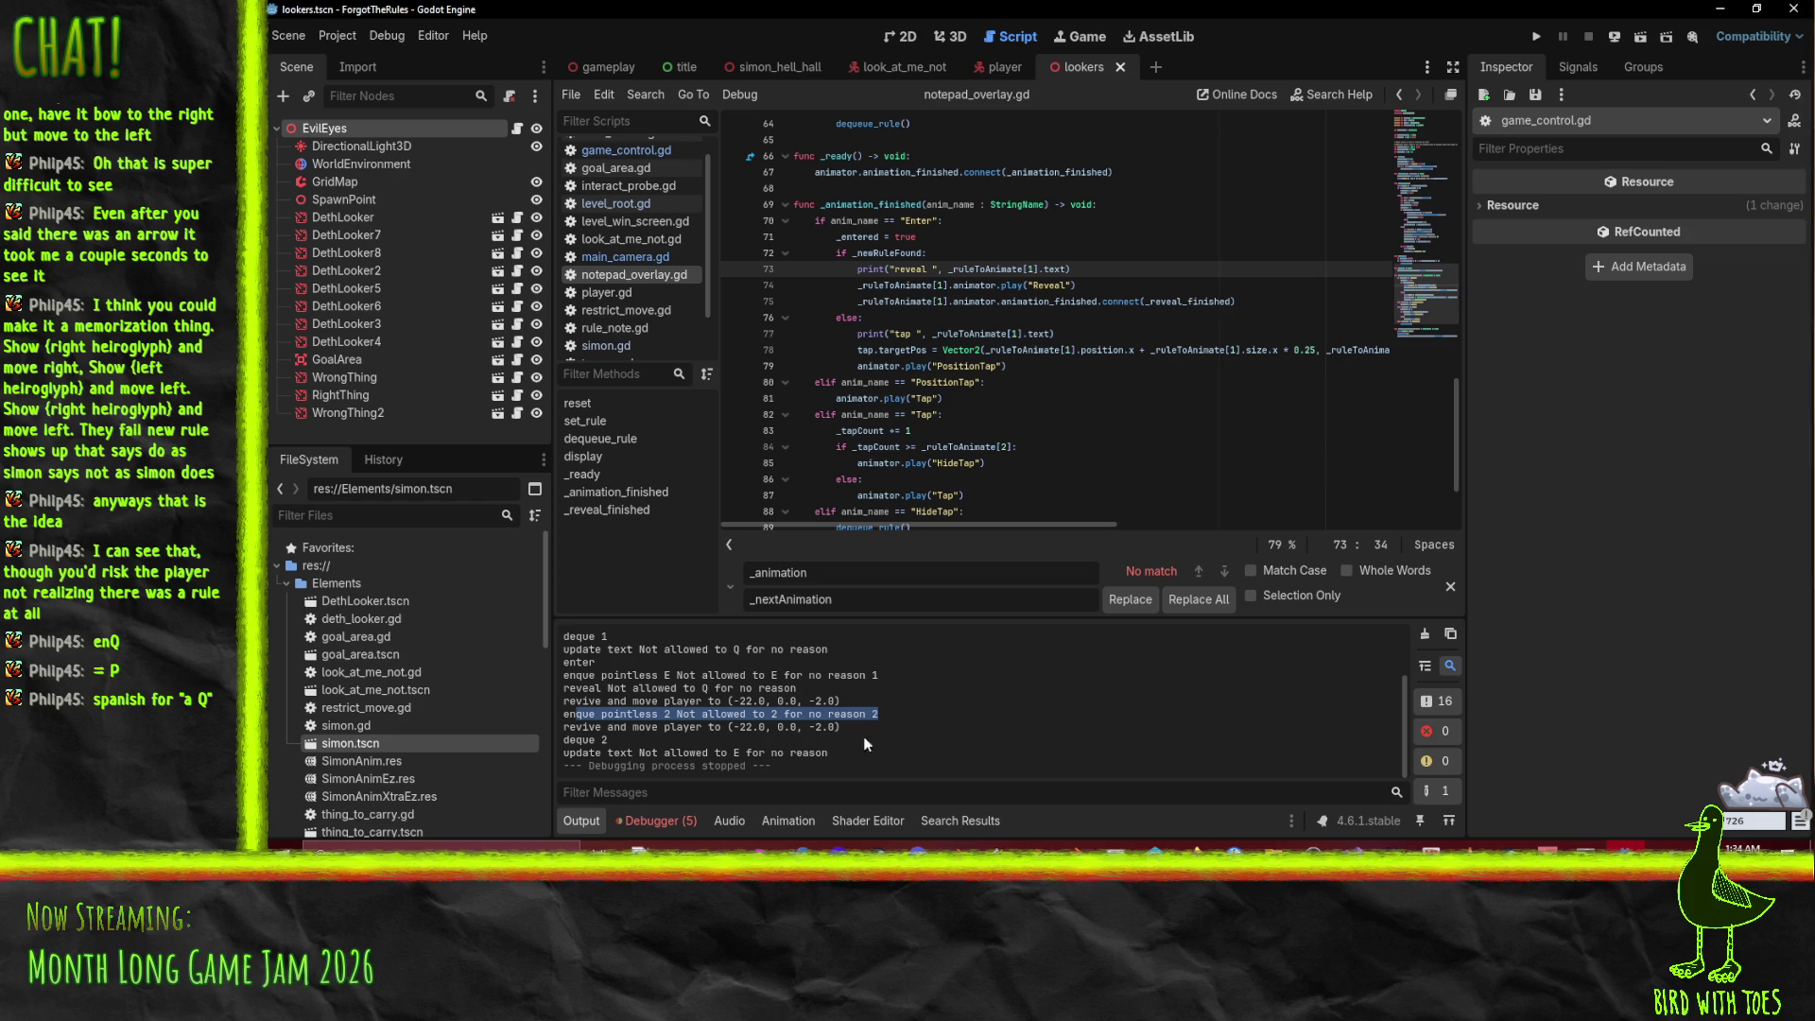
{"action": "key", "text": "F5"}
{"action": "left_click", "coordinate": [1539, 36]}
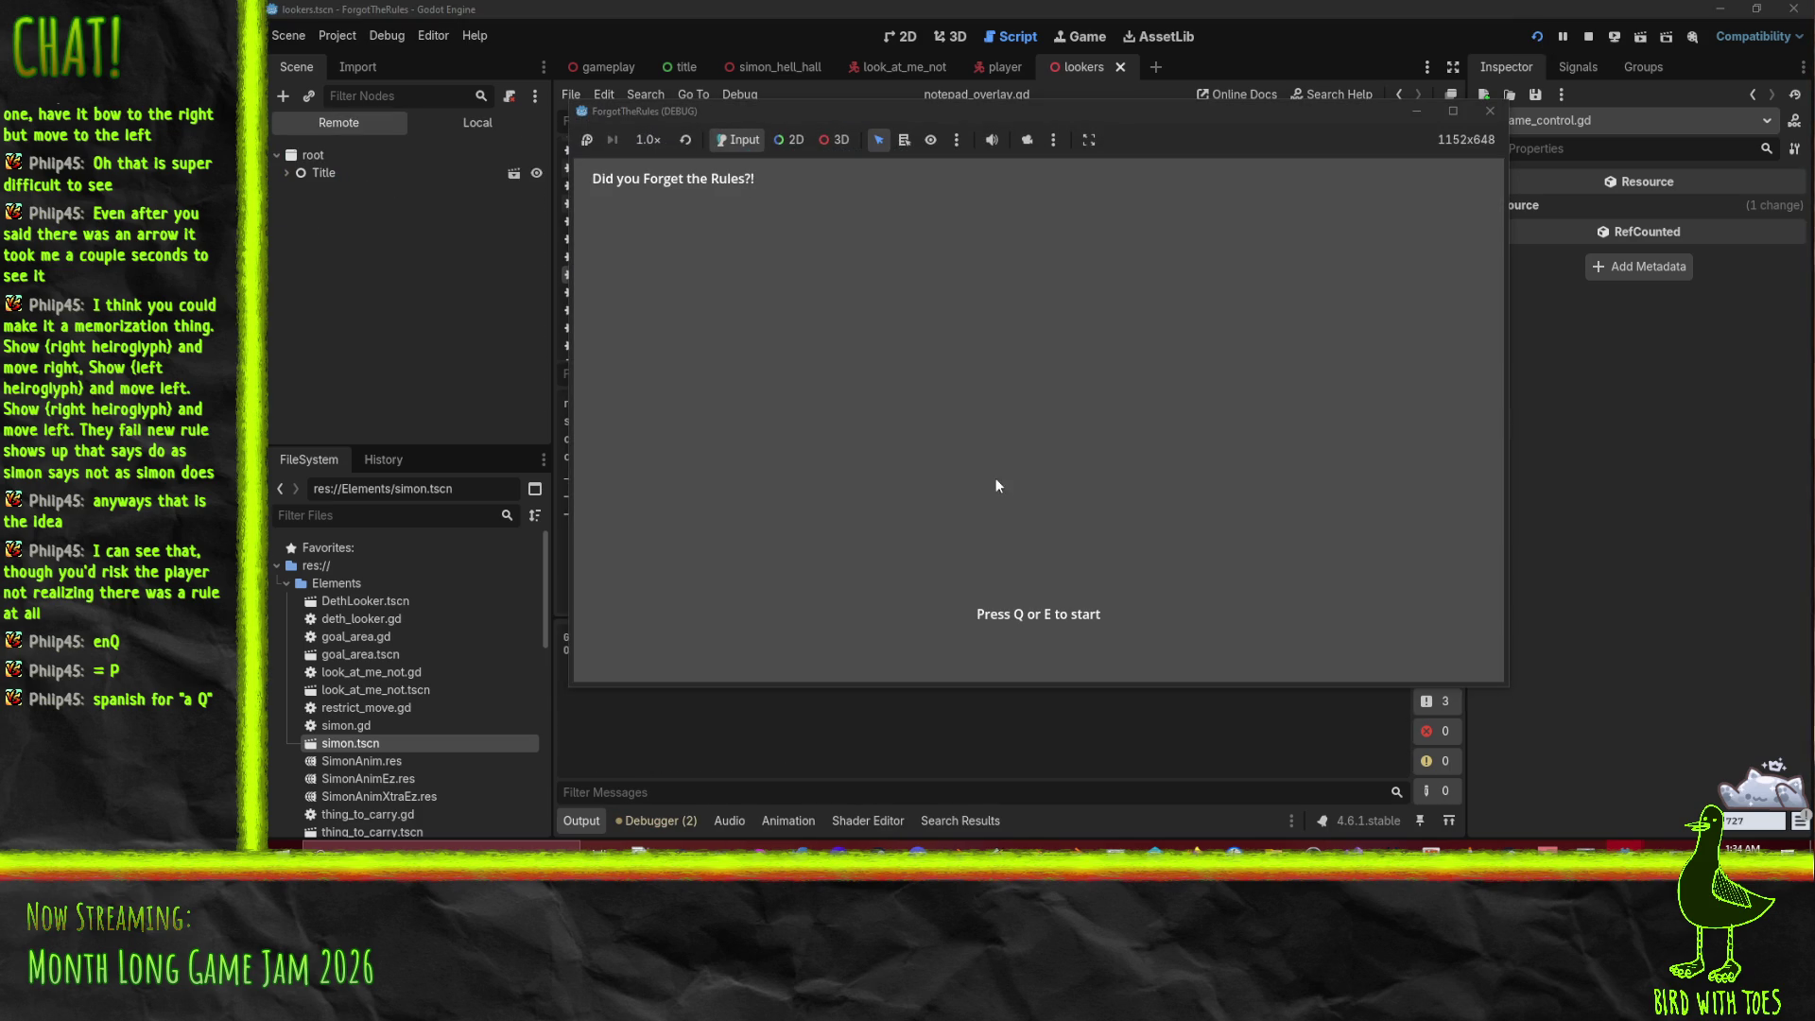
Step: Start with Q and walk the player across the hall, then check the latest update text log
{"action": "key", "text": "q"}
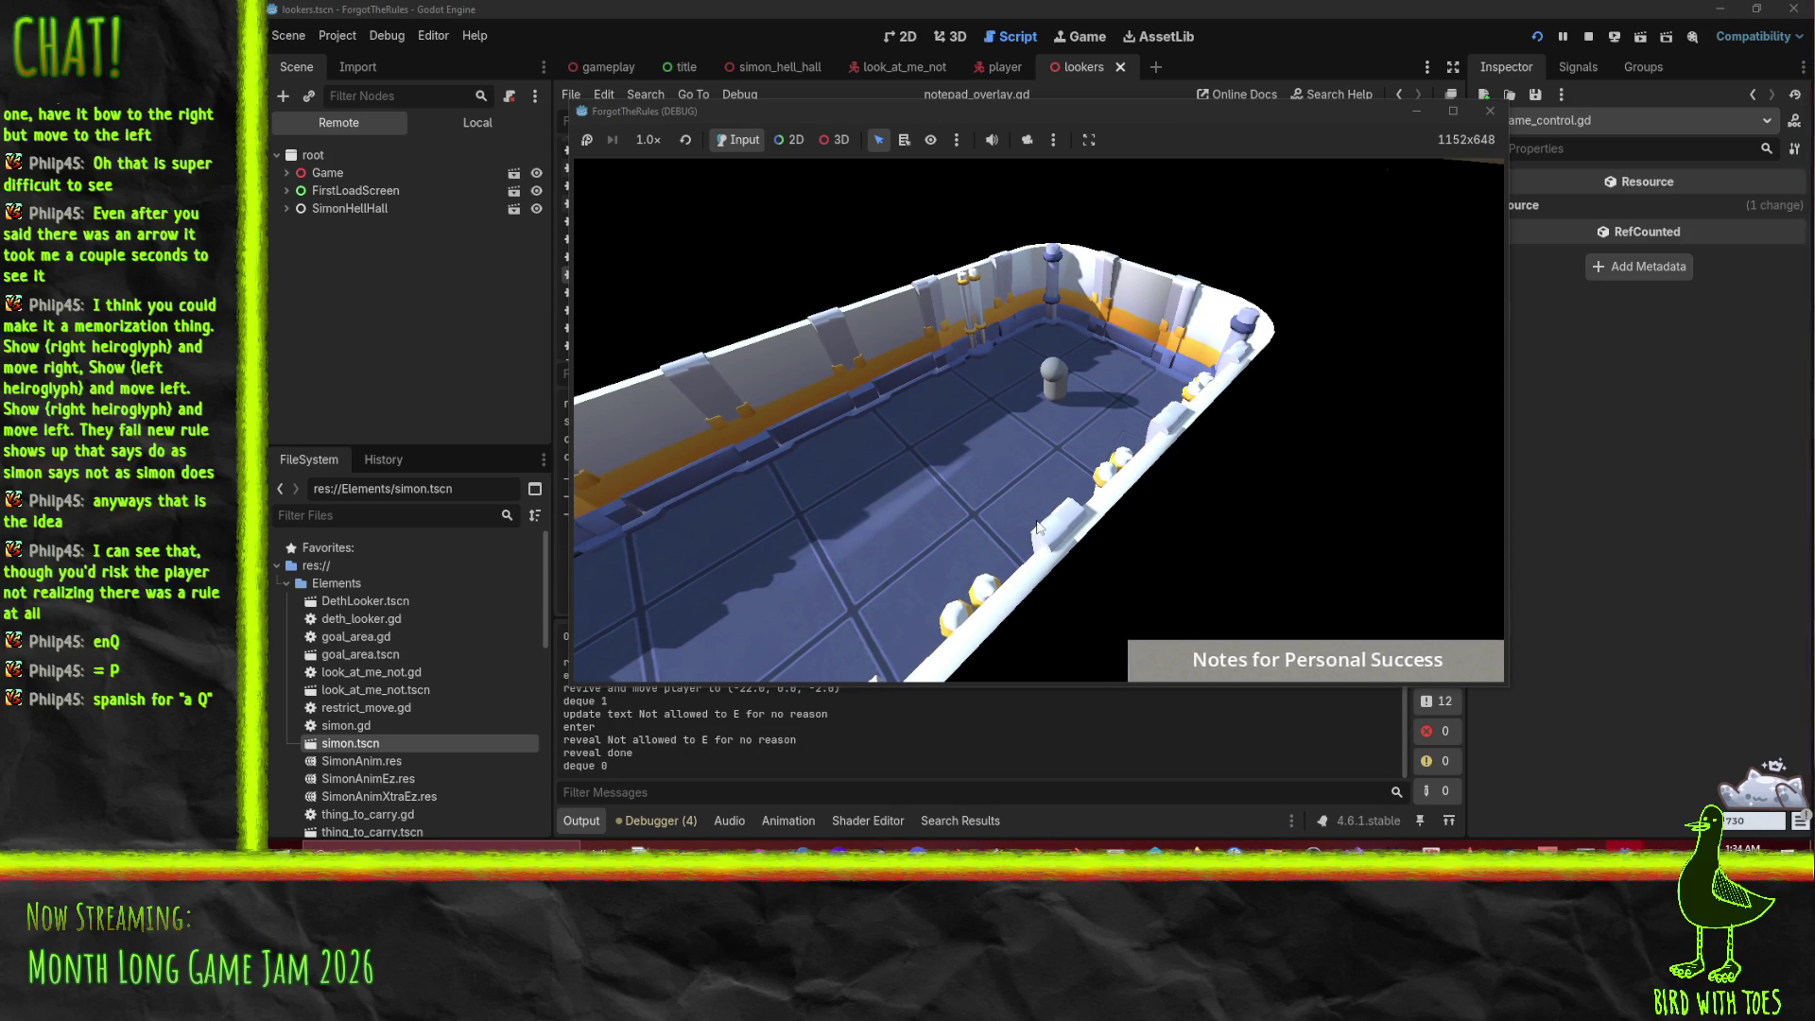
{"action": "key", "text": "a"}
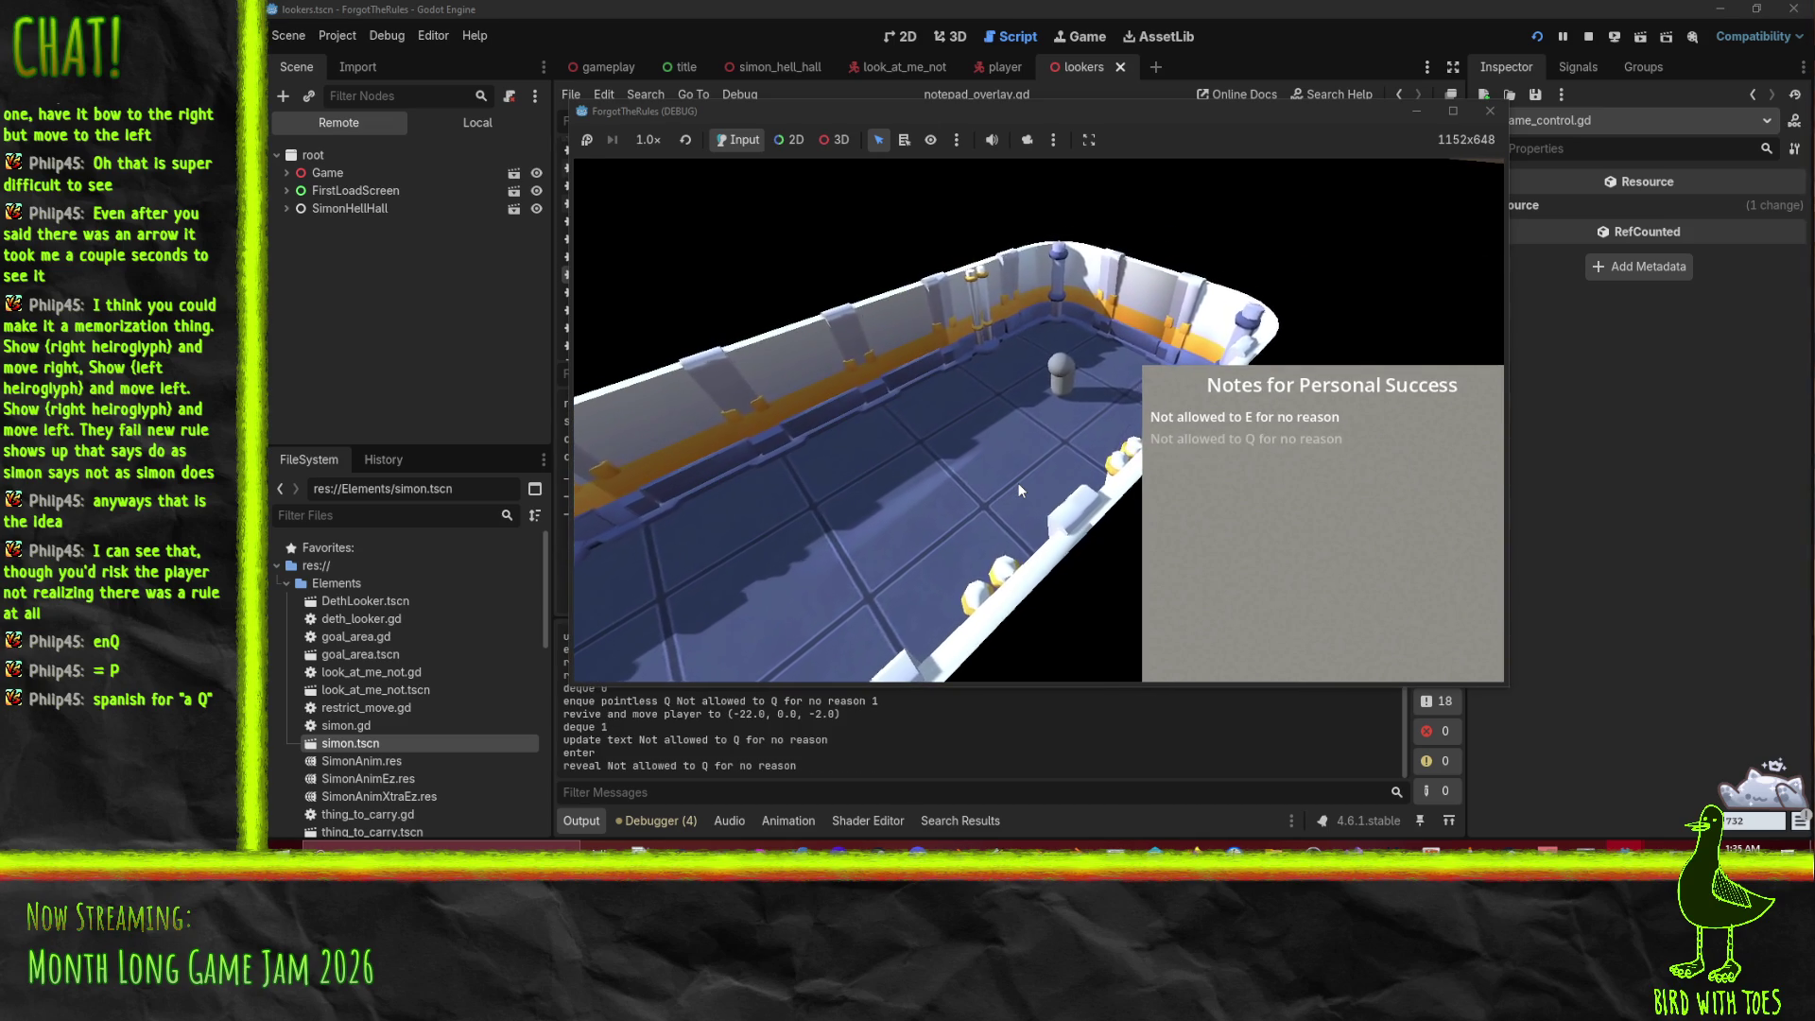
{"action": "key", "text": "a"}
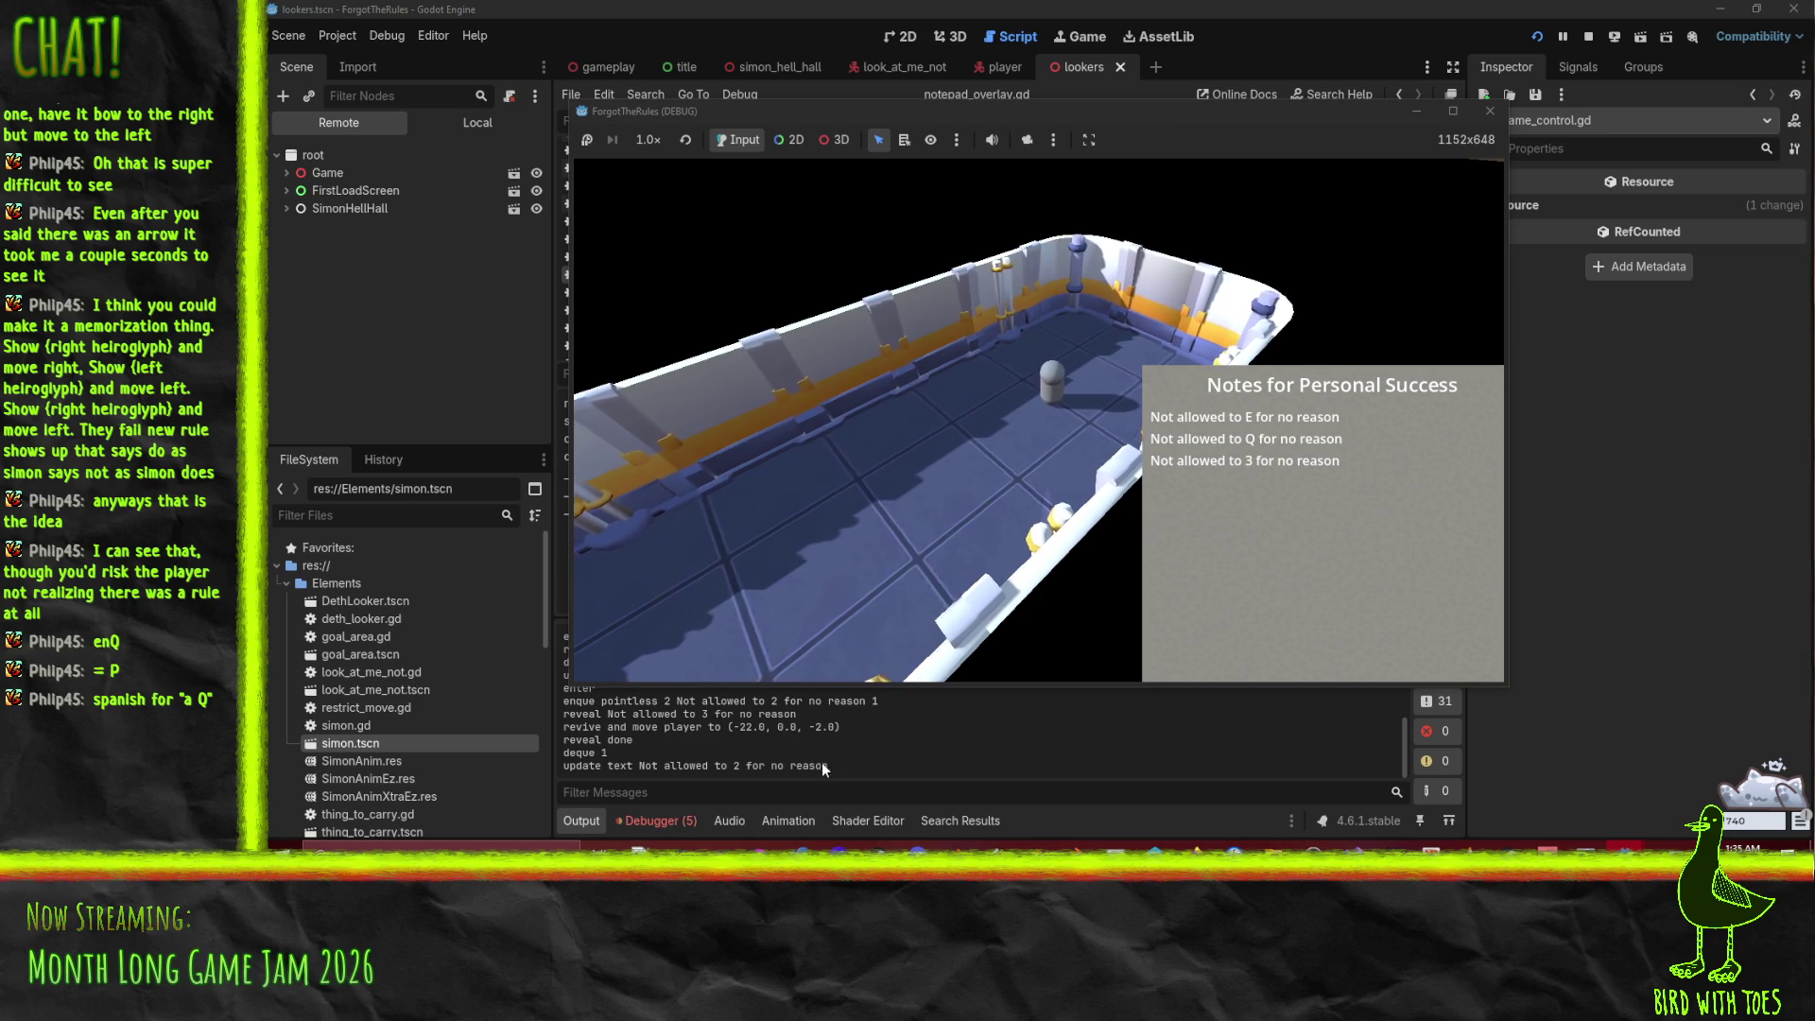
{"action": "left_click_drag", "start_coordinate": [565, 766], "coordinate": [952, 765]}
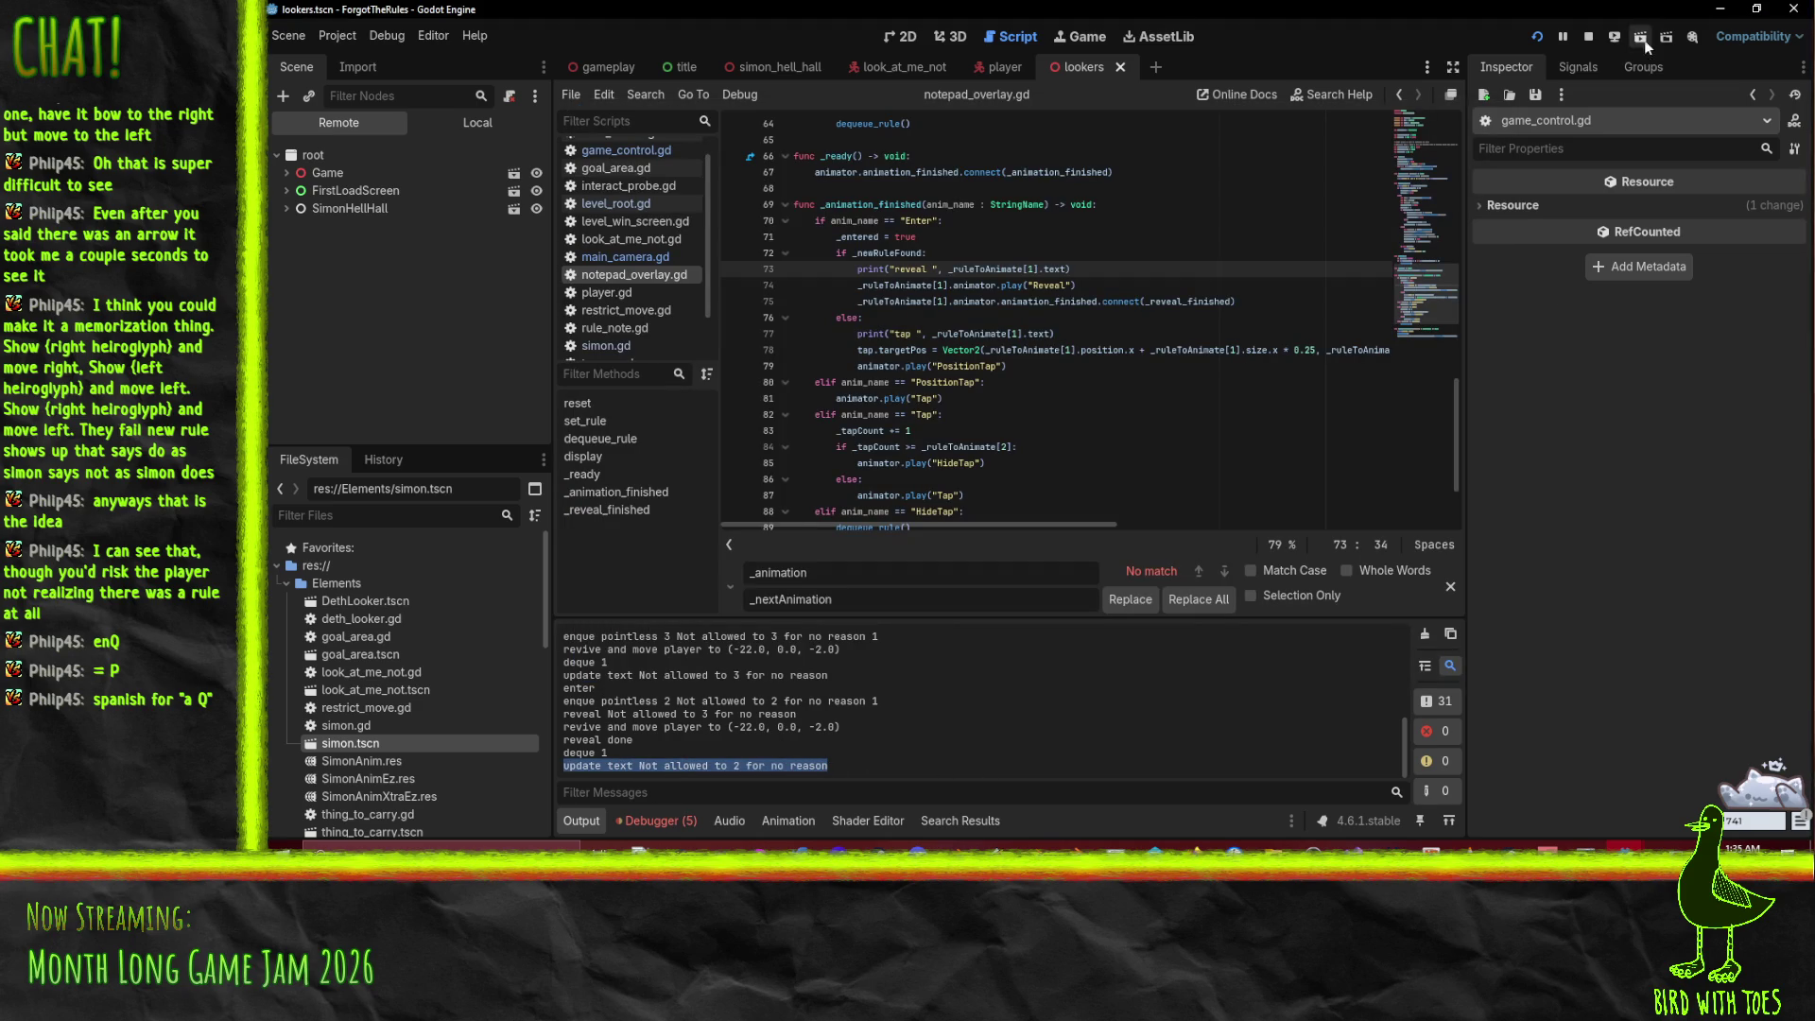
Step: Stop the game and use Find in Files for 'update text' to open rule_note.gd
{"action": "left_click", "coordinate": [1588, 36]}
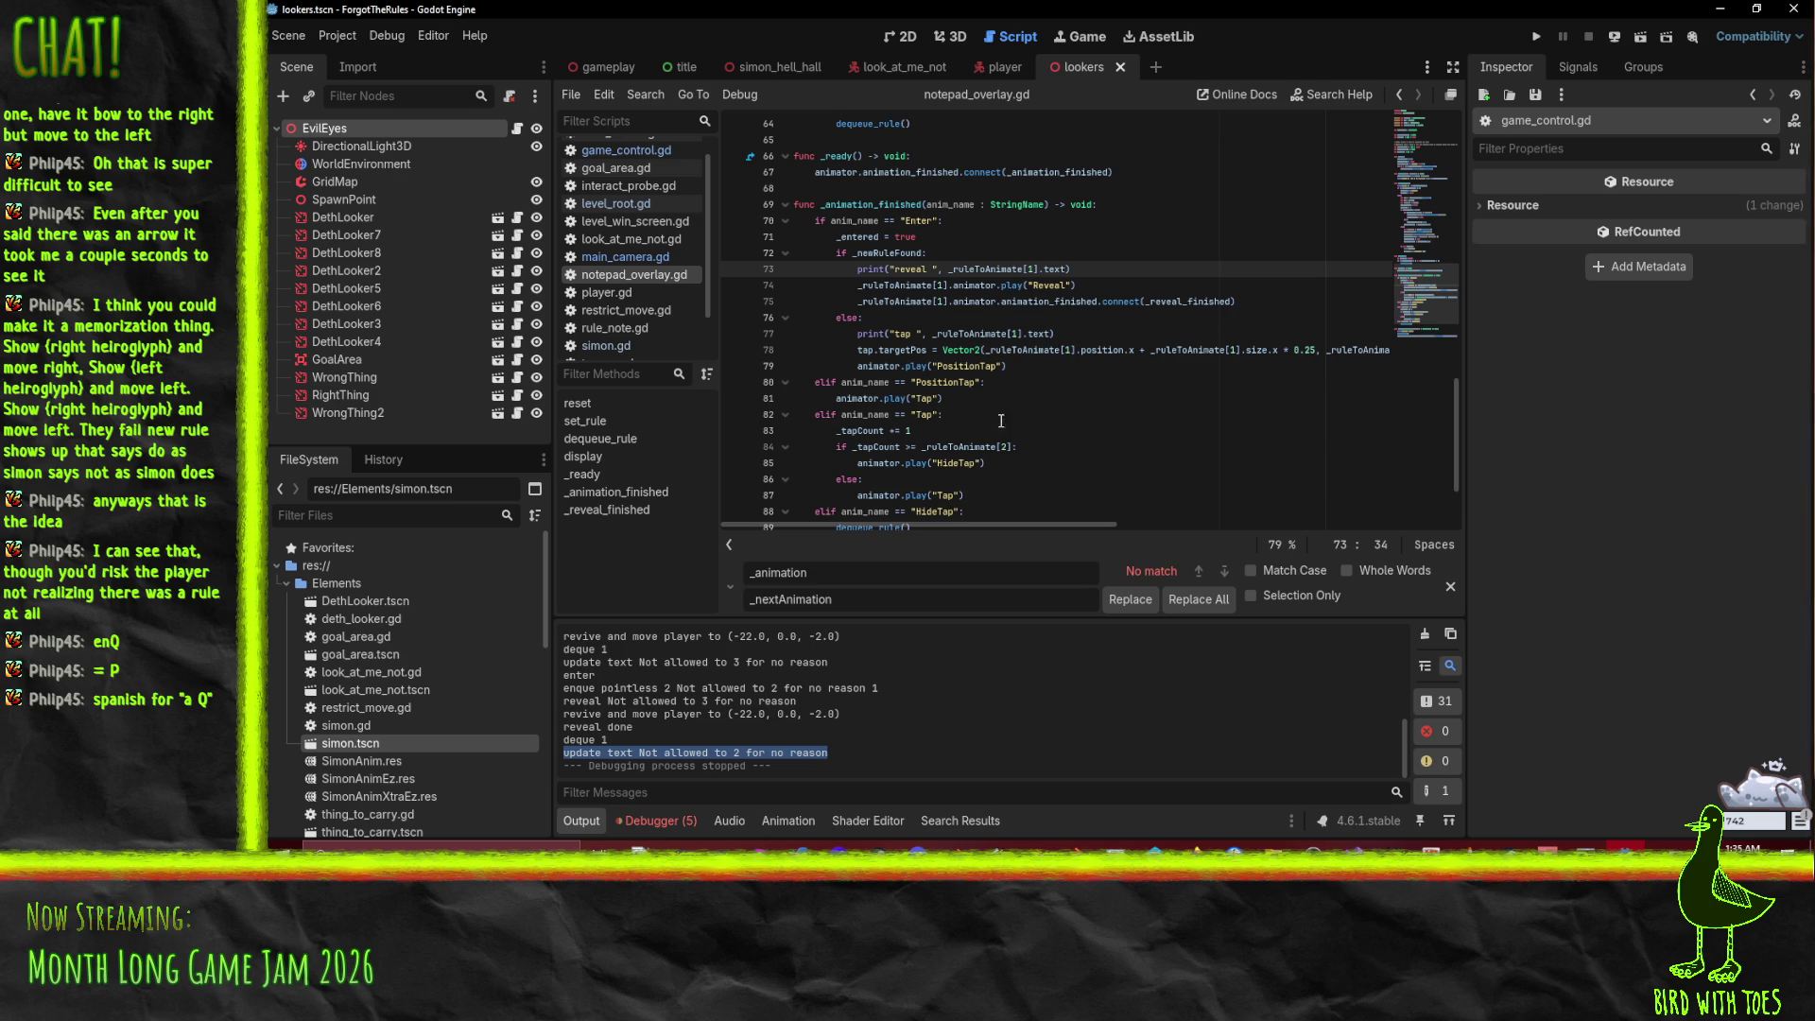
{"action": "left_click", "coordinate": [1092, 382]}
{"action": "key", "text": "ctrl+shift+f"}
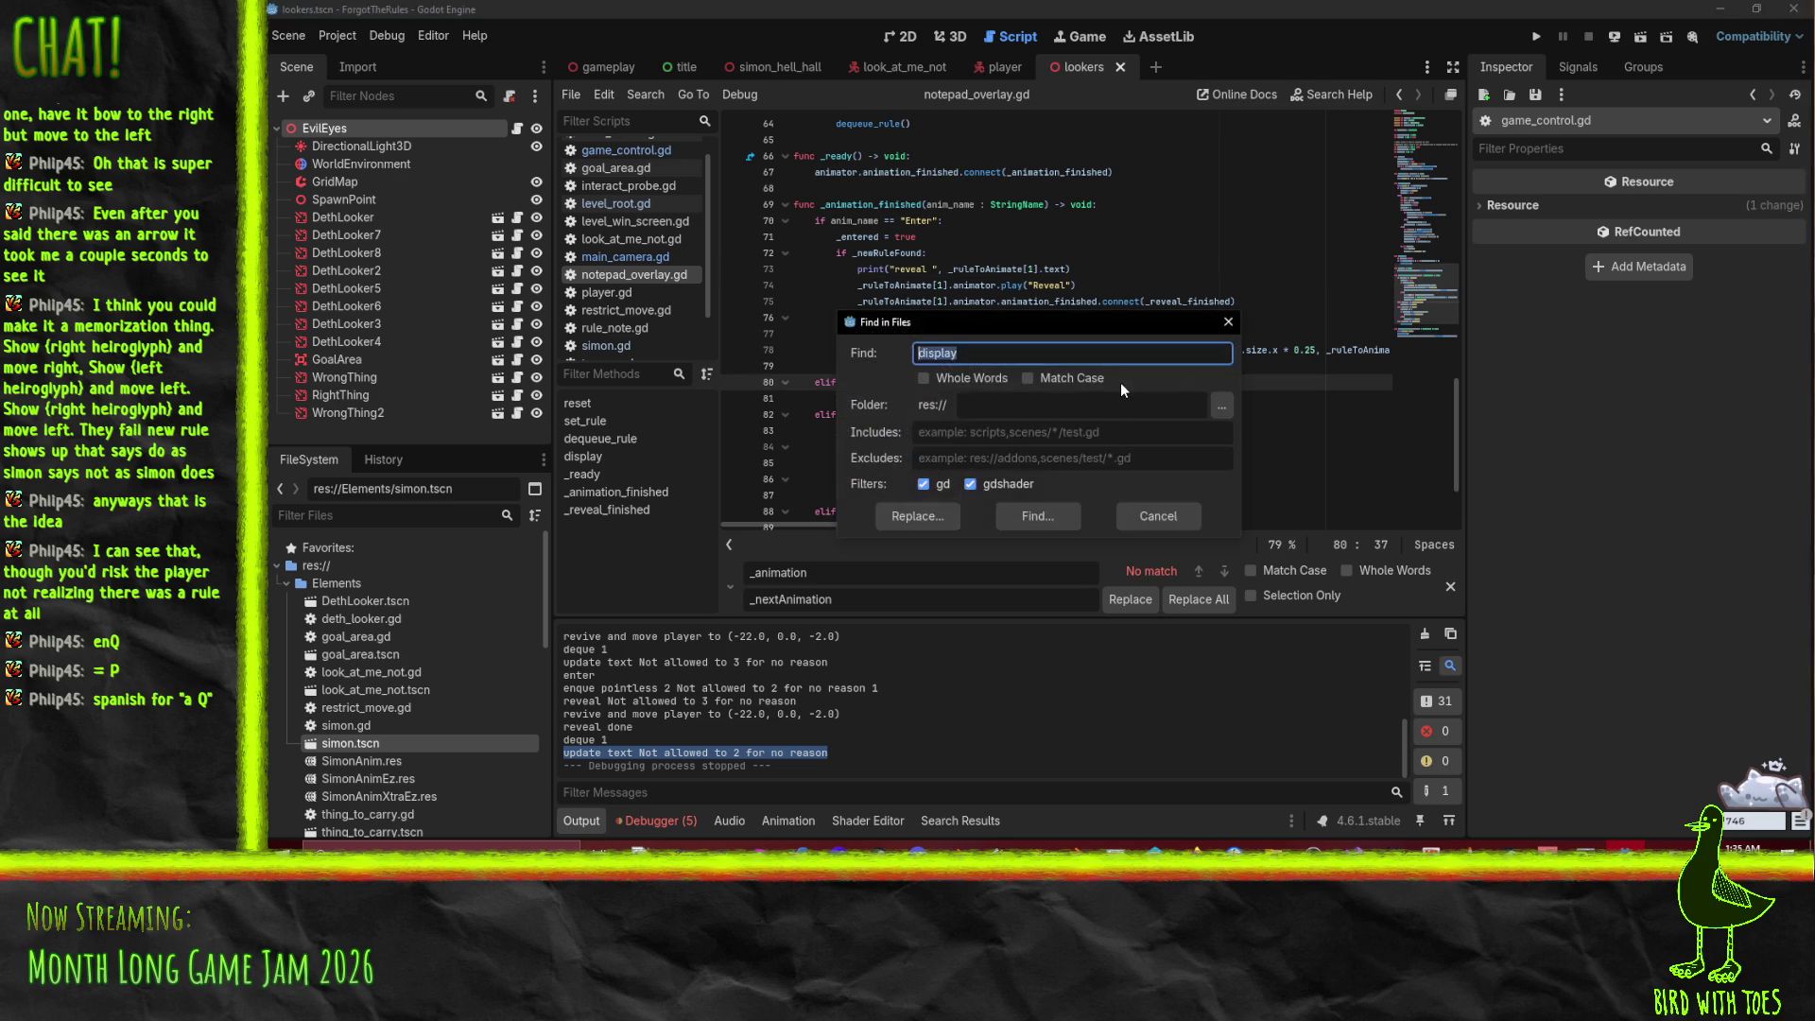
{"action": "type", "text": "update text"}
{"action": "key", "text": "Return"}
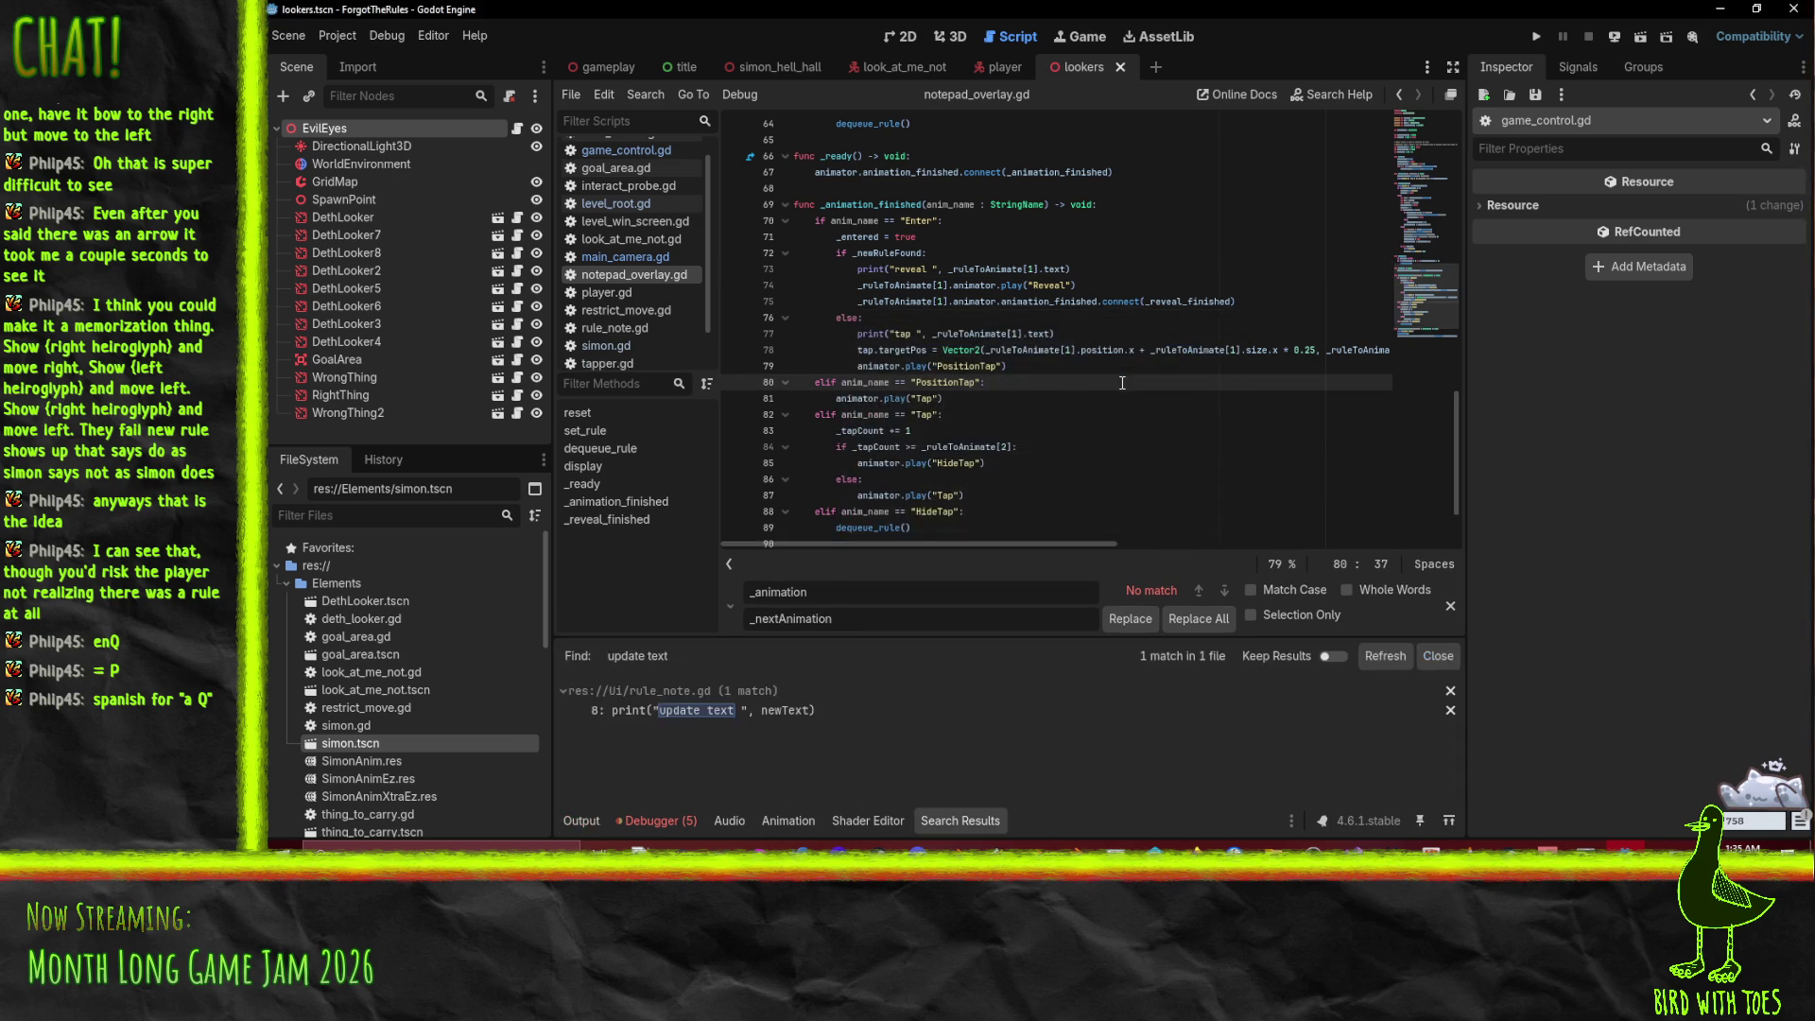
{"action": "left_click", "coordinate": [761, 710]}
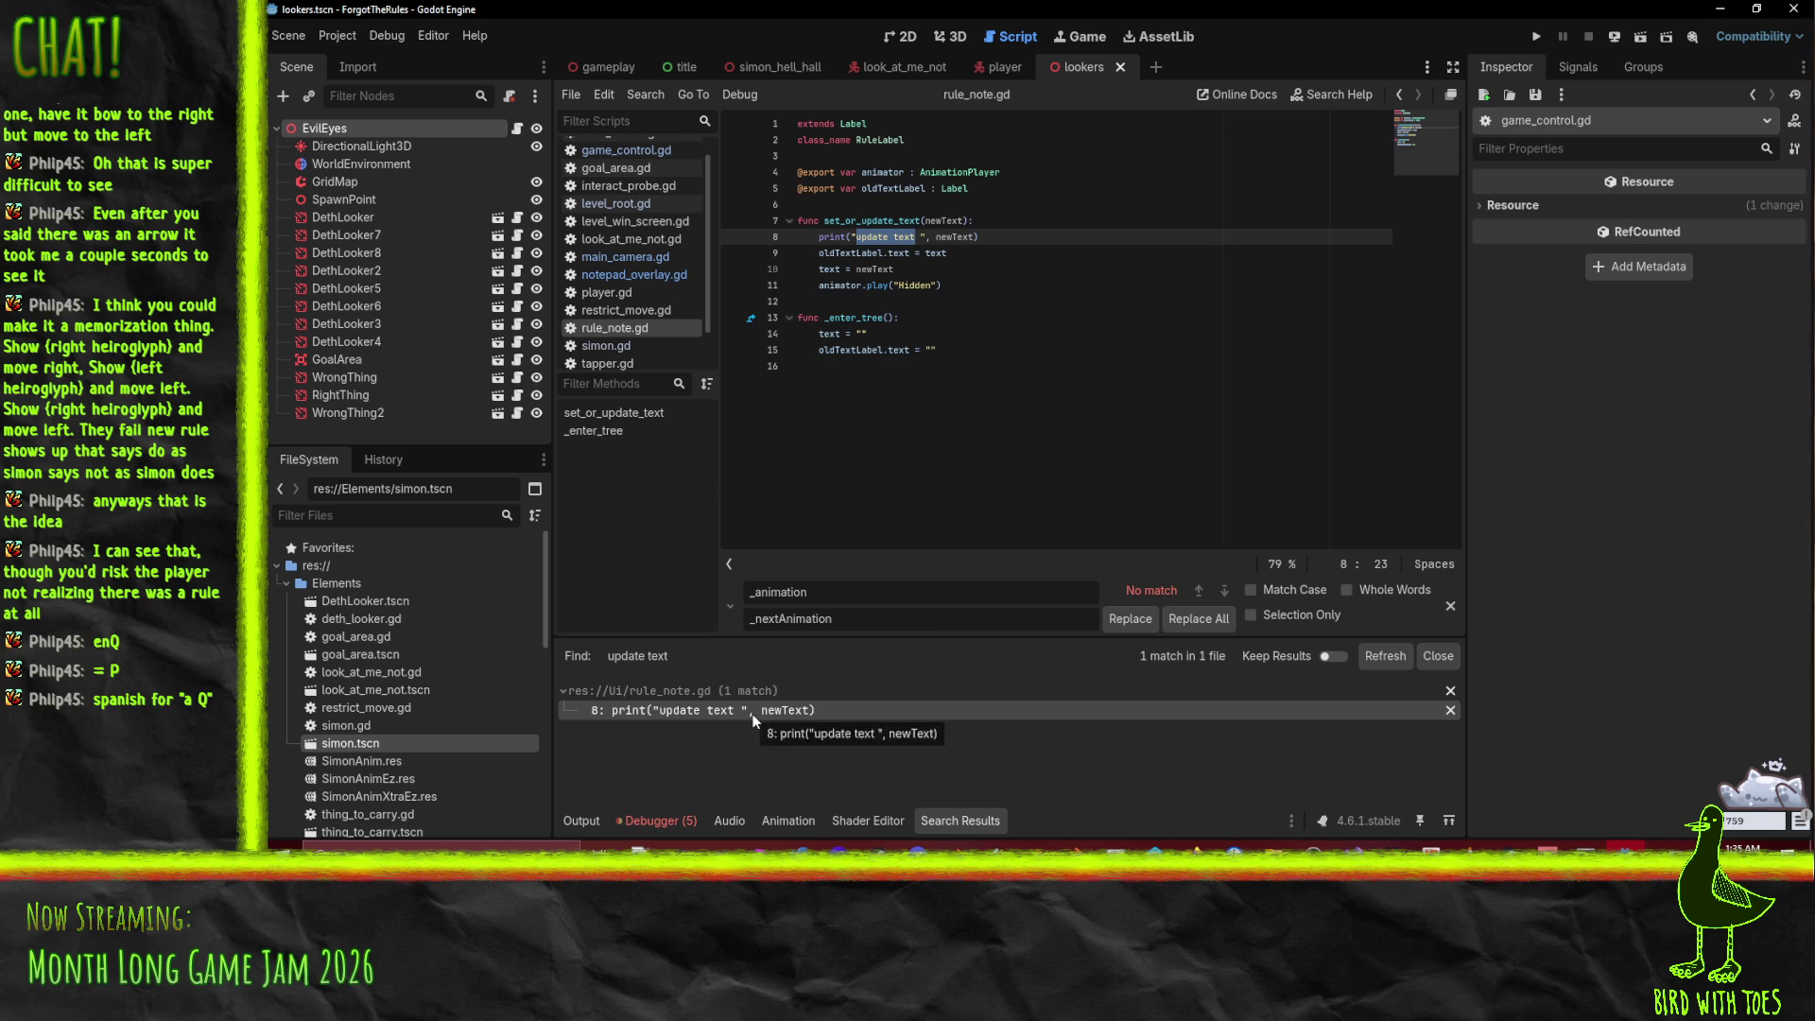
Step: Add an if text == "" check with an else branch inside set_or_update_text
{"action": "left_click", "coordinate": [996, 221]}
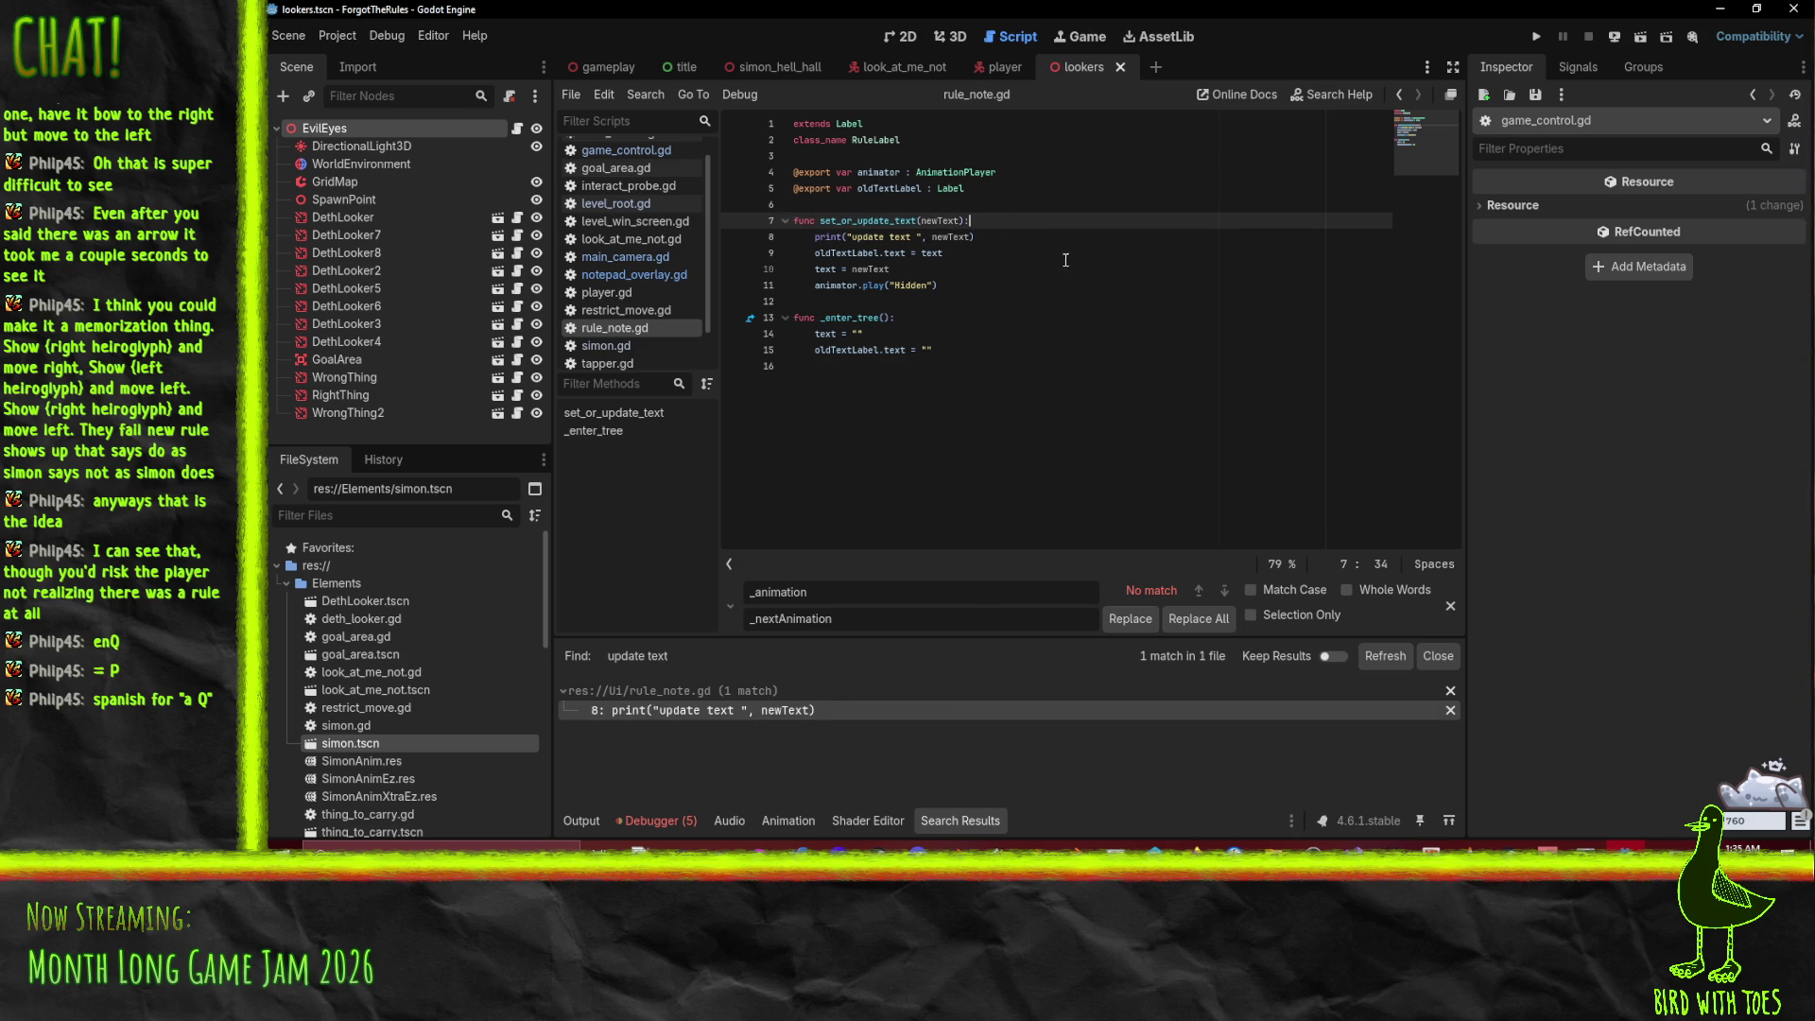
{"action": "key", "text": "Return"}
{"action": "type", "text": "if ne"}
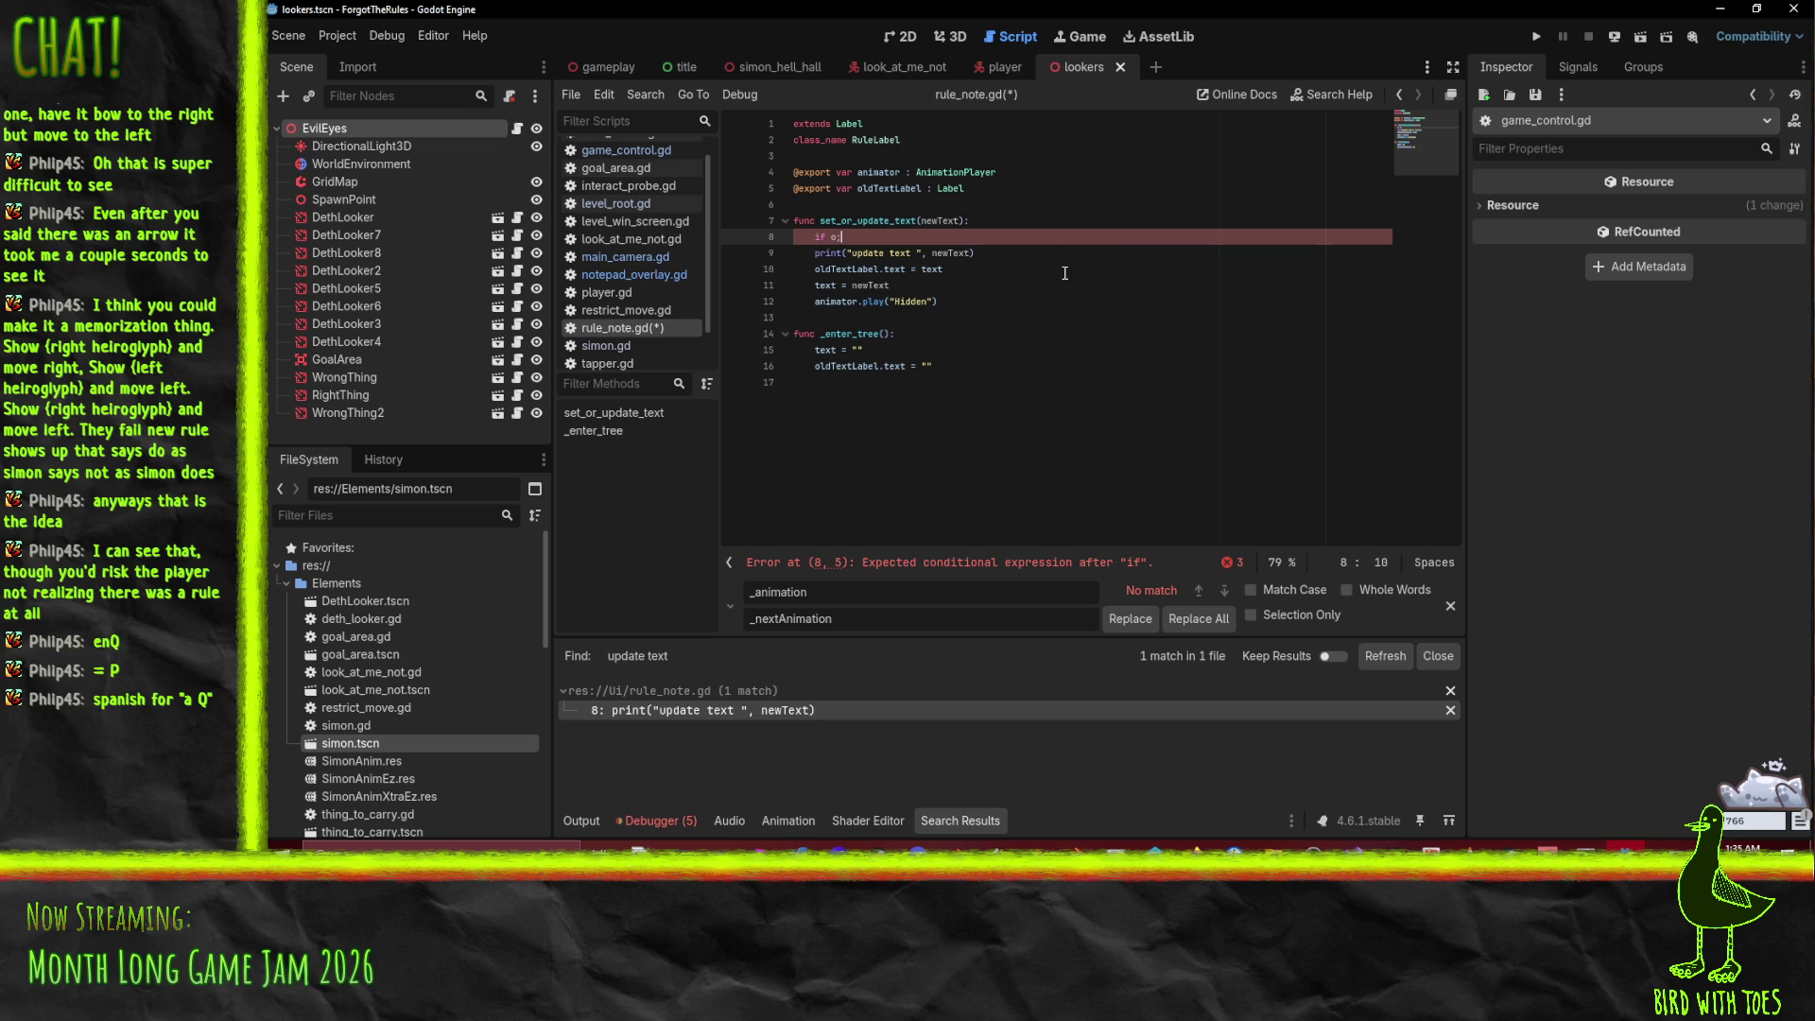
{"action": "type", "text": "ol"}
{"action": "key", "text": "BackSpace"}
{"action": "key", "text": "BackSpace"}
{"action": "type", "text": "text == \"\":"}
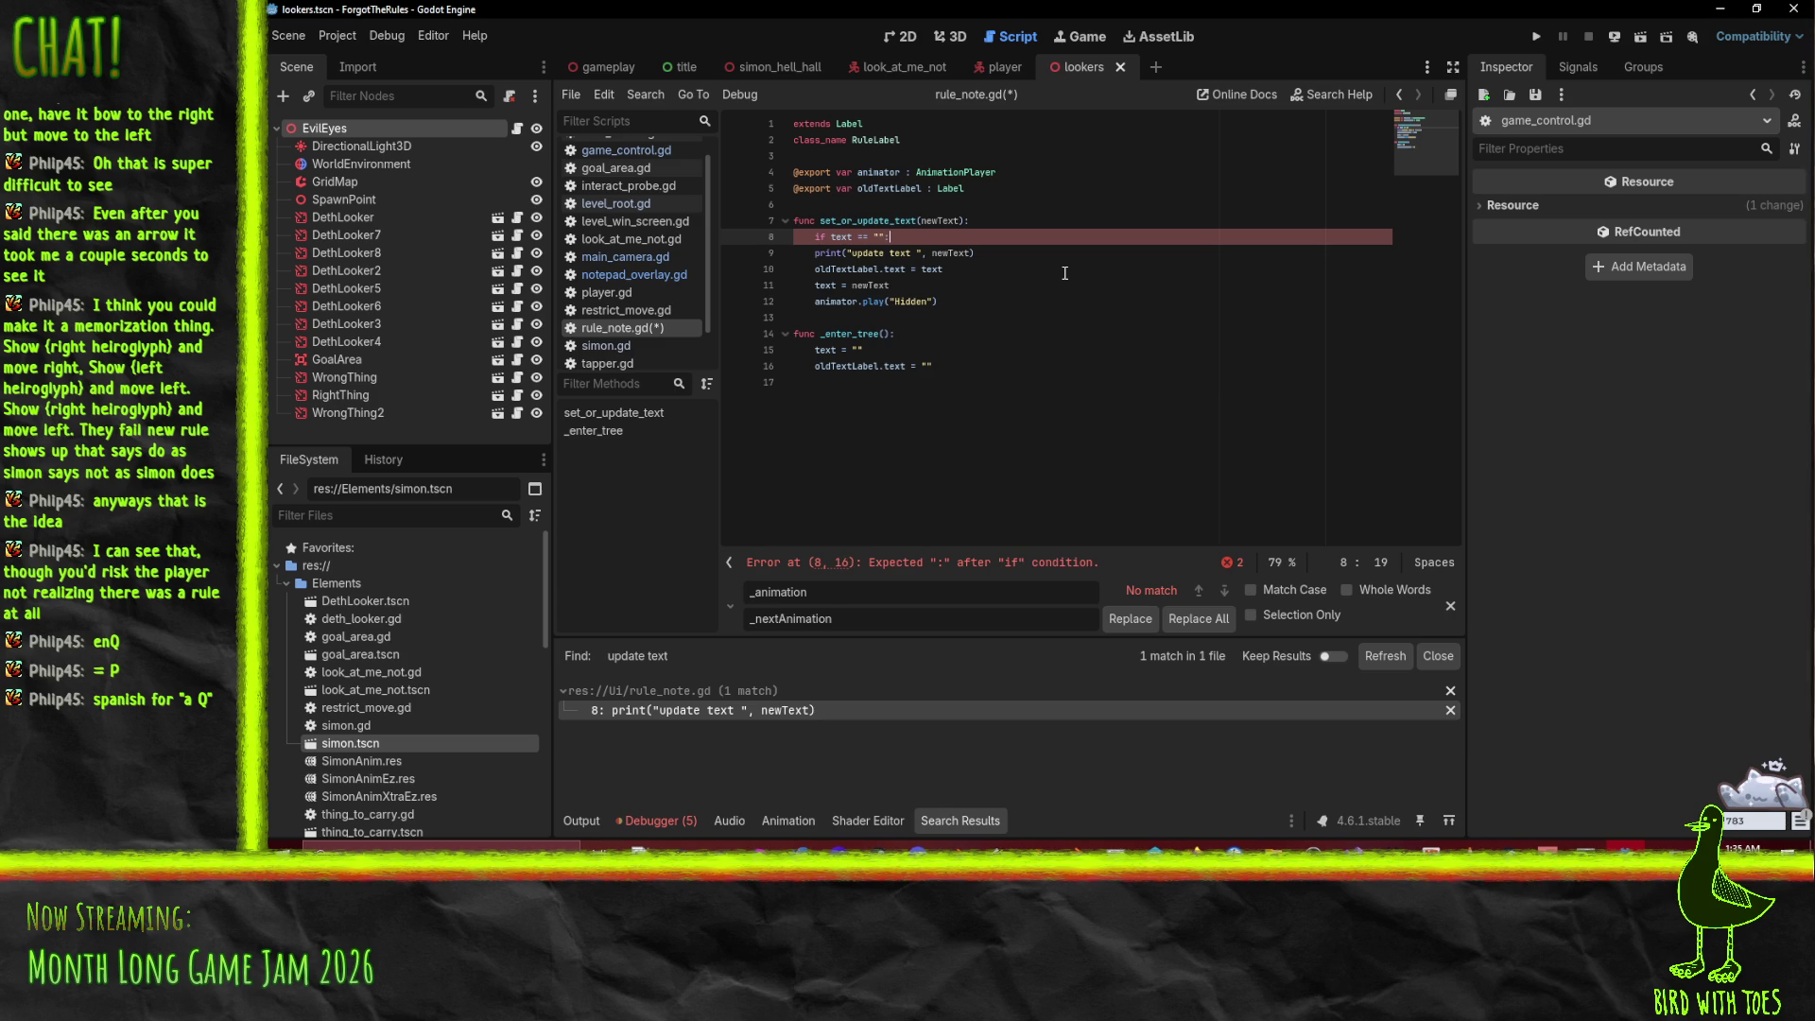
{"action": "key", "text": "Return"}
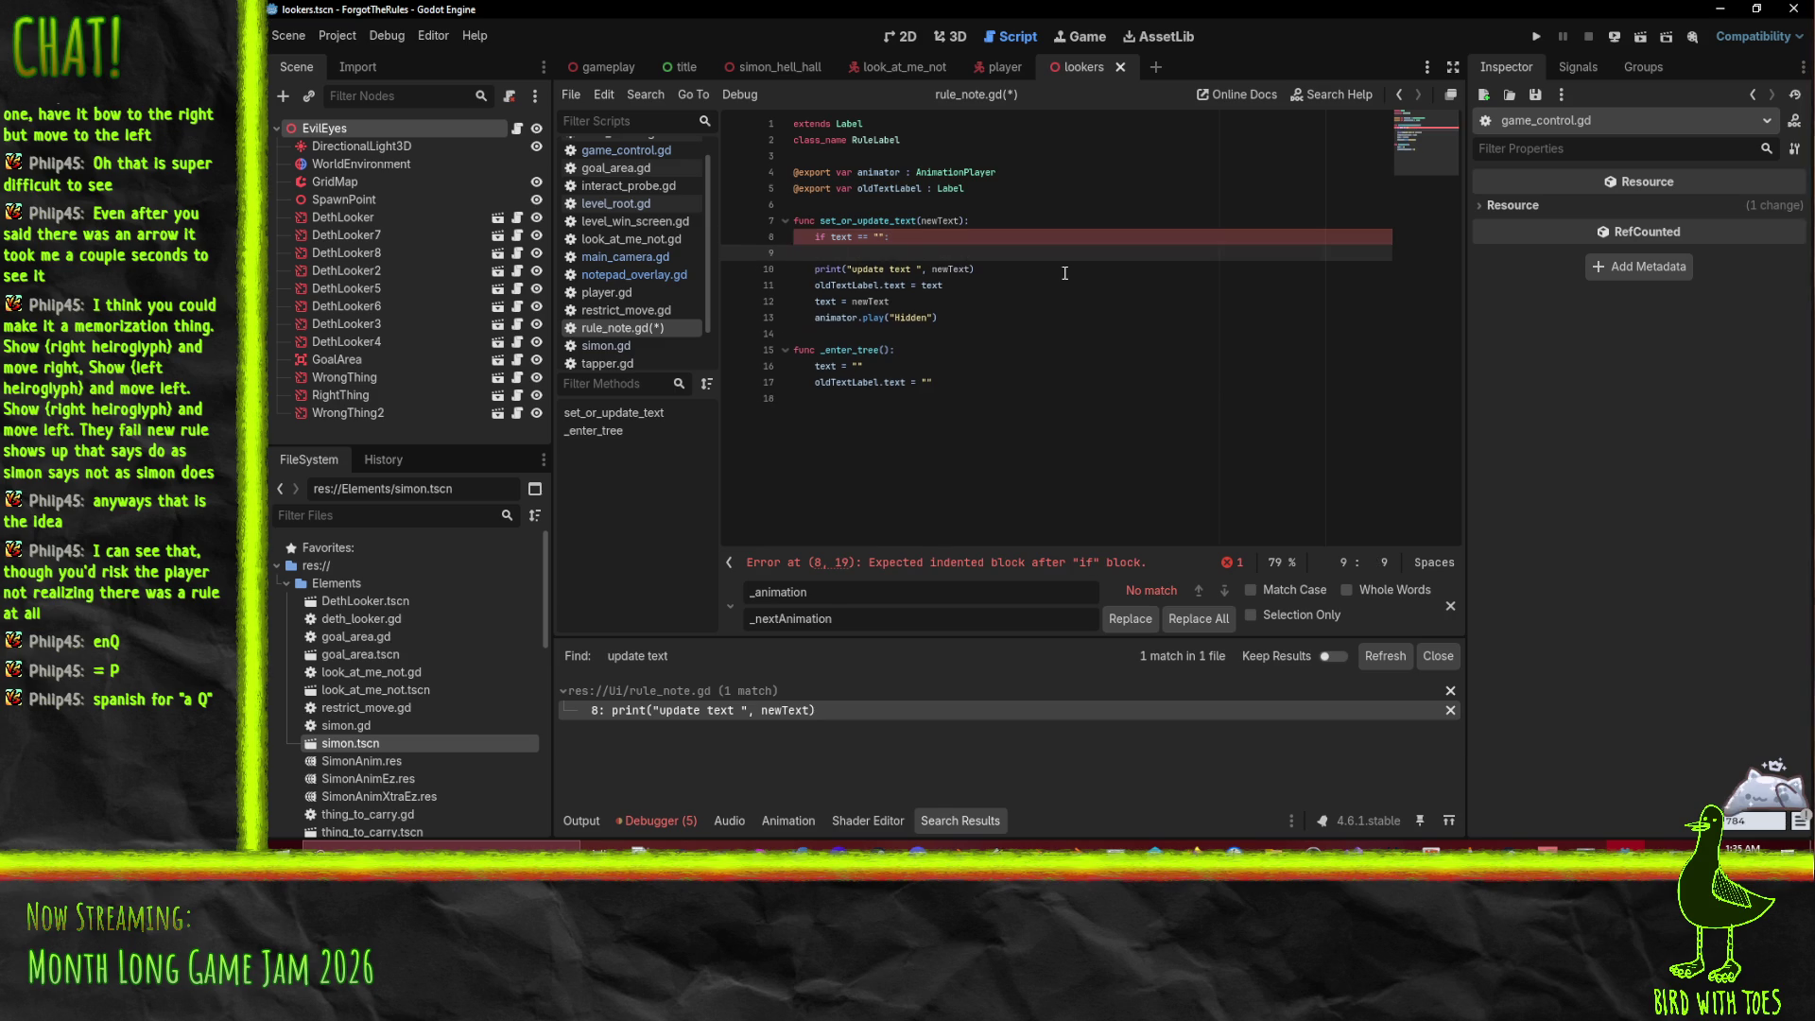
{"action": "type", "text": "se:"}
{"action": "key", "text": "Down"}
{"action": "key", "text": "Home"}
Step: Put the print in both branches, the if copy saying "set text", and save rule_note.gd
{"action": "key", "text": "ctrl+c"}
{"action": "key", "text": "Up"}
{"action": "key", "text": "ctrl+v"}
{"action": "type", "text": ":"}
{"action": "key", "text": "Down"}
{"action": "key", "text": "Home"}
{"action": "key", "text": "Tab"}
{"action": "double_click", "coordinate": [889, 253]}
{"action": "type", "text": "set"}
{"action": "left_click", "coordinate": [1110, 274]}
{"action": "key", "text": "ctrl+s"}
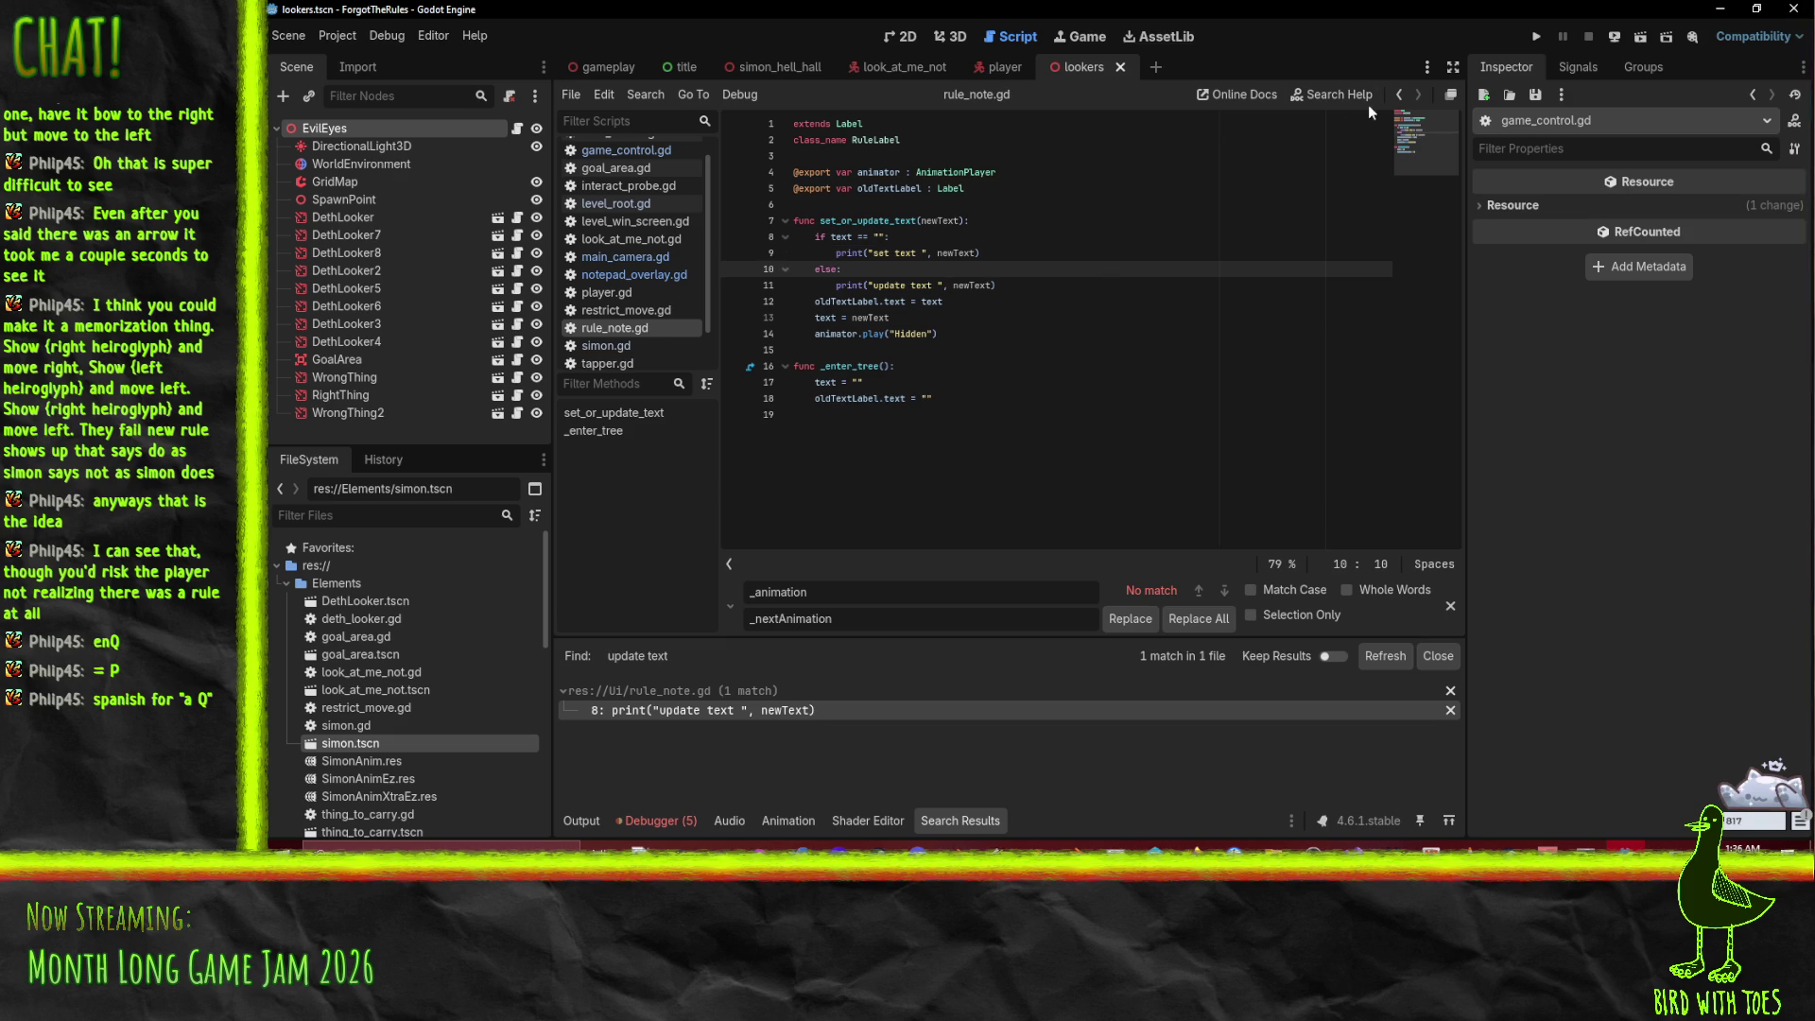
{"action": "left_click", "coordinate": [995, 338]}
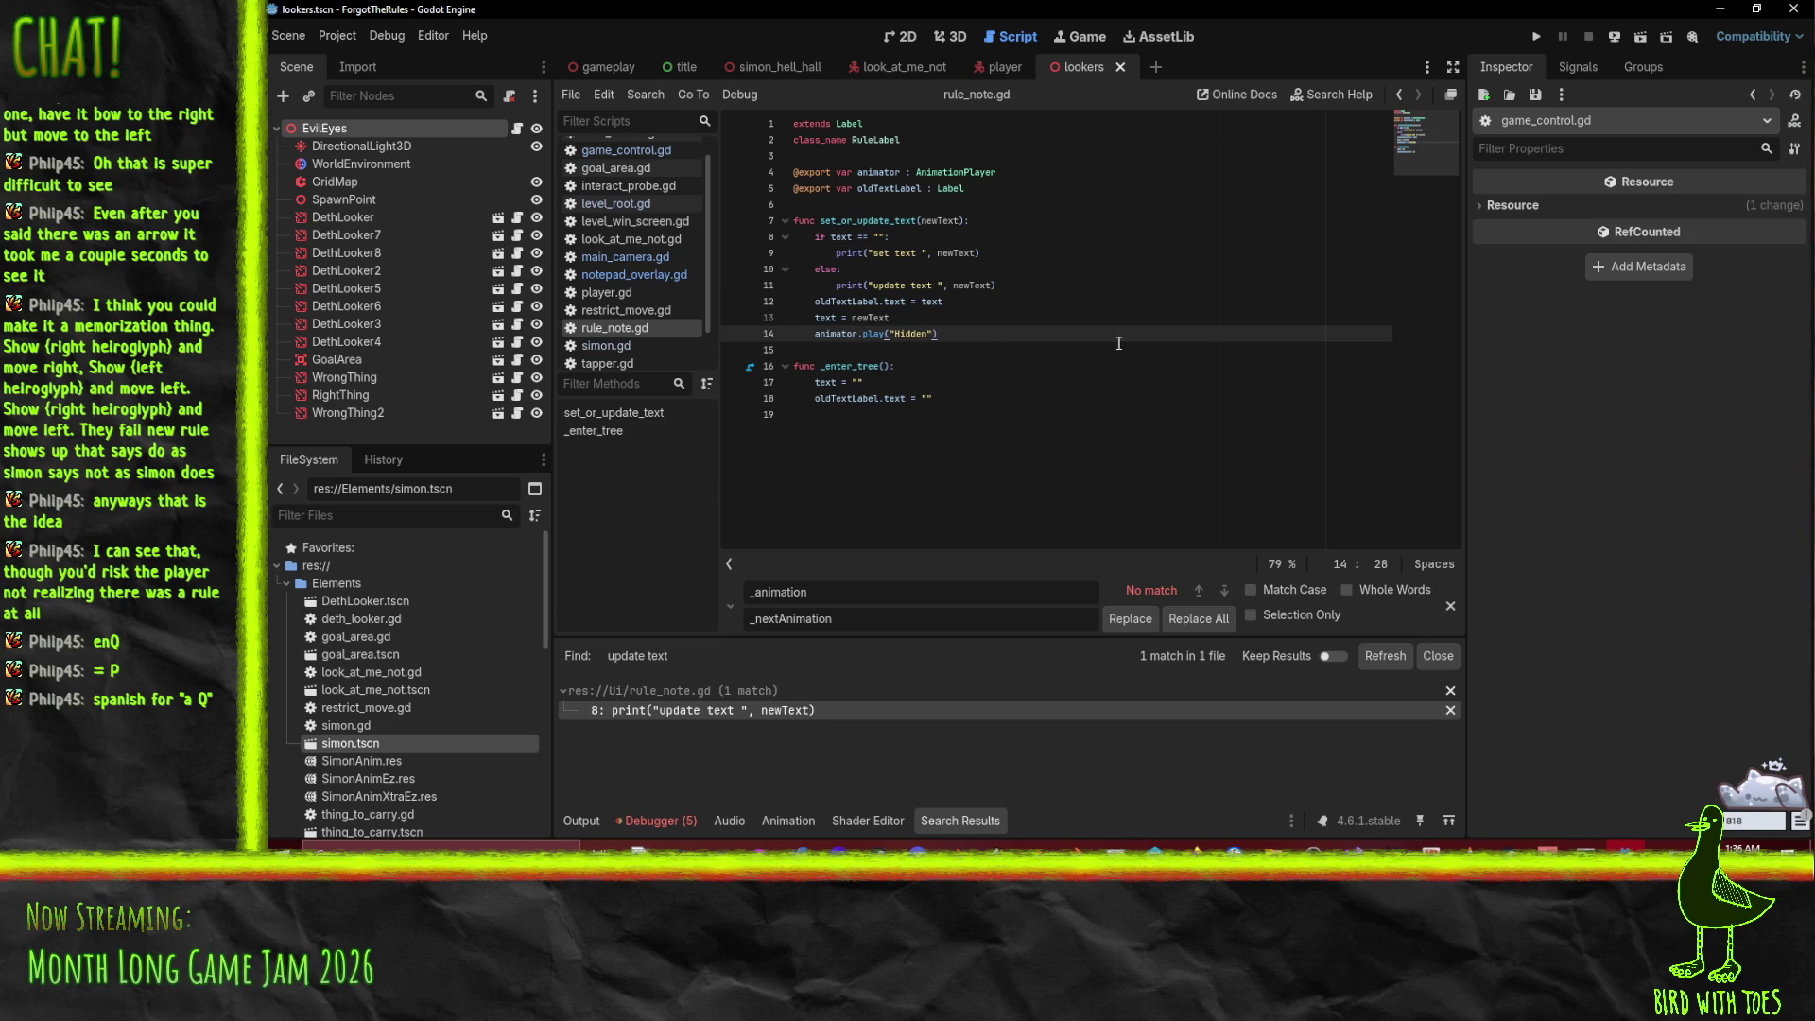
Step: Run the game until a note appears, then return to the editor's Output log
{"action": "left_click", "coordinate": [1535, 36]}
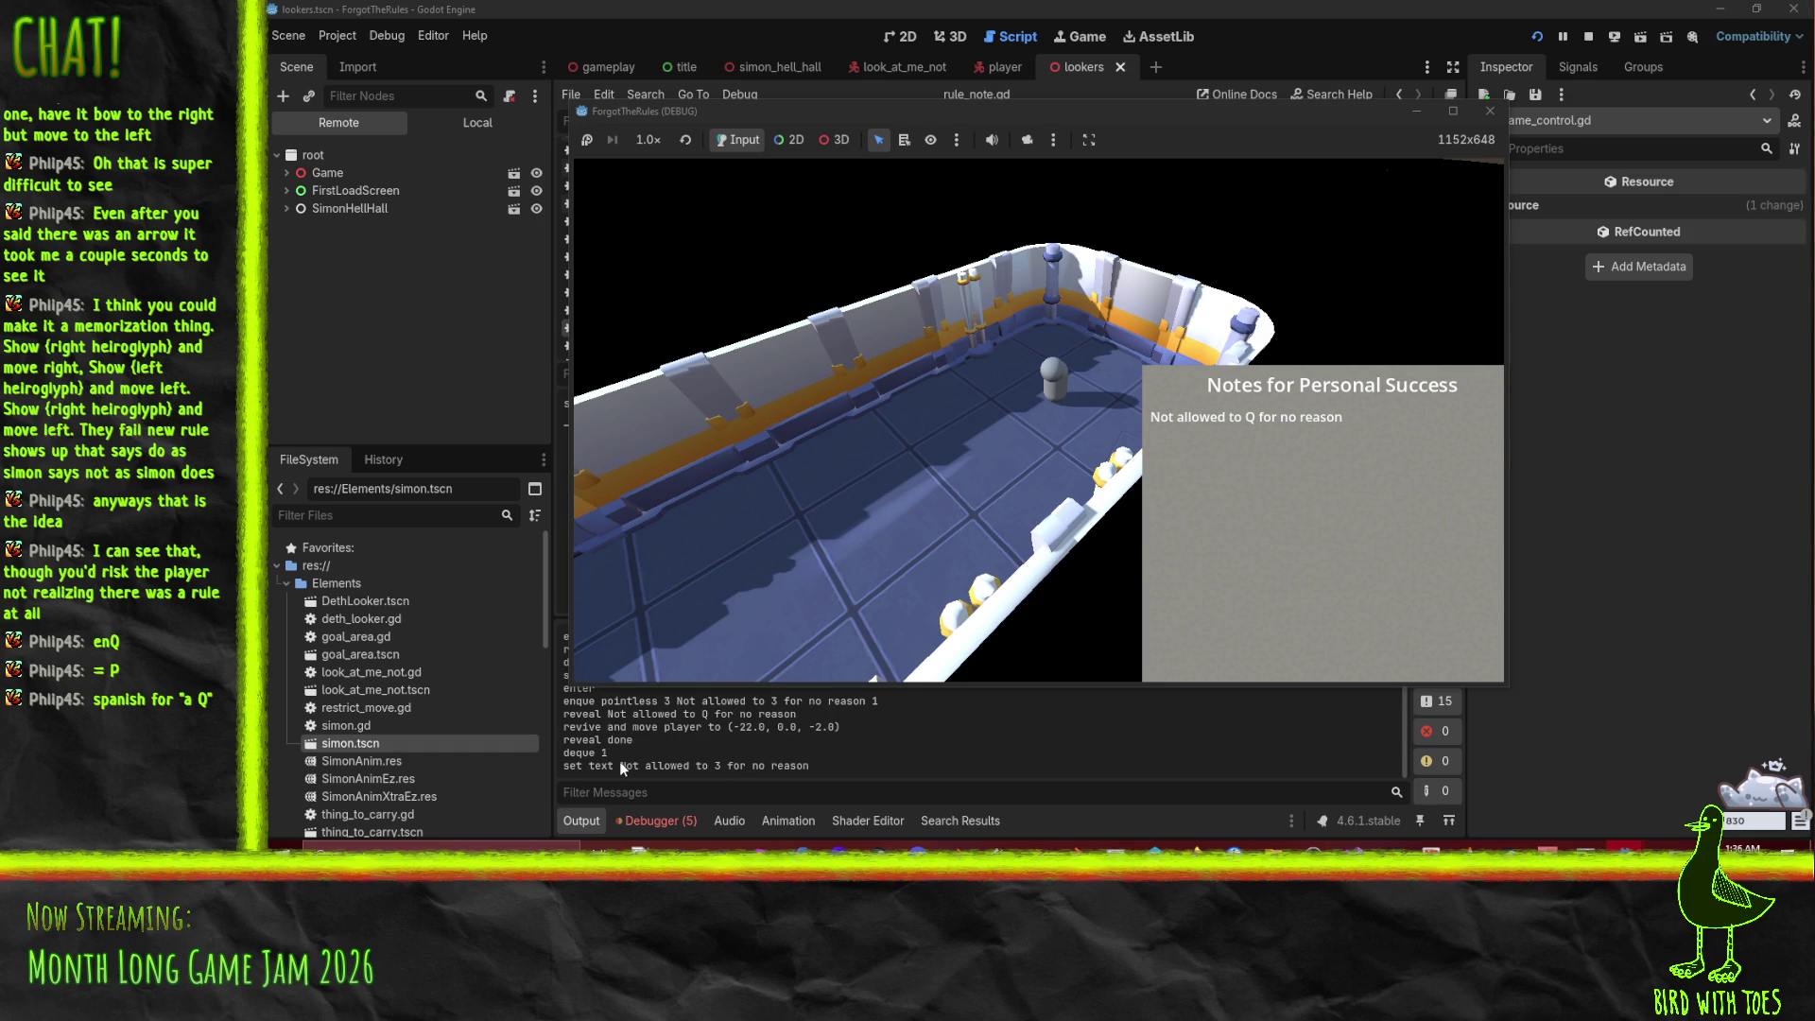
{"action": "left_click", "coordinate": [814, 771]}
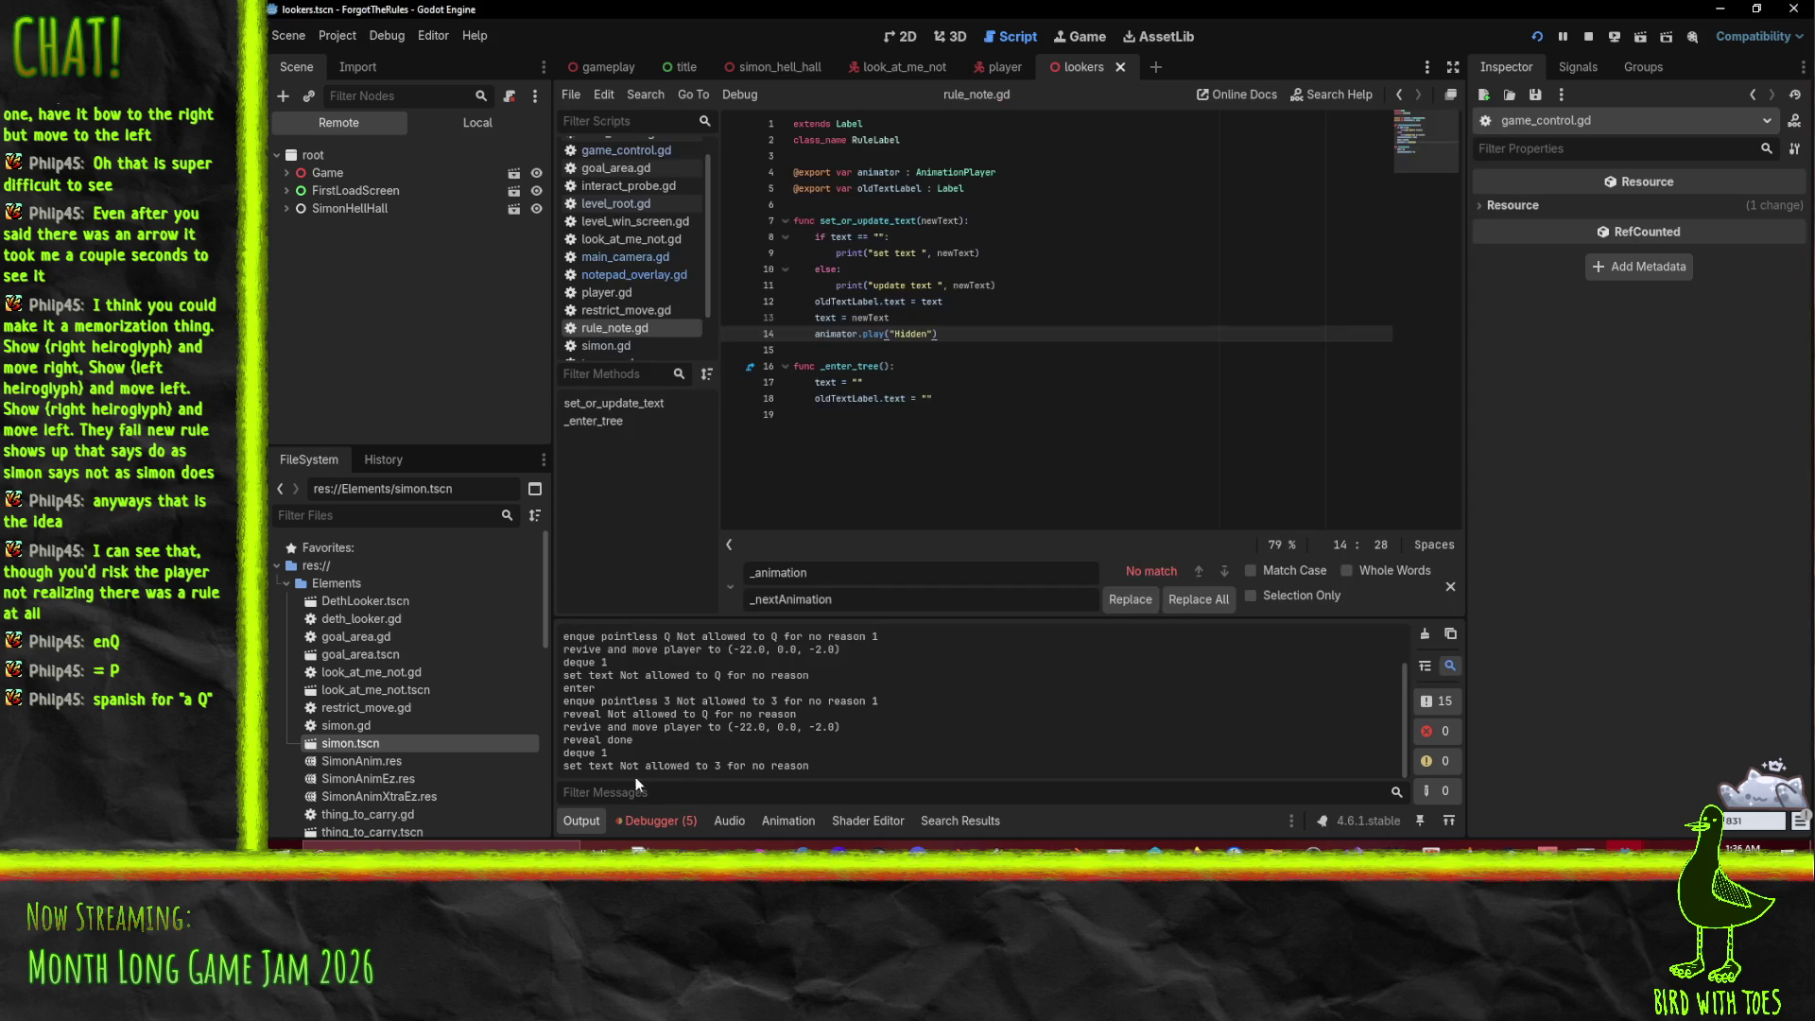
Step: Inspect the disconnect error in Debugger > Errors and jump to its line in notepad_overlay.gd
{"action": "left_click", "coordinate": [672, 823]}
{"action": "left_click", "coordinate": [719, 631]}
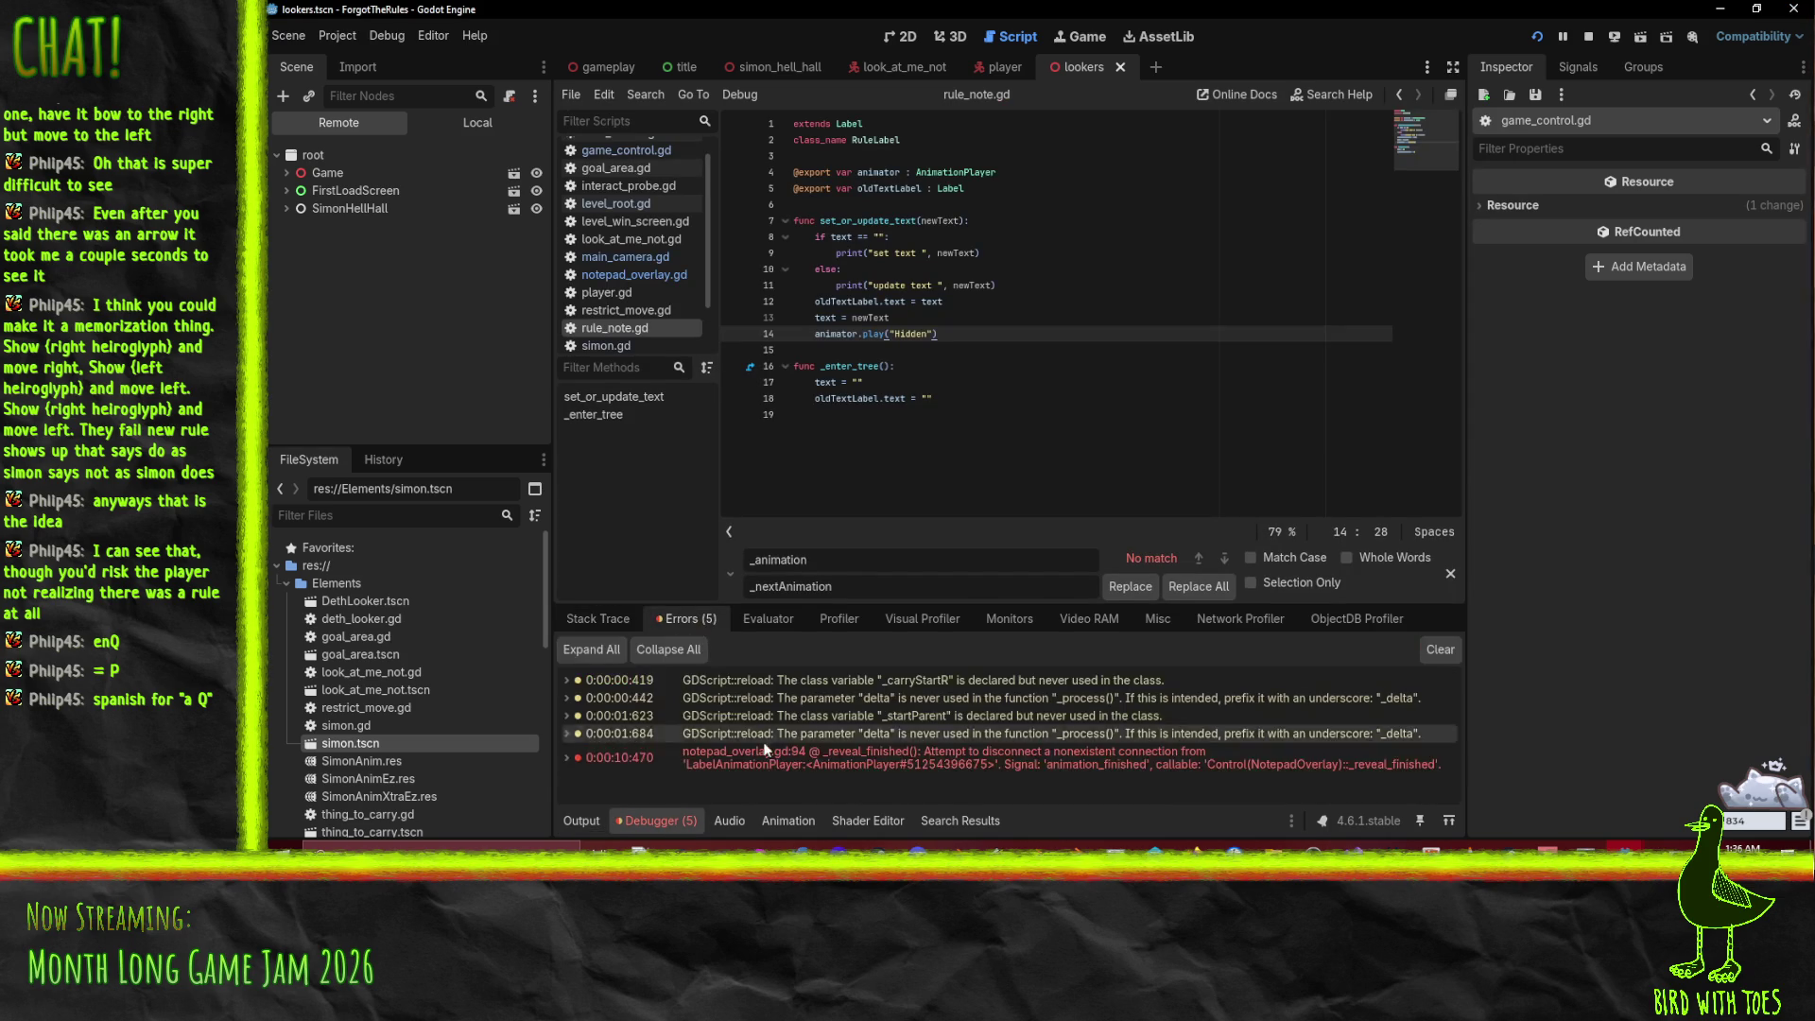
{"action": "double_click", "coordinate": [1051, 762]}
{"action": "double_click", "coordinate": [1035, 764]}
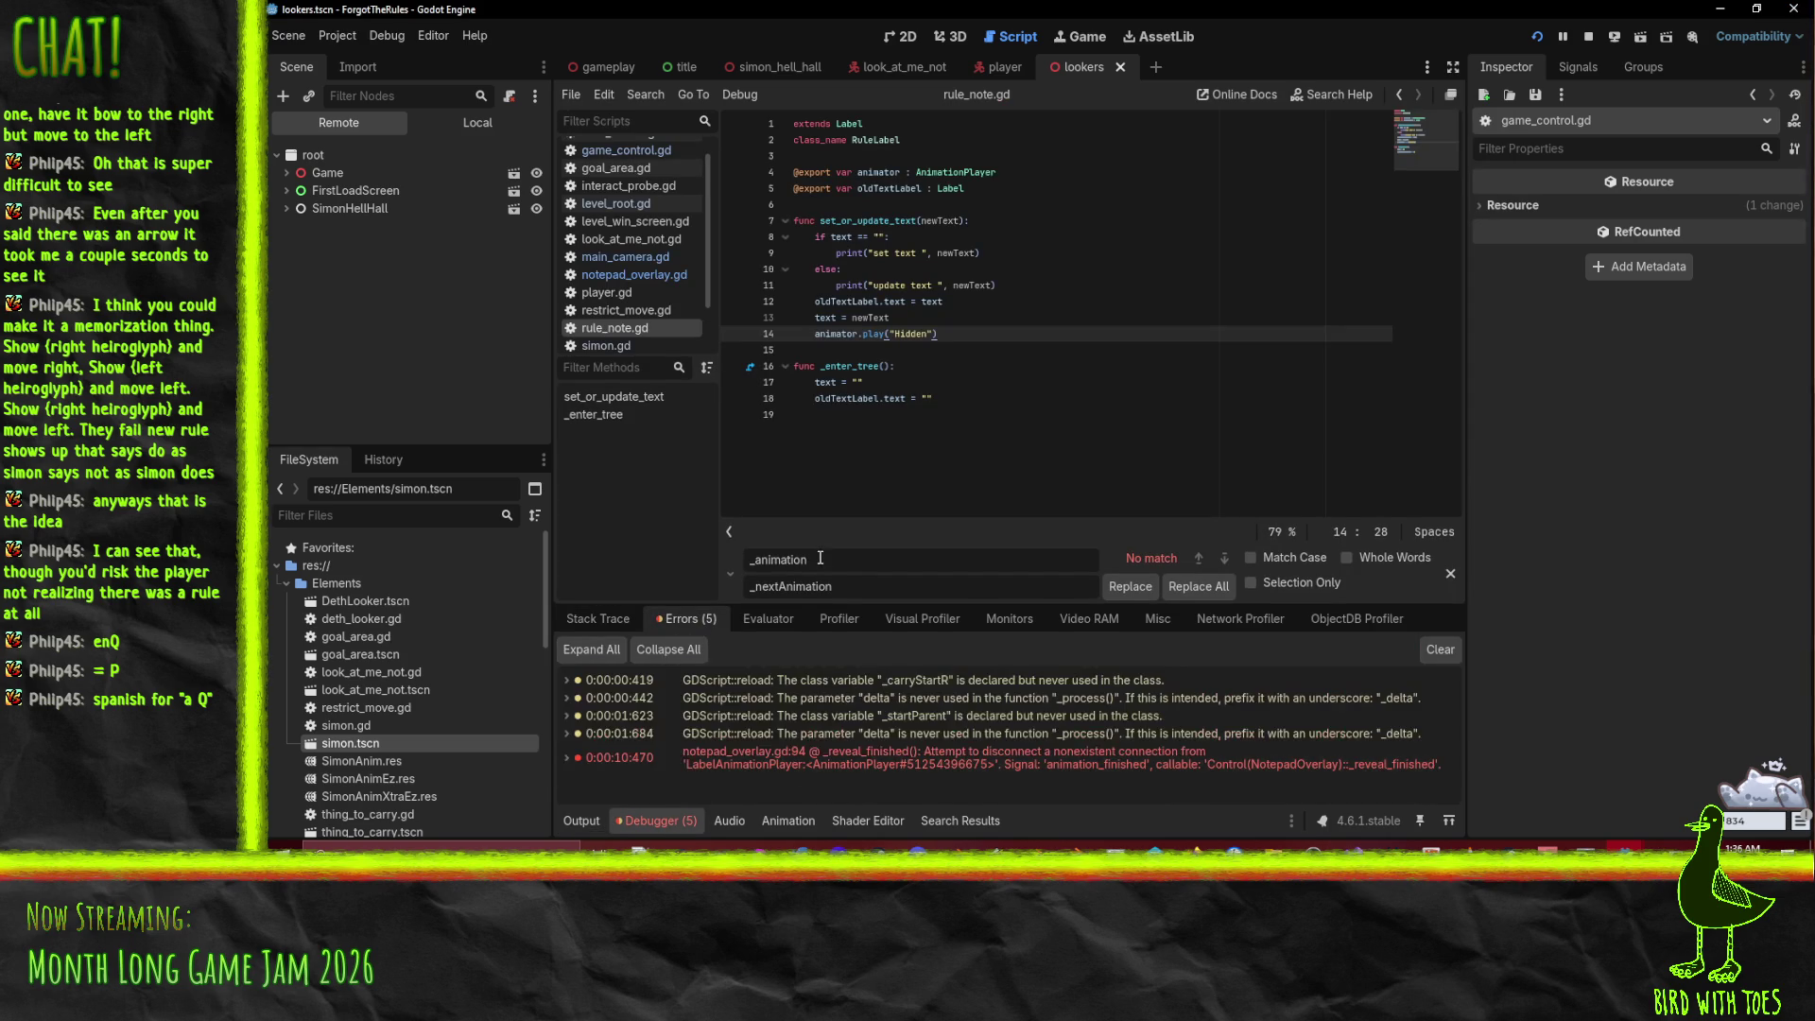
{"action": "left_click", "coordinate": [1075, 761]}
{"action": "double_click", "coordinate": [1075, 760]}
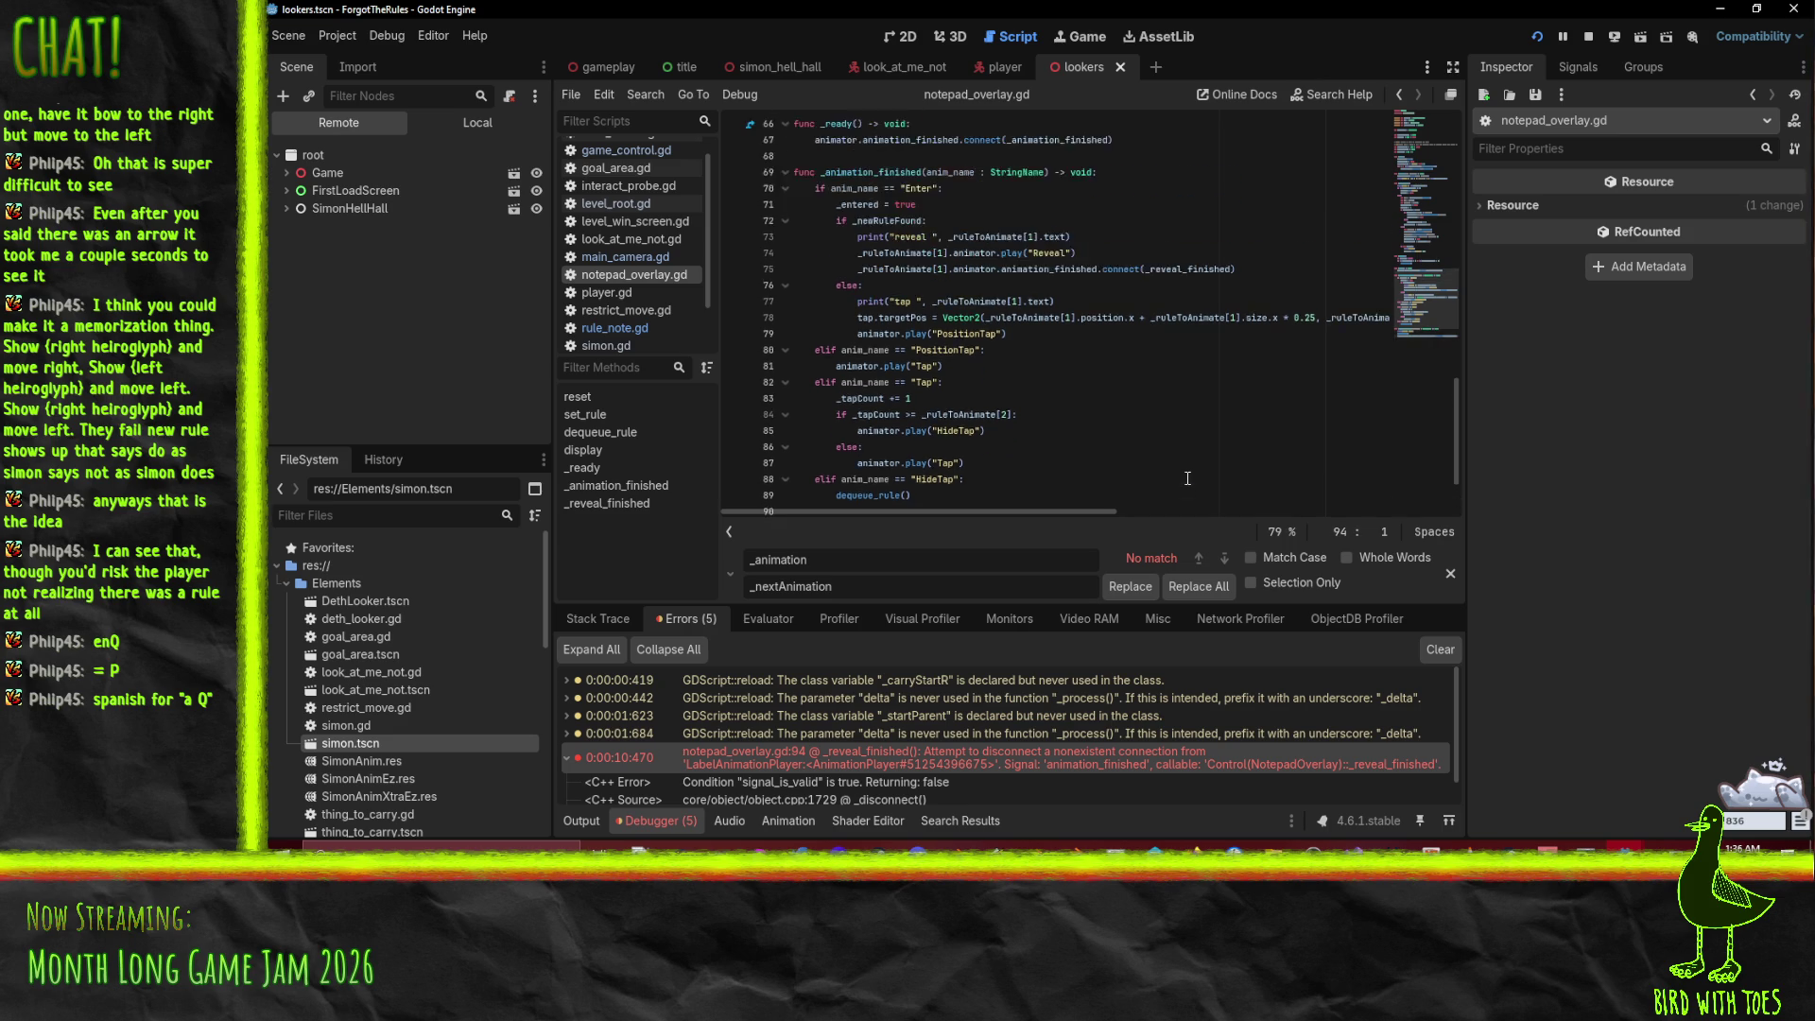
Step: Stop the game, move the disconnect line above dequeue_rule(), and relaunch the game
{"action": "left_click", "coordinate": [1590, 38]}
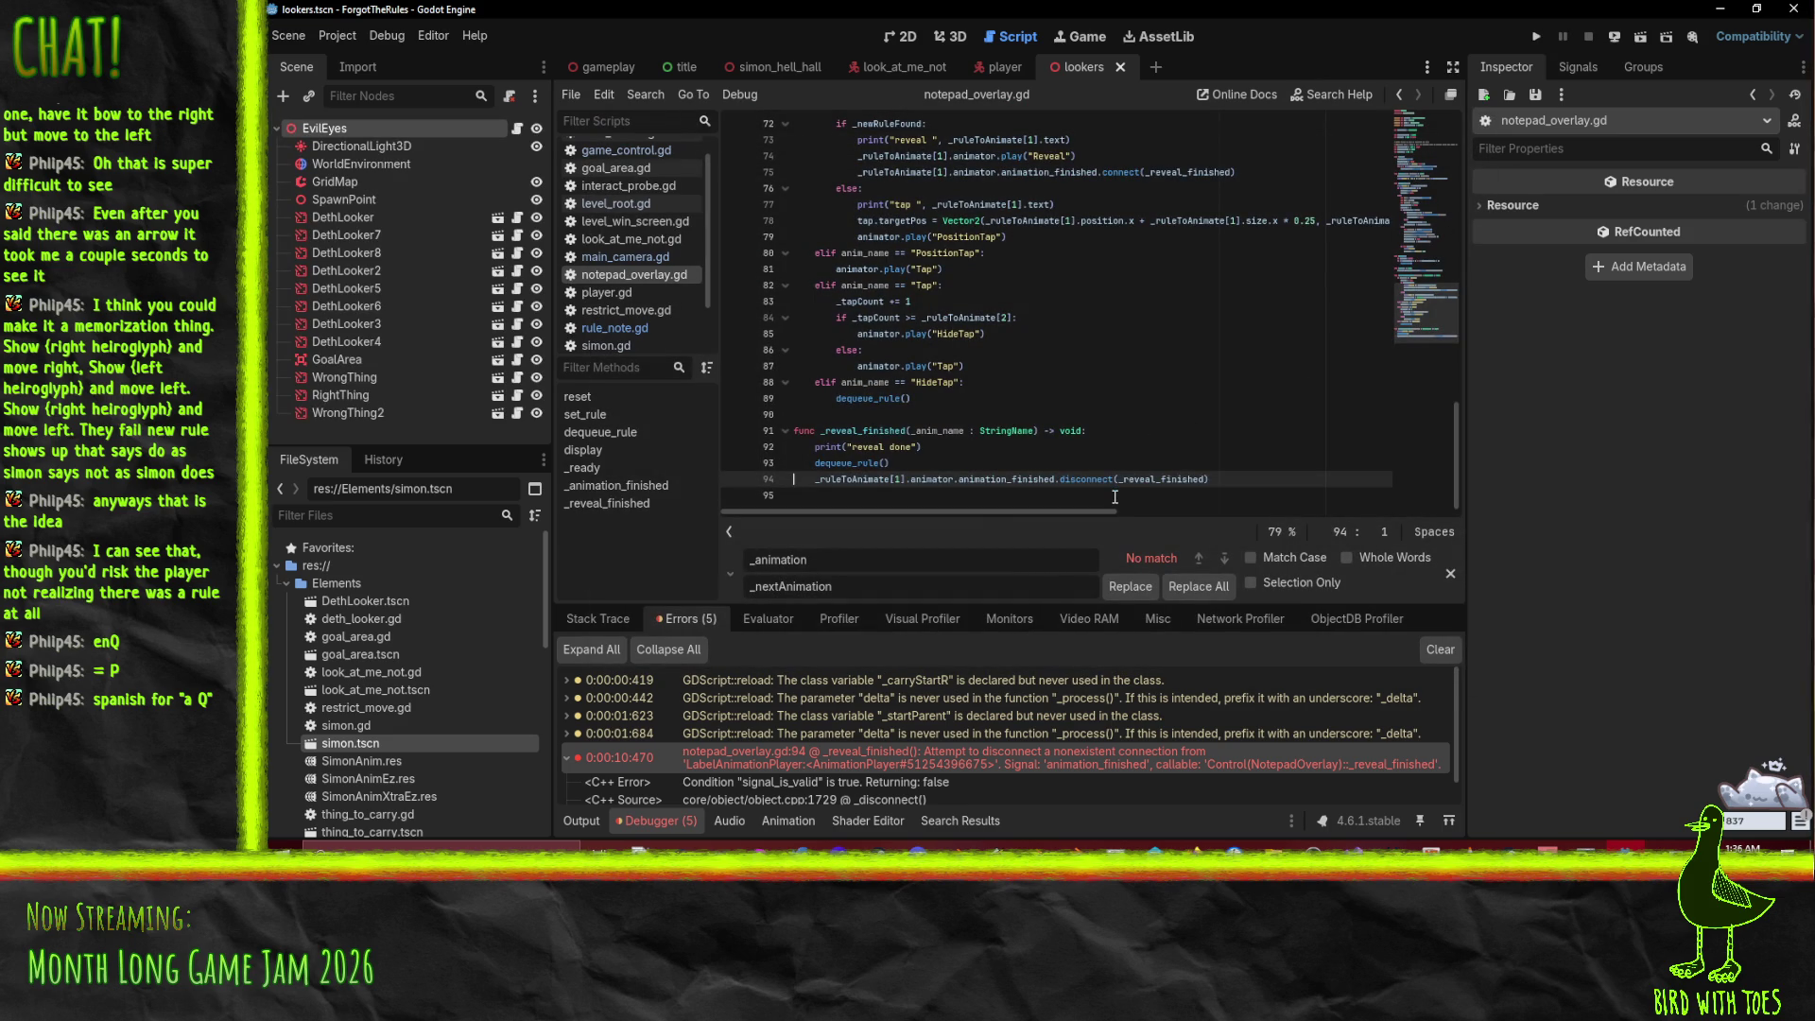
{"action": "left_click", "coordinate": [895, 480]}
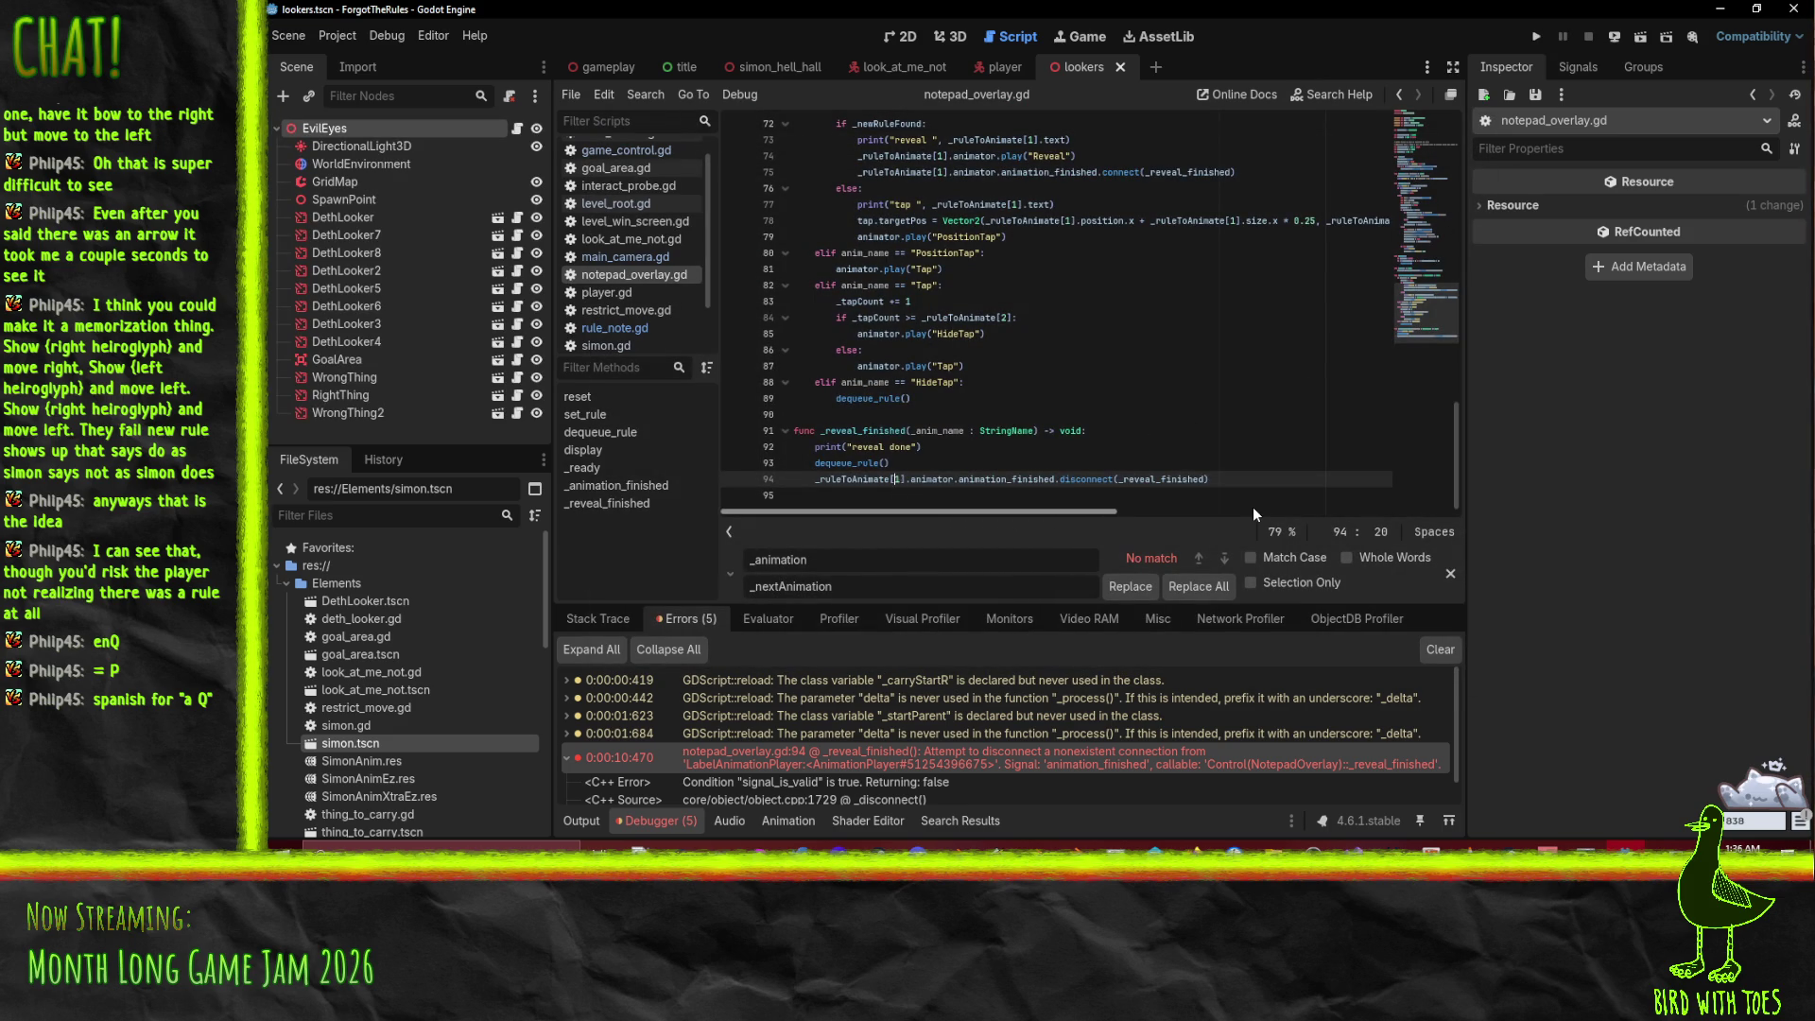
{"action": "key", "text": "ctrl+x"}
{"action": "key", "text": "Up"}
{"action": "key", "text": "ctrl+v"}
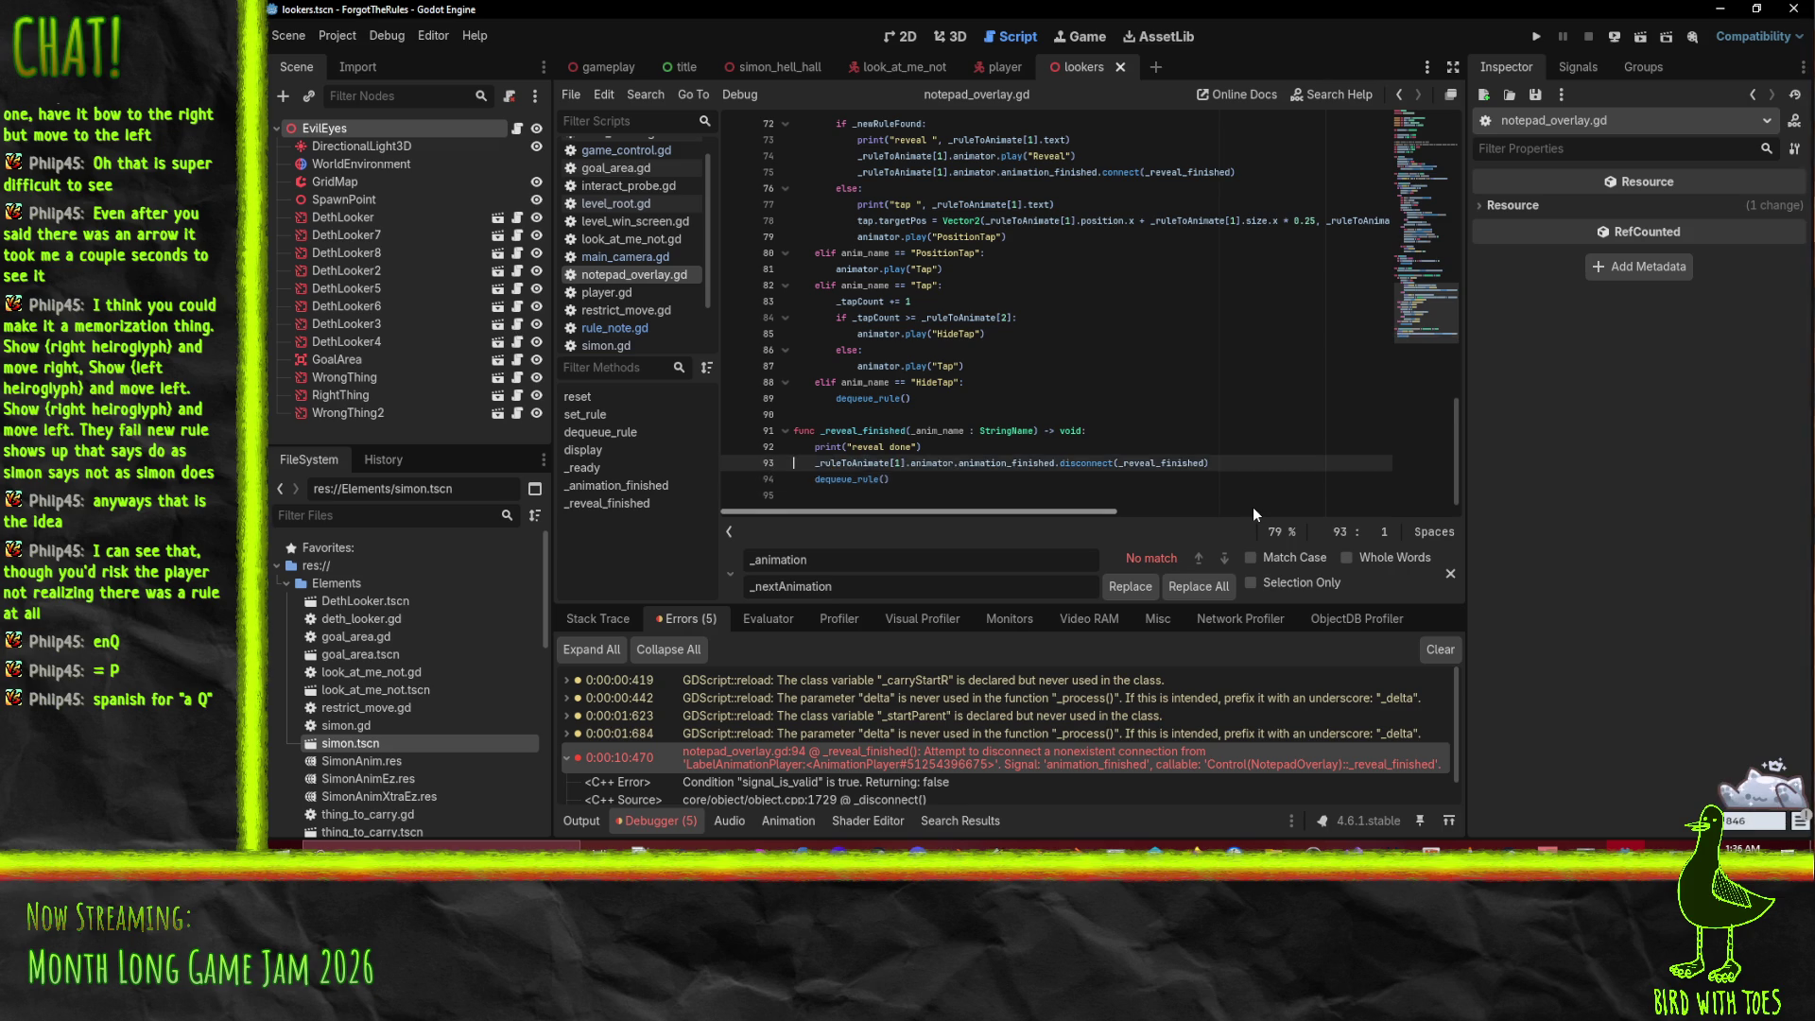
{"action": "scroll", "coordinate": [1236, 435], "scroll_direction": "up", "scroll_amount": 5}
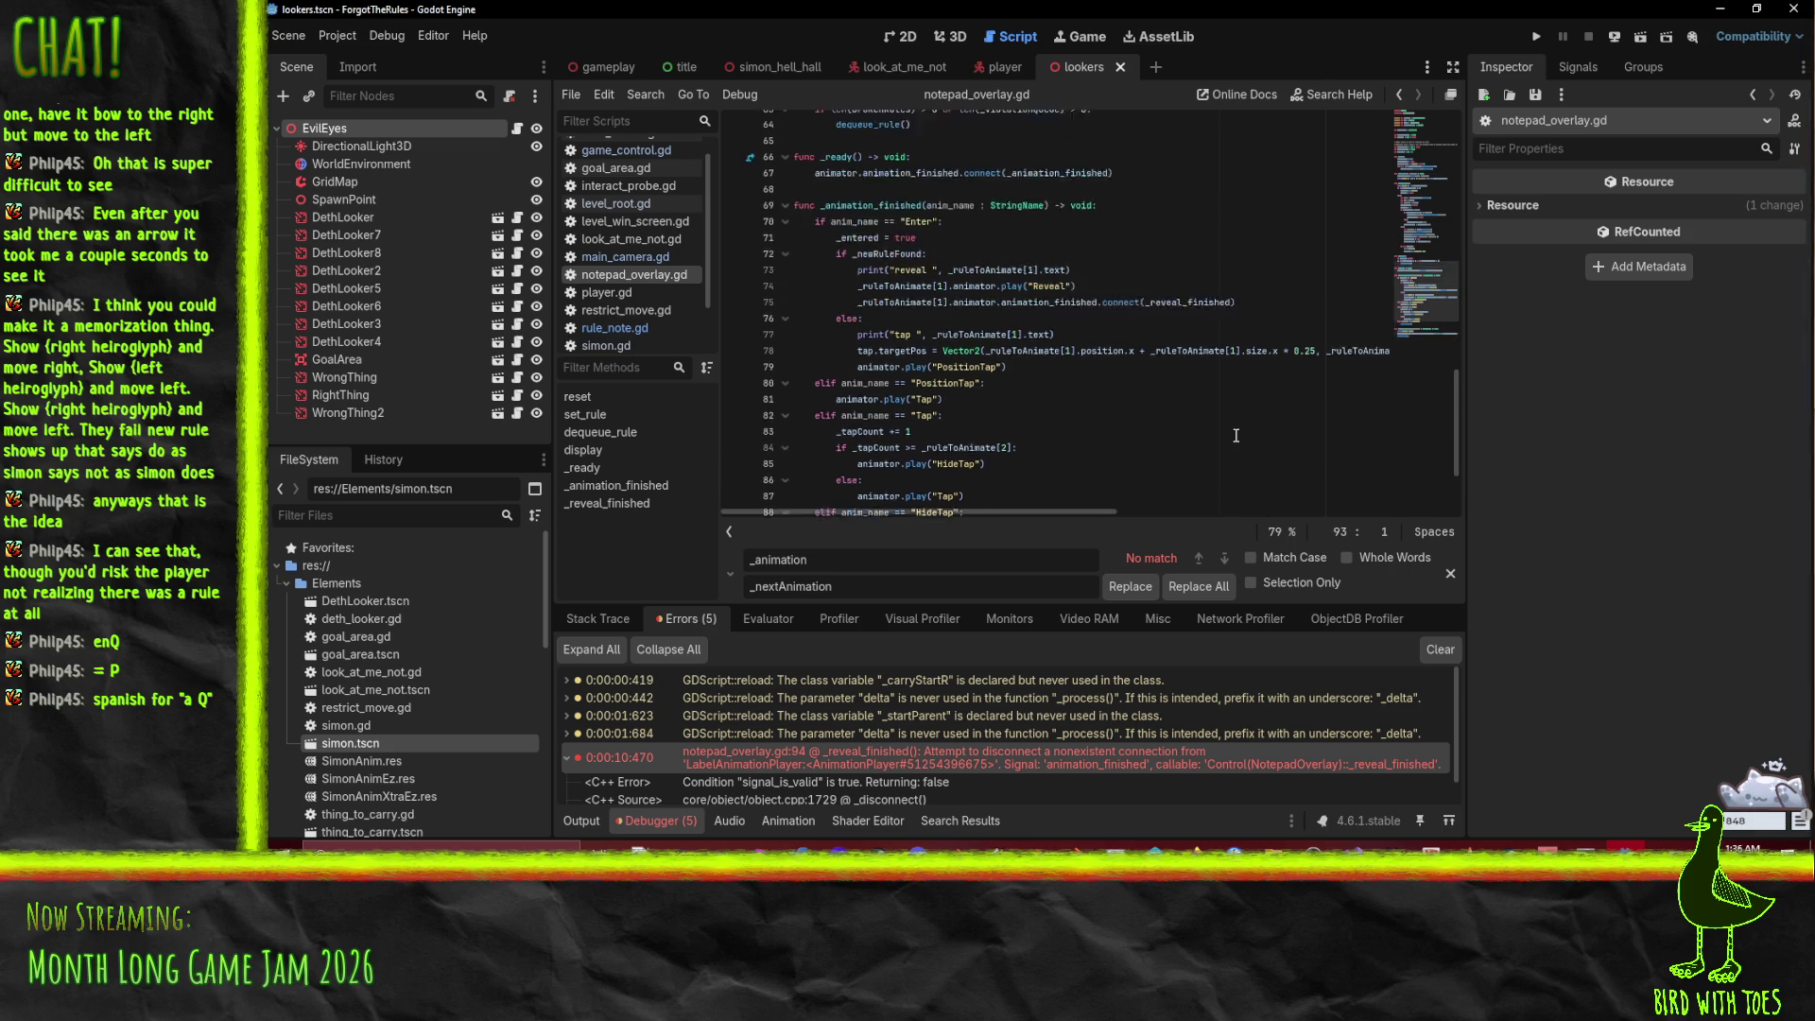
{"action": "left_click", "coordinate": [1536, 36]}
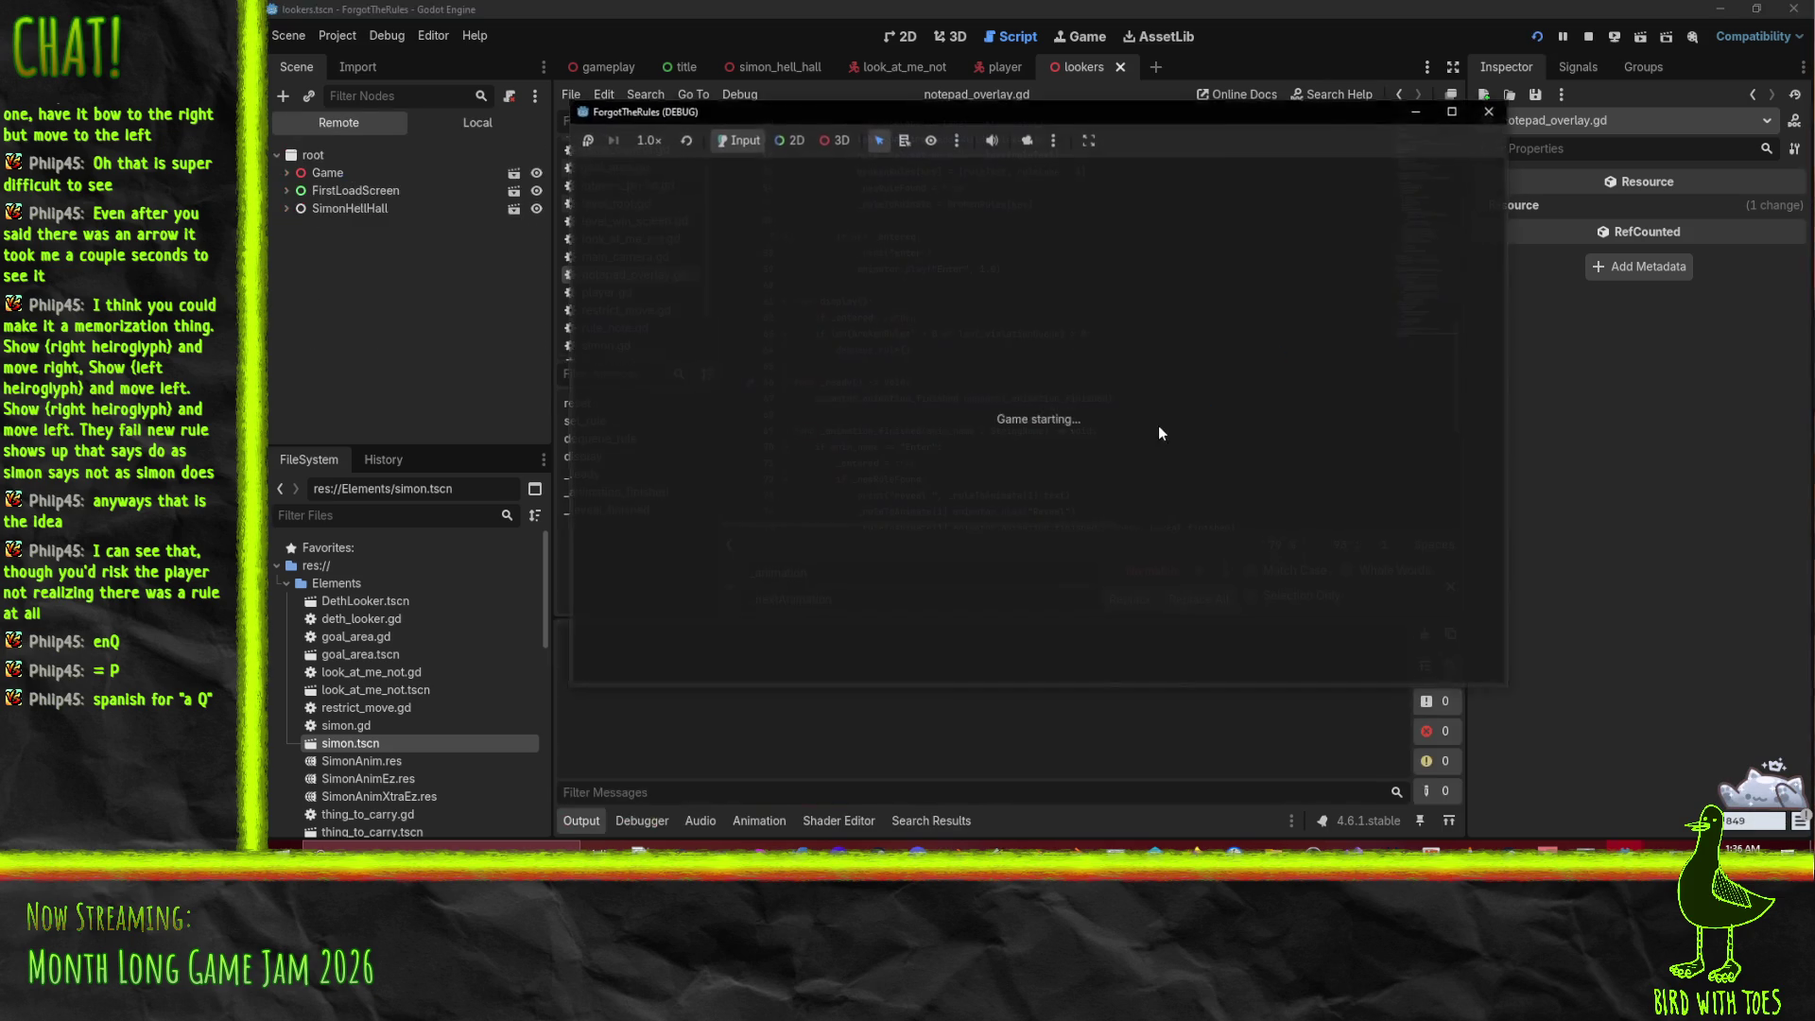
Step: Start the game with Q from the title screen, play briefly, then stop the run
{"action": "key", "text": "q"}
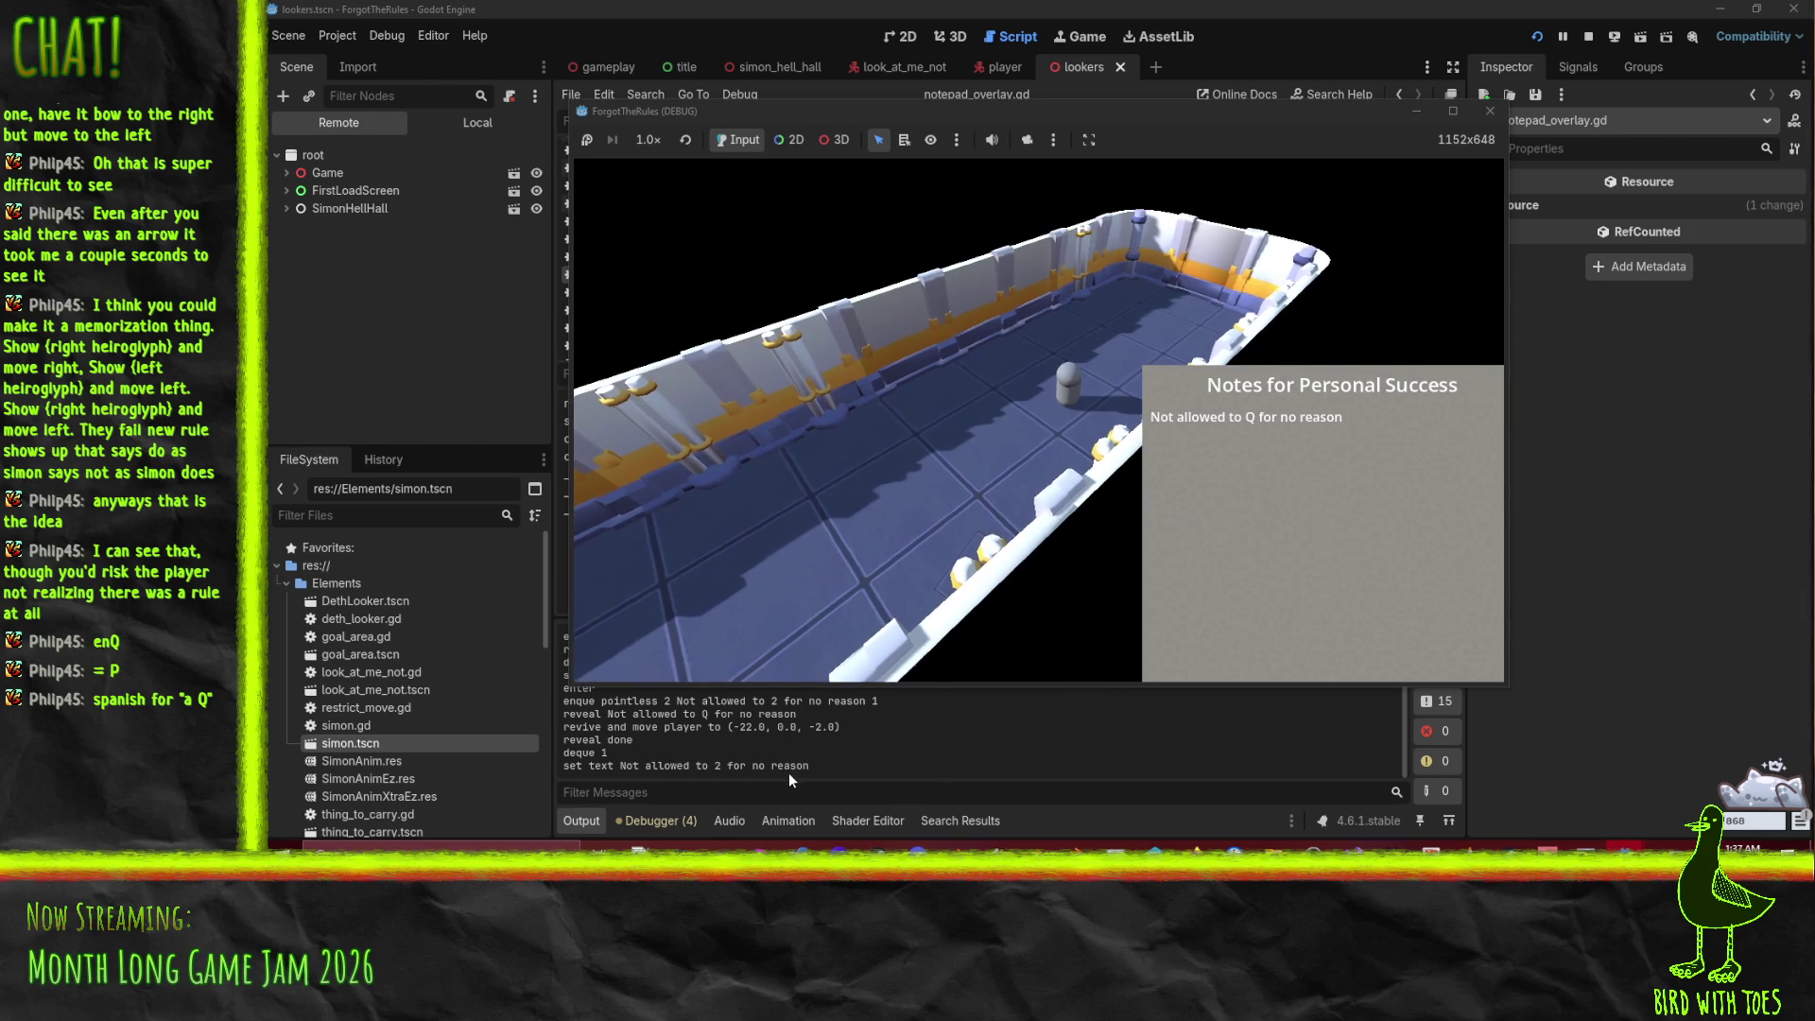
{"action": "left_click", "coordinate": [1588, 35]}
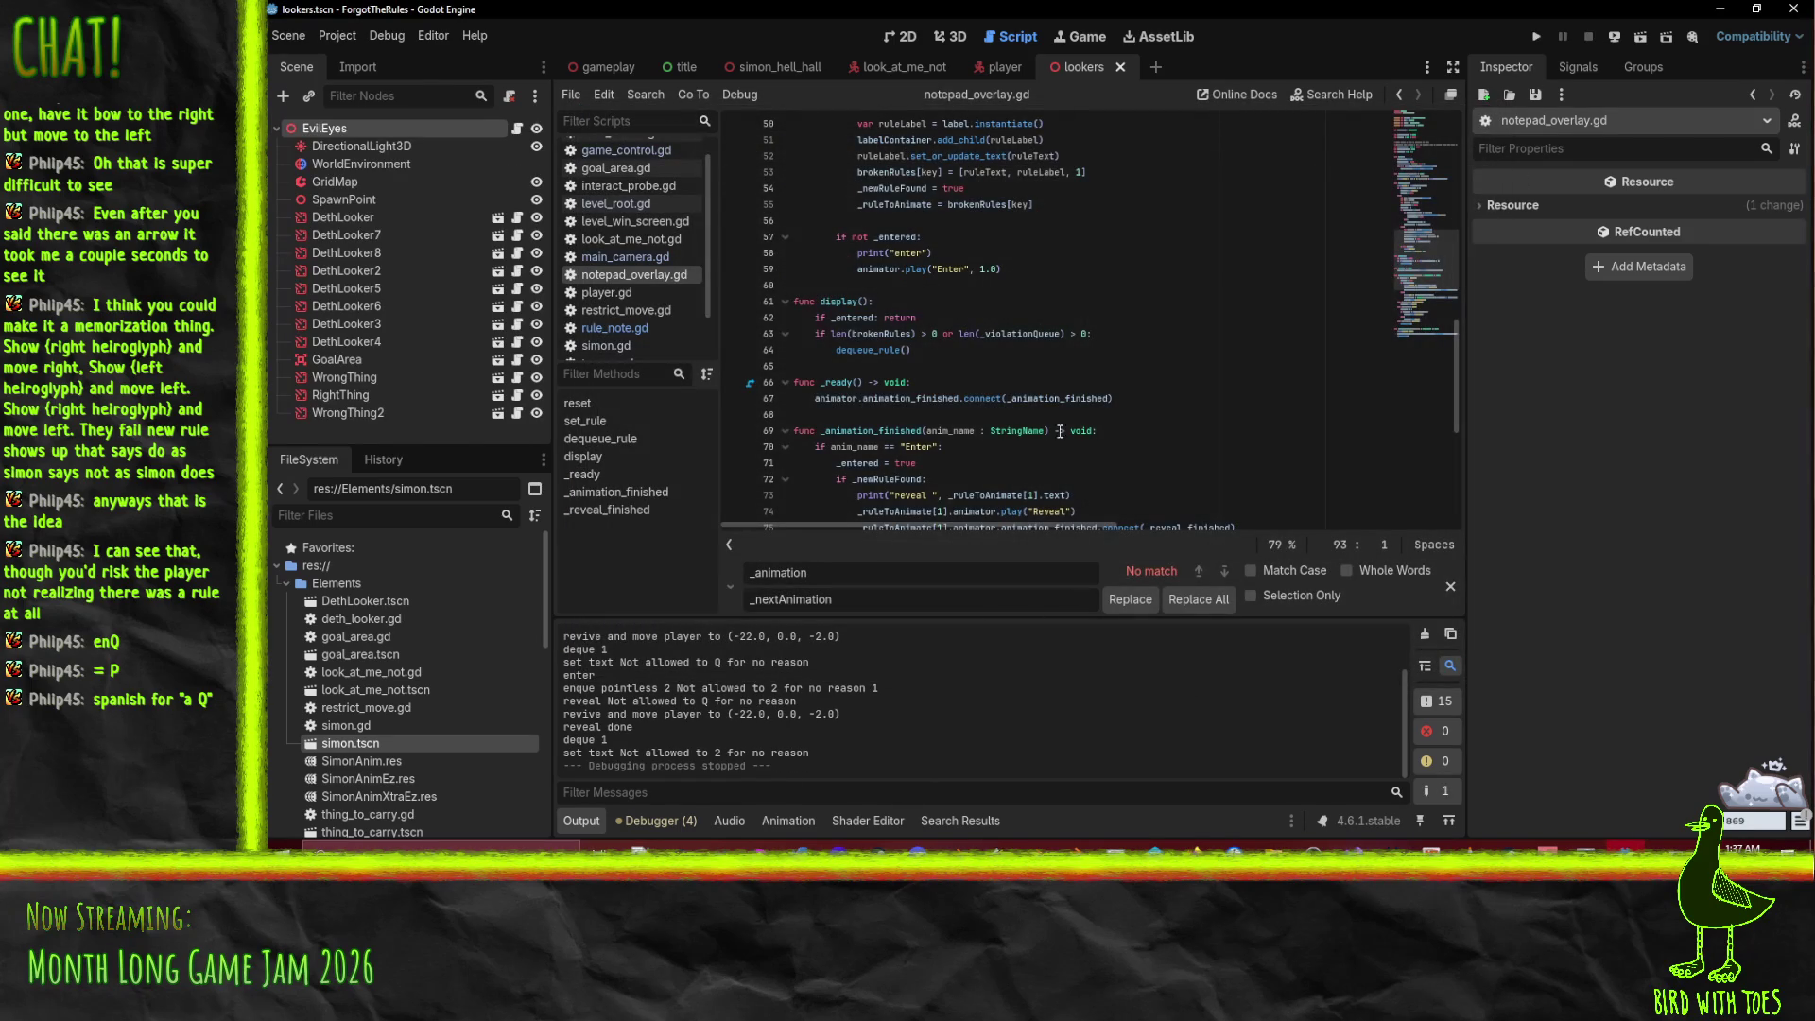
Step: Check where set_or_update_text, _newRuleFound and _ruleToAnimate are used in notepad_overlay.gd
{"action": "scroll", "coordinate": [1175, 320], "scroll_direction": "down", "scroll_amount": 1}
{"action": "scroll", "coordinate": [936, 497], "scroll_direction": "up", "scroll_amount": 12}
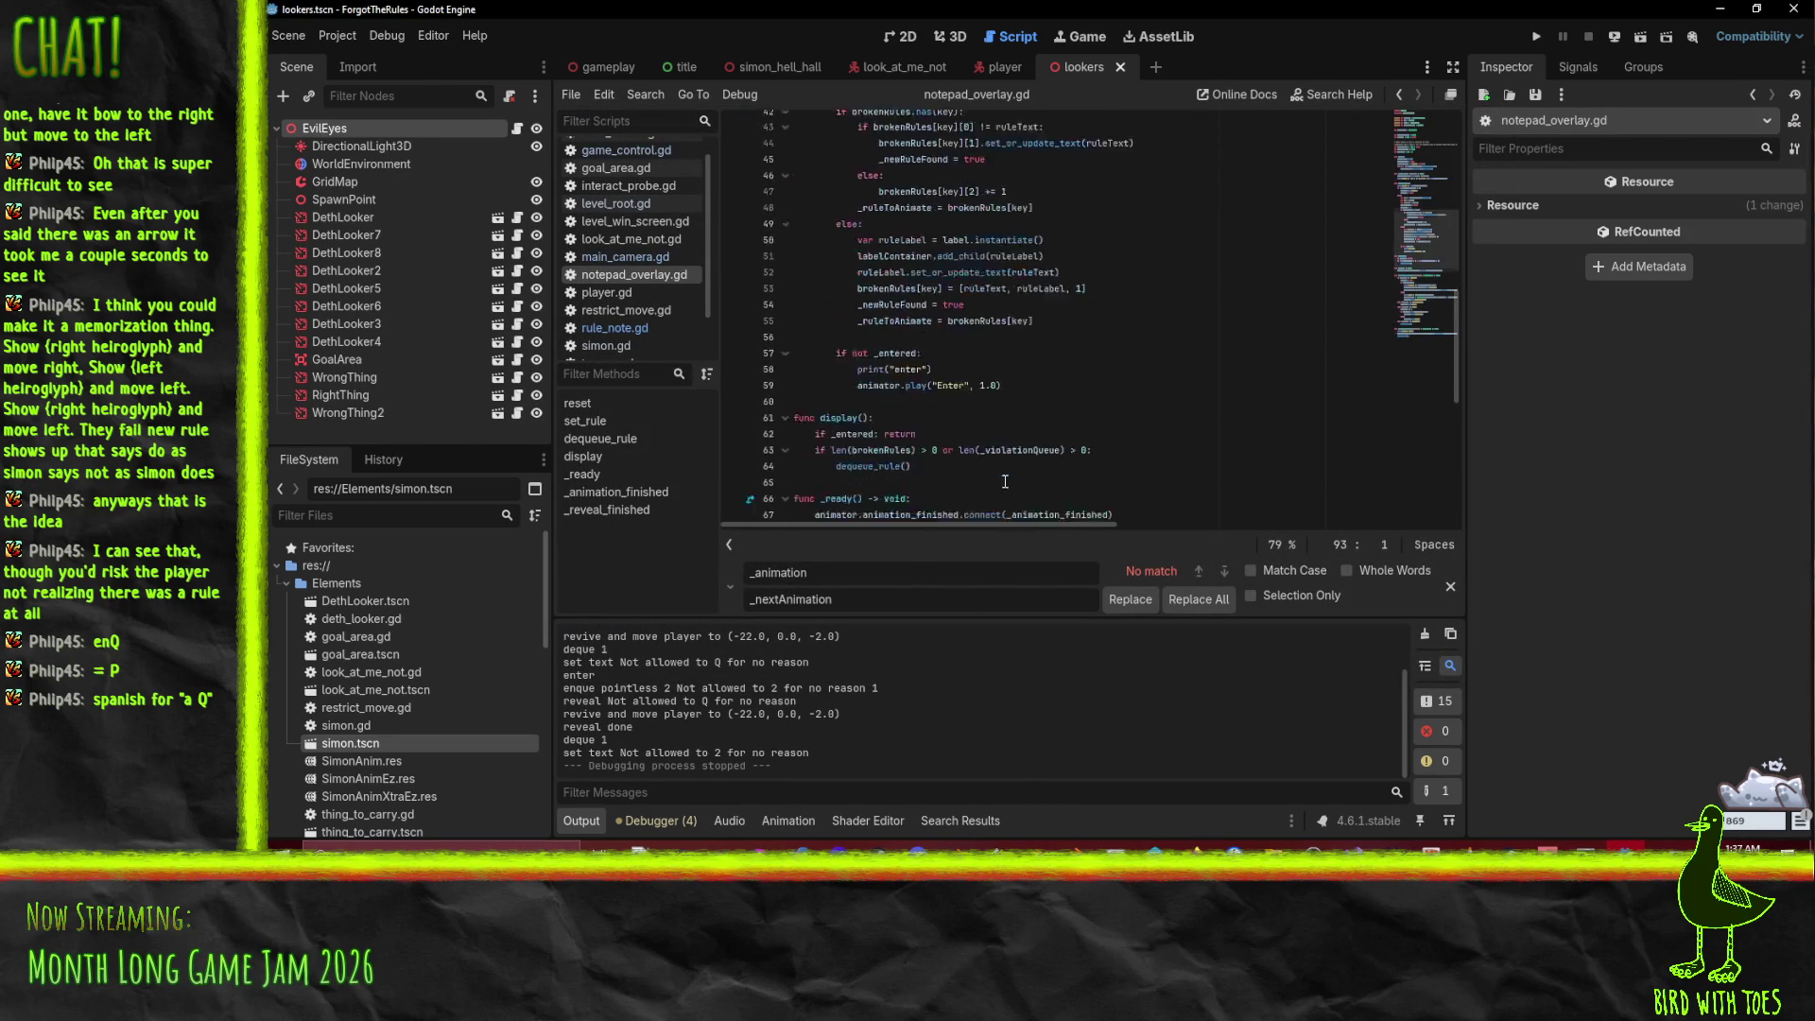
{"action": "double_click", "coordinate": [1011, 401]}
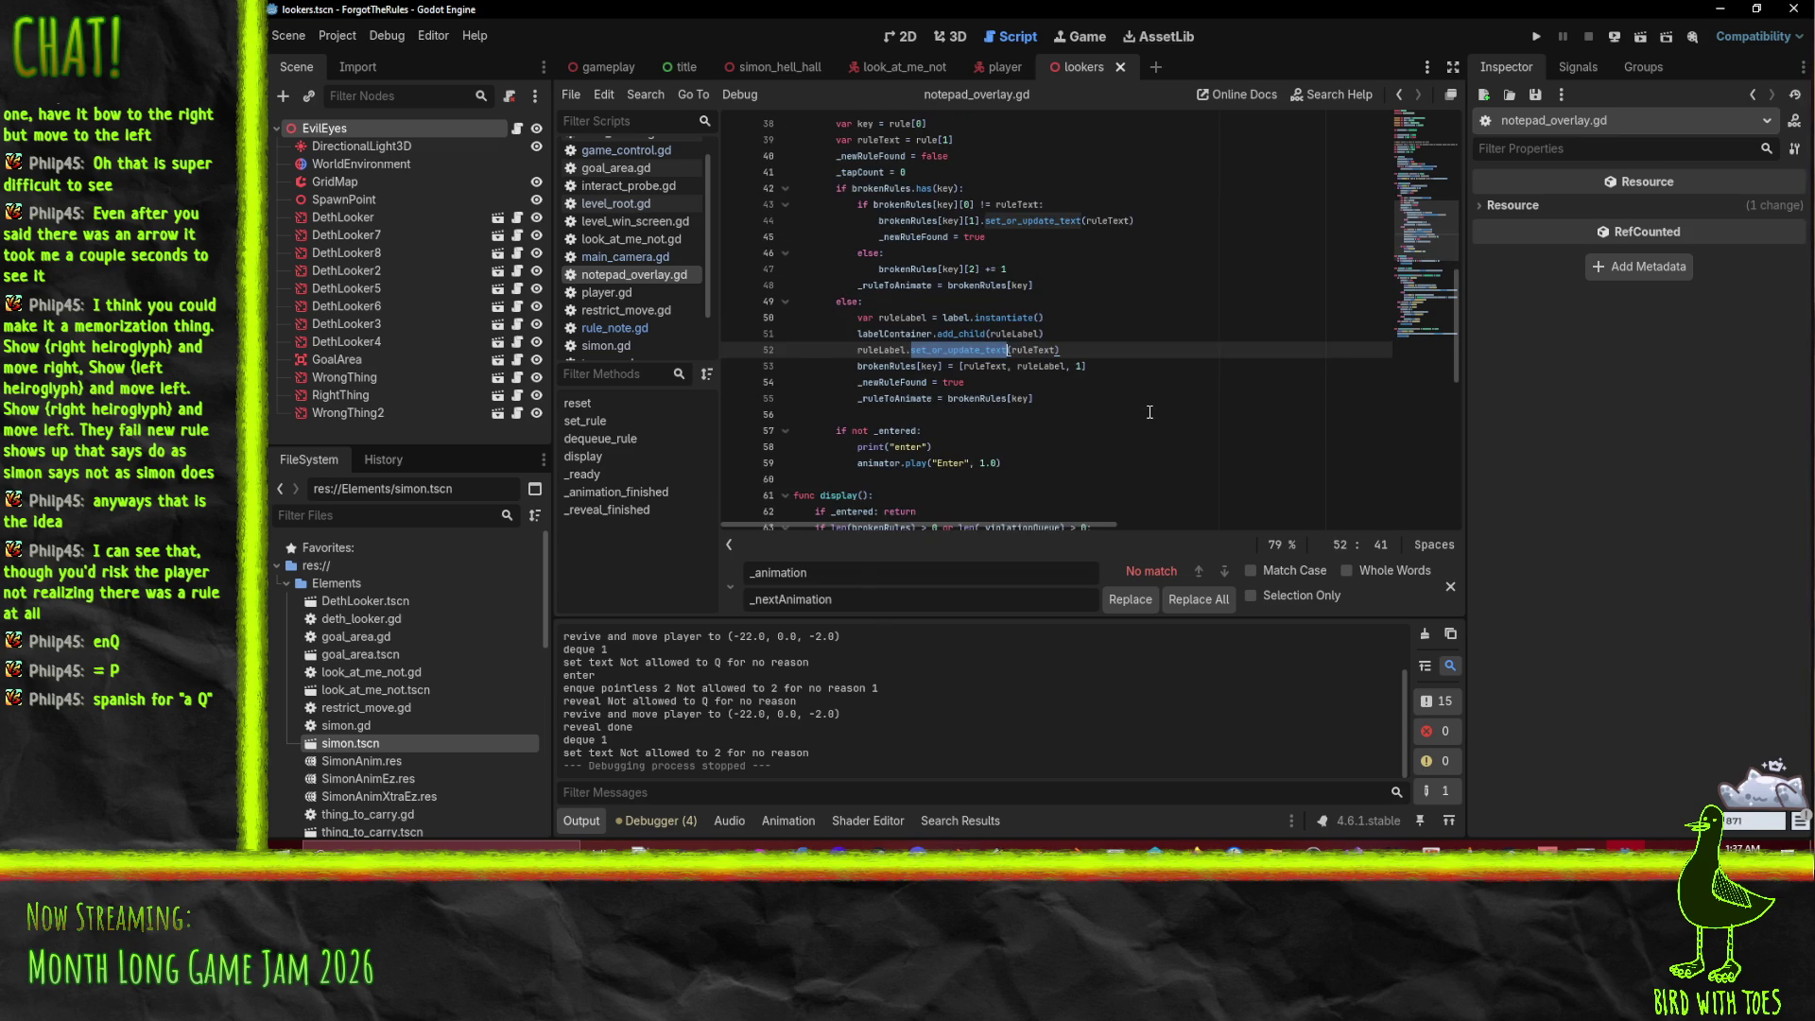
{"action": "scroll", "coordinate": [1149, 412], "scroll_direction": "up", "scroll_amount": 1}
{"action": "key", "text": "shift+F3"}
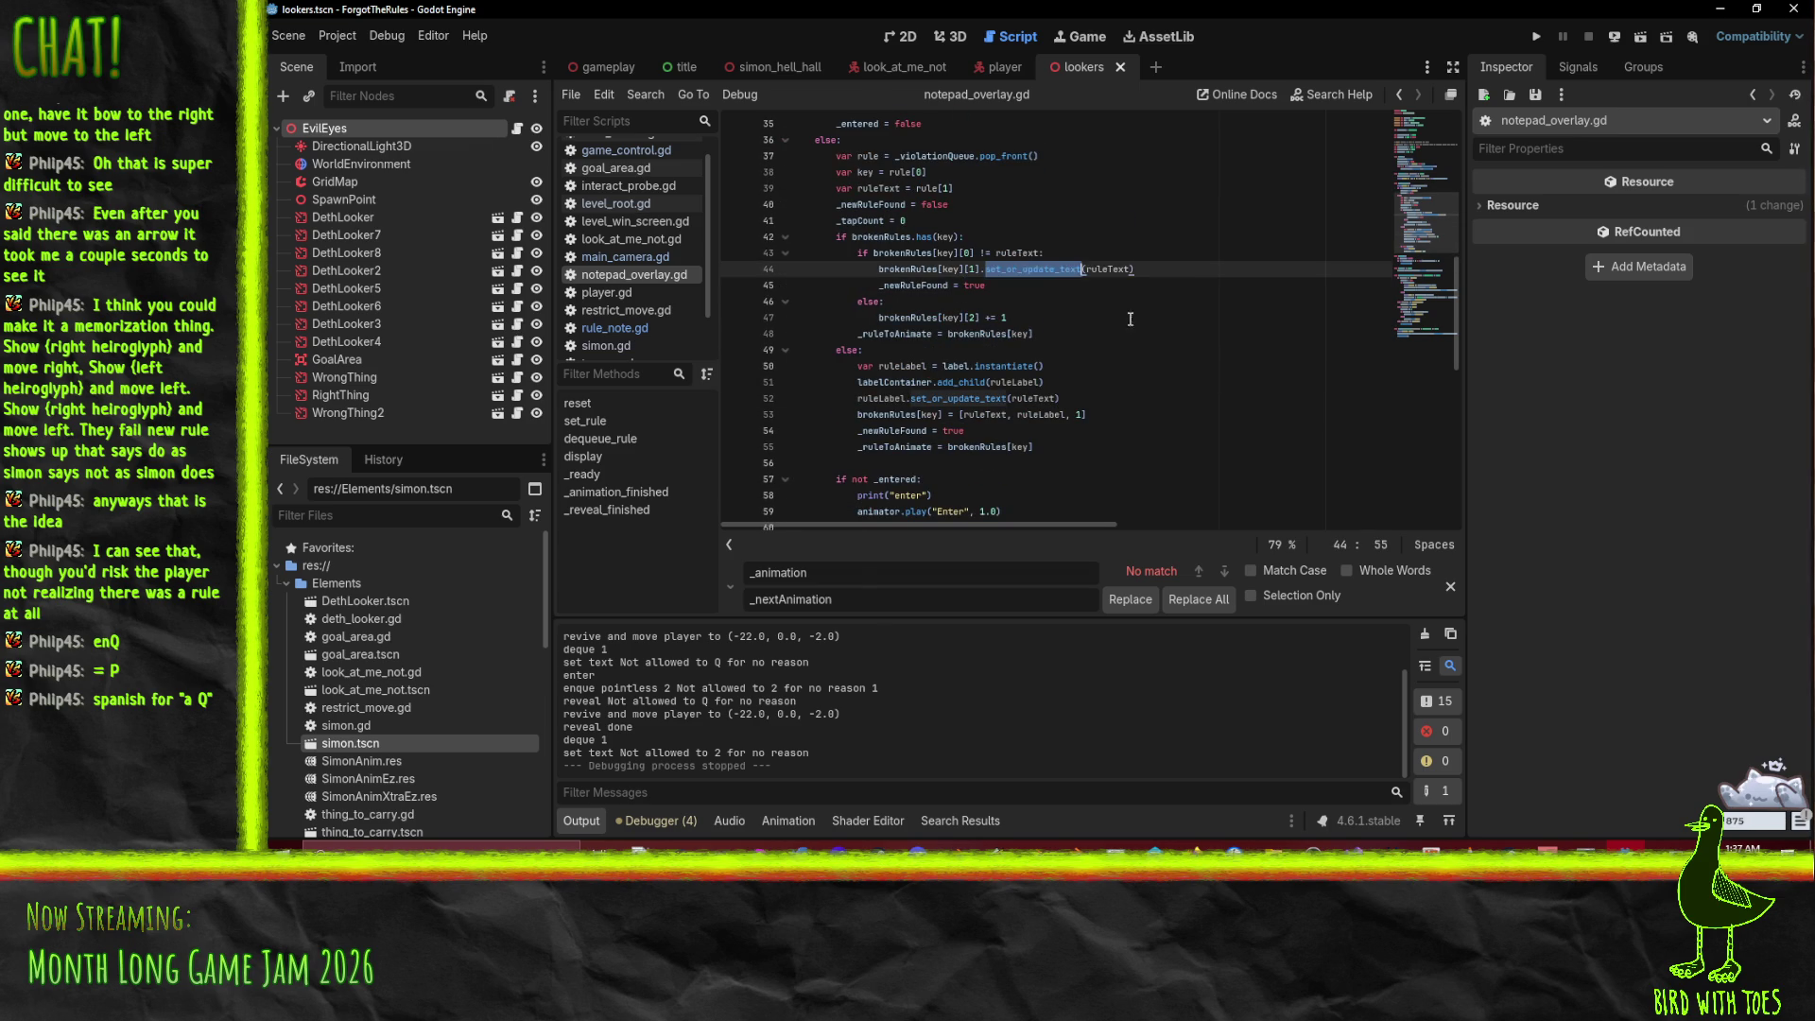
{"action": "double_click", "coordinate": [914, 285]}
{"action": "scroll", "coordinate": [1171, 340], "scroll_direction": "down", "scroll_amount": 1}
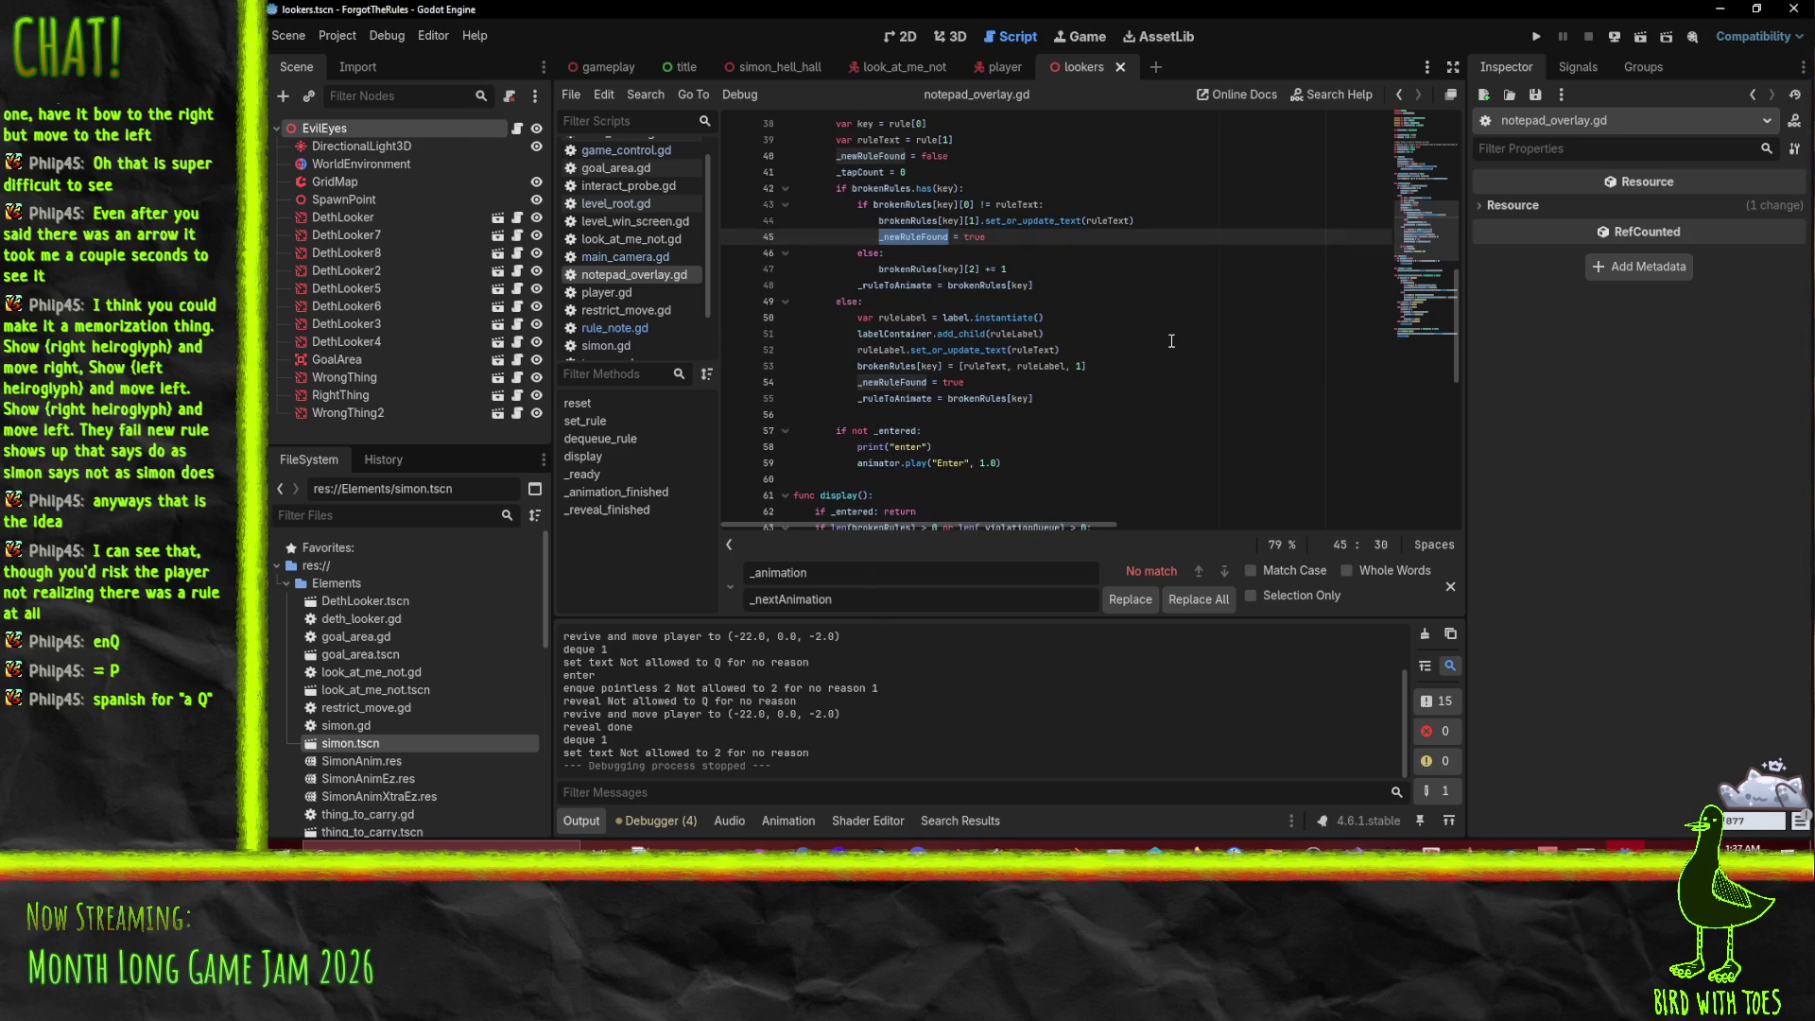
{"action": "double_click", "coordinate": [883, 399]}
{"action": "scroll", "coordinate": [1125, 379], "scroll_direction": "down", "scroll_amount": 5}
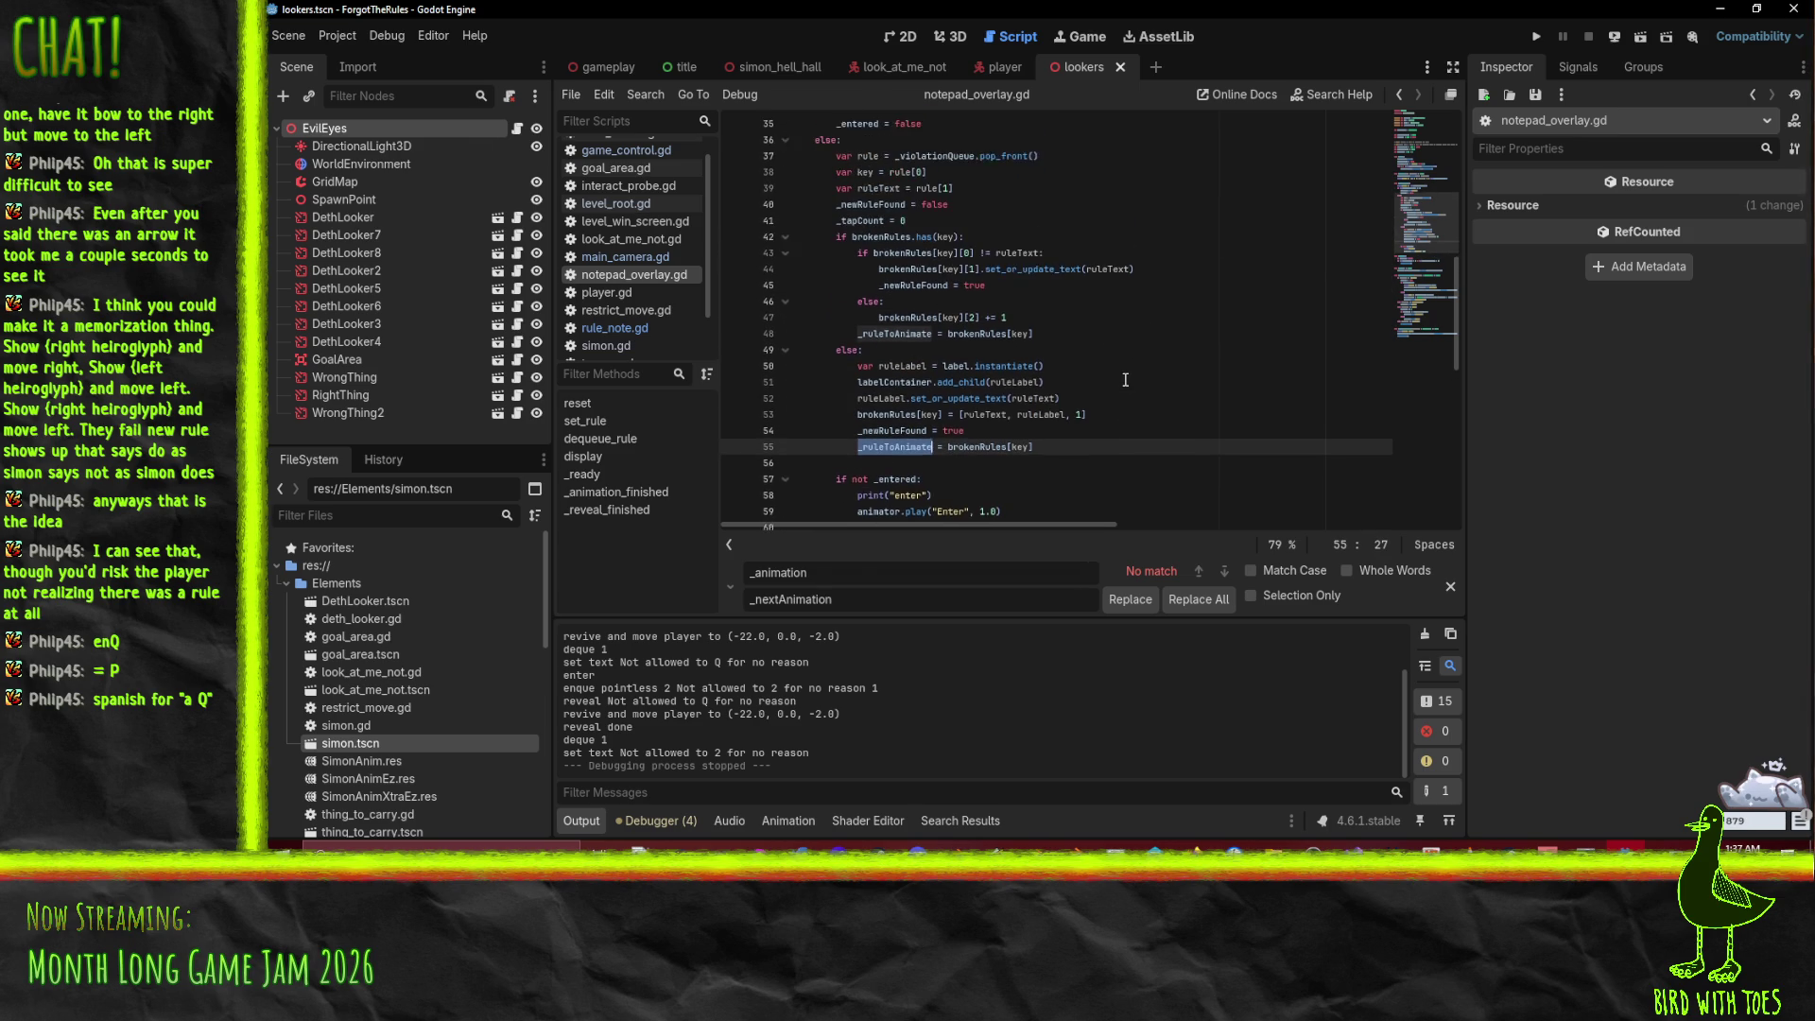
{"action": "scroll", "coordinate": [1158, 339], "scroll_direction": "down", "scroll_amount": 2}
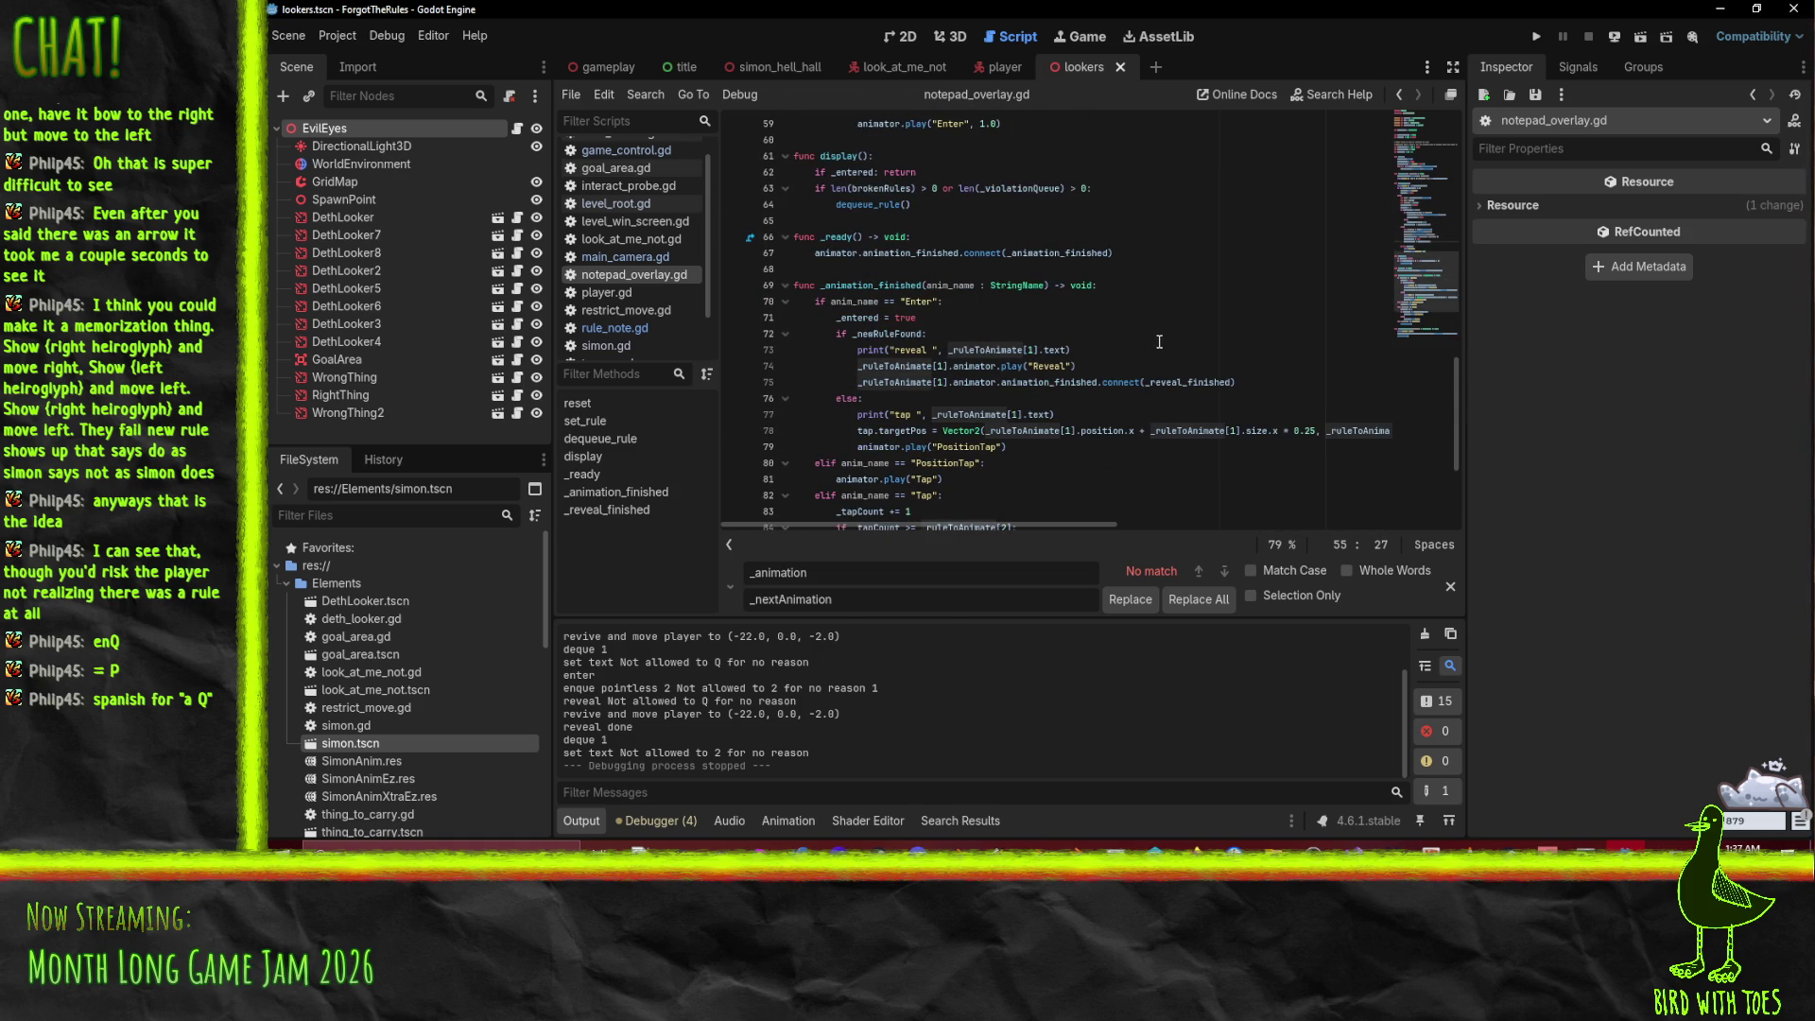
Step: Insert a reveal_rule() call above the if _newRuleFound block and remove that block
{"action": "left_click", "coordinate": [951, 337]}
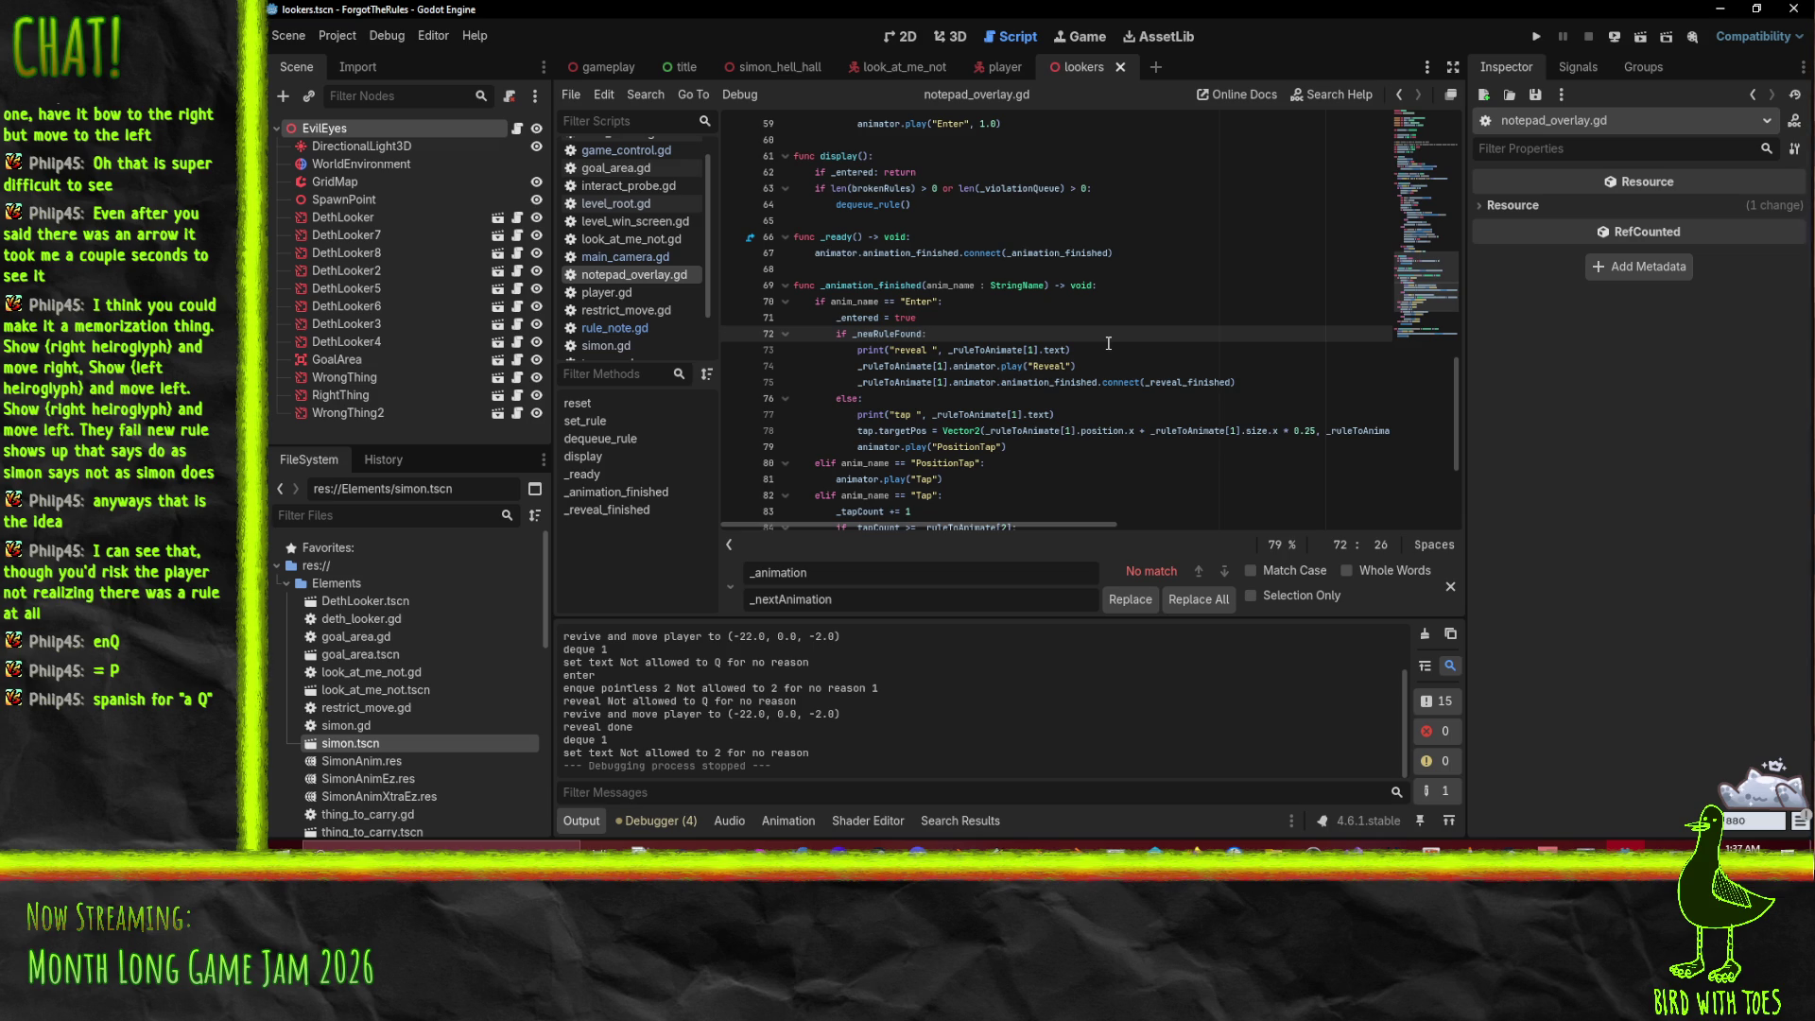
{"action": "key", "text": "ctrl+shift+Return"}
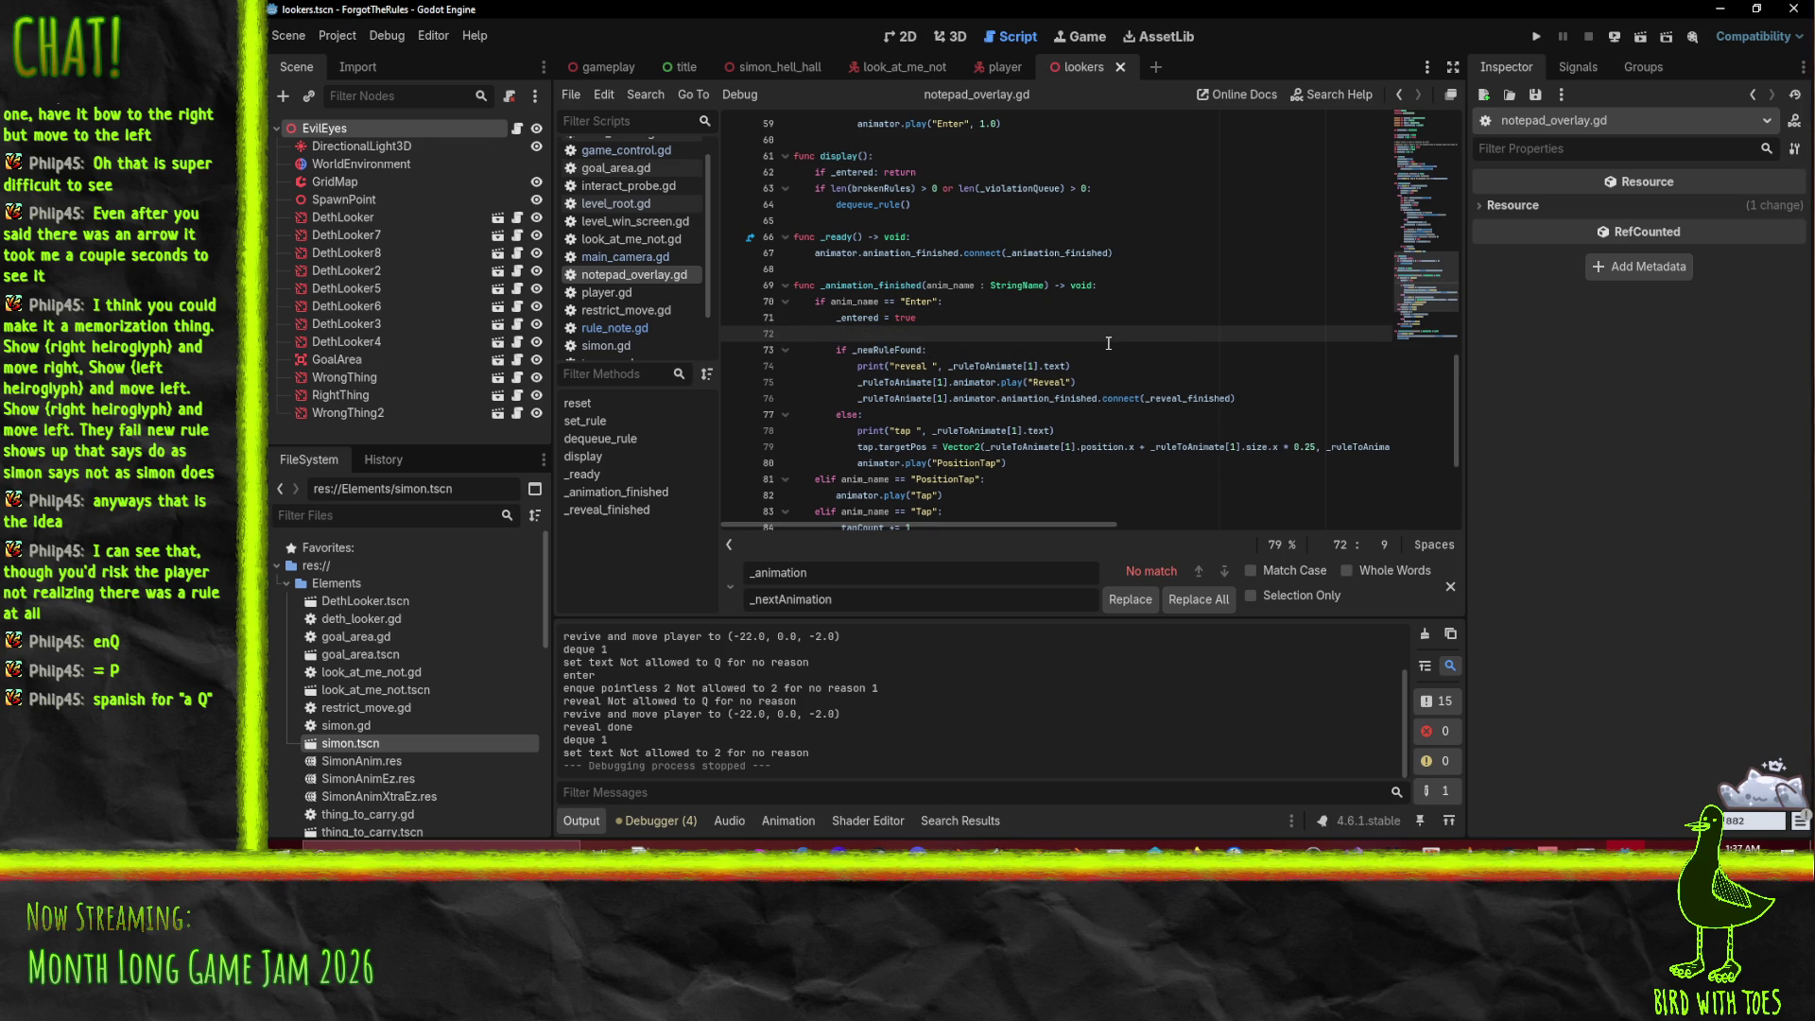
{"action": "type", "text": "eveal_ru"}
{"action": "key", "text": "Down"}
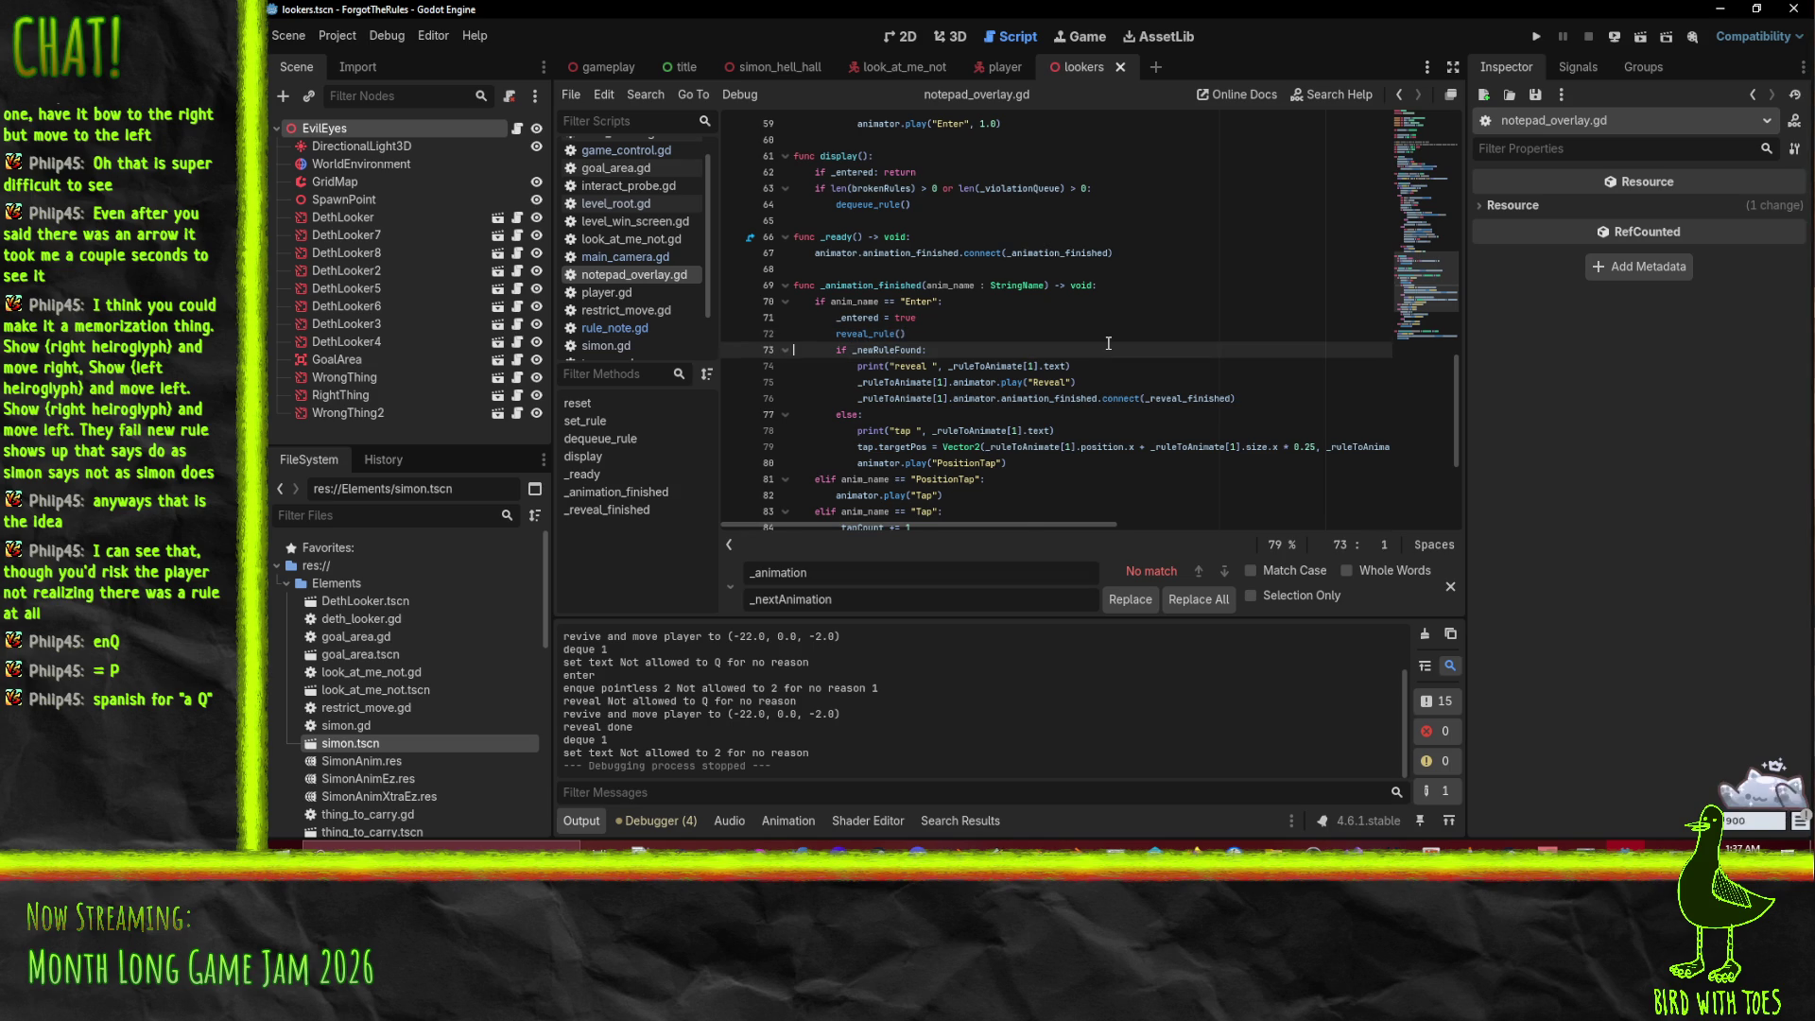
{"action": "key", "text": "shift+Down"}
{"action": "key", "text": "shift+Down"}
{"action": "key", "text": "shift+Down"}
{"action": "key", "text": "shift+Down"}
{"action": "key", "text": "BackSpace"}
{"action": "key", "text": "Up"}
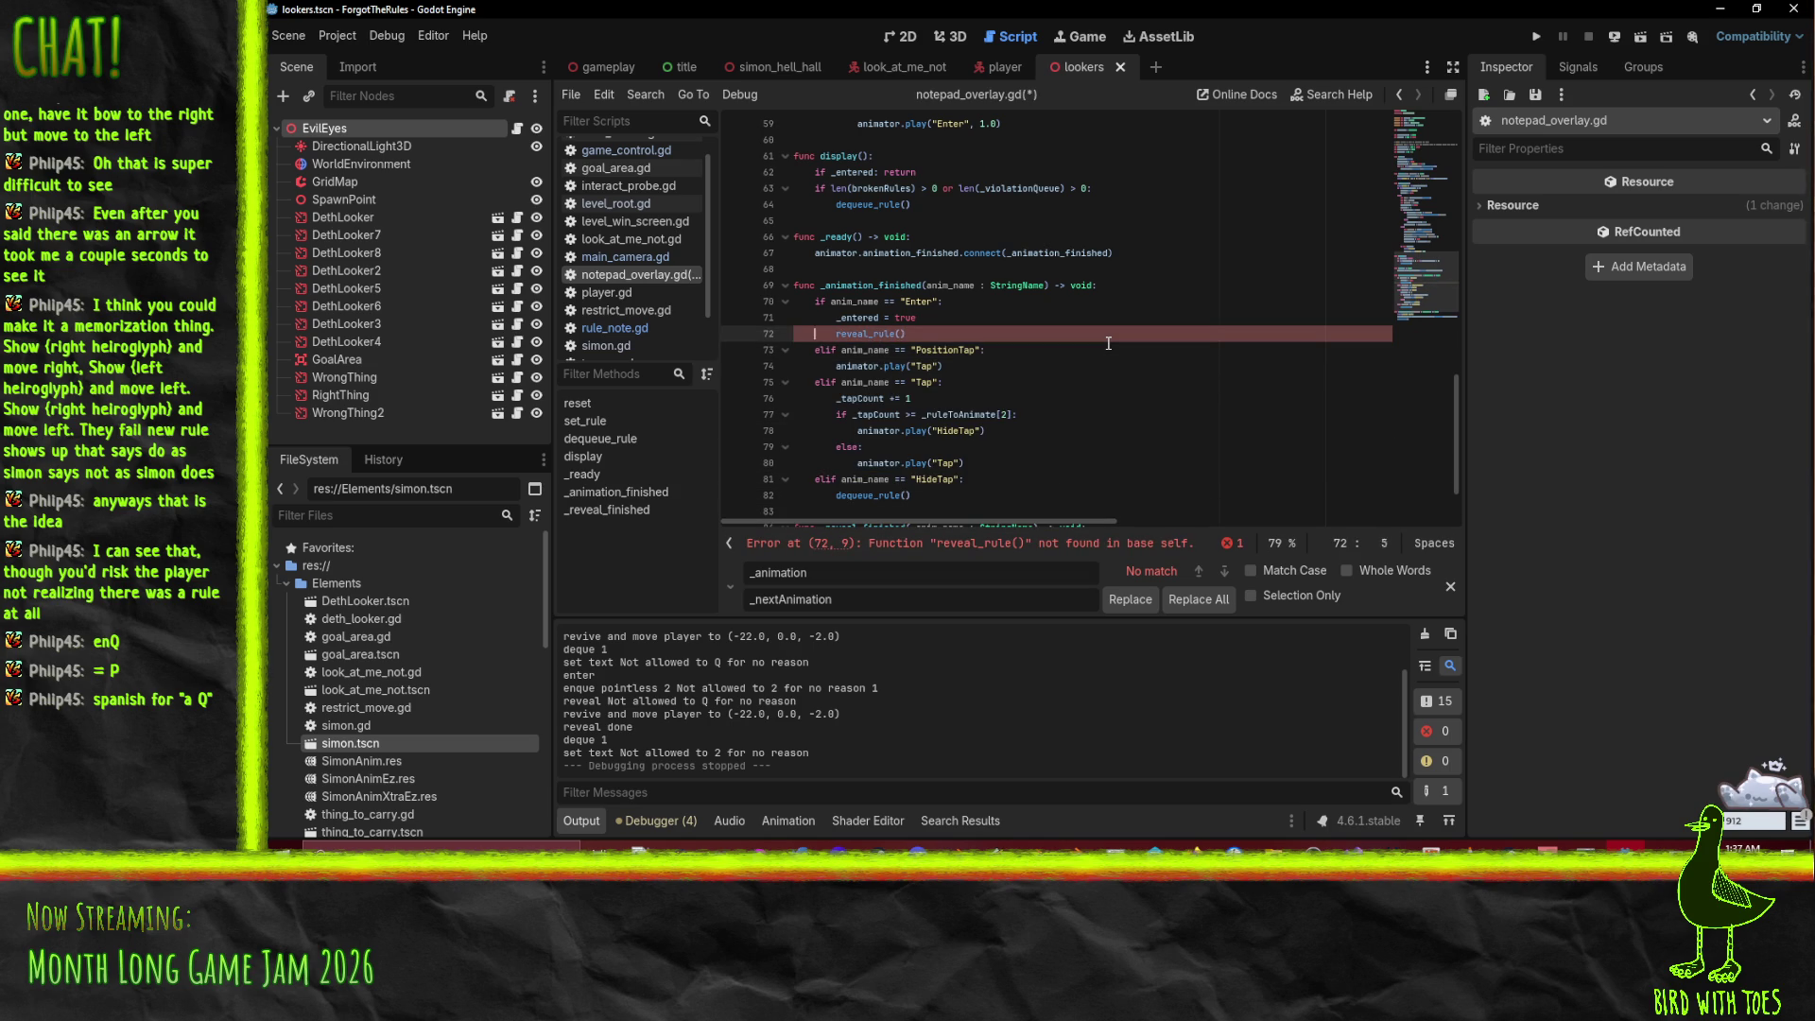
Step: Create a reveal_or_tap() function below _animation_finished holding the pasted, un-indented block
{"action": "type", "text": "er"}
{"action": "scroll", "coordinate": [946, 378], "scroll_direction": "down", "scroll_amount": 2}
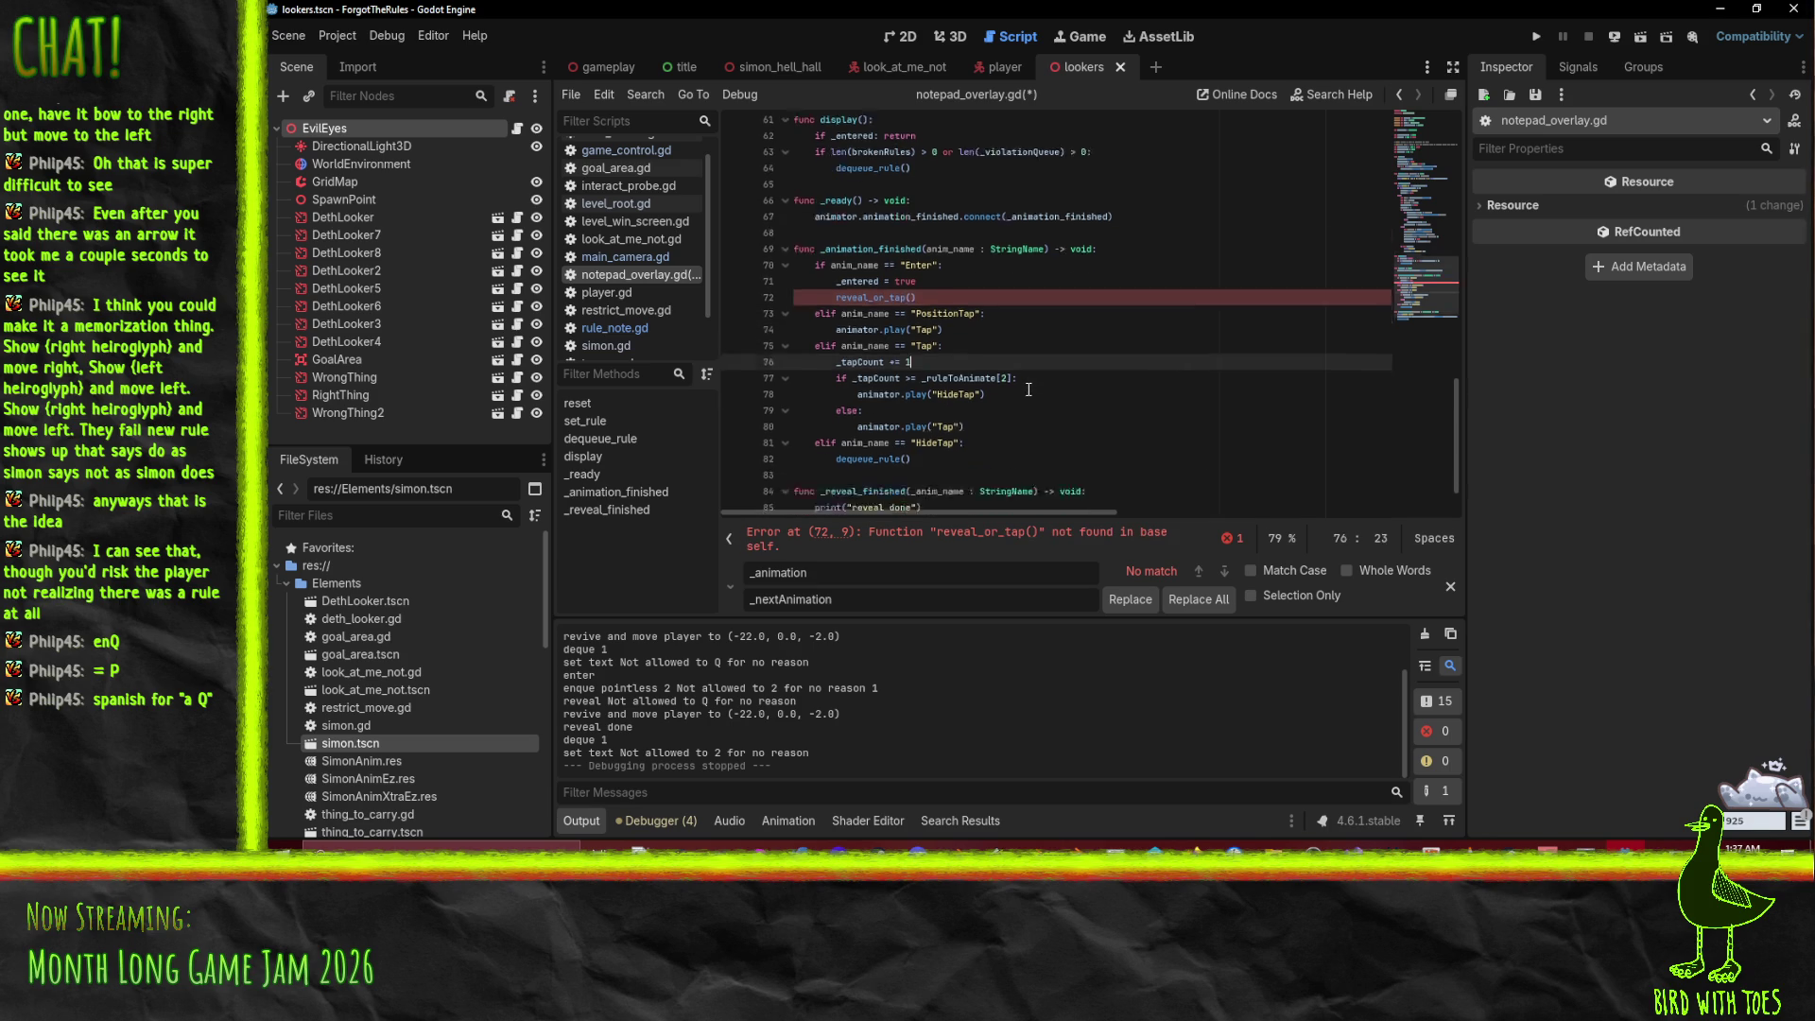
{"action": "left_click", "coordinate": [850, 402]}
{"action": "left_click", "coordinate": [874, 412]}
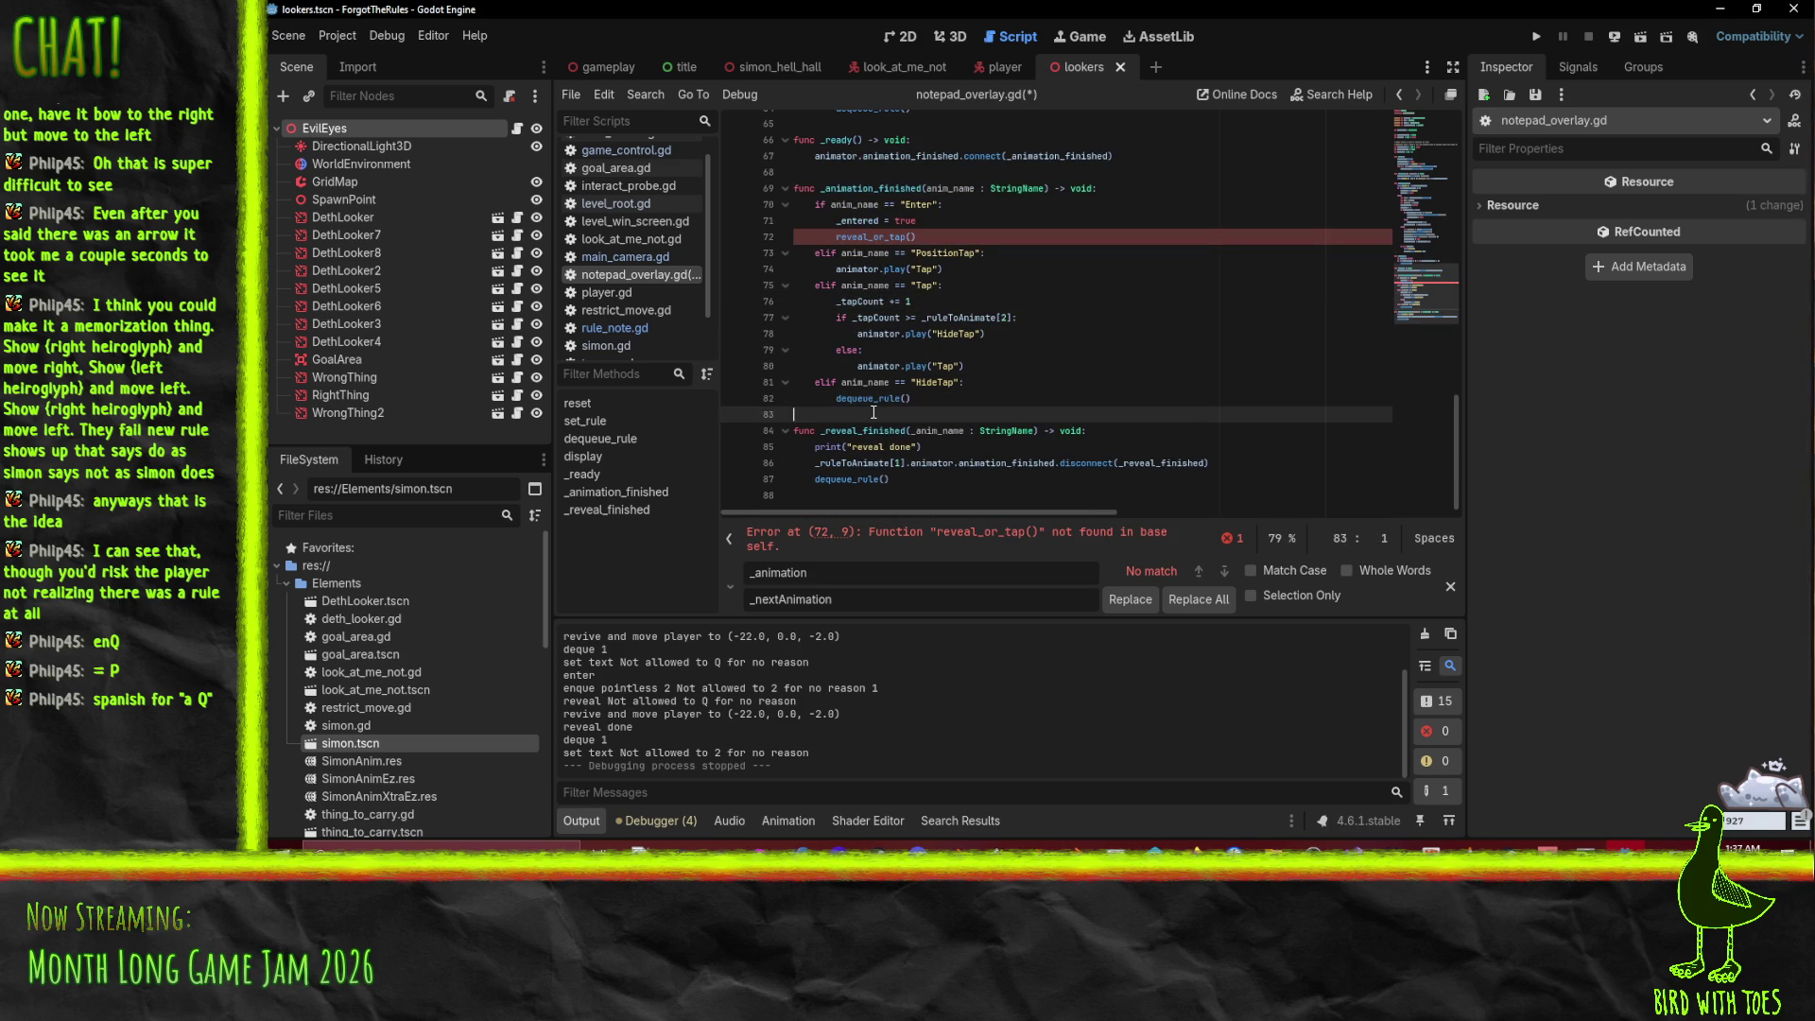
{"action": "key", "text": "Return"}
{"action": "key", "text": "Return"}
{"action": "key", "text": "Up"}
{"action": "type", "text": "c reveal"}
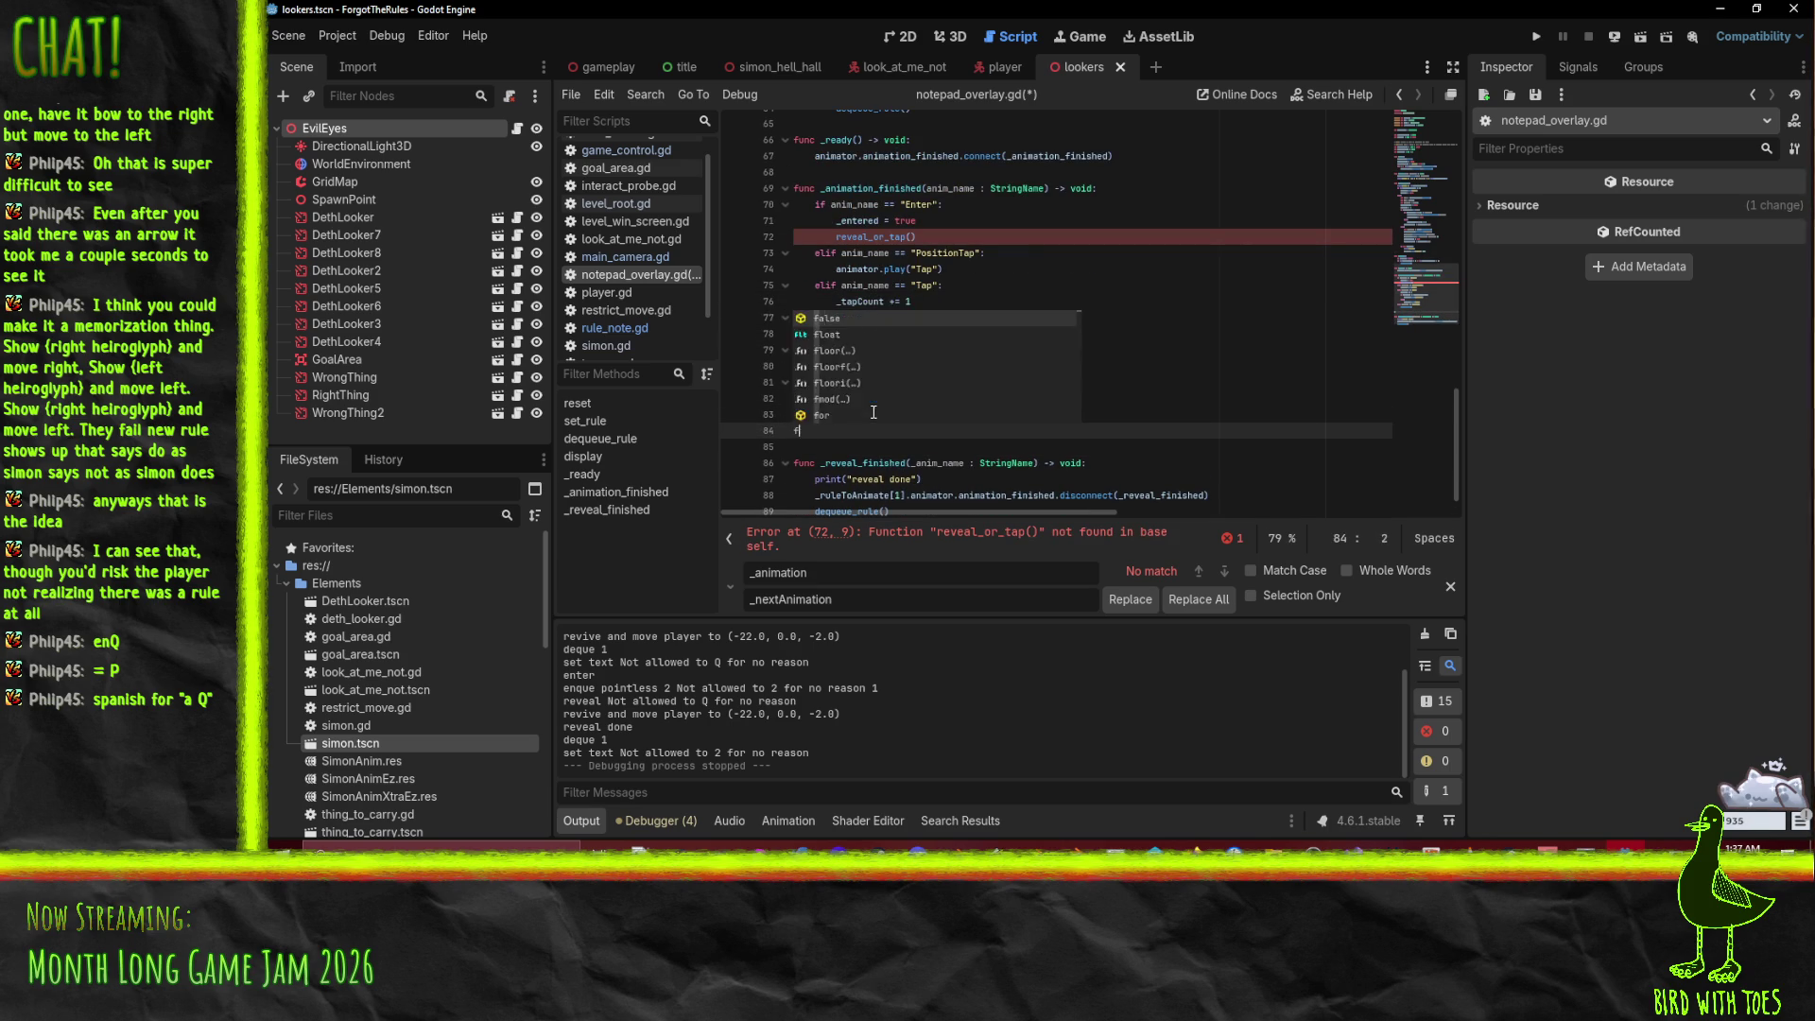
{"action": "type", "text": "_or_tap()"}
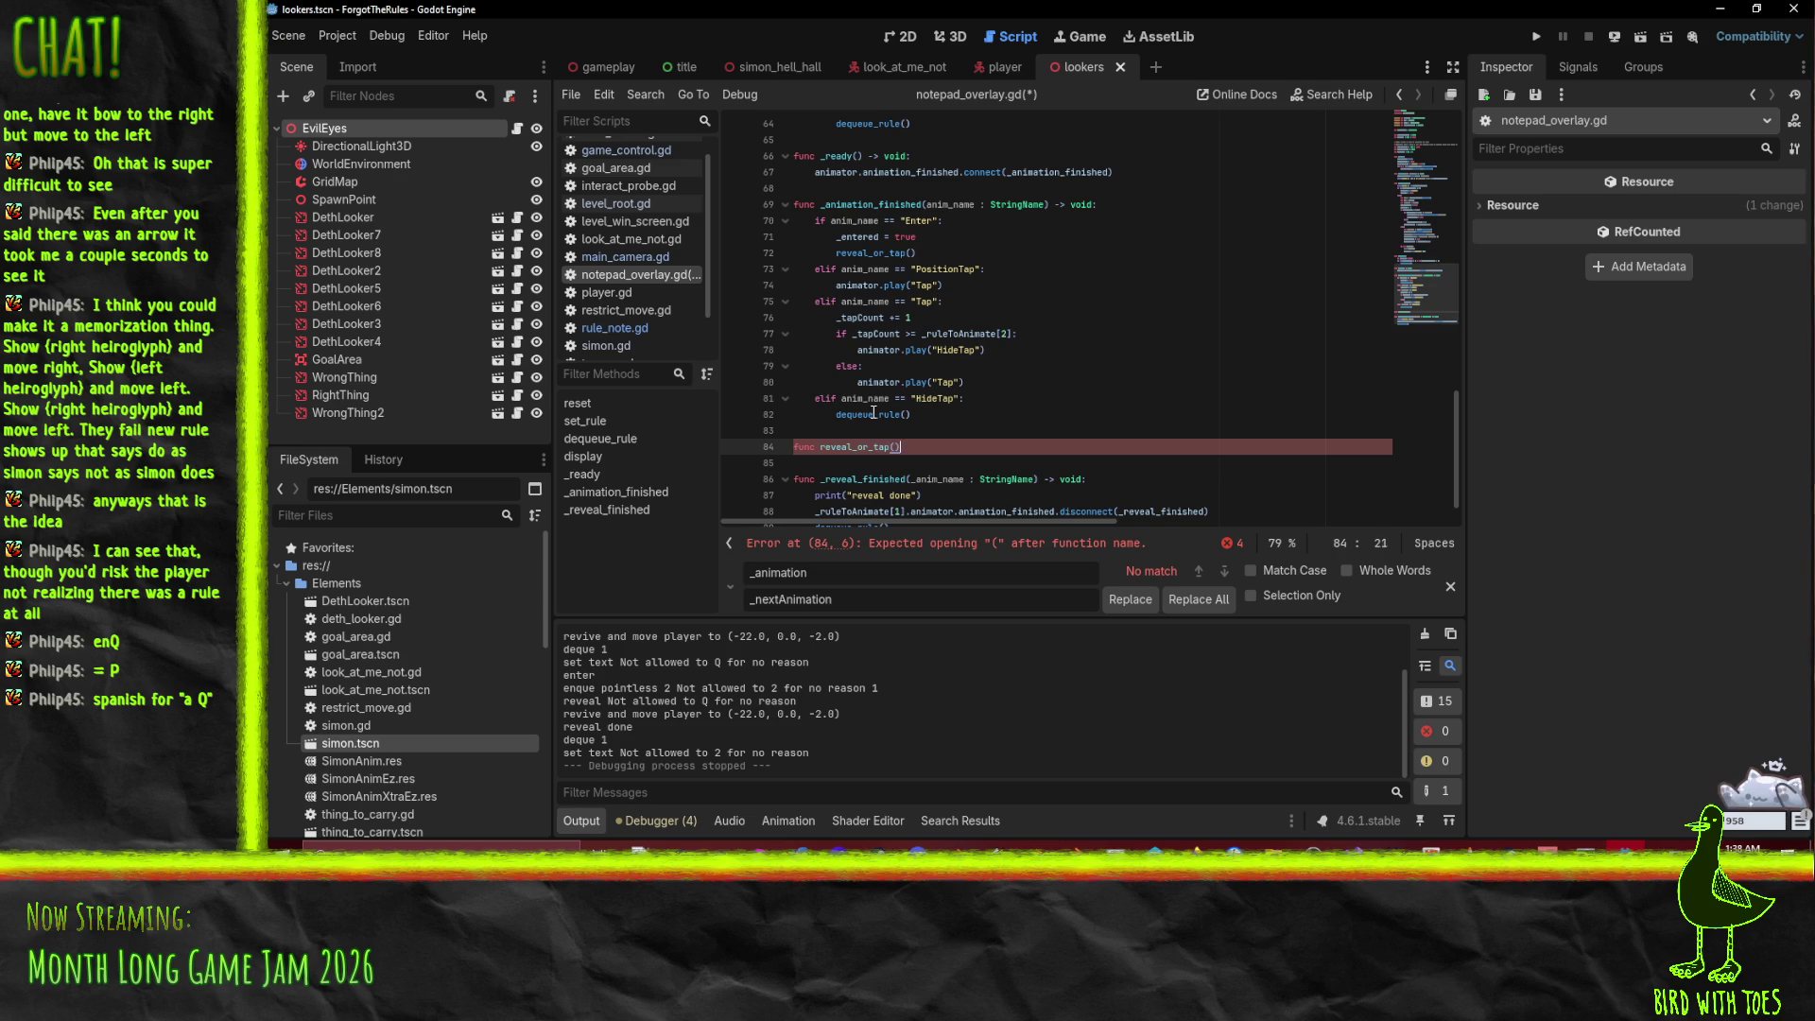
{"action": "type", "text": ":"}
{"action": "key", "text": "Return"}
{"action": "key", "text": "ctrl+v"}
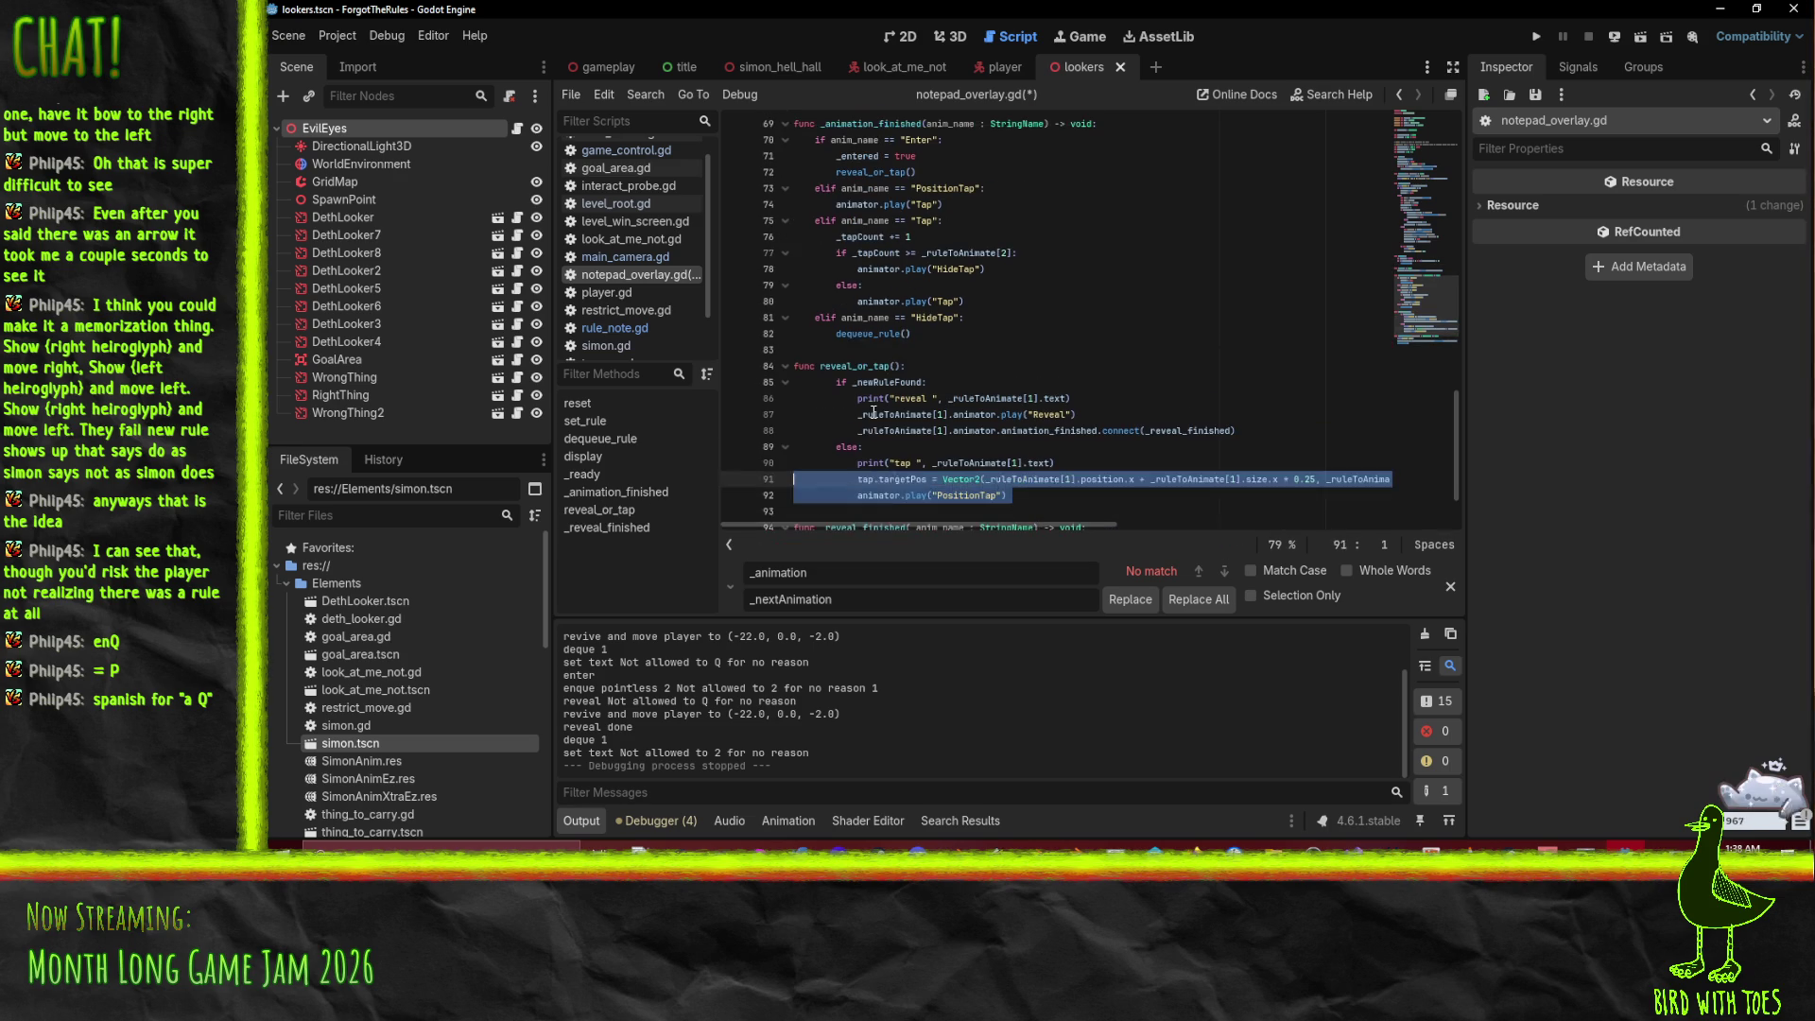
{"action": "key", "text": "shift+Up"}
{"action": "key", "text": "shift+Up"}
{"action": "key", "text": "shift+Up"}
{"action": "key", "text": "shift+Tab"}
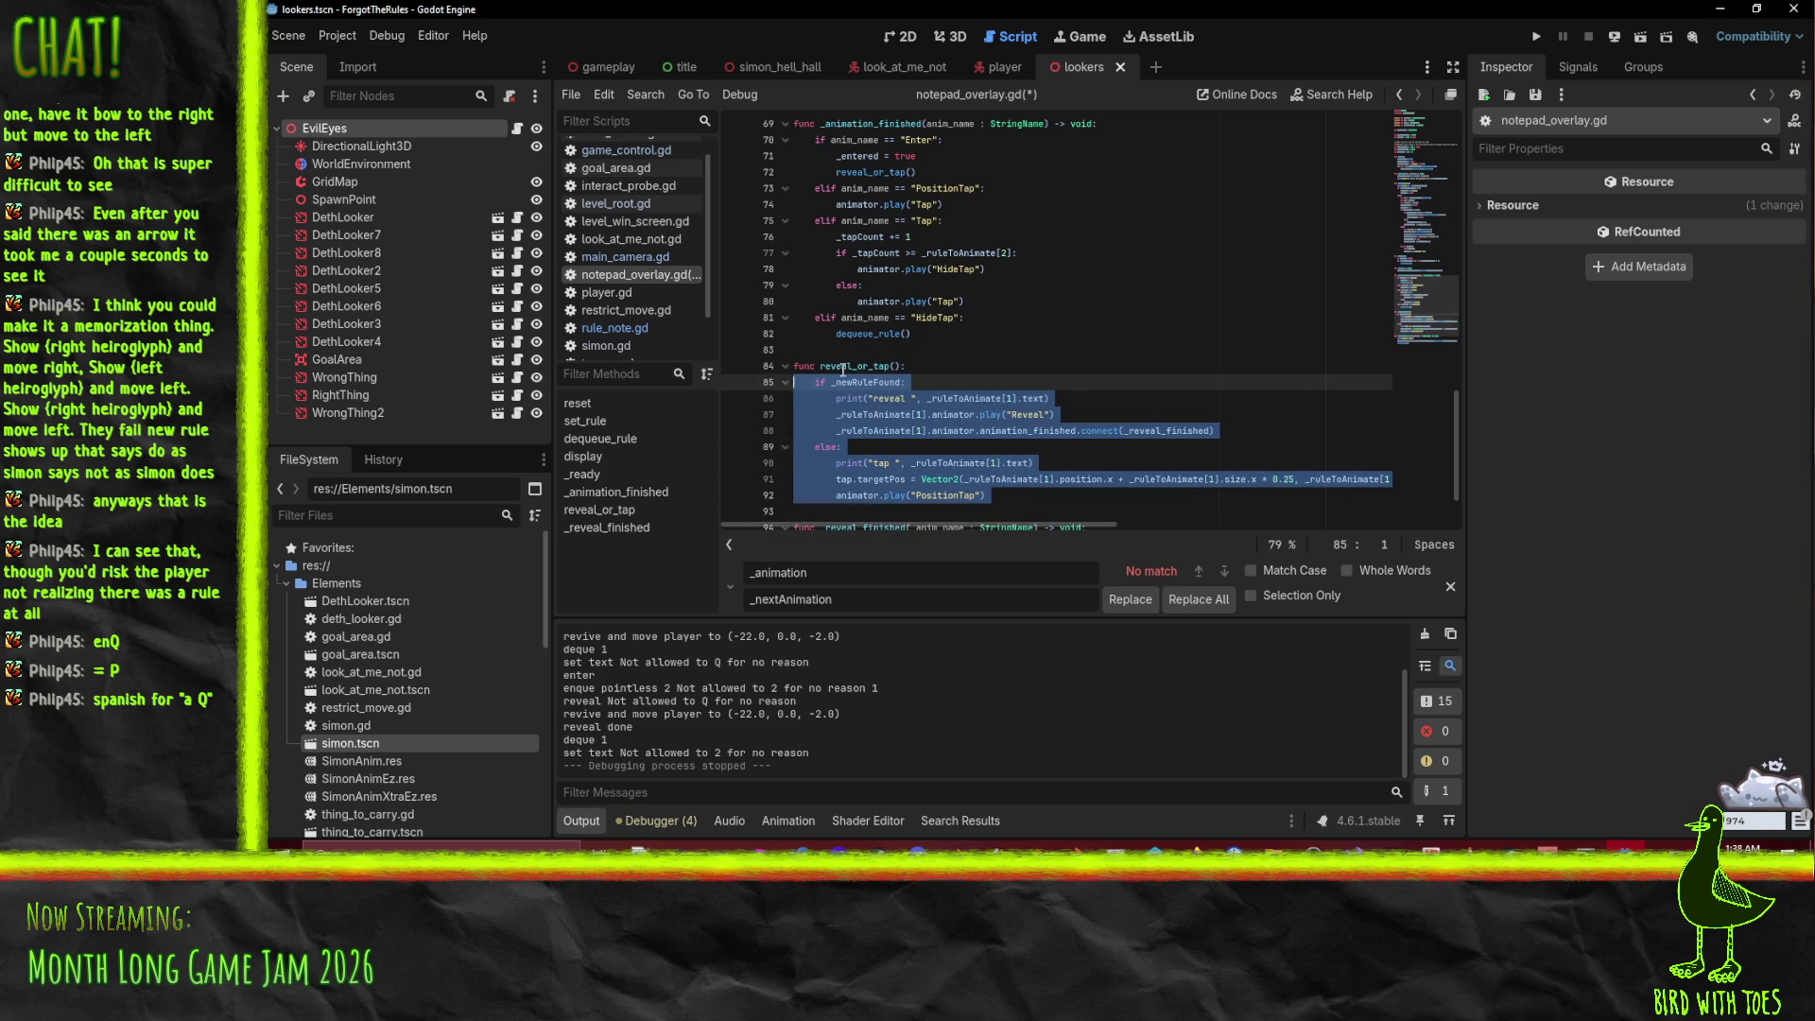
Step: Rename both the function and its Enter-case call to _reveal_or_tap
{"action": "double_click", "coordinate": [844, 368]}
{"action": "scroll", "coordinate": [1027, 391], "scroll_direction": "up", "scroll_amount": 3}
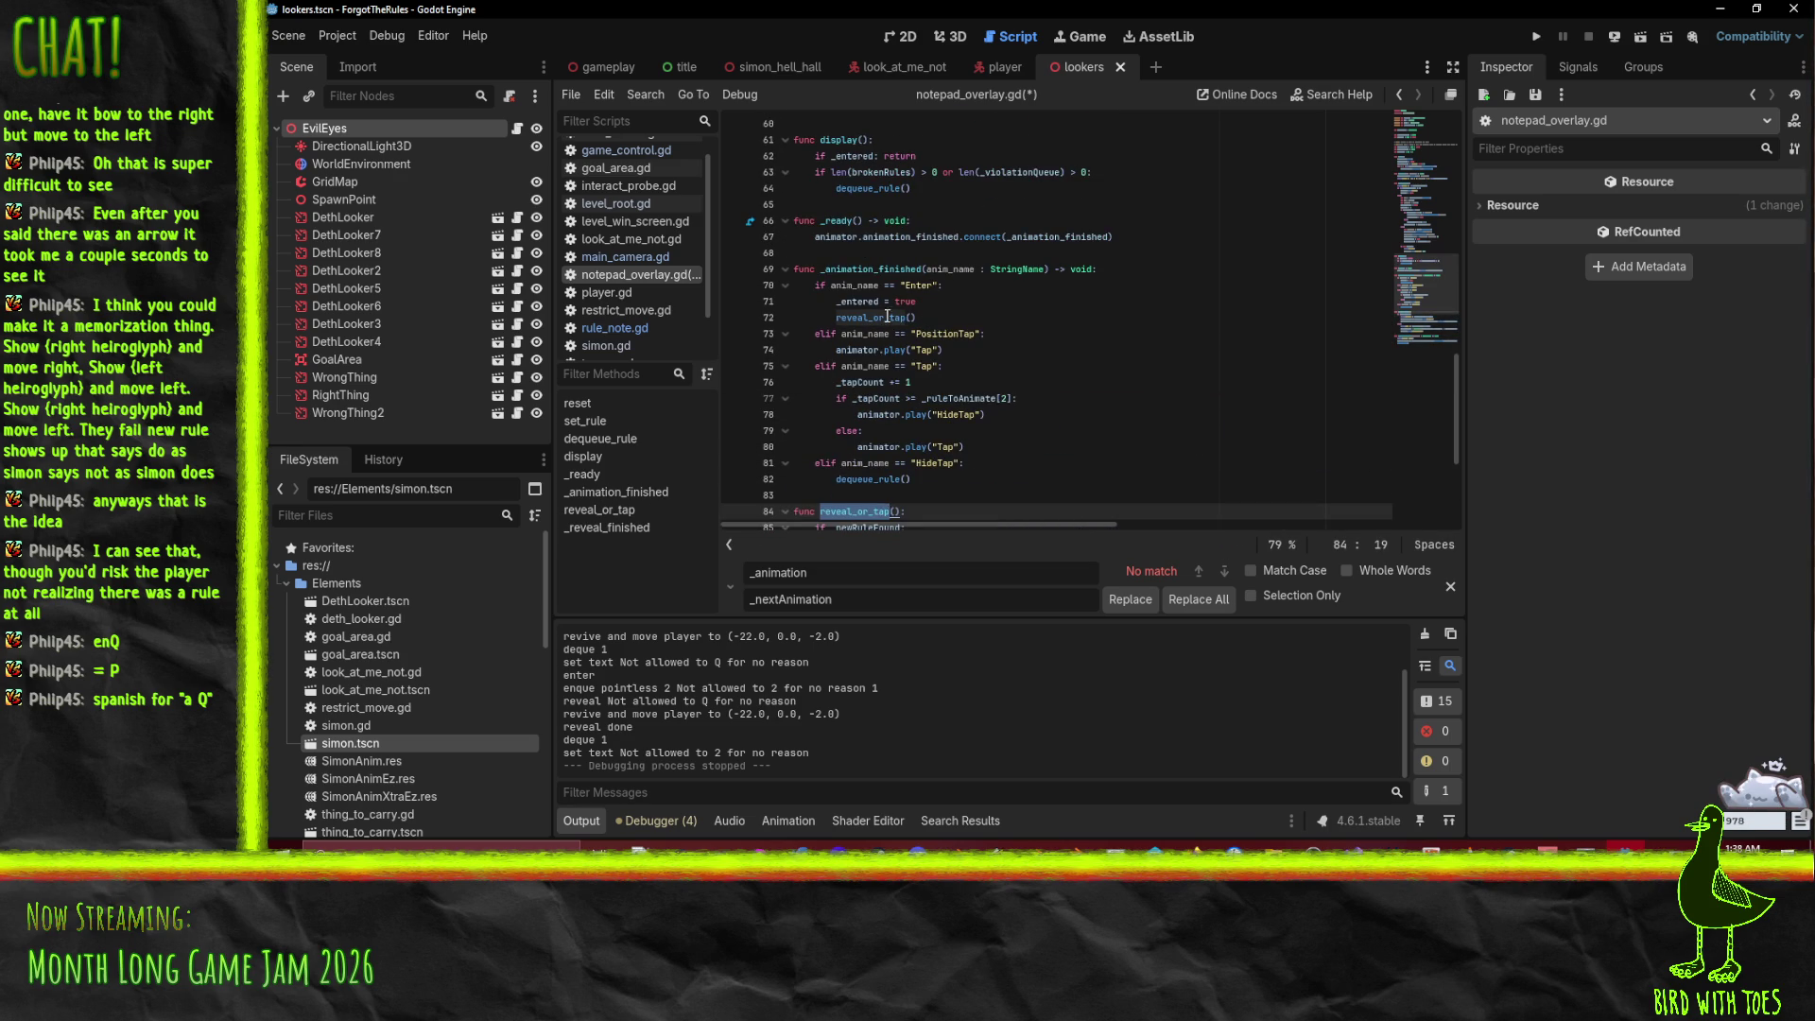
{"action": "left_click", "coordinate": [830, 318]}
{"action": "type", "text": "_"}
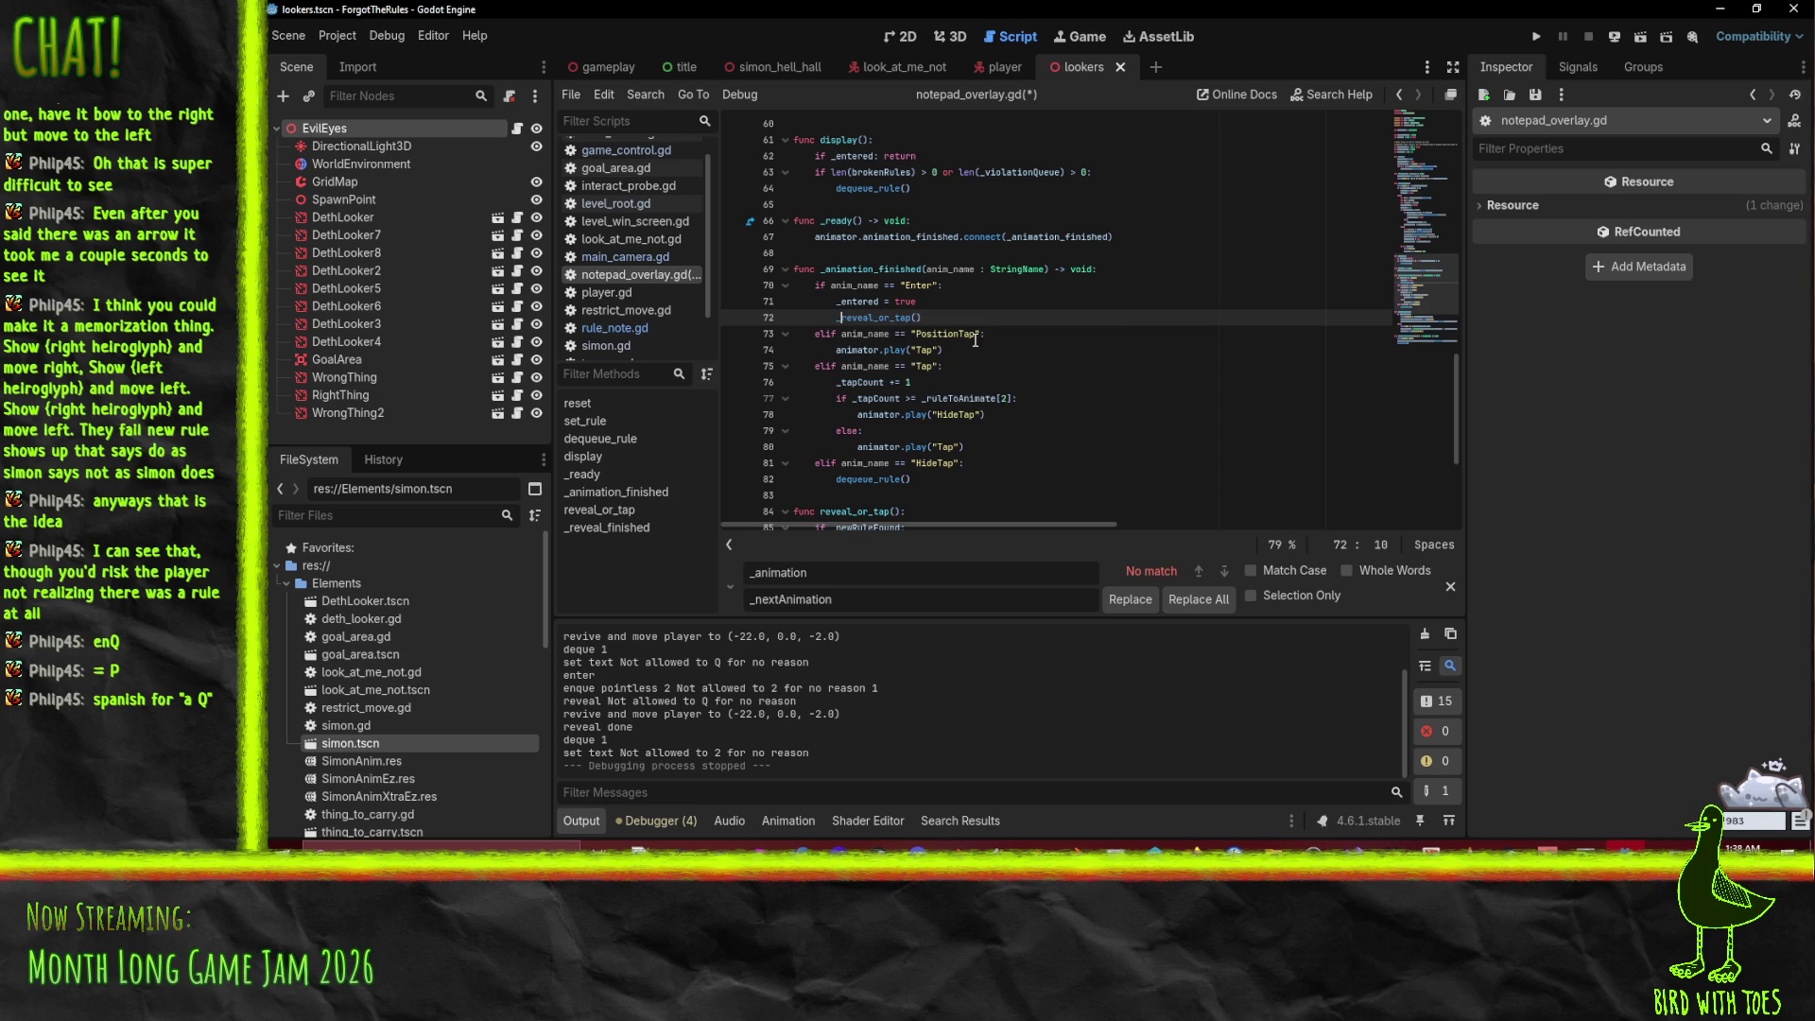
{"action": "double_click", "coordinate": [870, 318]}
{"action": "key", "text": "ctrl+c"}
{"action": "double_click", "coordinate": [860, 512]}
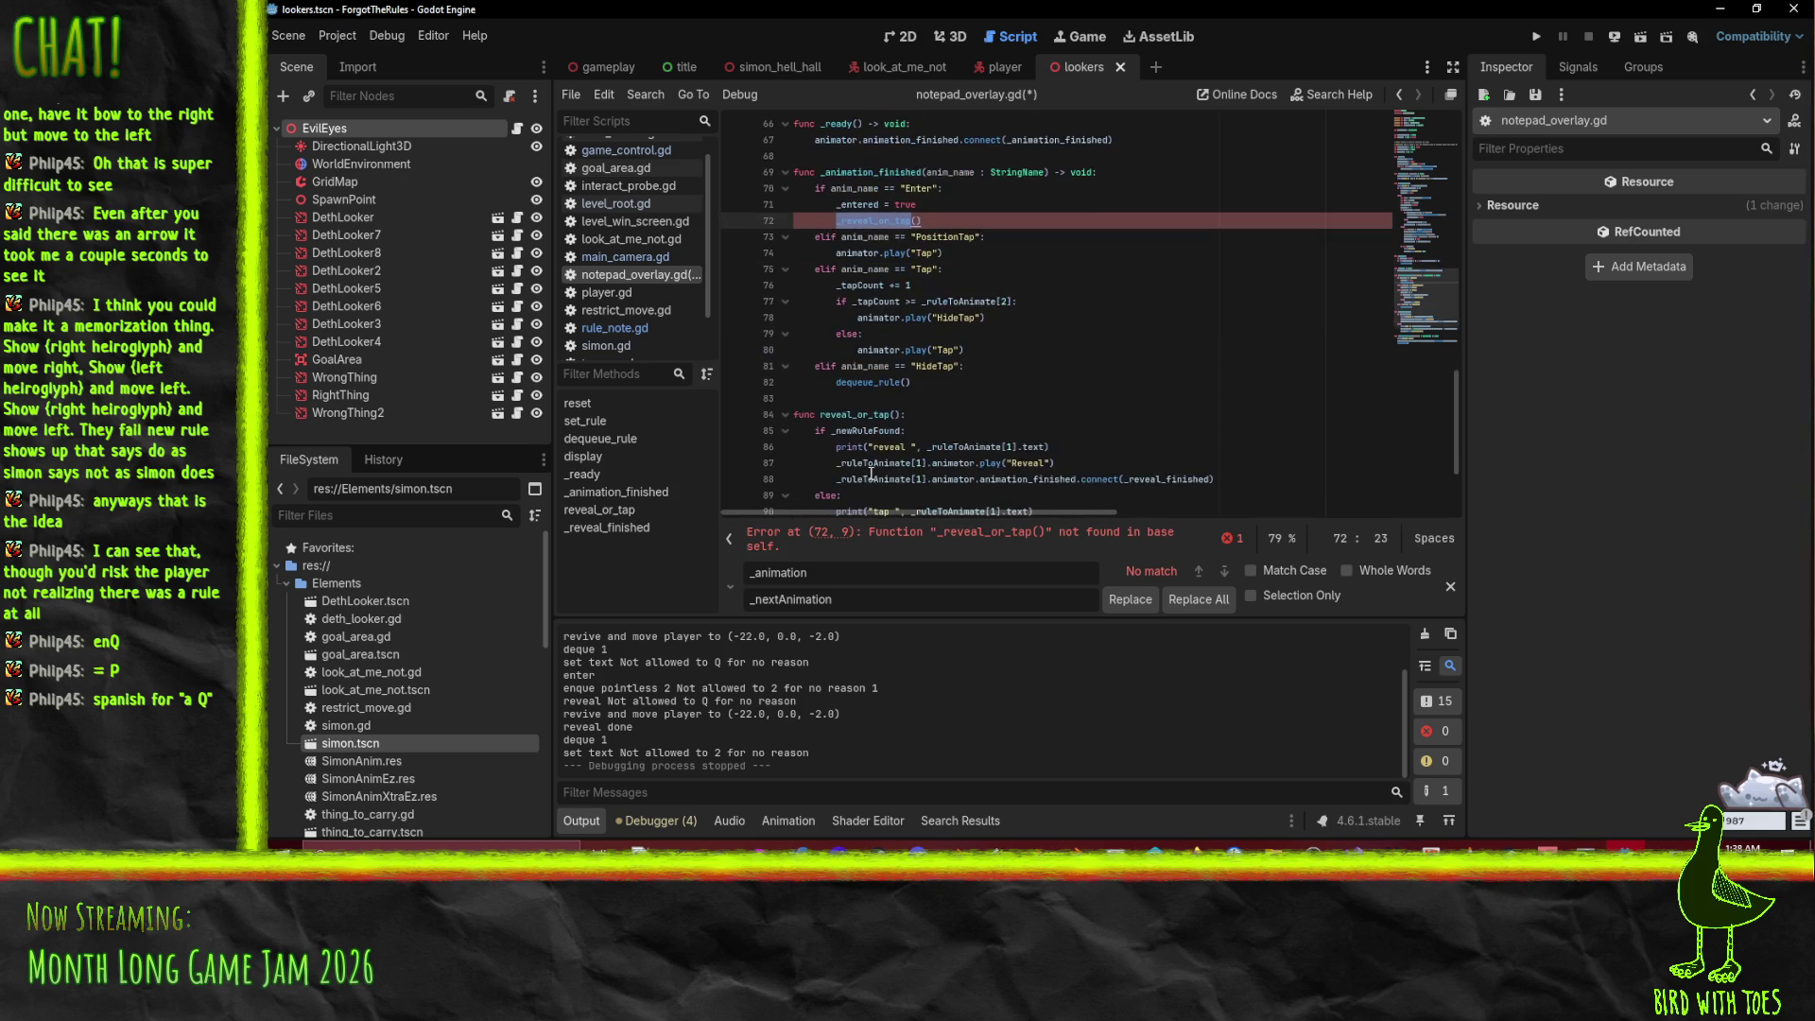
{"action": "key", "text": "ctrl+v"}
{"action": "scroll", "coordinate": [1044, 381], "scroll_direction": "up", "scroll_amount": 4}
{"action": "scroll", "coordinate": [1044, 380], "scroll_direction": "up", "scroll_amount": 2}
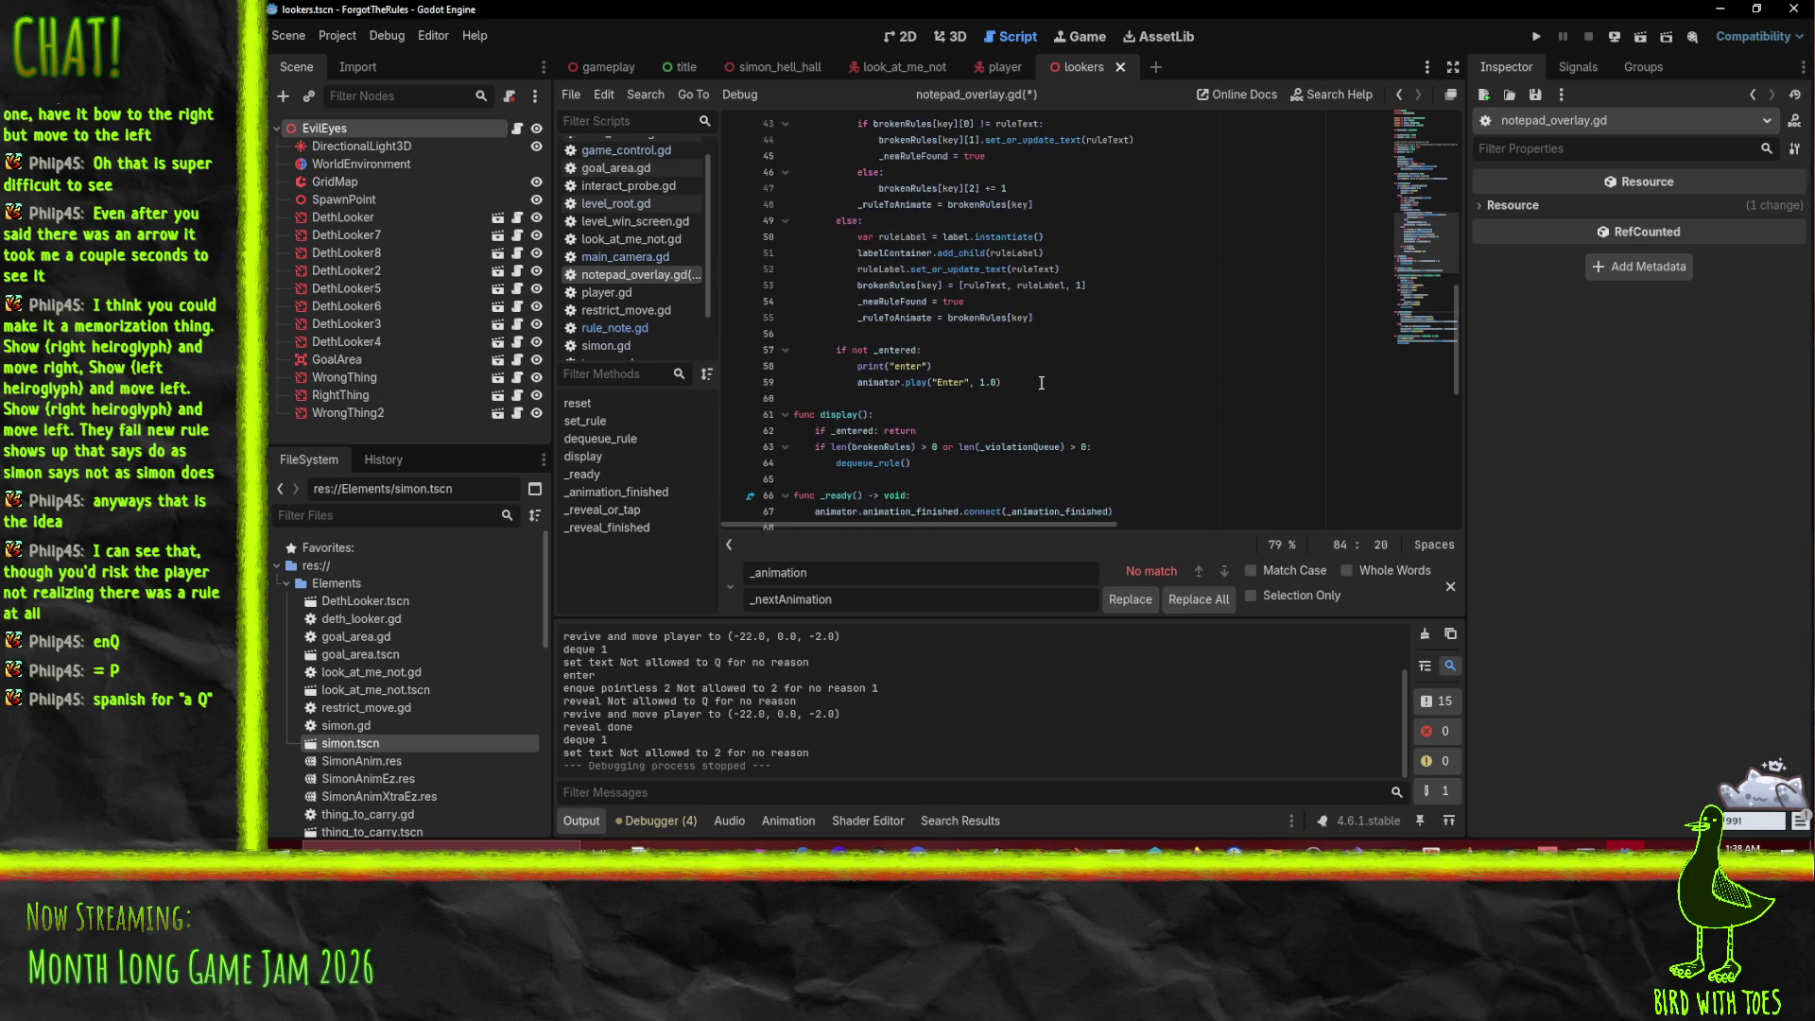
Step: Add an else branch calling _reveal_or_tap() after the Enter animation line in dequeue_rule, and save
{"action": "scroll", "coordinate": [996, 494], "scroll_direction": "up", "scroll_amount": 5}
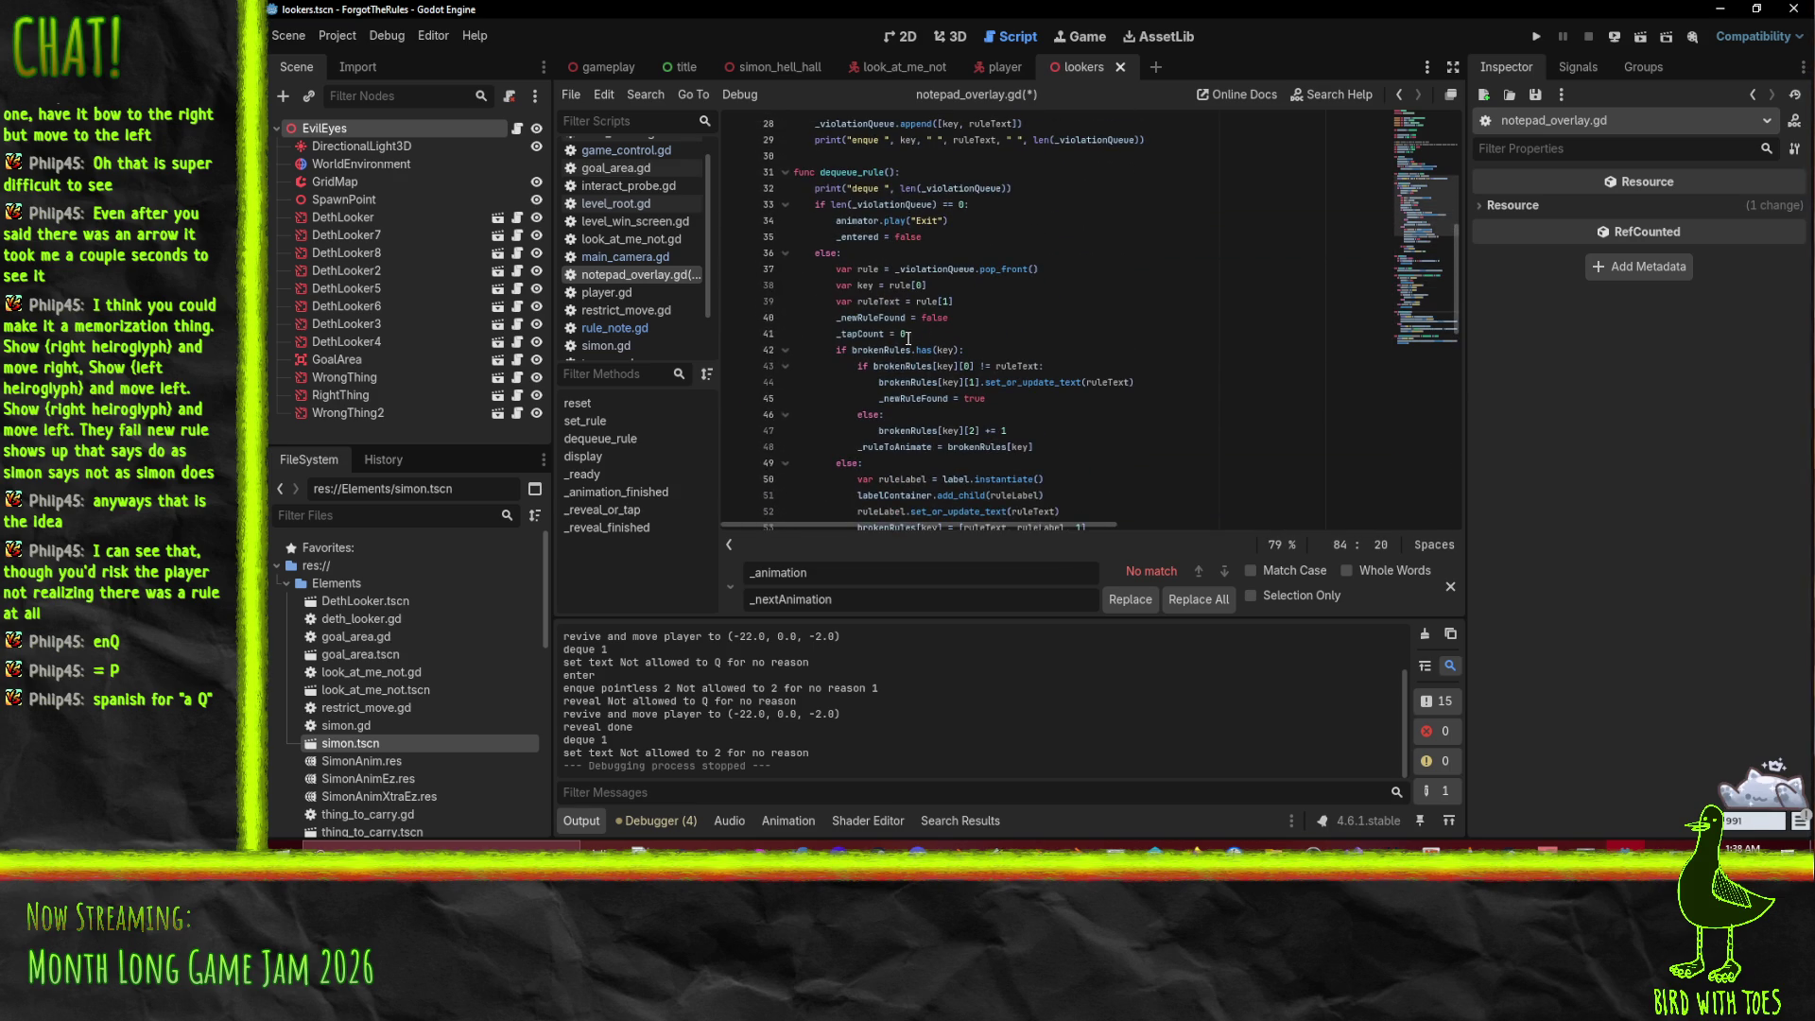
{"action": "scroll", "coordinate": [851, 245], "scroll_direction": "down", "scroll_amount": 3}
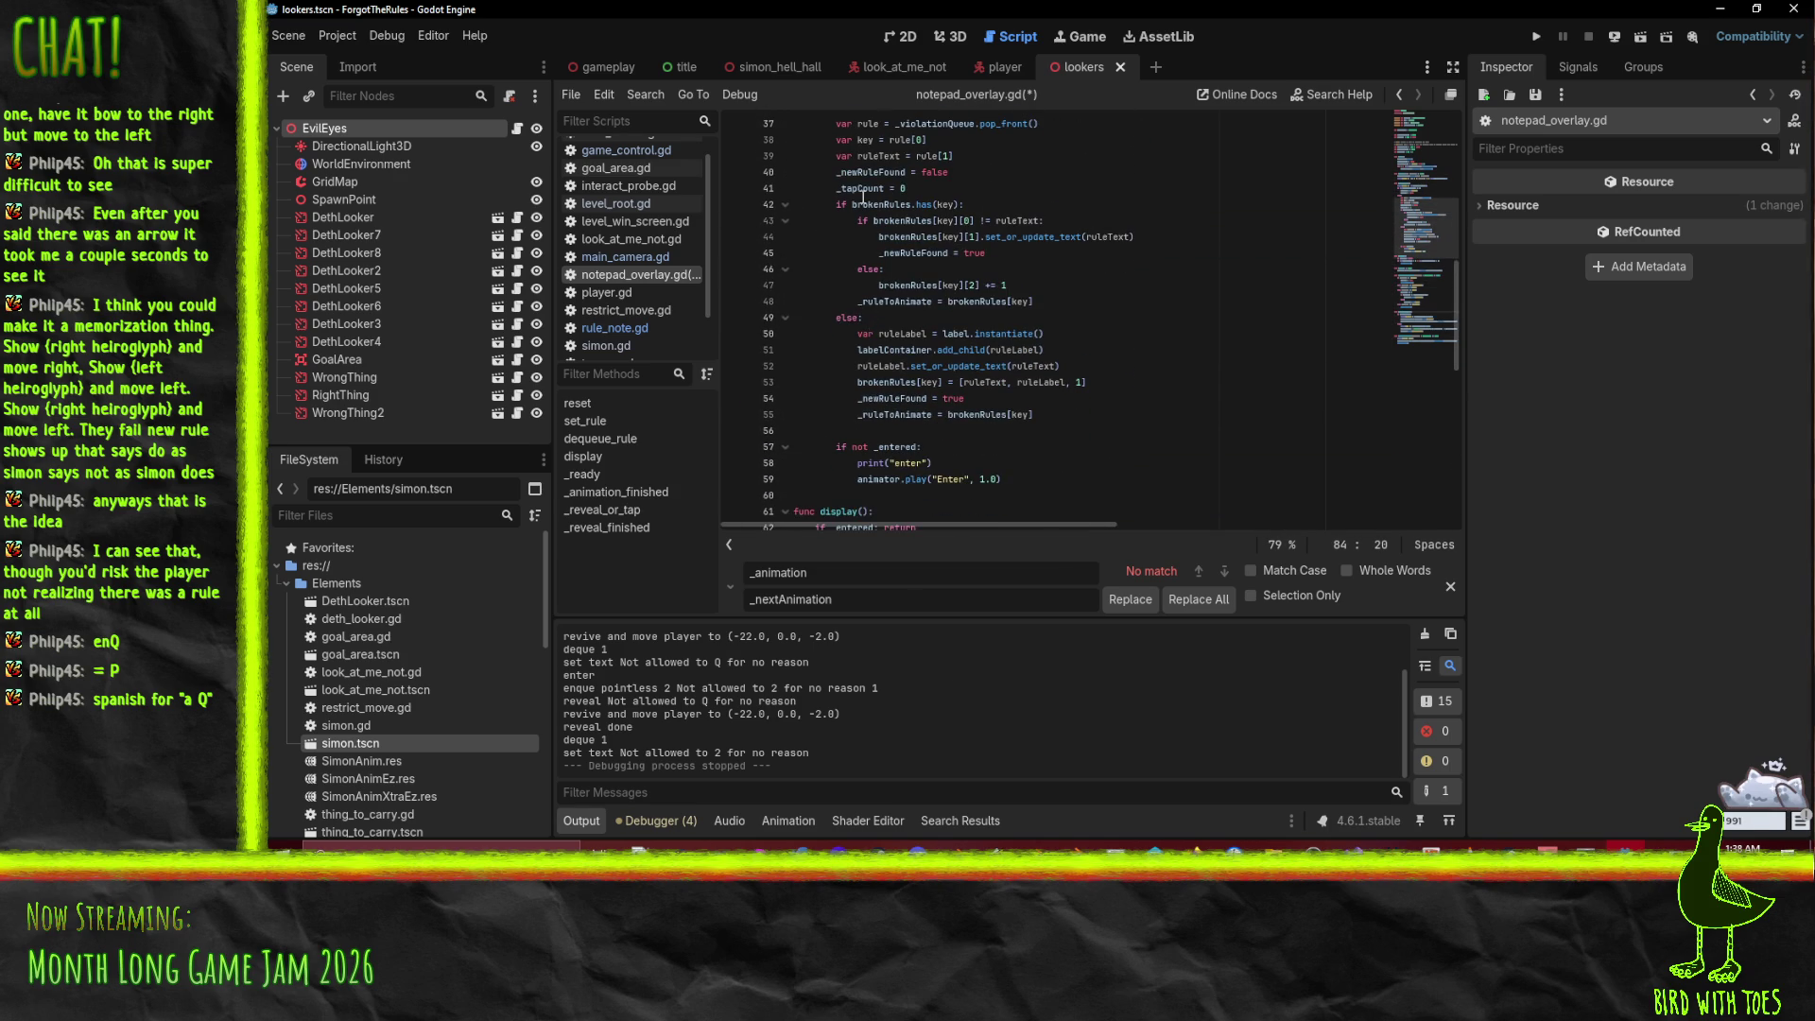
{"action": "left_click", "coordinate": [1021, 483]}
{"action": "key", "text": "Return"}
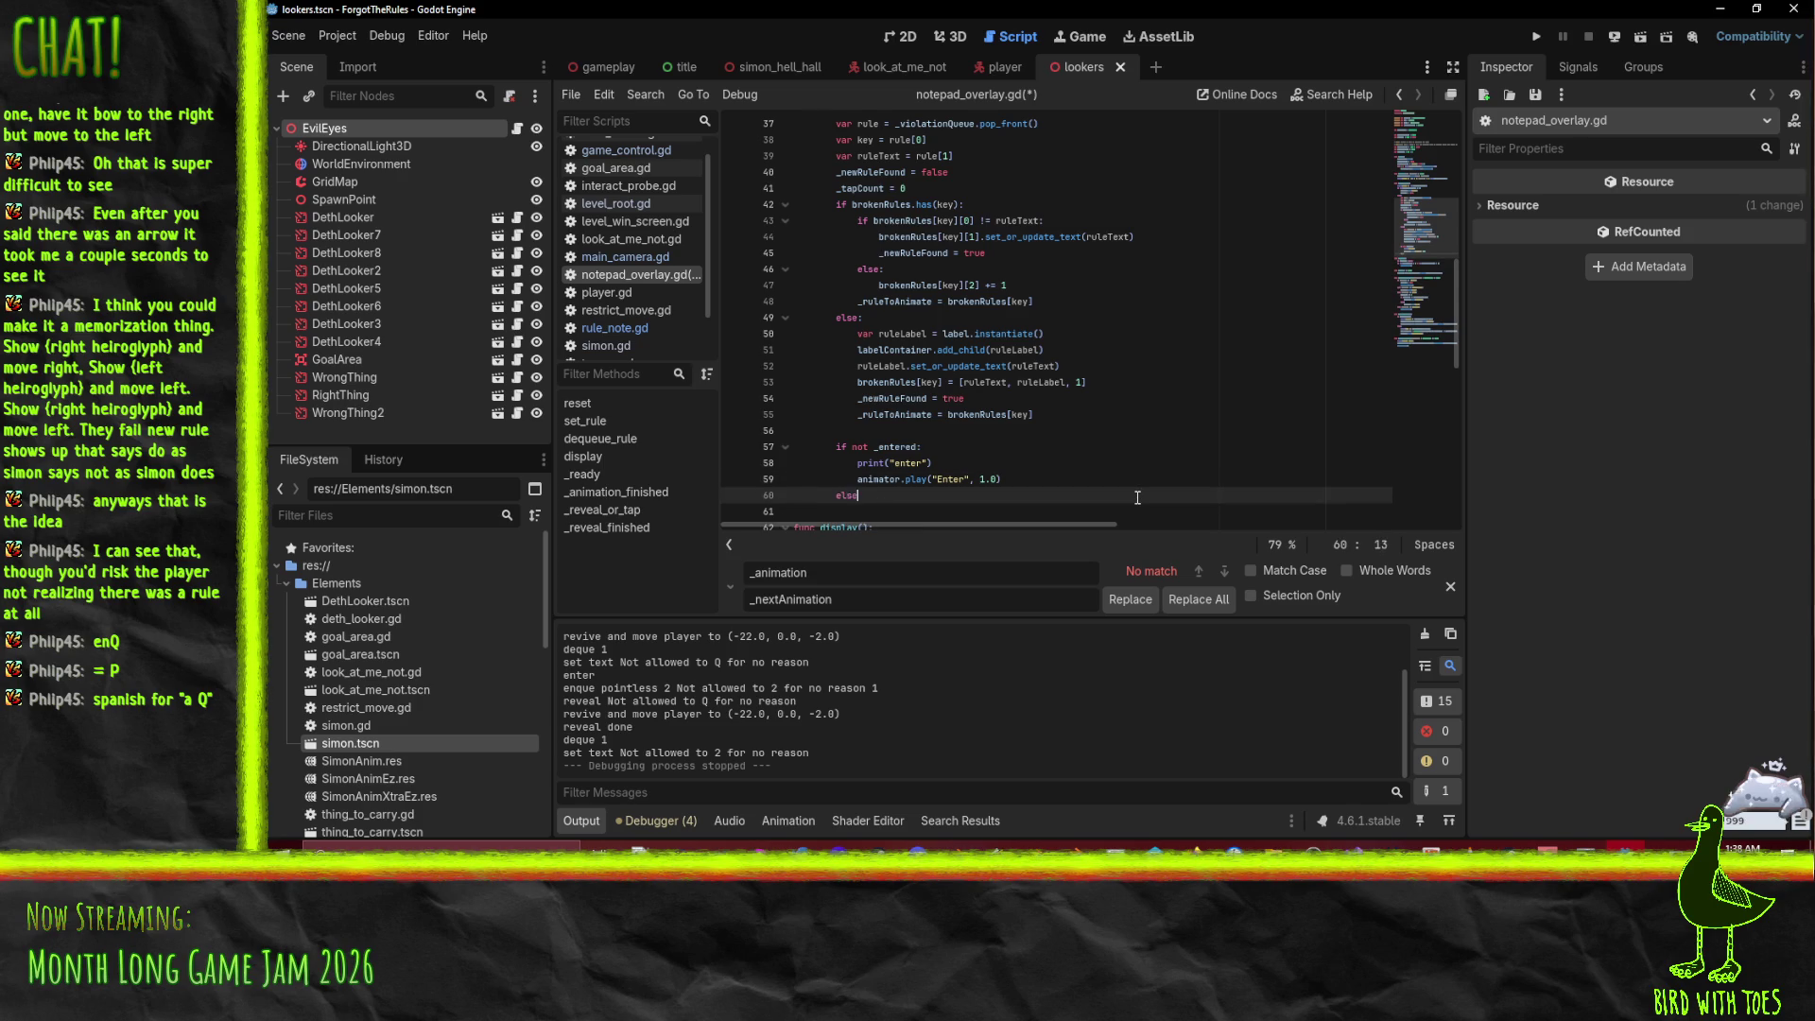
{"action": "type", "text": ":"}
{"action": "key", "text": "Return"}
{"action": "key", "text": "ctrl+v"}
{"action": "key", "text": "Home"}
{"action": "key", "text": "Tab"}
{"action": "key", "text": "Tab"}
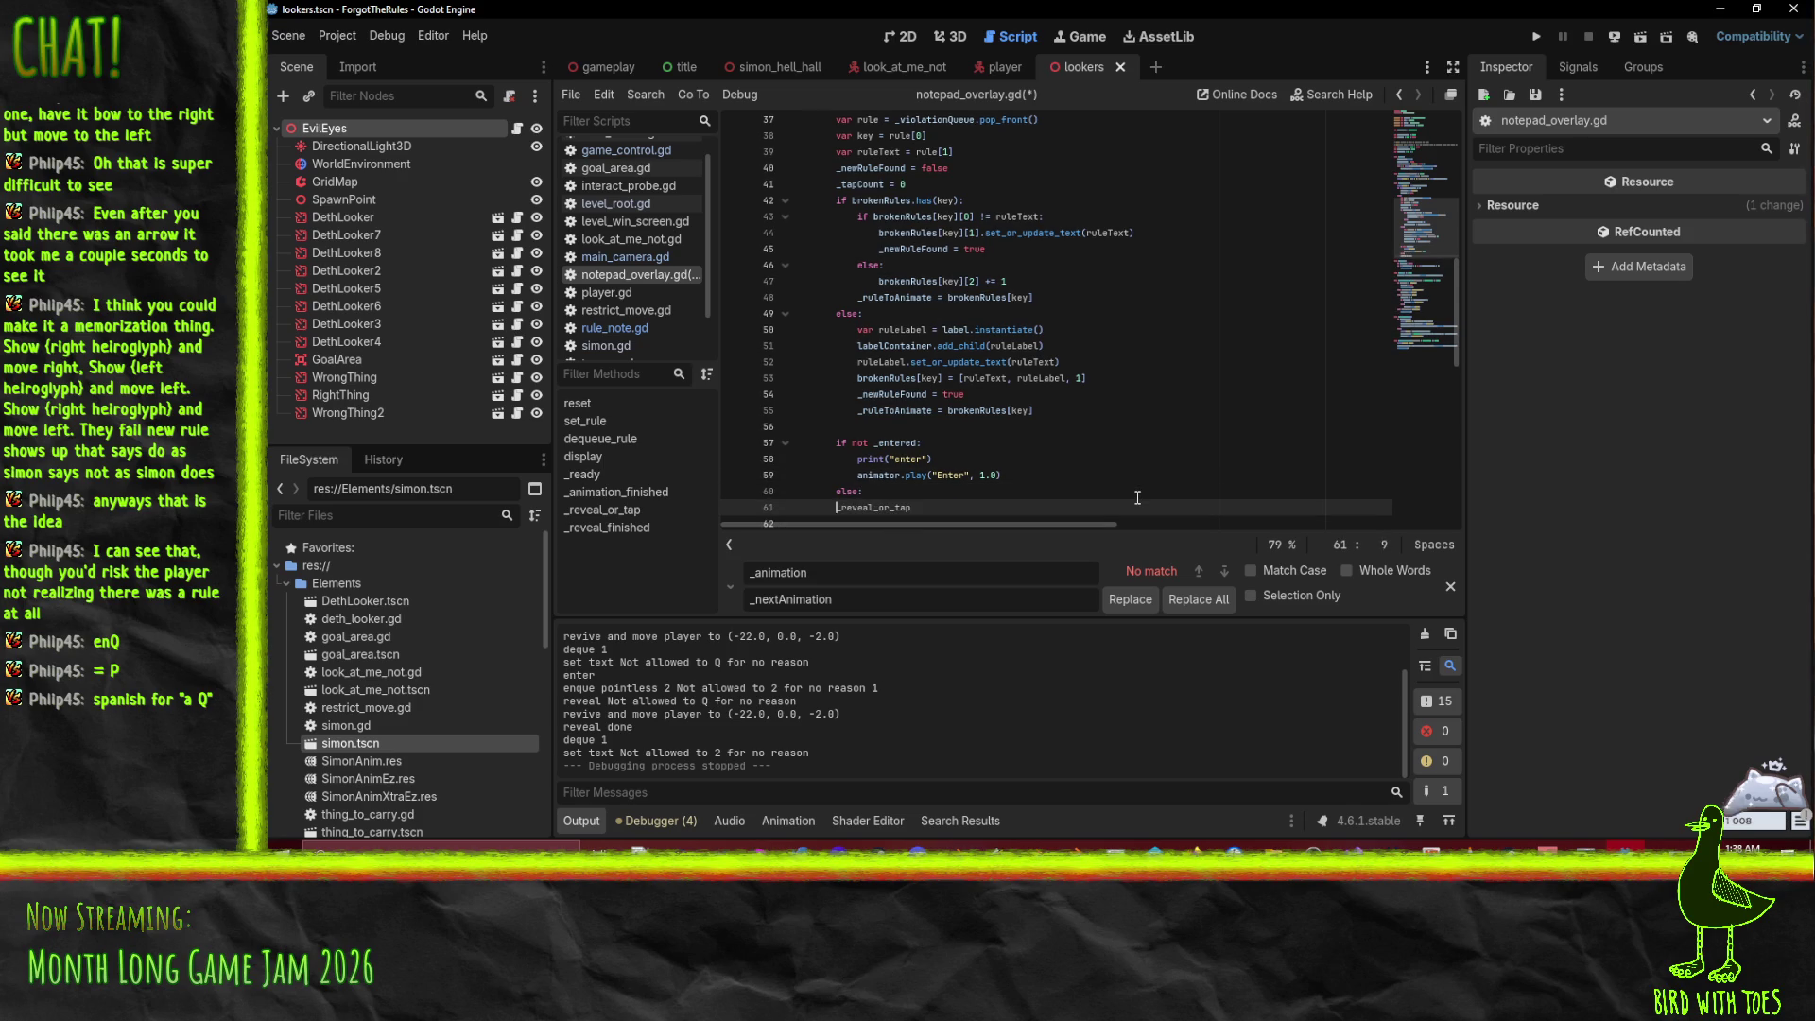
{"action": "key", "text": "Home"}
{"action": "key", "text": "Tab"}
{"action": "key", "text": "shift+Left"}
{"action": "key", "text": "shift+Left"}
{"action": "key", "text": "shift+Left"}
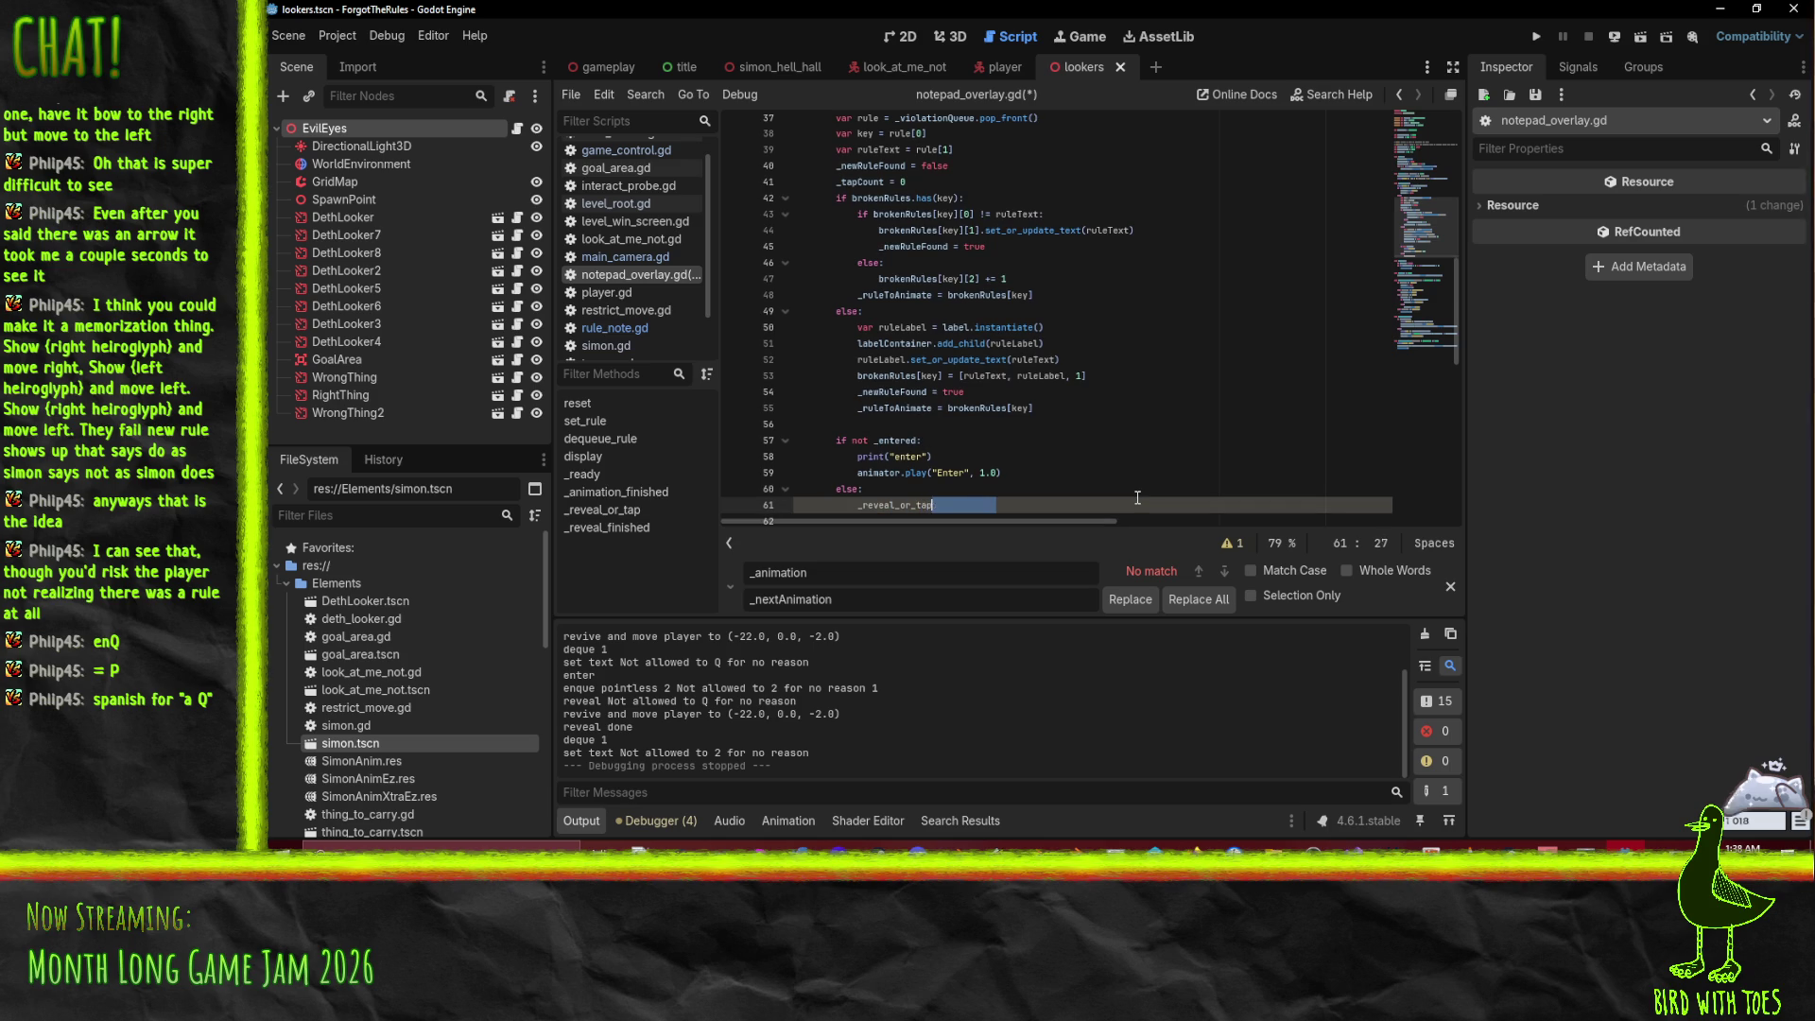
{"action": "type", "text": "("}
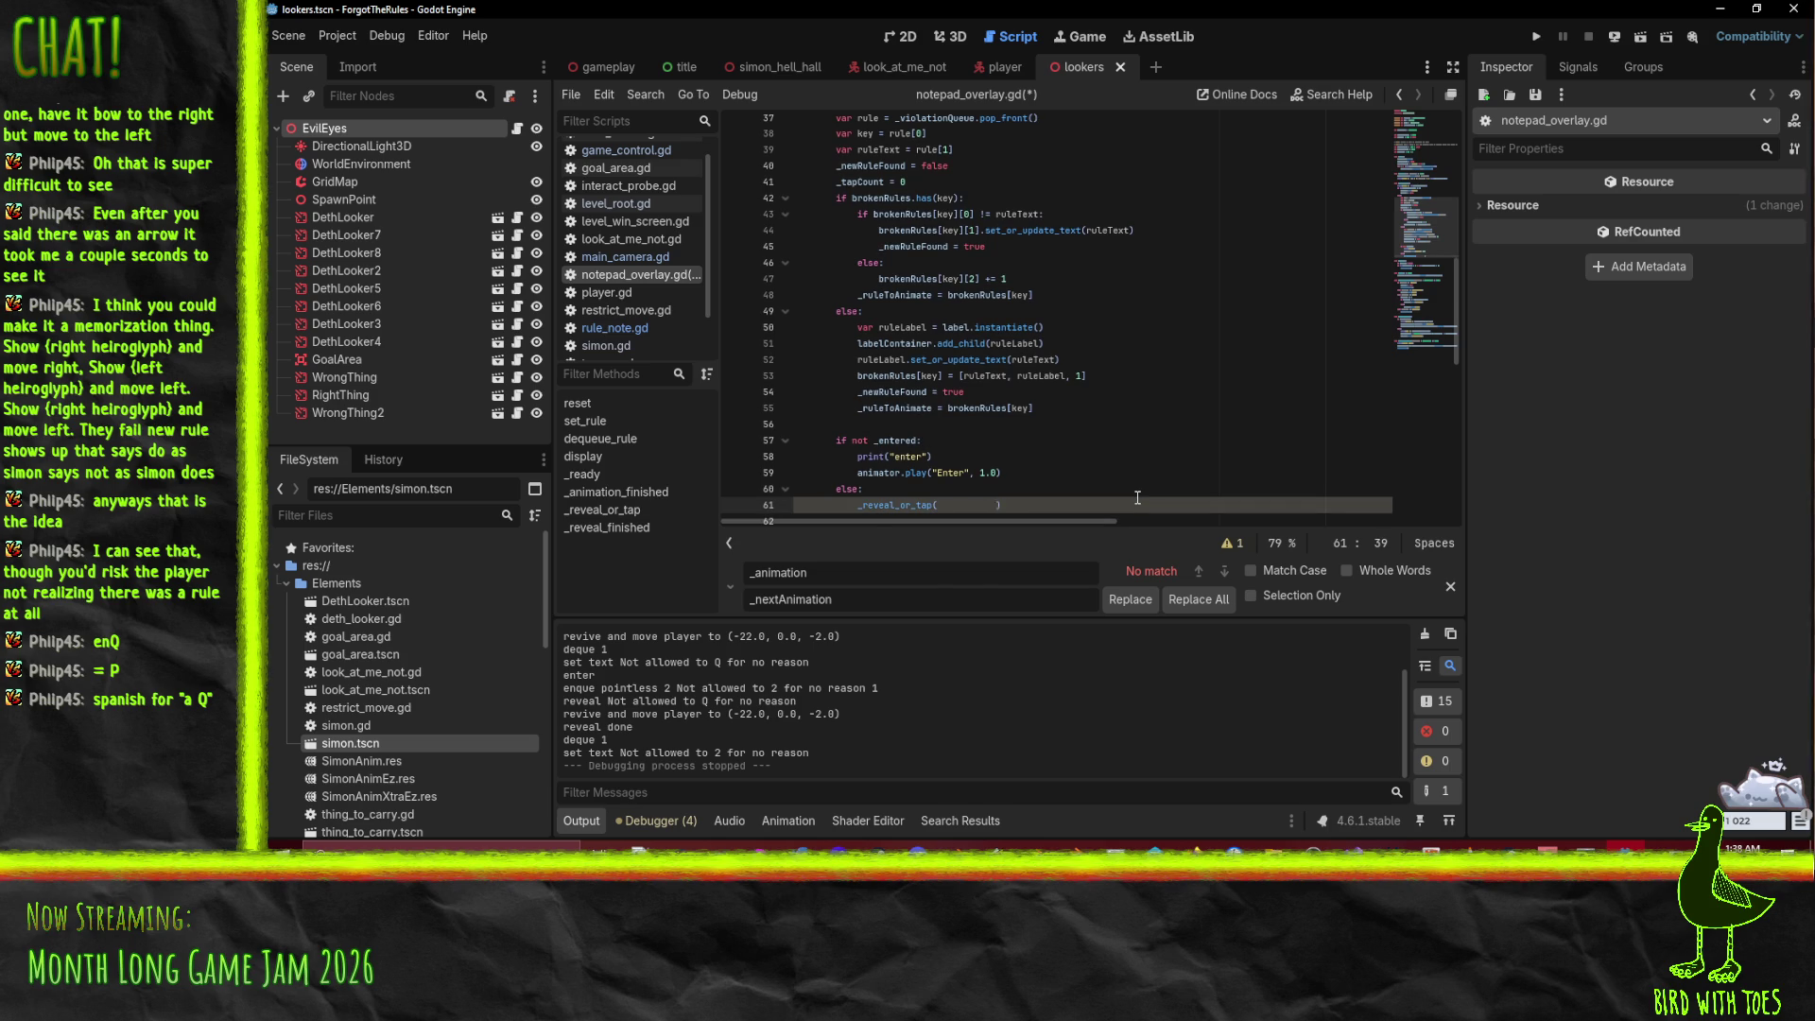
{"action": "key", "text": "BackSpace"}
{"action": "key", "text": "ctrl+s"}
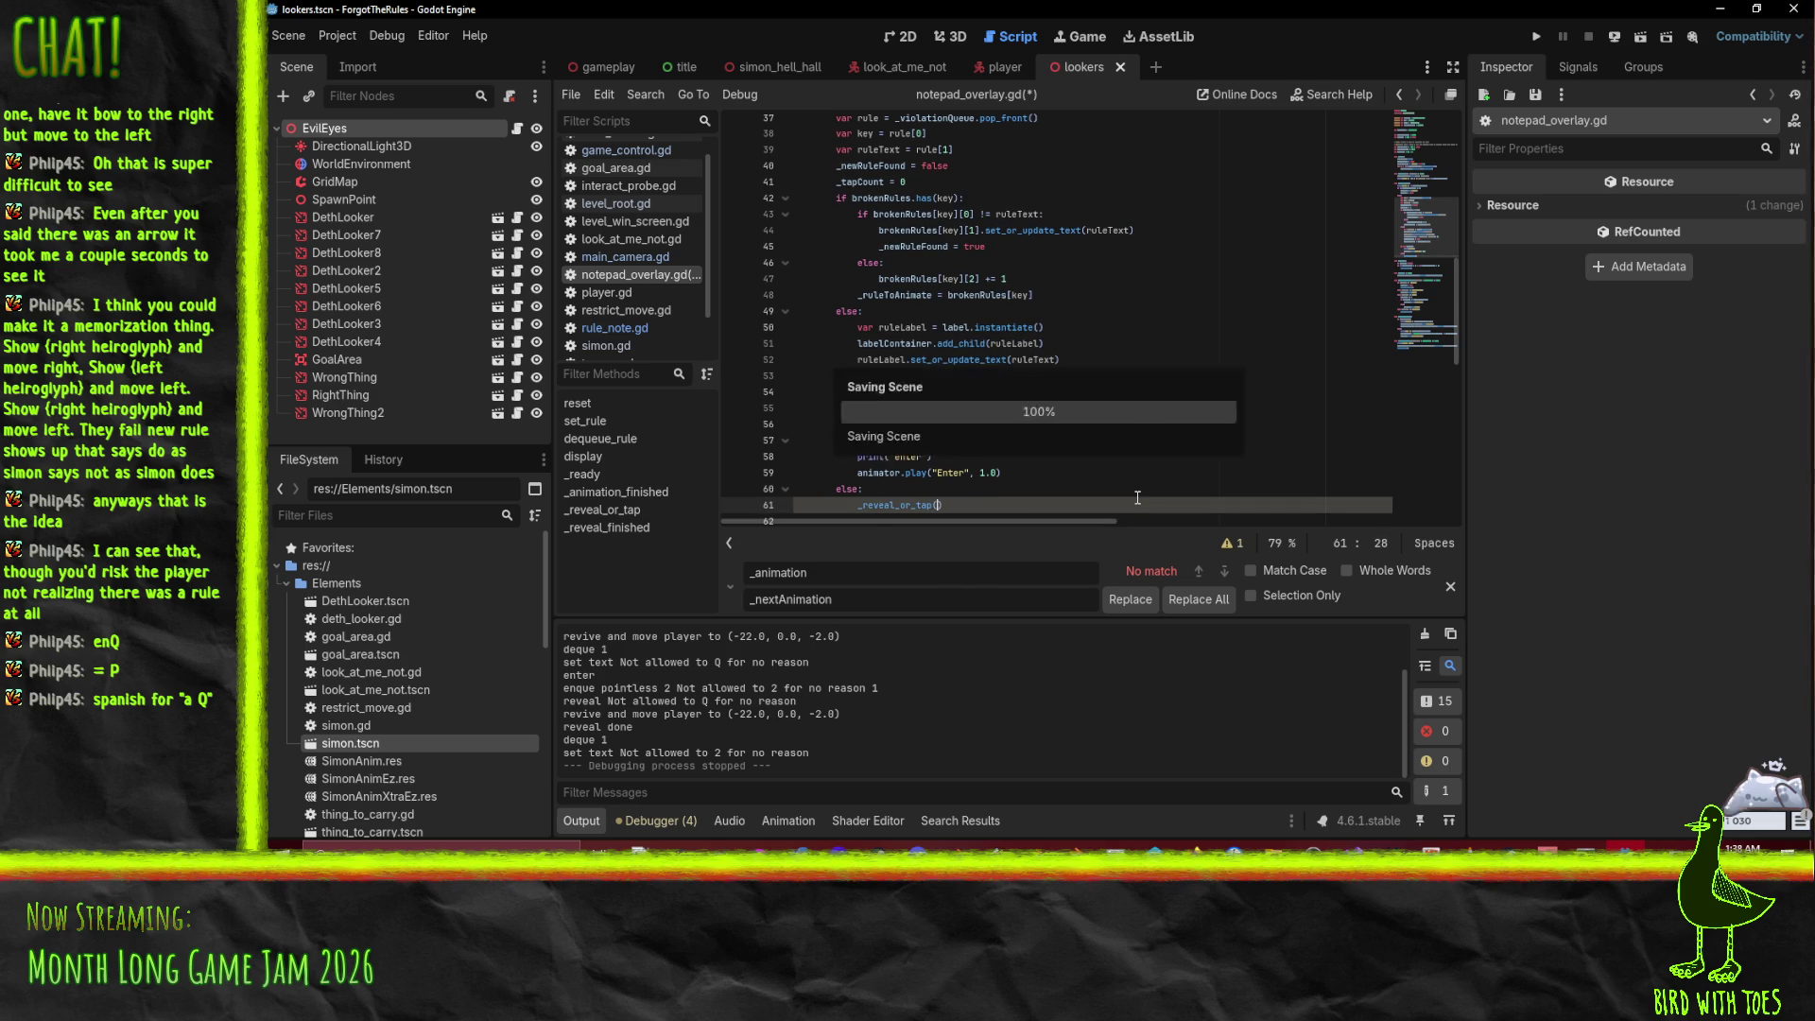
Step: Review the updated notepad_overlay.gd code and launch the game to its title screen
{"action": "scroll", "coordinate": [1056, 402], "scroll_direction": "down", "scroll_amount": 6}
{"action": "scroll", "coordinate": [1056, 402], "scroll_direction": "down", "scroll_amount": 3}
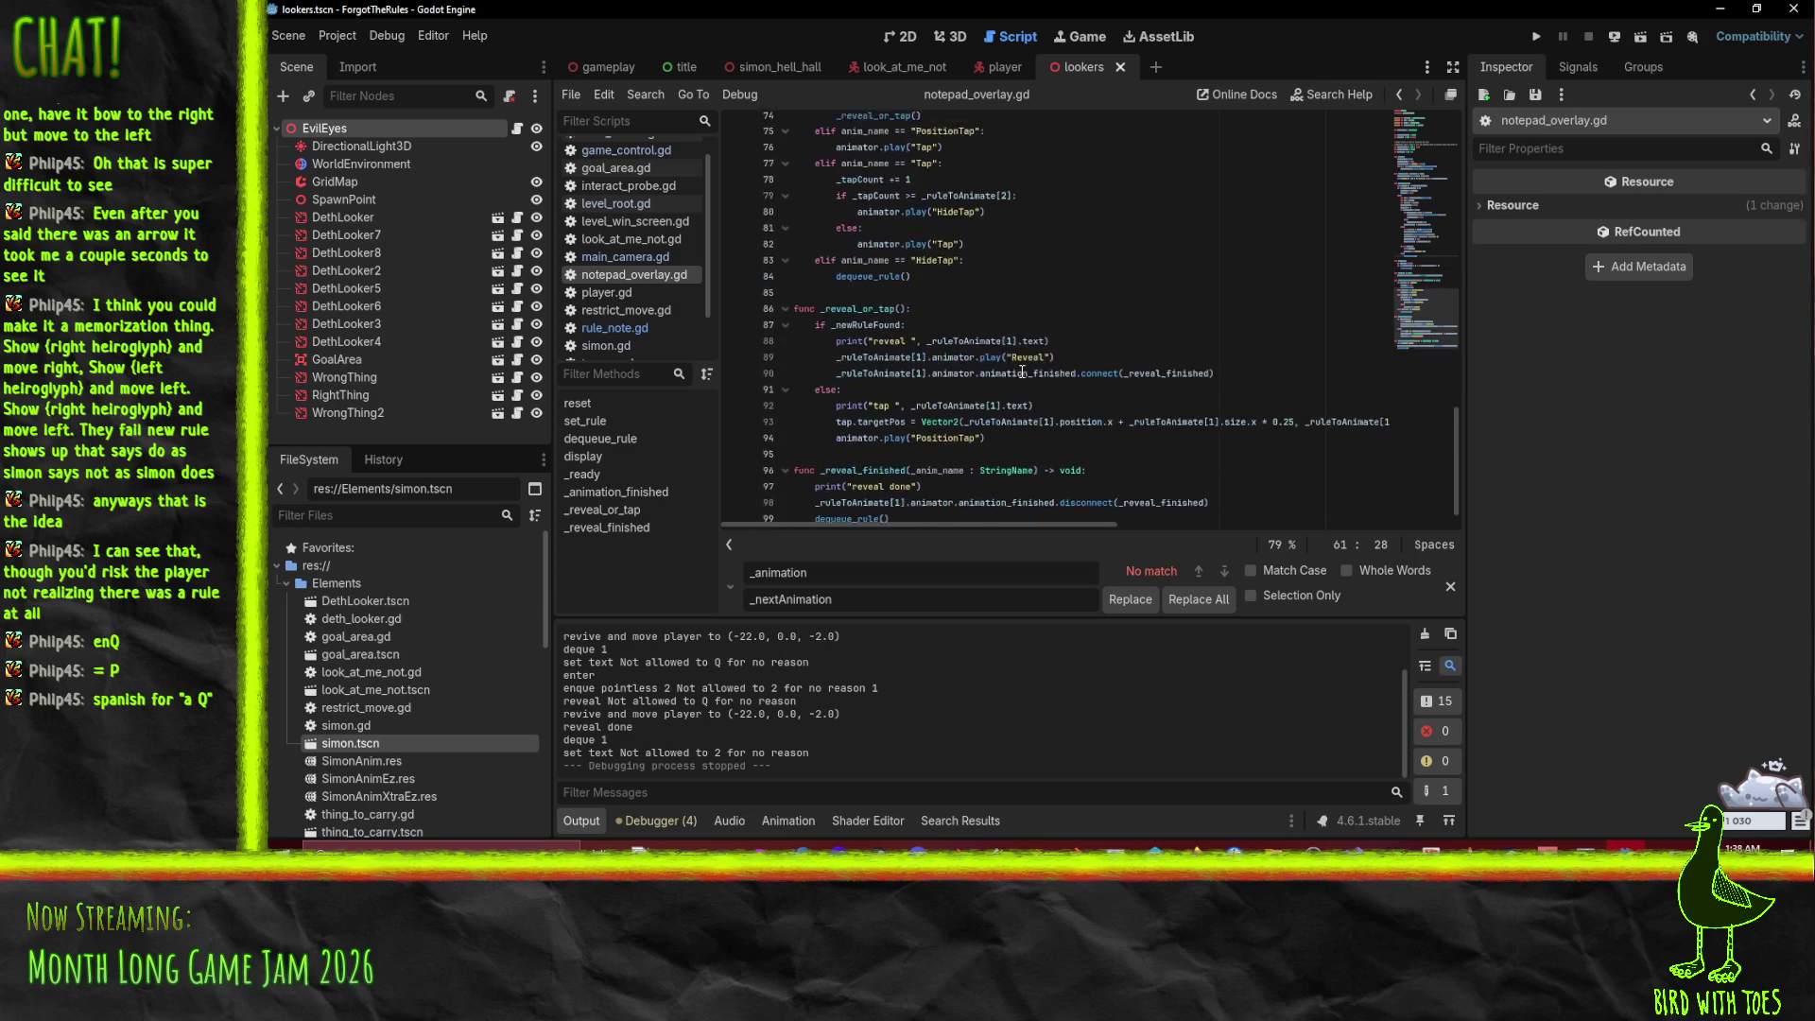
{"action": "scroll", "coordinate": [1023, 366], "scroll_direction": "up", "scroll_amount": 4}
{"action": "scroll", "coordinate": [1024, 367], "scroll_direction": "up", "scroll_amount": 4}
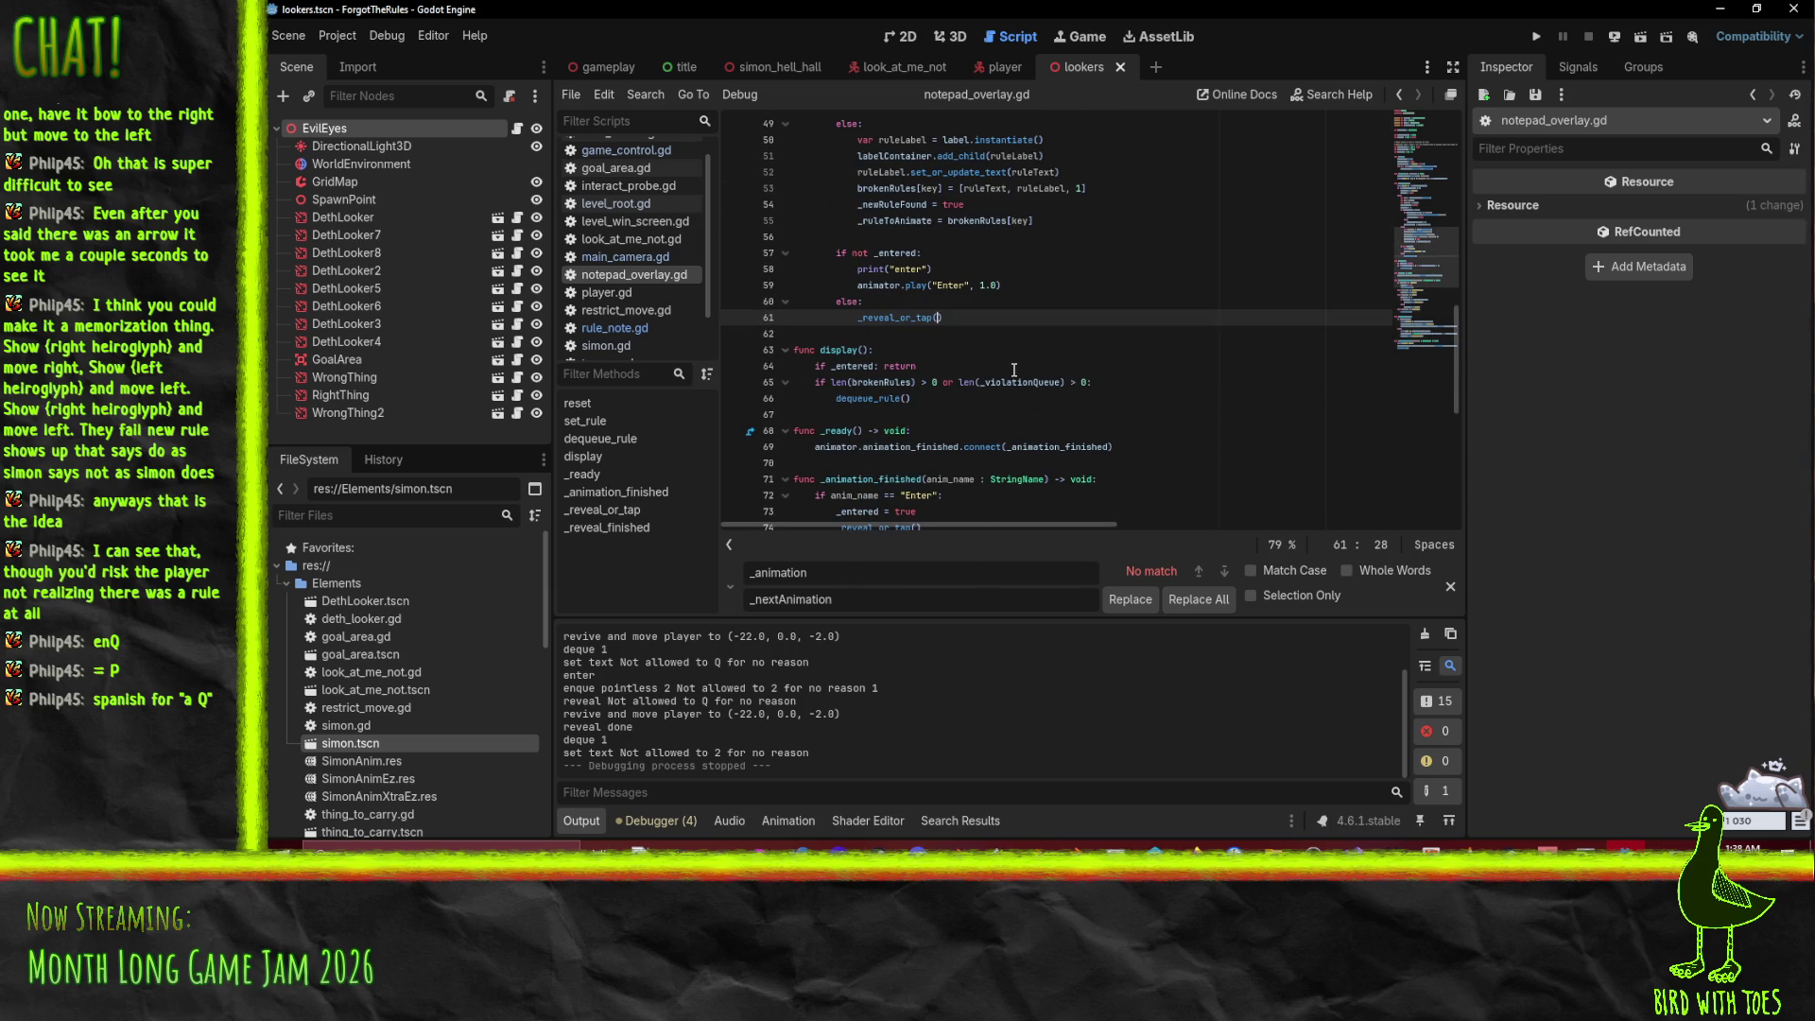
{"action": "scroll", "coordinate": [1015, 369], "scroll_direction": "down", "scroll_amount": 4}
{"action": "left_click", "coordinate": [880, 334]}
{"action": "scroll", "coordinate": [1093, 340], "scroll_direction": "down", "scroll_amount": 4}
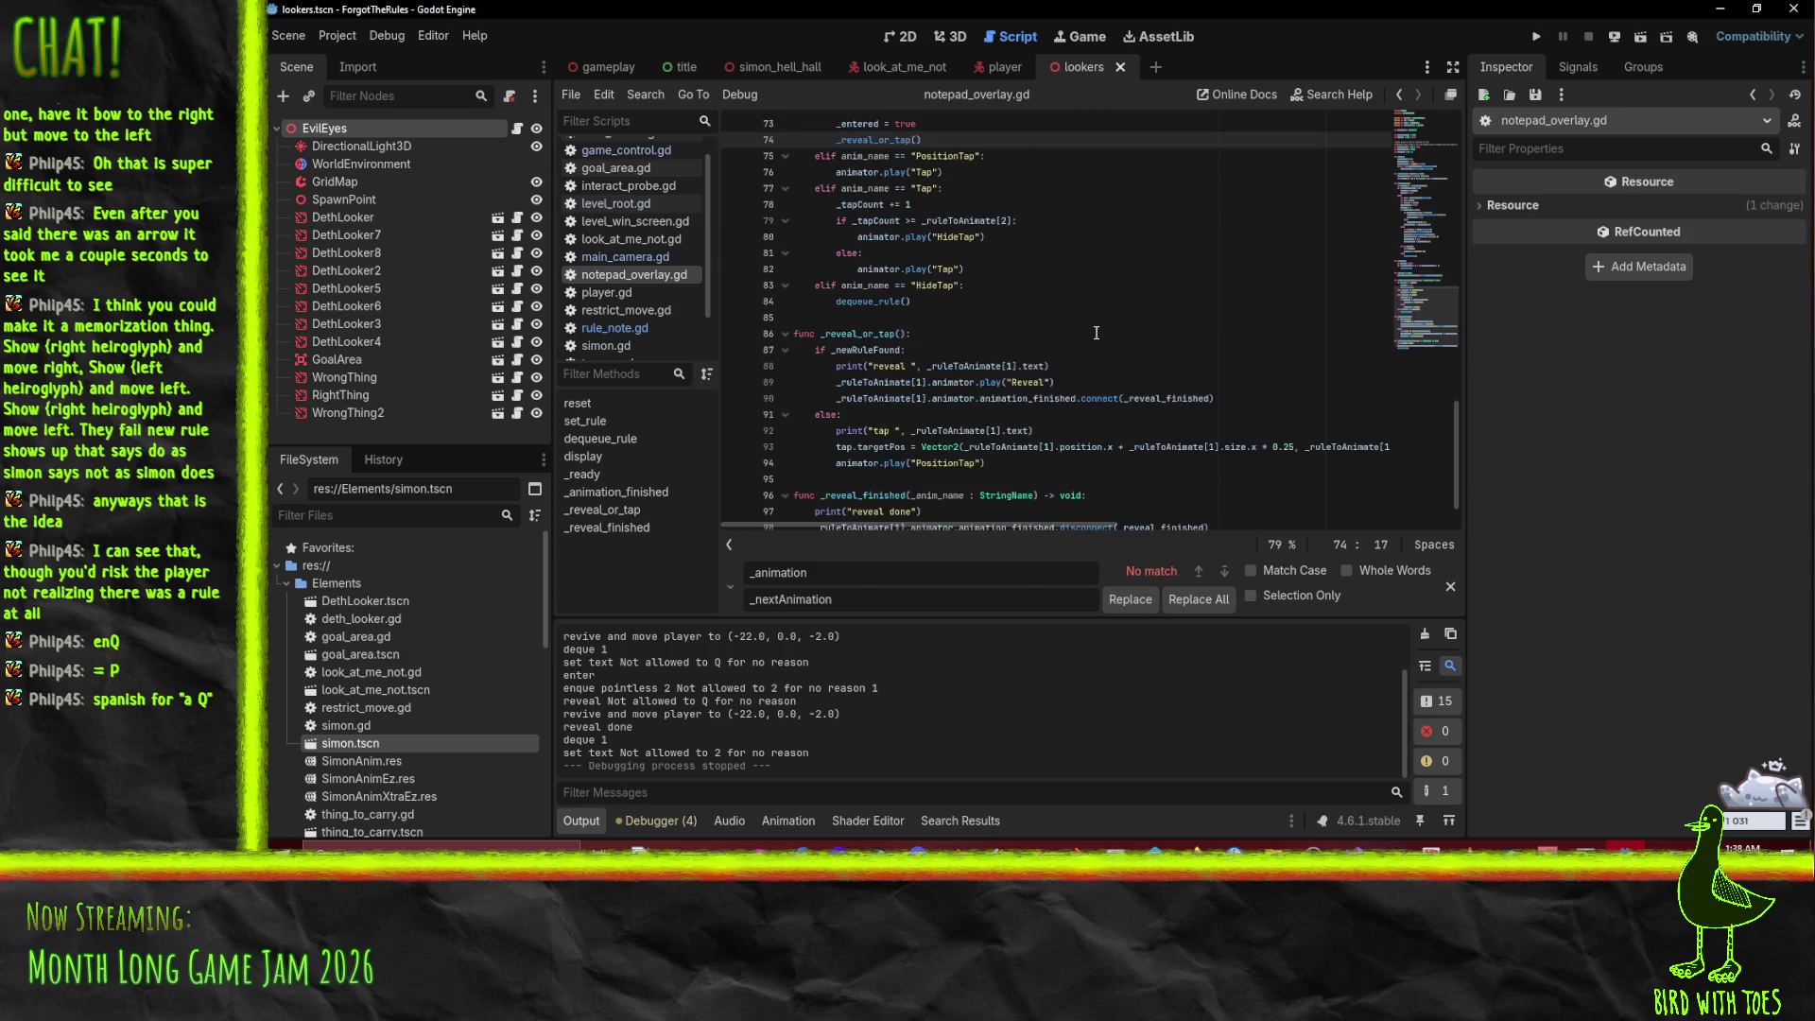
{"action": "scroll", "coordinate": [1095, 333], "scroll_direction": "up", "scroll_amount": 1}
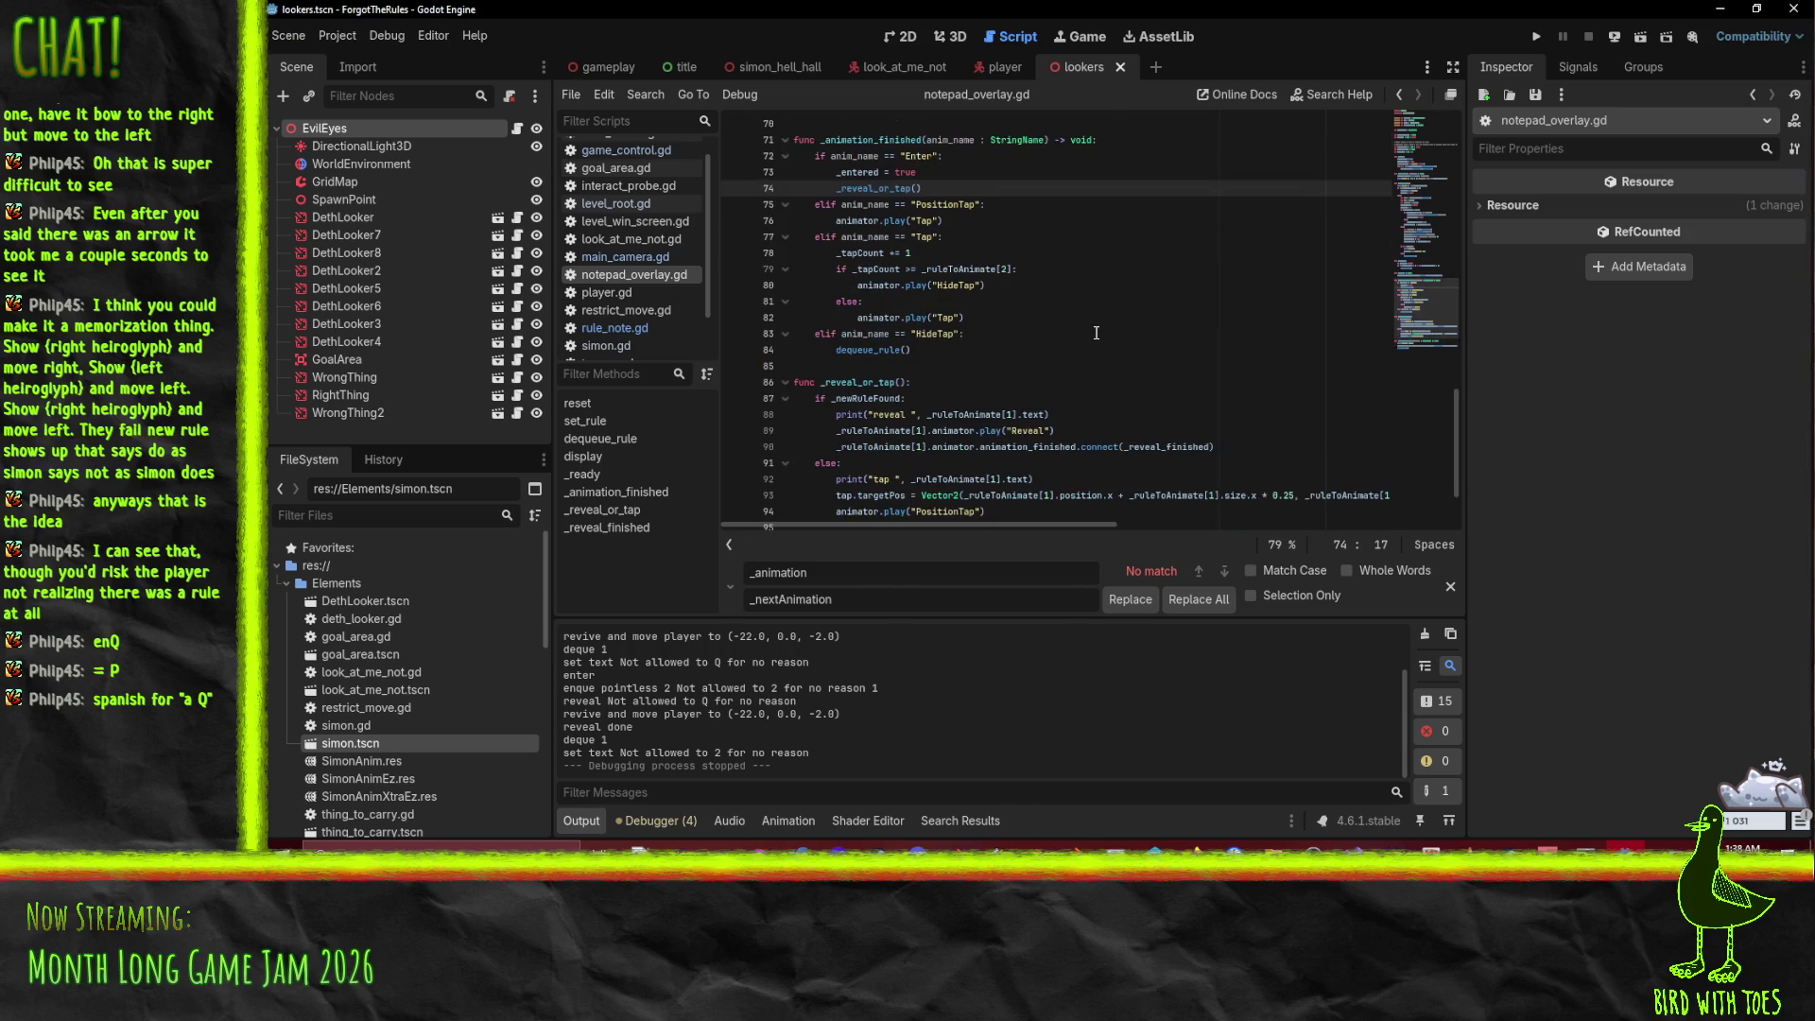
{"action": "left_click", "coordinate": [1538, 38]}
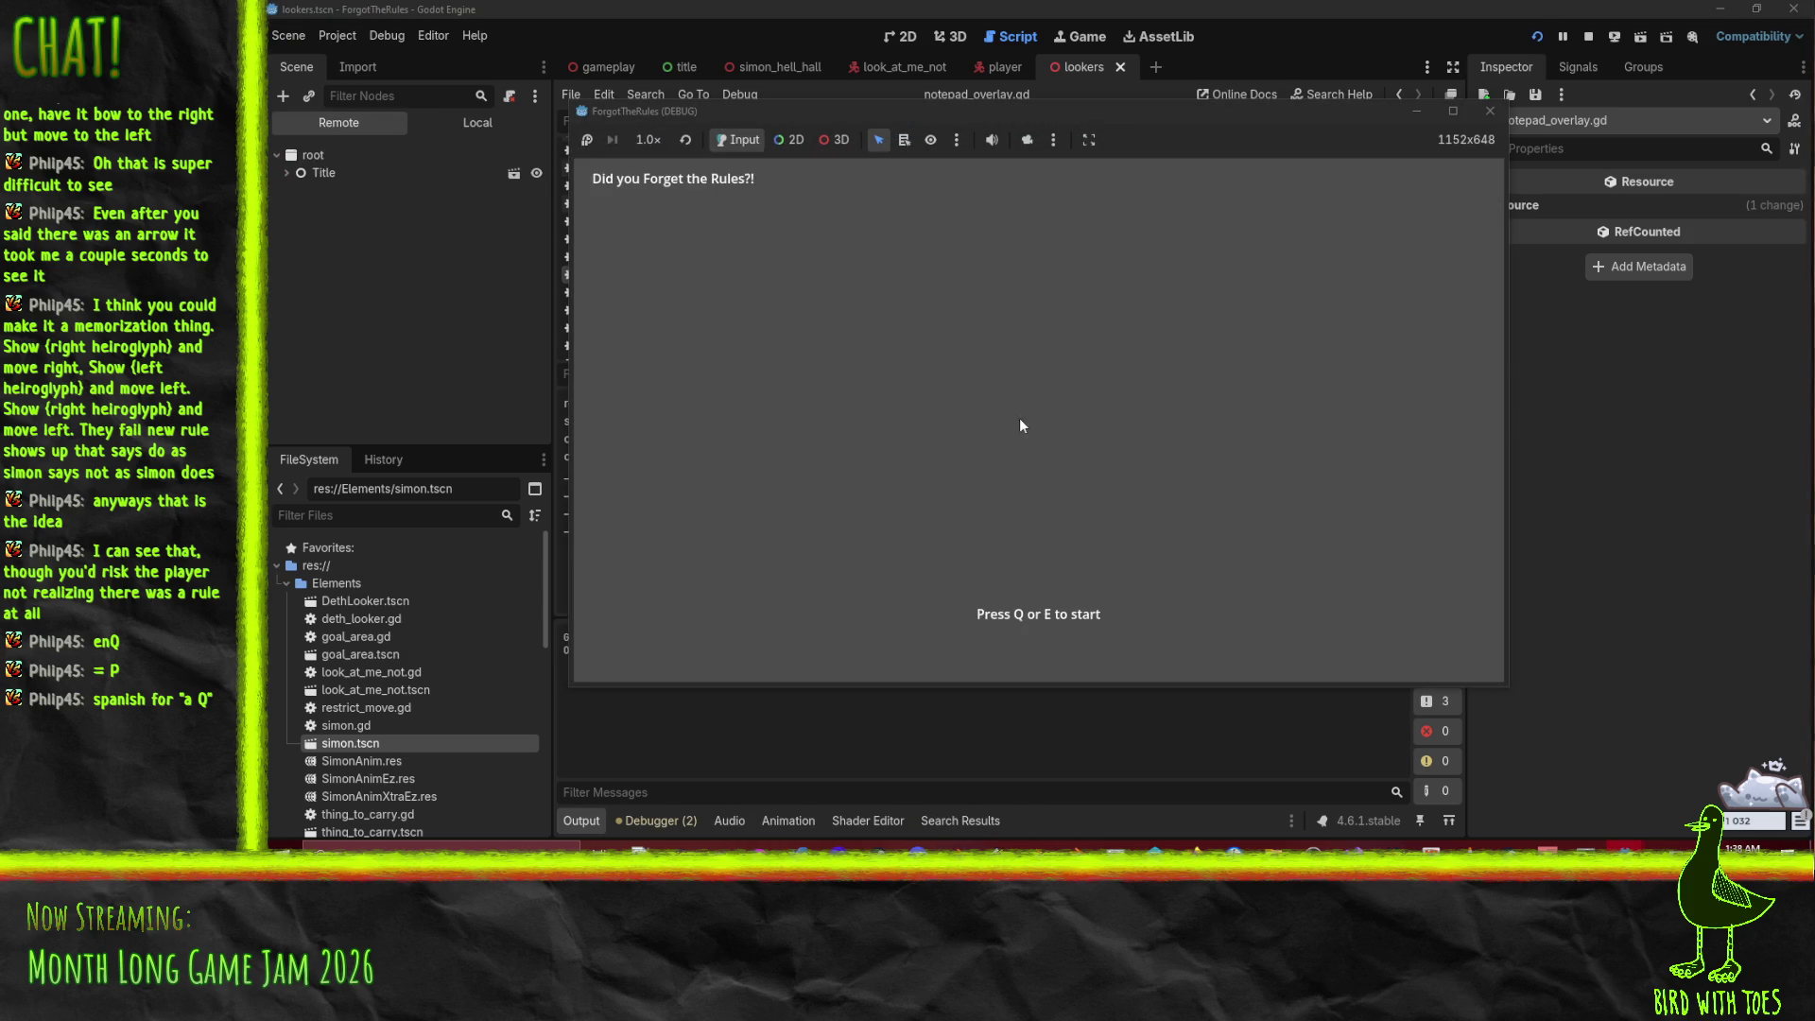
Step: Start with Q and play the hall level until rules 1, 3 and 4 stack, then stop
{"action": "key", "text": "q"}
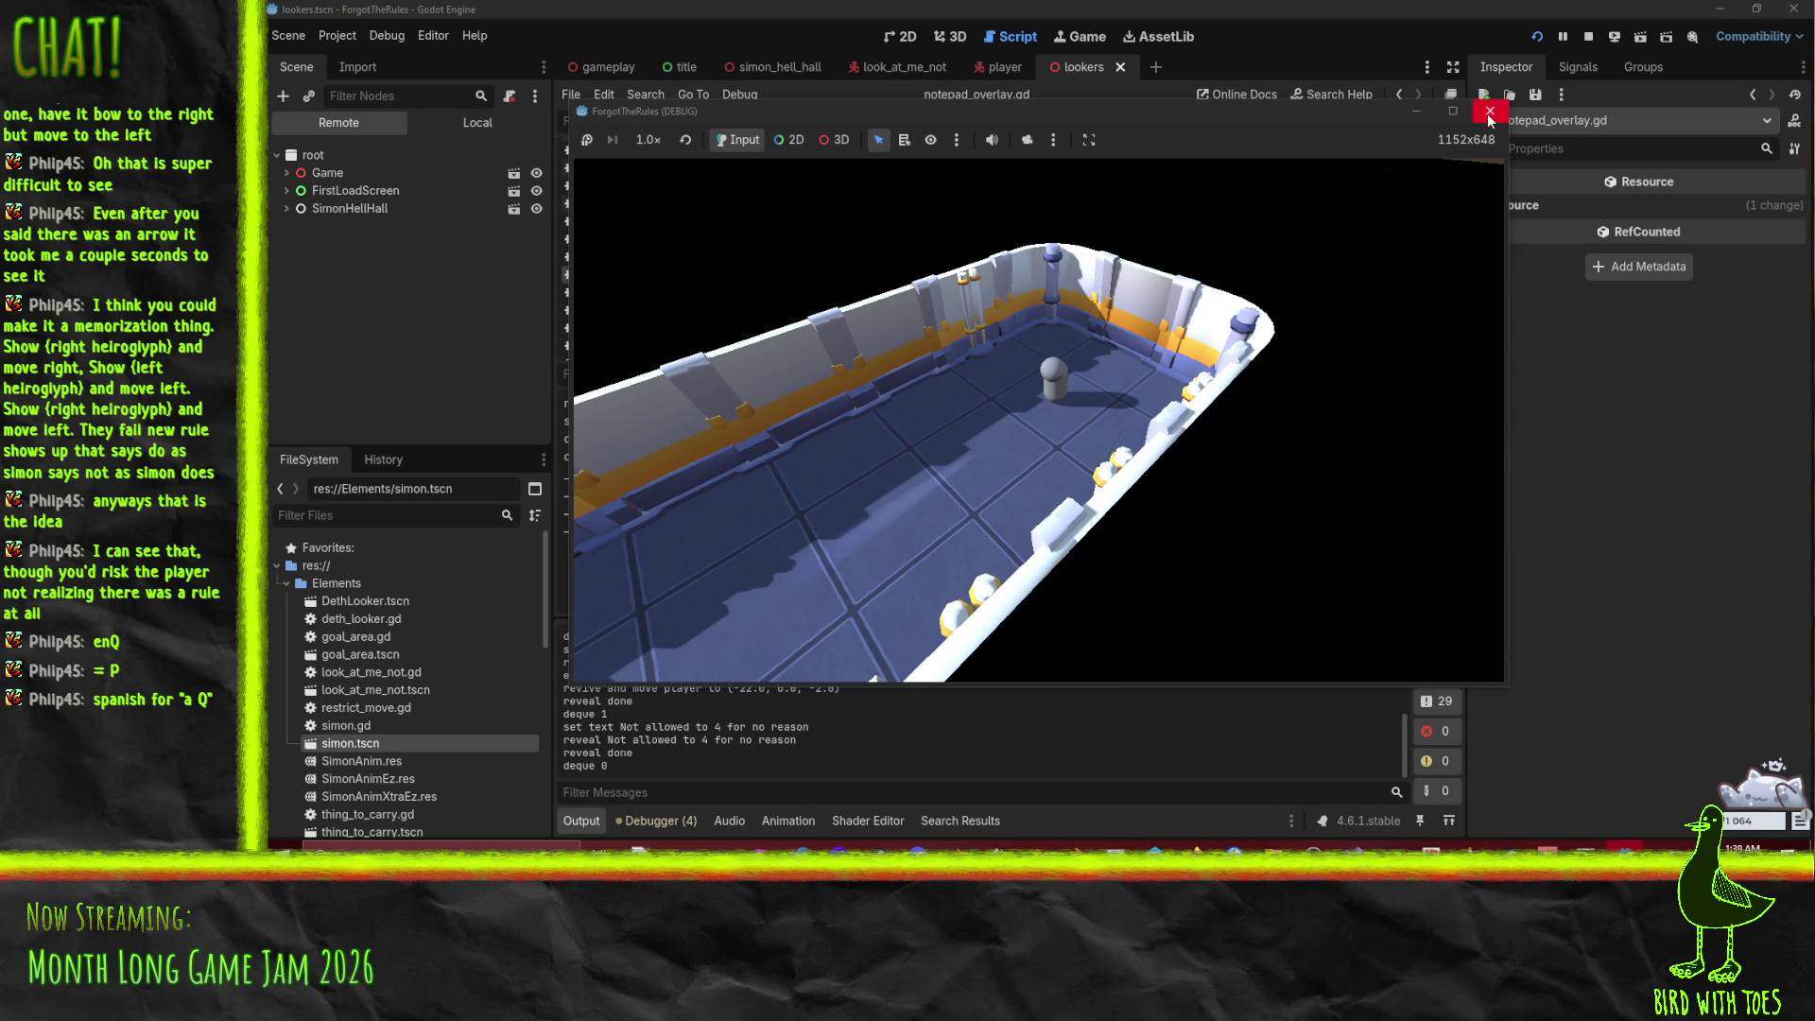
{"action": "left_click", "coordinate": [1588, 36]}
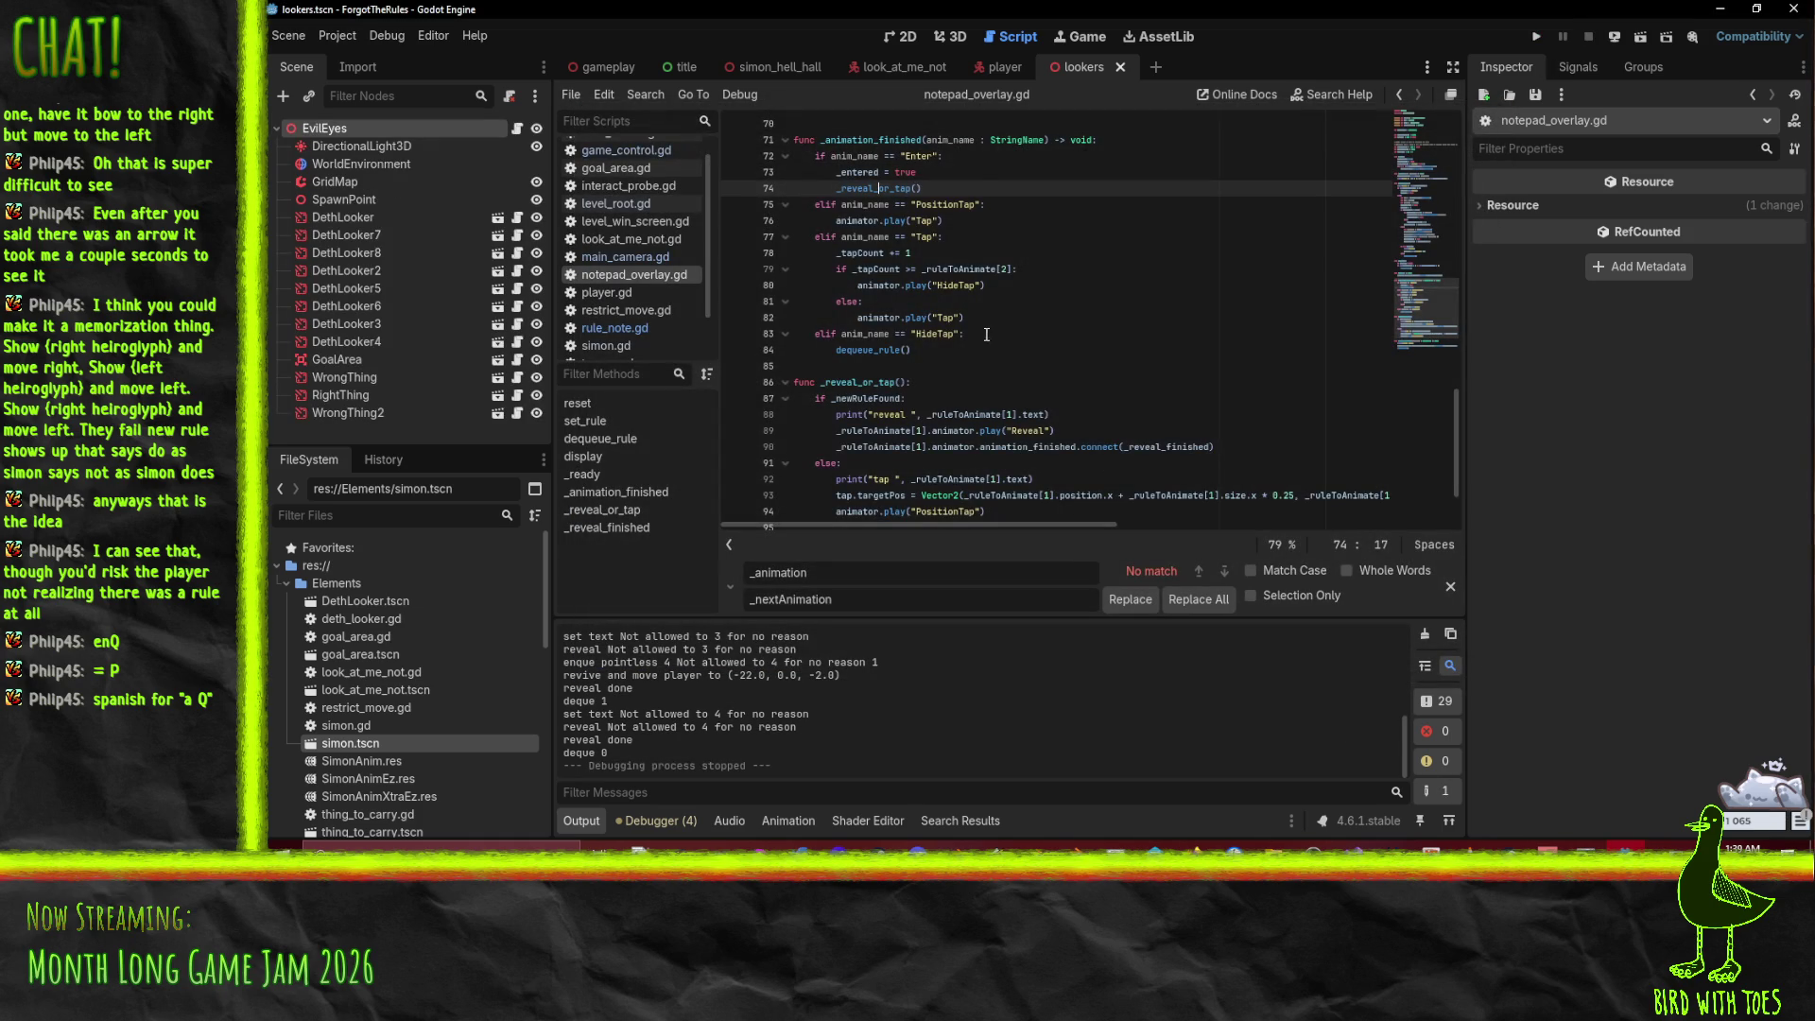
Step: Read through notepad_overlay.gd and the Output log's deque lines, then open rule_note.gd
{"action": "scroll", "coordinate": [991, 343], "scroll_direction": "up", "scroll_amount": 10}
{"action": "scroll", "coordinate": [1074, 330], "scroll_direction": "up", "scroll_amount": 5}
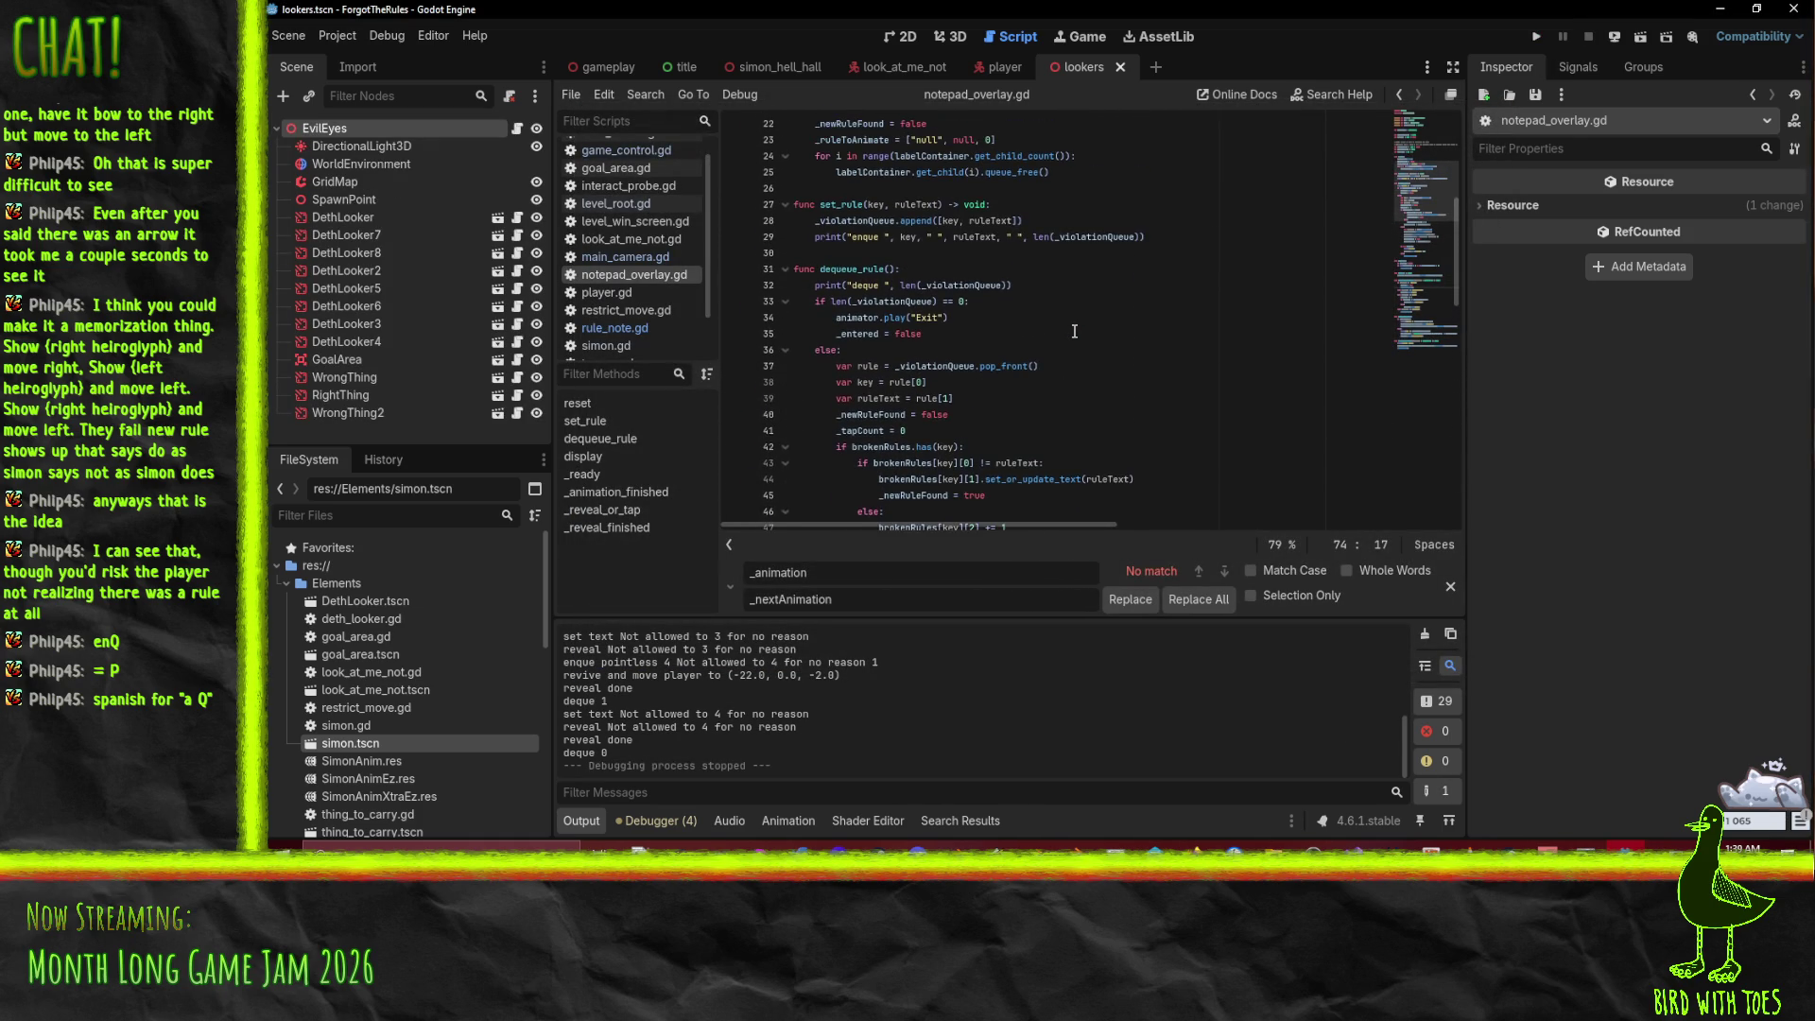
{"action": "scroll", "coordinate": [950, 301], "scroll_direction": "down", "scroll_amount": 7}
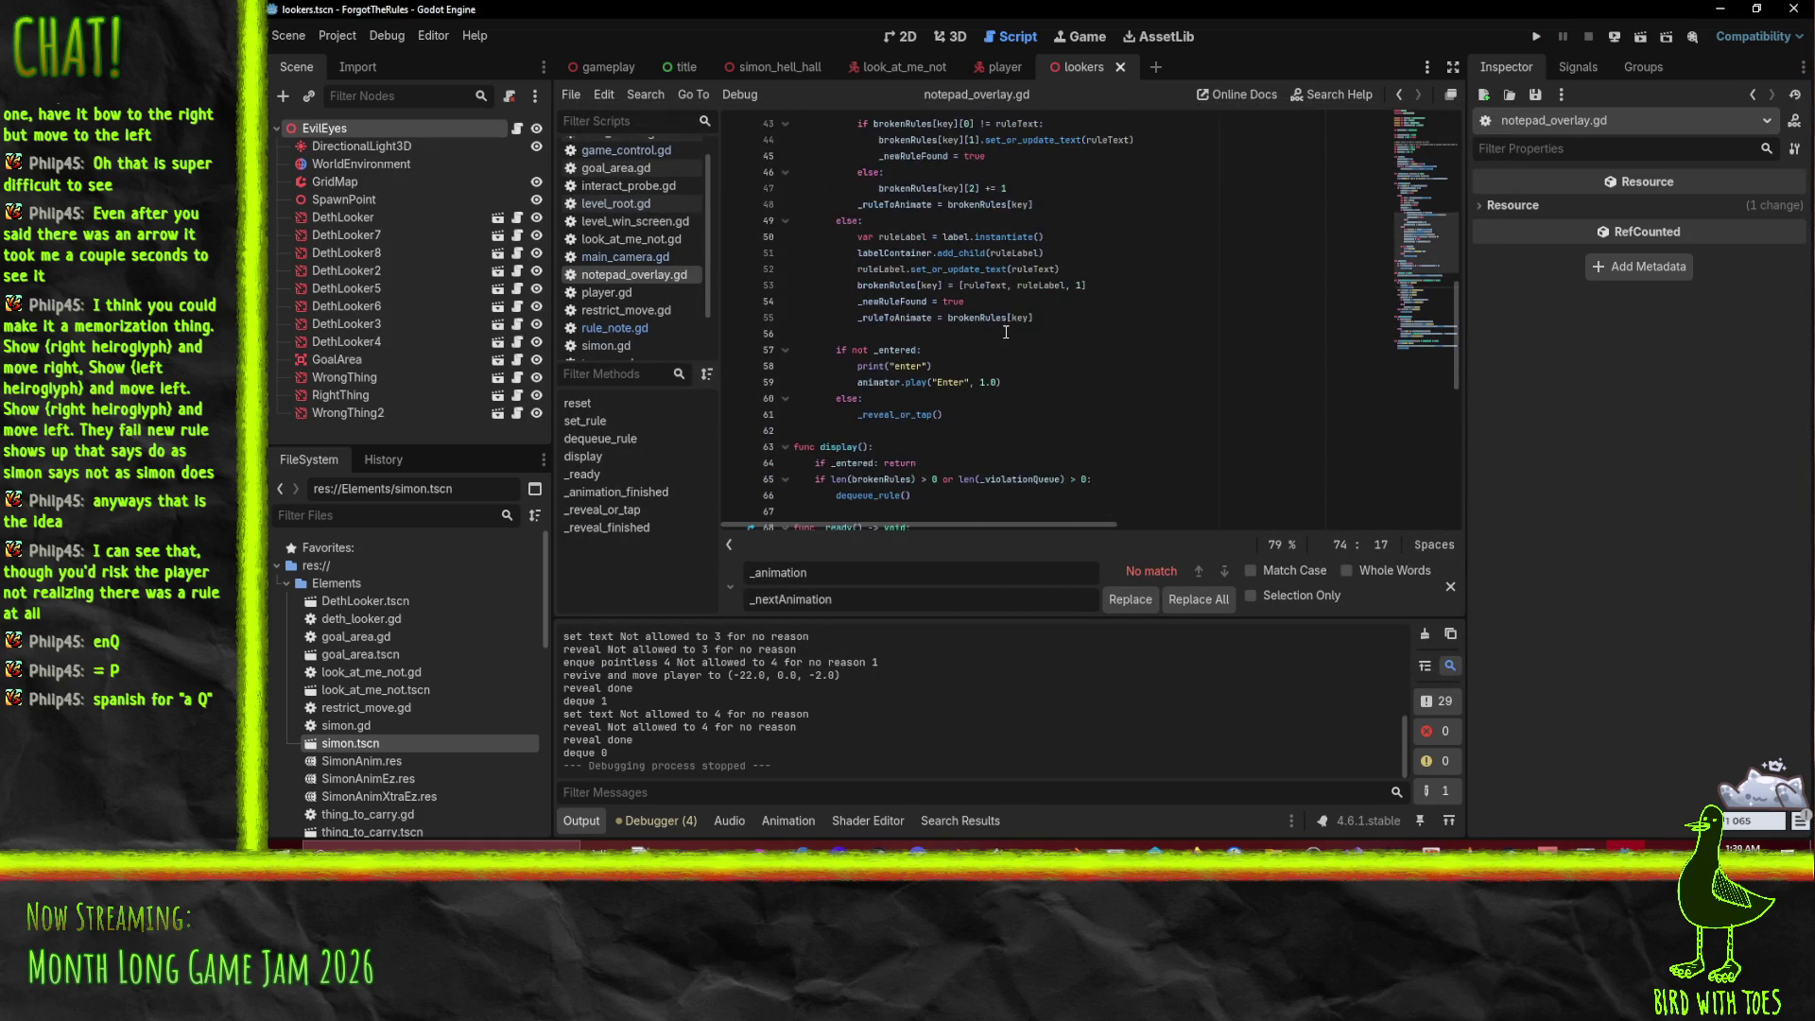
{"action": "scroll", "coordinate": [700, 715], "scroll_direction": "up", "scroll_amount": 1}
{"action": "scroll", "coordinate": [699, 716], "scroll_direction": "up", "scroll_amount": 10}
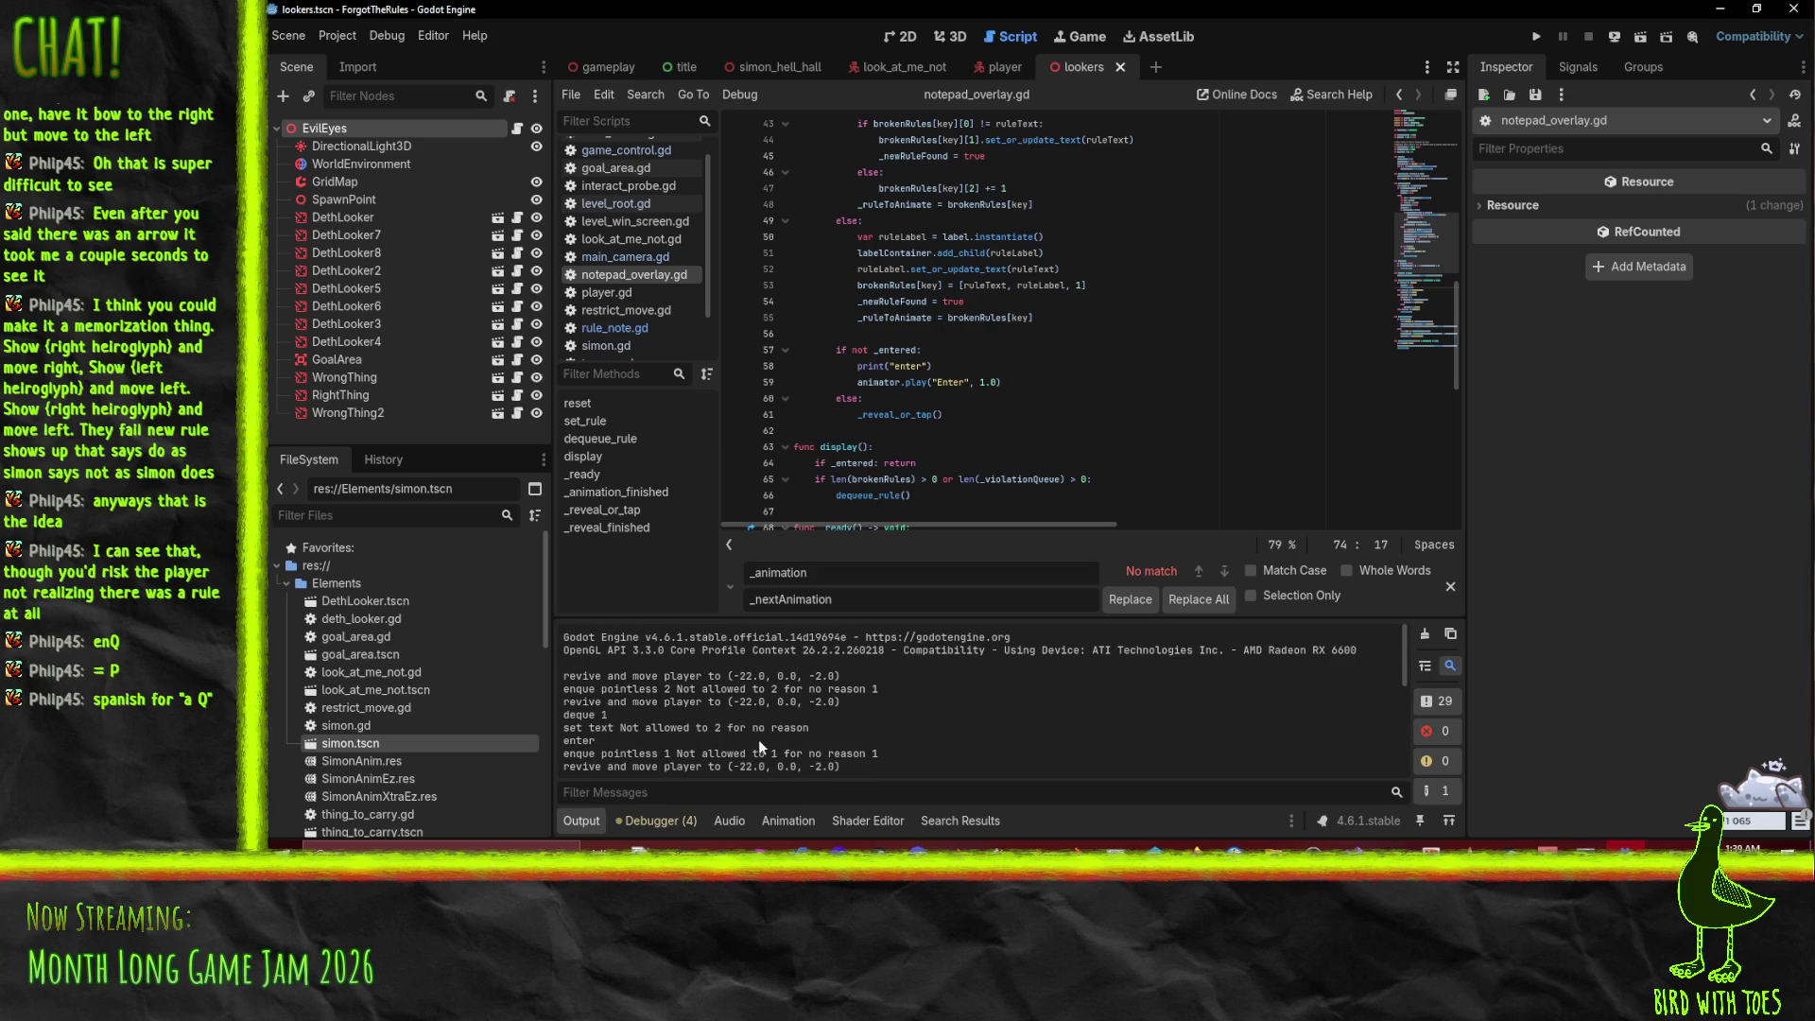
{"action": "left_click_drag", "start_coordinate": [565, 693], "coordinate": [911, 701]}
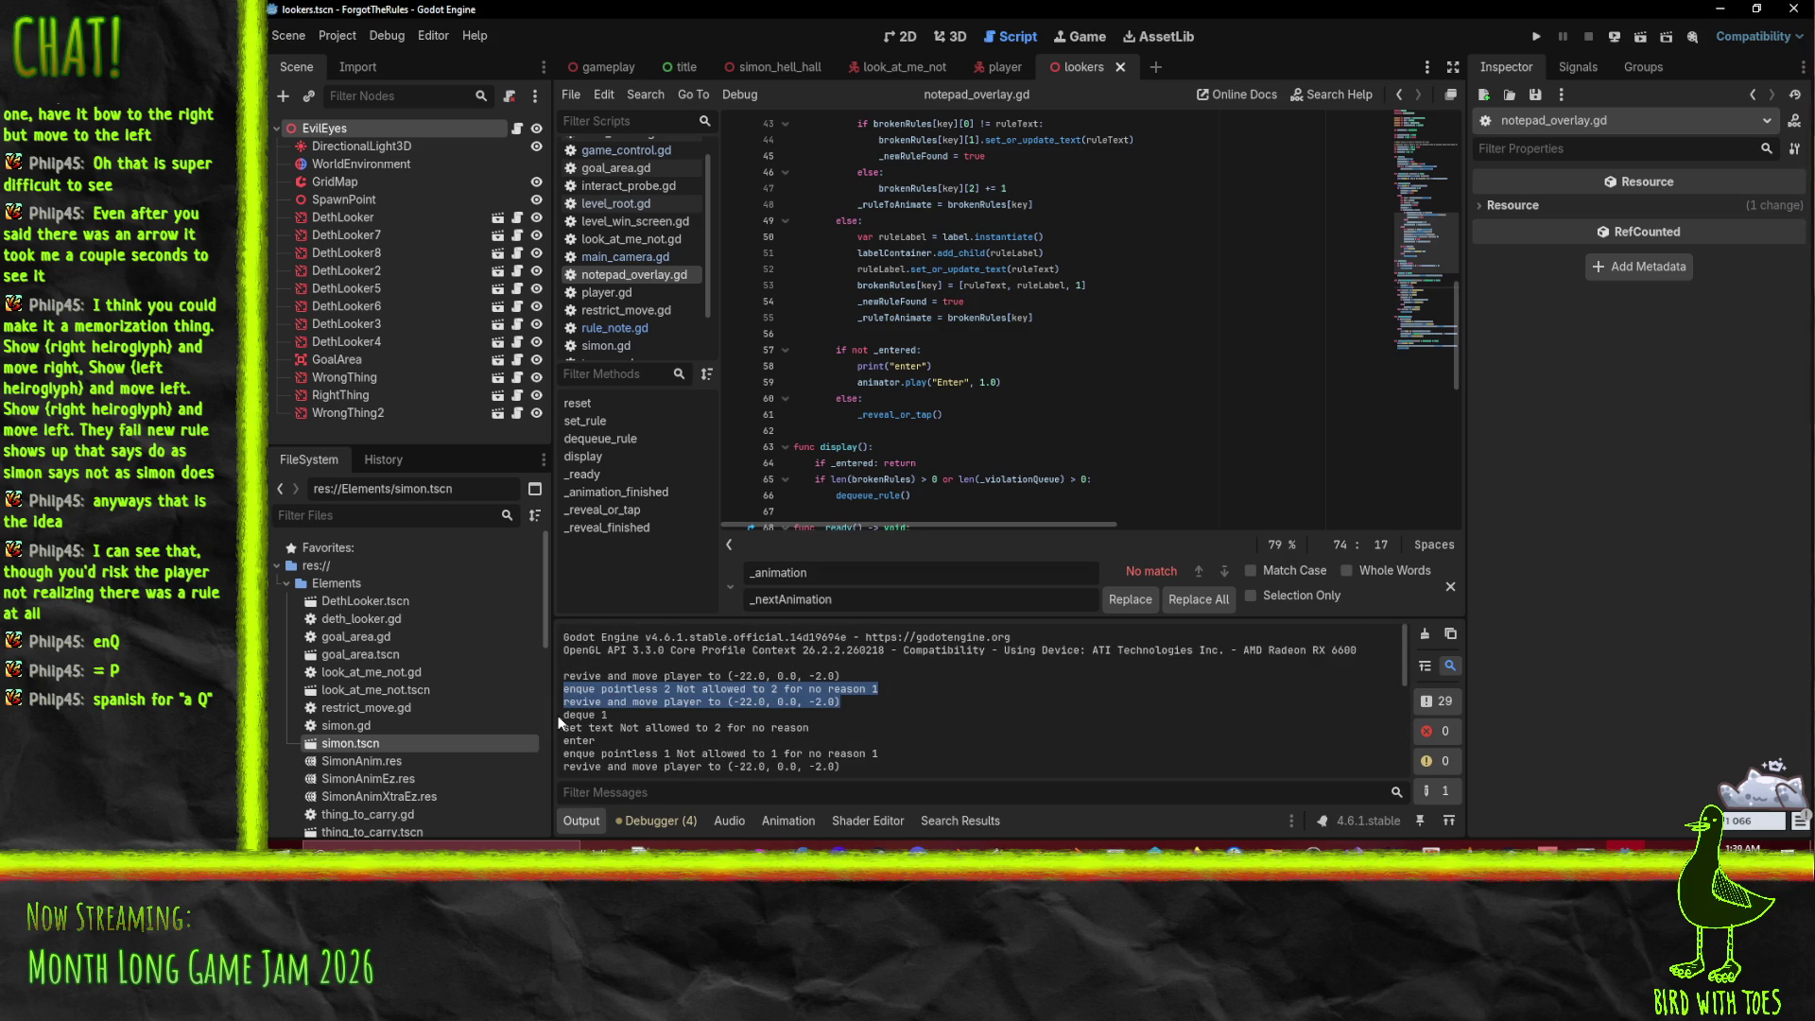
{"action": "left_click", "coordinate": [618, 720]}
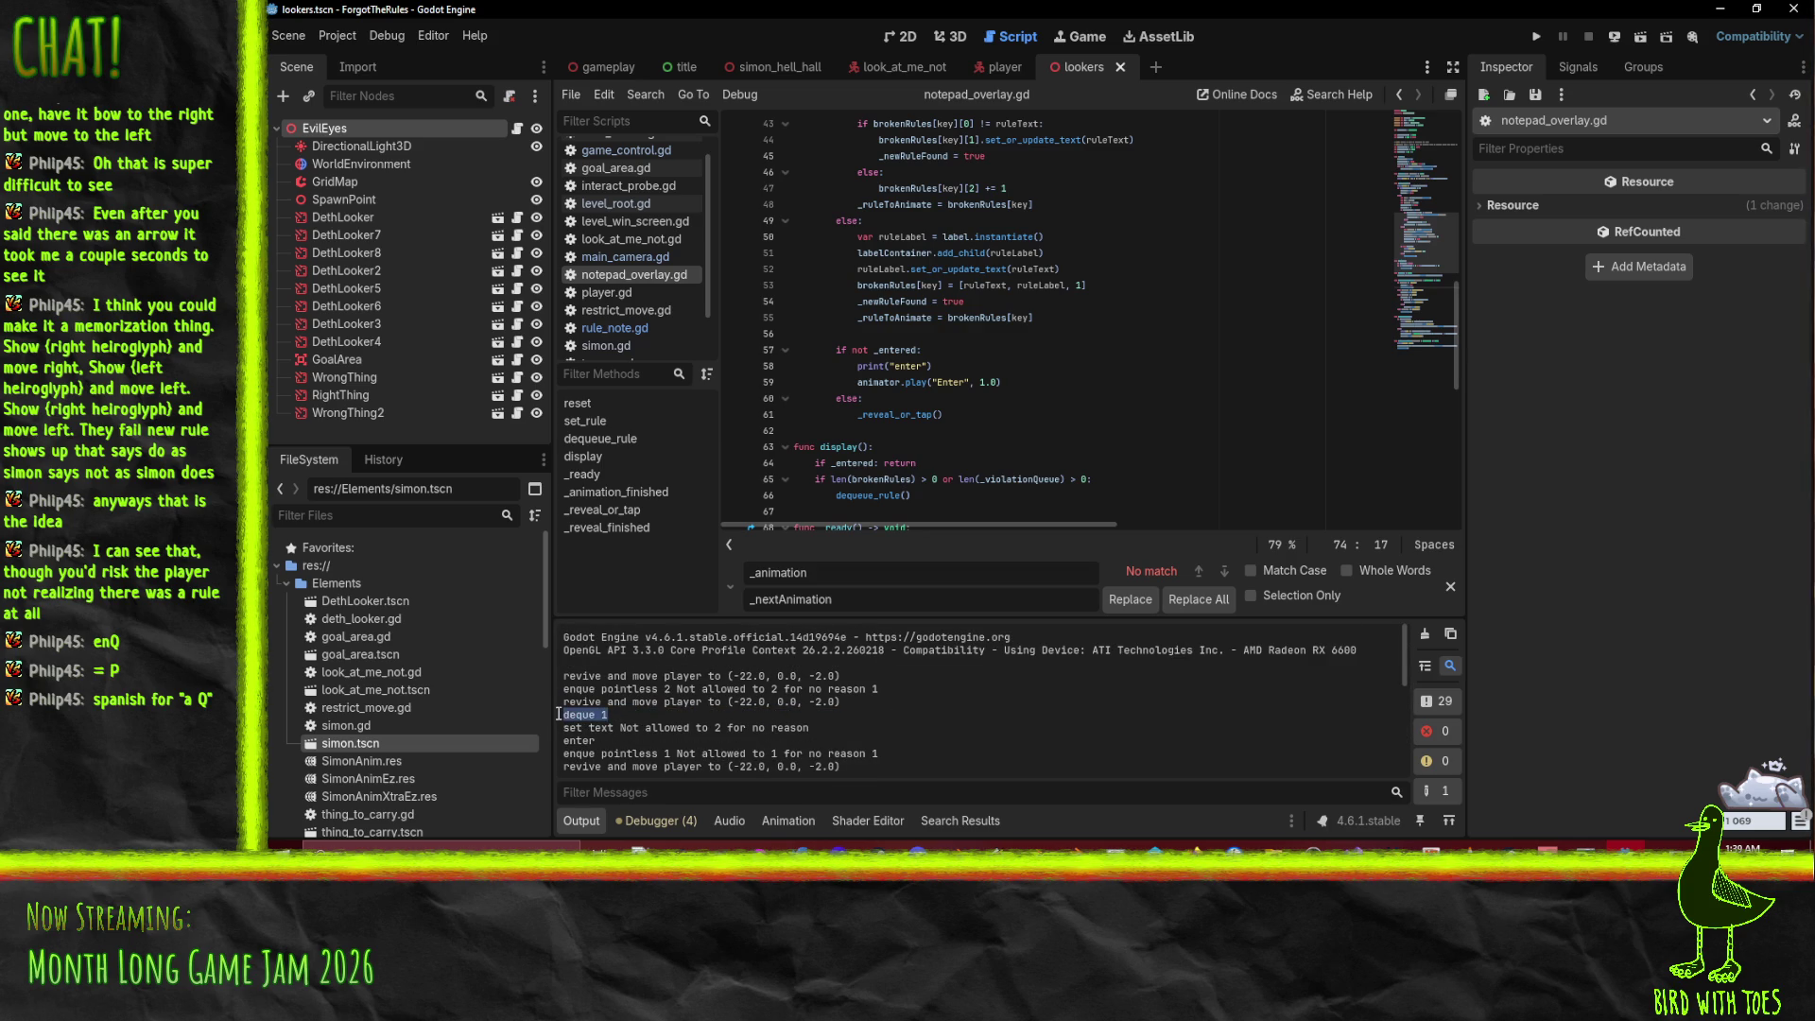
{"action": "scroll", "coordinate": [649, 709], "scroll_direction": "down", "scroll_amount": 1}
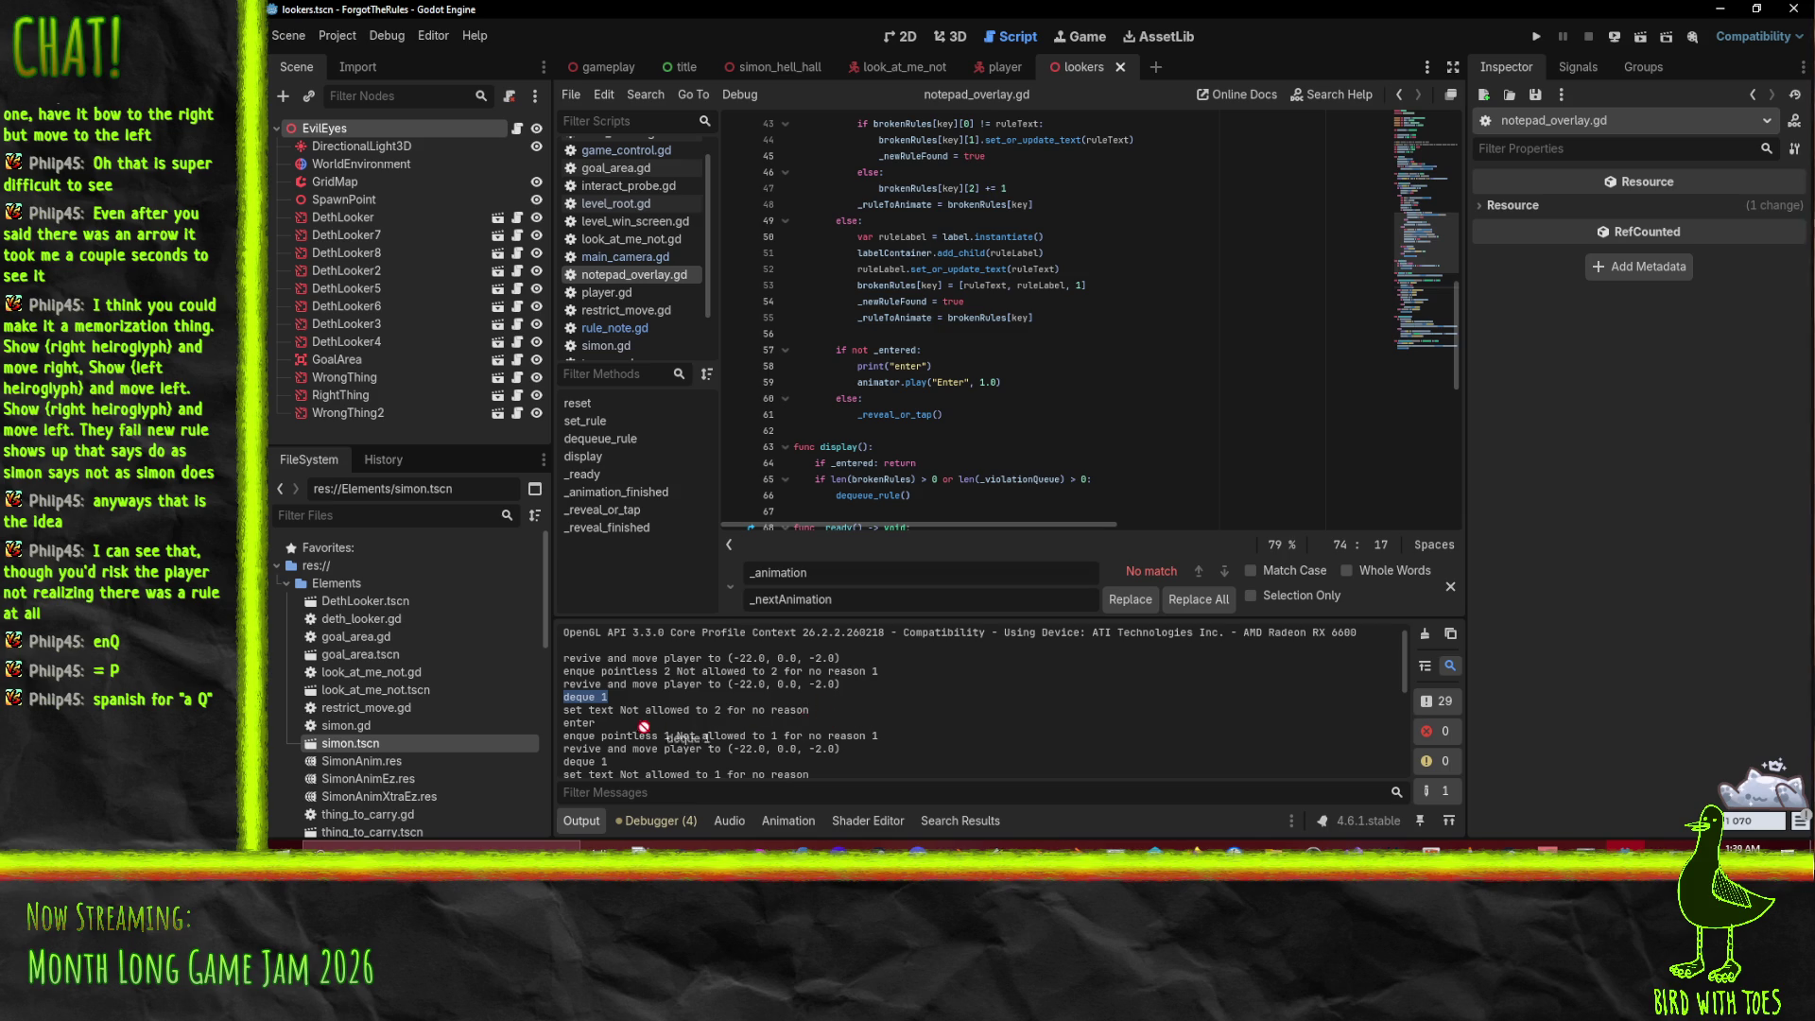
{"action": "left_click", "coordinate": [814, 716]}
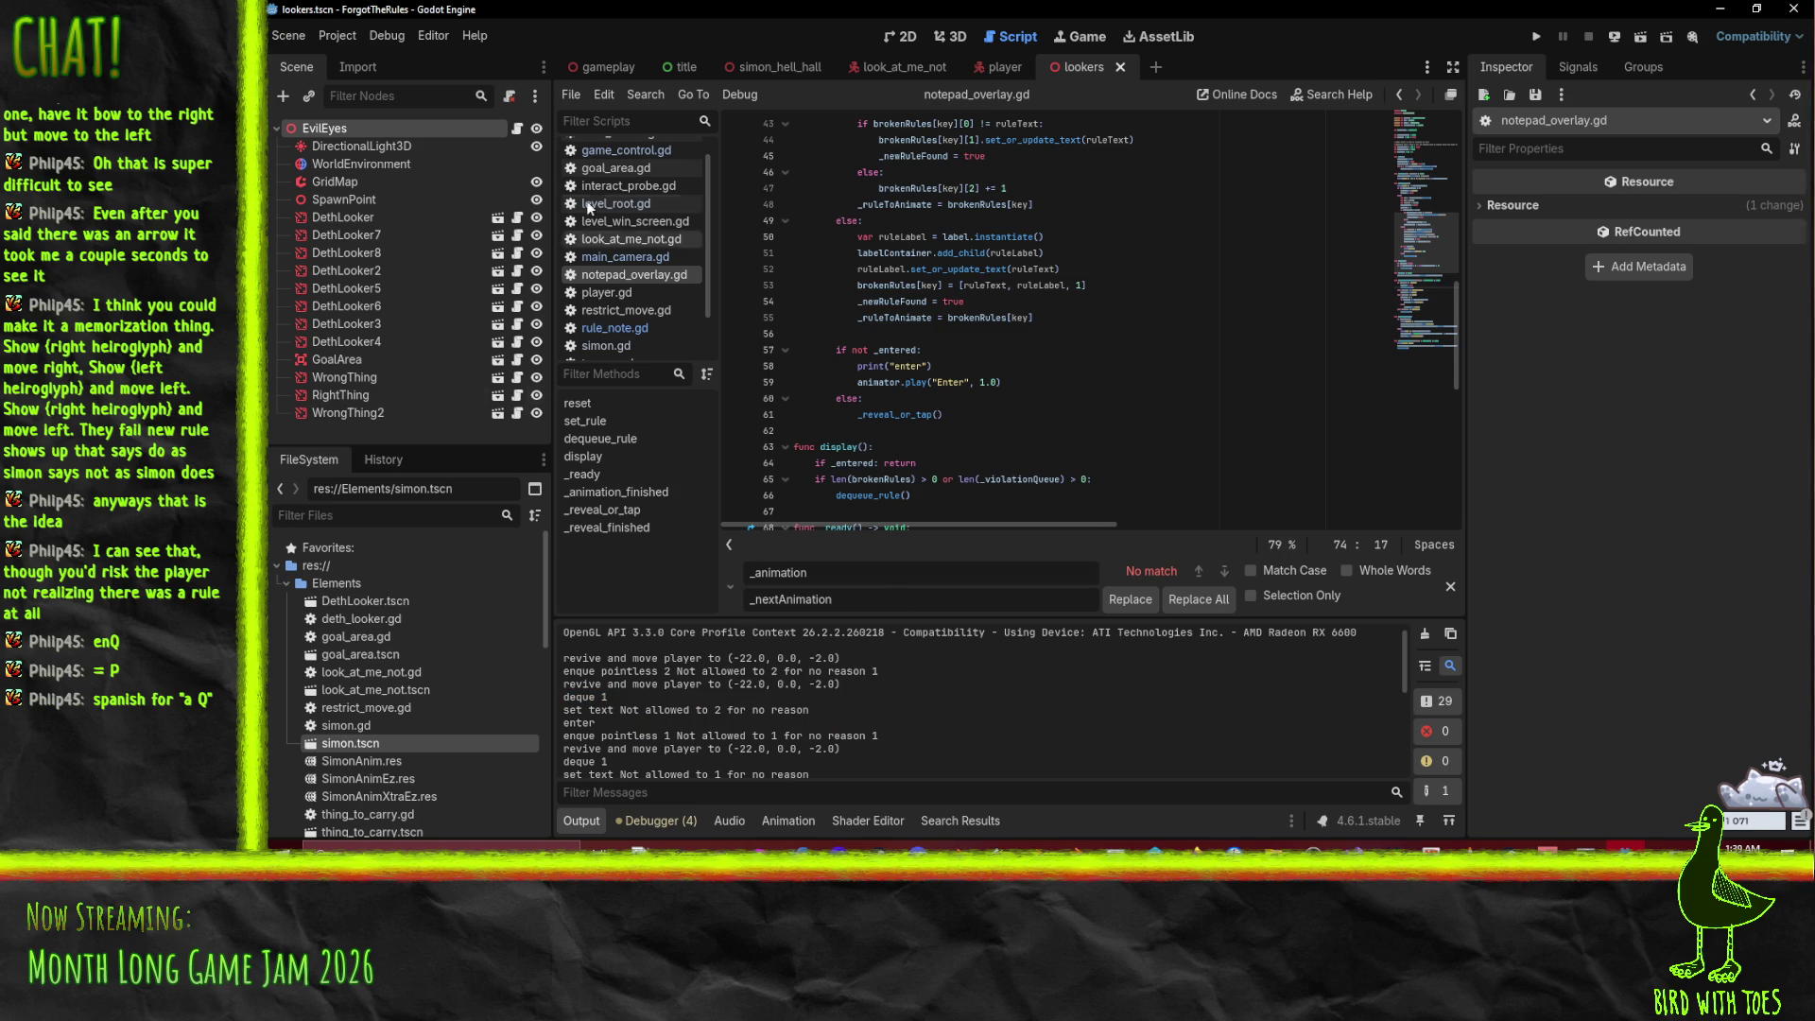
{"action": "left_click", "coordinate": [646, 329]}
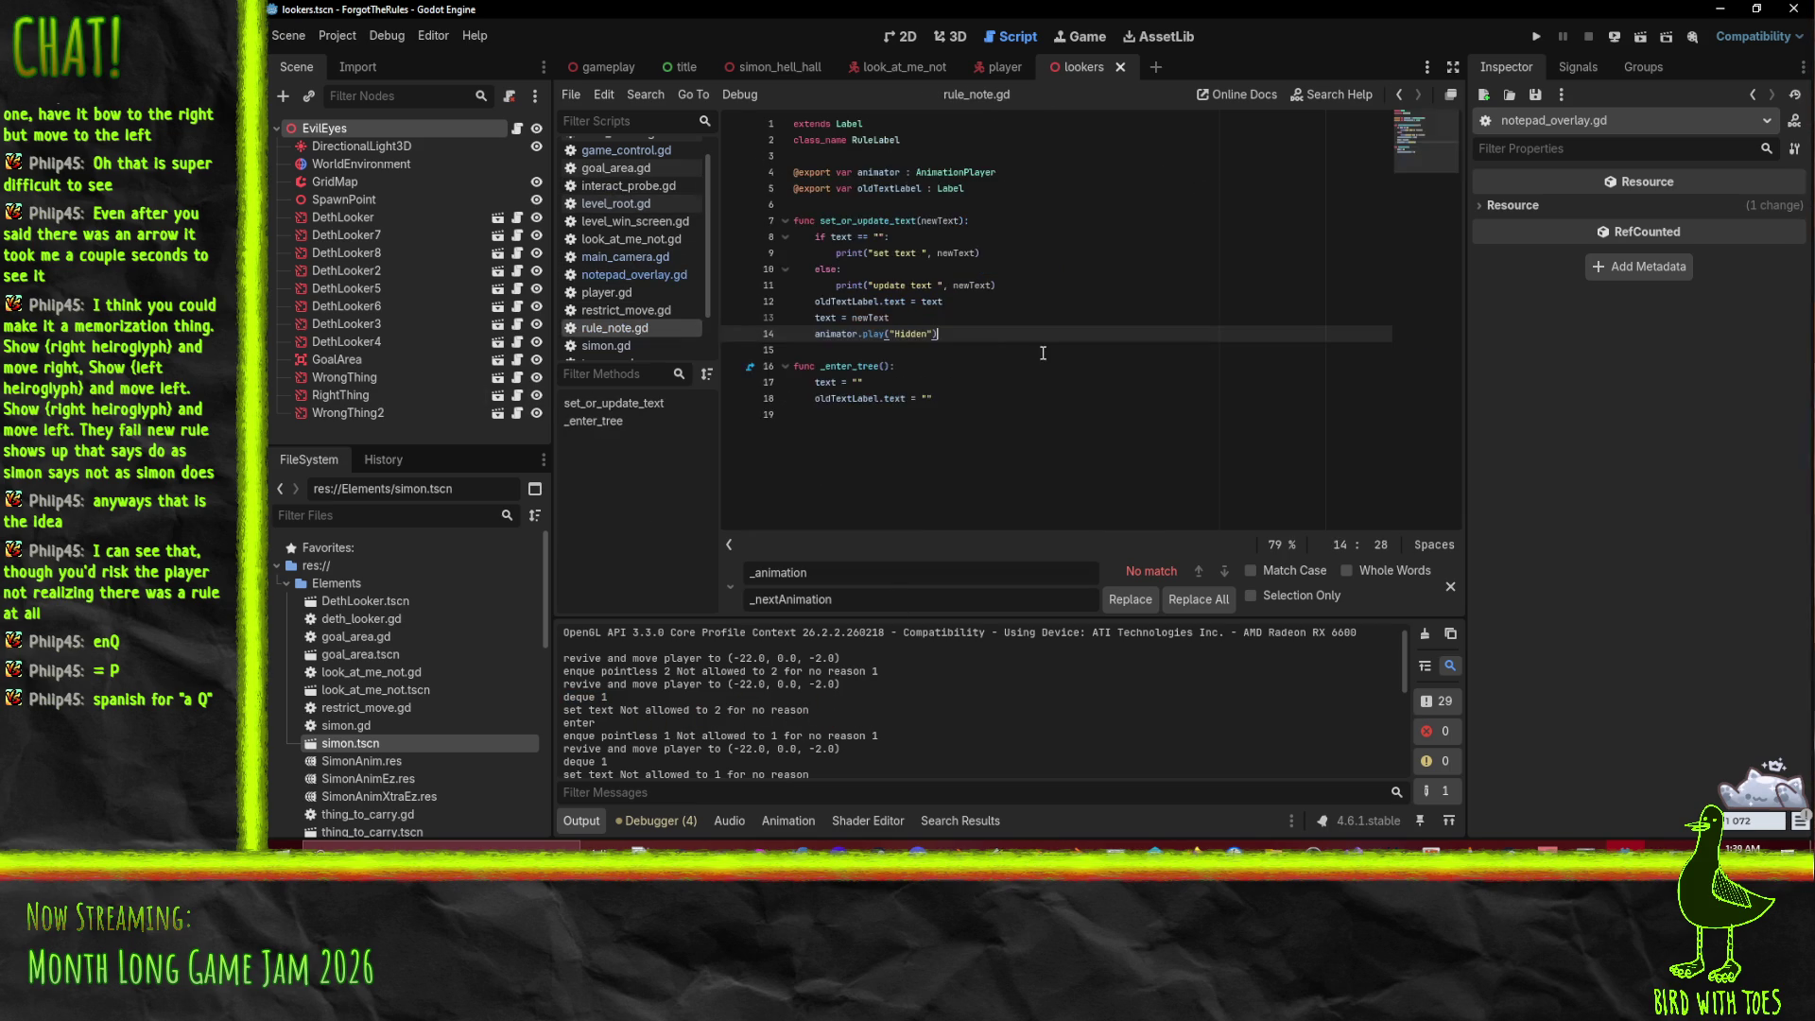
Step: Add a "spawned rule" print at the top of _enter_tree, then save and run with F5
{"action": "left_click", "coordinate": [1025, 398]}
{"action": "left_click", "coordinate": [1054, 367]}
{"action": "key", "text": "Return"}
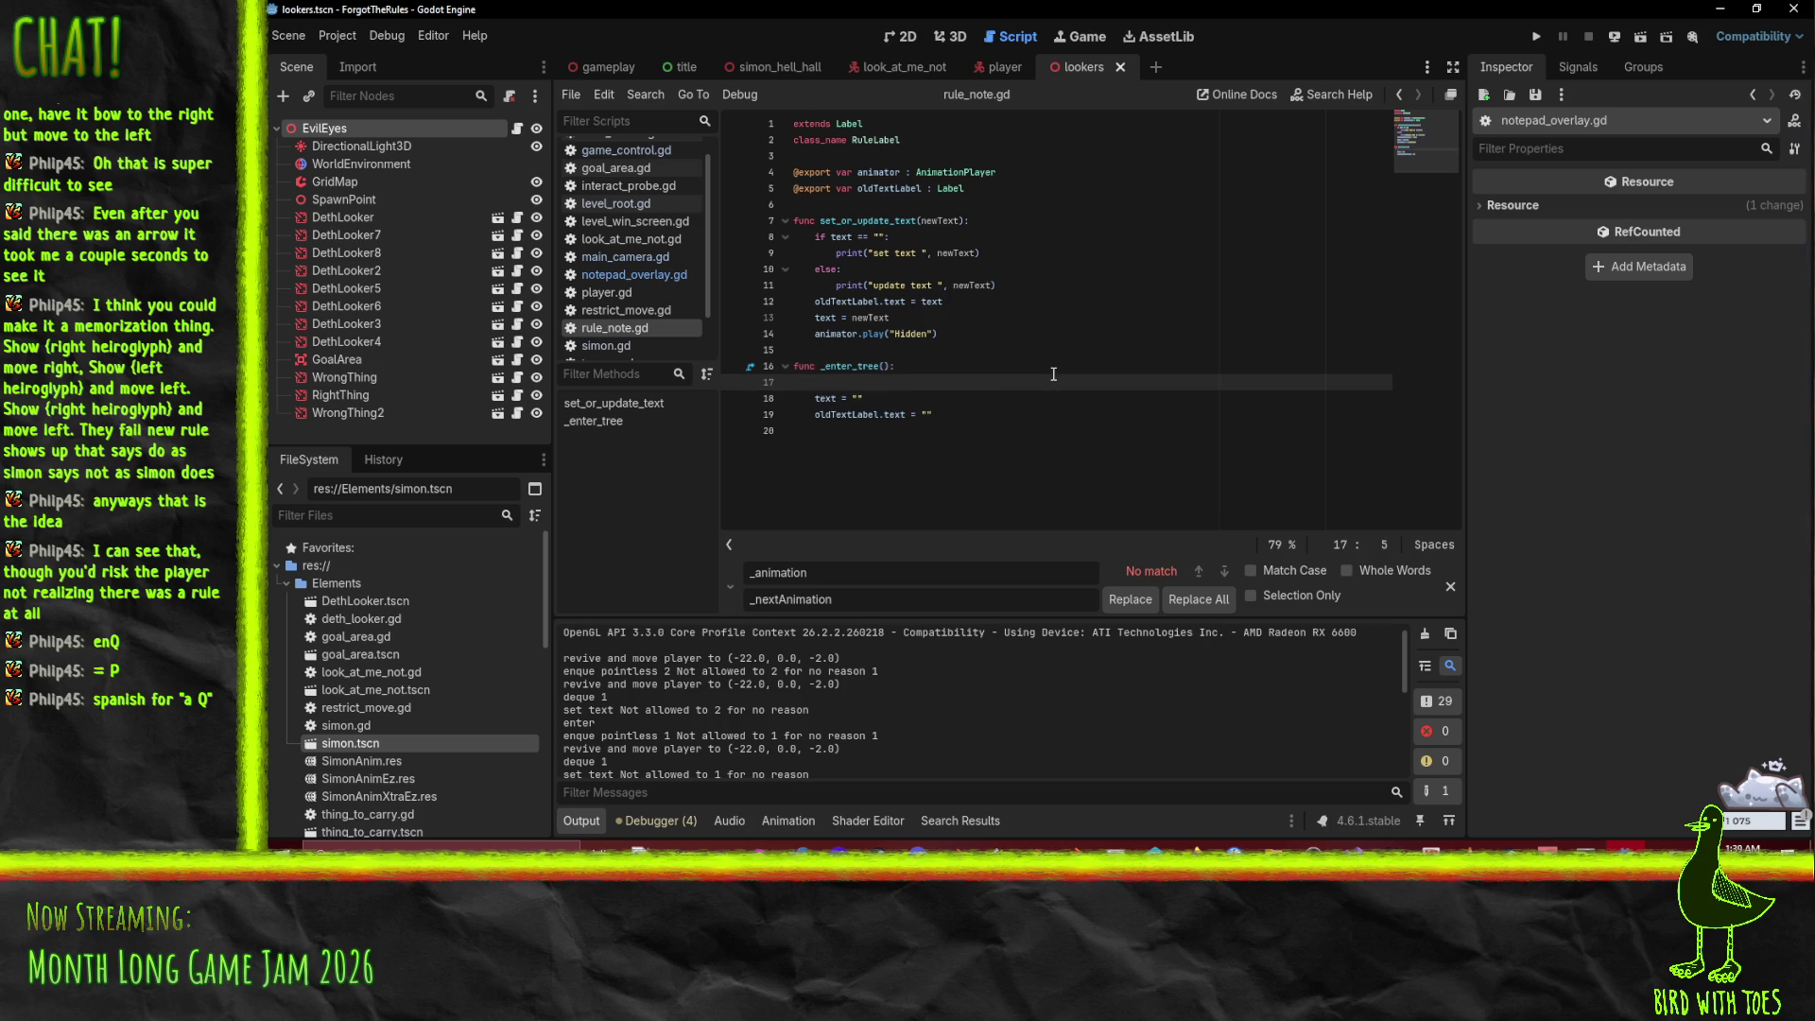
{"action": "type", "text": "print(\"spawne"}
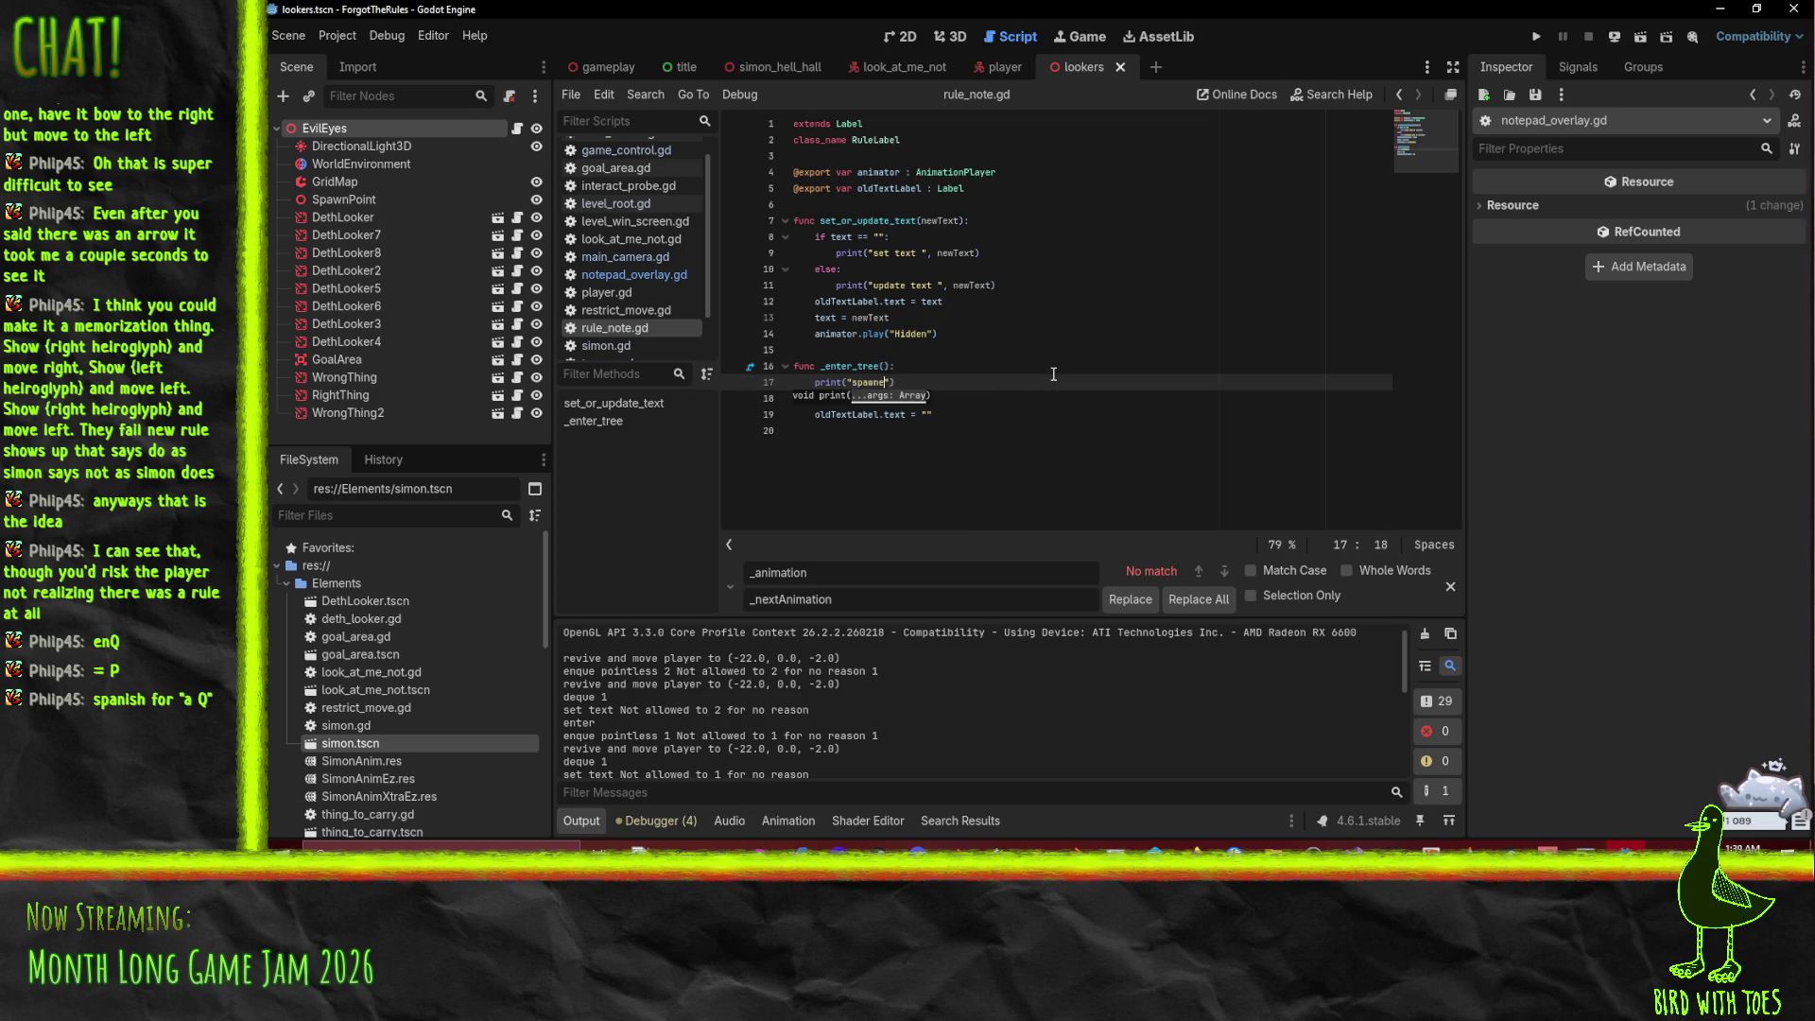
{"action": "type", "text": "xt"}
{"action": "key", "text": "F5"}
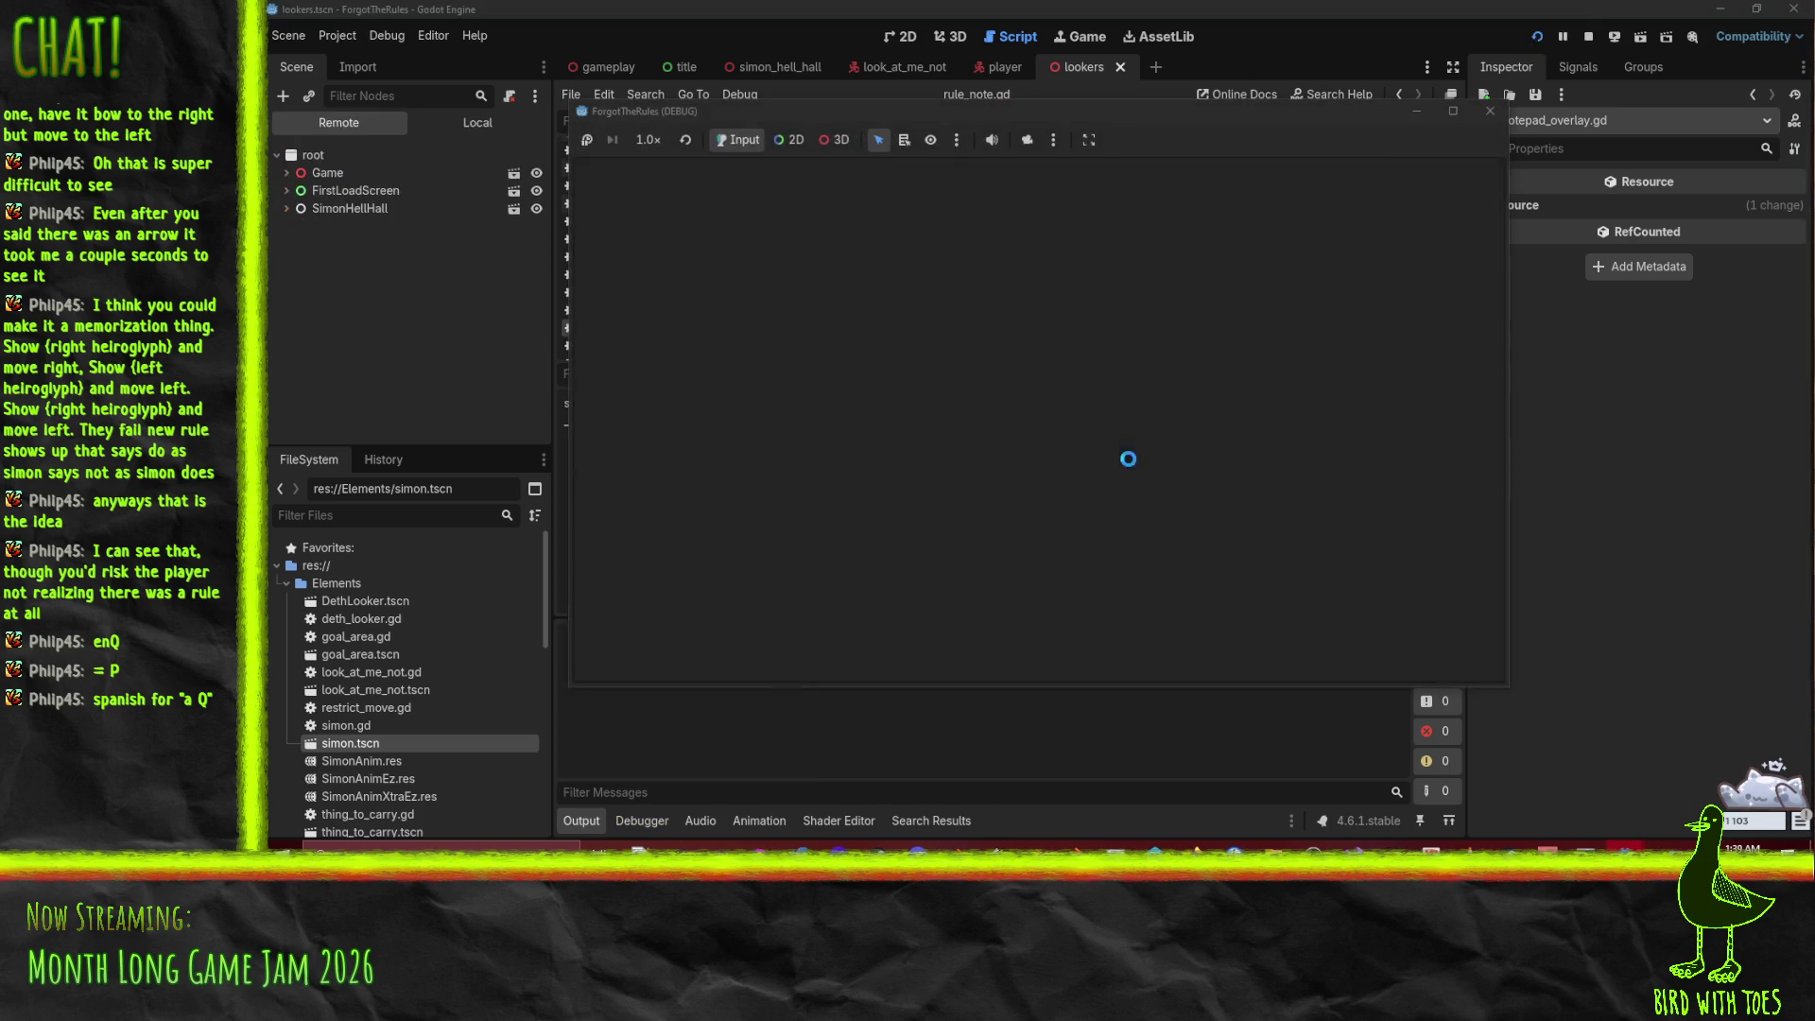
Step: Play the level until the notes overlay lists six rules, then close the game window
{"action": "key", "text": "c"}
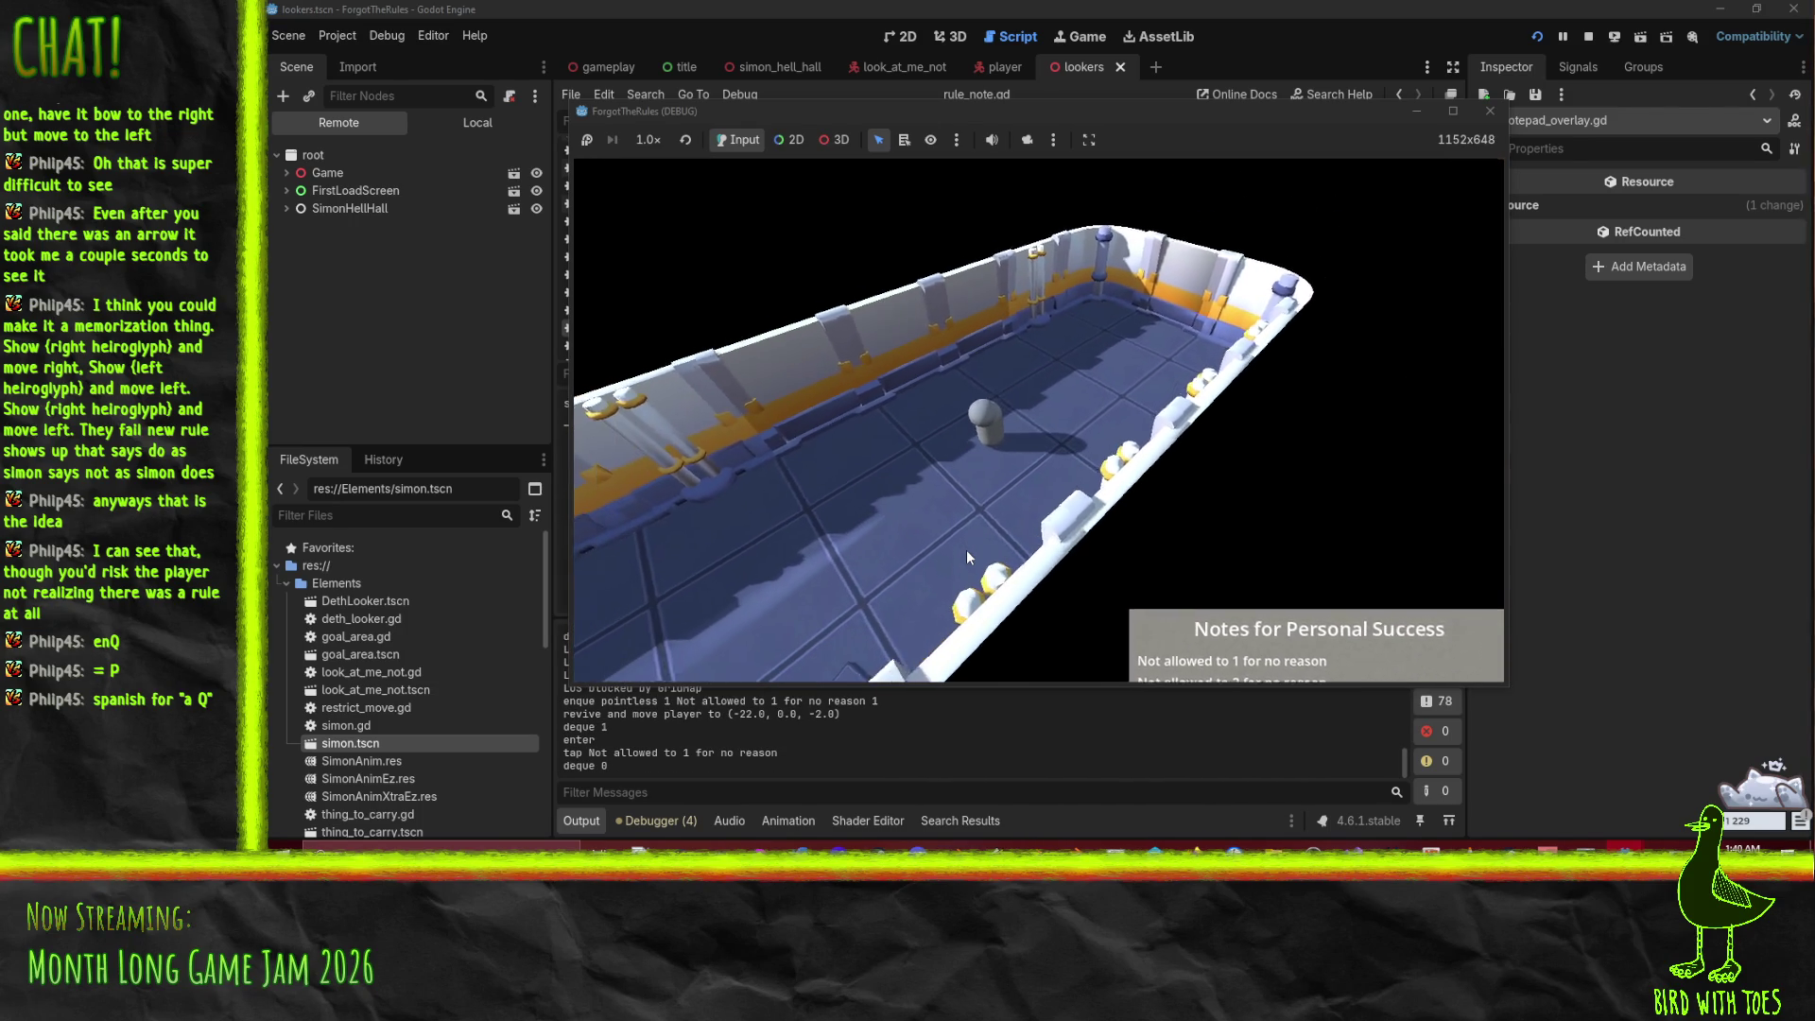
{"action": "left_click", "coordinate": [1490, 111]}
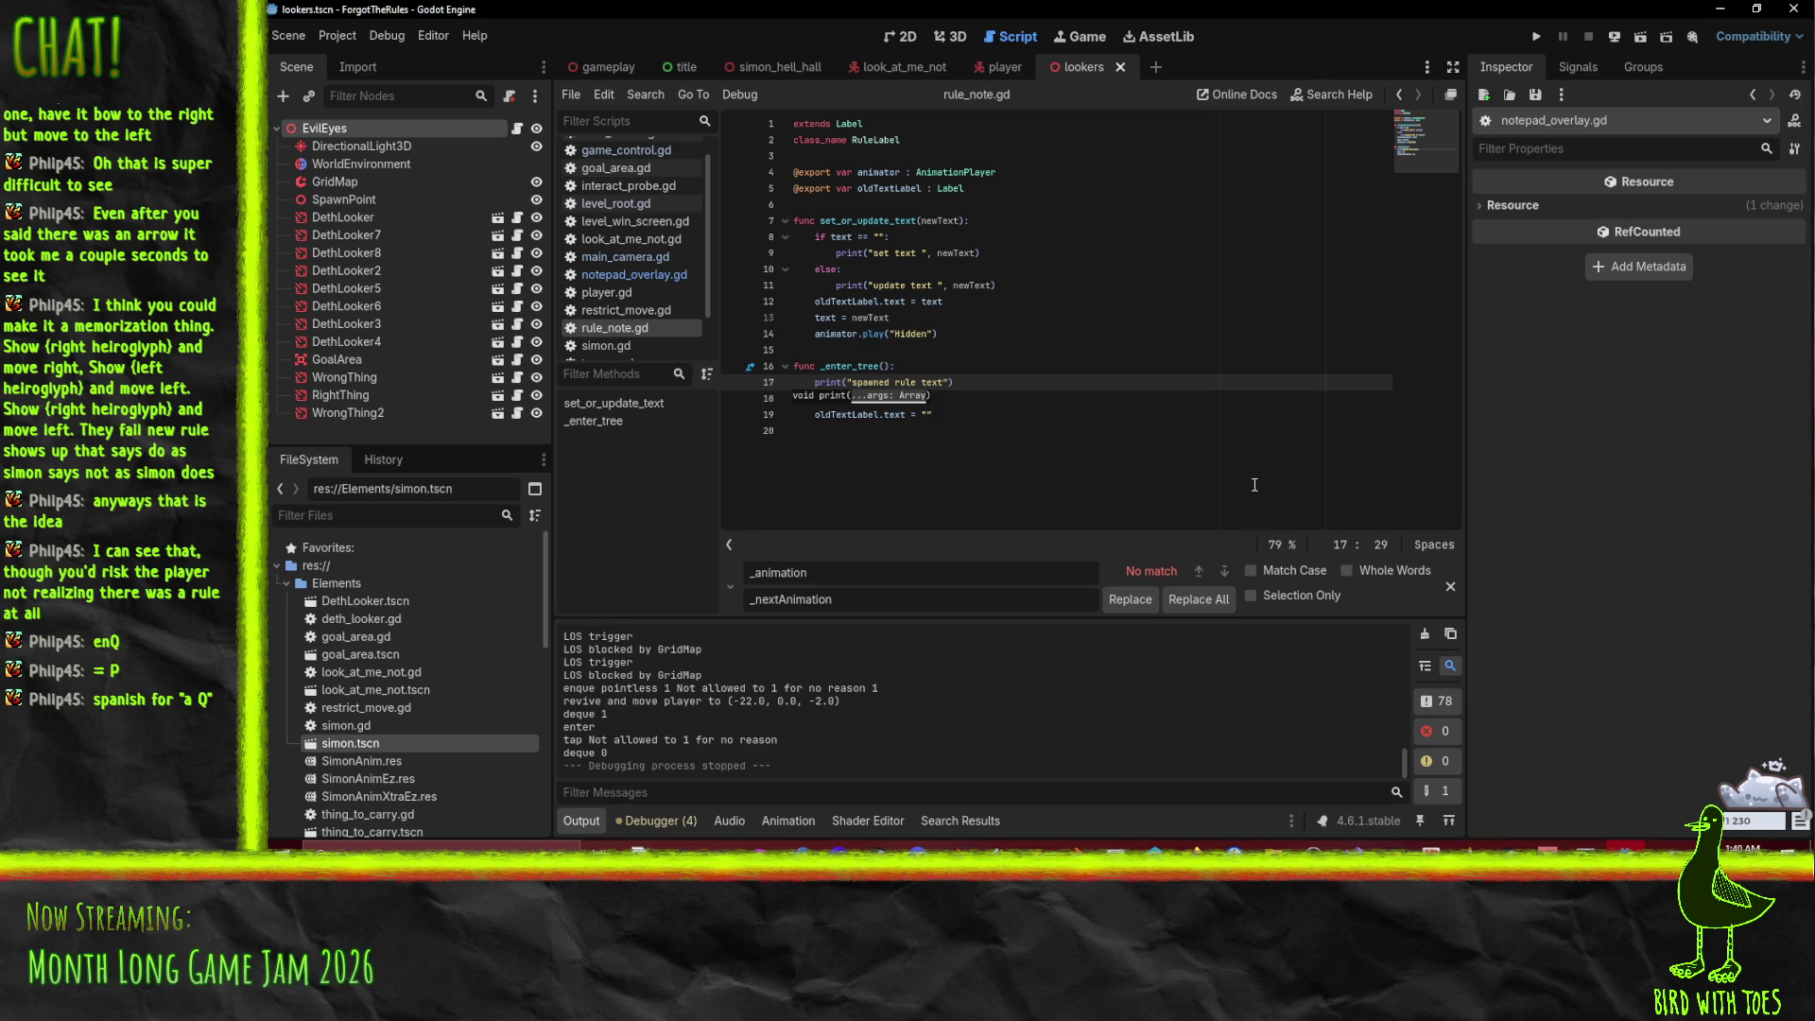
{"action": "left_click", "coordinate": [1112, 349]}
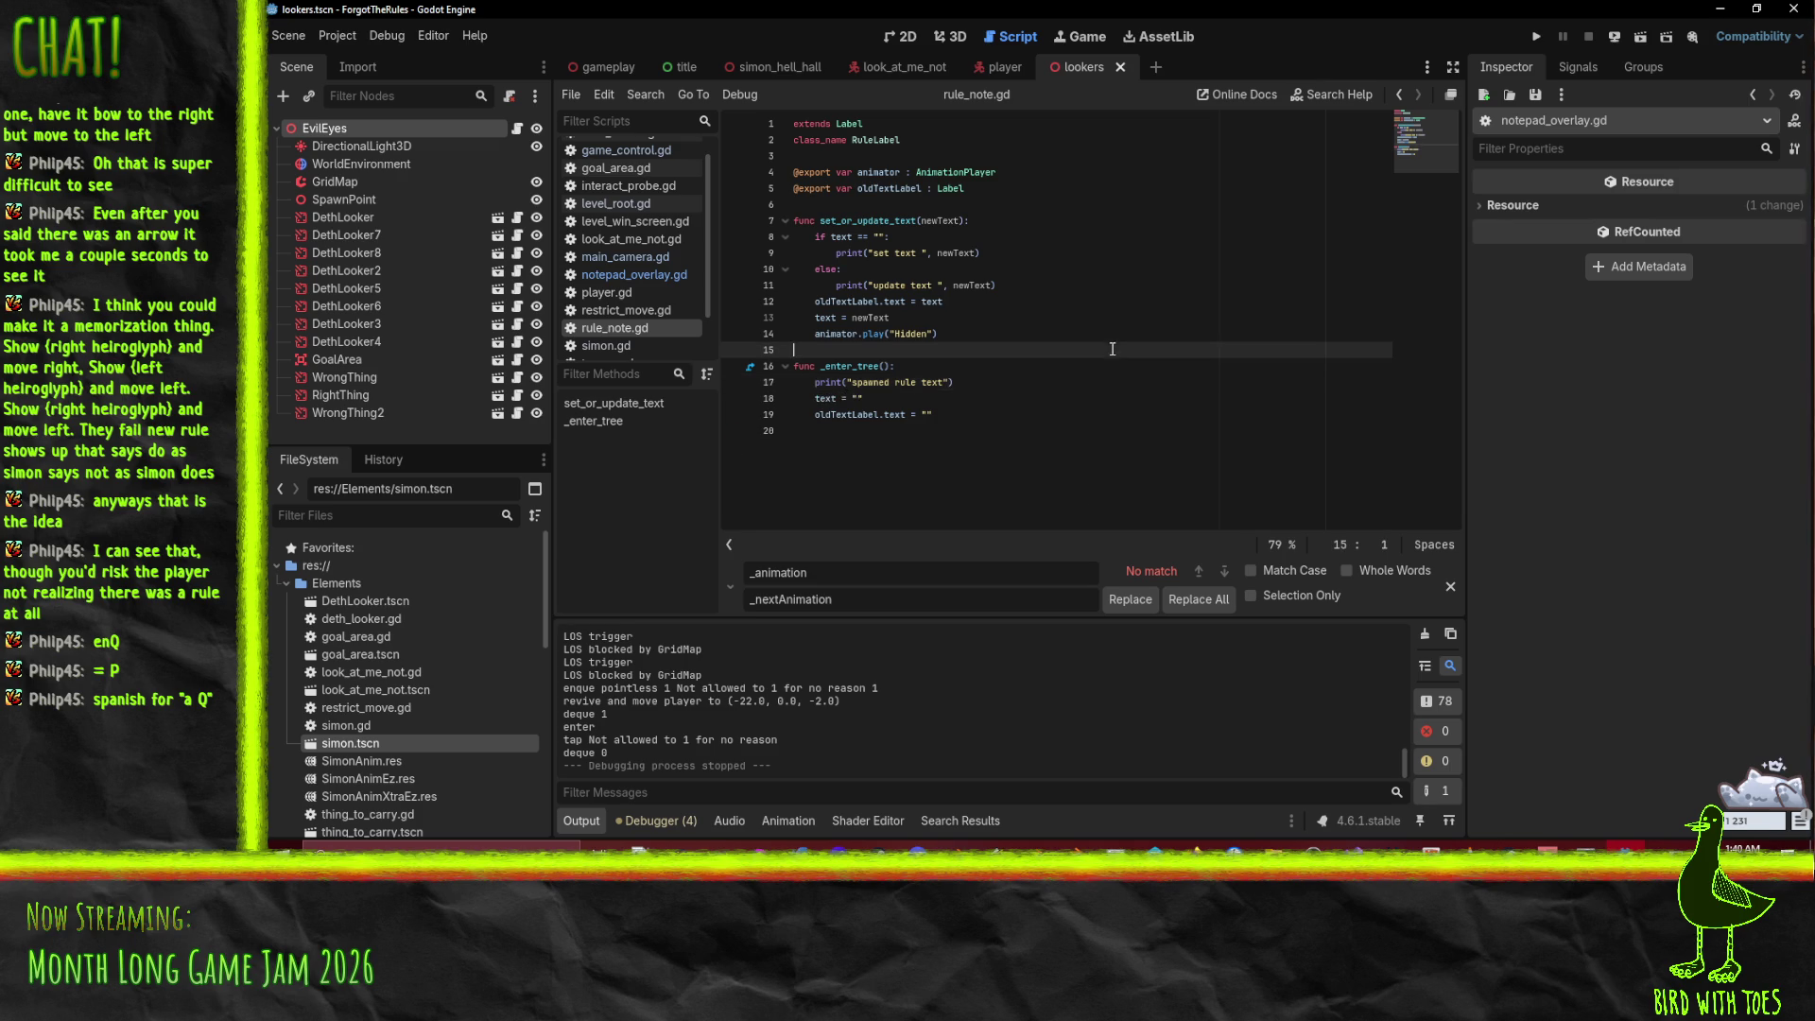
Step: Review rule_note.gd, then switch to P4V's default pending changelist
{"action": "left_click_drag", "start_coordinate": [841, 269], "coordinate": [953, 252]}
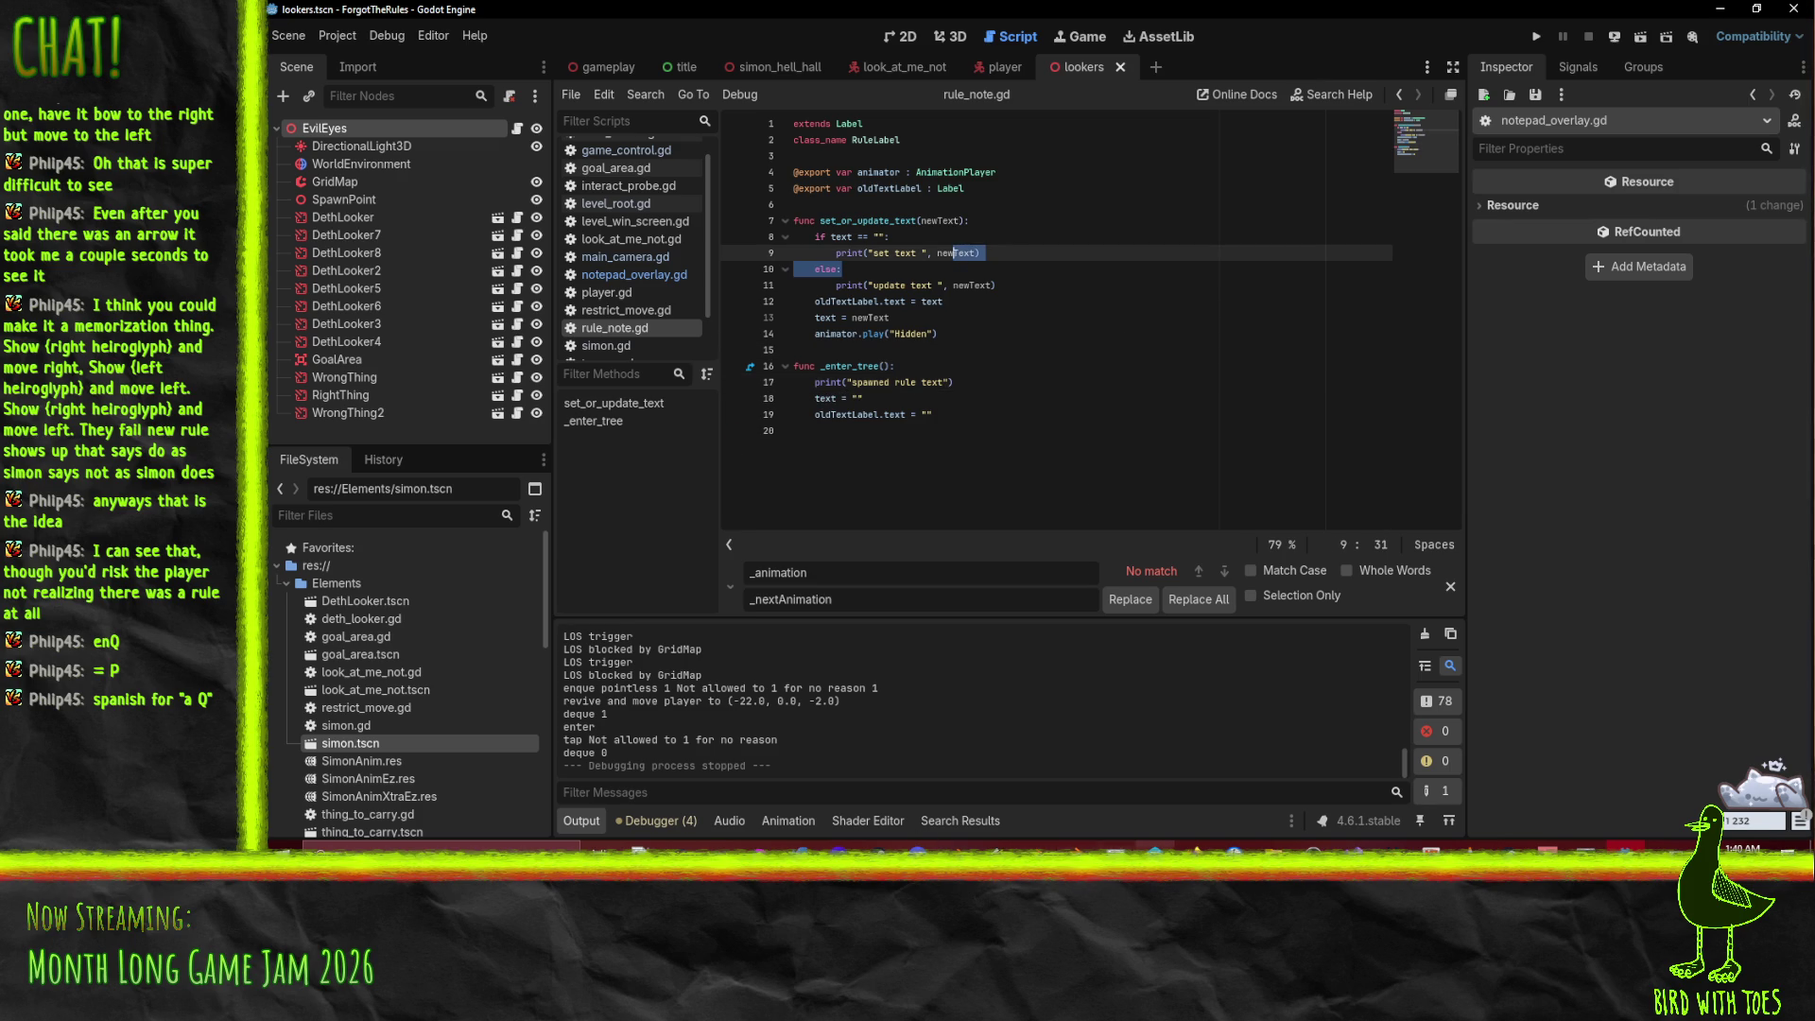
{"action": "key", "text": "alt+Tab"}
{"action": "right_click", "coordinate": [757, 300]}
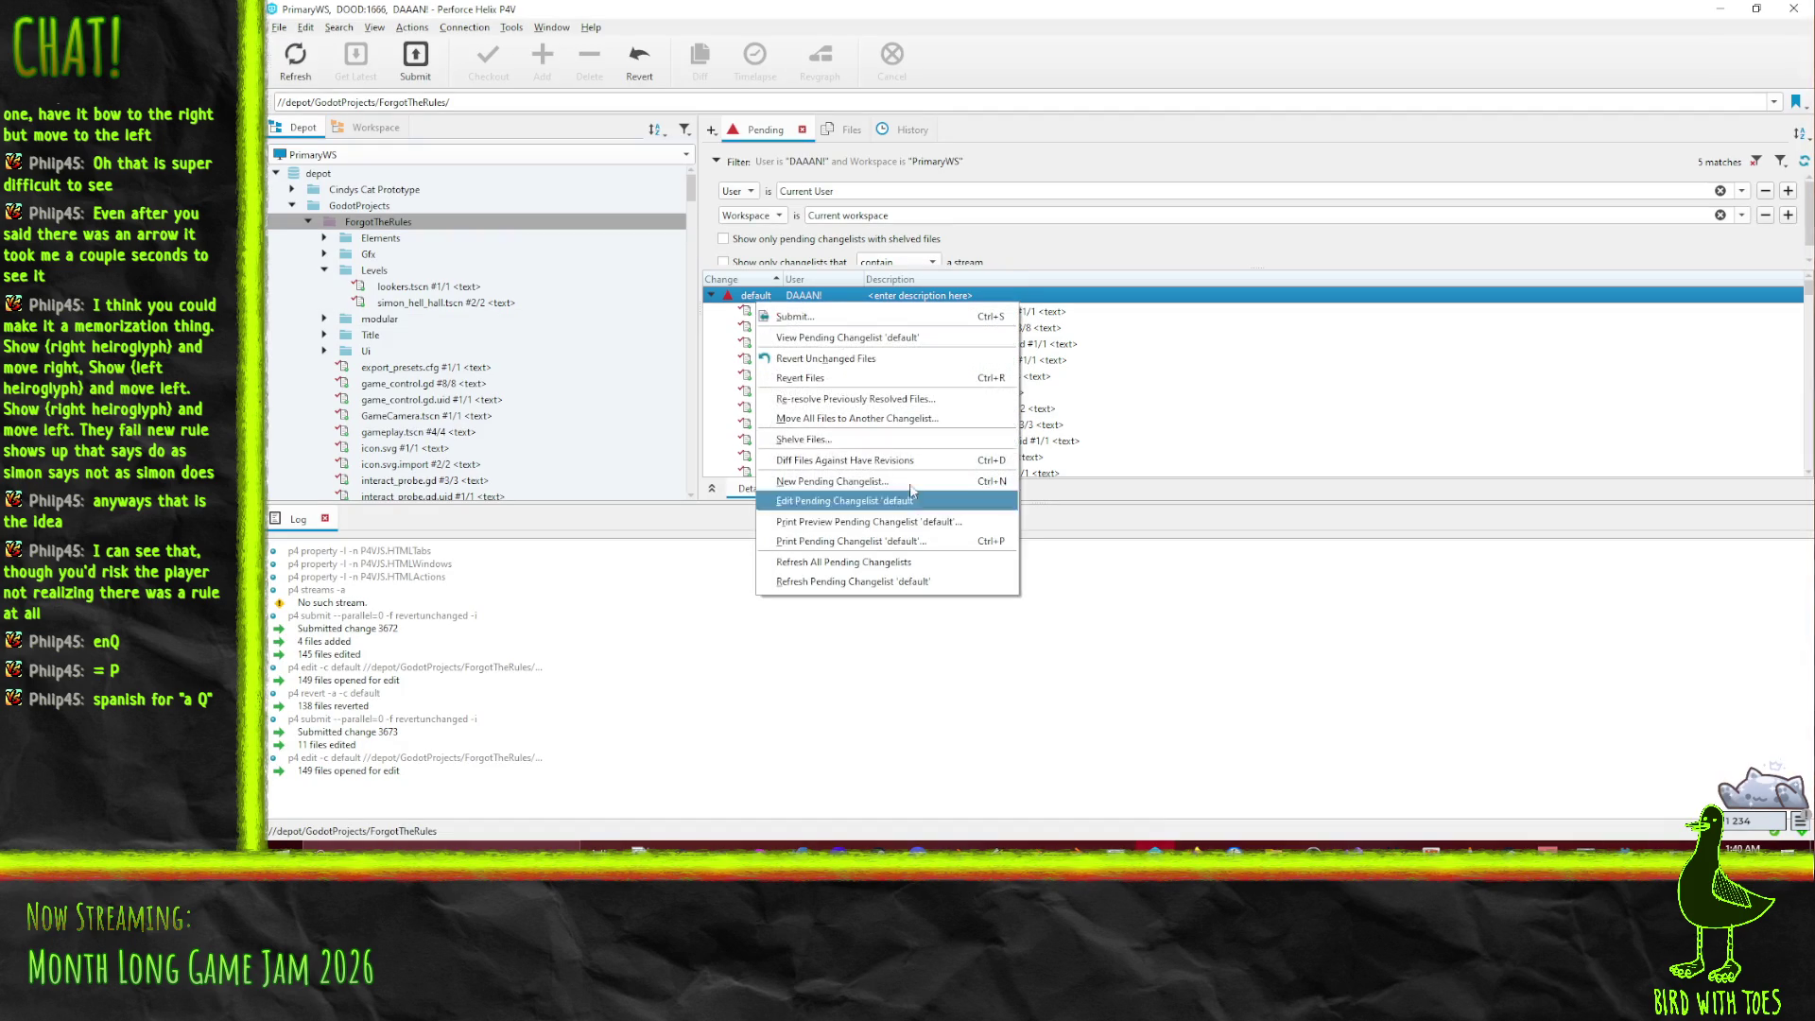
Step: Revert unchanged files, then diff HoloSS.tres against its have revision, which differs only in the arrows texture path
{"action": "left_click", "coordinate": [855, 358]}
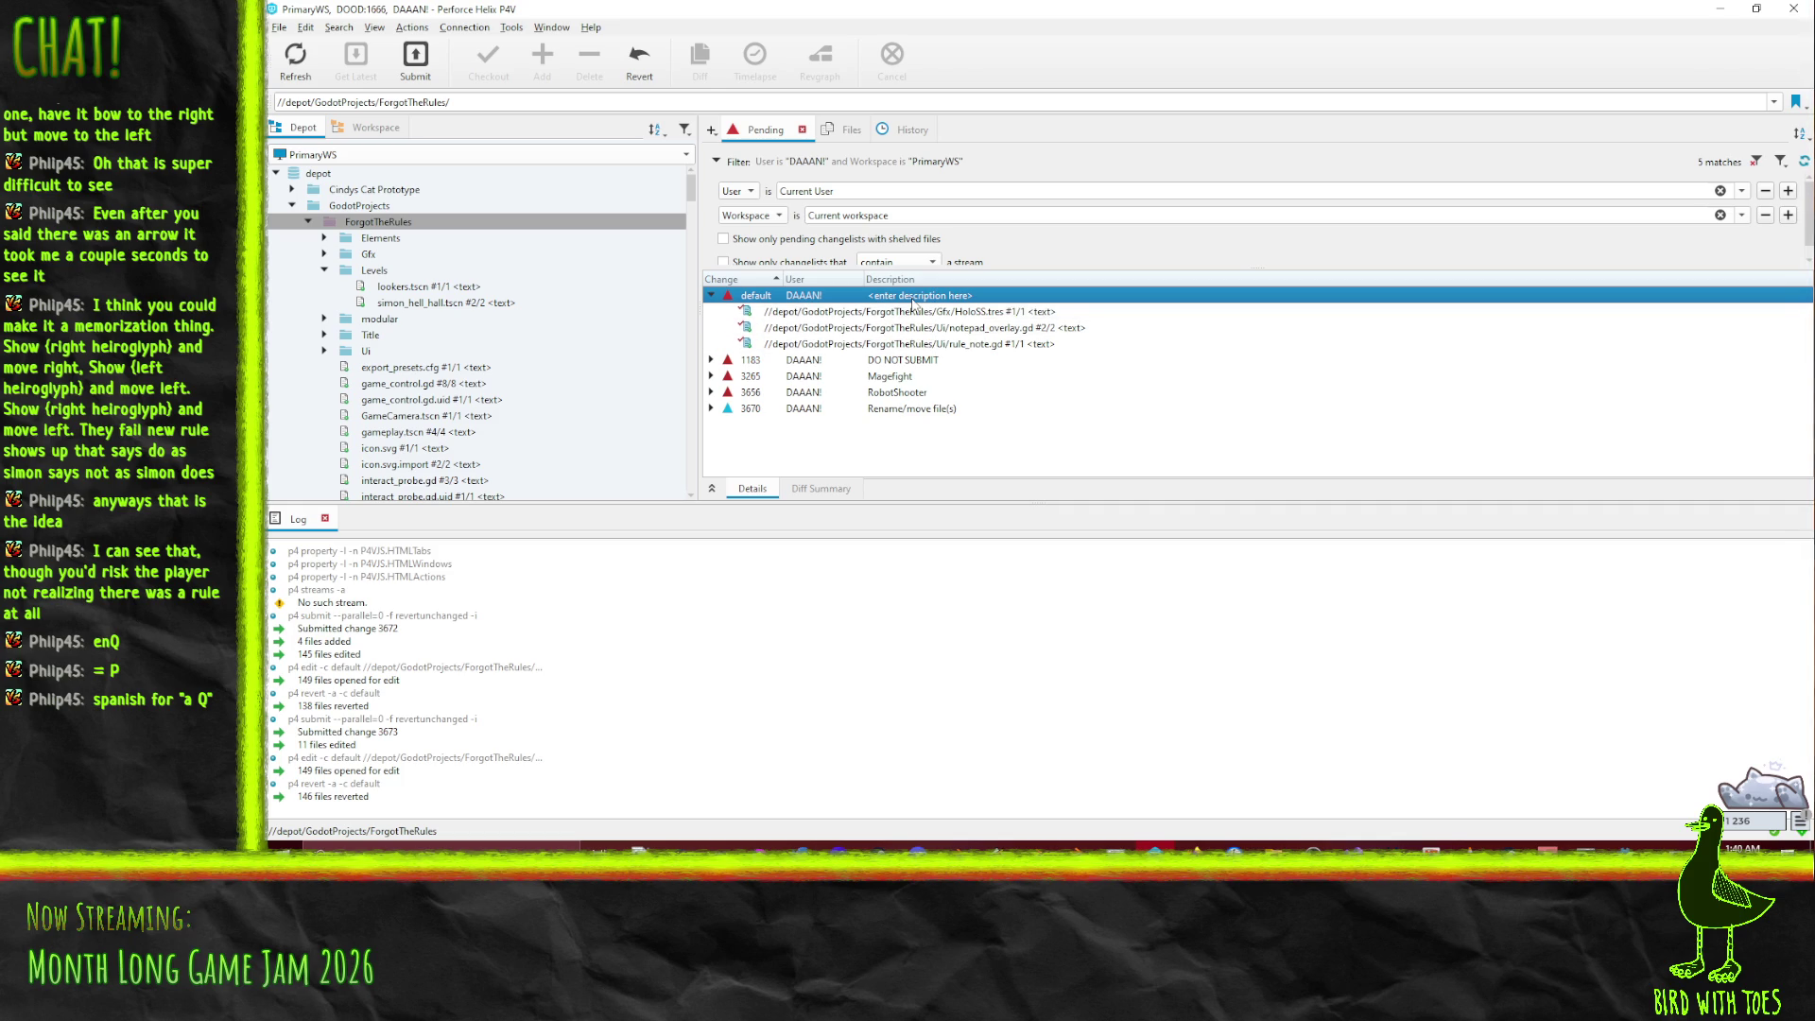
{"action": "right_click", "coordinate": [950, 315]}
{"action": "left_click", "coordinate": [1020, 565]}
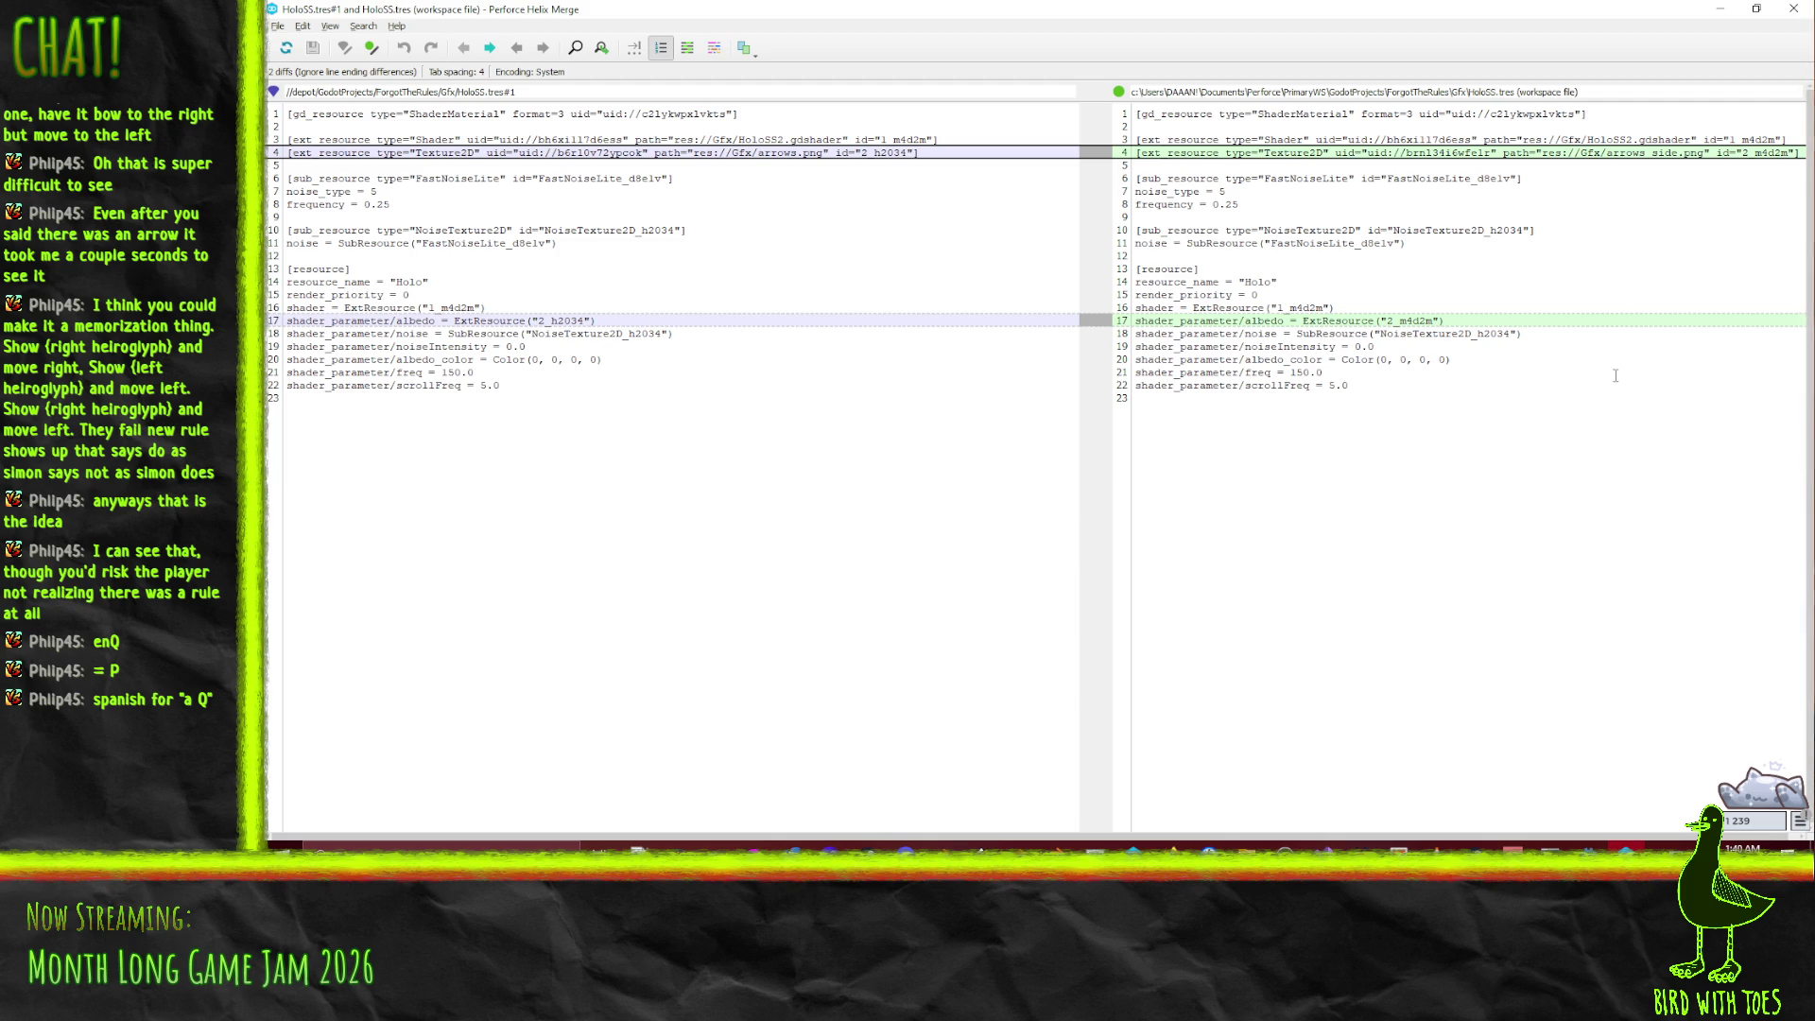
{"action": "key", "text": "alt+F4"}
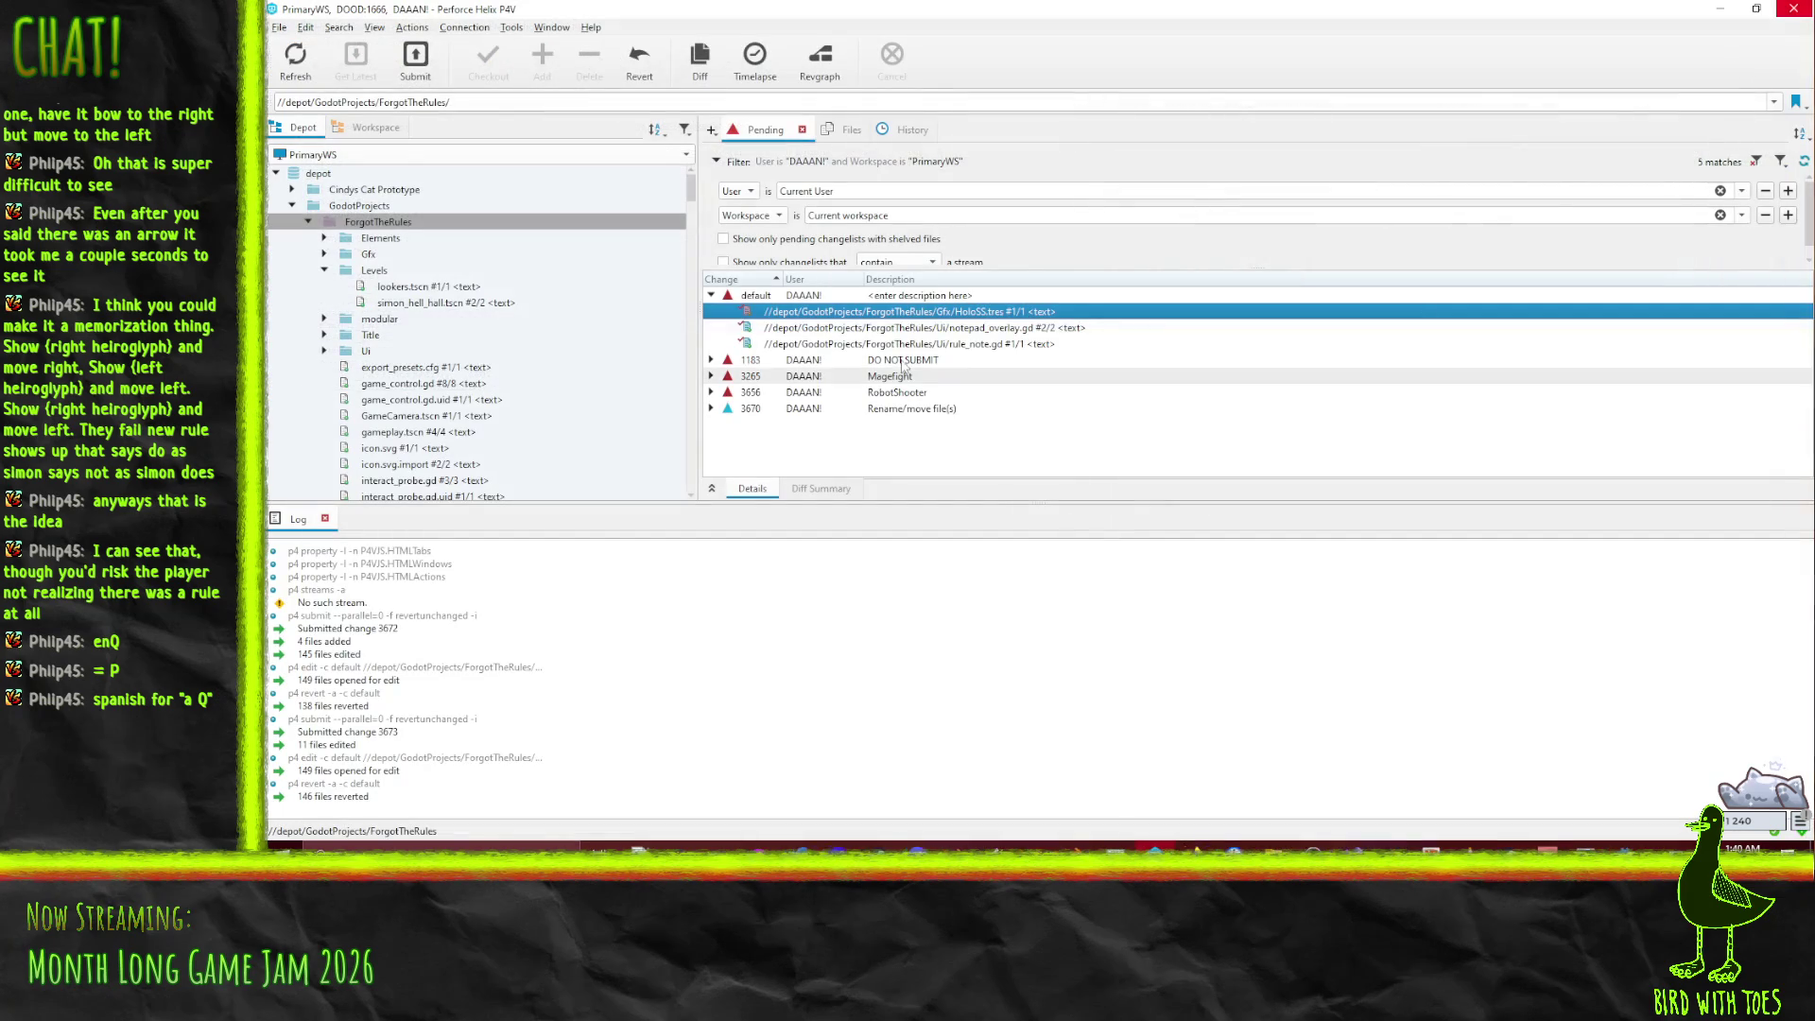
{"action": "right_click", "coordinate": [867, 311]}
Step: Revert HoloSS.tres and select notepad_overlay.gd and rule_note.gd in the pending list
{"action": "left_click", "coordinate": [993, 430]}
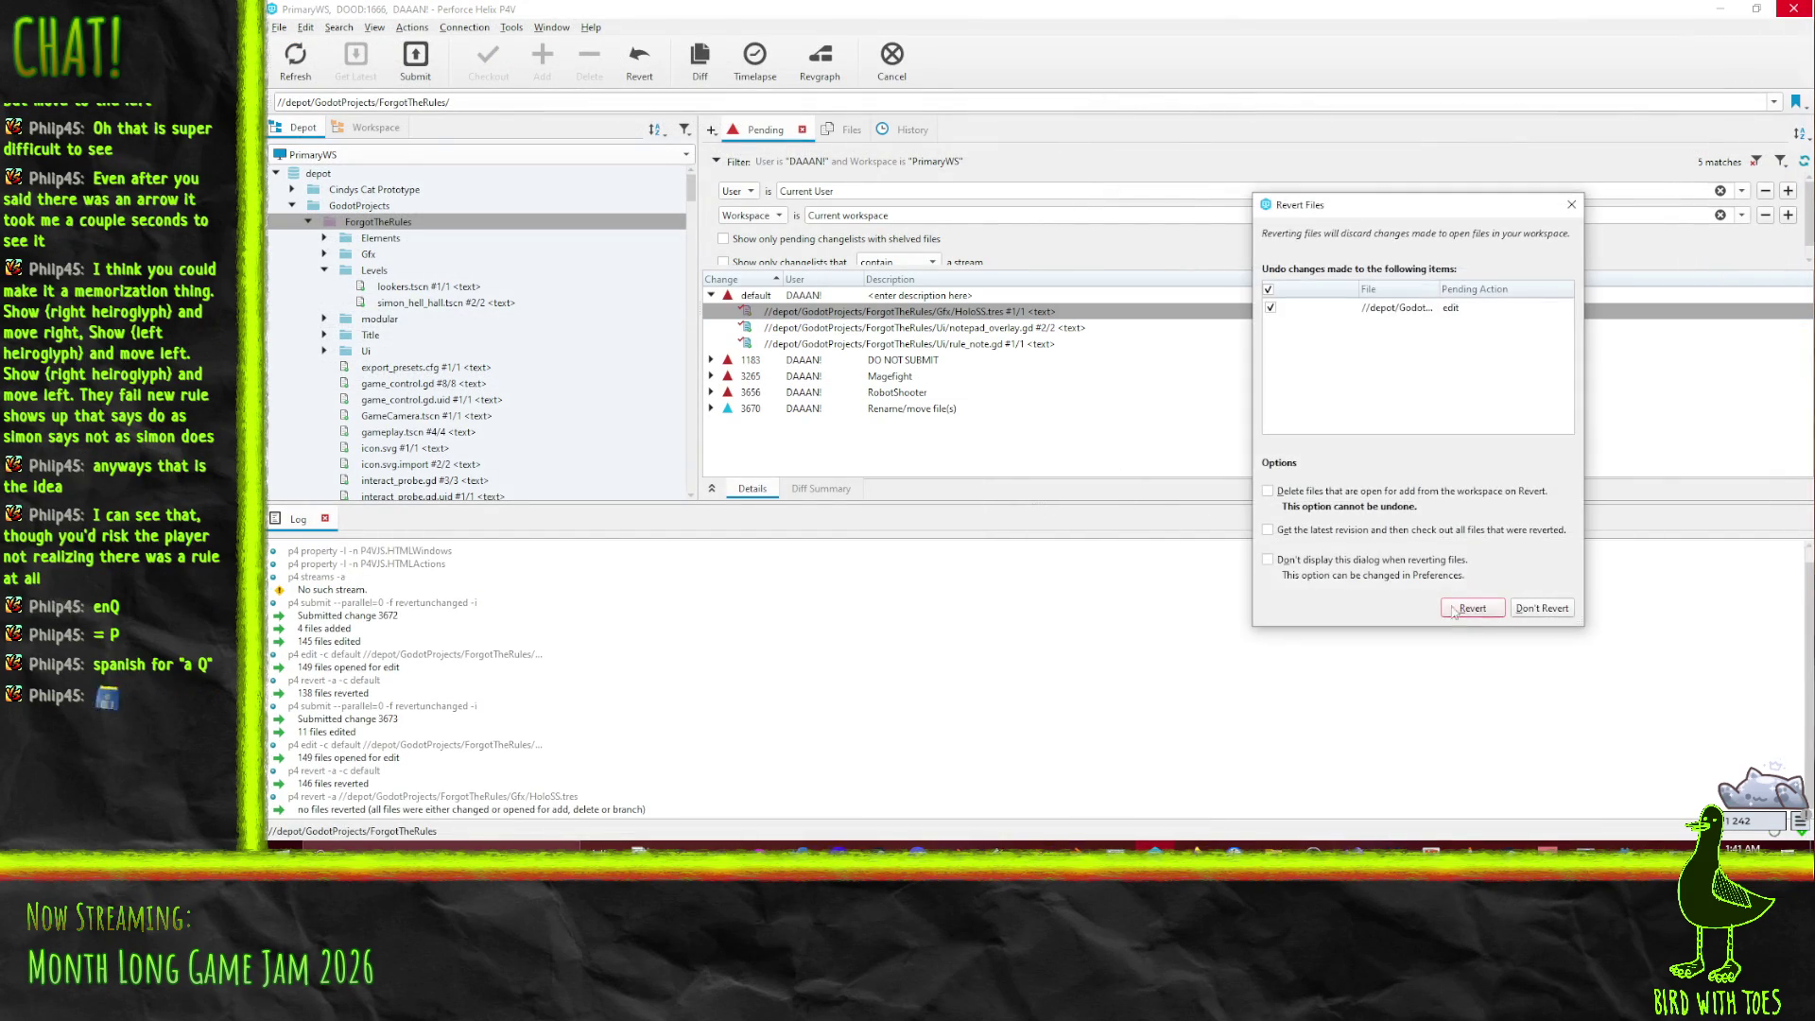
{"action": "left_click", "coordinate": [1494, 617]}
{"action": "left_click", "coordinate": [907, 311]}
{"action": "left_click", "coordinate": [992, 327], "text": "shift"}
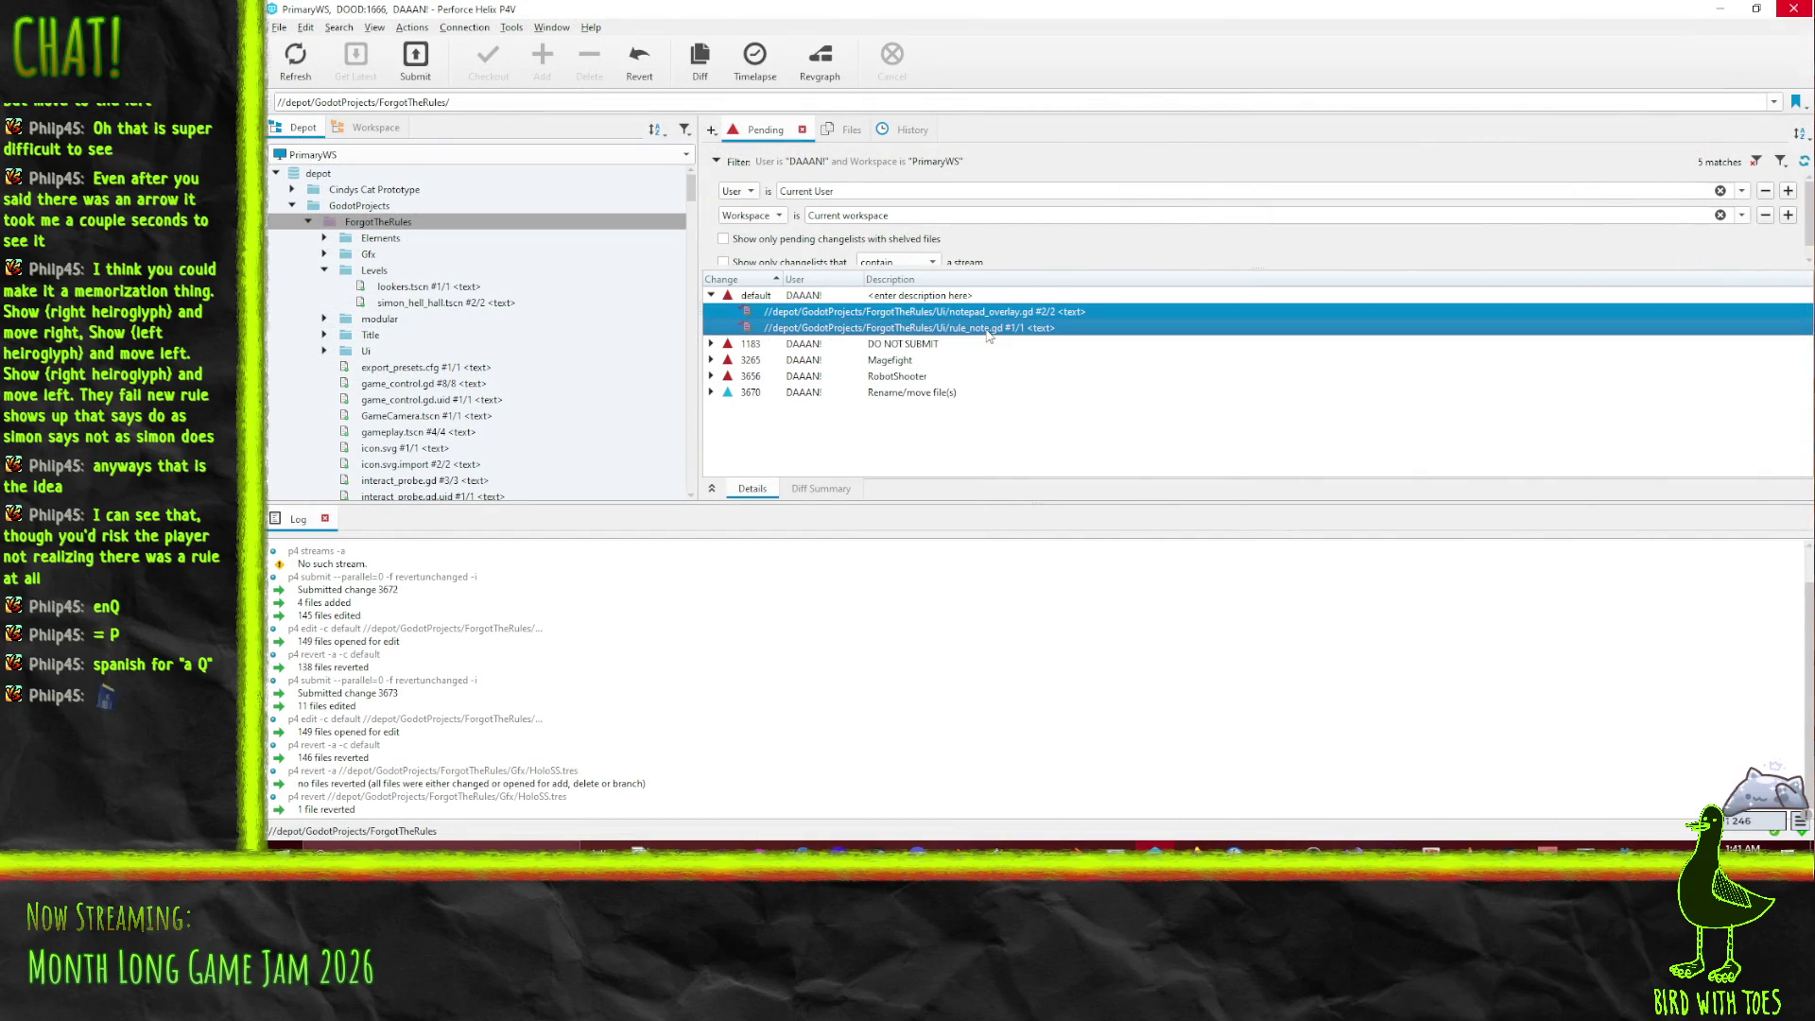
Step: Submit the two scripts with the changelist description 'Forgot - Fix'
{"action": "right_click", "coordinate": [995, 328]}
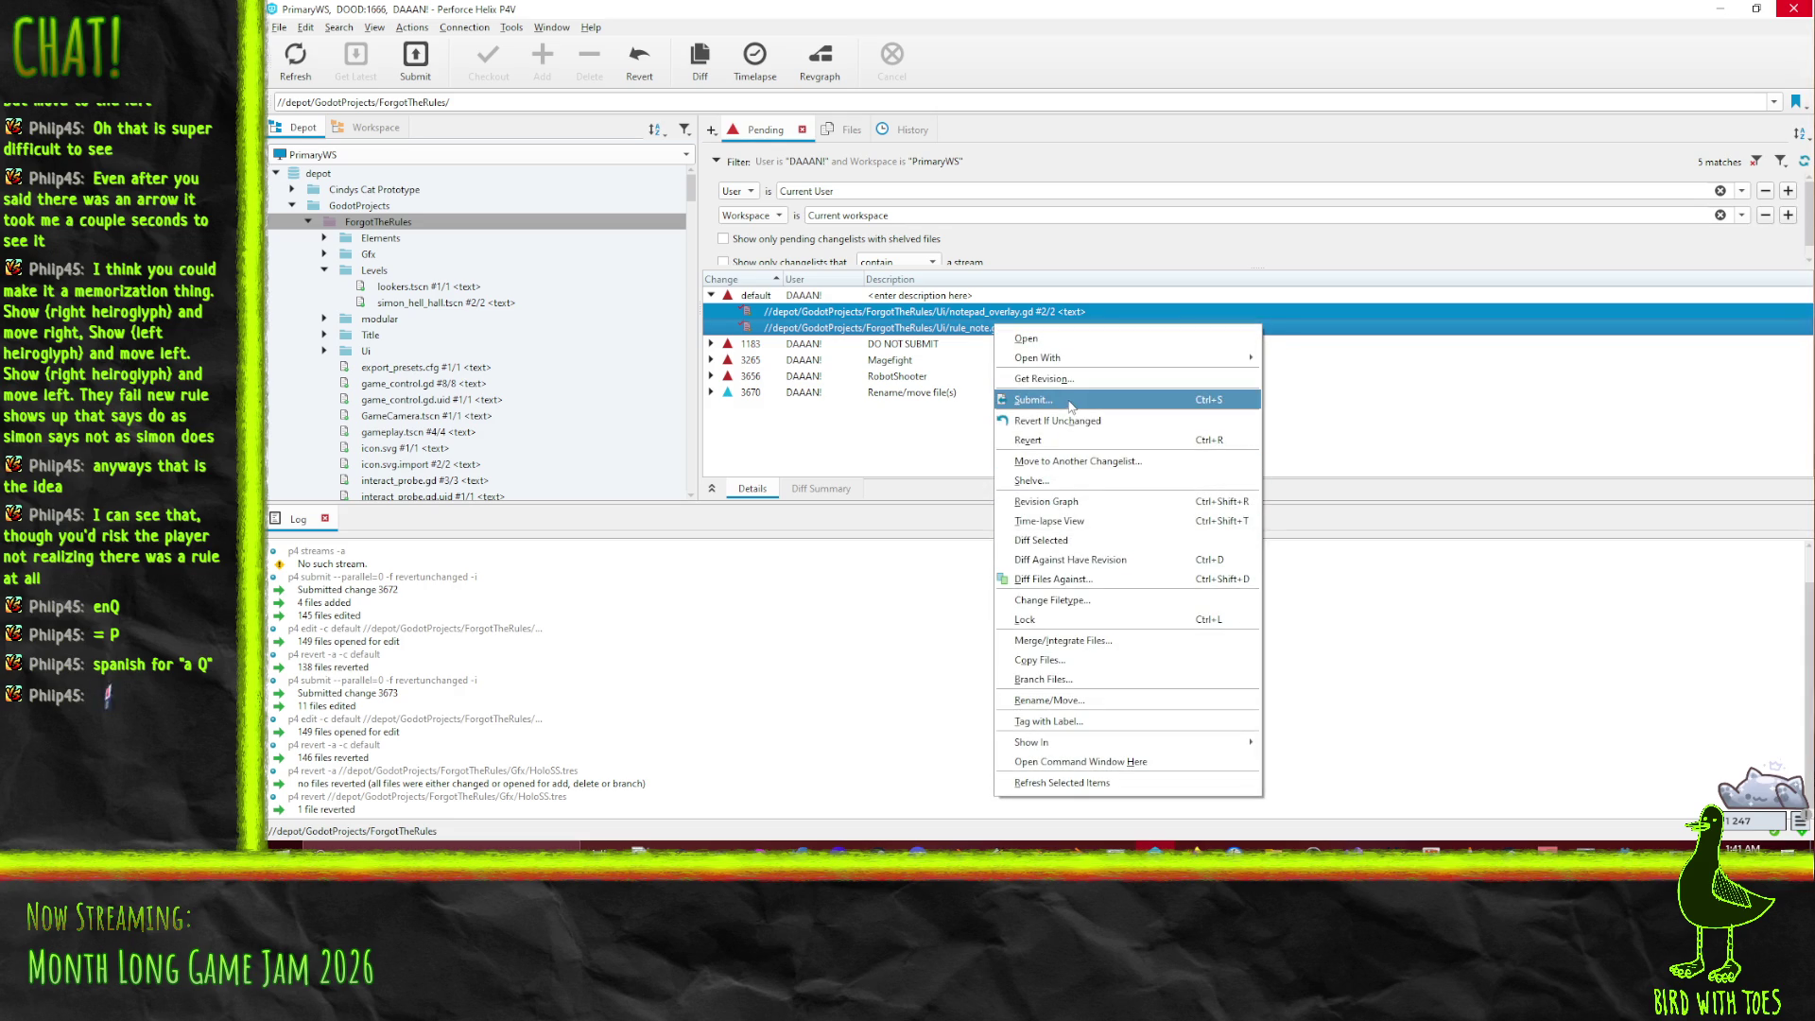
{"action": "left_click", "coordinate": [1074, 407]}
{"action": "type", "text": "Forgot -"}
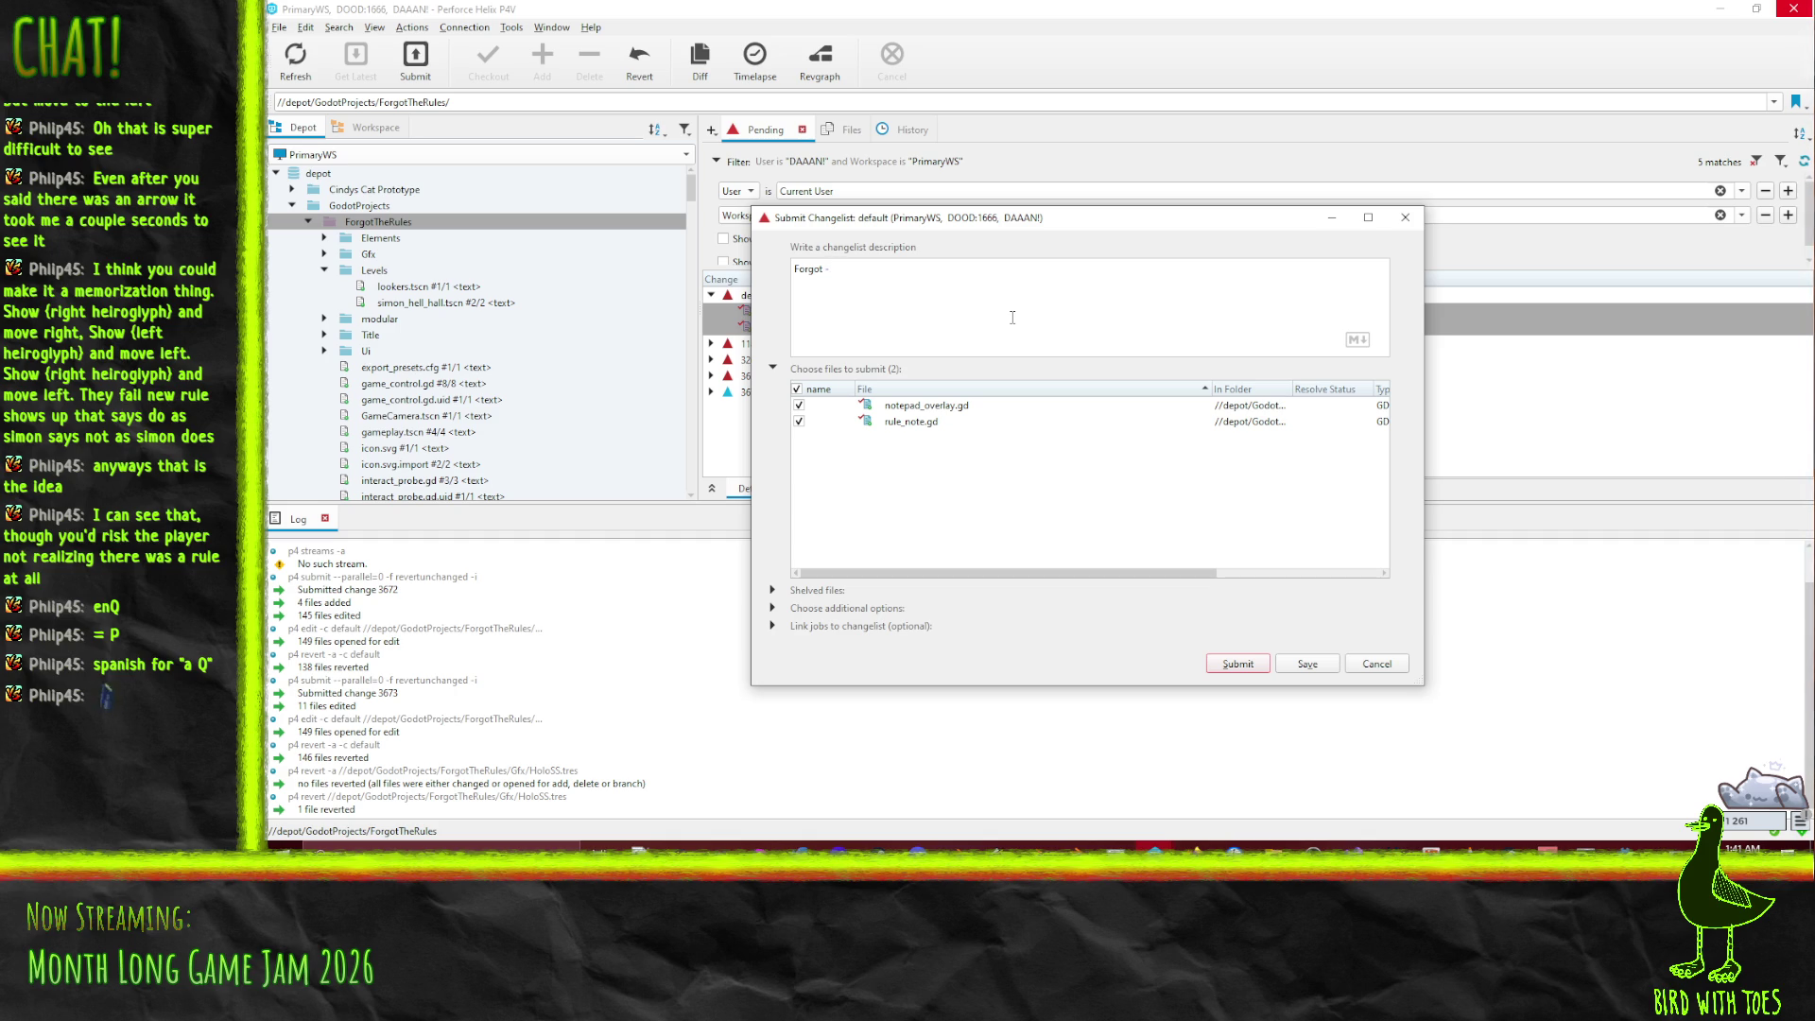
{"action": "type", "text": "Fix t"}
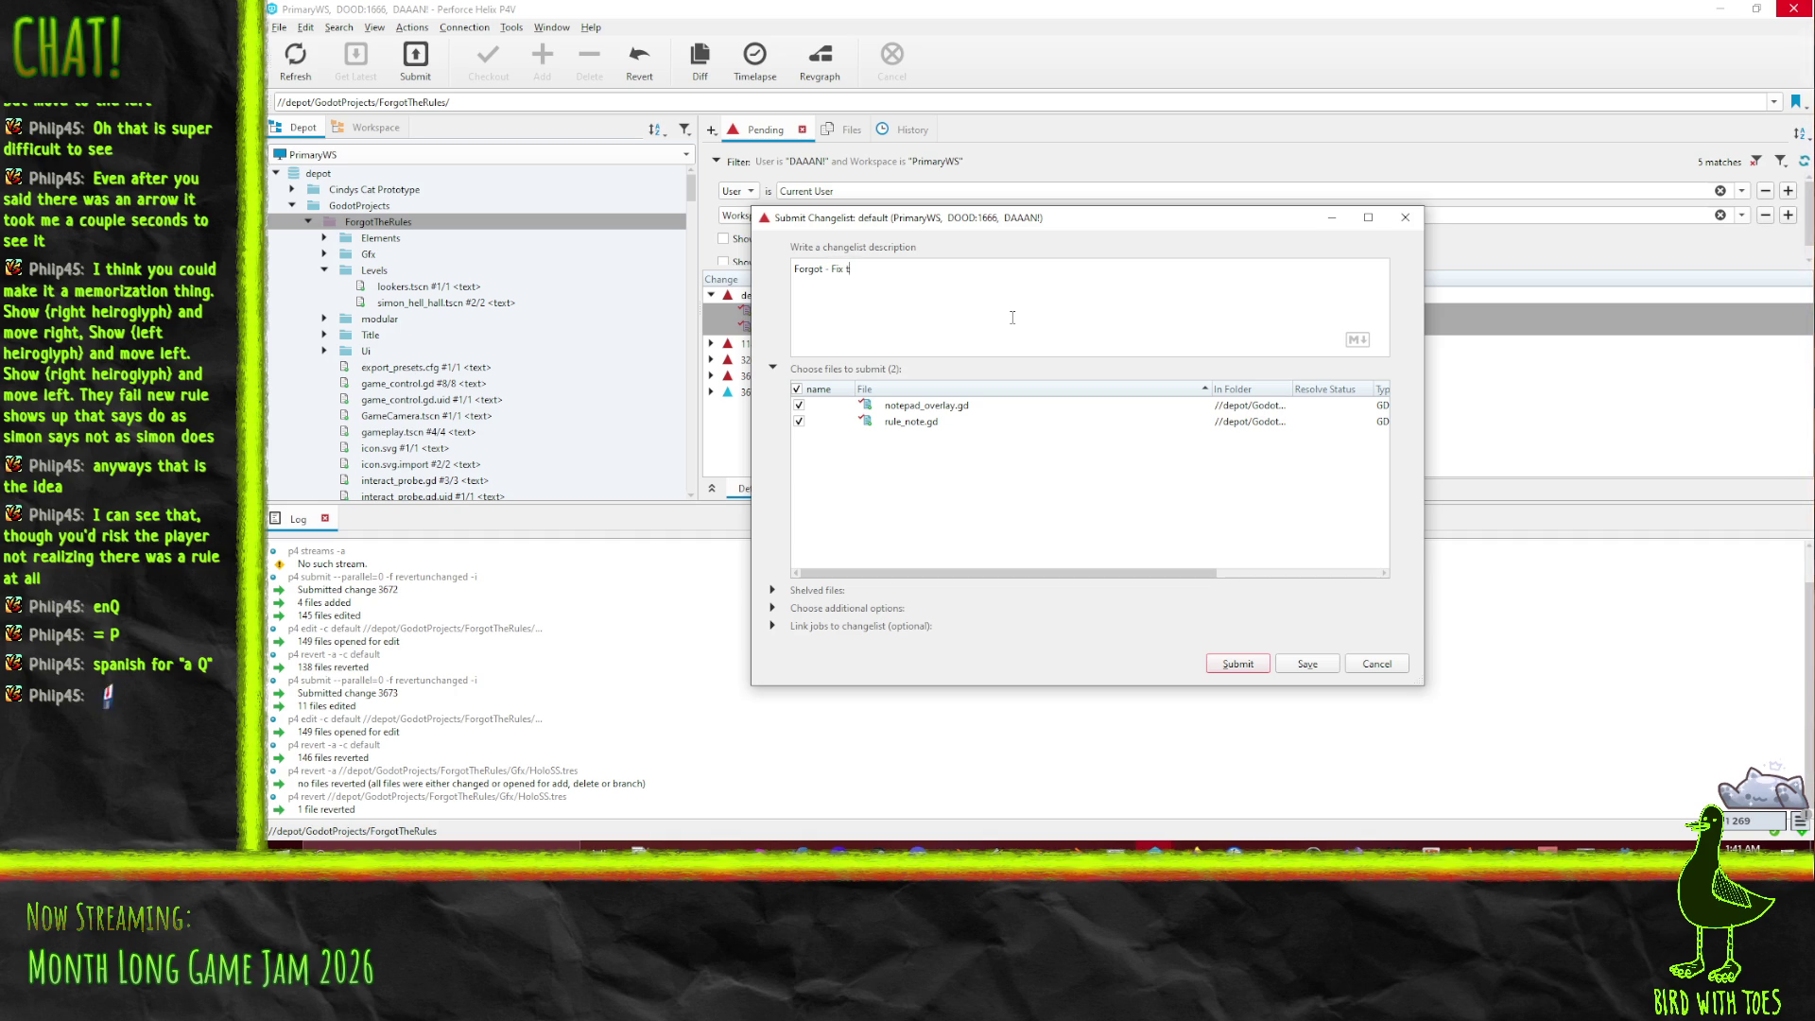